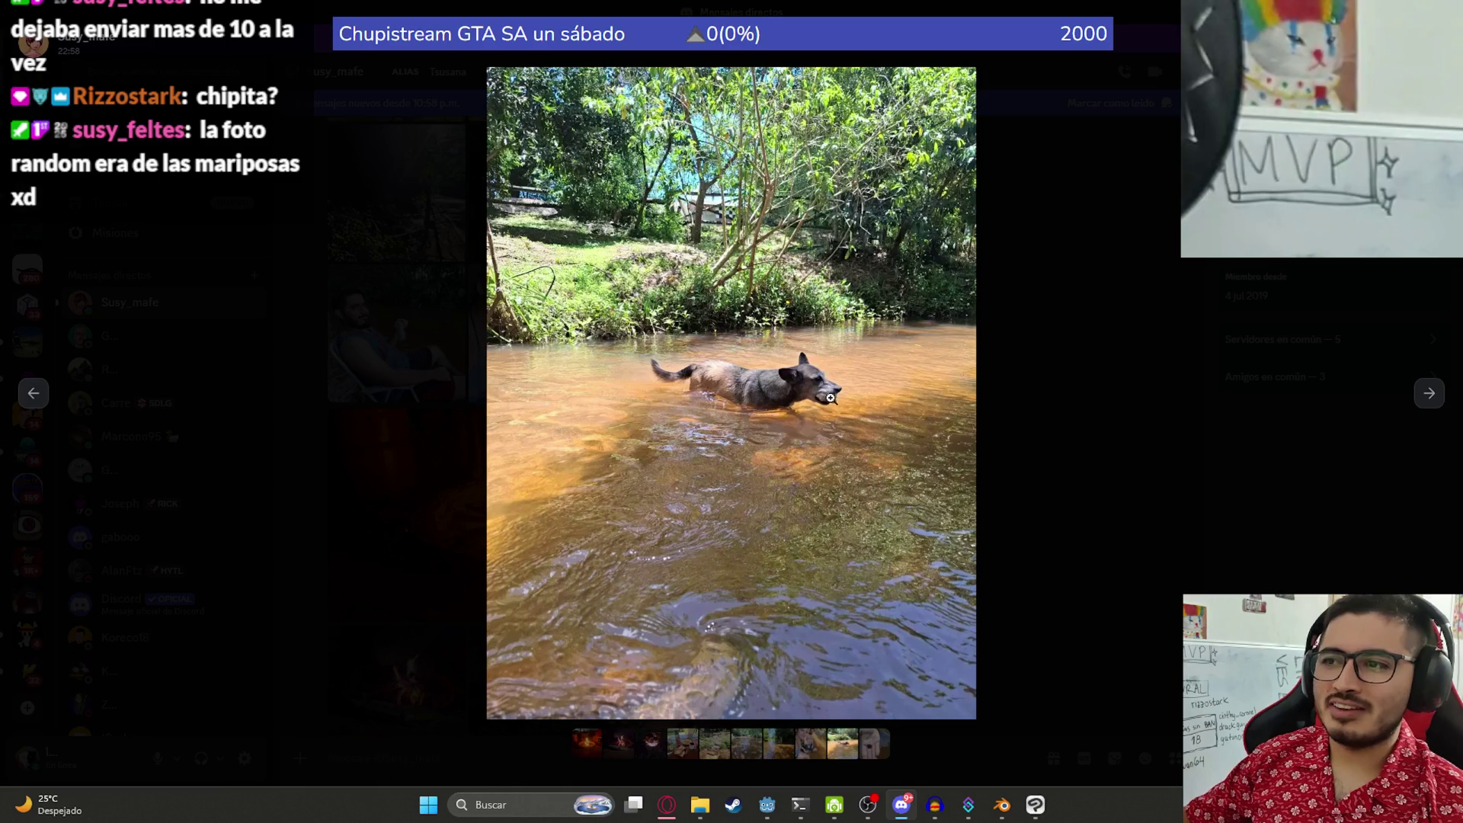
# - Browse forward two photos in the Discord image viewer, then close it
pyautogui.click(1429, 394)
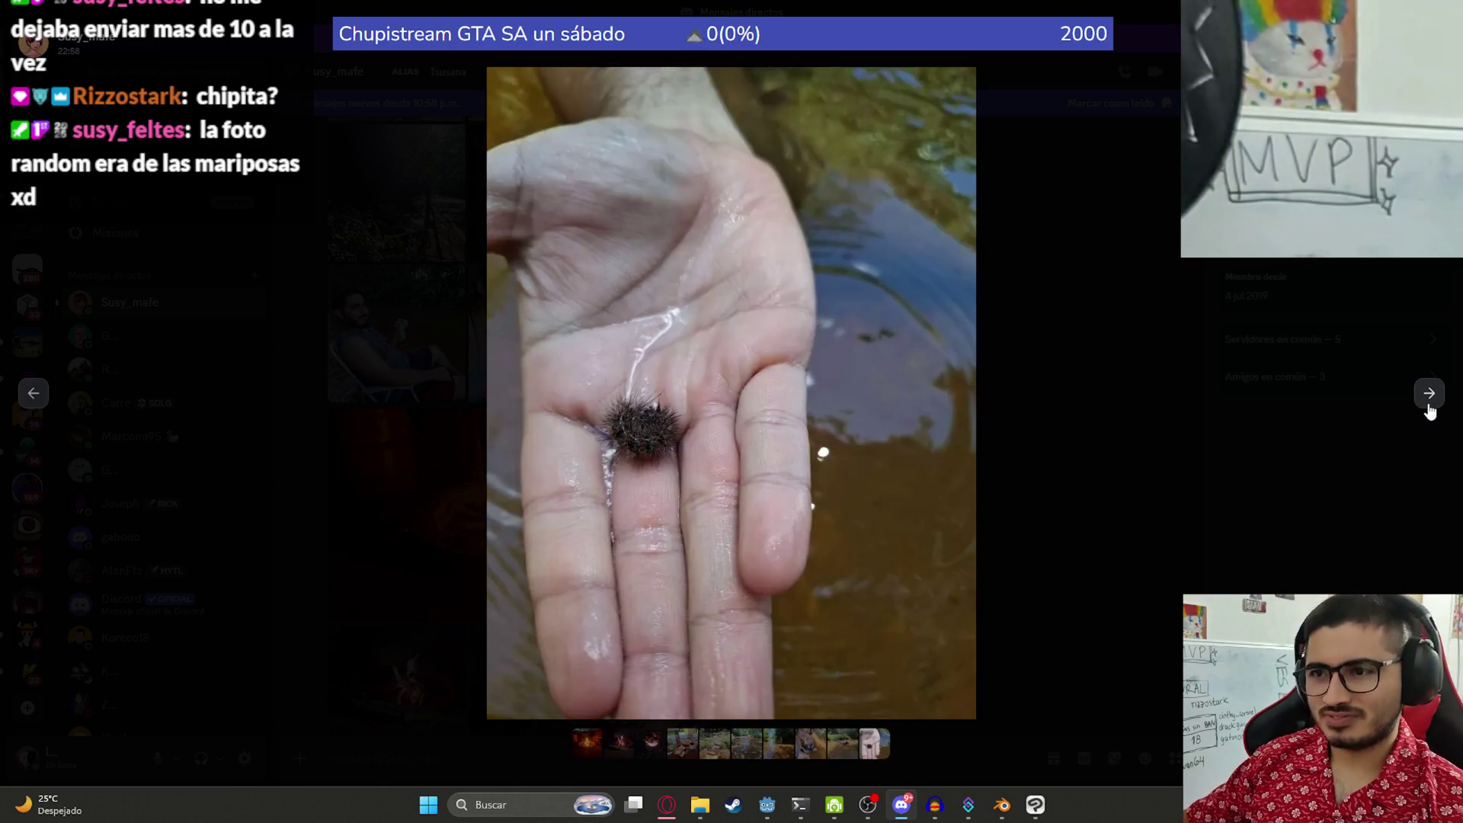
pyautogui.click(1429, 410)
pyautogui.click(1171, 410)
# - Open the photo of the man at the table and flip between it and the food tray photo
pyautogui.scroll(-8, 516, 448)
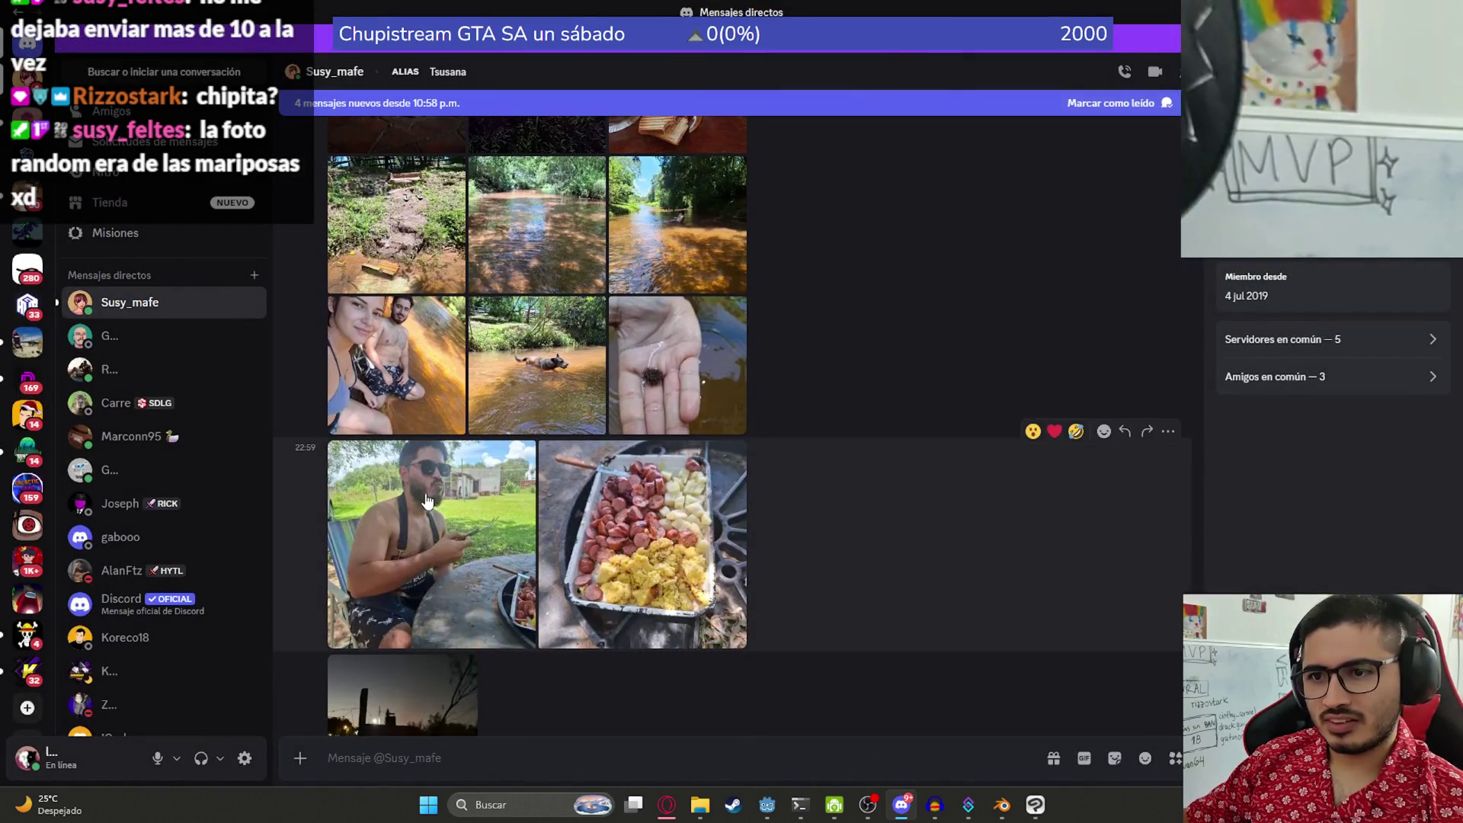
pyautogui.click(436, 499)
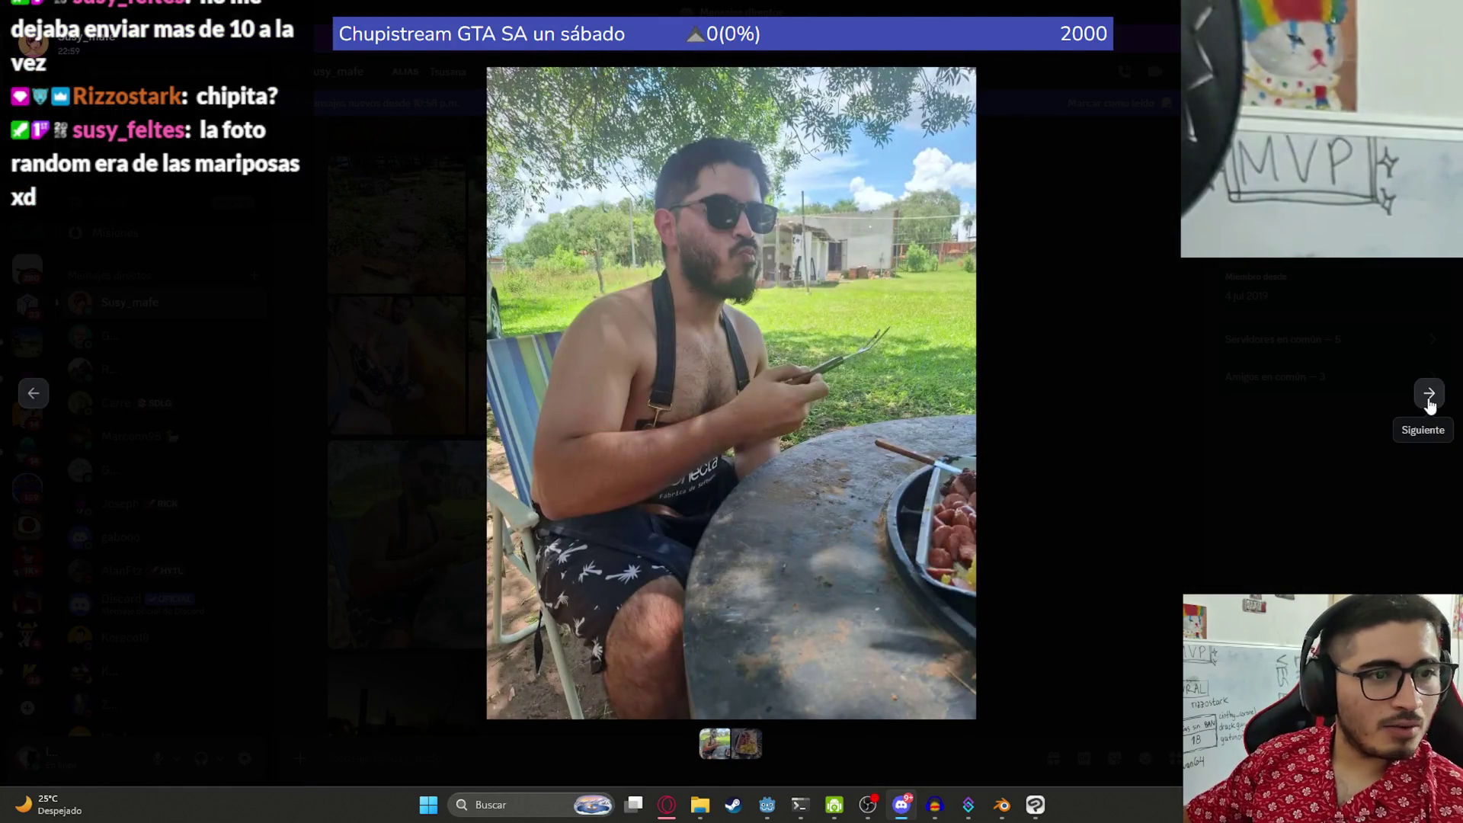
pyautogui.click(1429, 395)
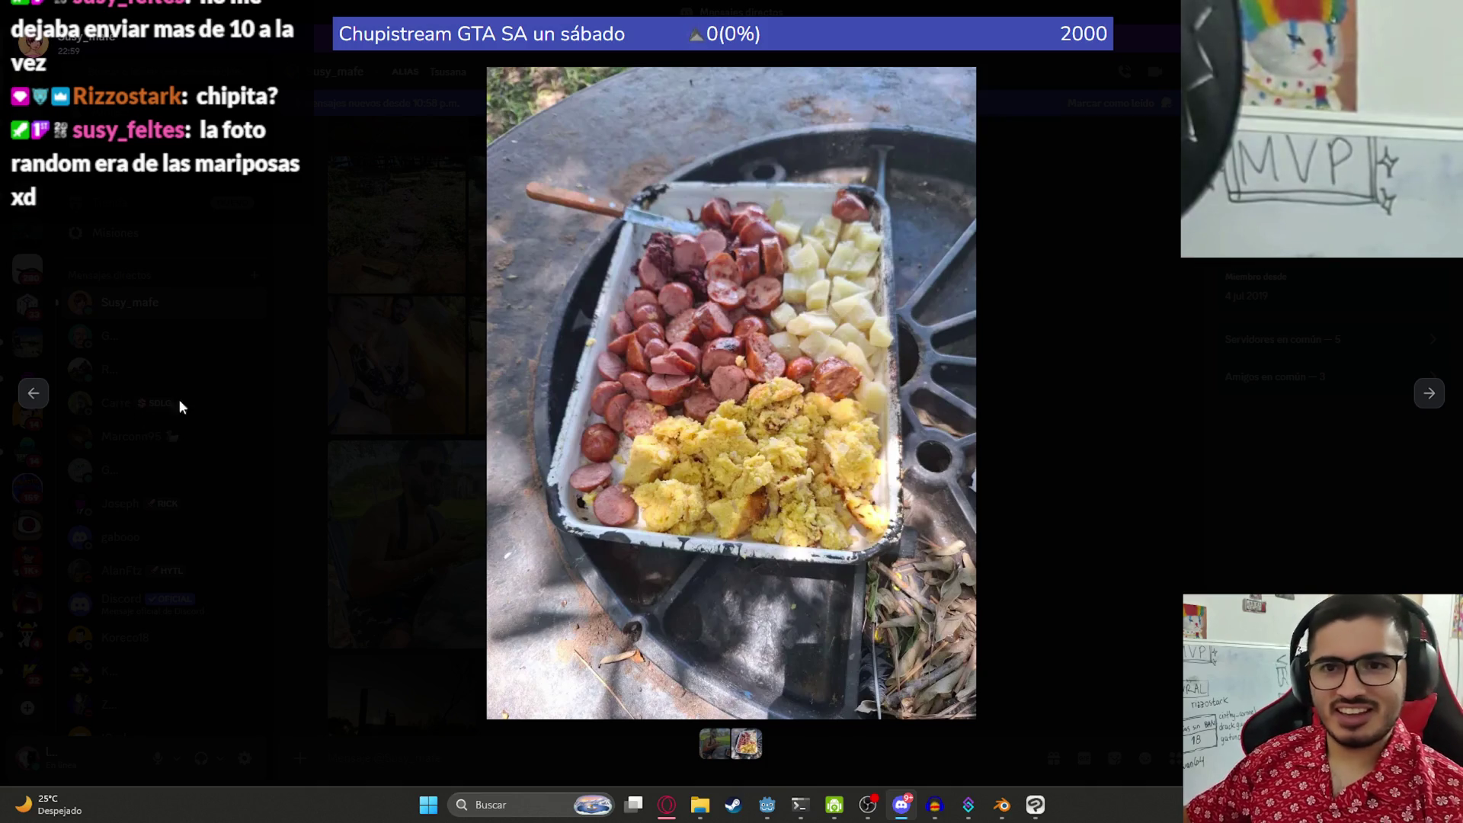
pyautogui.click(33, 393)
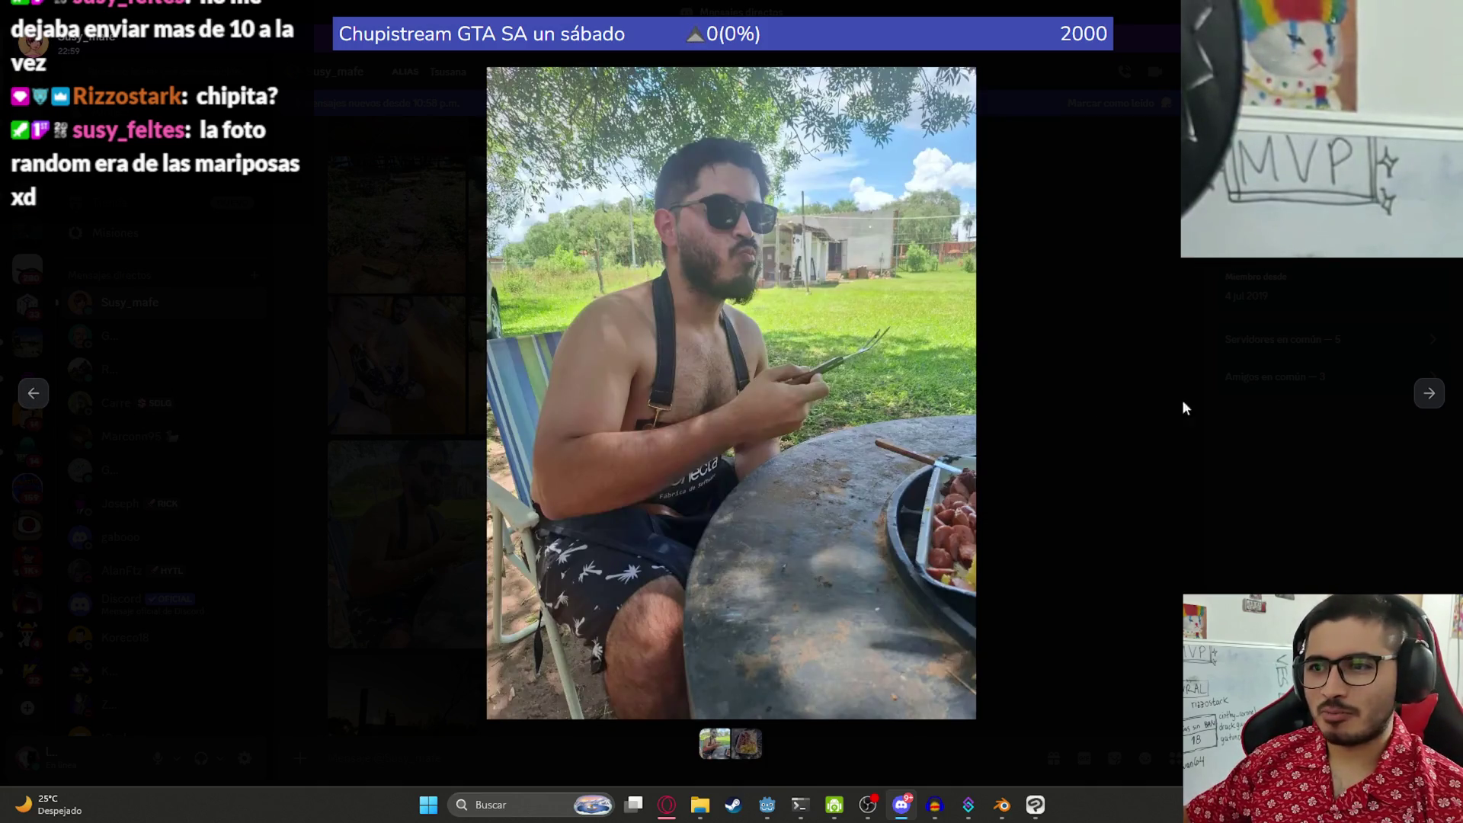
pyautogui.click(1425, 392)
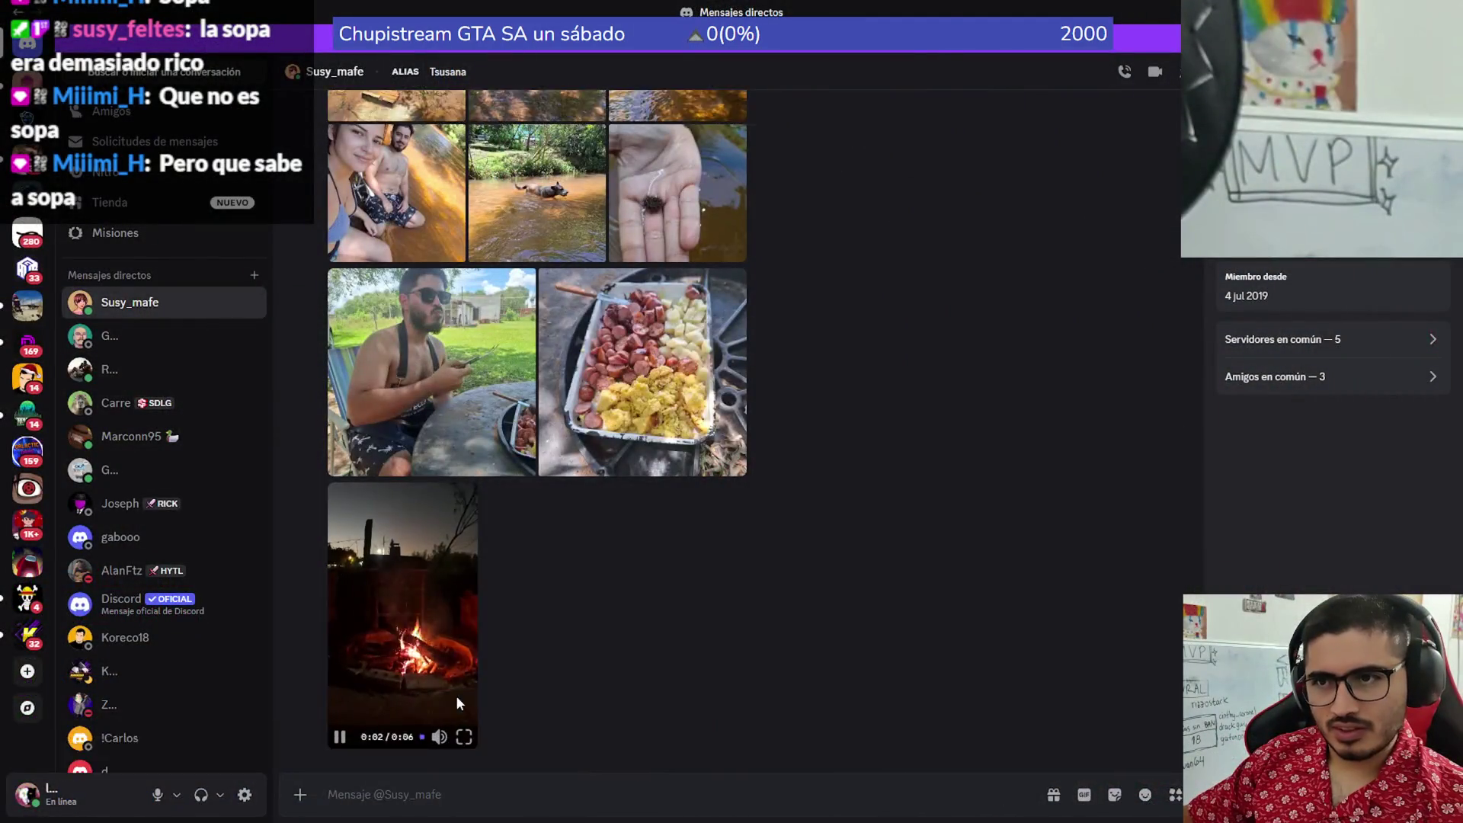
# - Show the campfire video full-screen and replay it from the start of the seek bar
pyautogui.click(455, 695)
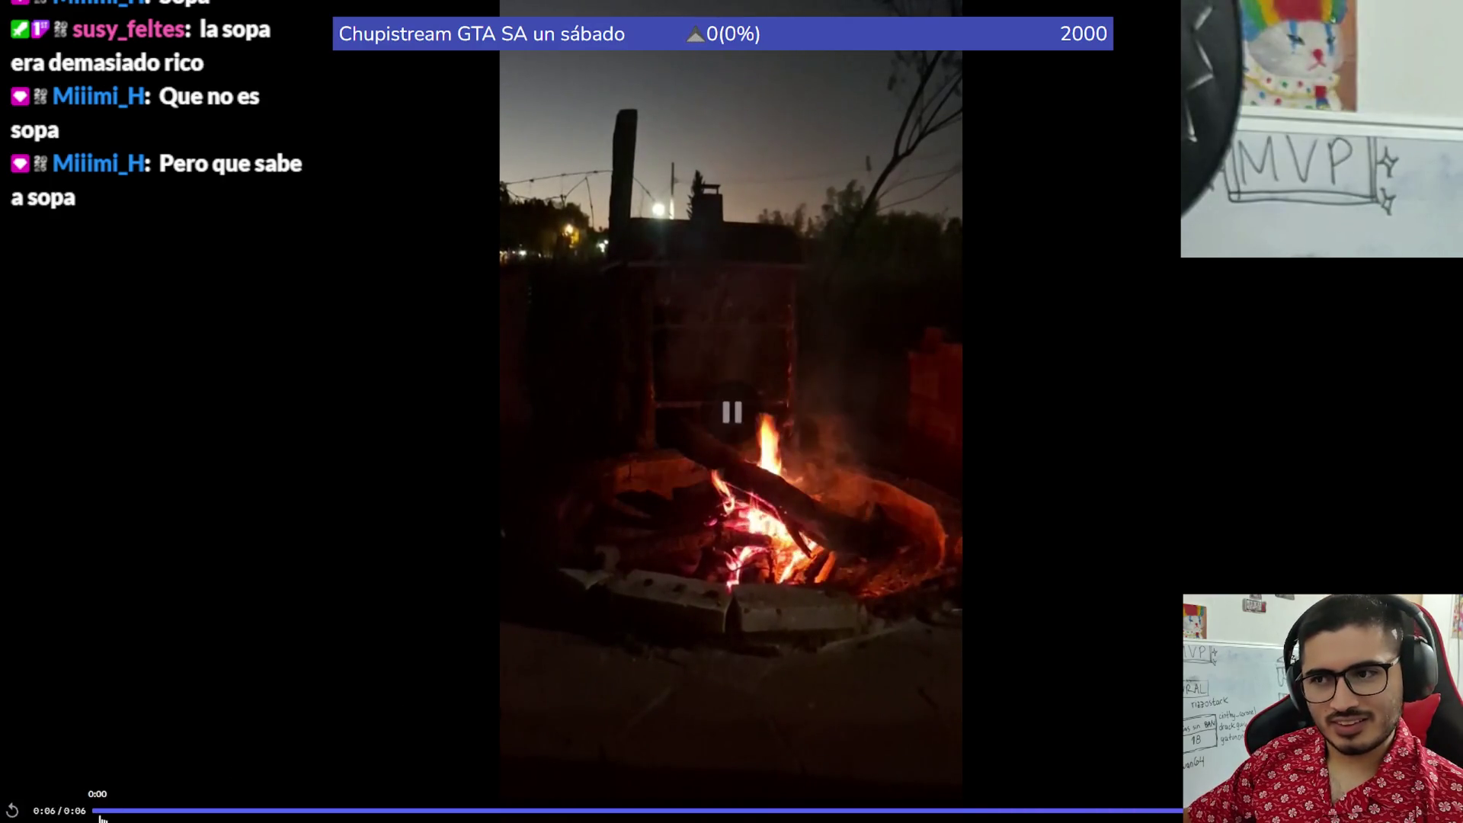
pyautogui.click(101, 810)
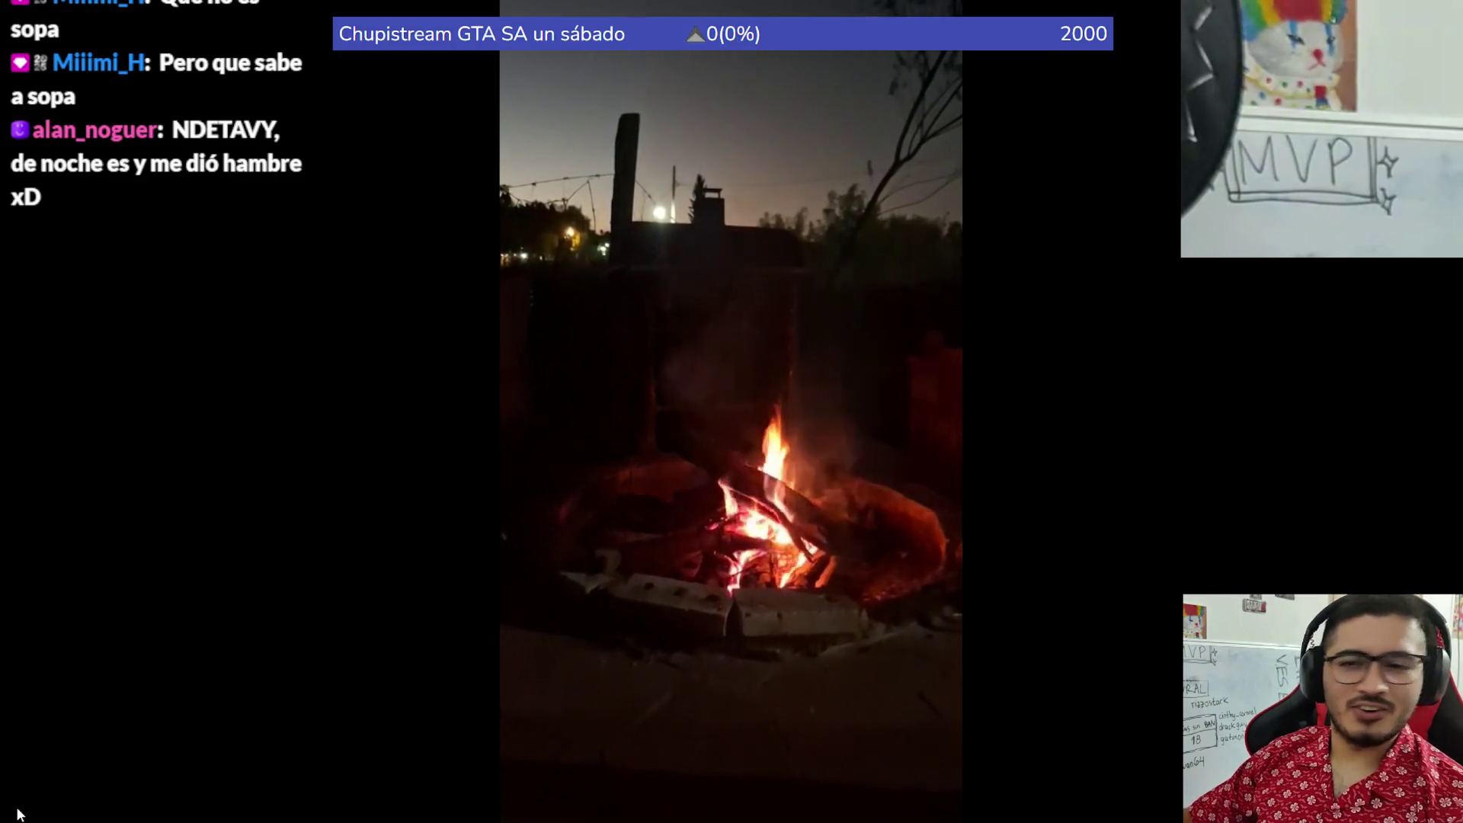
pyautogui.moveTo(91, 771)
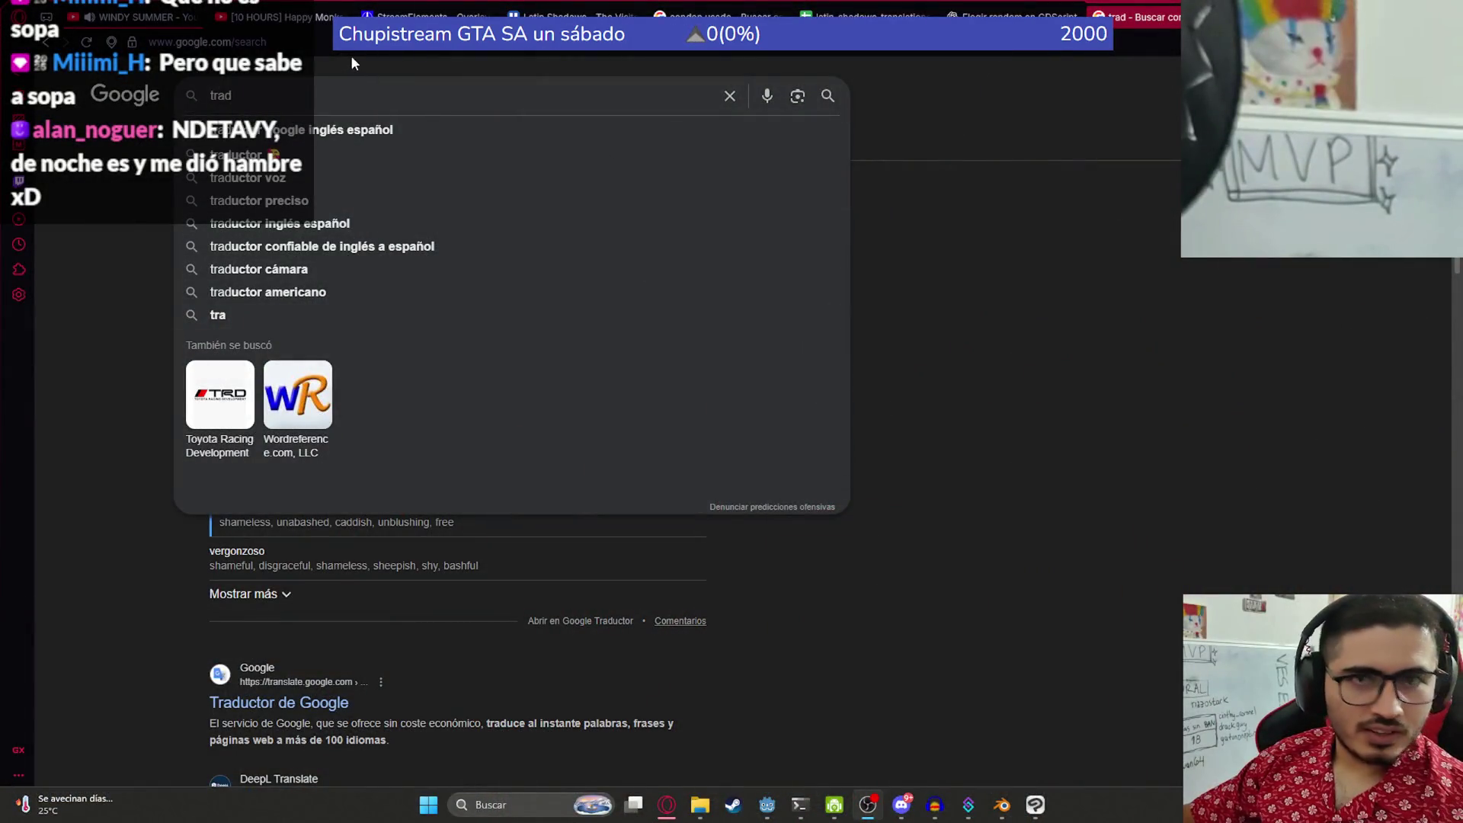
# - Search Google for 'sopa paraguaya' and switch to the Imágenes results
pyautogui.press('BackSpace')
pyautogui.press('BackSpace')
pyautogui.press('BackSpace')
pyautogui.write('sopa paraguaya')
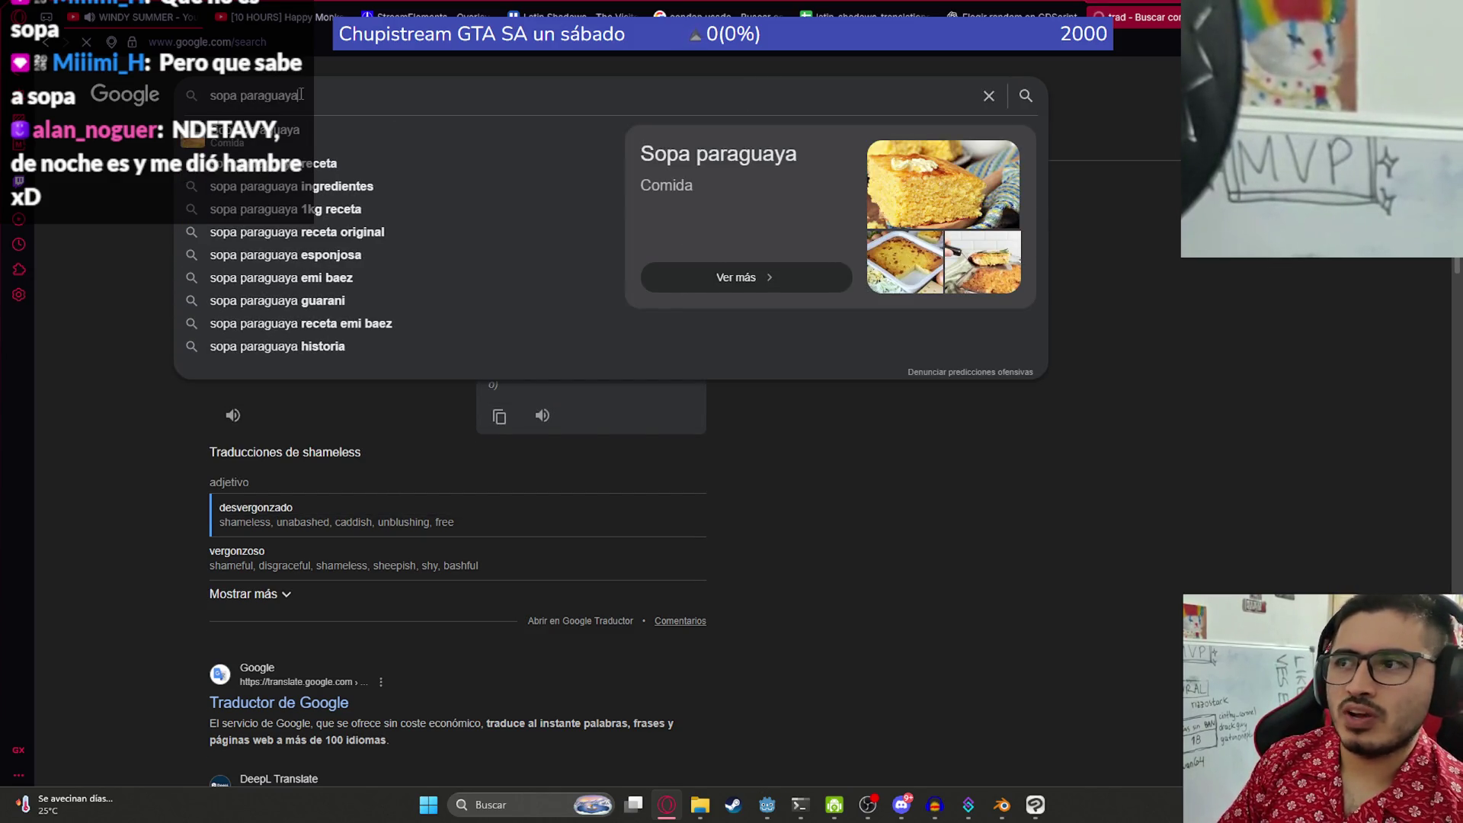
pyautogui.press('Return')
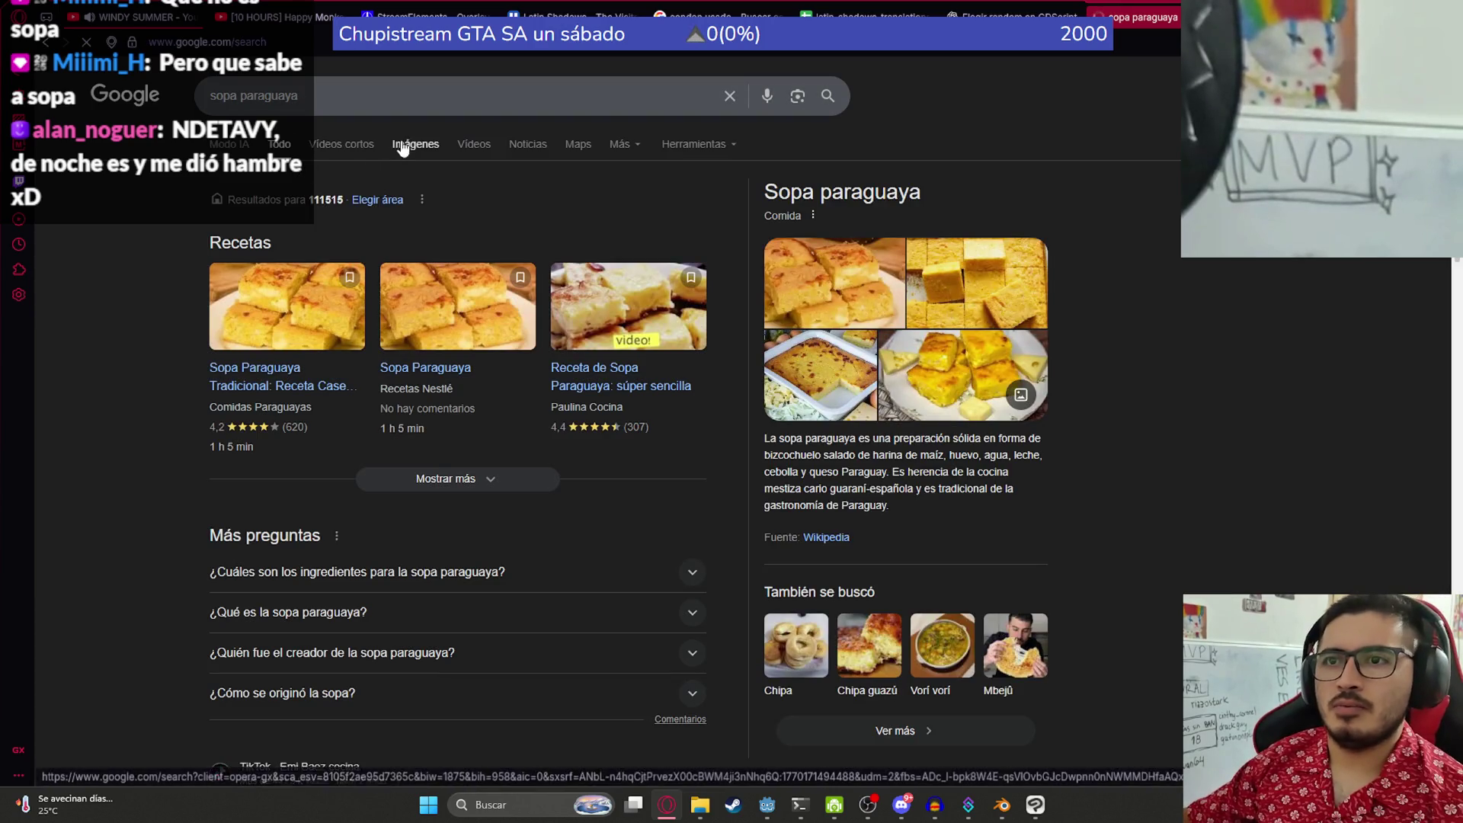
pyautogui.click(398, 145)
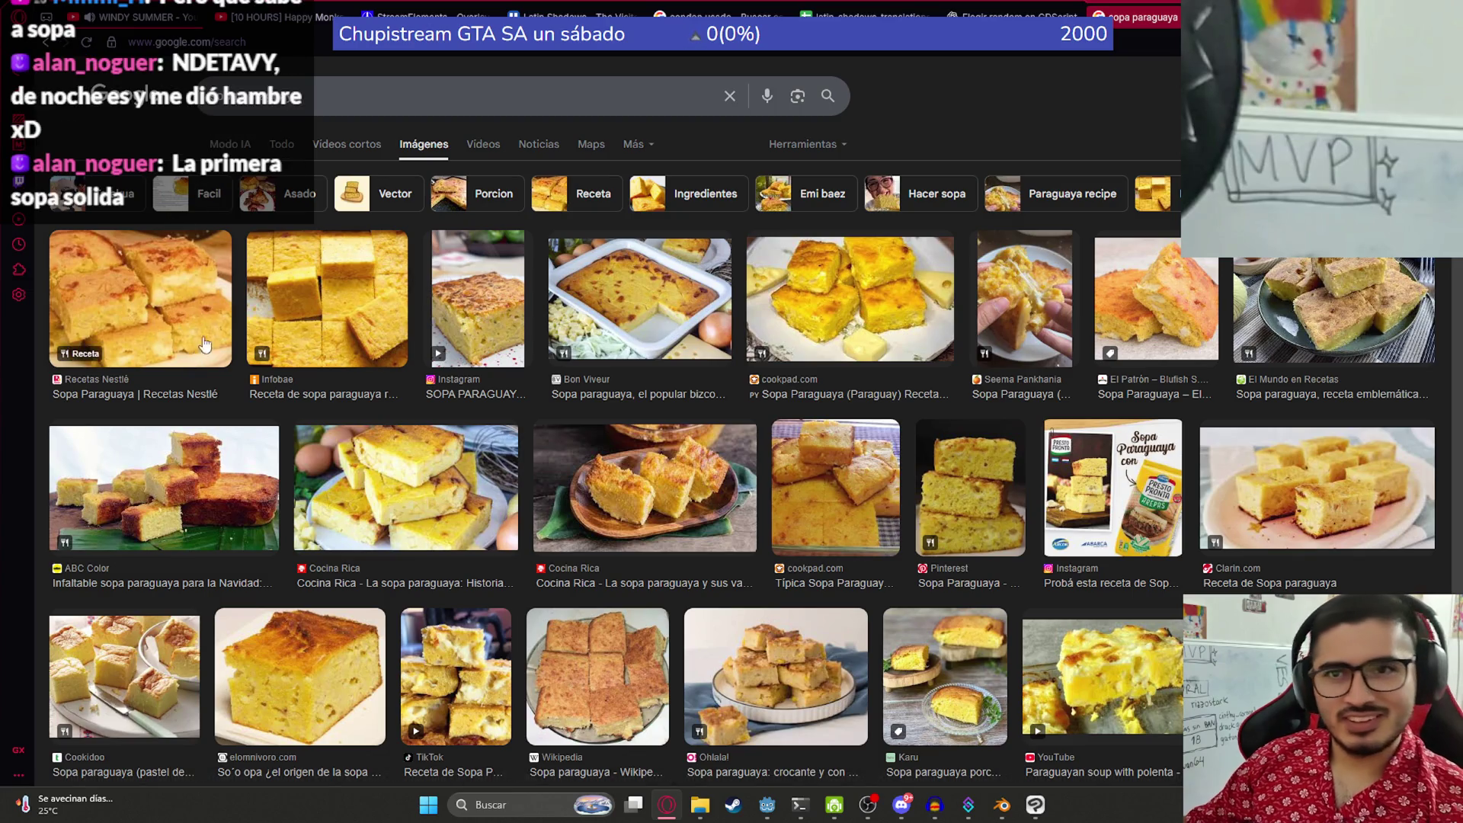
# - Preview the Recetas Nestlé, cookpad and Cocina Rica sopa paraguaya recipe images
pyautogui.click(131, 299)
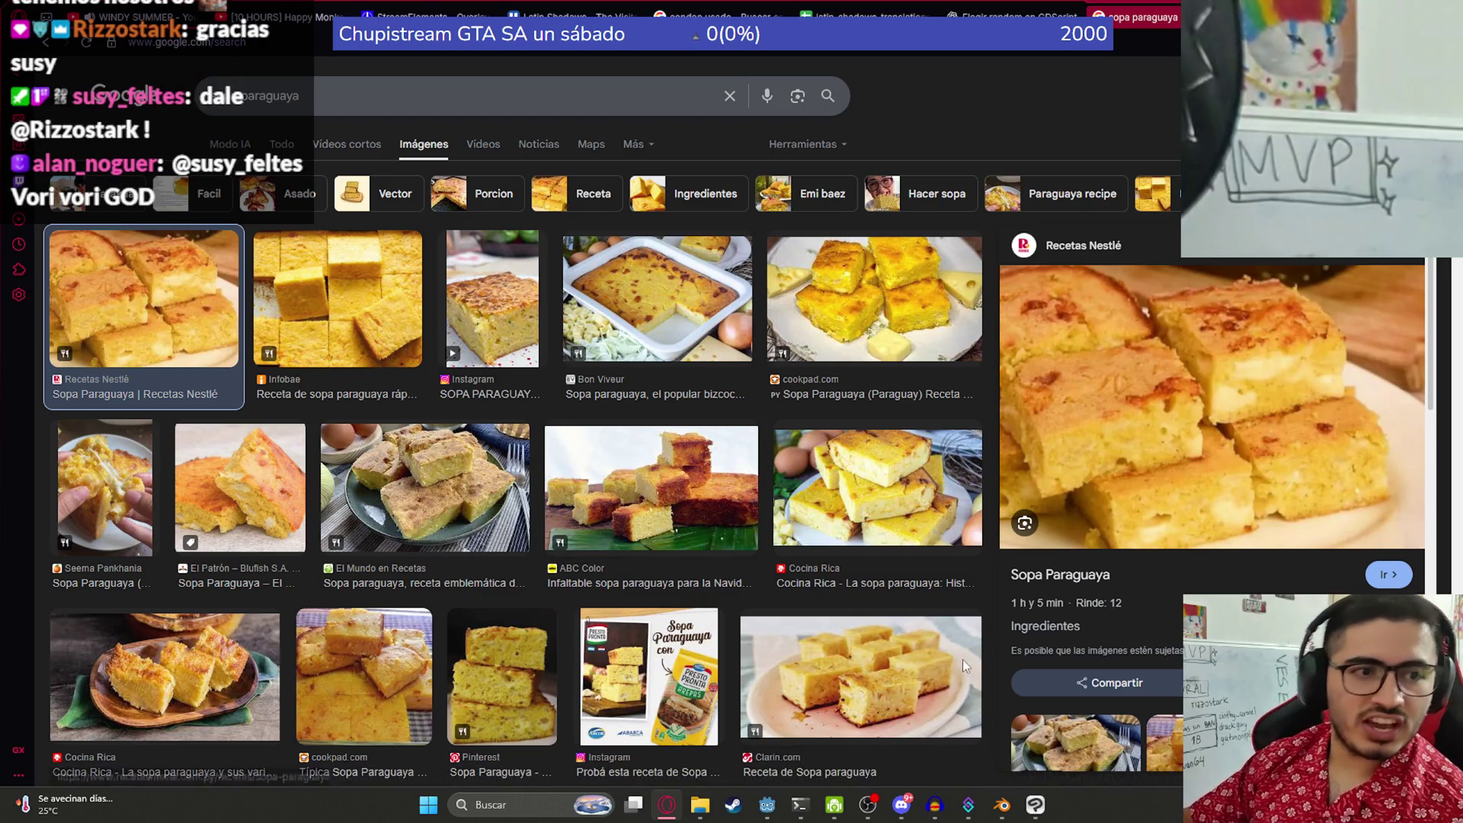
pyautogui.click(823, 392)
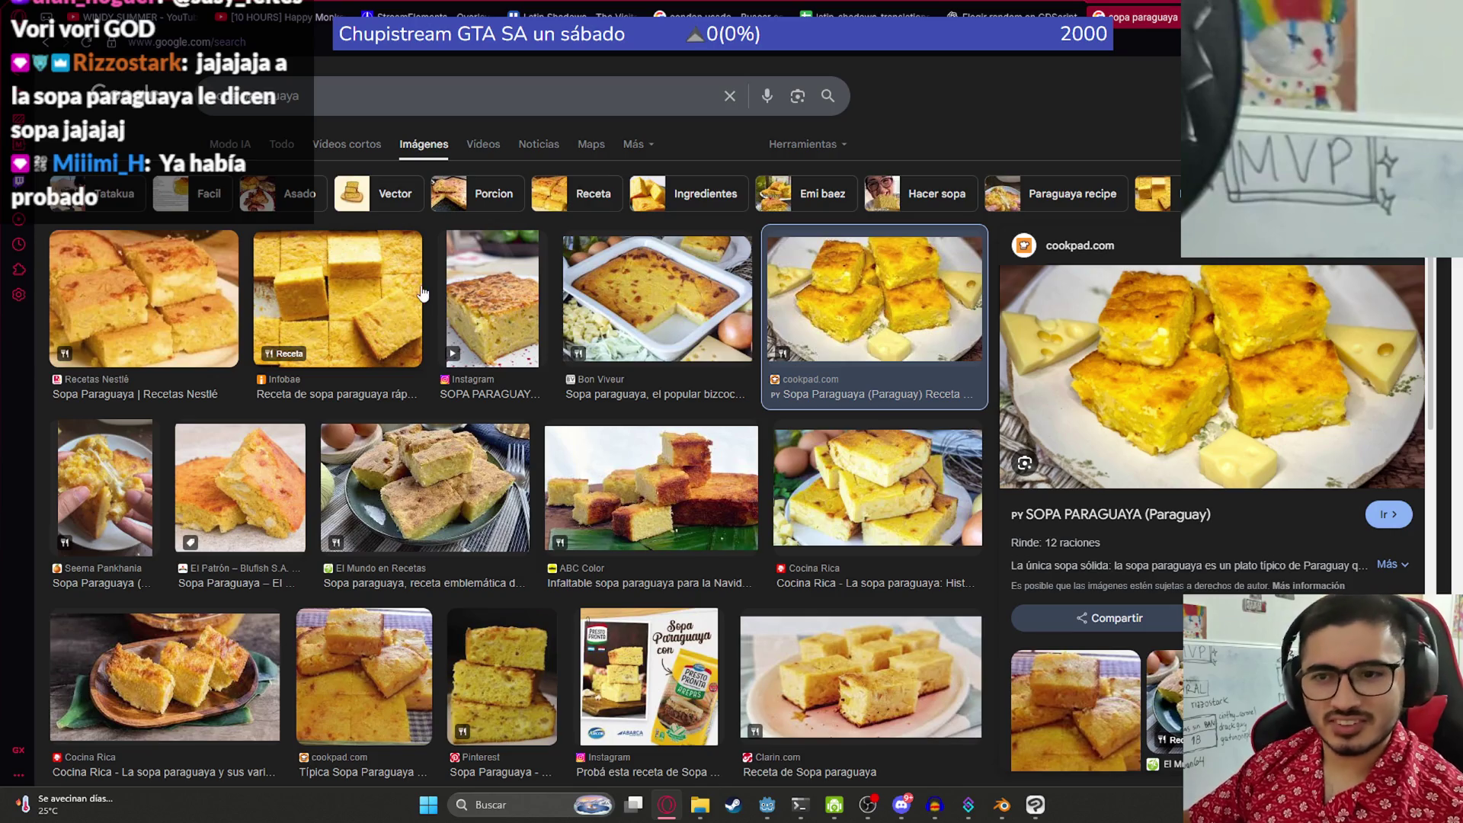
pyautogui.scroll(-2, 410, 369)
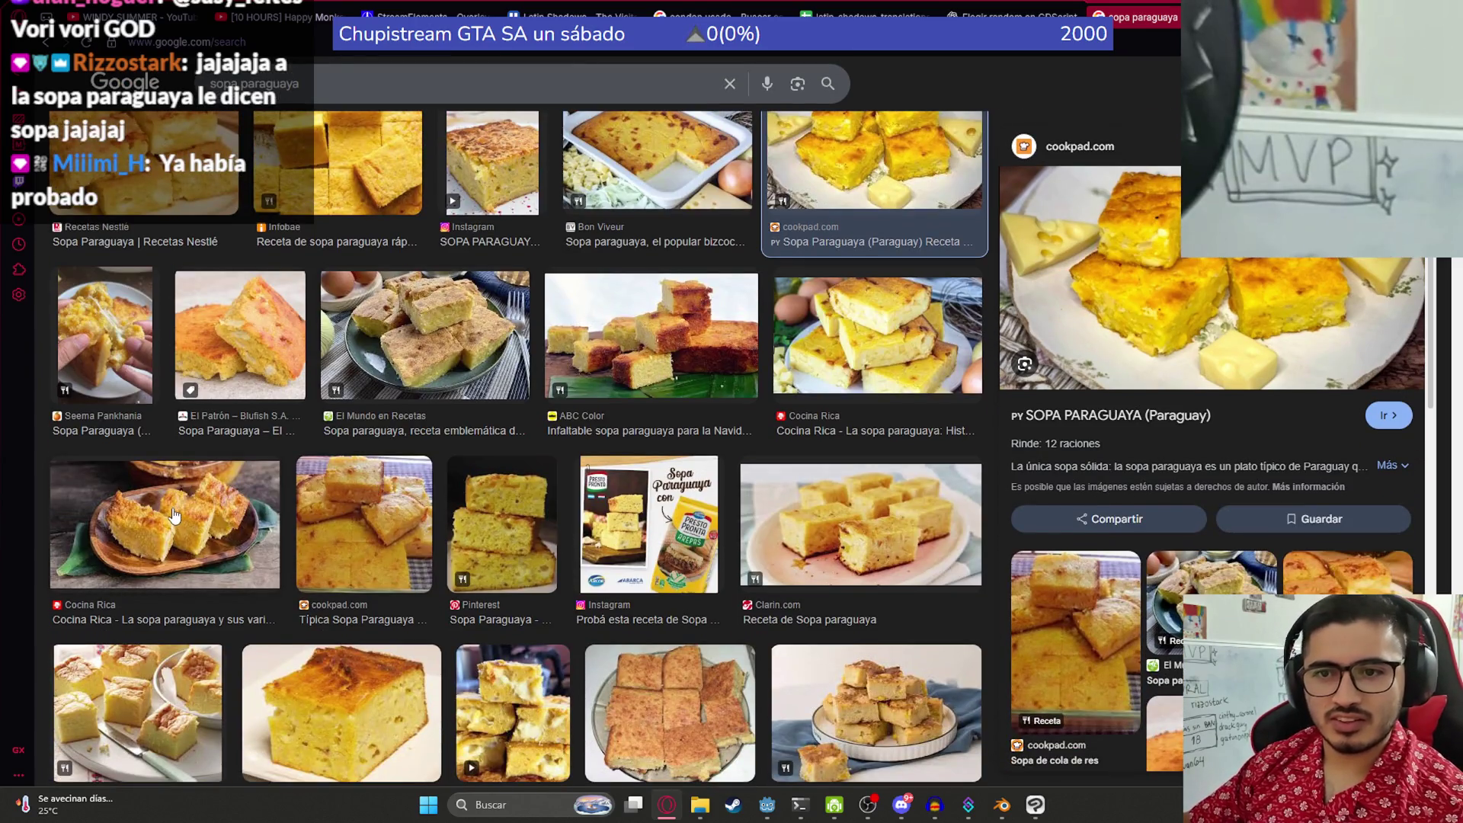
pyautogui.click(174, 516)
pyautogui.scroll(2, 1238, 327)
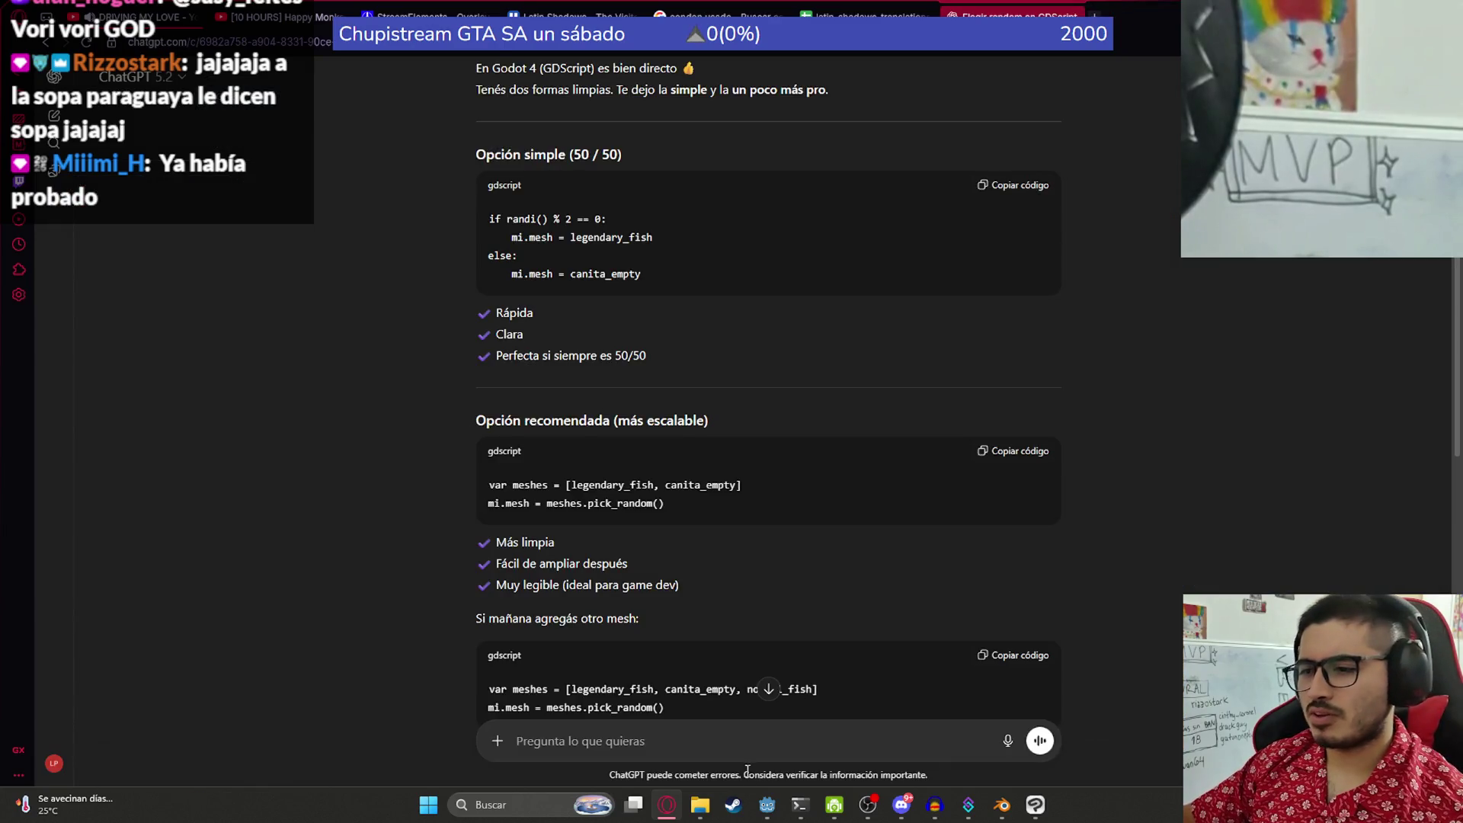
# - In Godot, run the LevelLake scene with Reproducir Esta Escena
pyautogui.click(767, 805)
pyautogui.rightClick(333, 62)
pyautogui.click(412, 183)
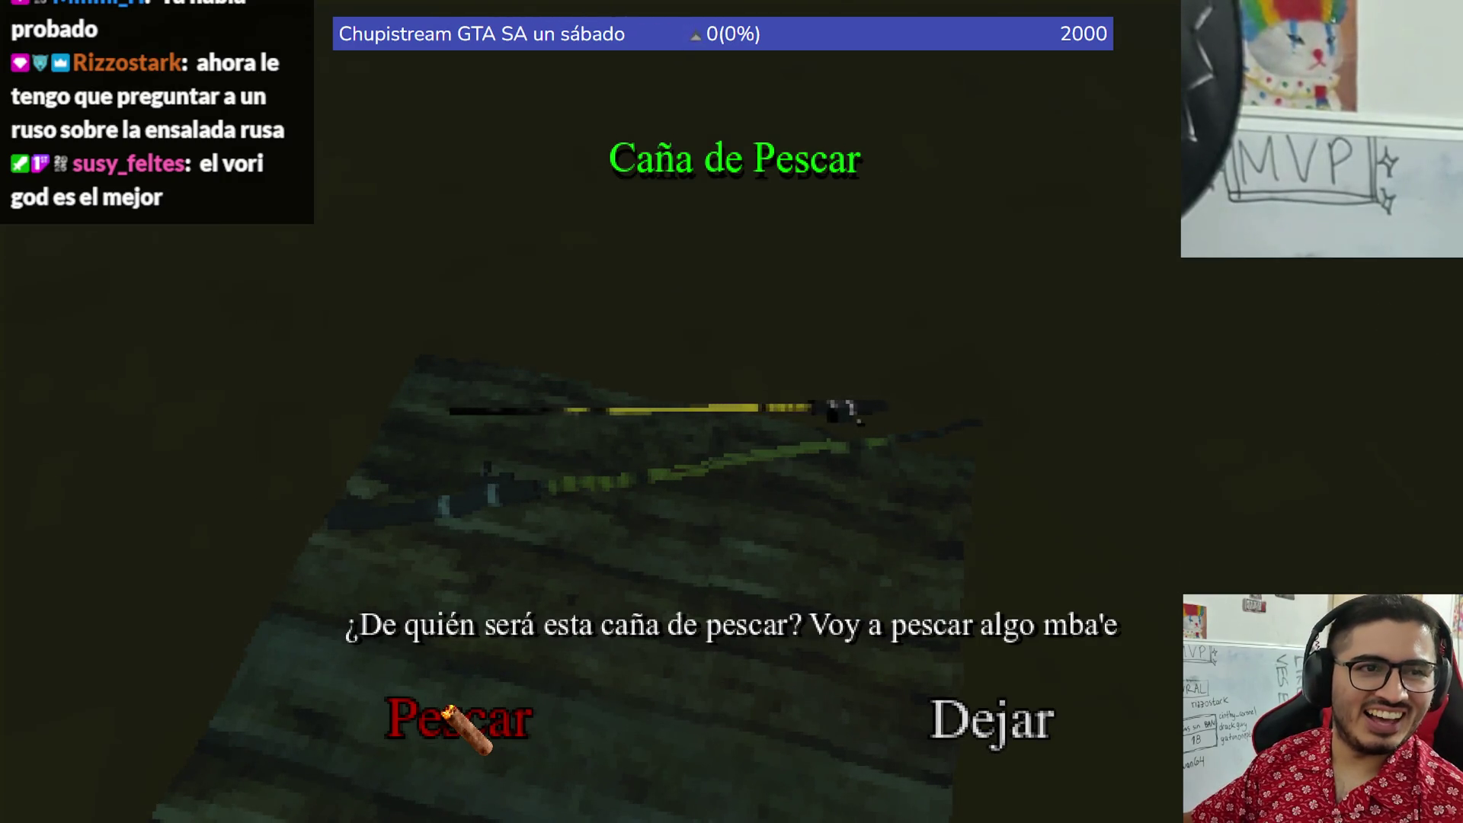
# - Choose Pescar to take up the fishing rod and start fishing
pyautogui.click(447, 712)
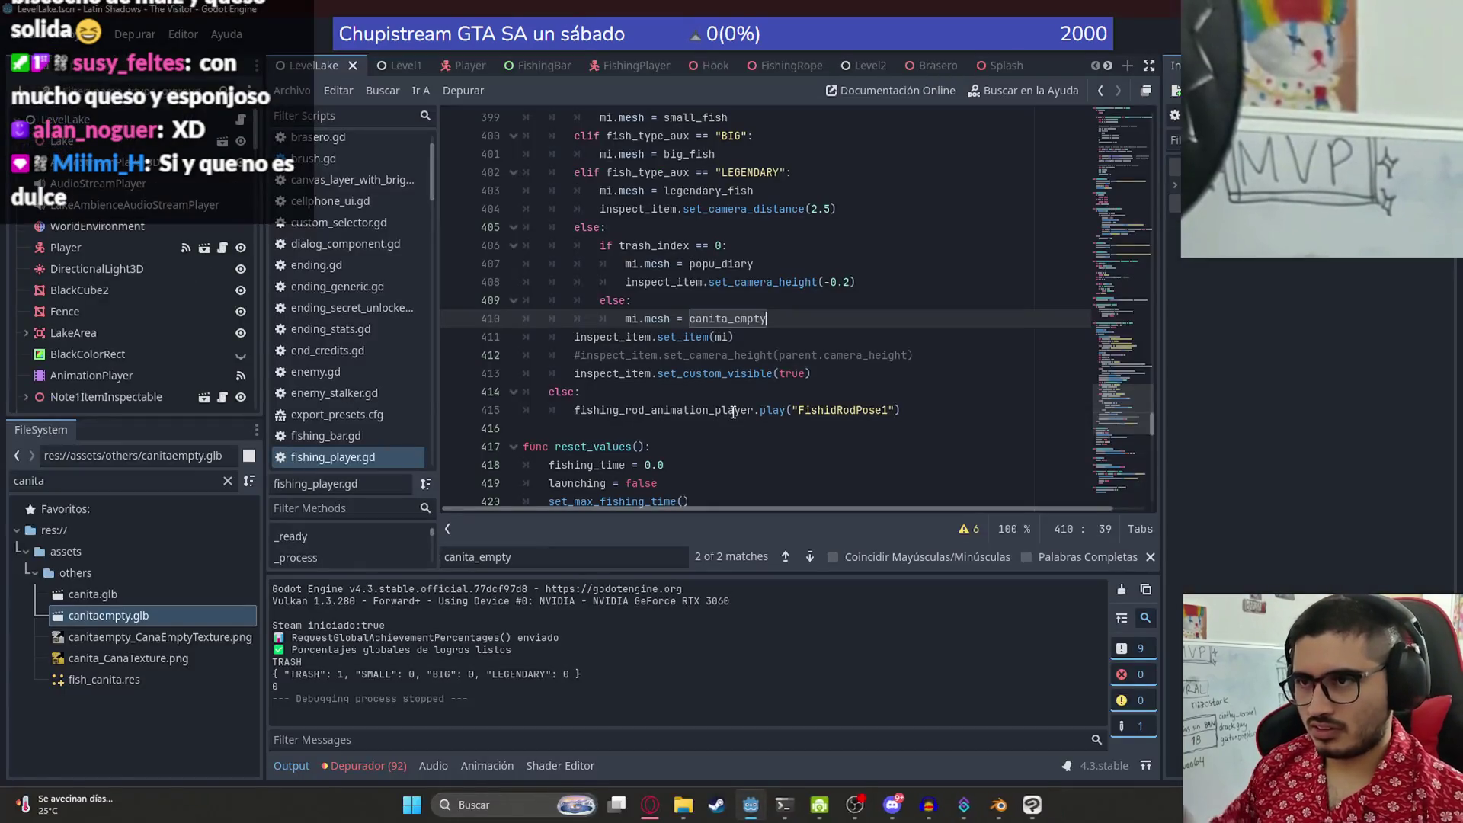
# - Copy the line-408 set_camera_height call below canito_empty with value 0.2, then rerun LevelLake
pyautogui.click(851, 279)
pyautogui.moveTo(523, 282)
pyautogui.mouseDown()
pyautogui.moveTo(846, 282)
pyautogui.moveTo(660, 279)
pyautogui.mouseUp()
pyautogui.moveTo(939, 354); pyautogui.dragTo(719, 354)
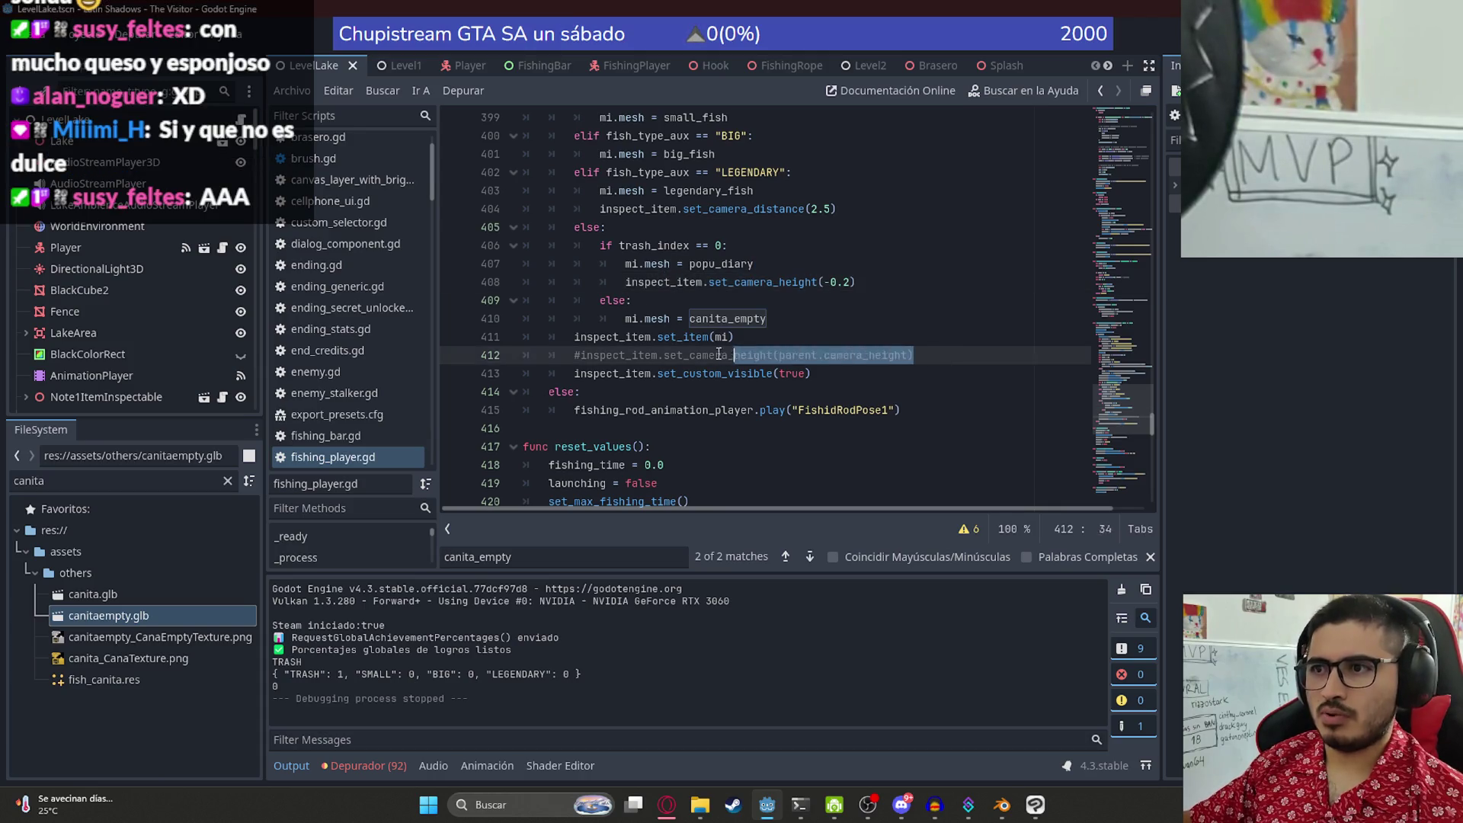
pyautogui.moveTo(858, 285); pyautogui.dragTo(671, 287)
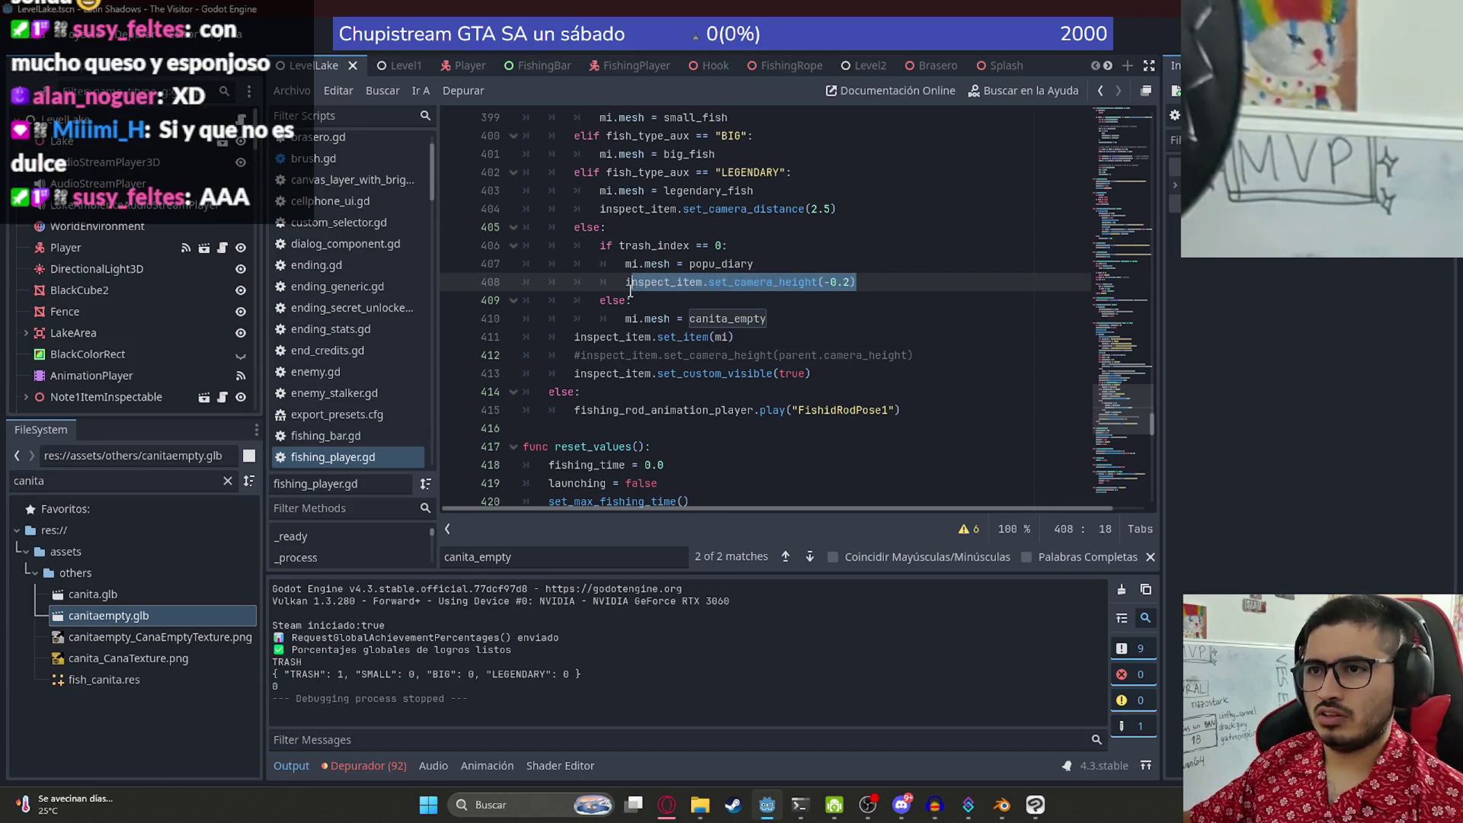
pyautogui.click(828, 324)
pyautogui.press('Return')
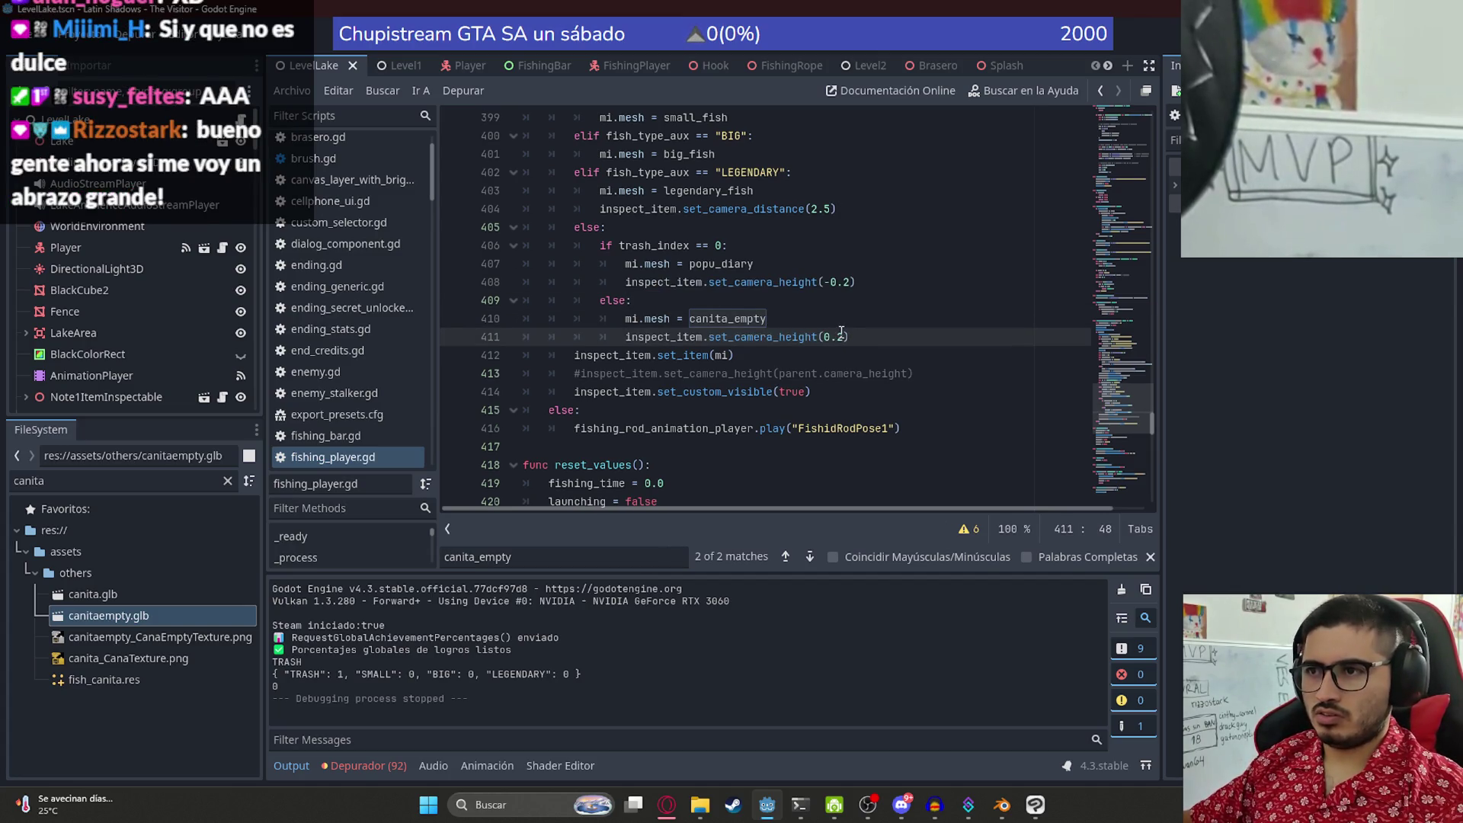
pyautogui.rightClick(307, 67)
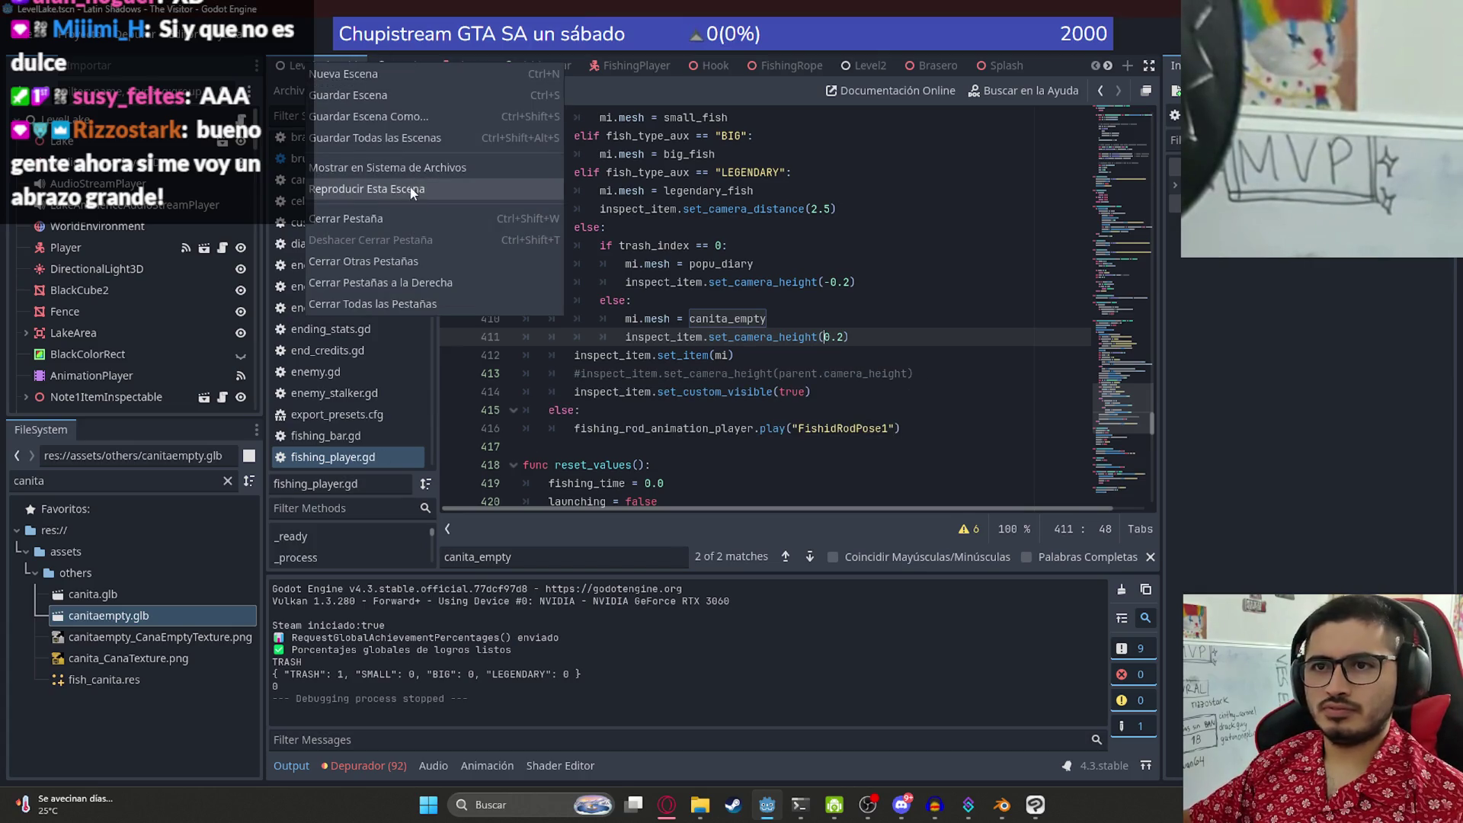
pyautogui.click(410, 191)
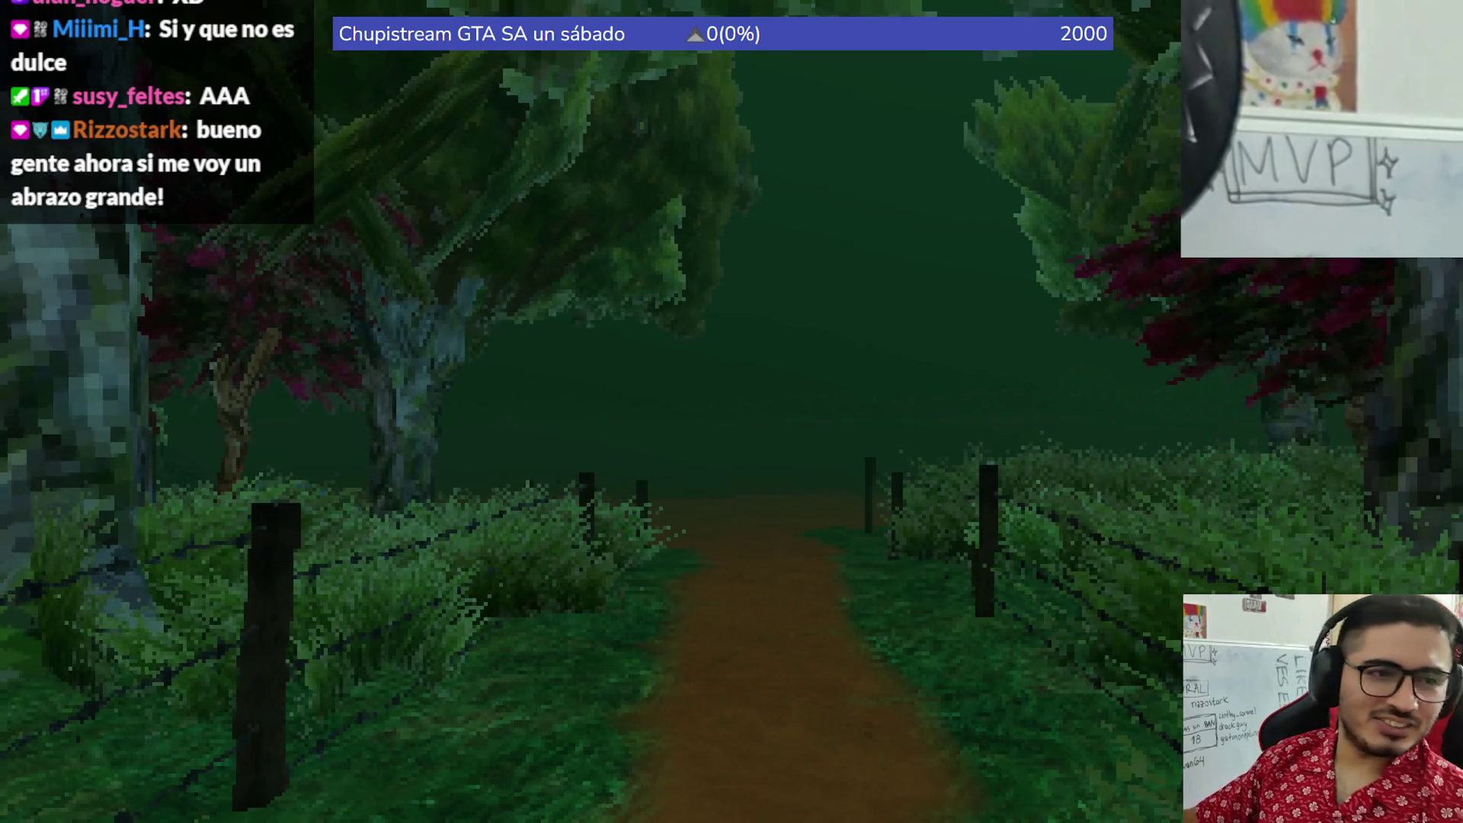
# - Walk down the path onto the wooden dock and pick up the fishing rod
pyautogui.press('w')
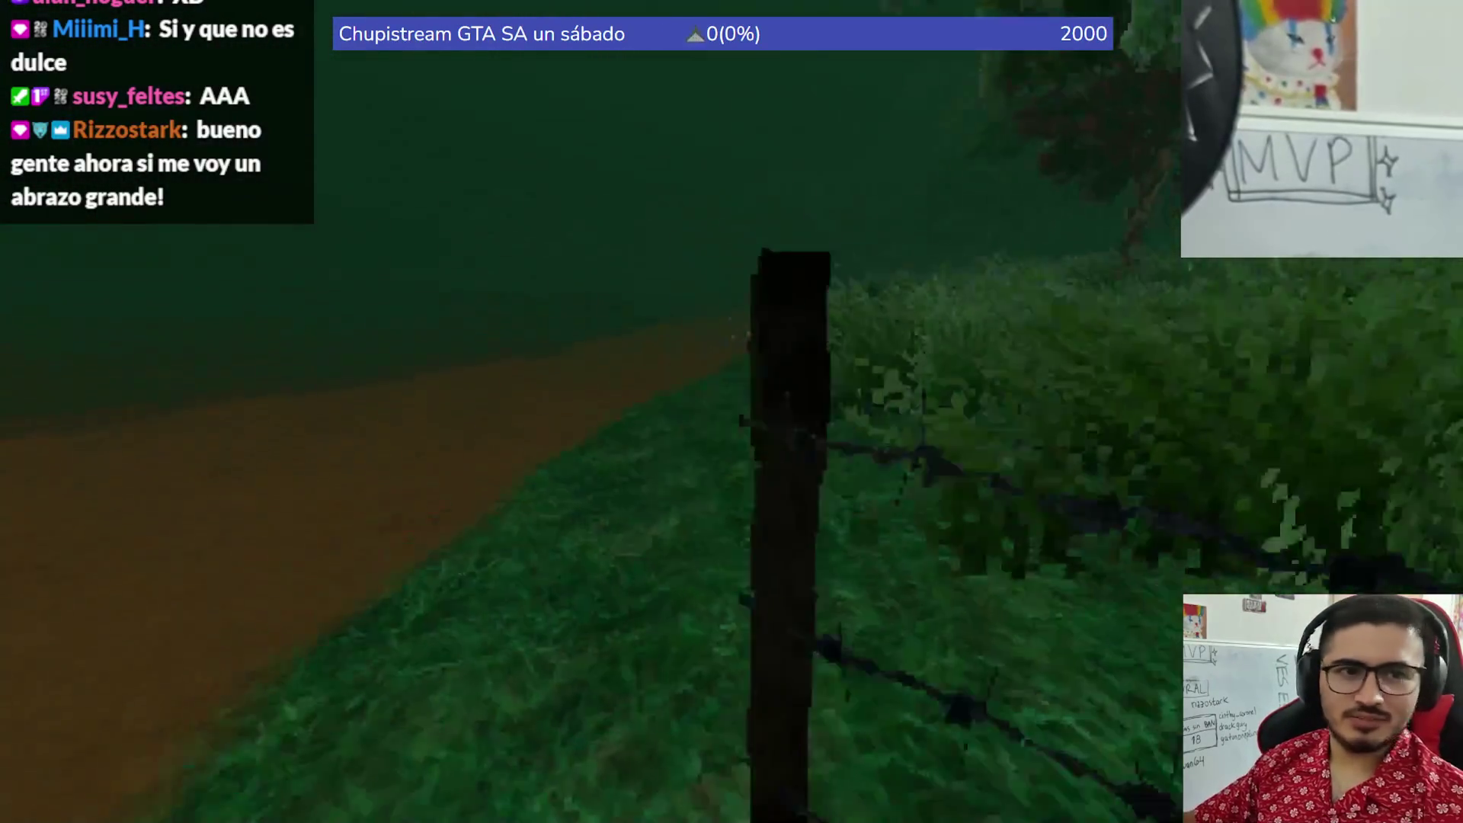
pyautogui.press('w')
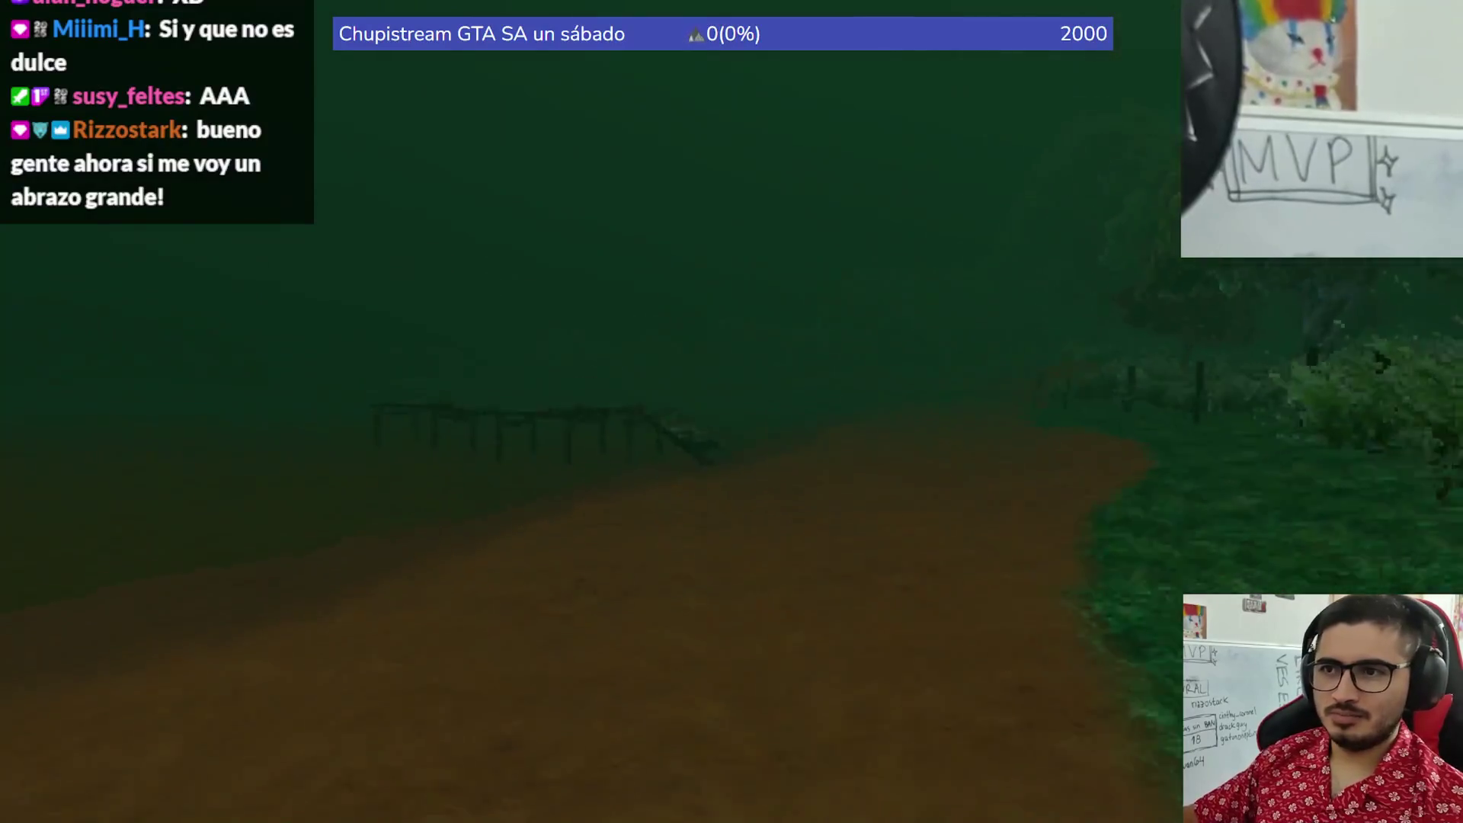
pyautogui.press('w')
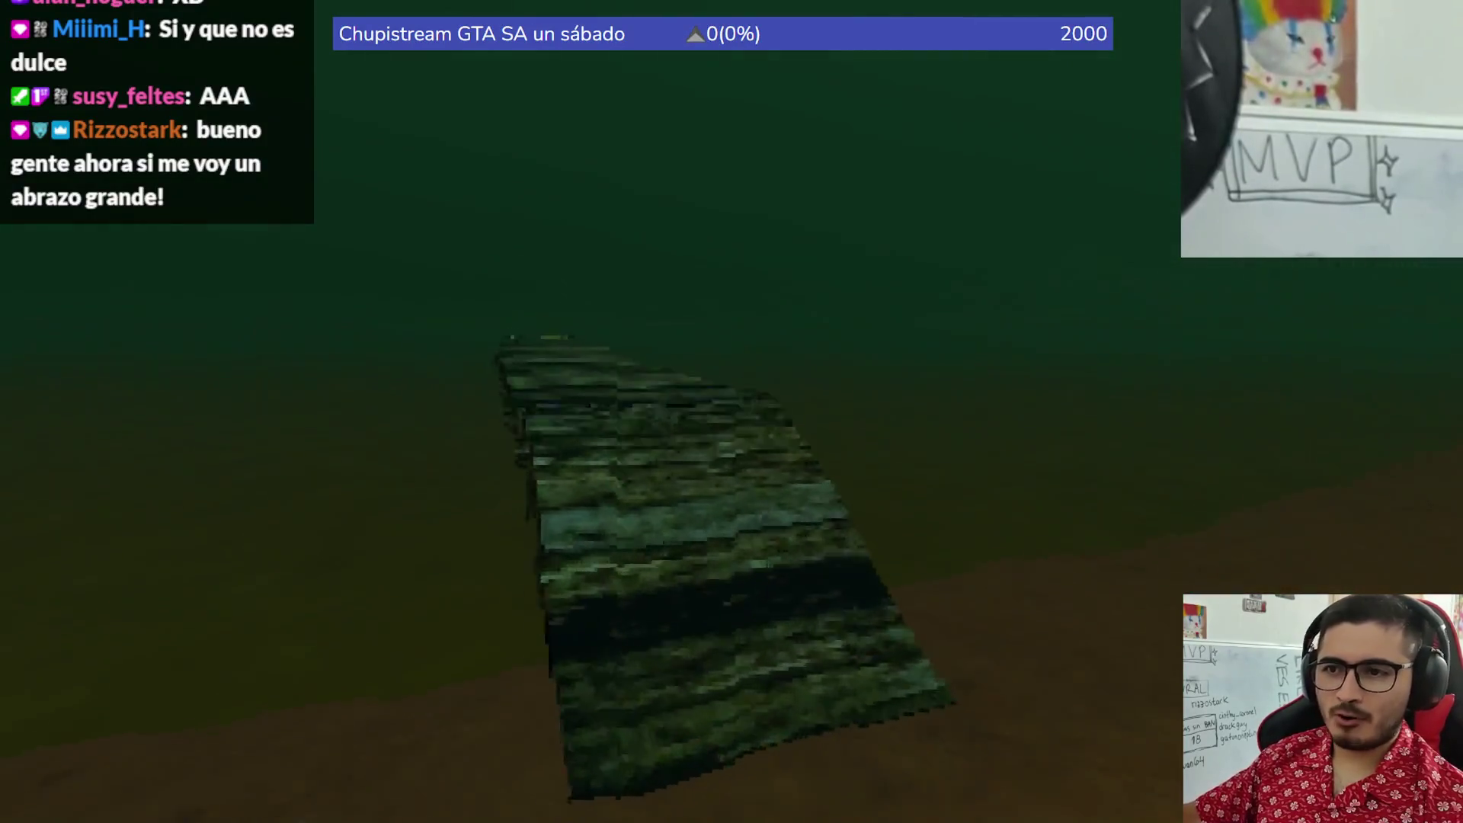
pyautogui.press('w')
pyautogui.press('e')
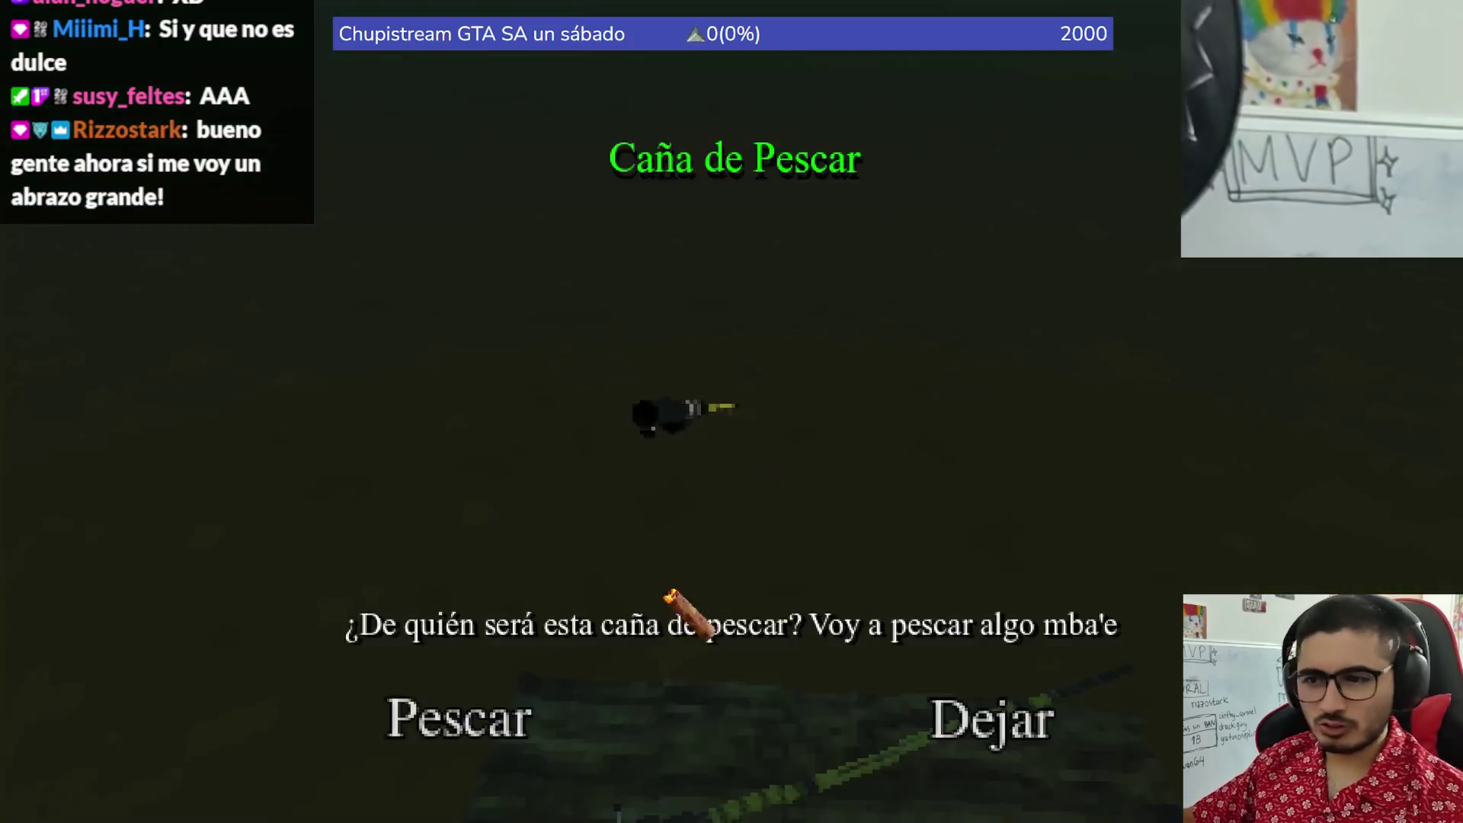
pyautogui.press('Return')
# - Cast and reel in the Diario Popu magazine and the empty bottle
pyautogui.click(731, 412)
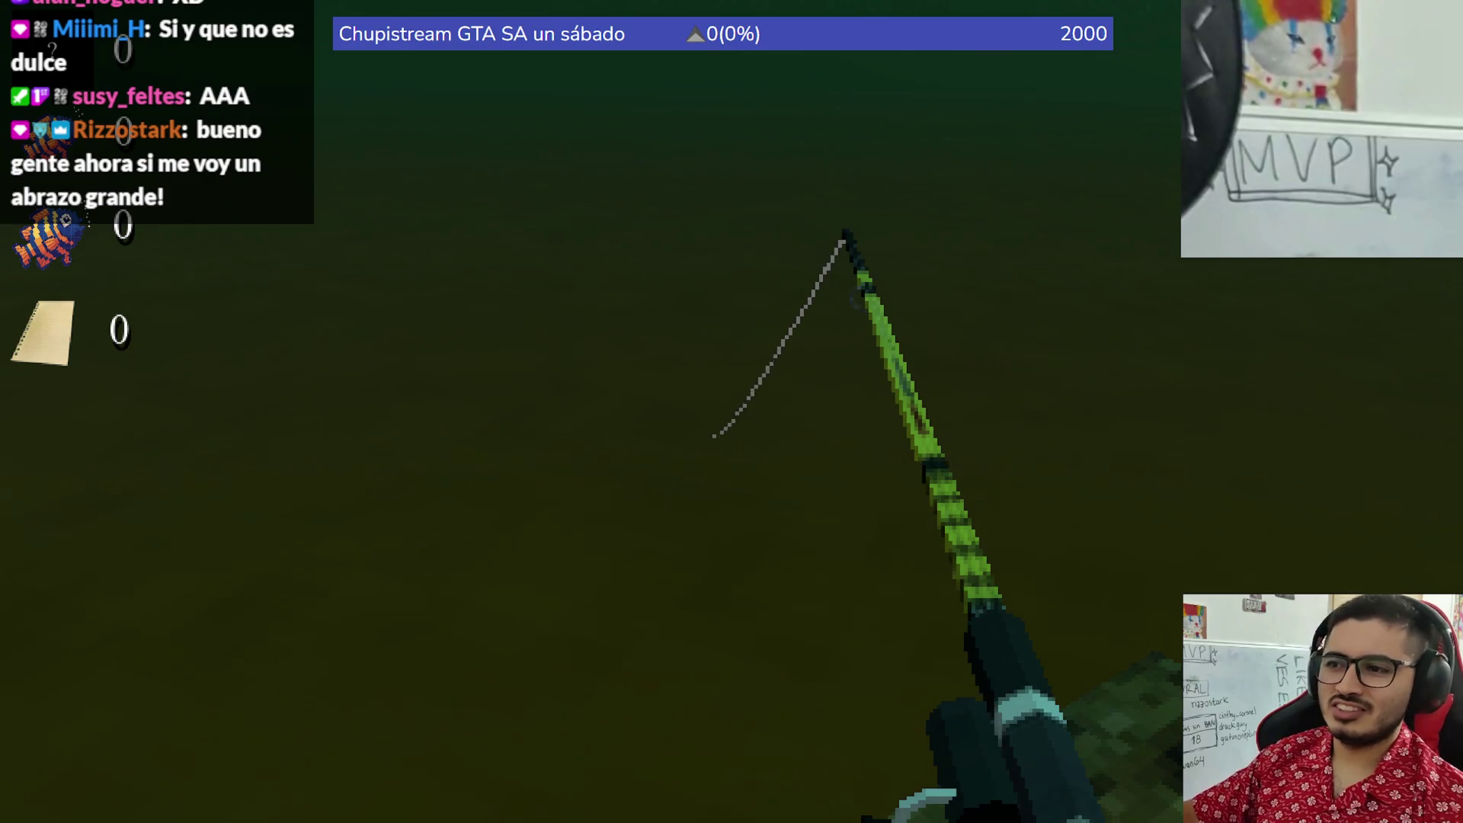
pyautogui.click(732, 411)
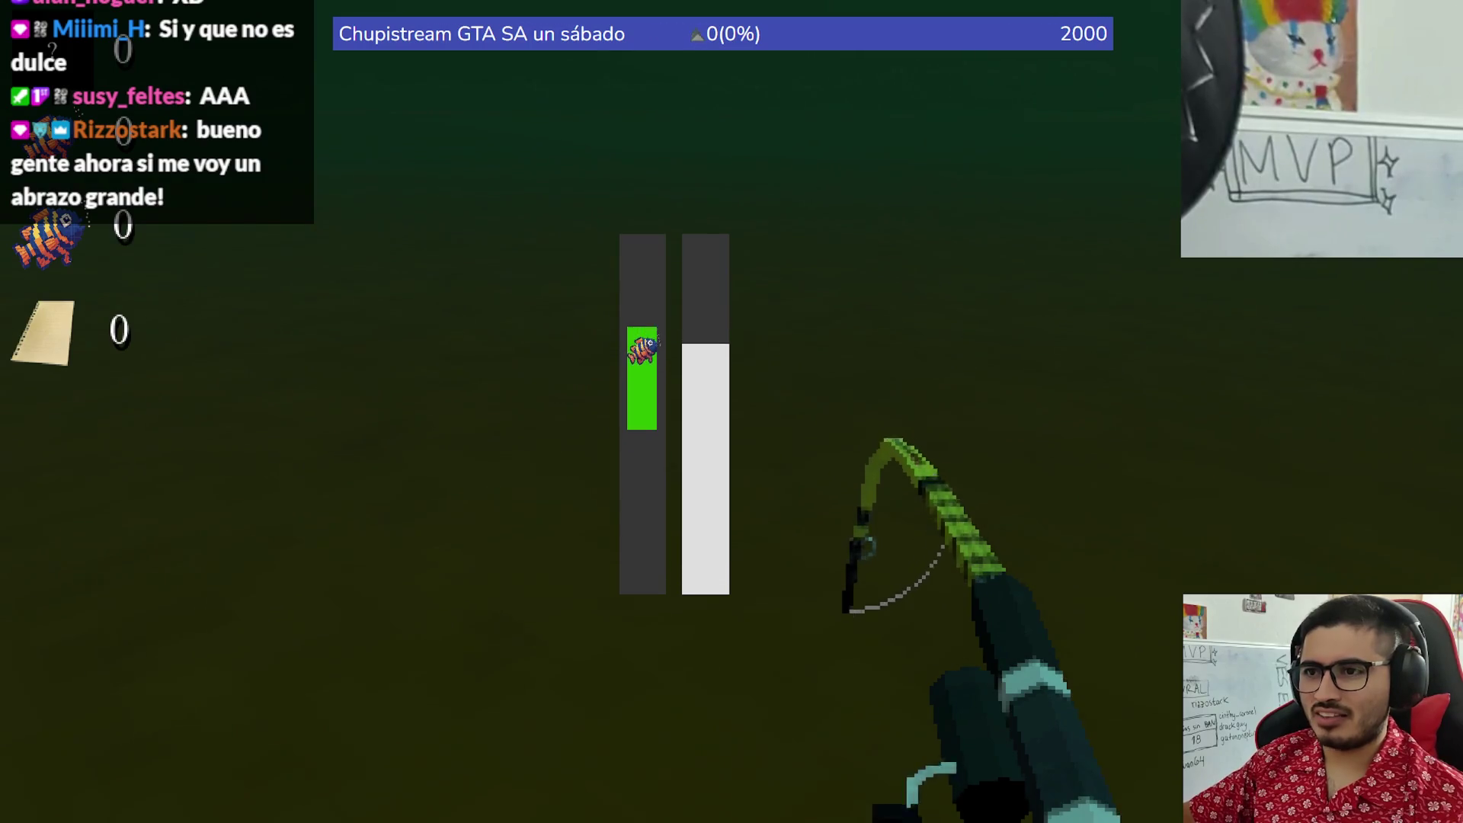
pyautogui.click(732, 412)
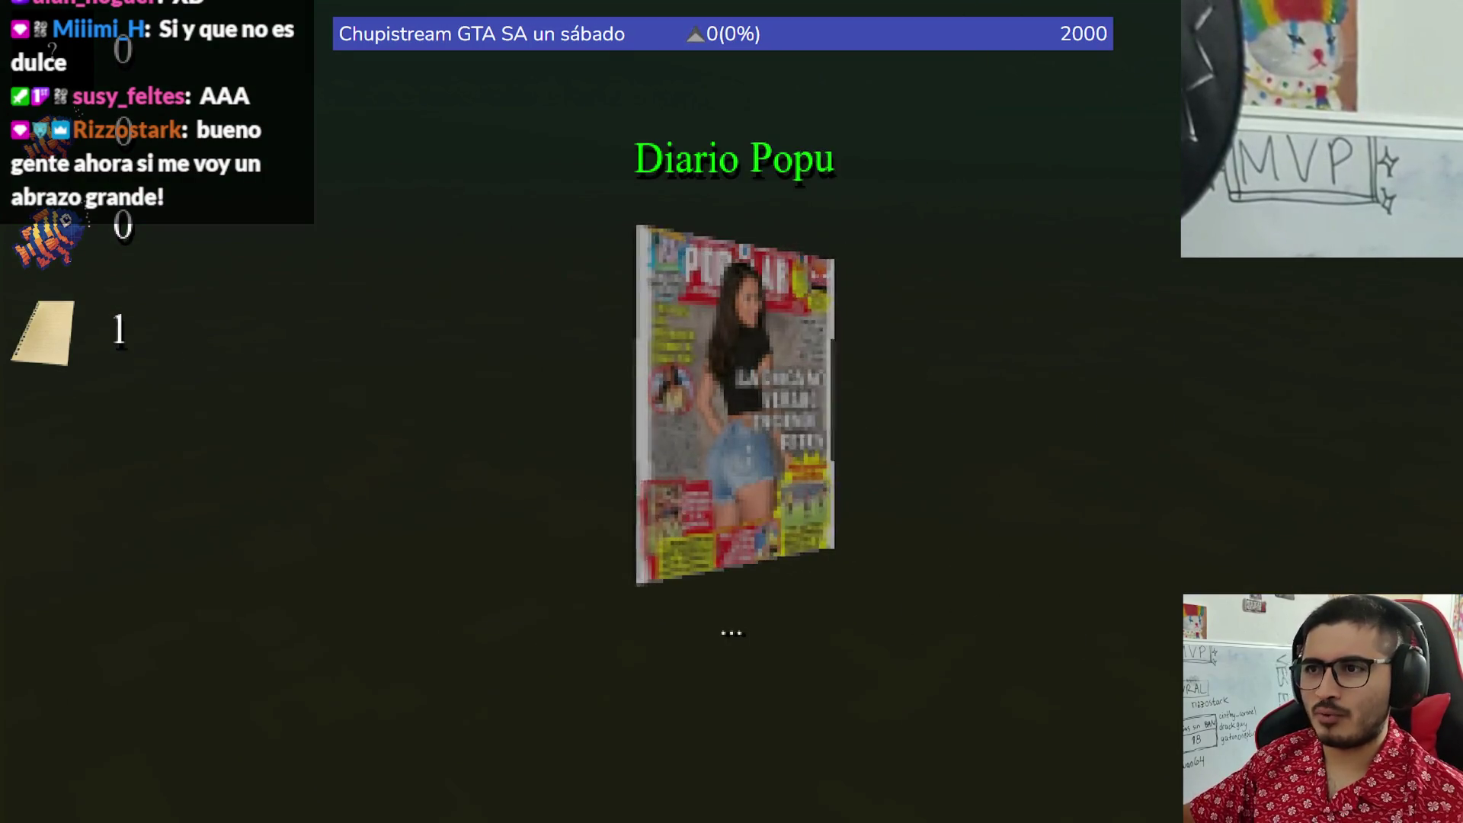
pyautogui.click(732, 411)
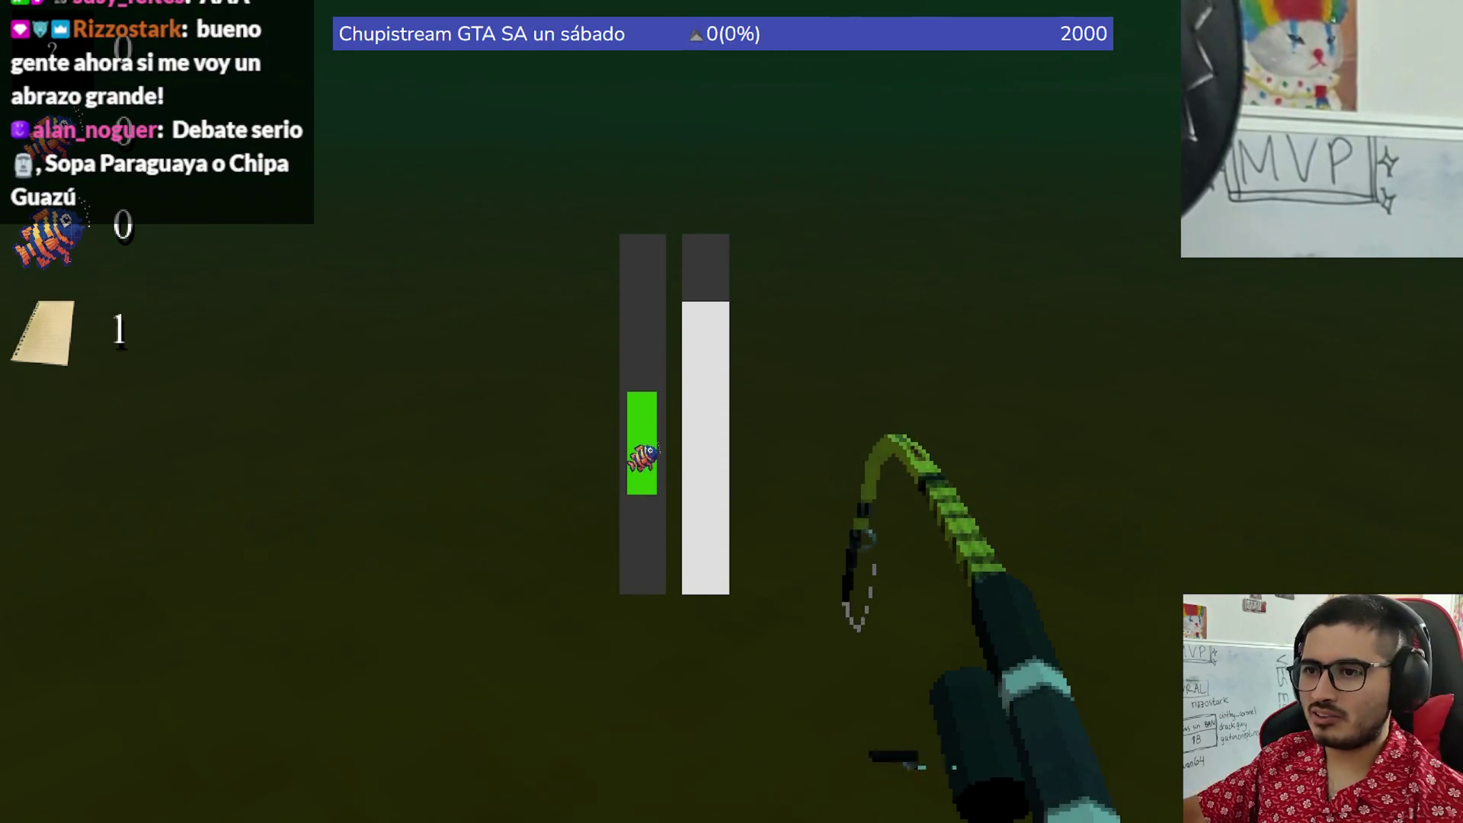
pyautogui.press('space')
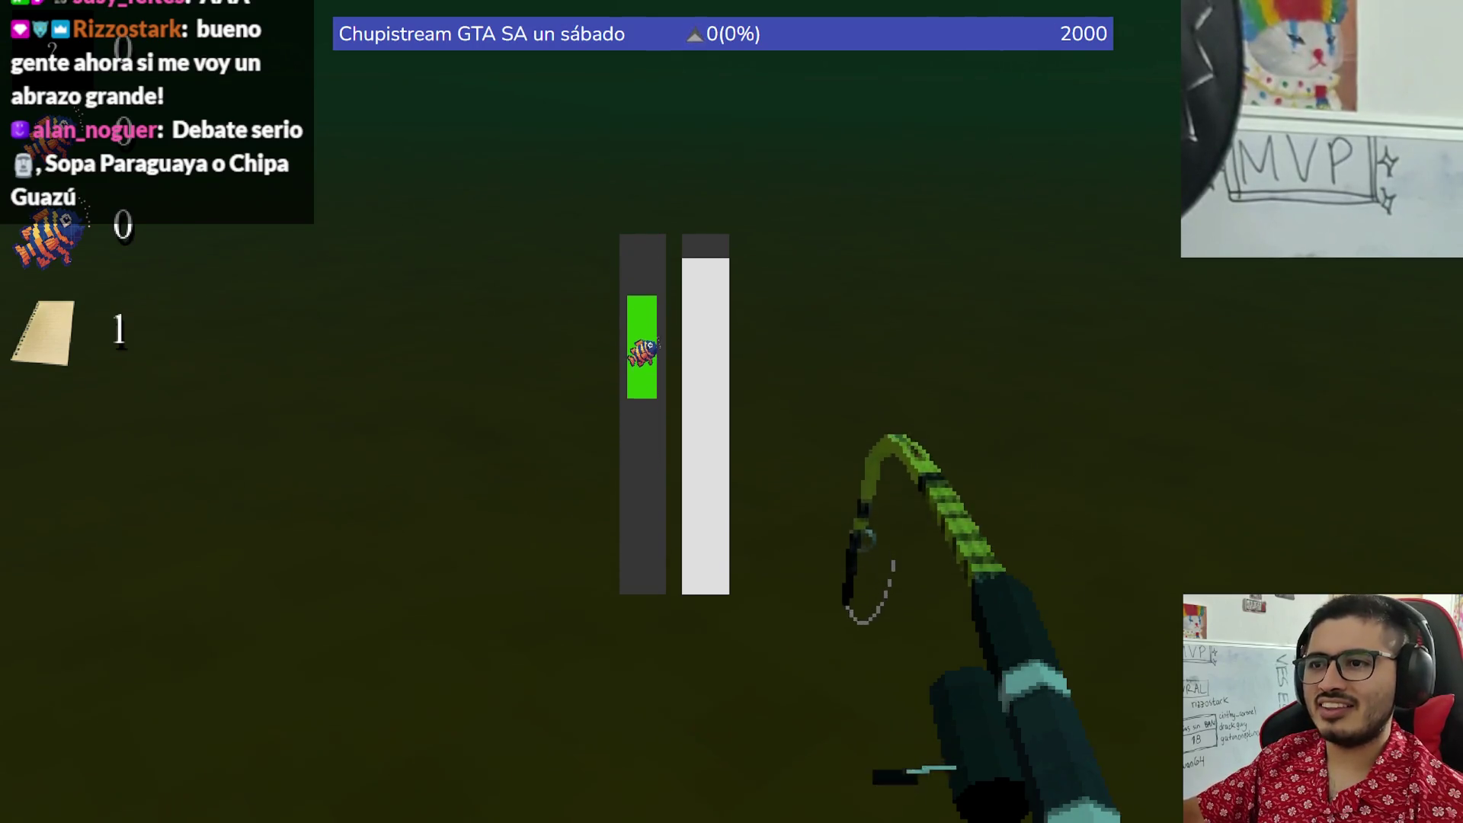
pyautogui.press('space')
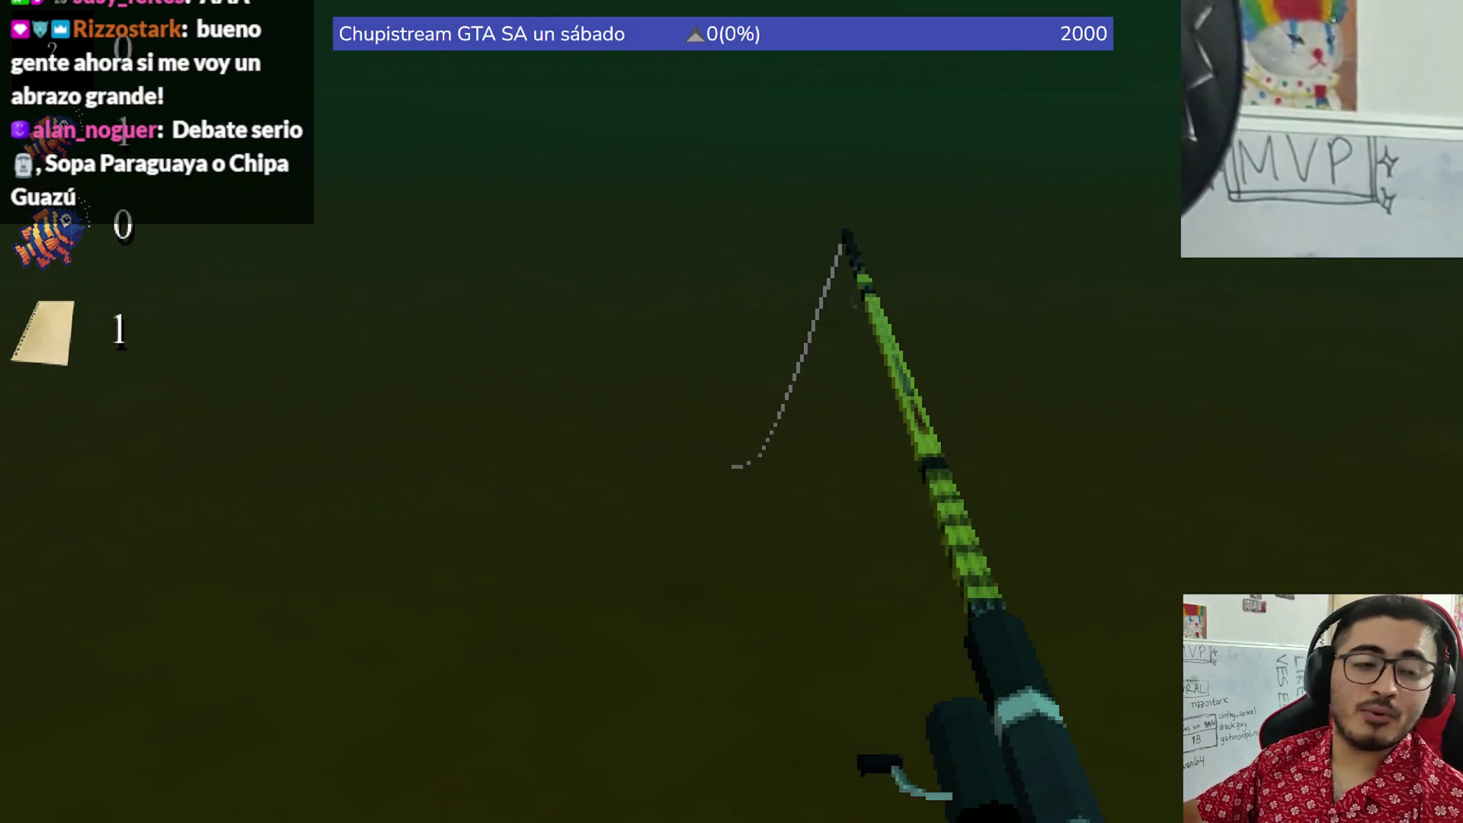
pyautogui.press('space')
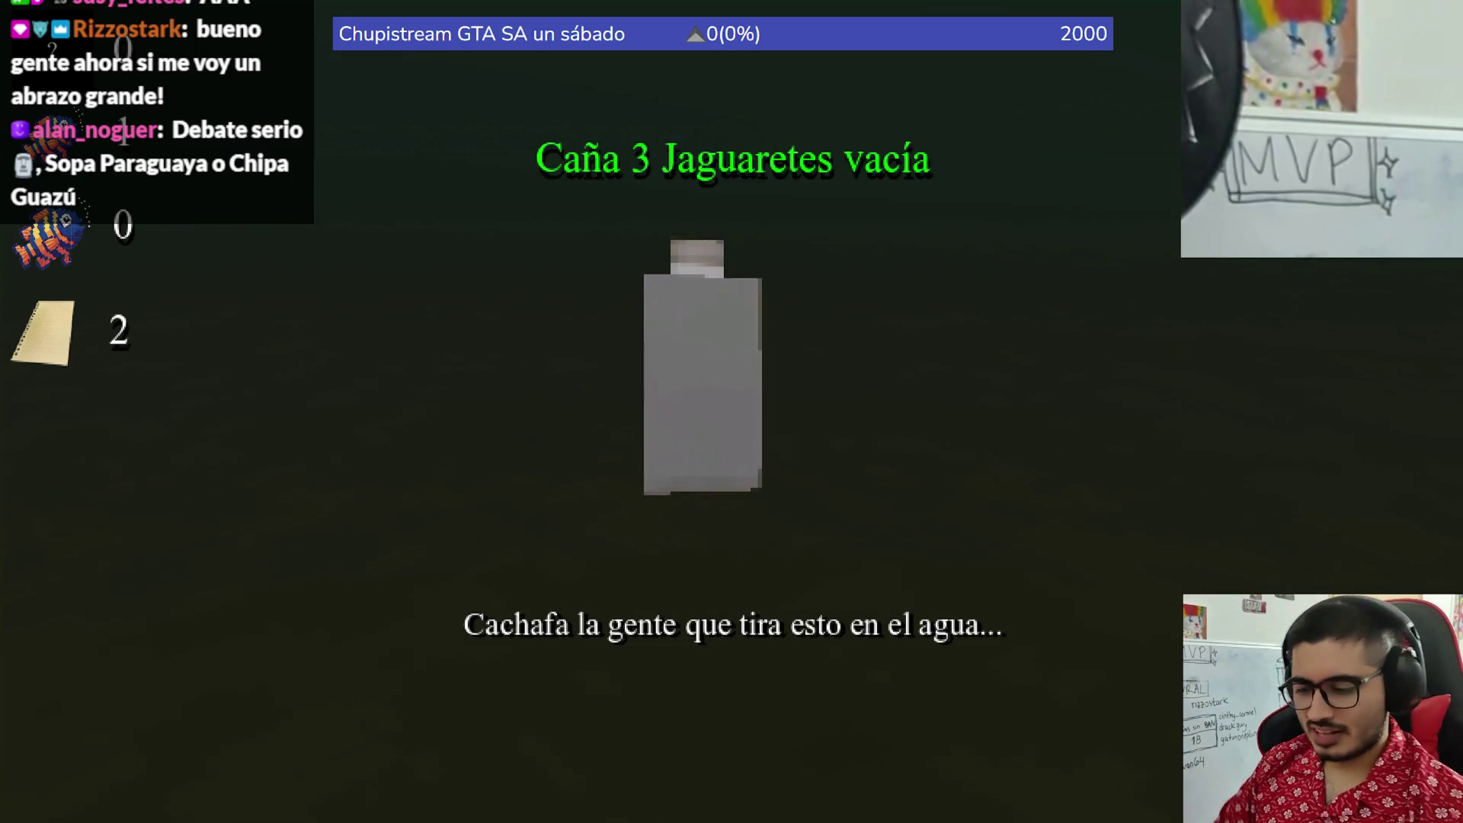
# - Stop the game, save fishing_player.gd with the bottle's camera height at 0.5, and rerun LevelLake
pyautogui.press('F8')
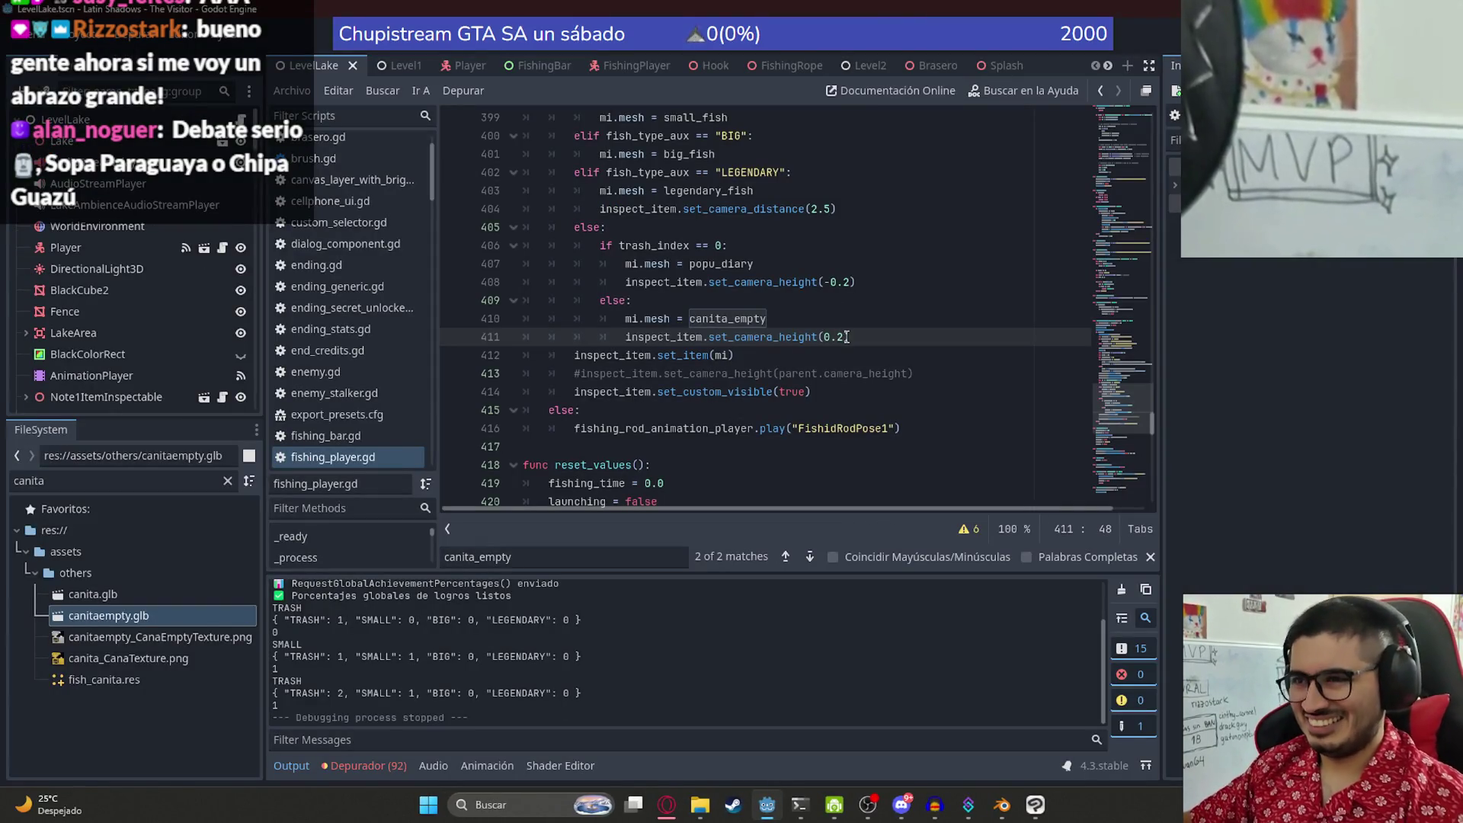
pyautogui.hotkey('ctrl', 's')
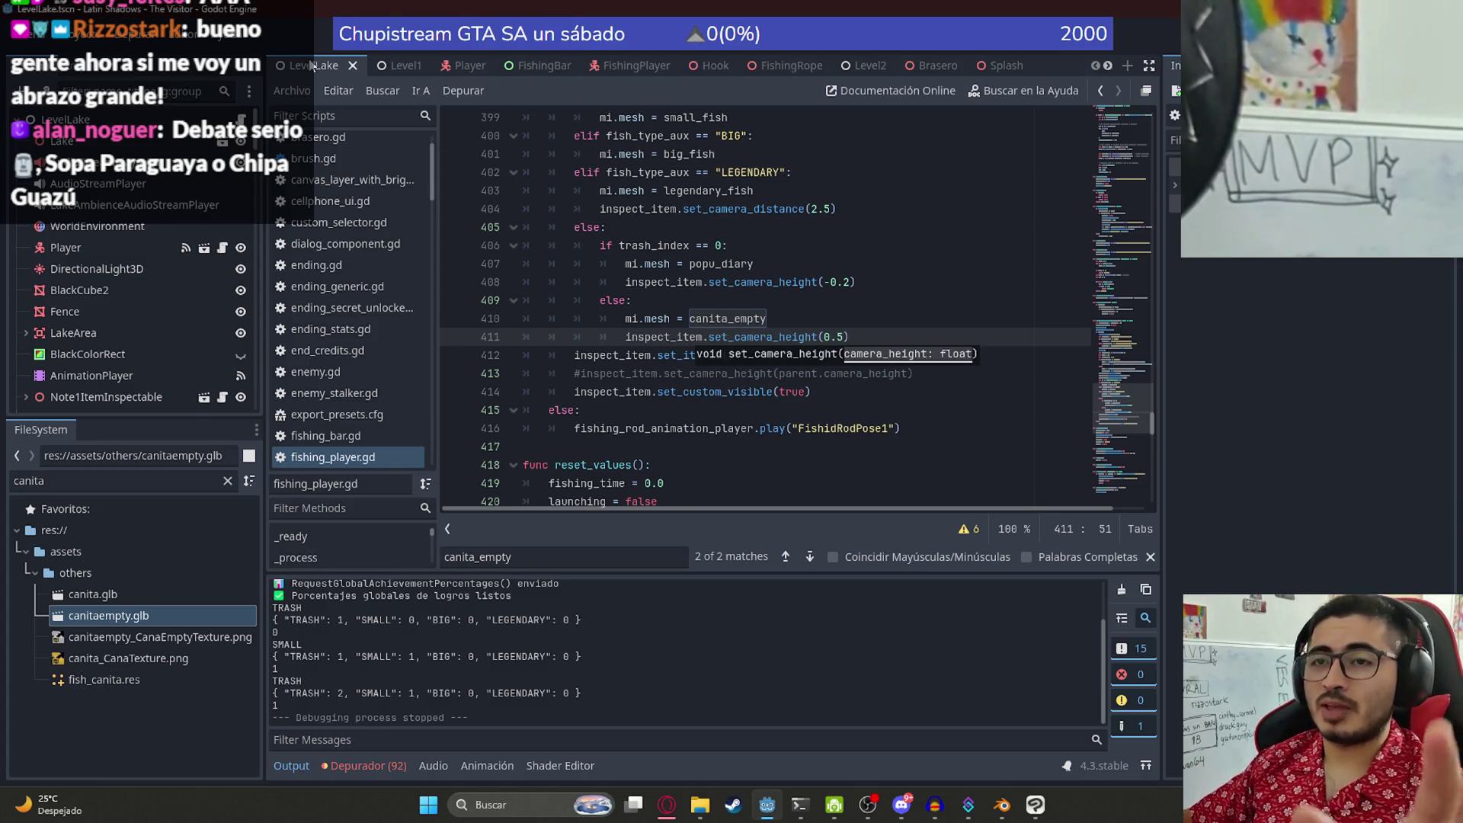
pyautogui.rightClick(312, 67)
pyautogui.click(345, 186)
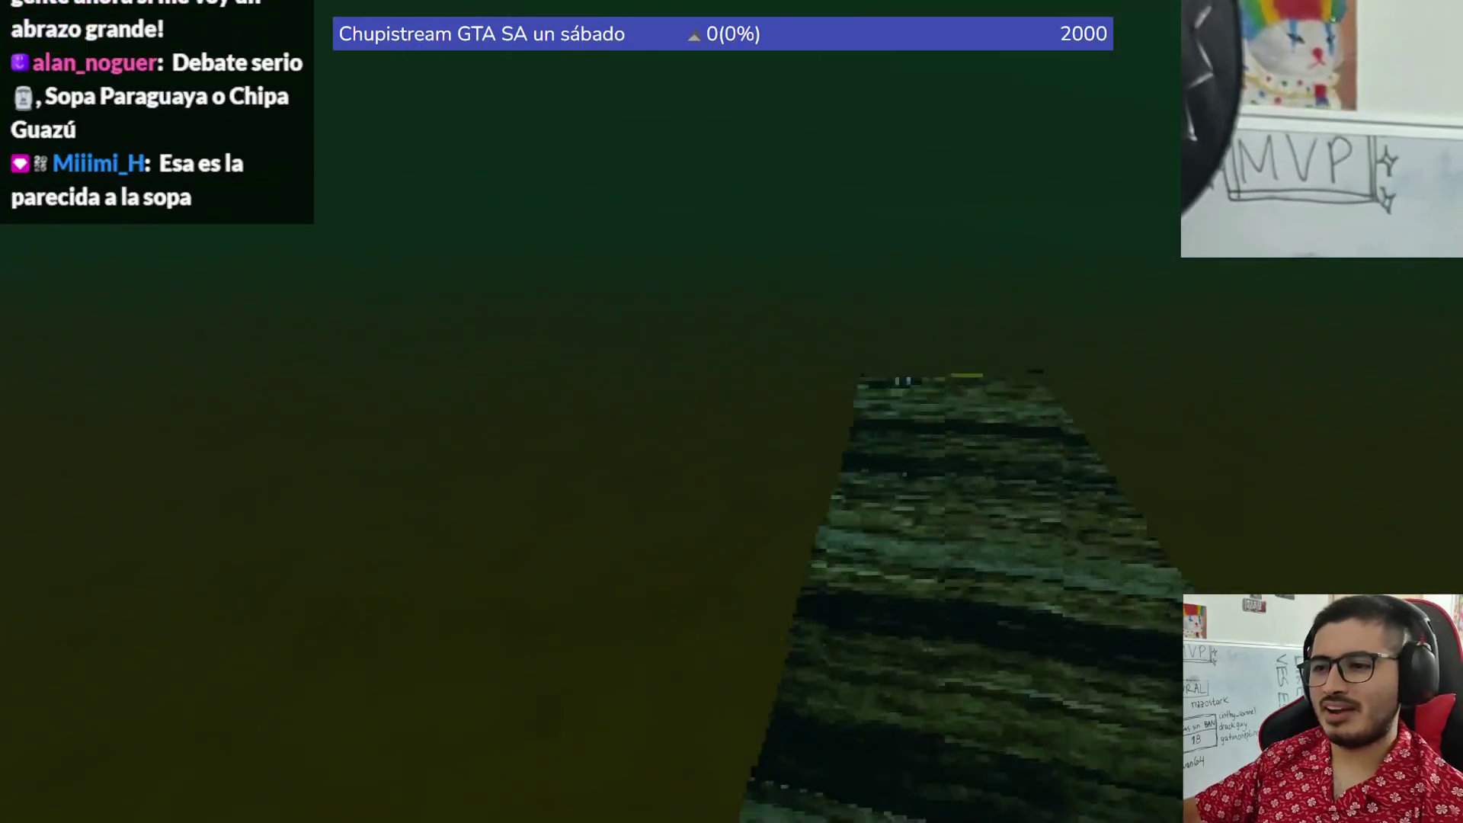
# - Choose Pescar and keep the catch bar on the fish until a Tare'yi is landed
pyautogui.click(517, 716)
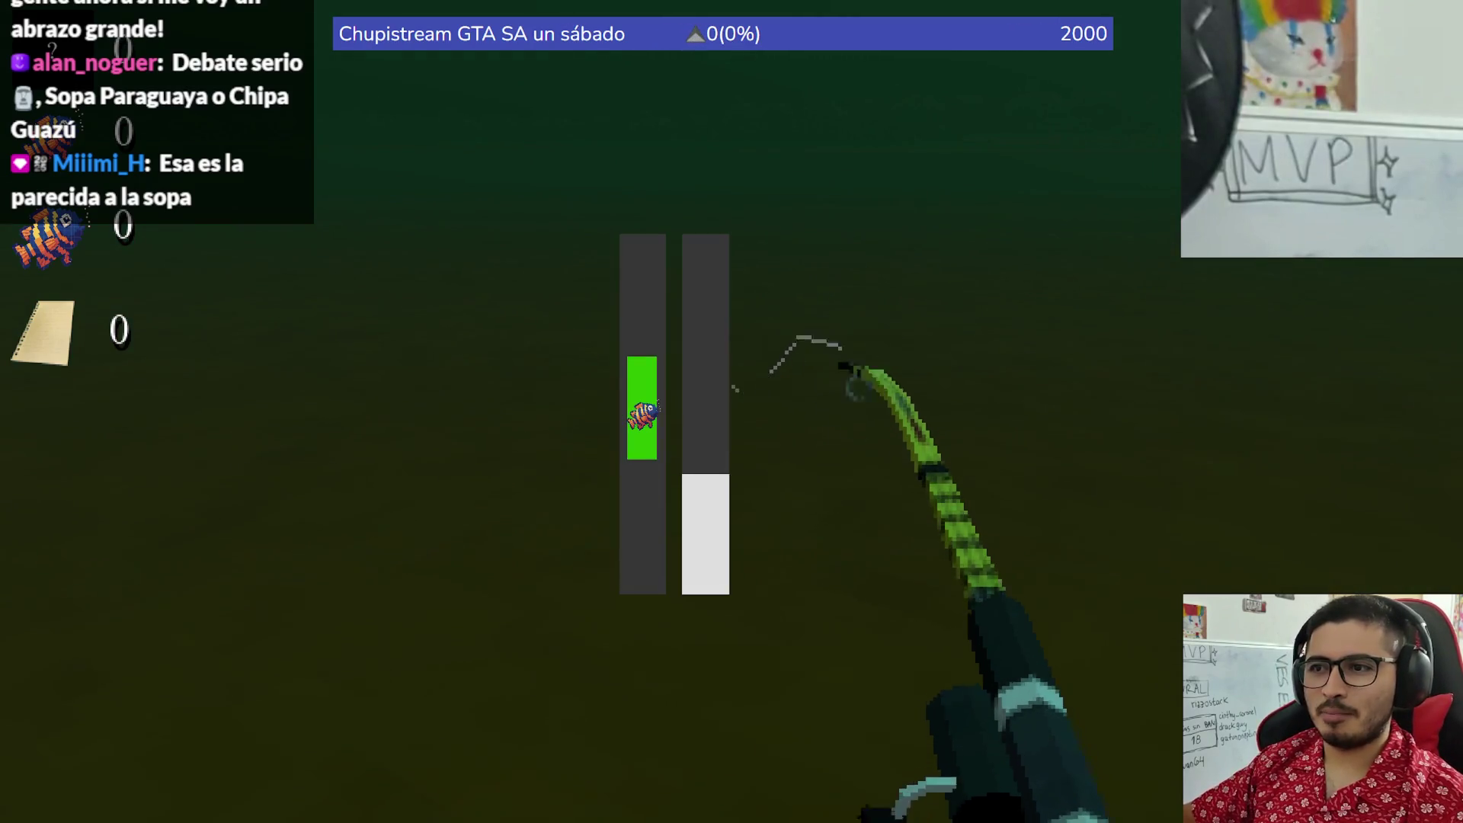
pyautogui.moveTo(732, 412); pyautogui.dragTo(732, 411)
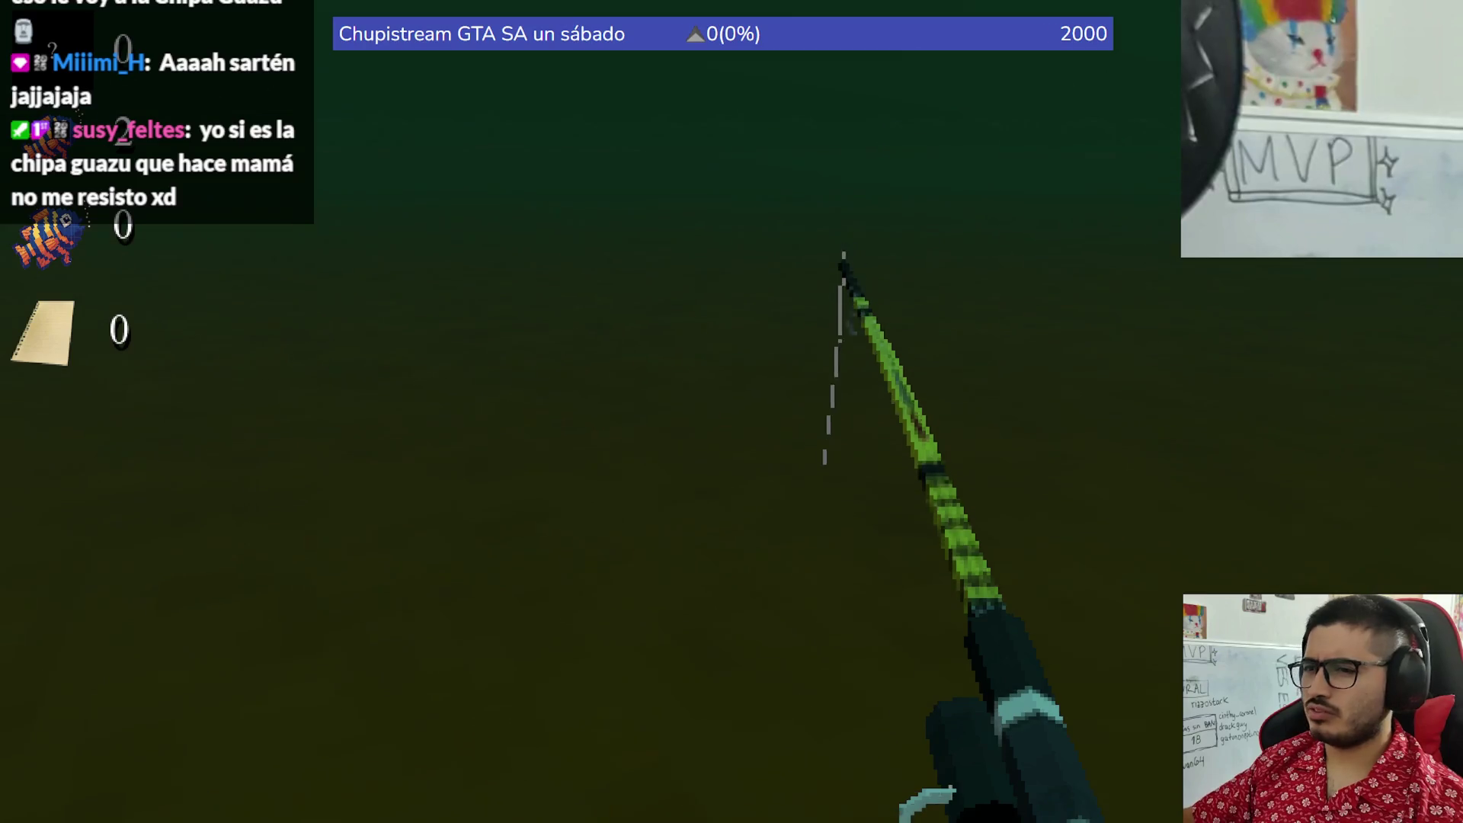
pyautogui.rightClick(732, 411)
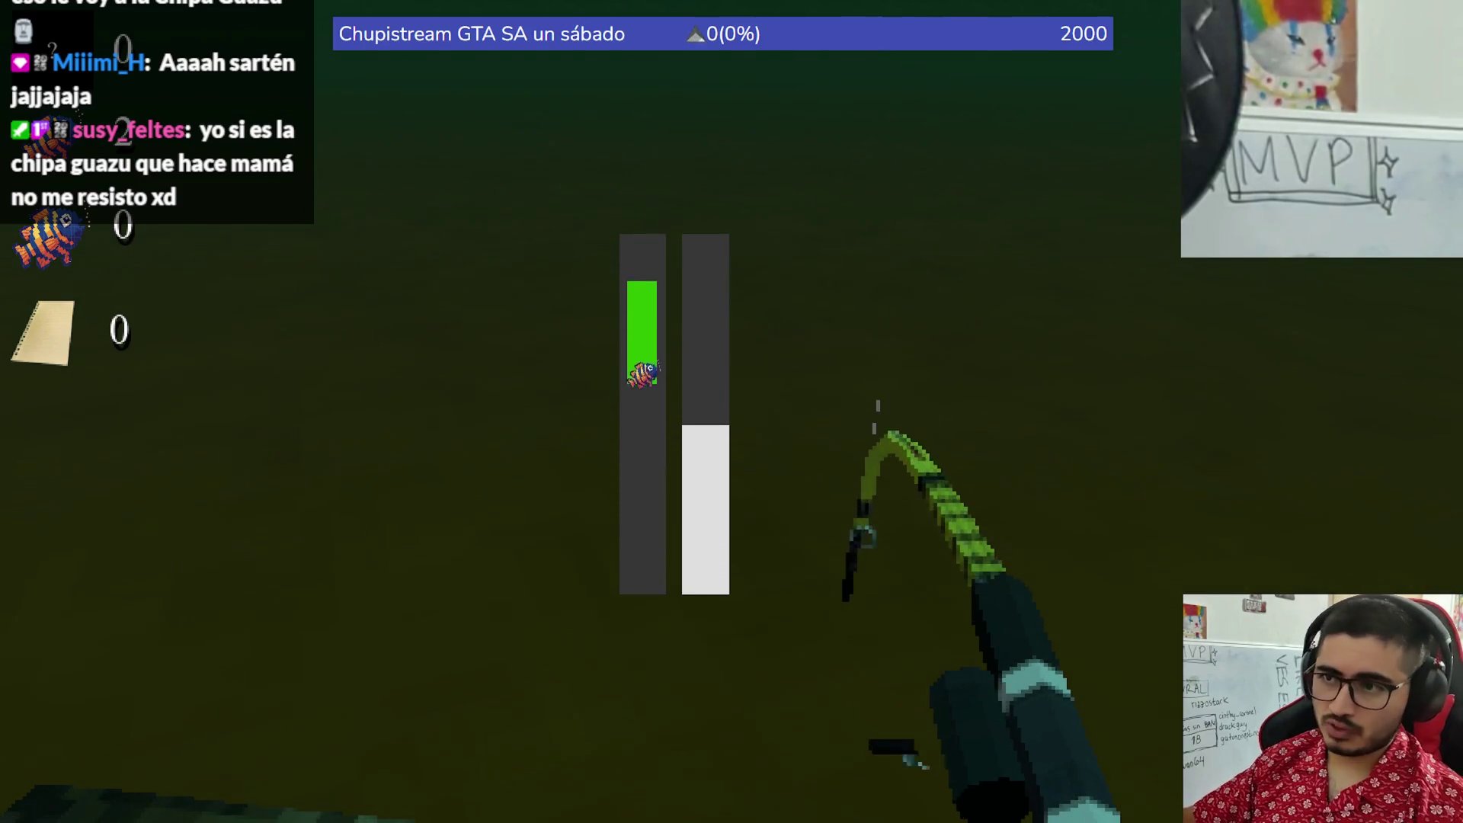
pyautogui.rightClick(732, 412)
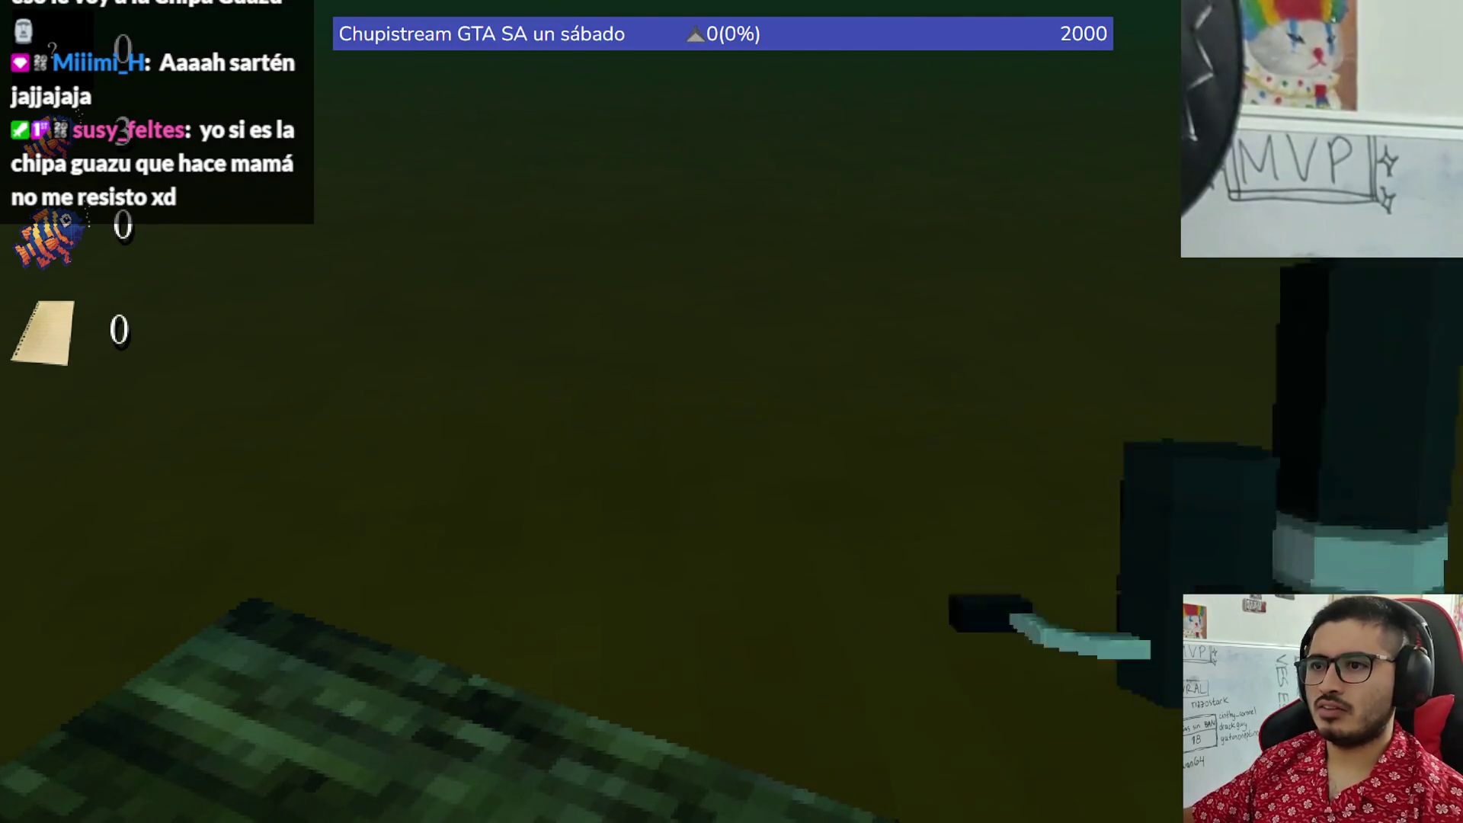
pyautogui.rightClick(732, 412)
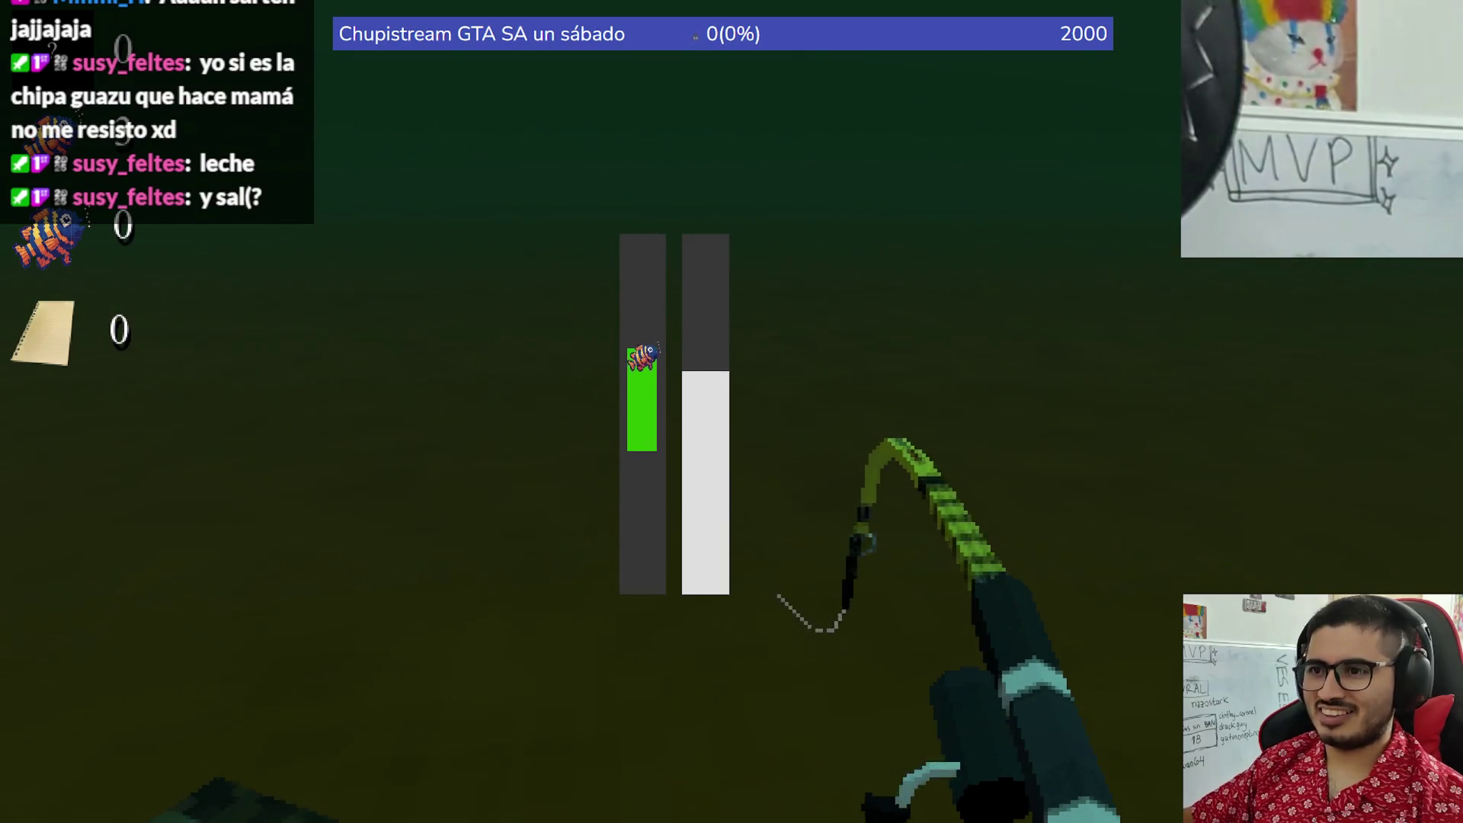
pyautogui.click(731, 411)
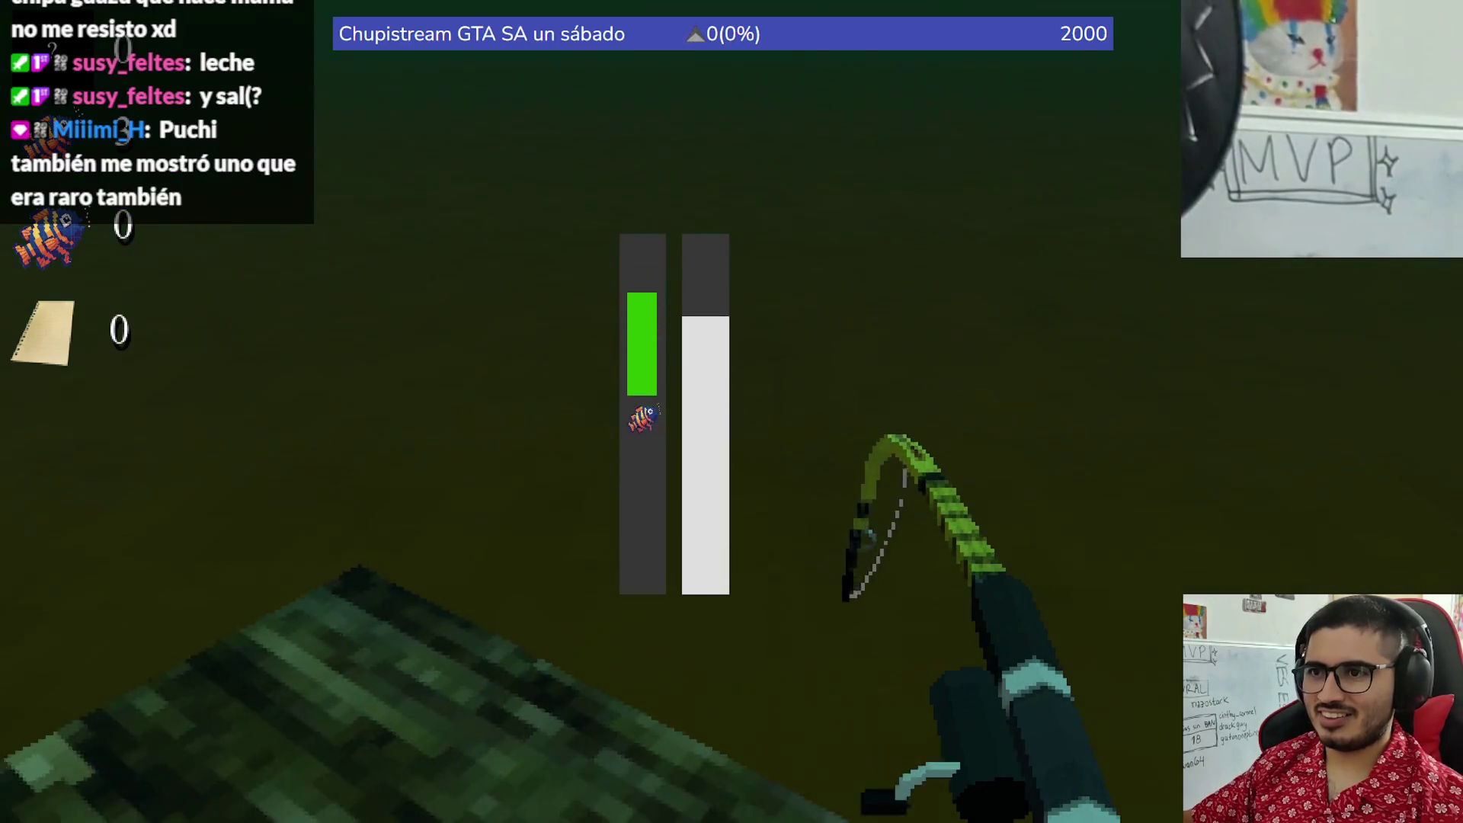
pyautogui.click(732, 411)
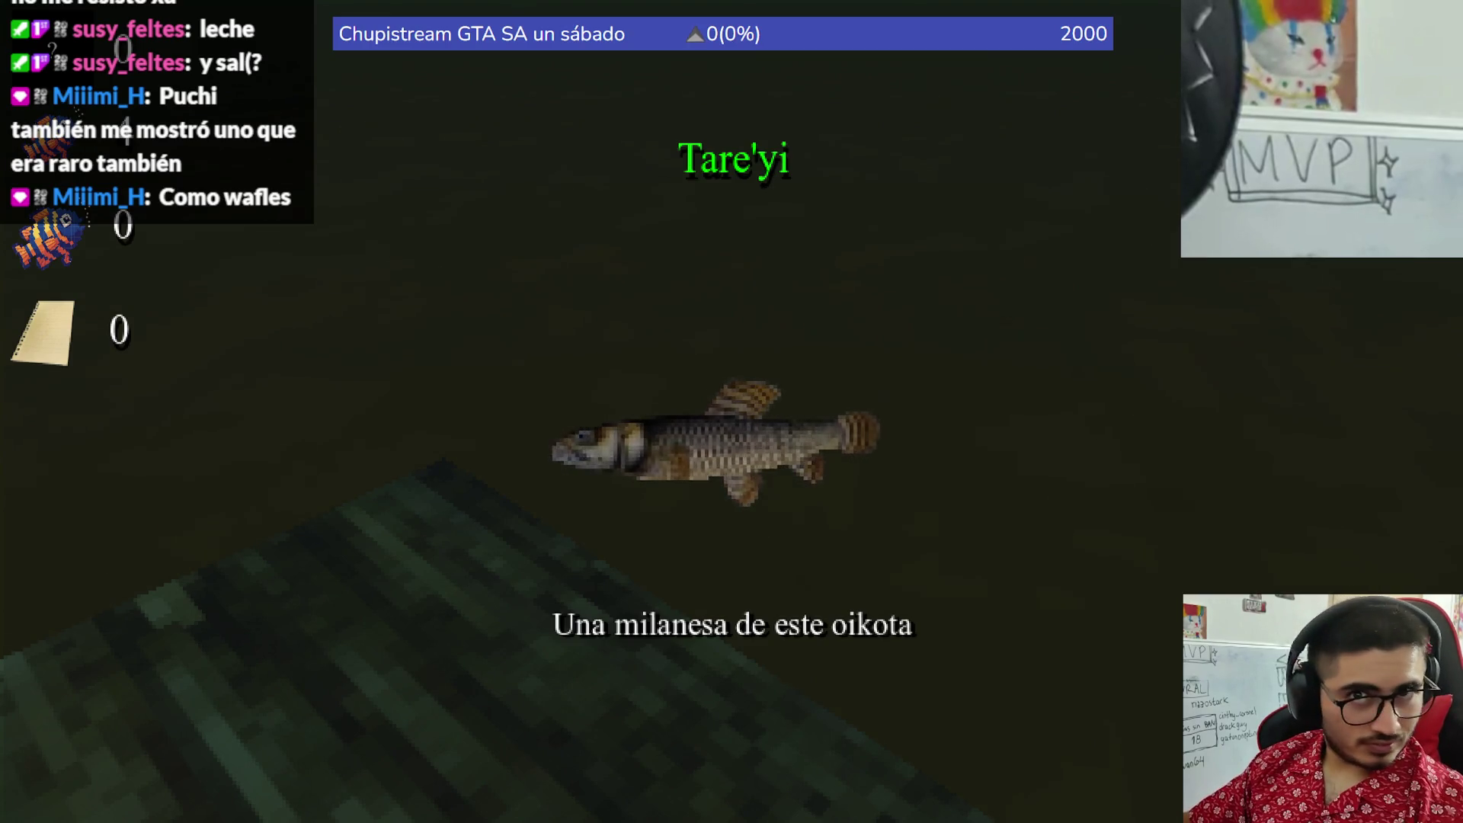
# - Recast to land a Dorado Grande and another Tare'yi, then switch to the browser
pyautogui.click(732, 412)
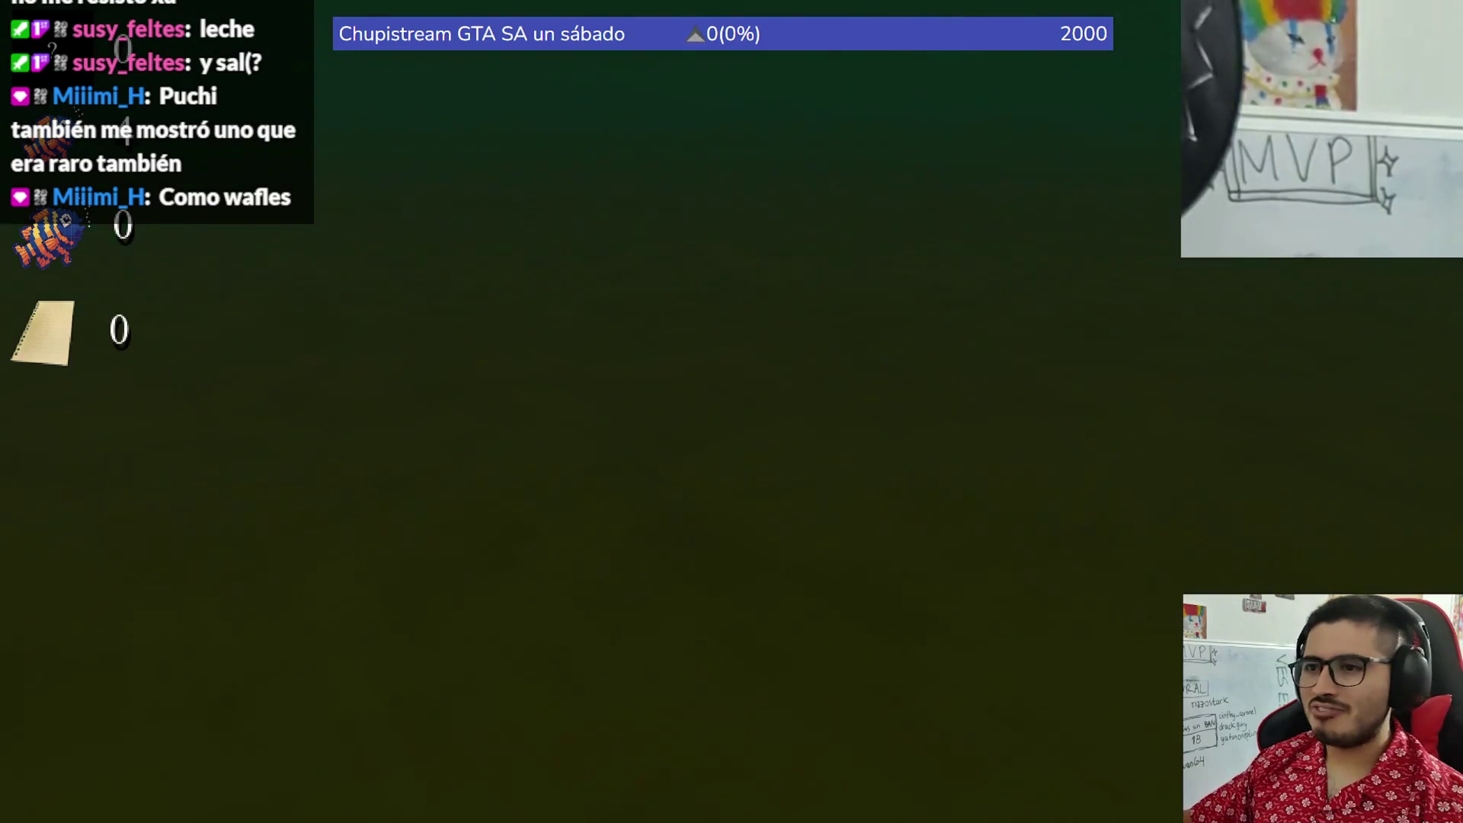
pyautogui.click(731, 411)
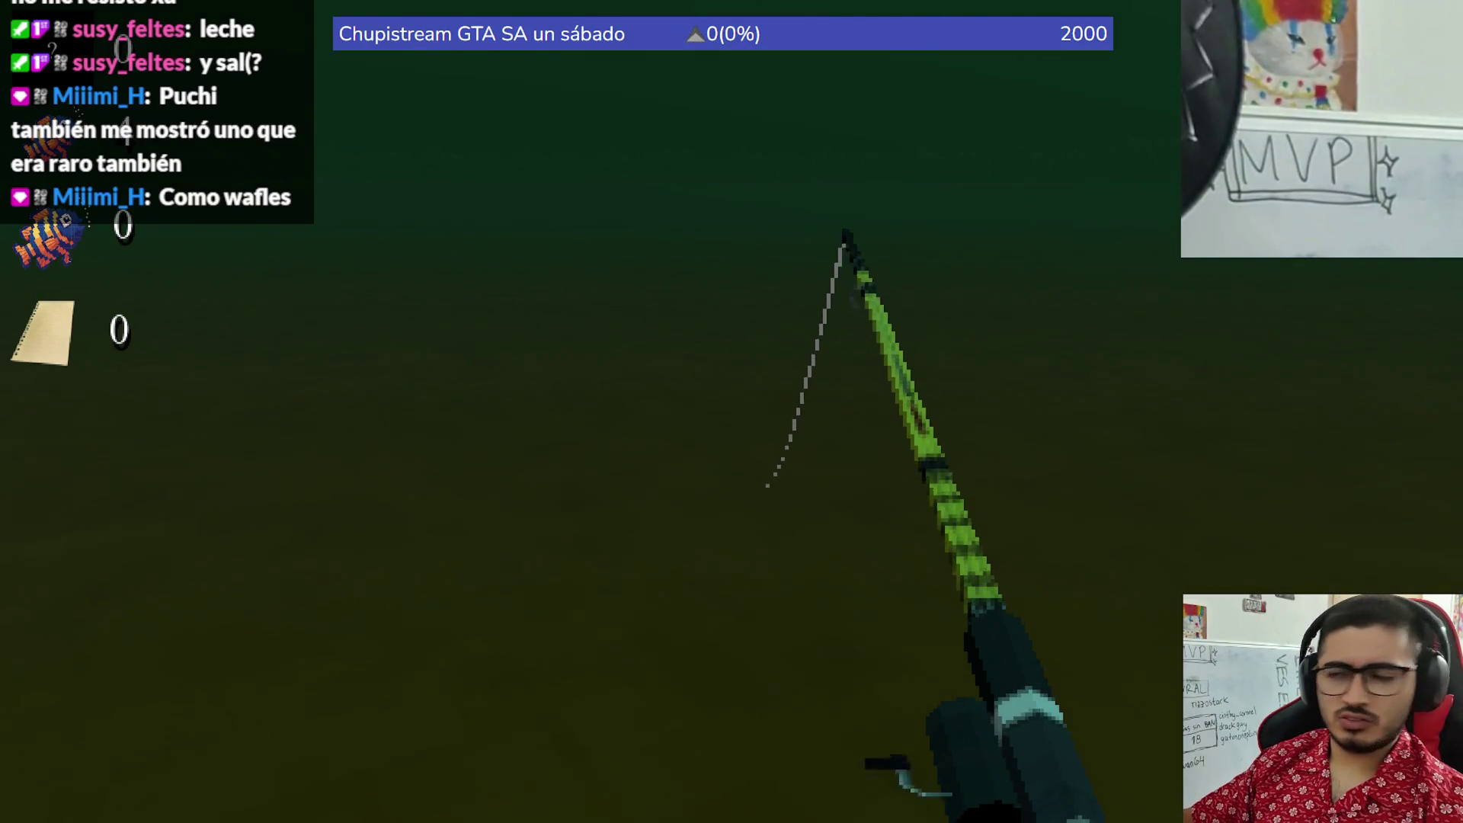
pyautogui.moveTo(731, 412); pyautogui.dragTo(731, 411)
pyautogui.click(732, 412)
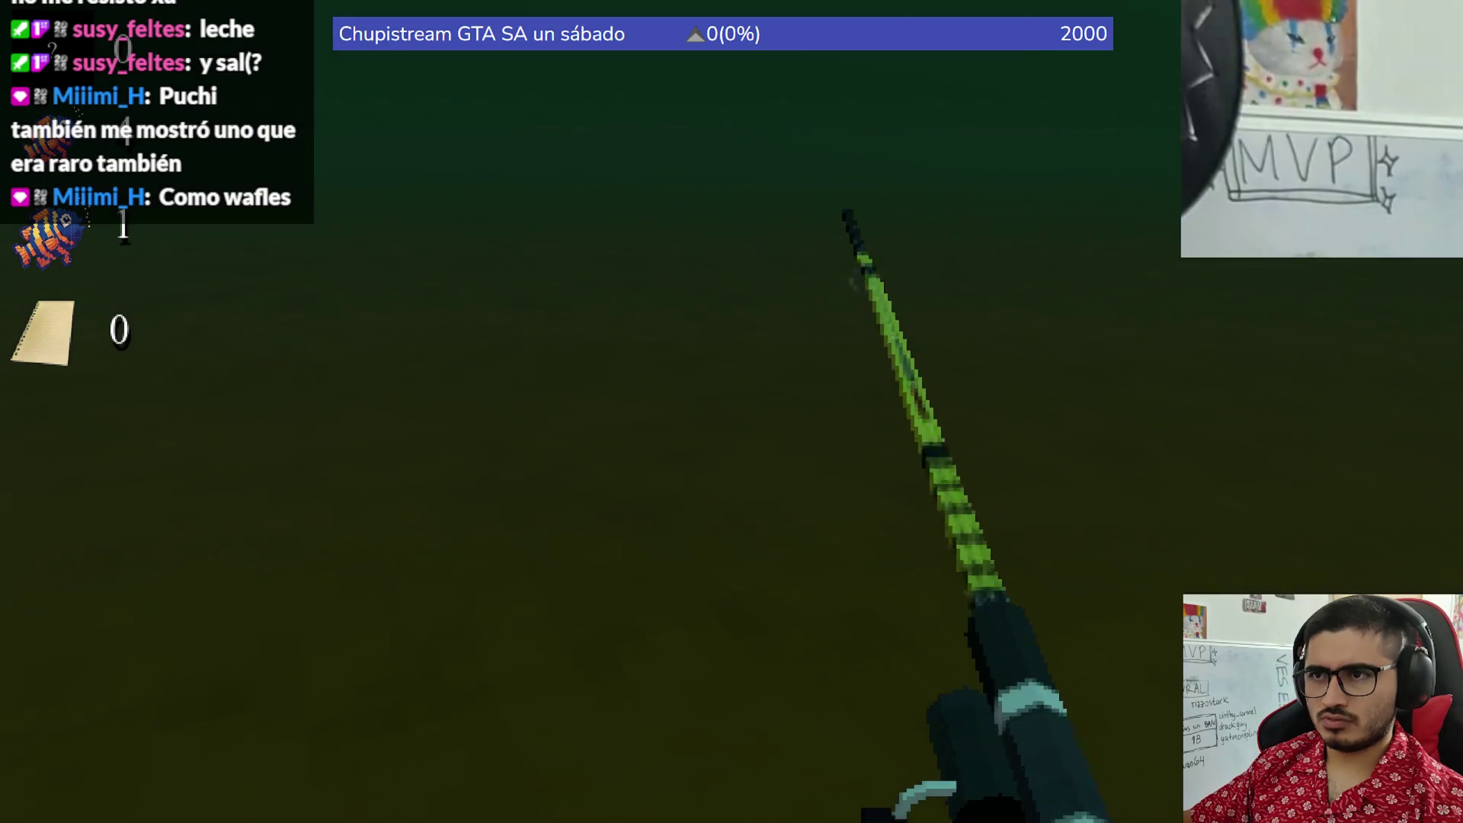
pyautogui.click(731, 412)
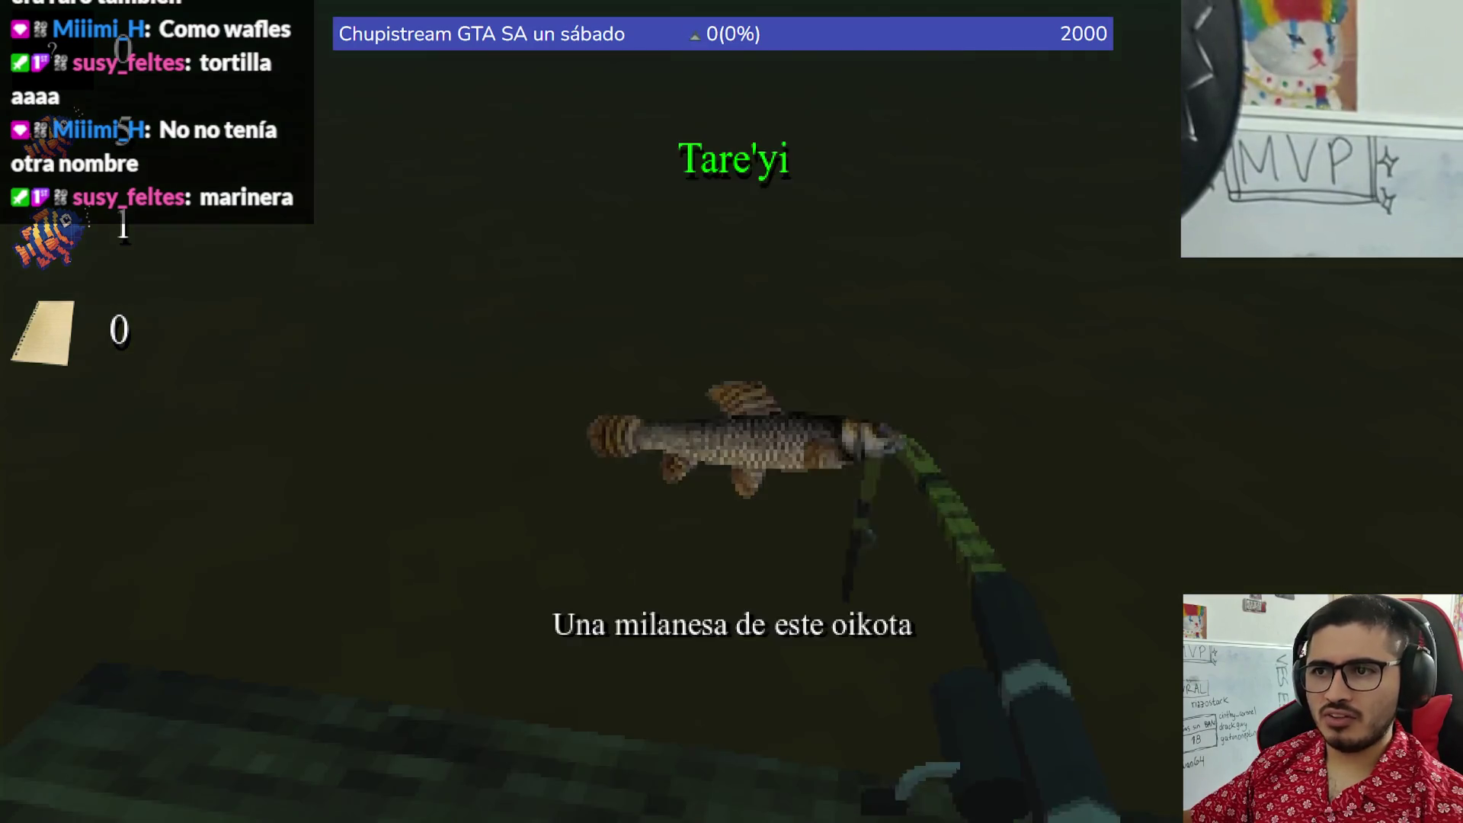
pyautogui.click(732, 412)
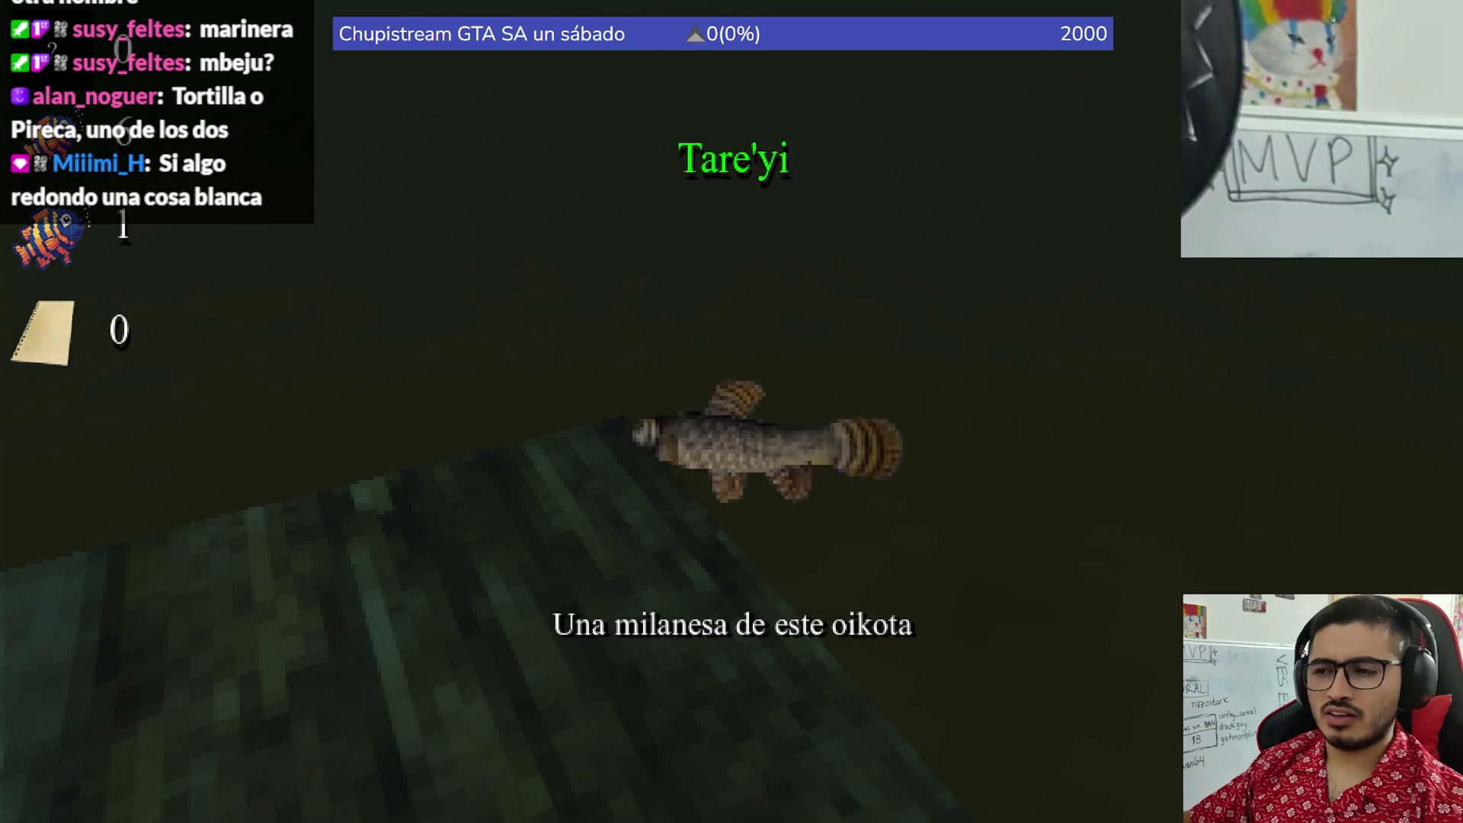
pyautogui.click(732, 411)
pyautogui.click(731, 412)
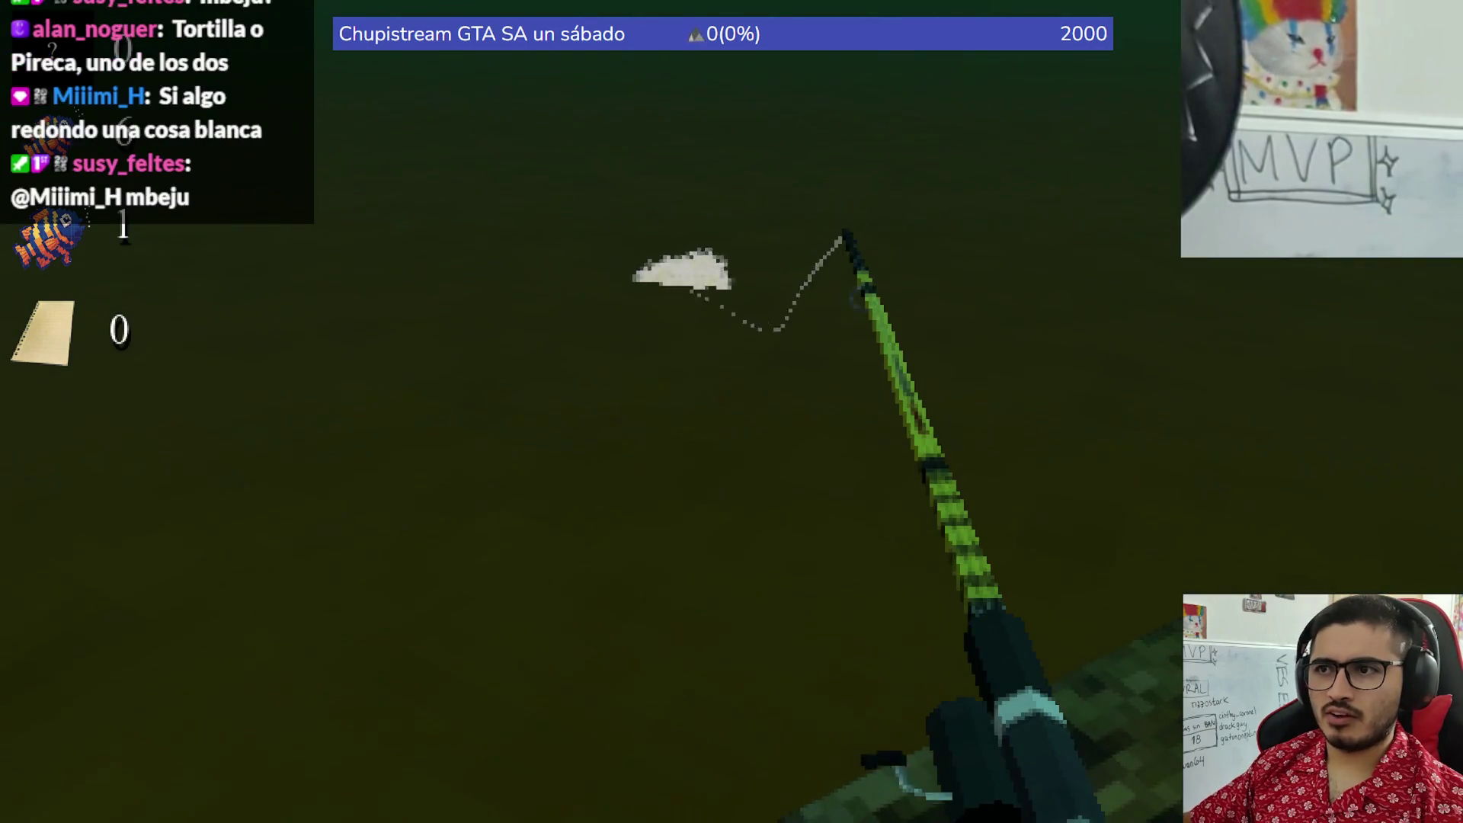
pyautogui.hotkey('alt', 'Tab')
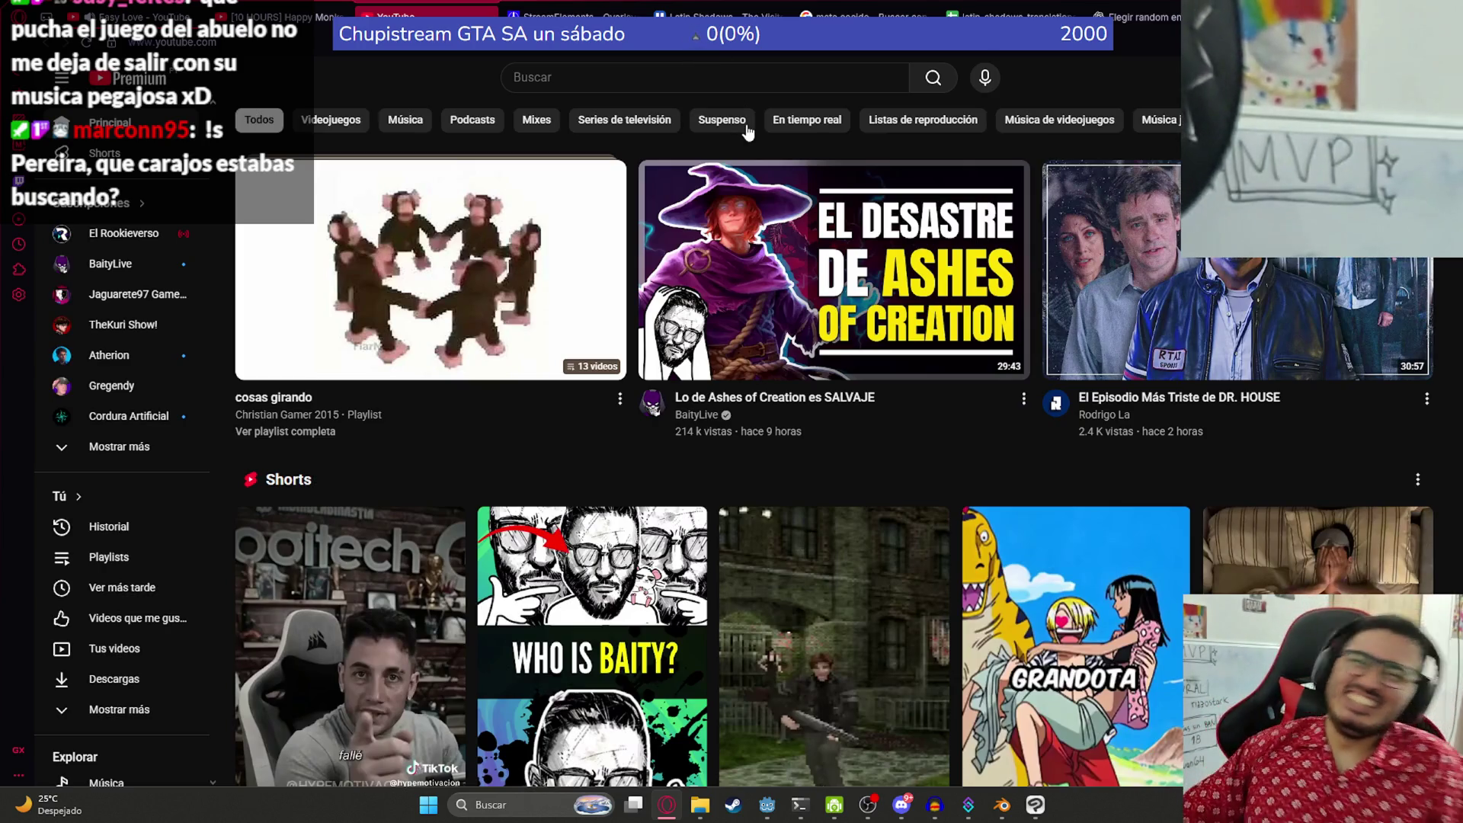
# - Search YouTube for 'cocido quemado paraguayo como hacer' via the autocomplete suggestion
pyautogui.click(752, 69)
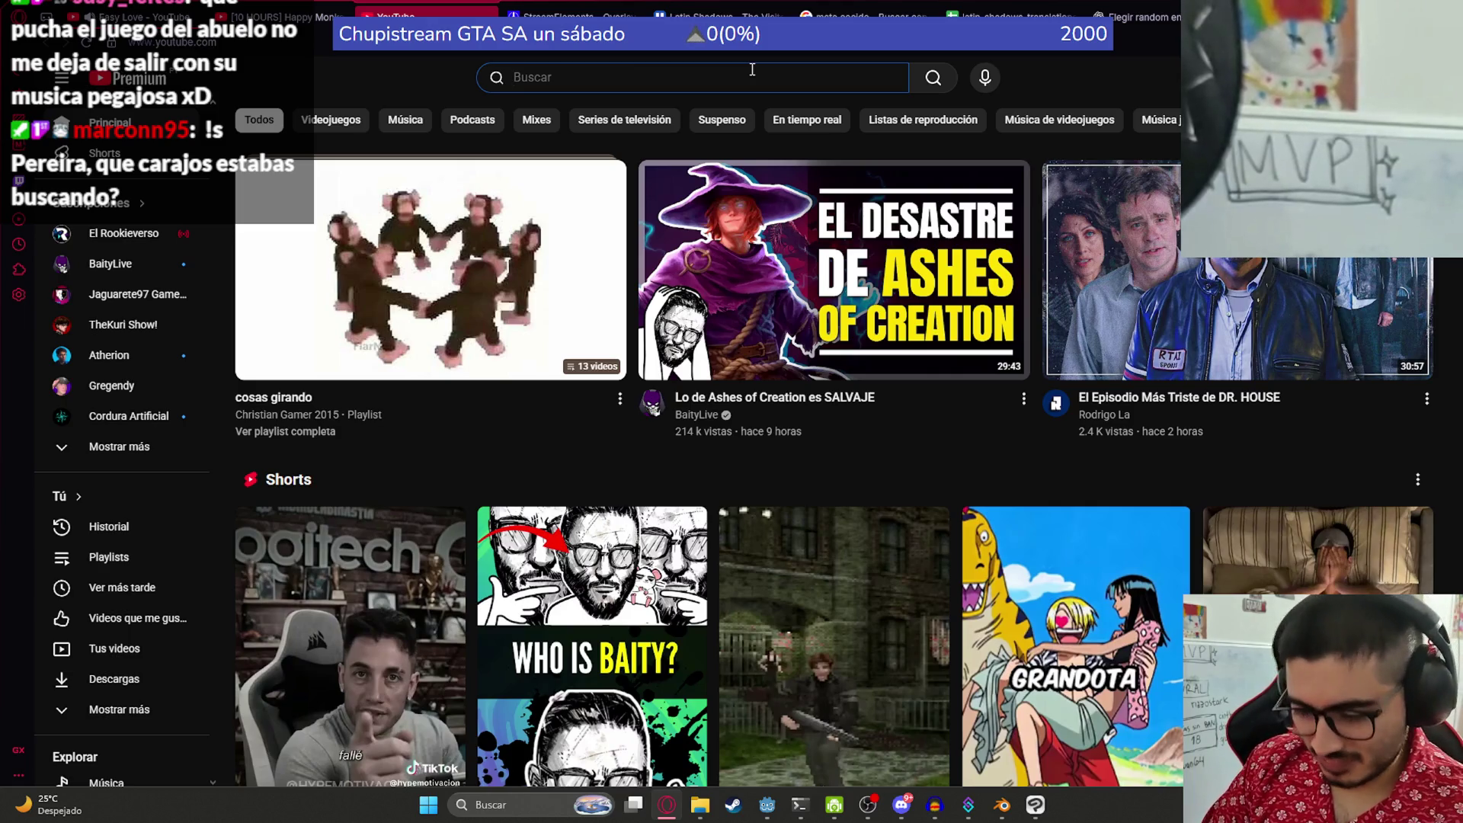
pyautogui.write('cocido')
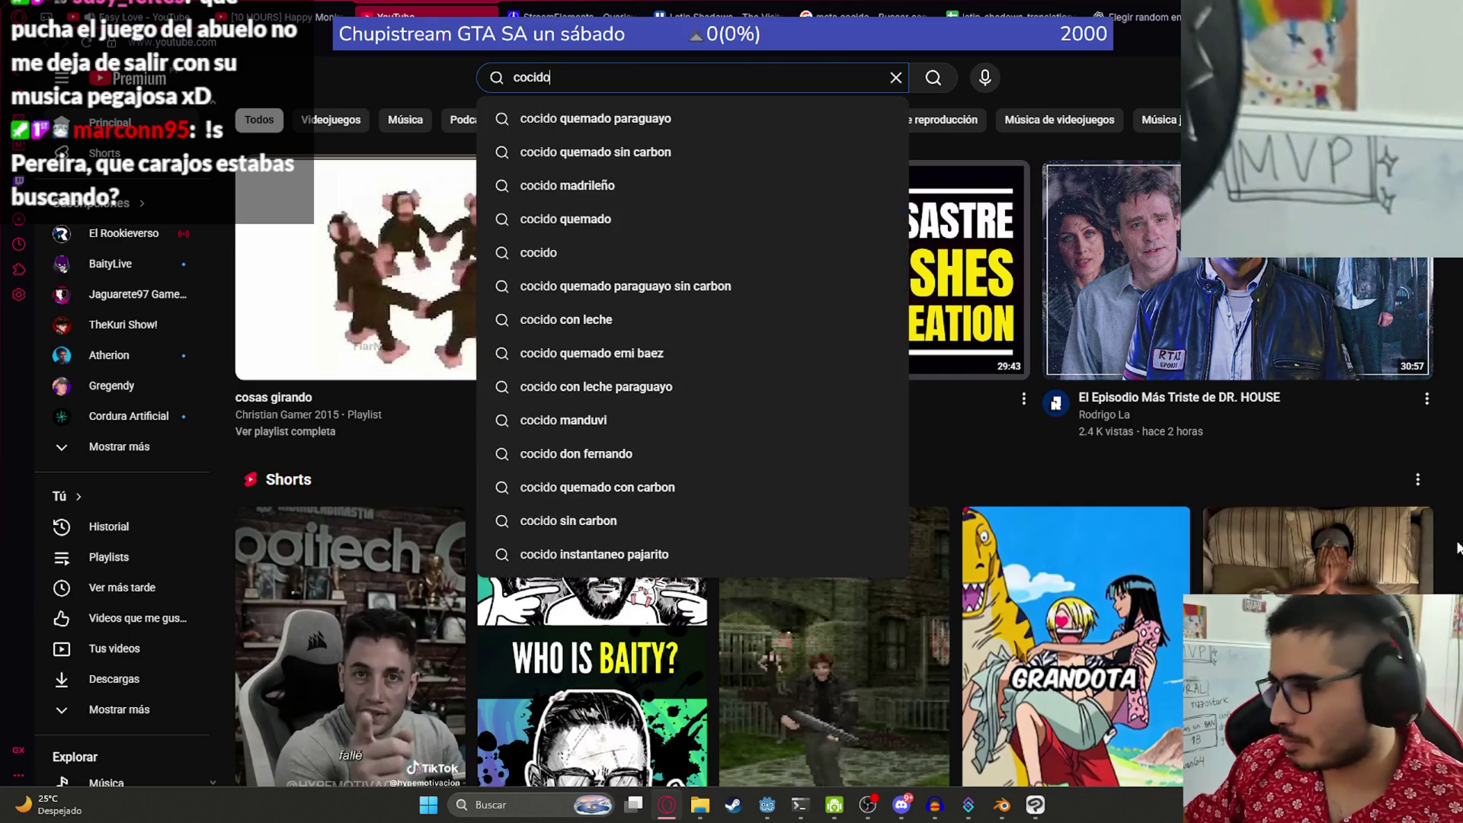
pyautogui.scroll(-3, 1314, 476)
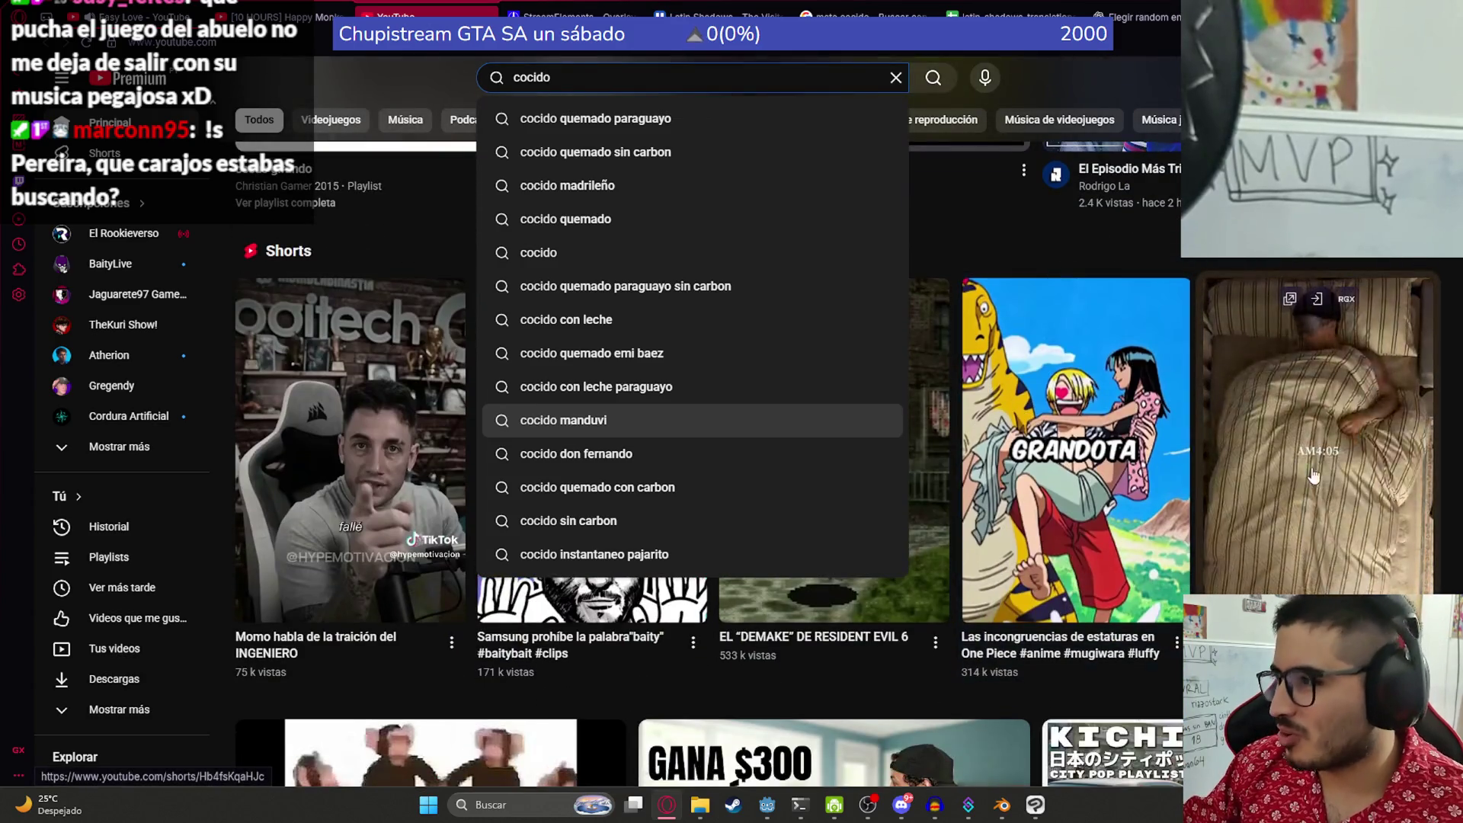
pyautogui.scroll(3, 1314, 475)
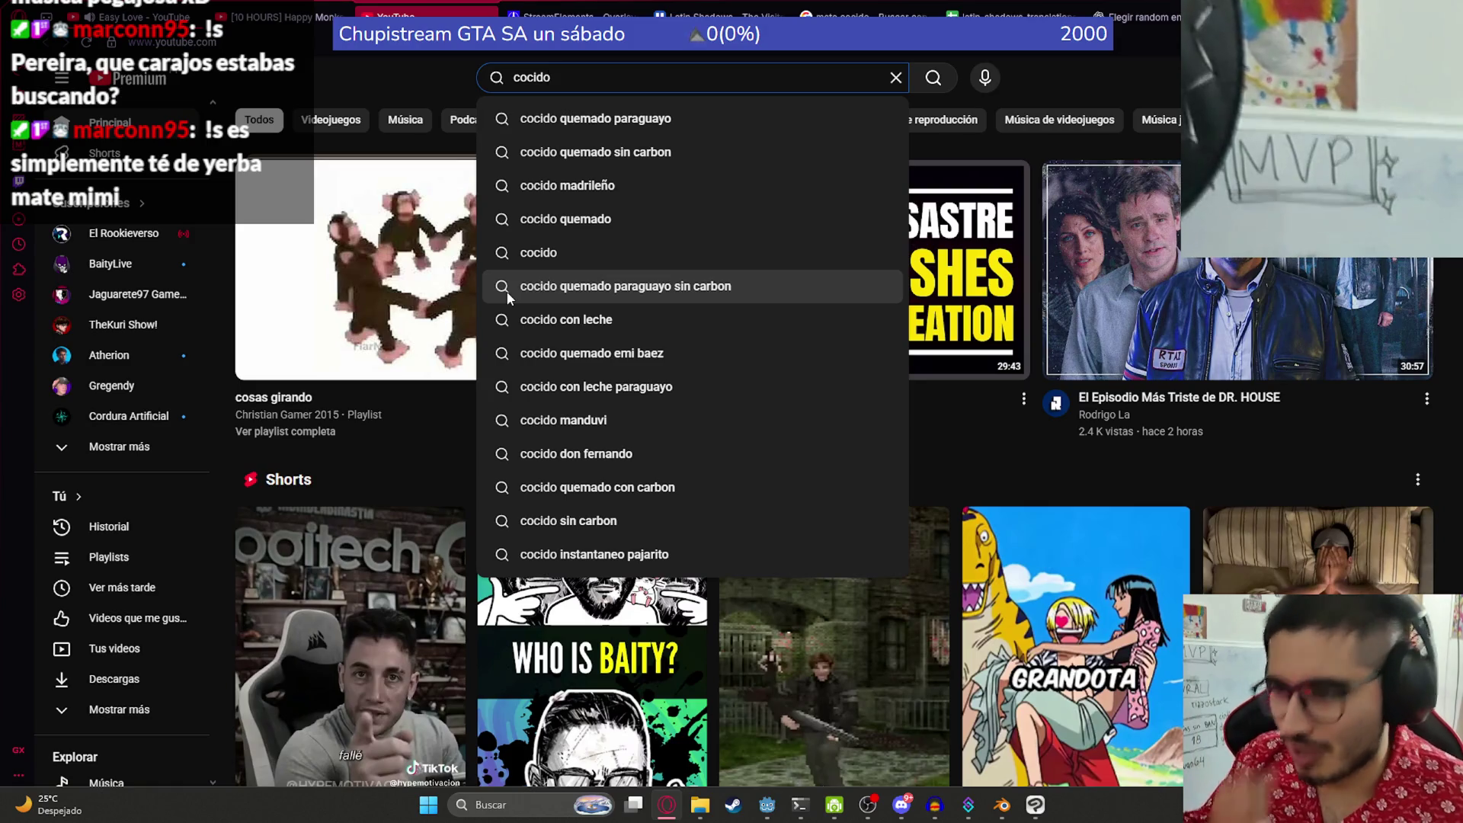
pyautogui.write('que')
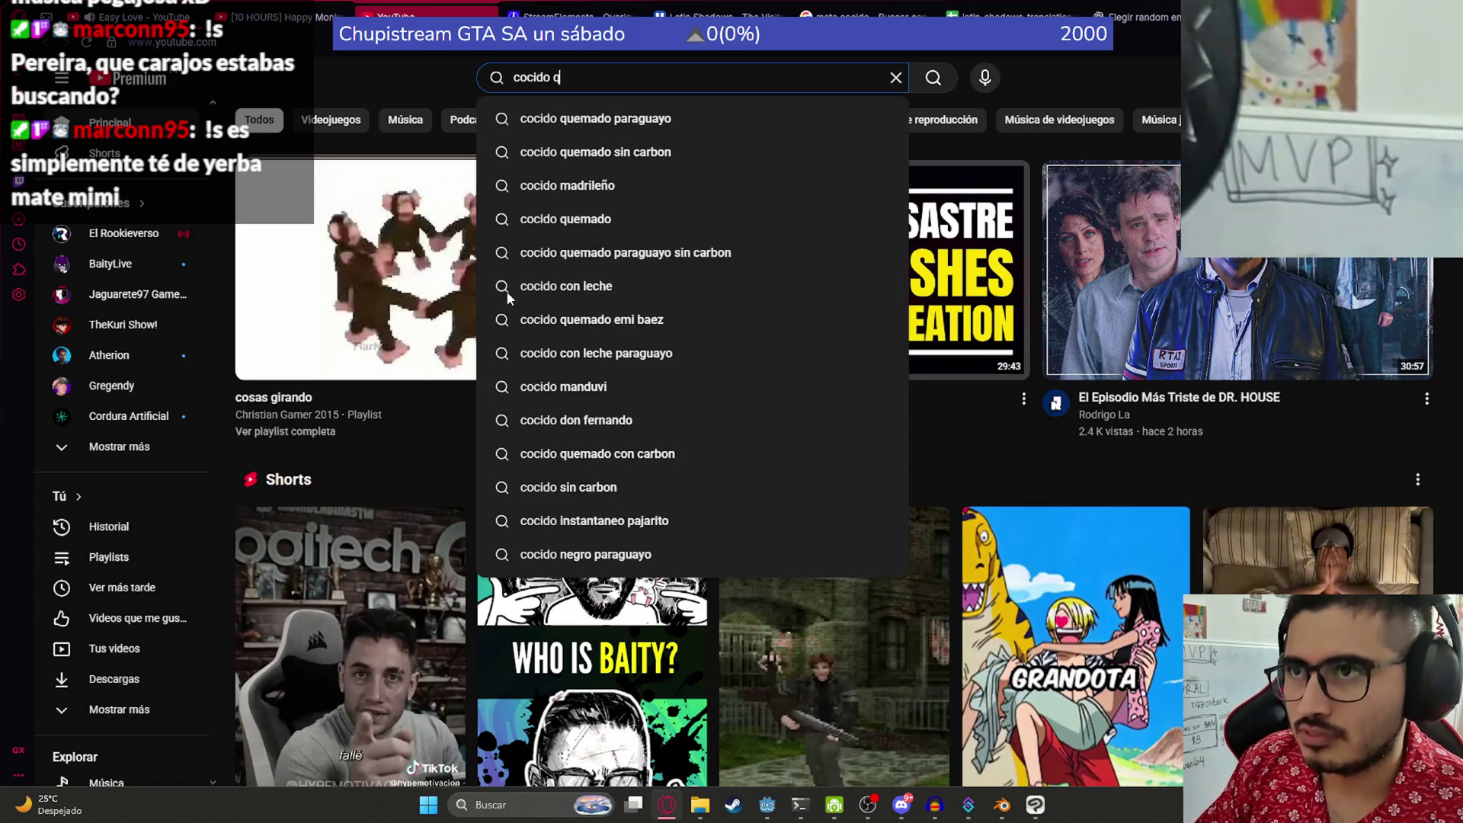
pyautogui.press('Down')
pyautogui.write('como hacer')
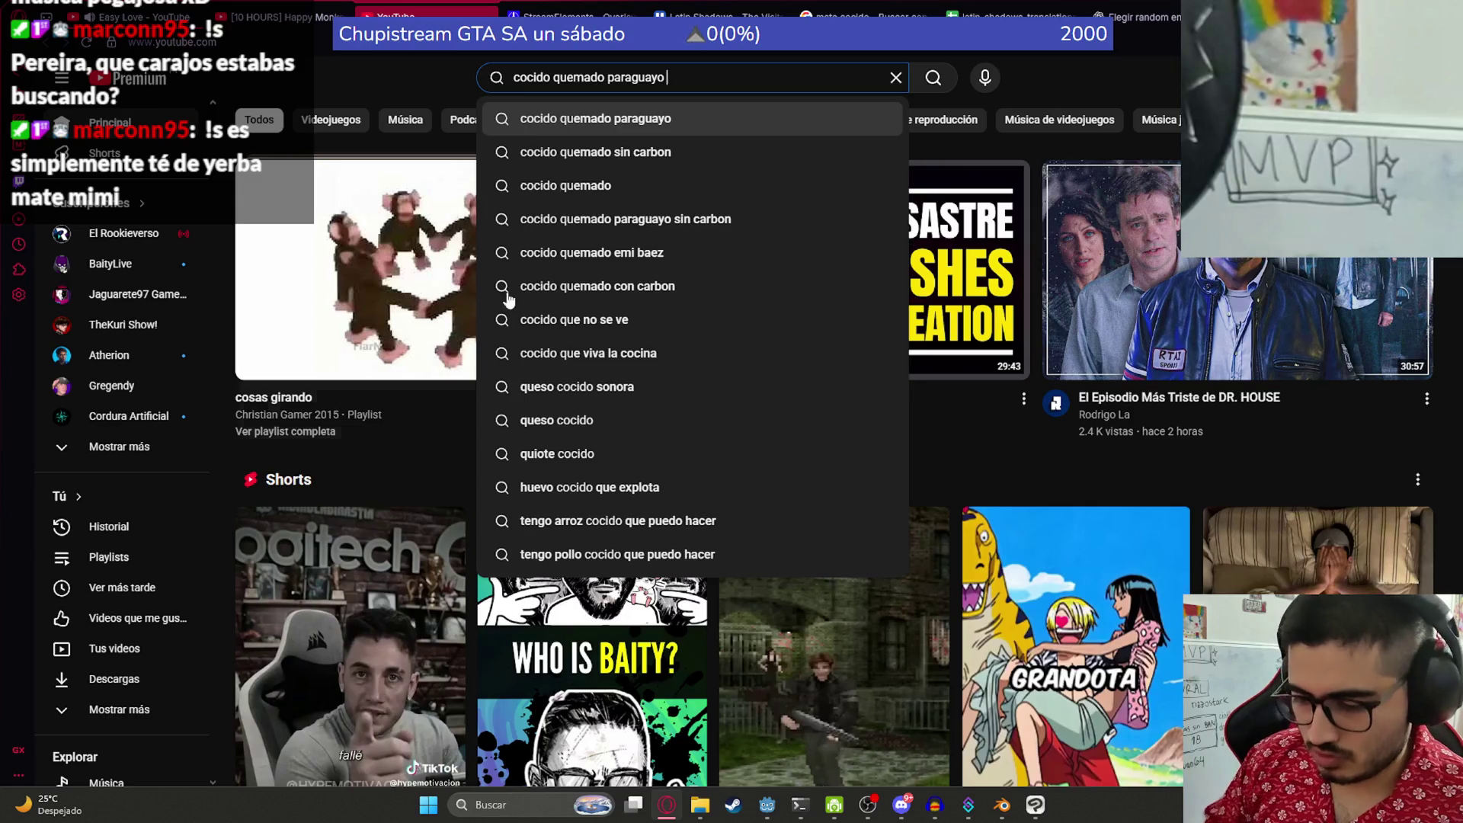
pyautogui.press('Return')
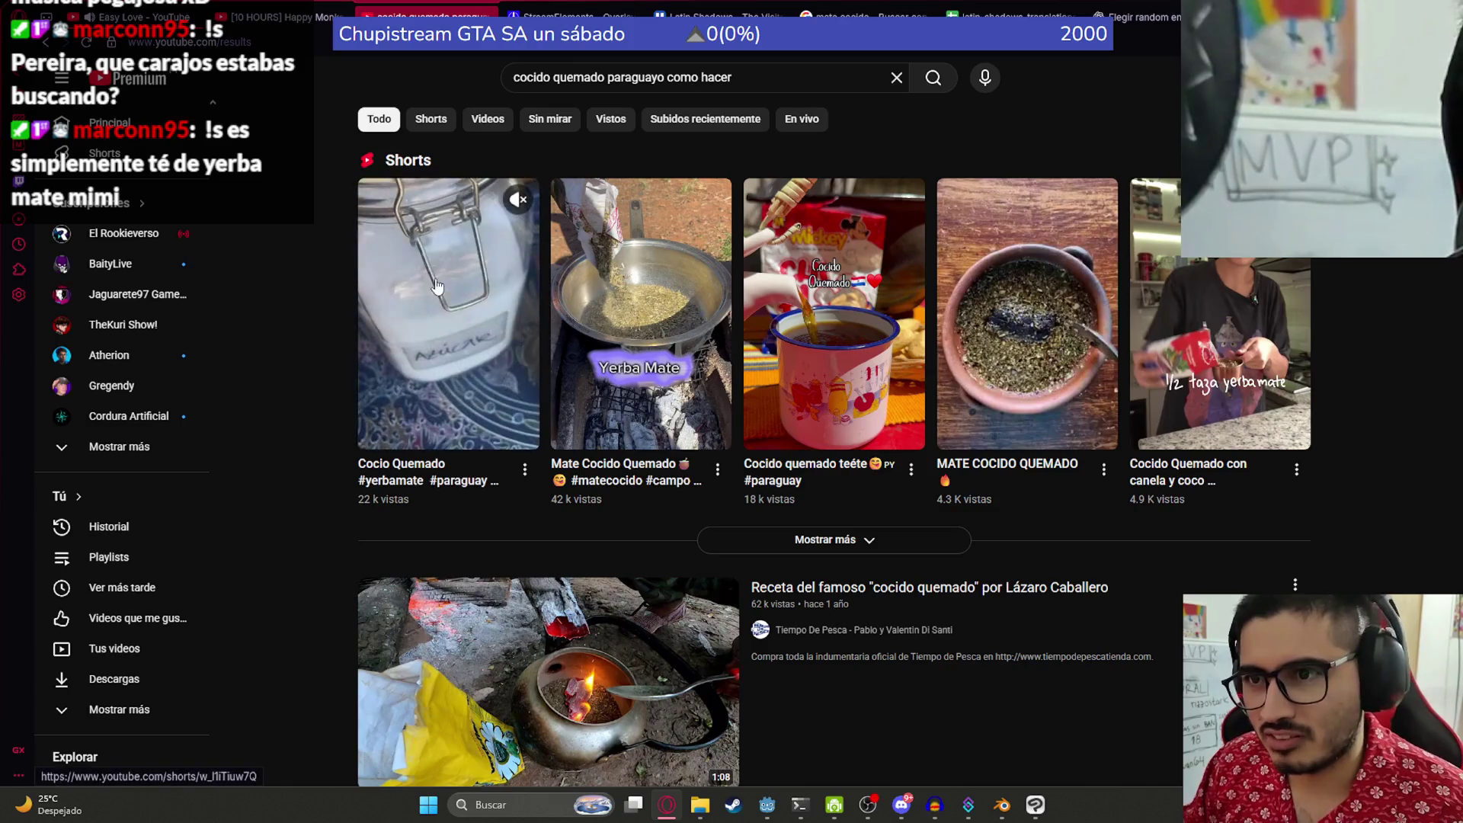
# - Open the famous cocido quemado recipe video, then go back and scroll the search results
pyautogui.scroll(-2, 577, 470)
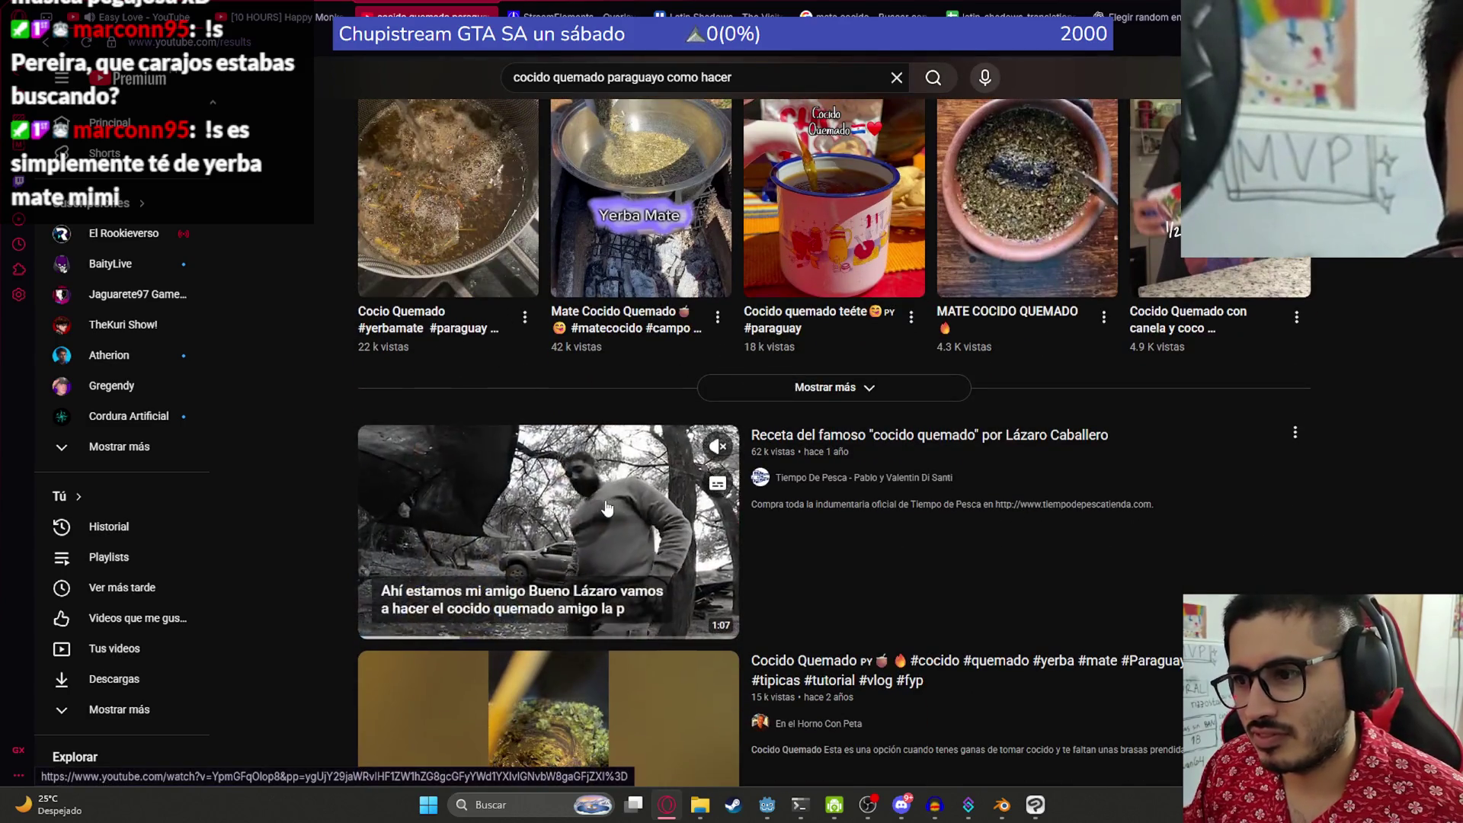
pyautogui.click(577, 470)
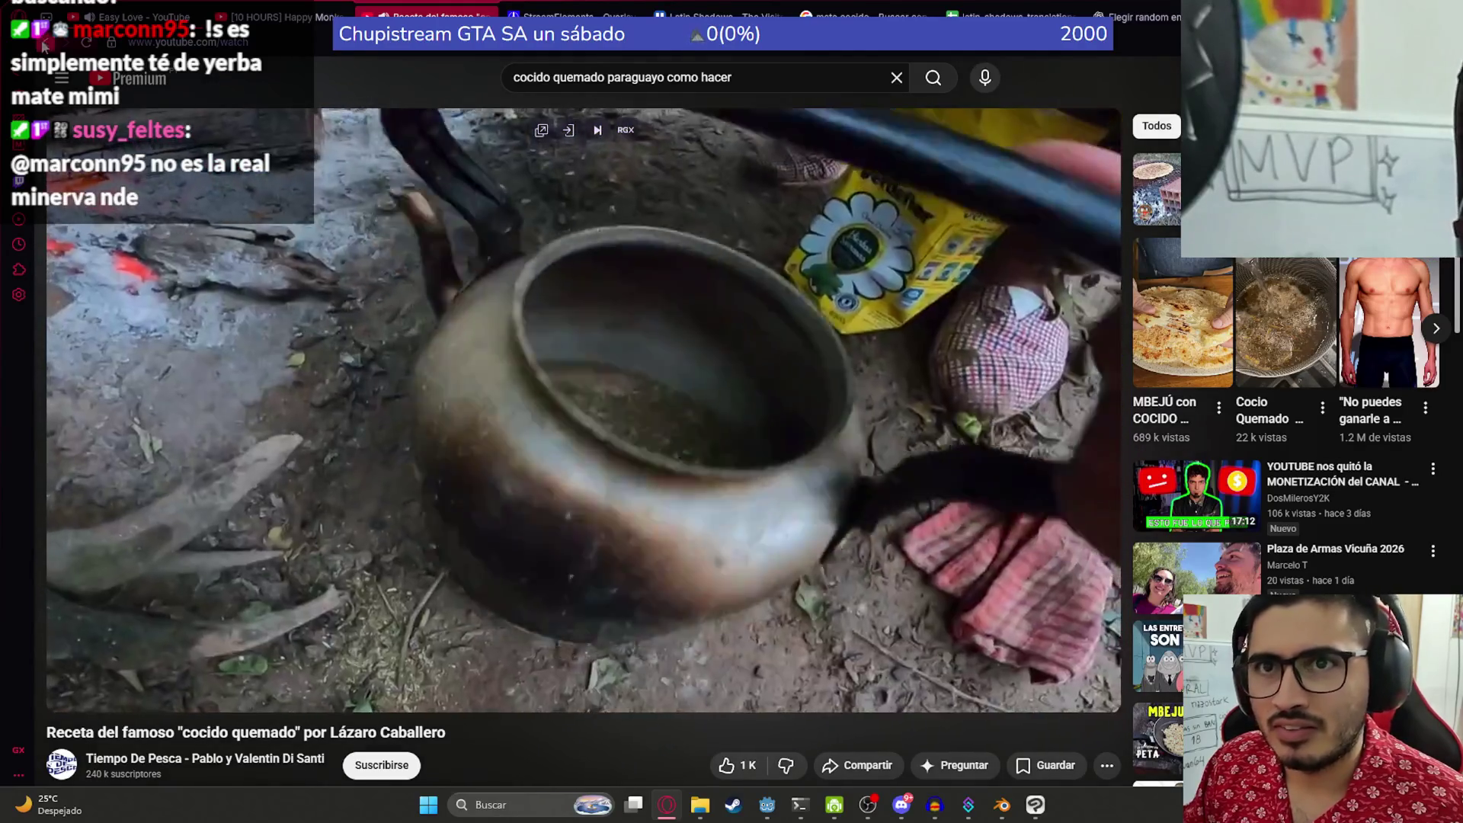
pyautogui.hotkey('alt', 'Left')
pyautogui.scroll(-5, 363, 472)
pyautogui.scroll(-8, 351, 472)
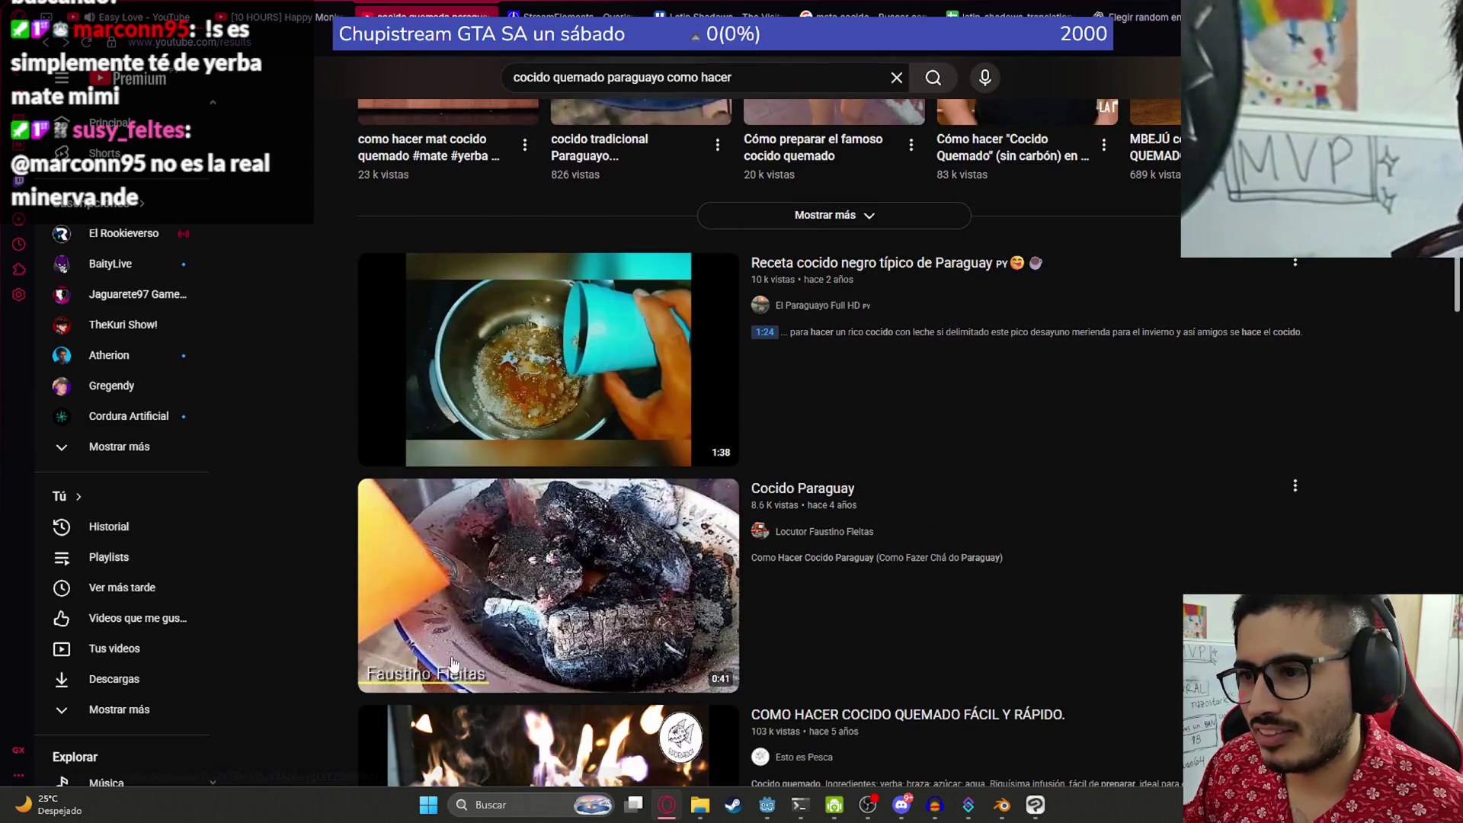
# - Play the Cocido Paraguay video and switch it to fullscreen
pyautogui.click(412, 509)
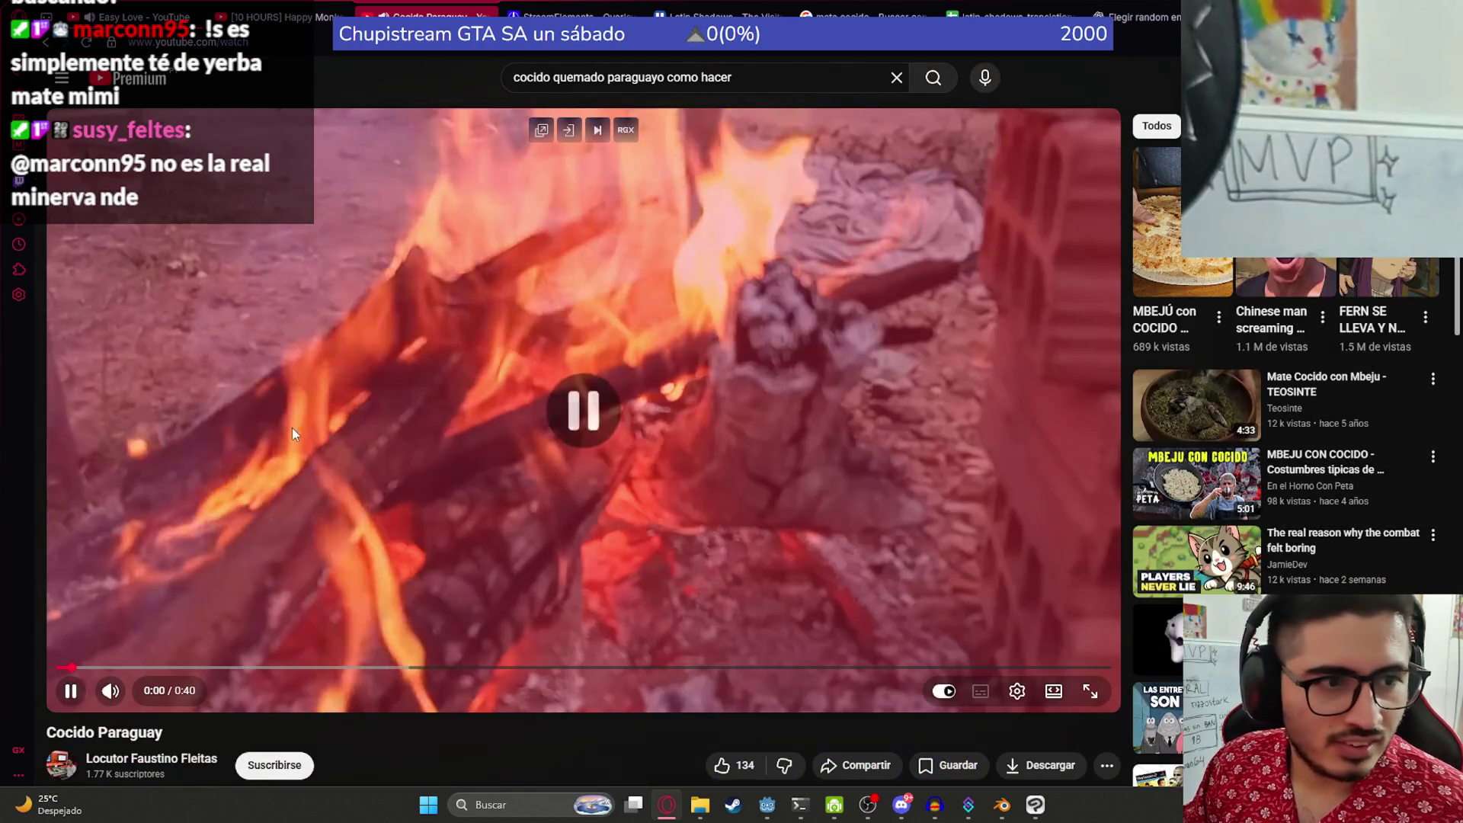
pyautogui.click(291, 427)
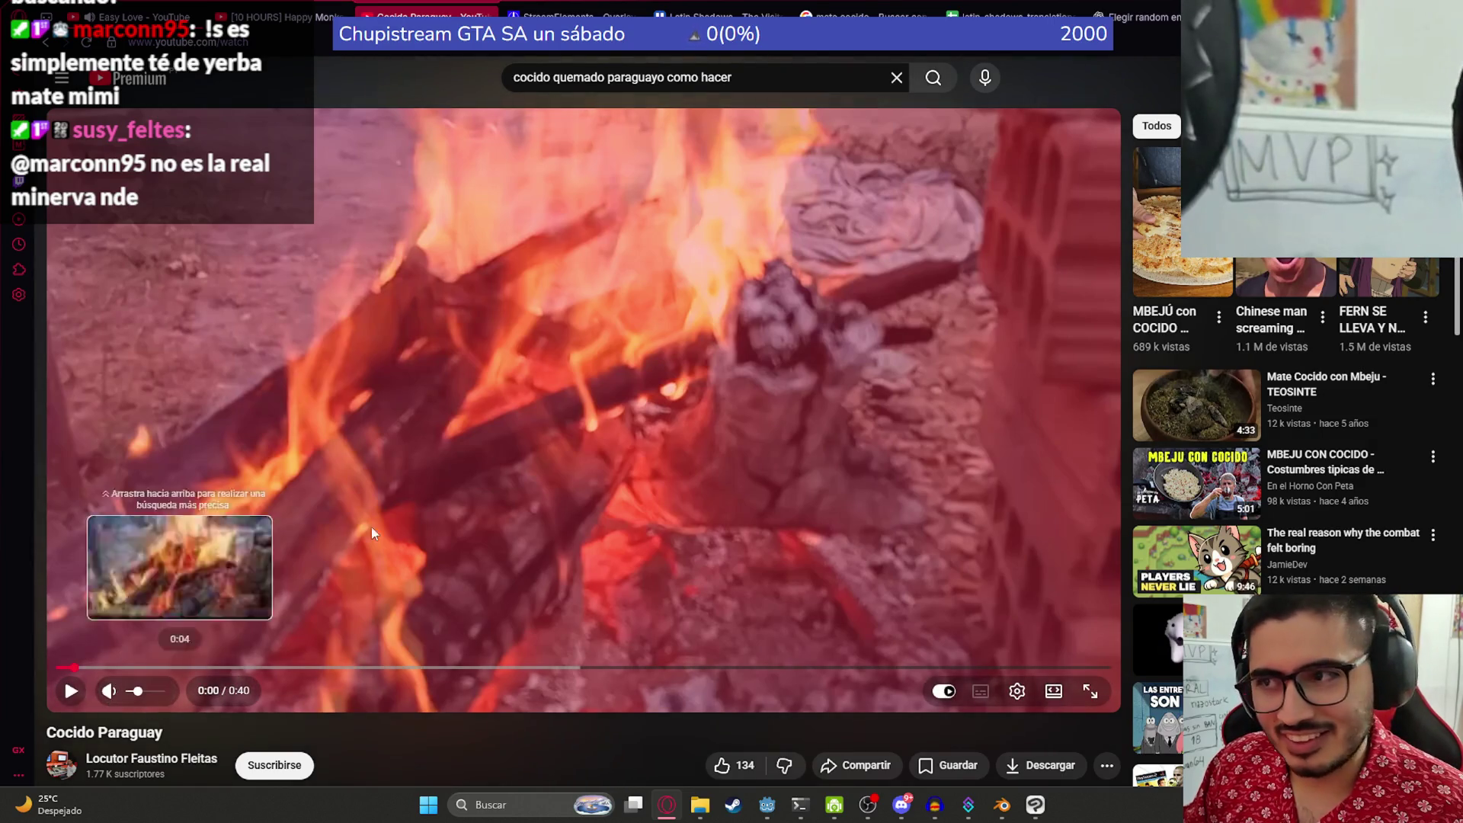
pyautogui.click(305, 442)
pyautogui.doubleClick(305, 442)
pyautogui.rightClick(408, 409)
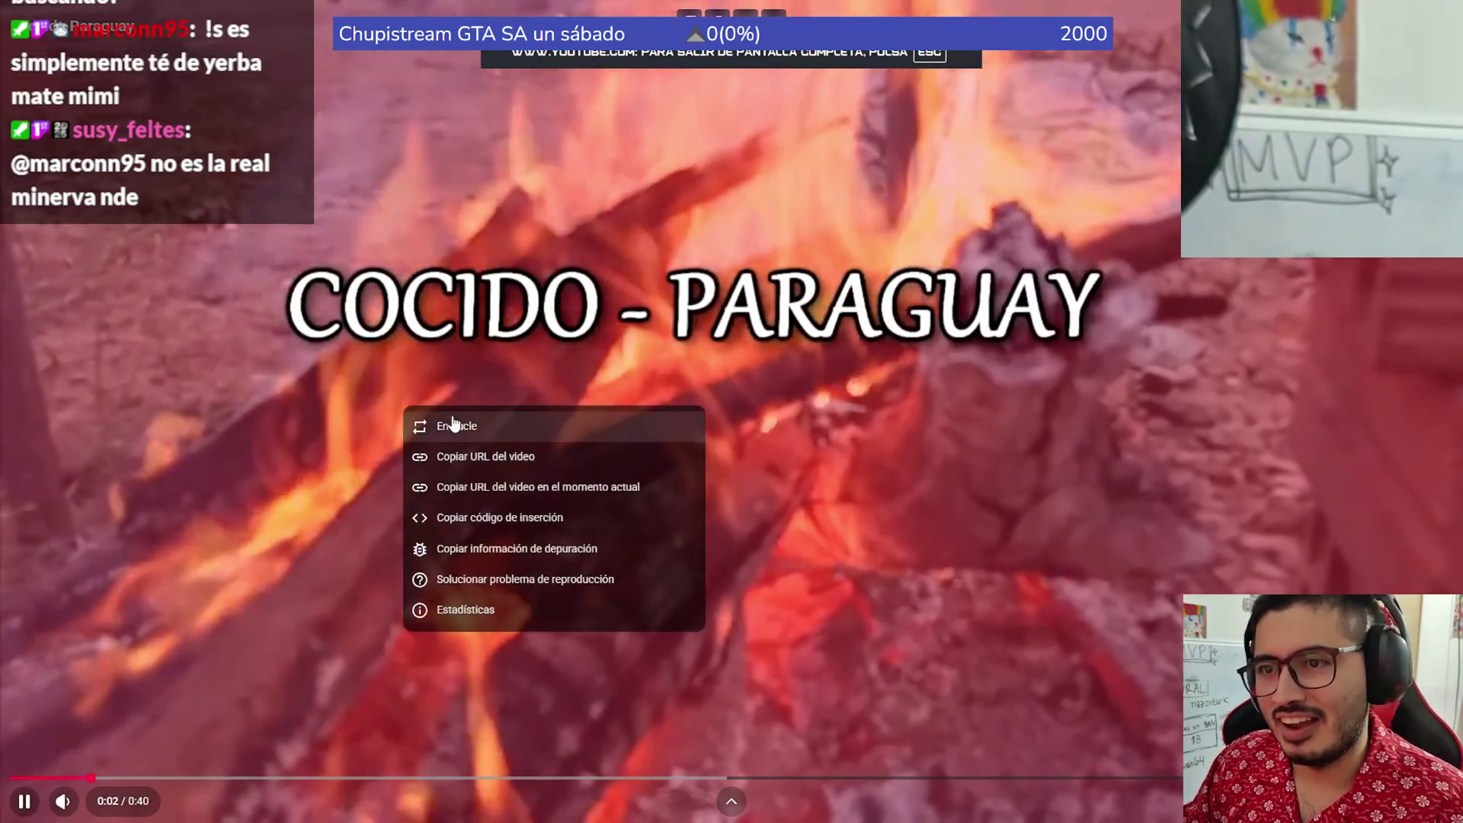
pyautogui.press('Escape')
pyautogui.press('Escape')
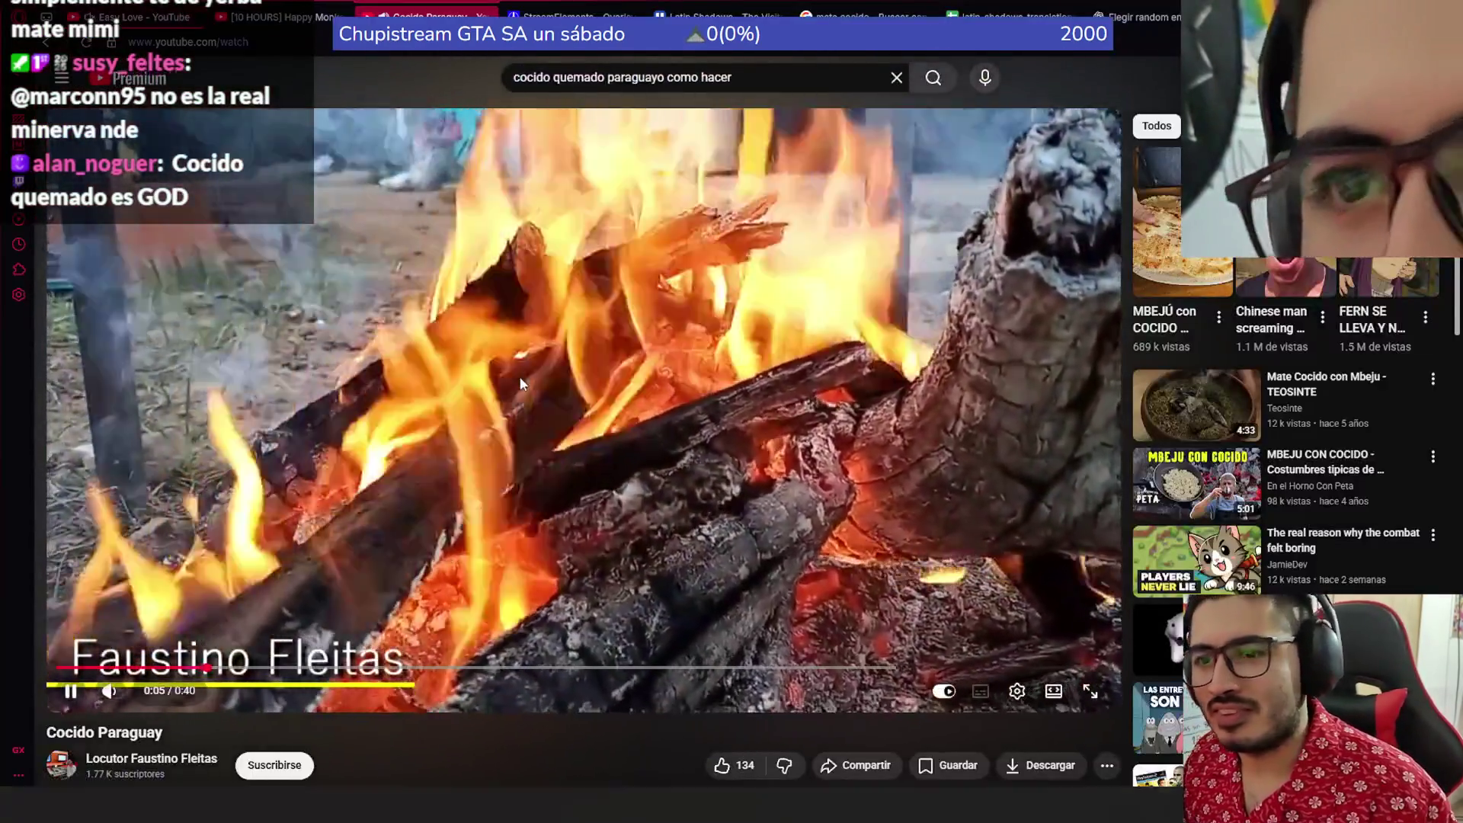
pyautogui.doubleClick(520, 376)
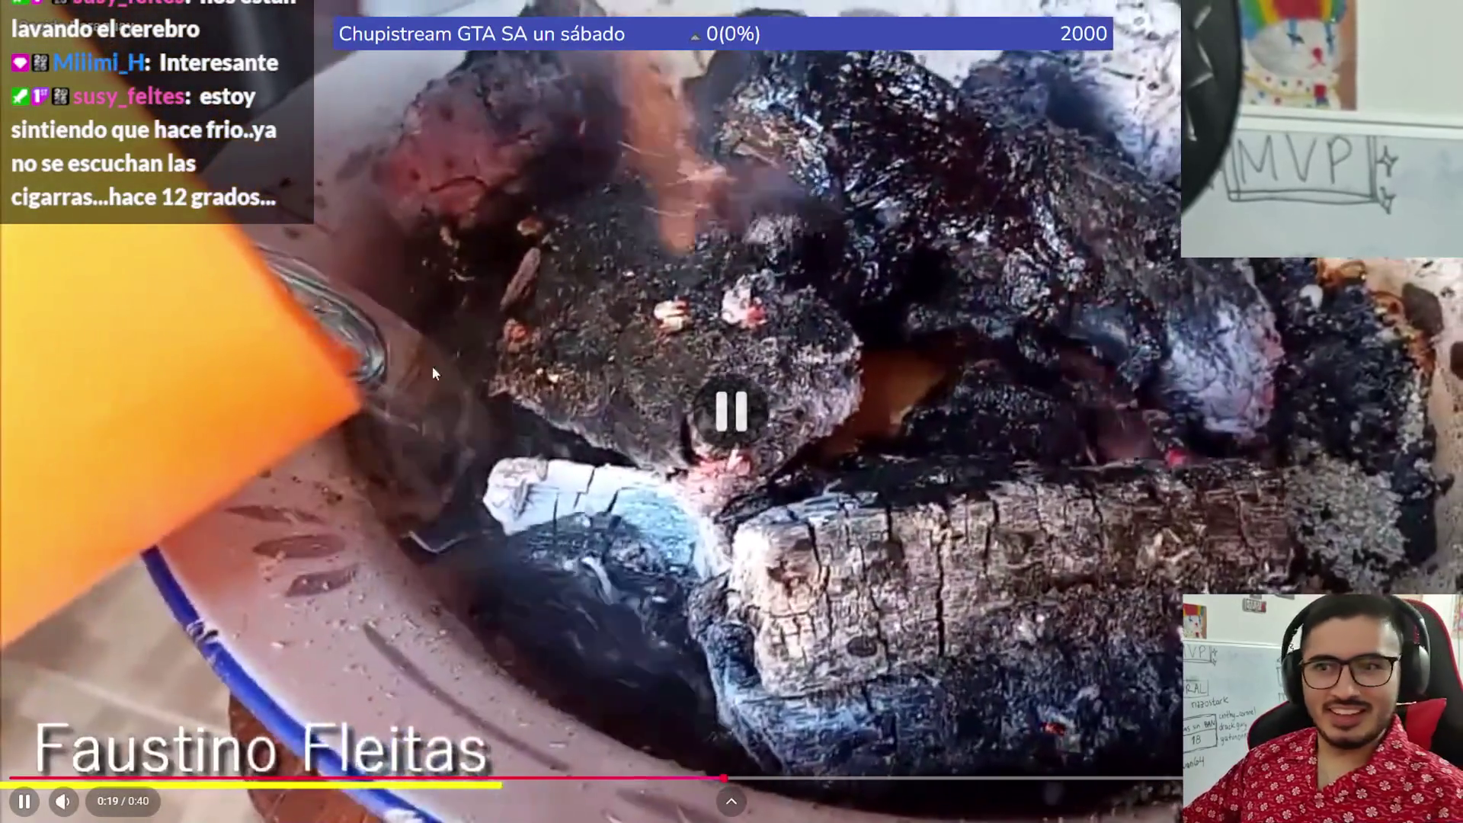
# - Exit fullscreen, bring the Godot editor forward, and scroll fishing_player.gd to its probability constants
pyautogui.doubleClick(432, 372)
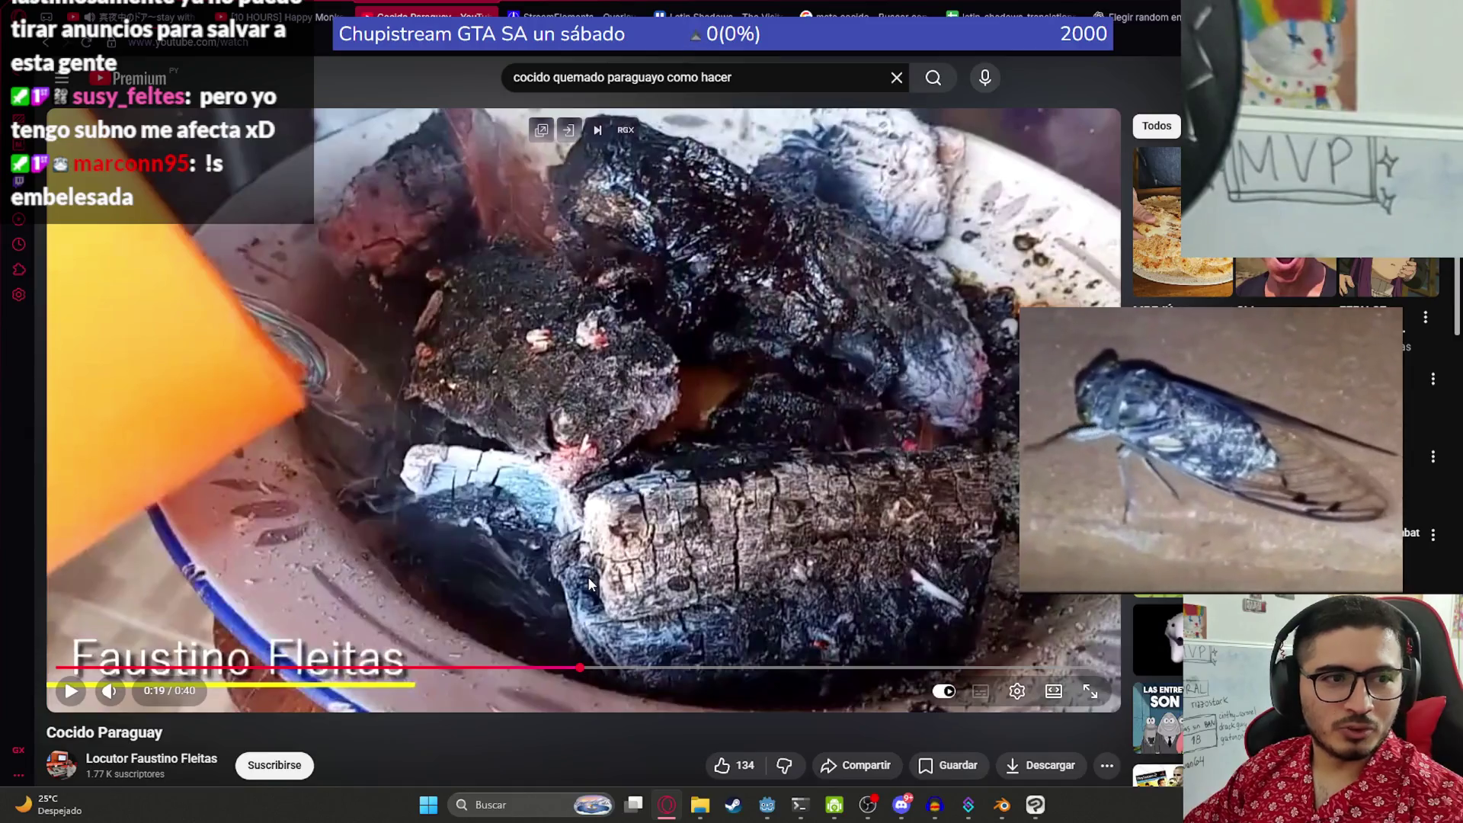
pyautogui.click(1001, 805)
pyautogui.click(1001, 812)
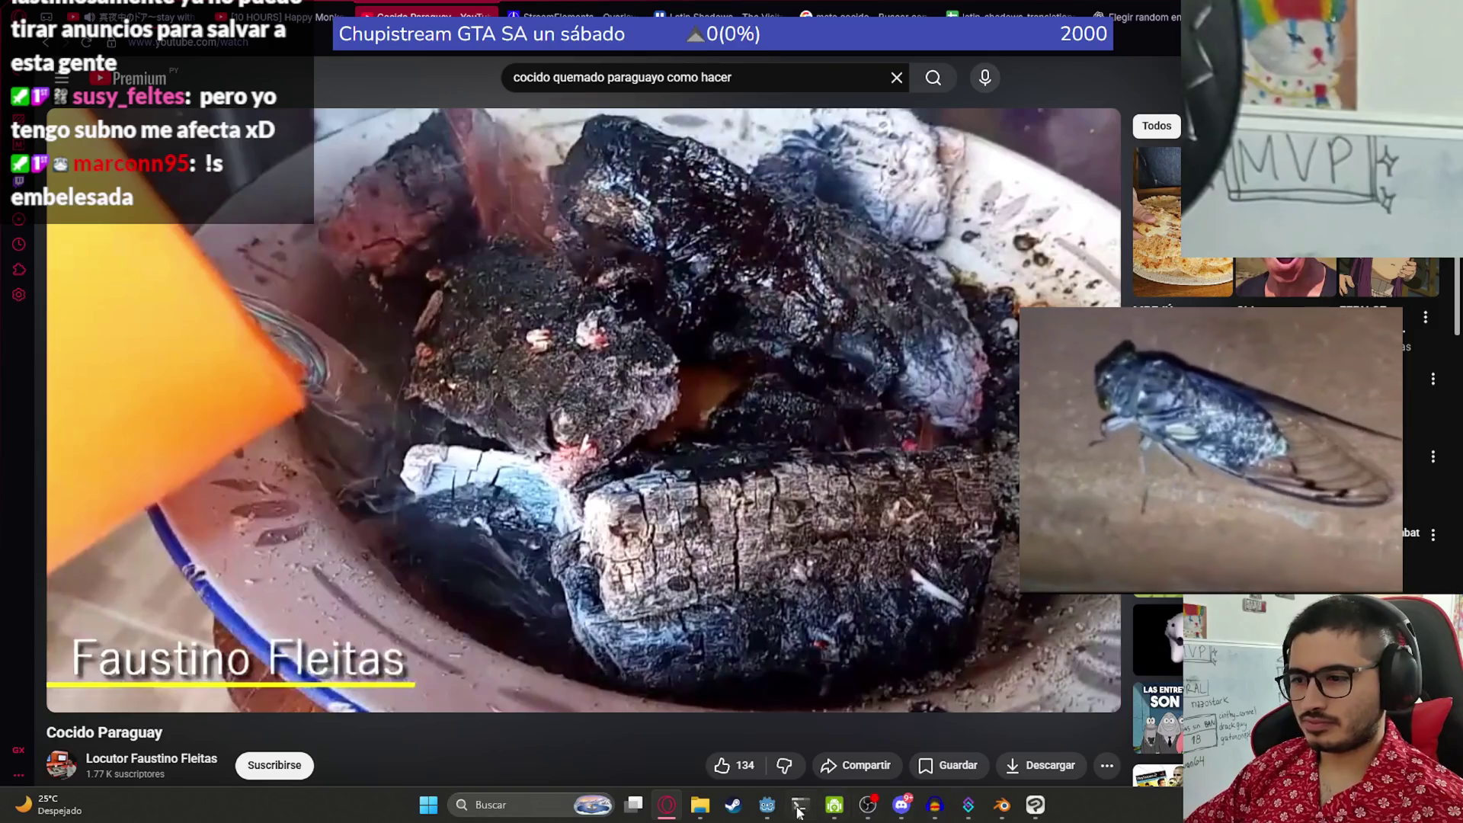
pyautogui.click(767, 804)
pyautogui.moveTo(1136, 115)
pyautogui.mouseDown()
pyautogui.moveTo(1137, 145)
pyautogui.moveTo(1138, 122)
pyautogui.mouseUp()
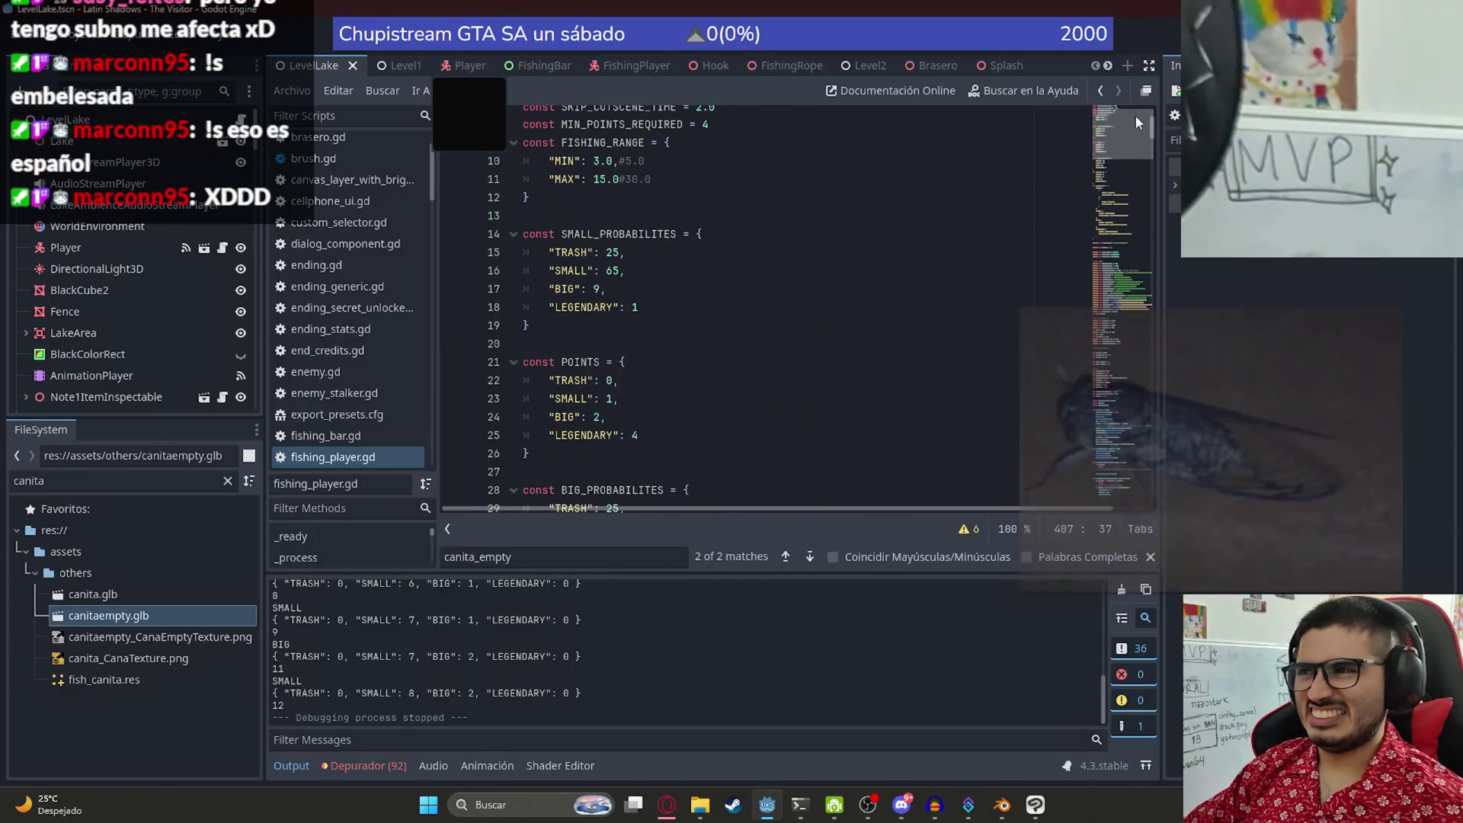
# - Review the TRASH small-catch odds and POINTS constants, then return to the Cocido Paraguay video
pyautogui.click(707, 251)
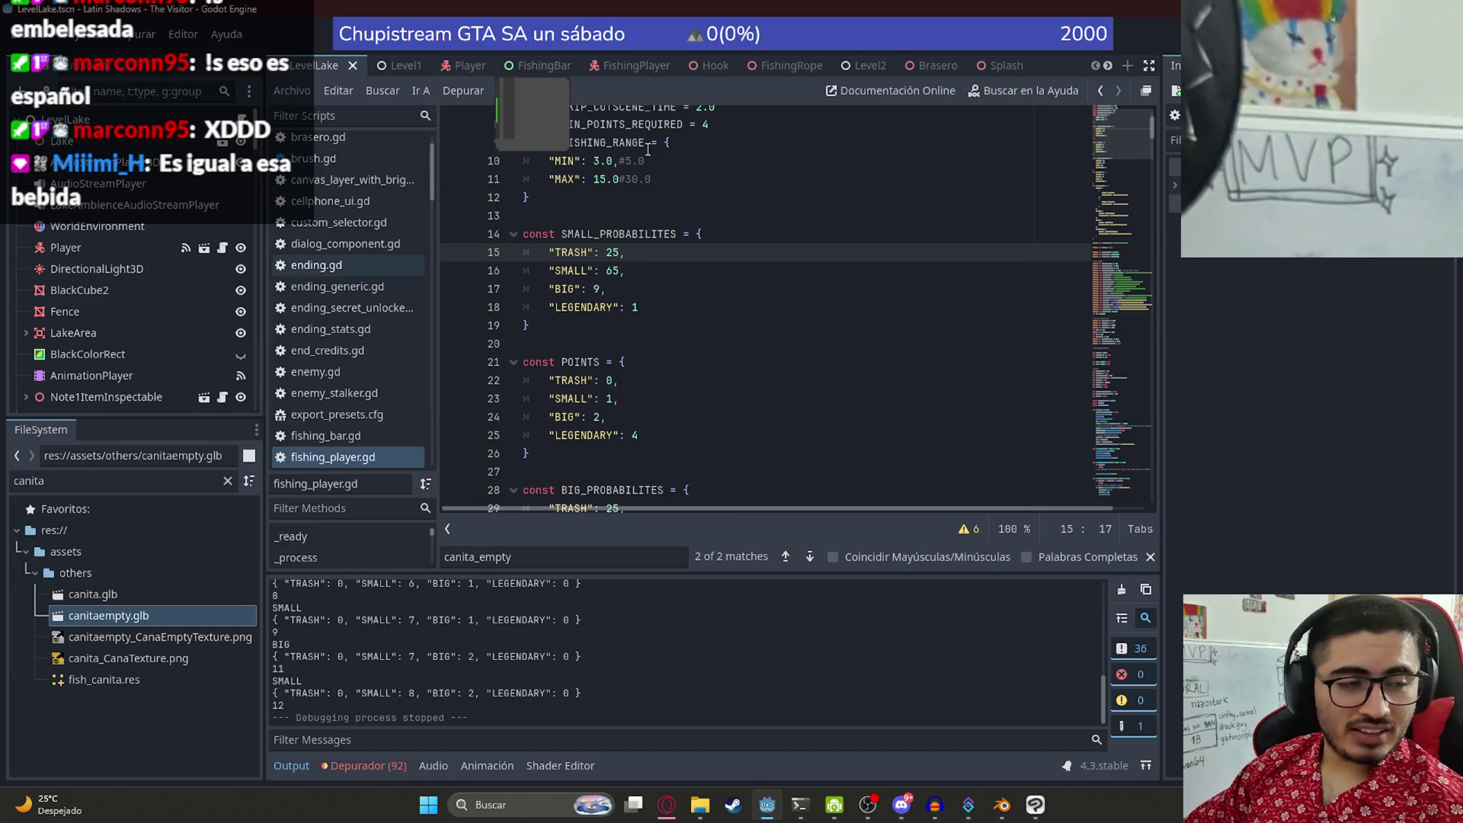
pyautogui.click(709, 304)
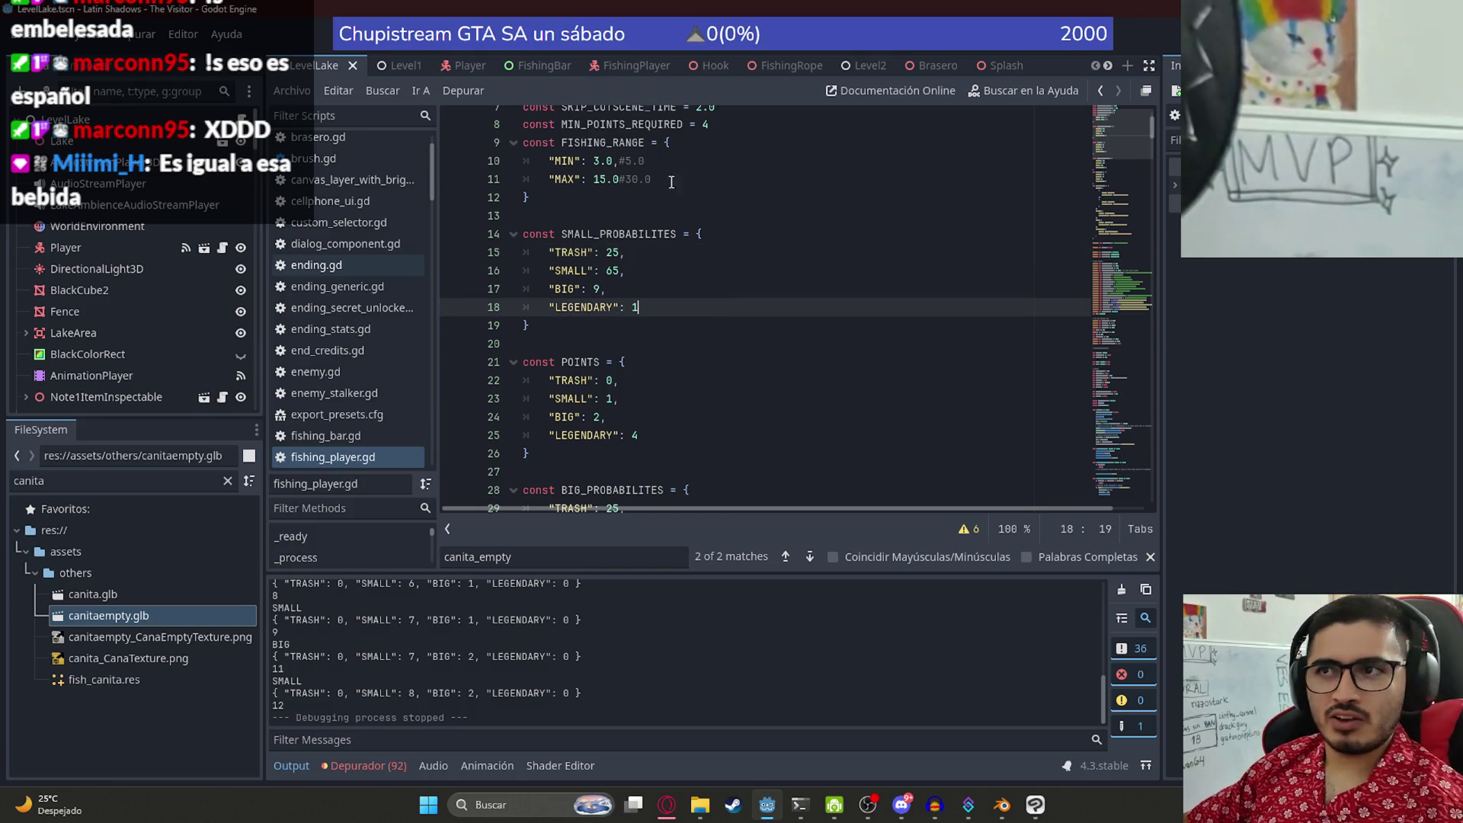
pyautogui.click(672, 362)
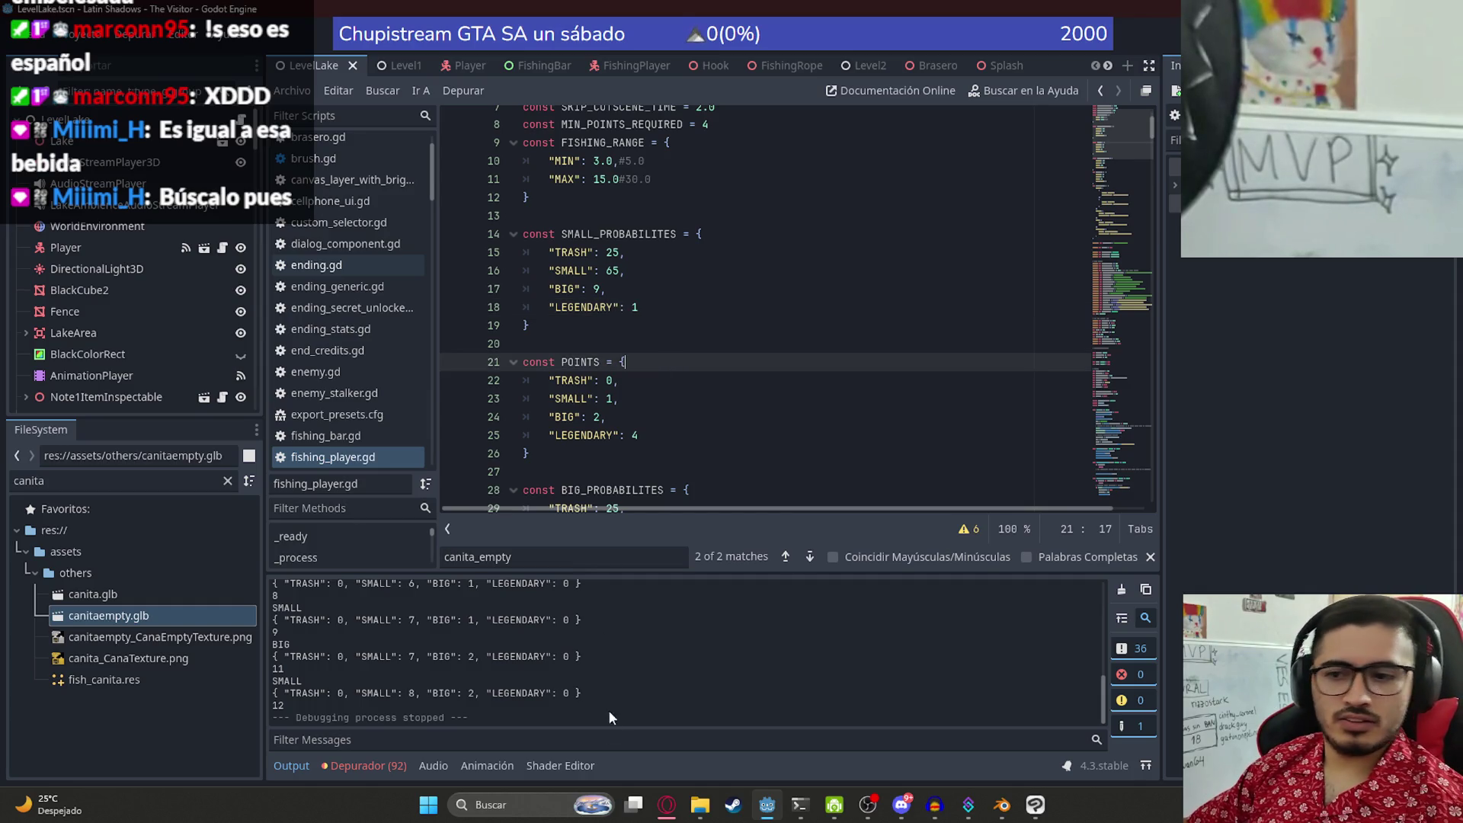
pyautogui.click(667, 810)
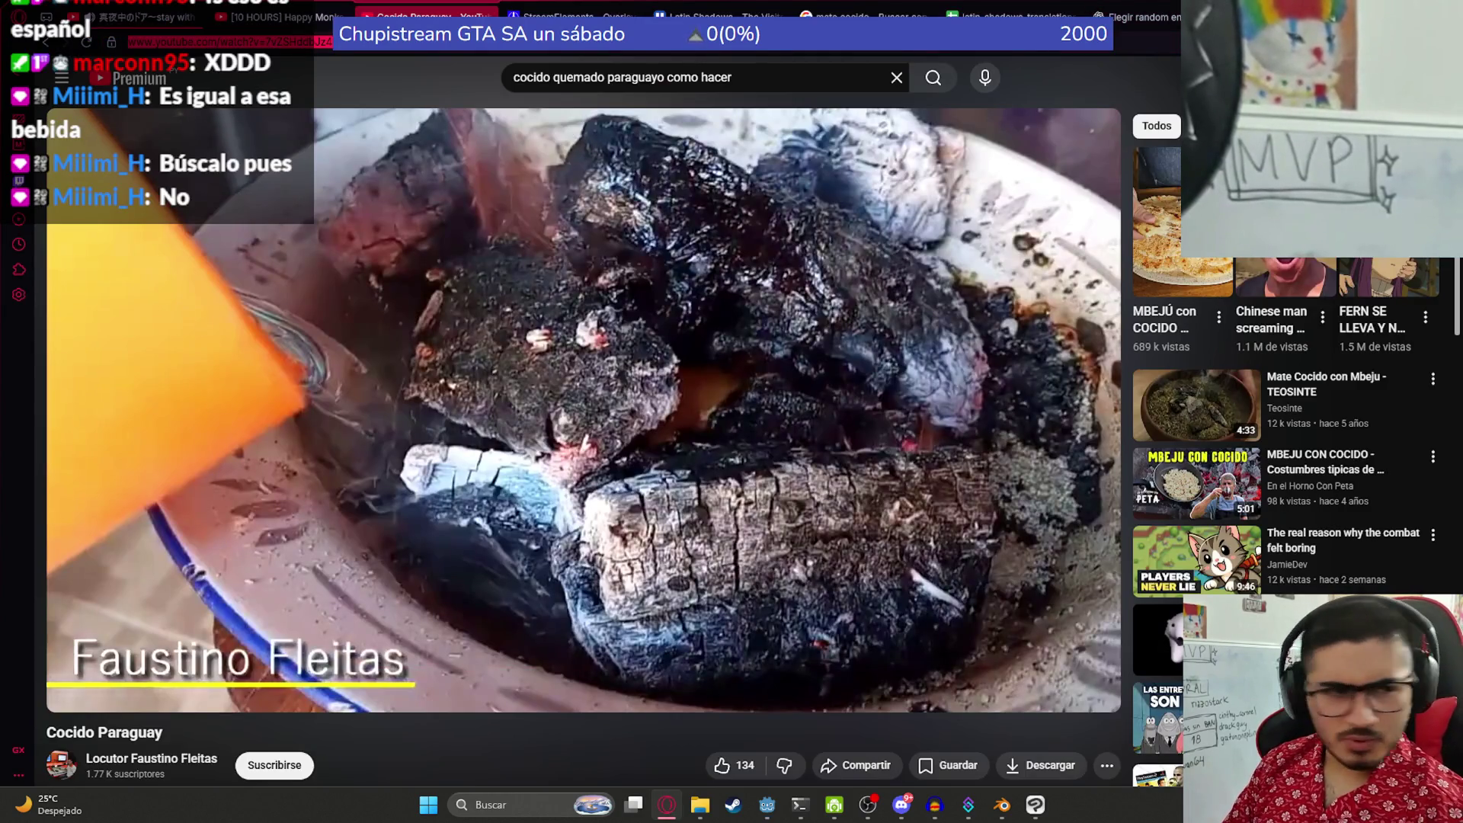
# - Search Google for 'aguapanela', expand how it is made, and return to its results tab
pyautogui.hotkey('ctrl', 'l')
pyautogui.write('aguapanel')
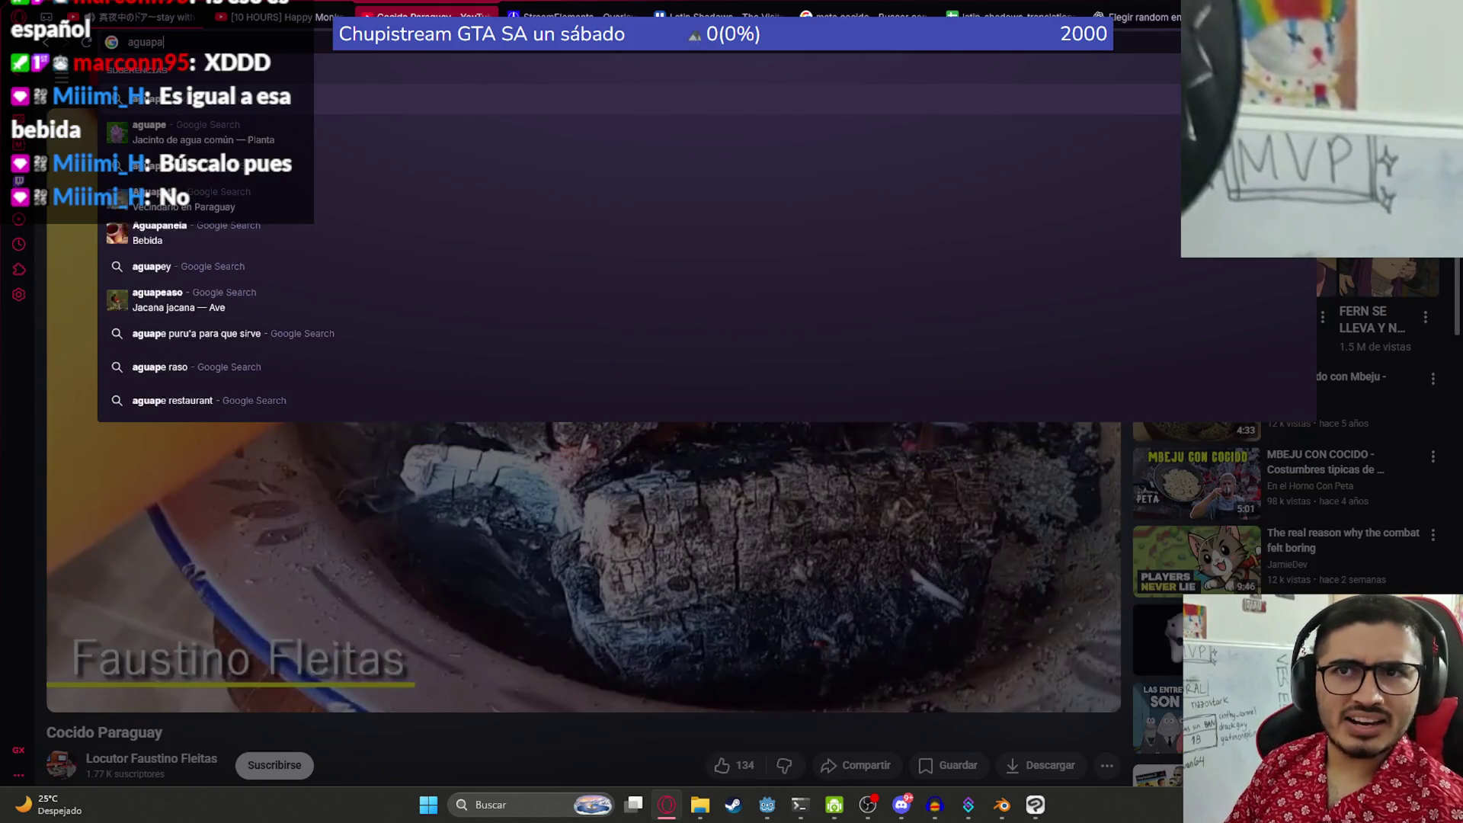
pyautogui.press('Return')
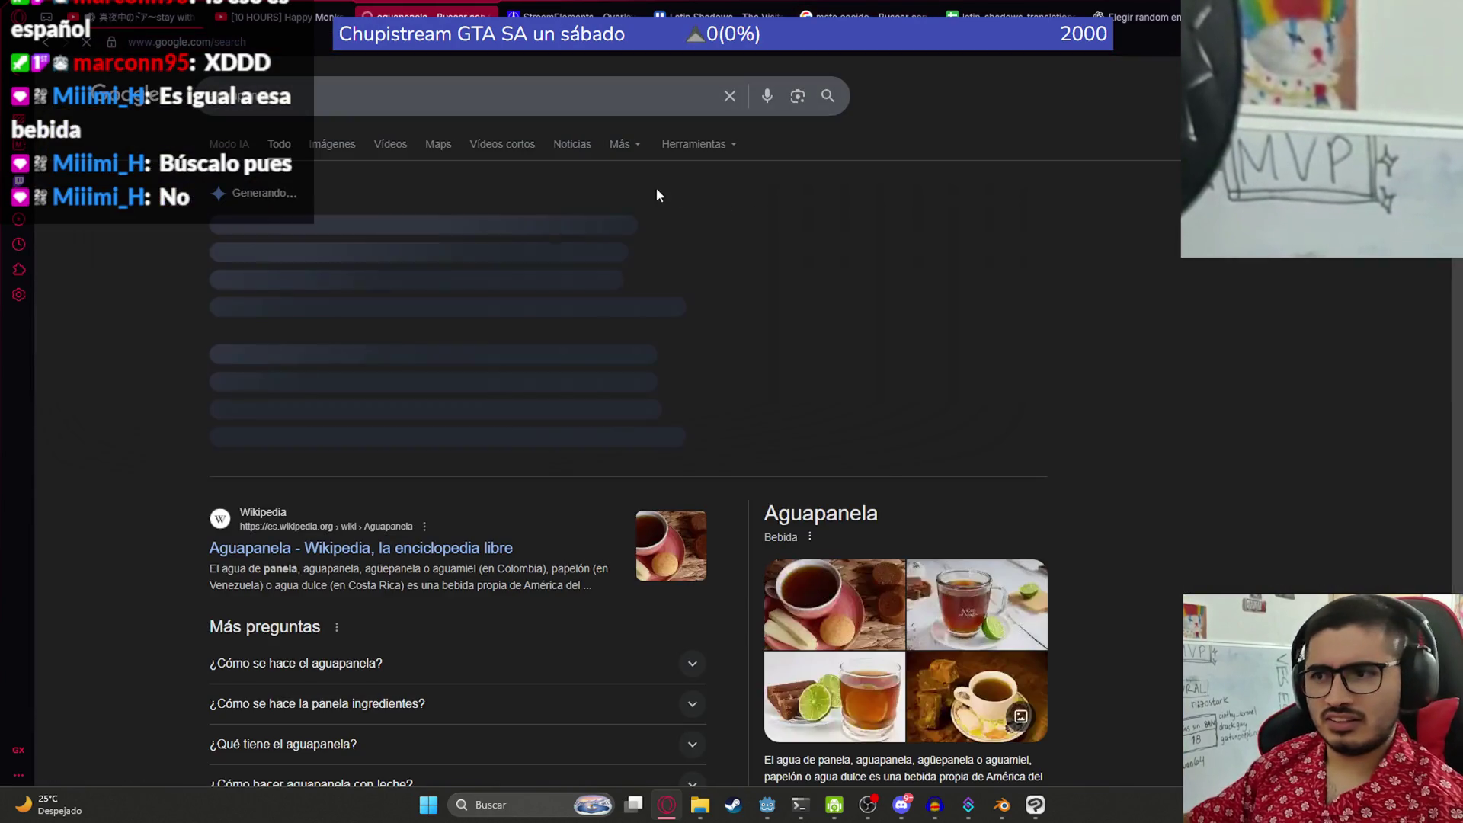
pyautogui.scroll(-4, 472, 122)
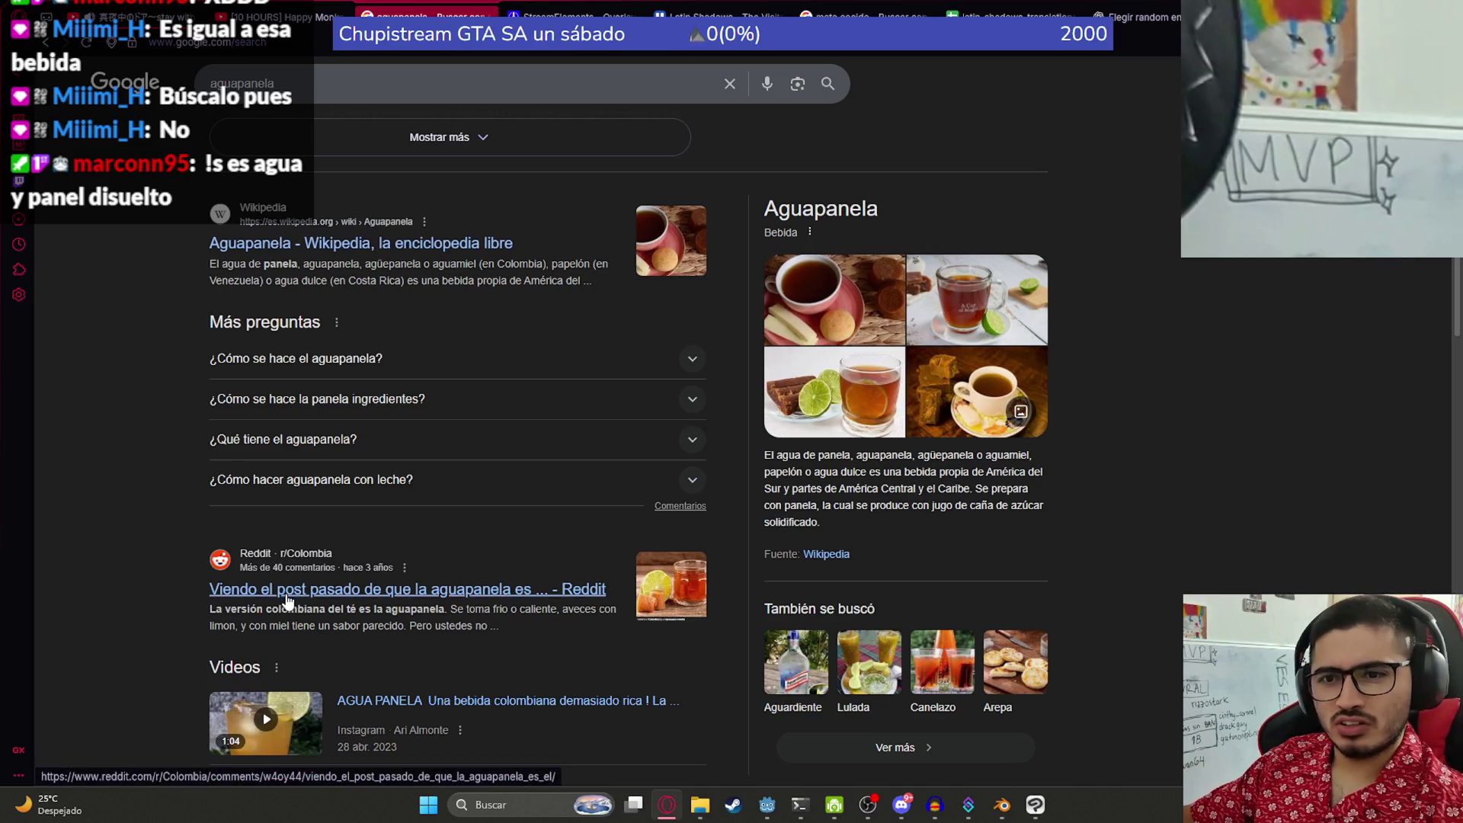
pyautogui.click(300, 366)
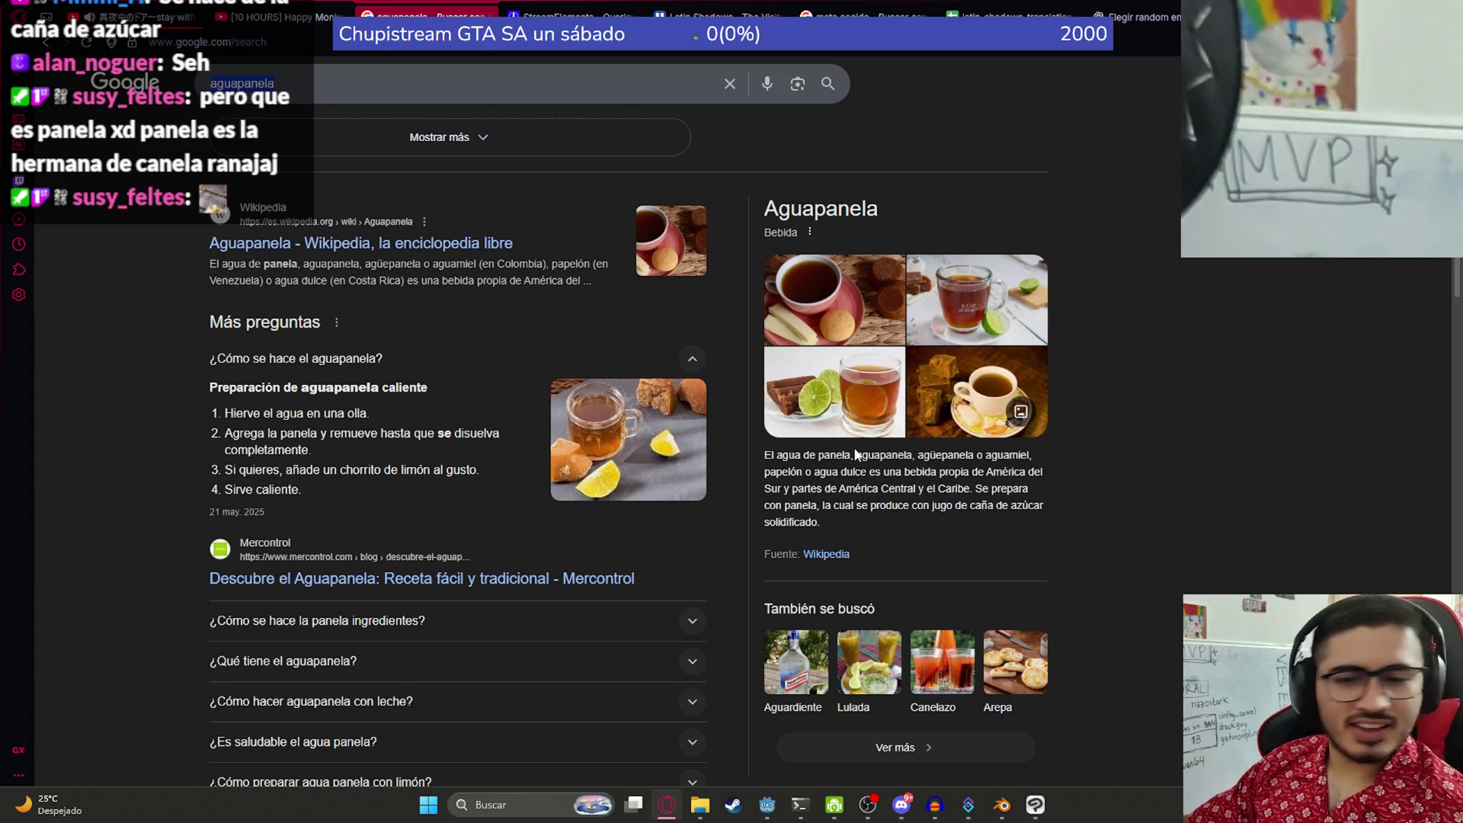
pyautogui.scroll(2, 430, 7)
pyautogui.scroll(-1, 431, 7)
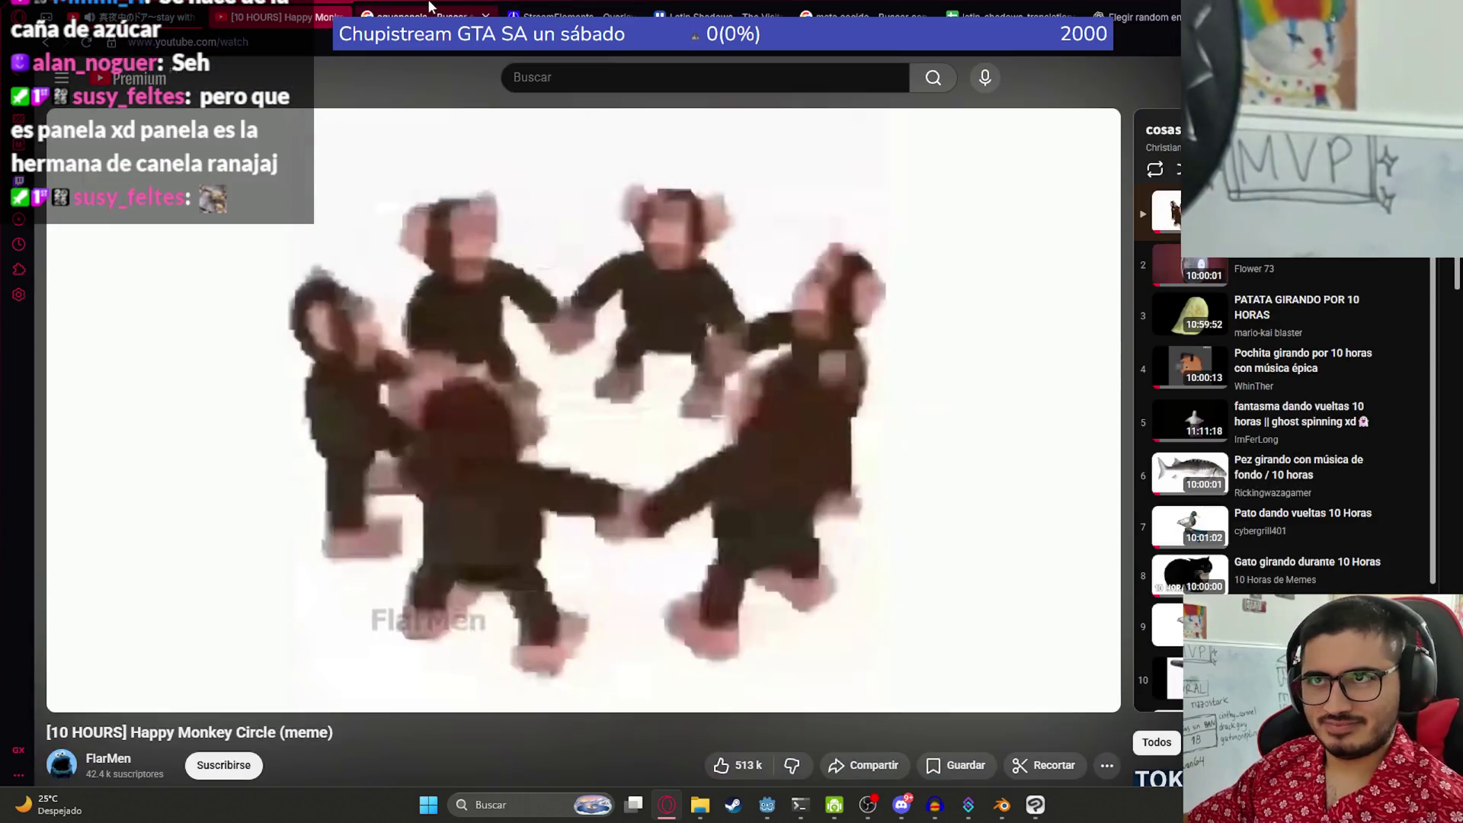
pyautogui.click(431, 7)
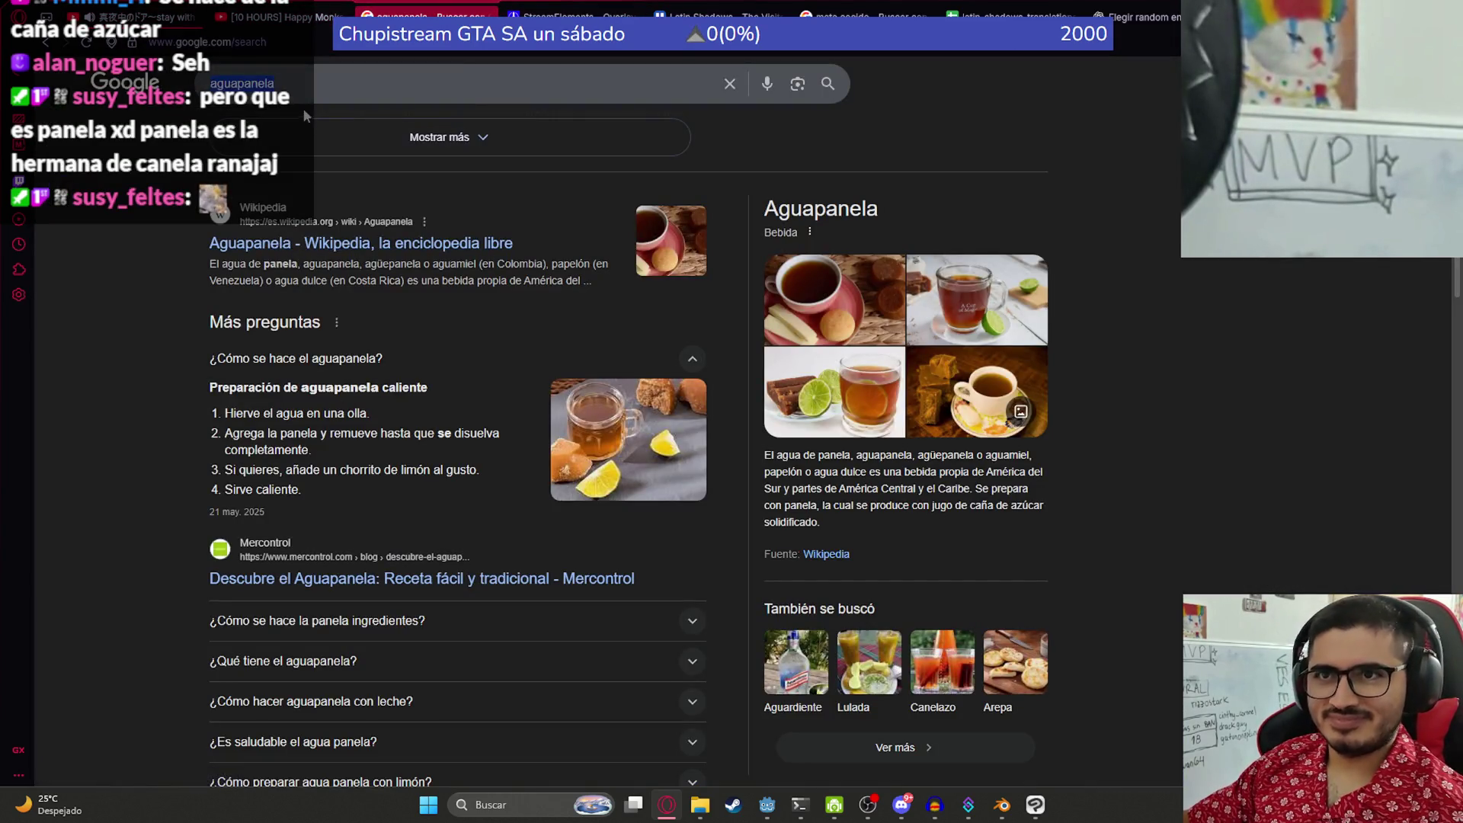
pyautogui.click(347, 79)
# - Search images for 'mosto', then 'mosto helado', and preview the sugarcane juice glasses image
pyautogui.write('mosto')
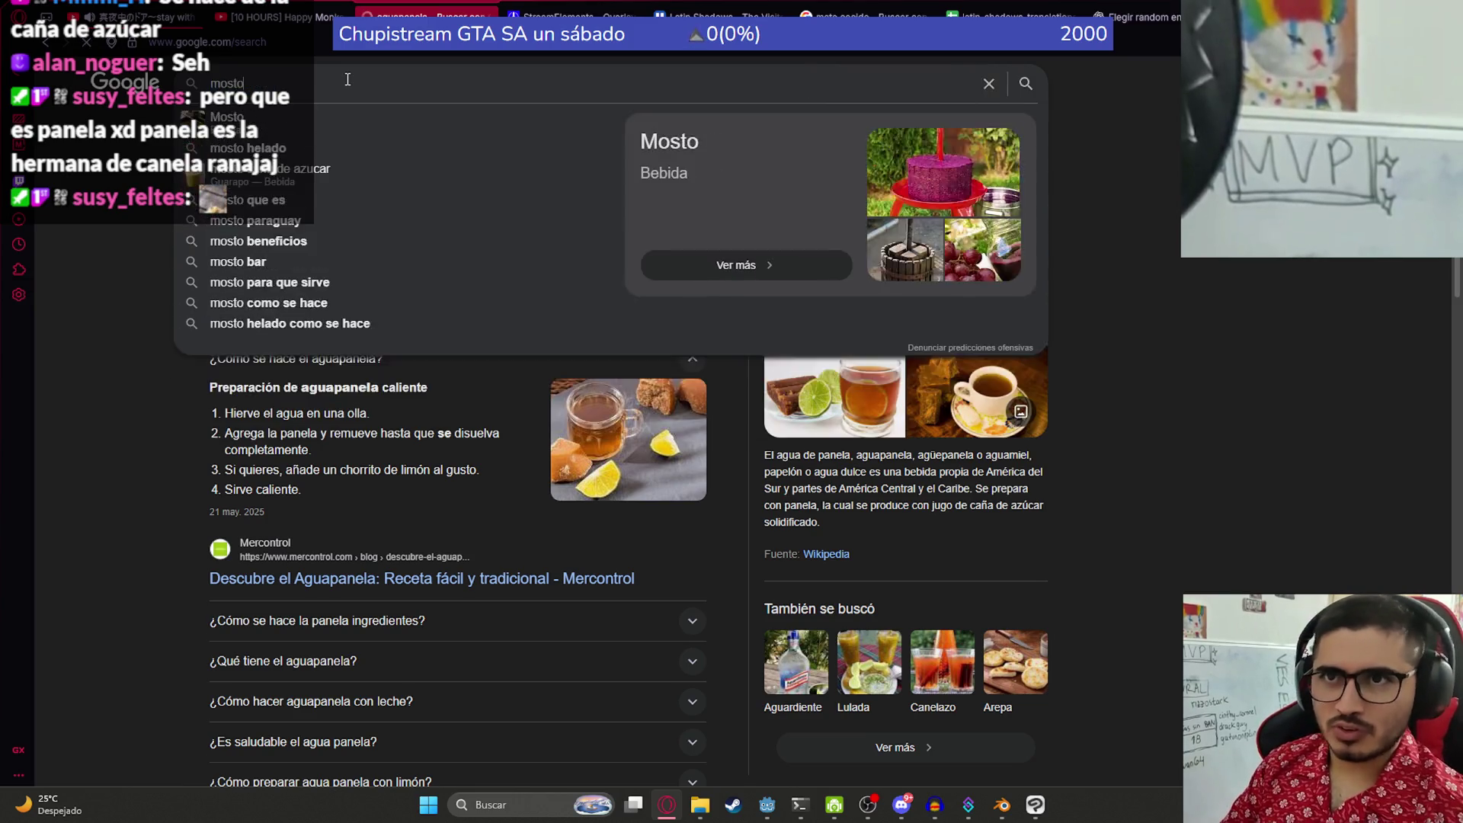
pyautogui.press('Return')
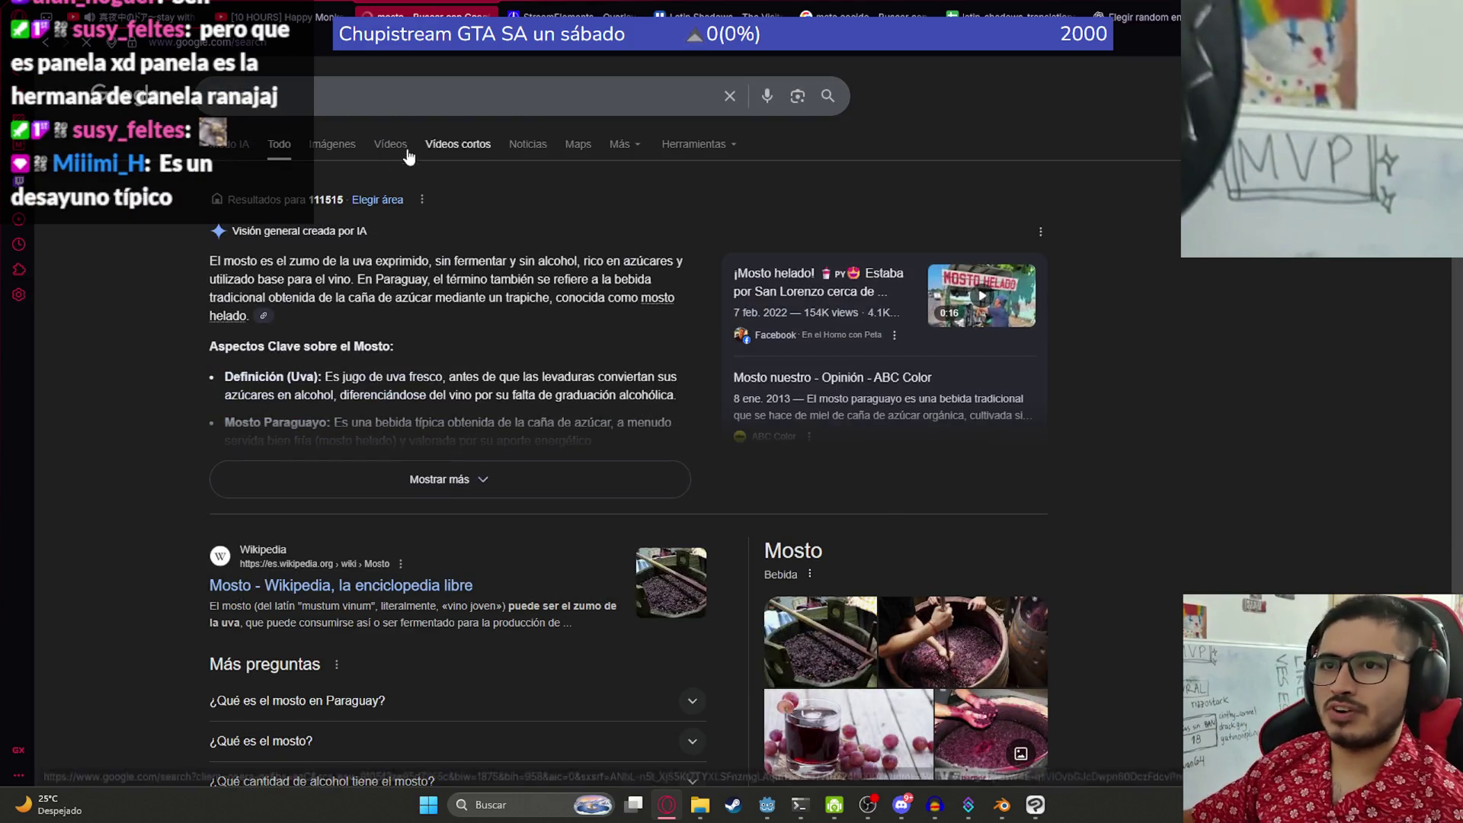
pyautogui.click(313, 145)
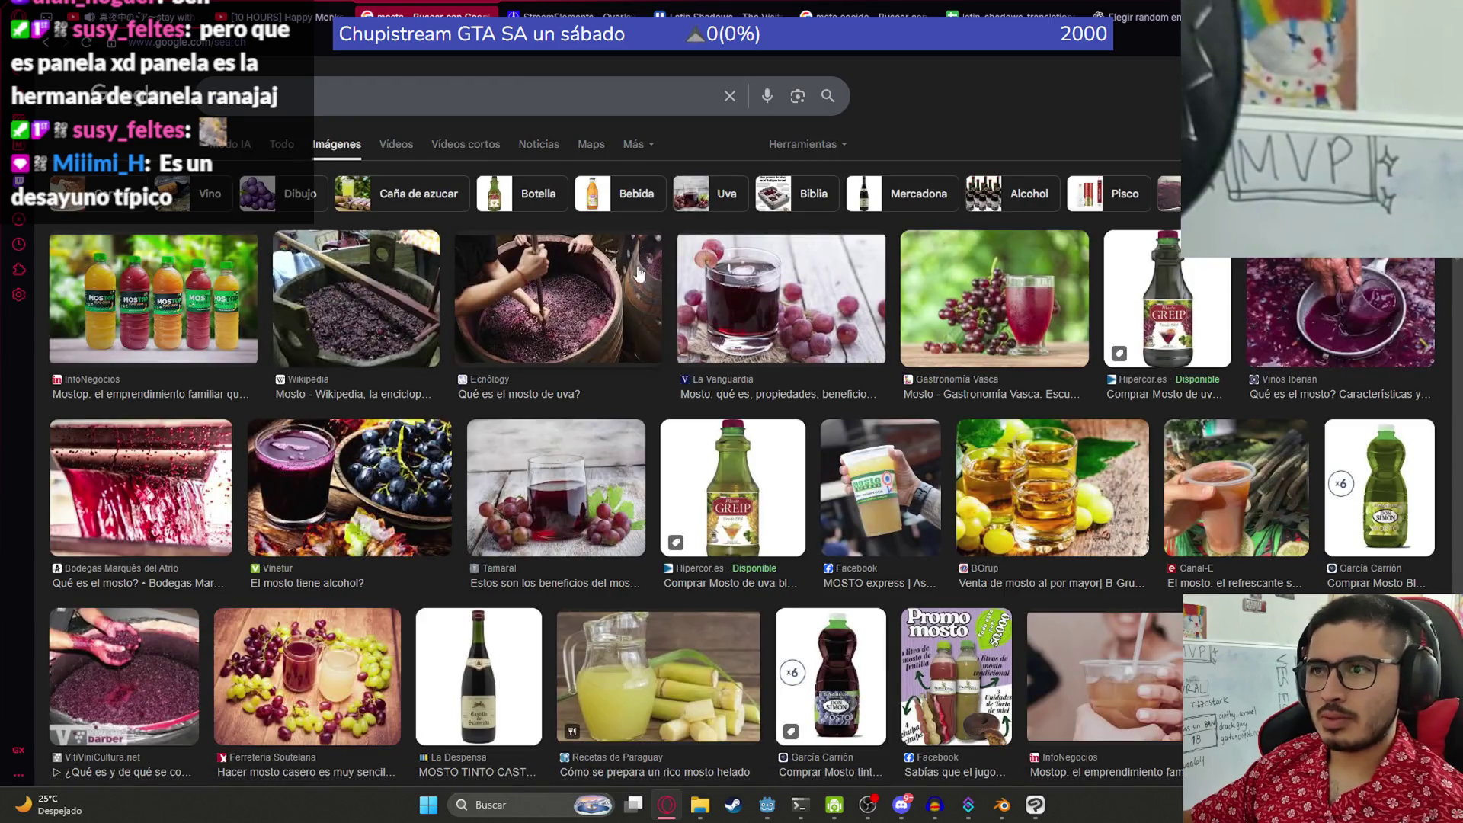
pyautogui.click(318, 87)
pyautogui.write('helado')
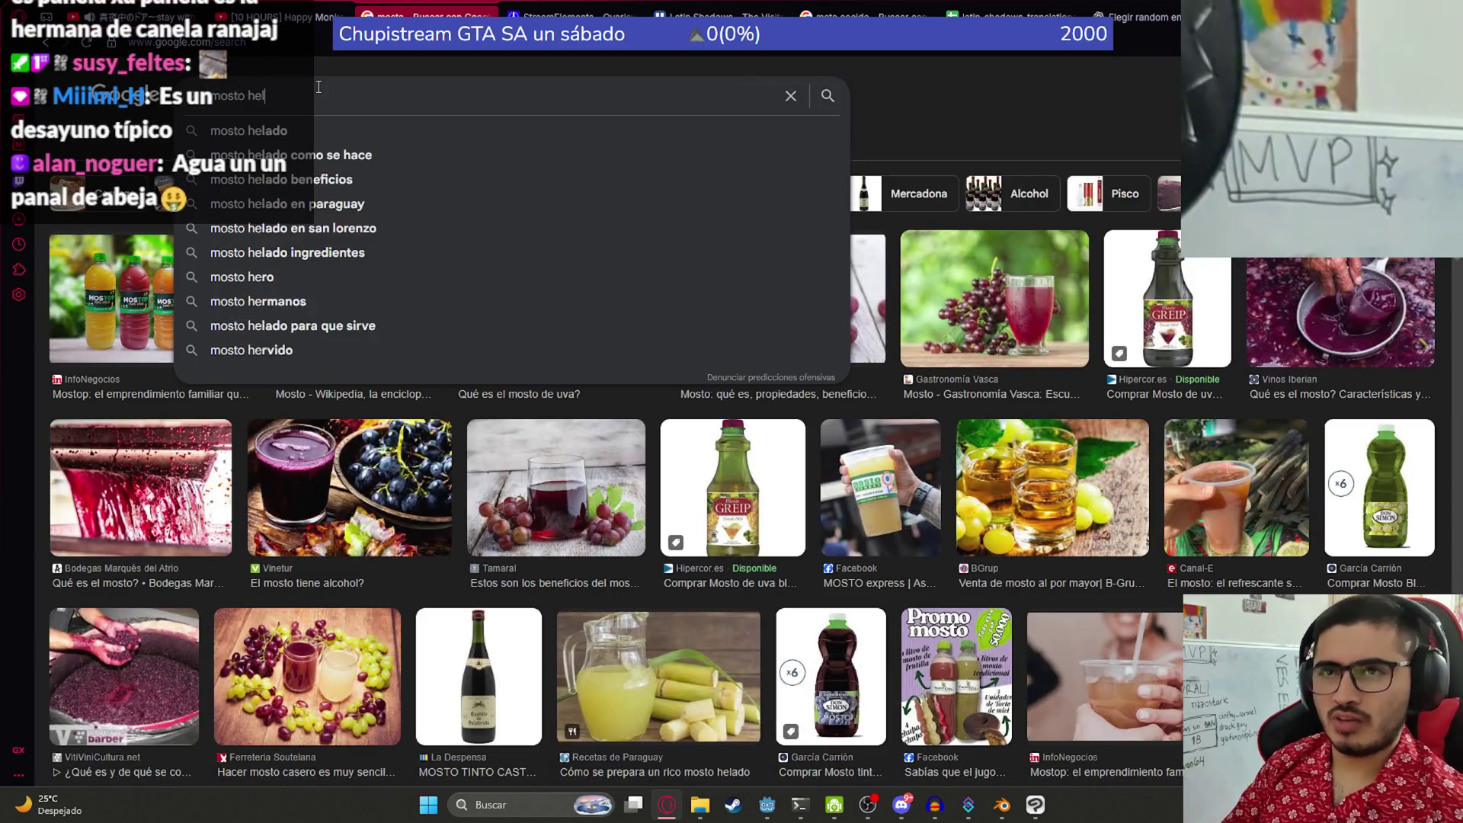
pyautogui.press('Return')
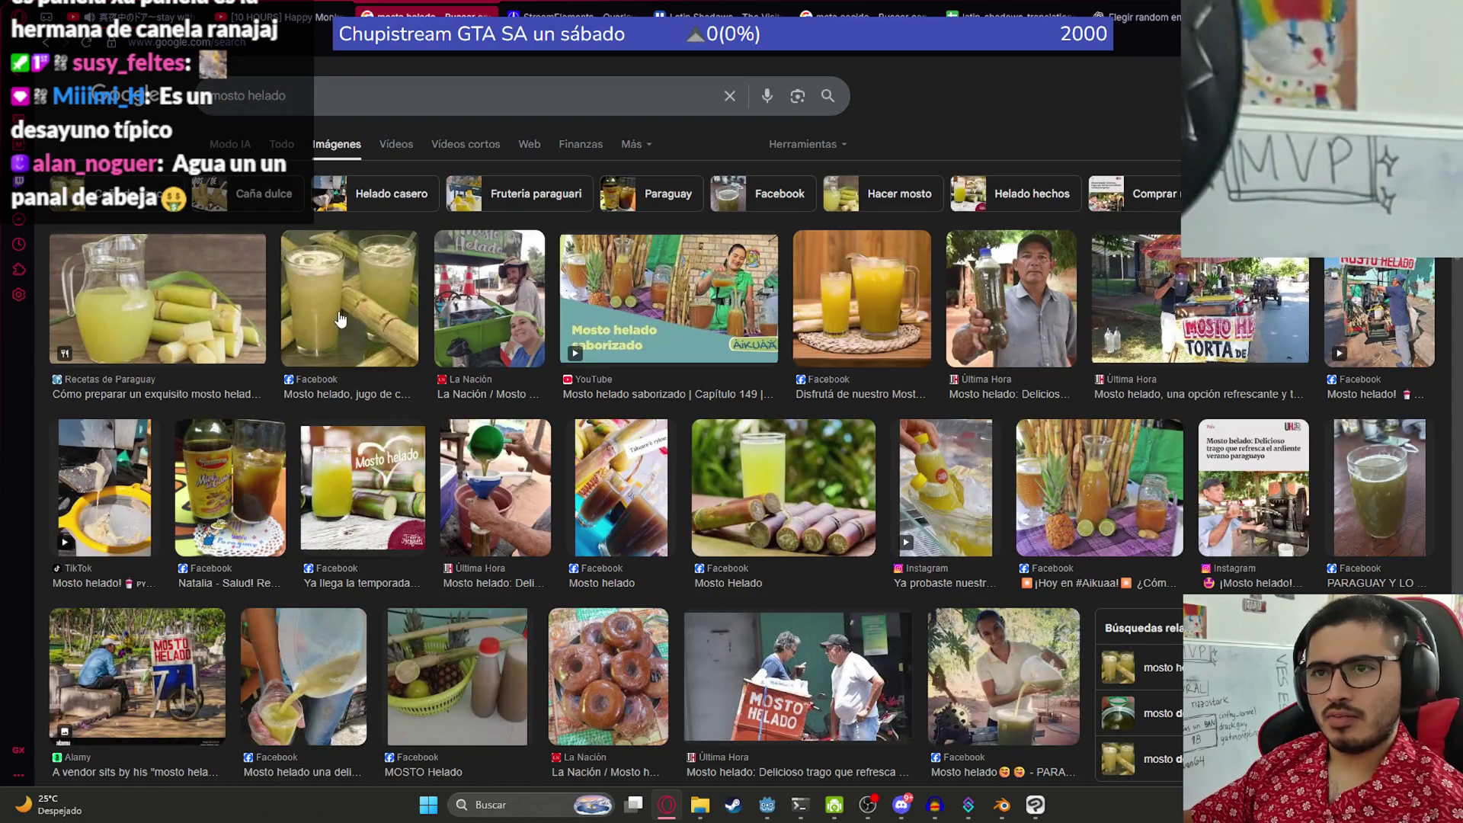
pyautogui.click(371, 294)
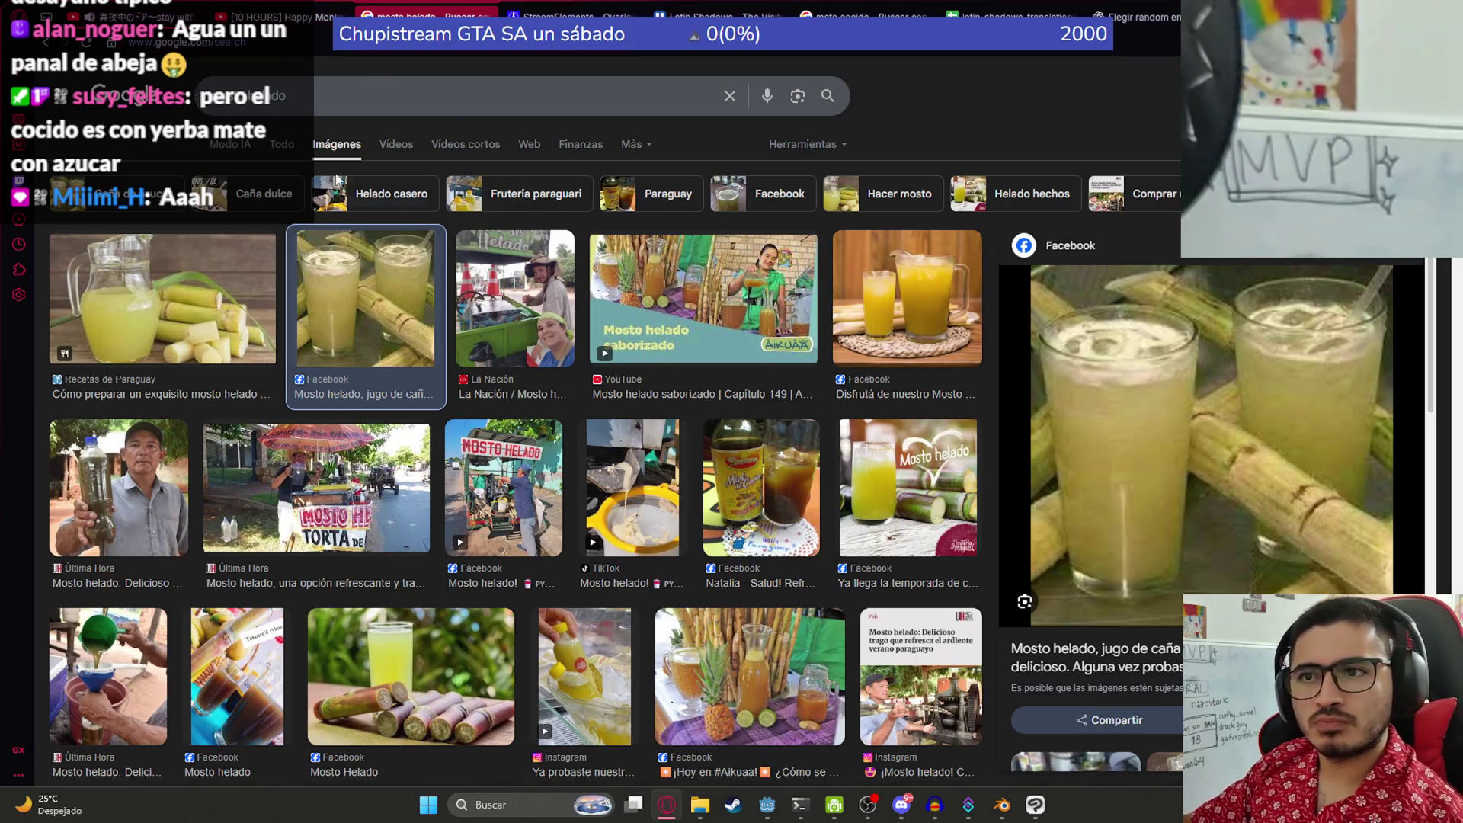
# - Go back to the Cocido Paraguay video, pause it, and bring the Godot editor forward
pyautogui.click(47, 46)
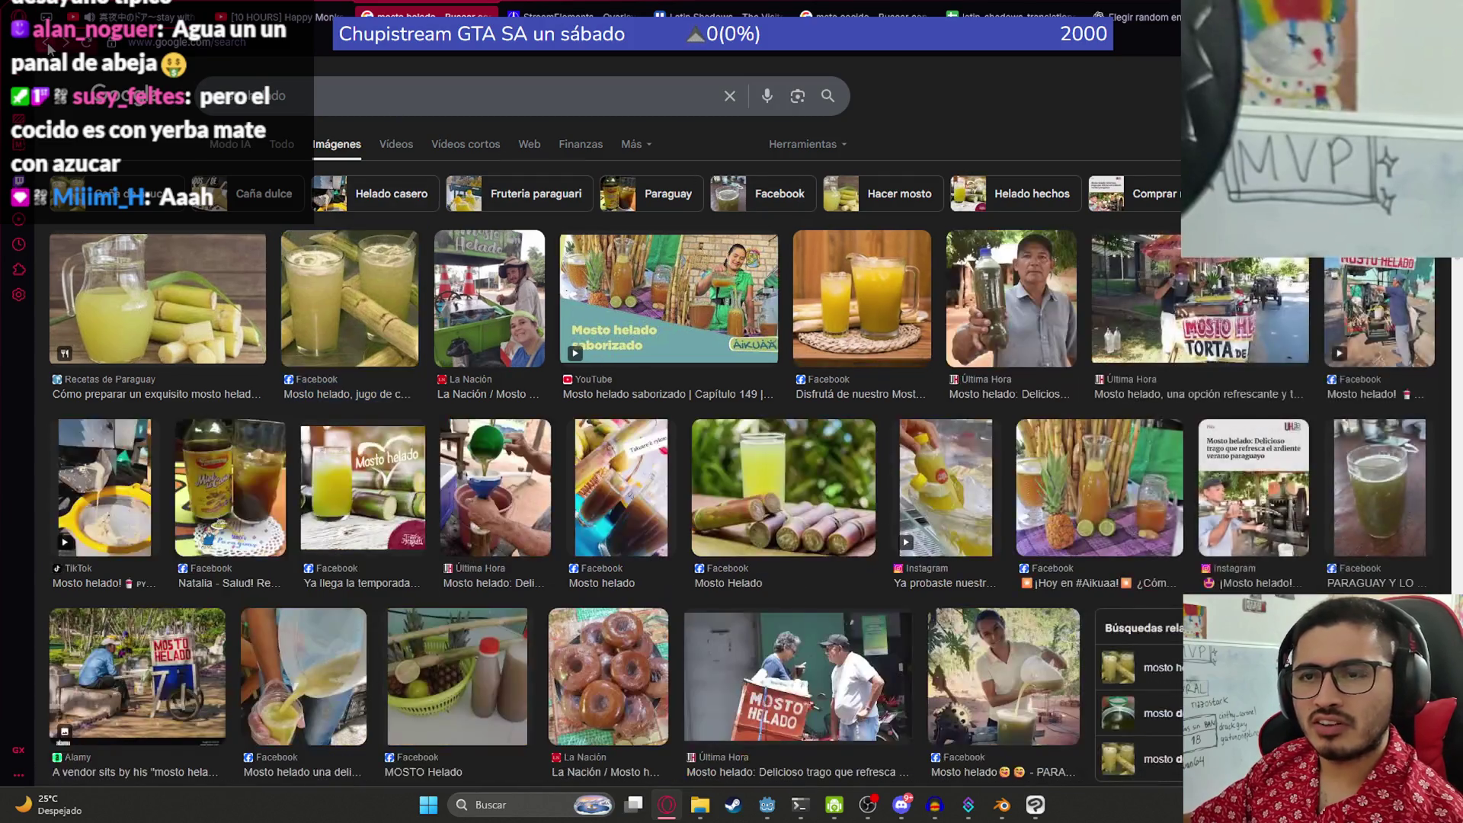
pyautogui.click(47, 46)
pyautogui.click(48, 46)
pyautogui.click(48, 45)
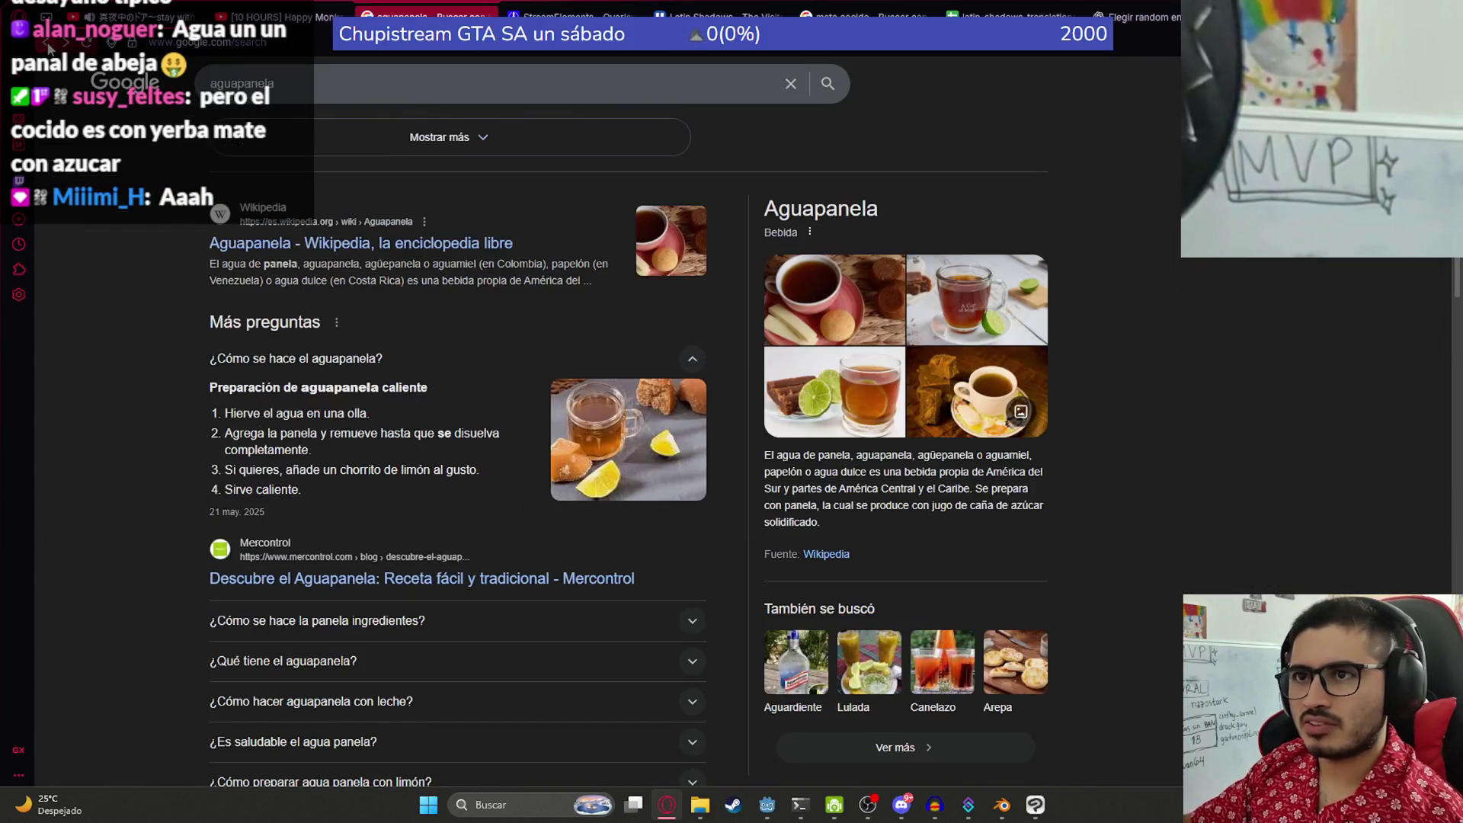
pyautogui.click(48, 46)
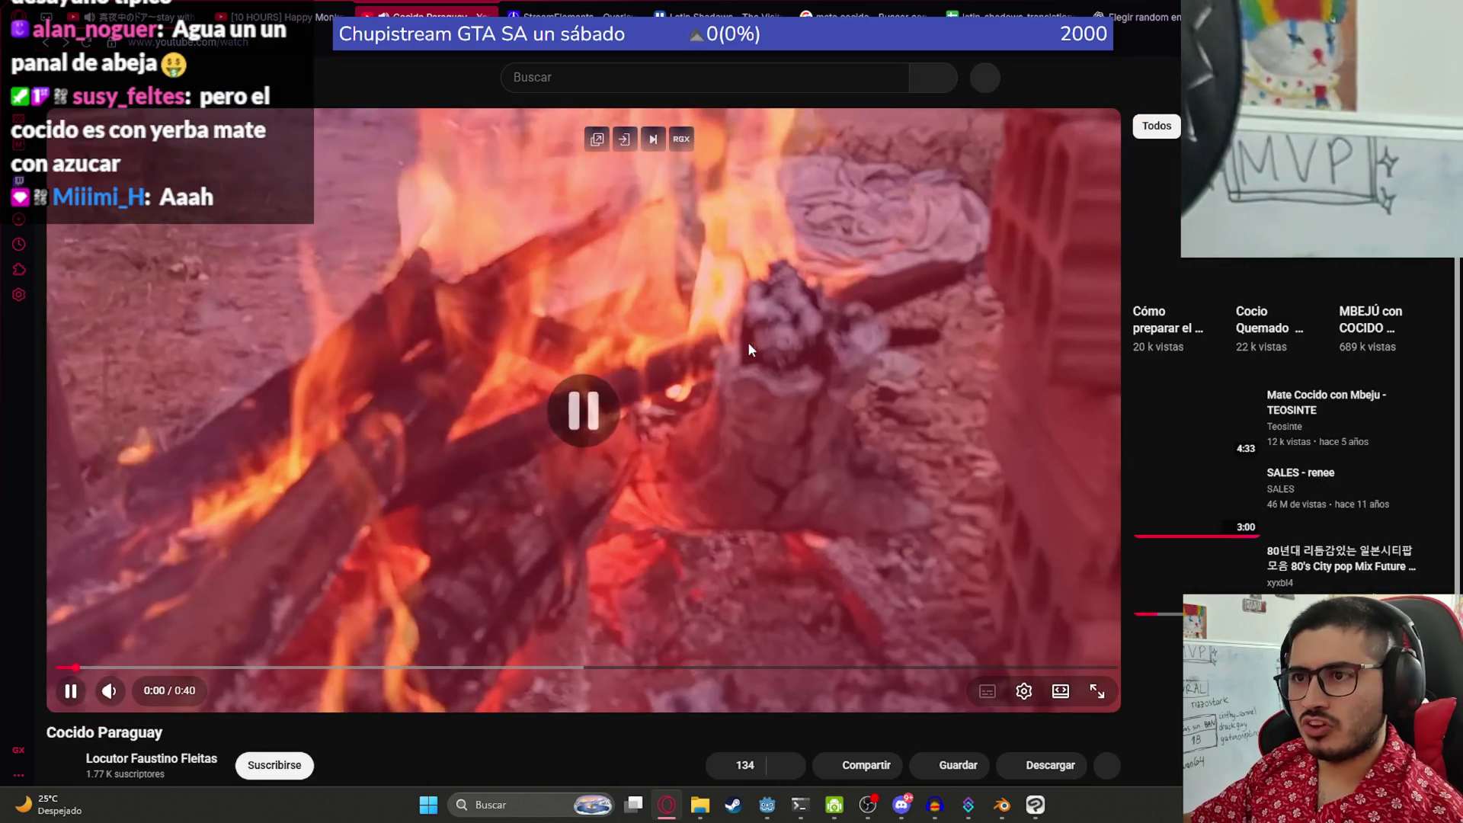
pyautogui.click(750, 345)
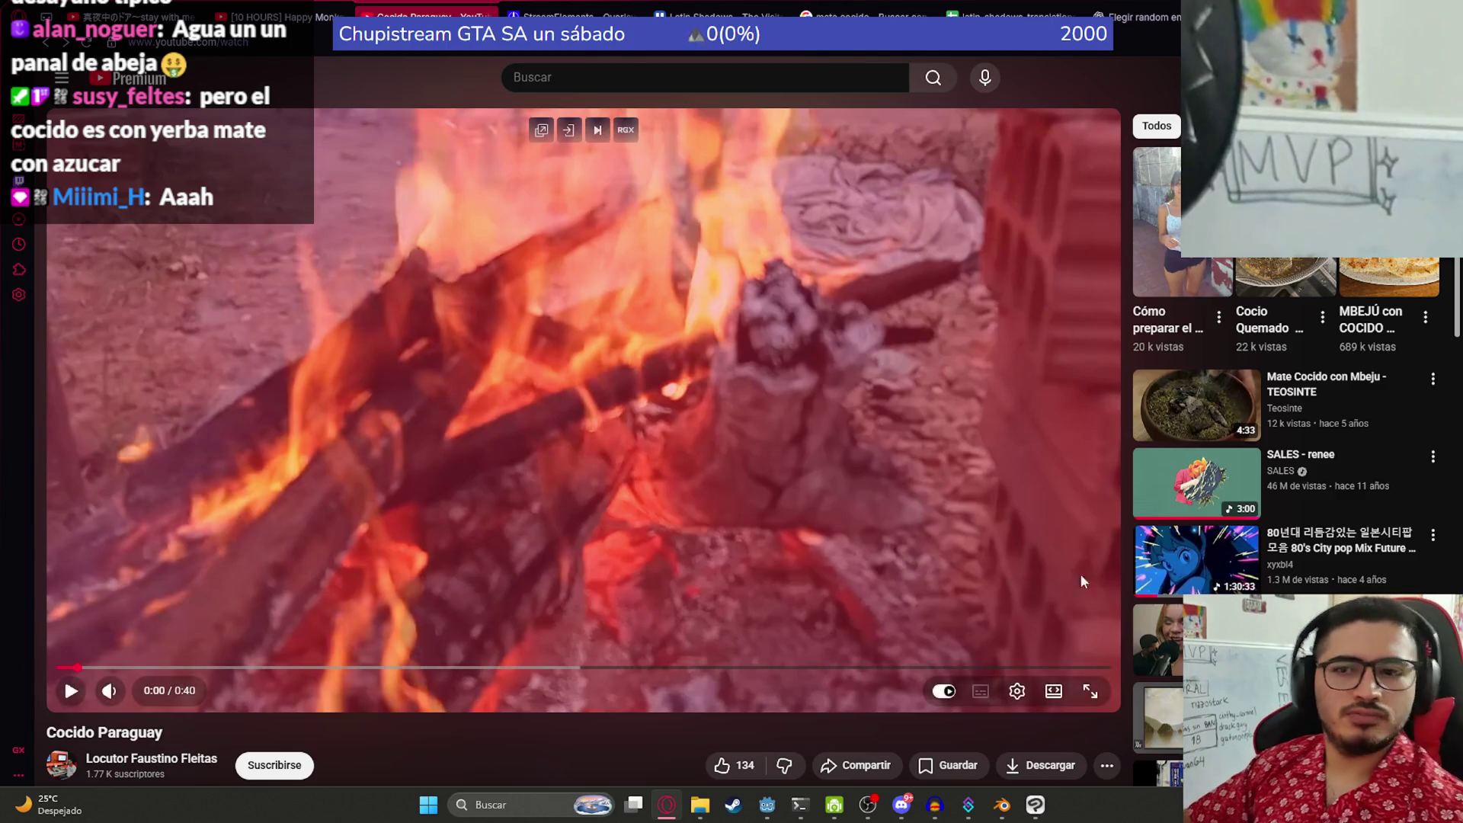
pyautogui.click(1003, 805)
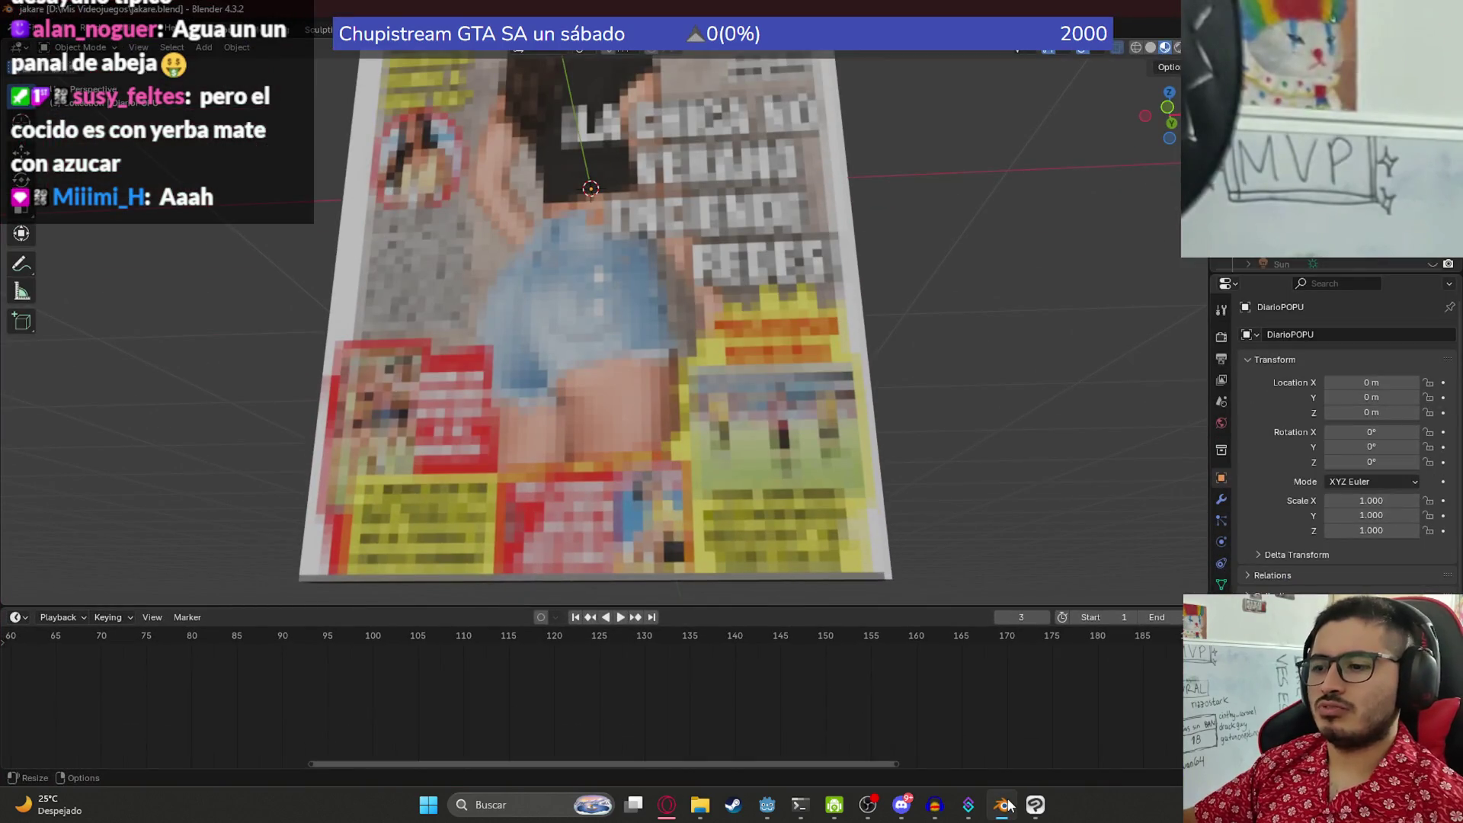
pyautogui.click(767, 805)
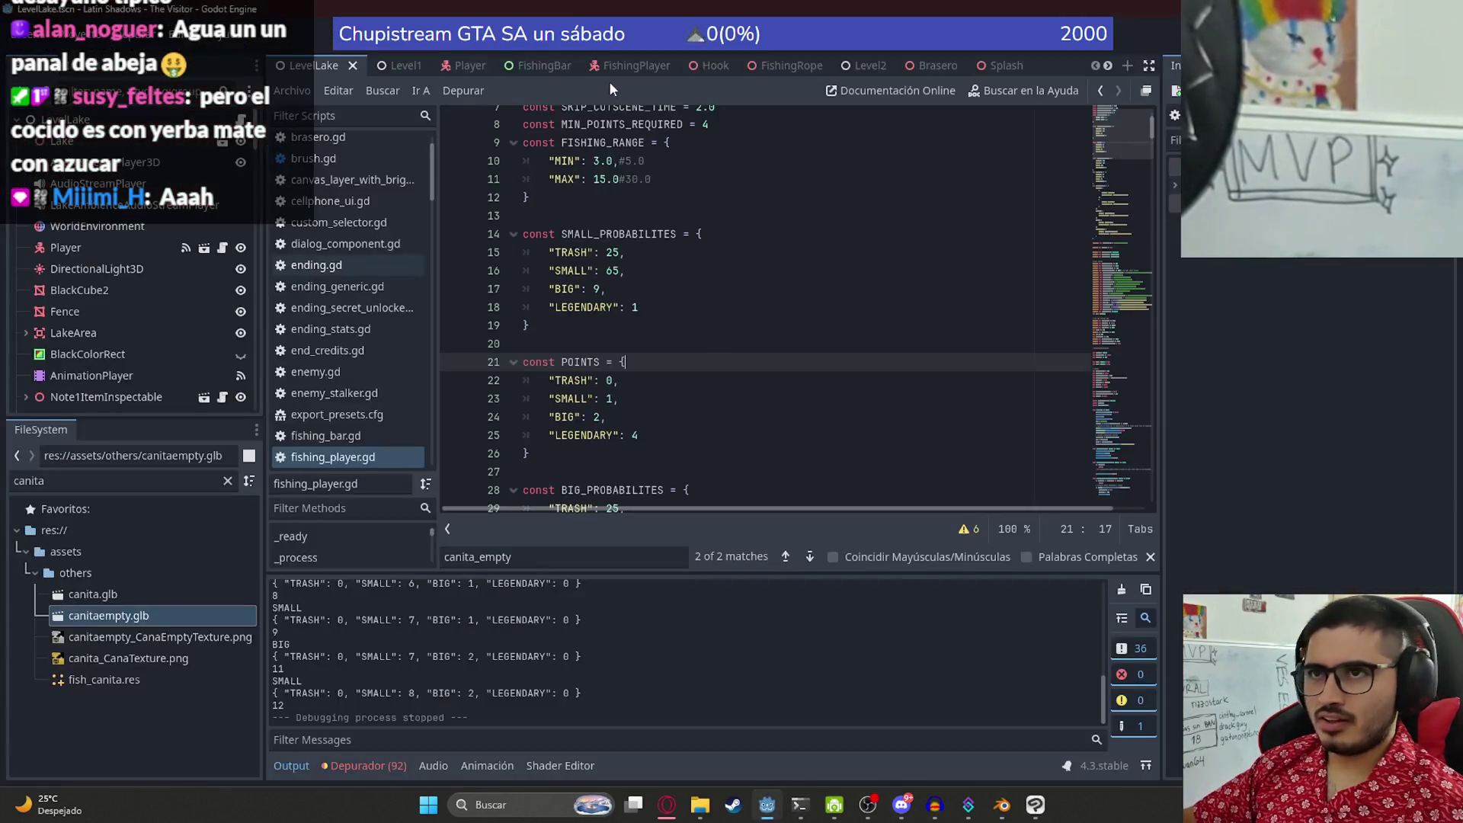
# - Change SMALL_PROBABILITES TRASH from 25 to 35 and SMALL from 65 to 55
pyautogui.click(733, 221)
pyautogui.click(655, 263)
pyautogui.scroll(-1, 623, 332)
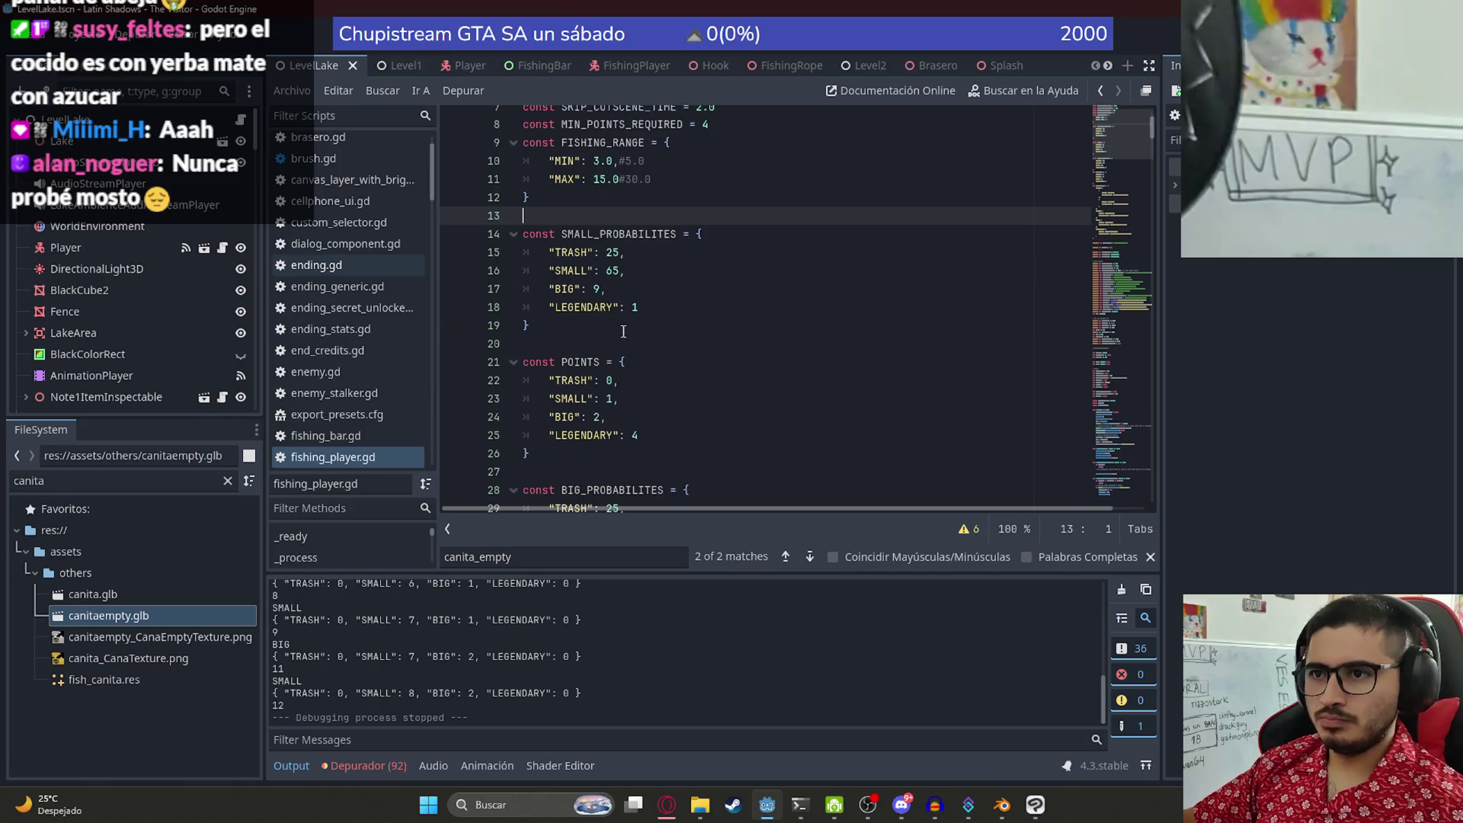
pyautogui.doubleClick(615, 256)
pyautogui.write('3')
pyautogui.hotkey('ctrl', 'z')
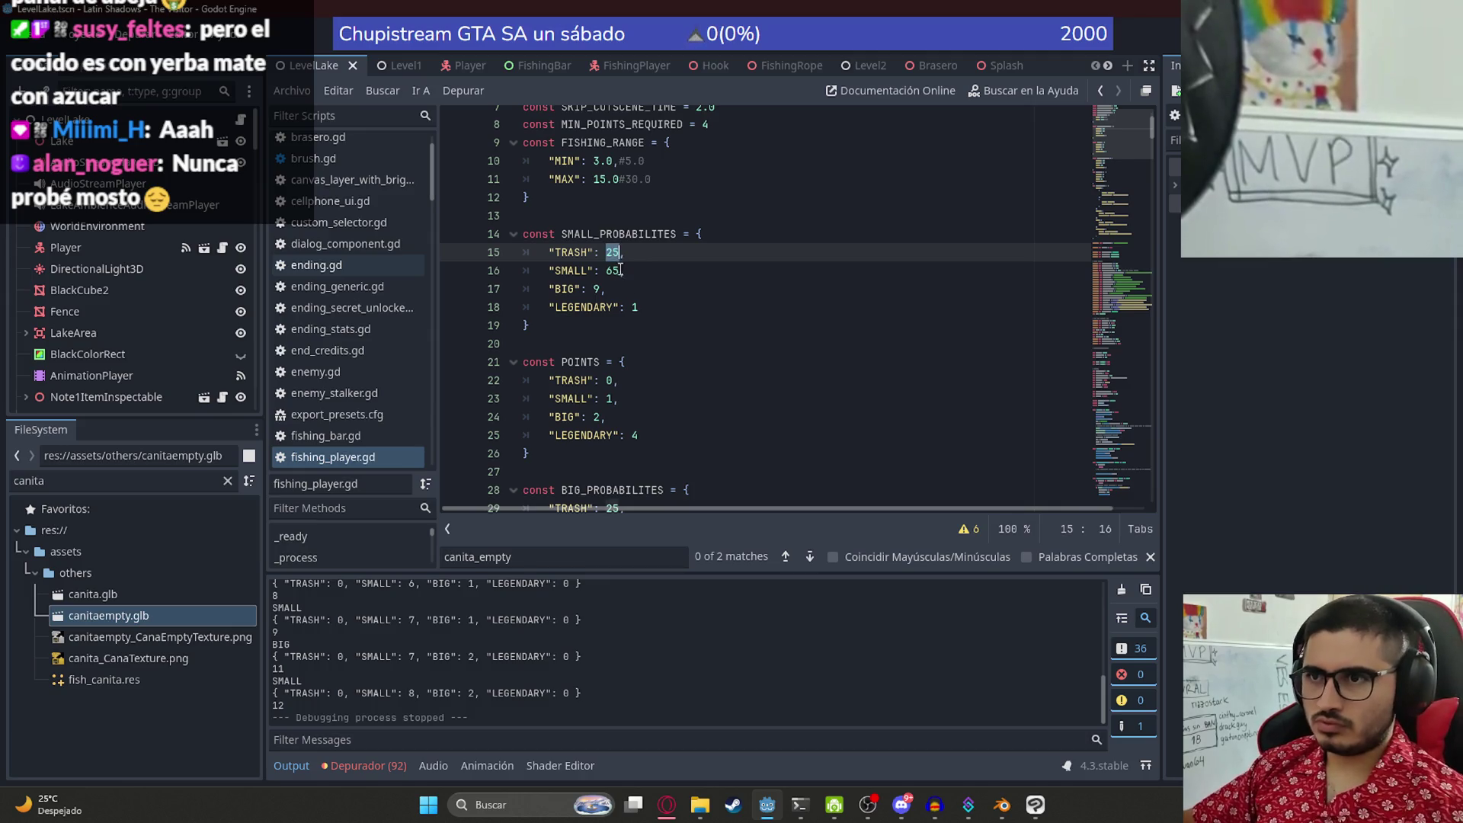
pyautogui.write('35')
pyautogui.doubleClick(614, 271)
pyautogui.write('55')
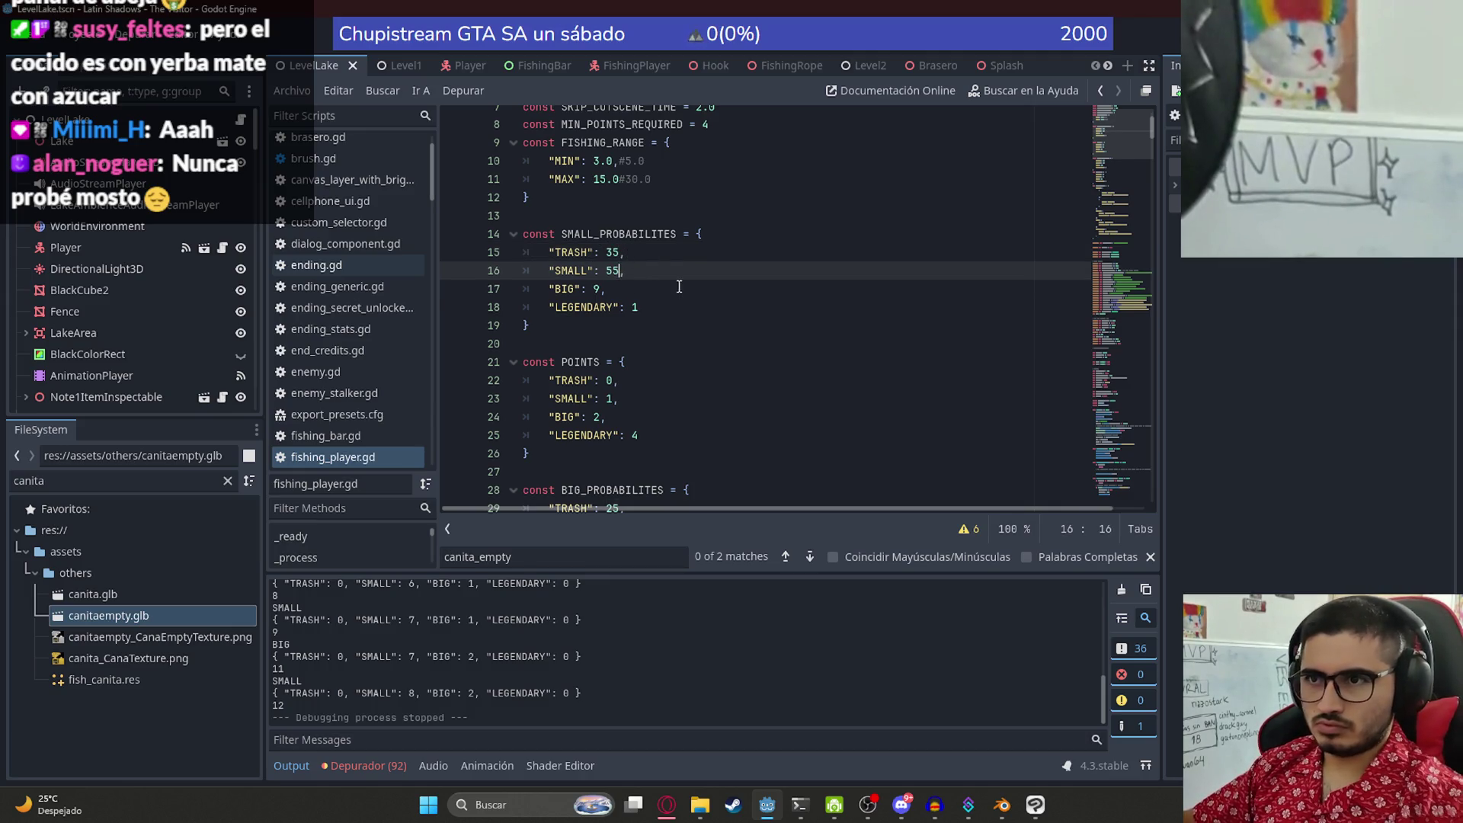
pyautogui.click(686, 291)
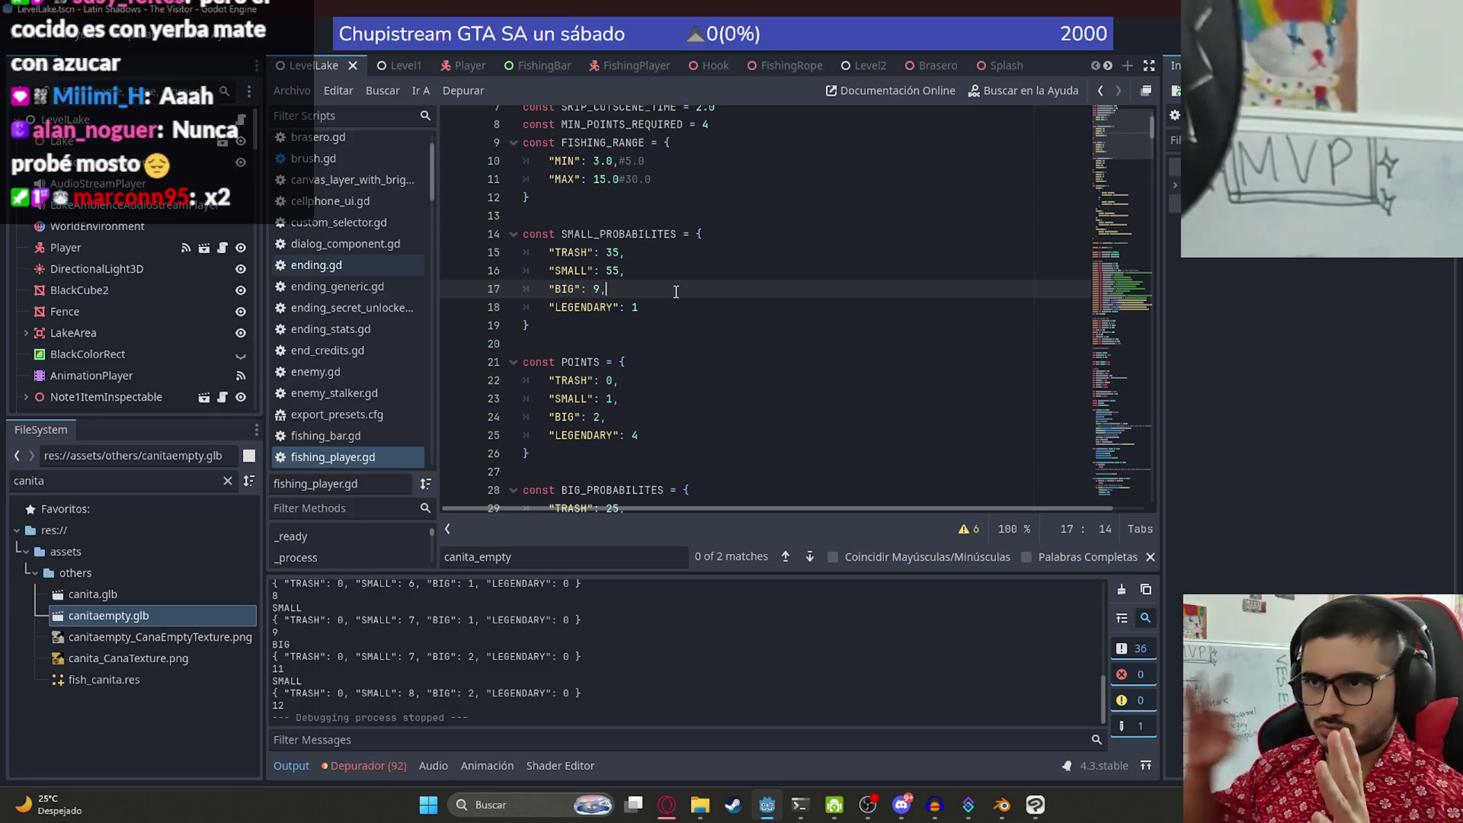
# - Run the game with F5 to test the new probabilities
pyautogui.rightClick(316, 64)
pyautogui.click(737, 331)
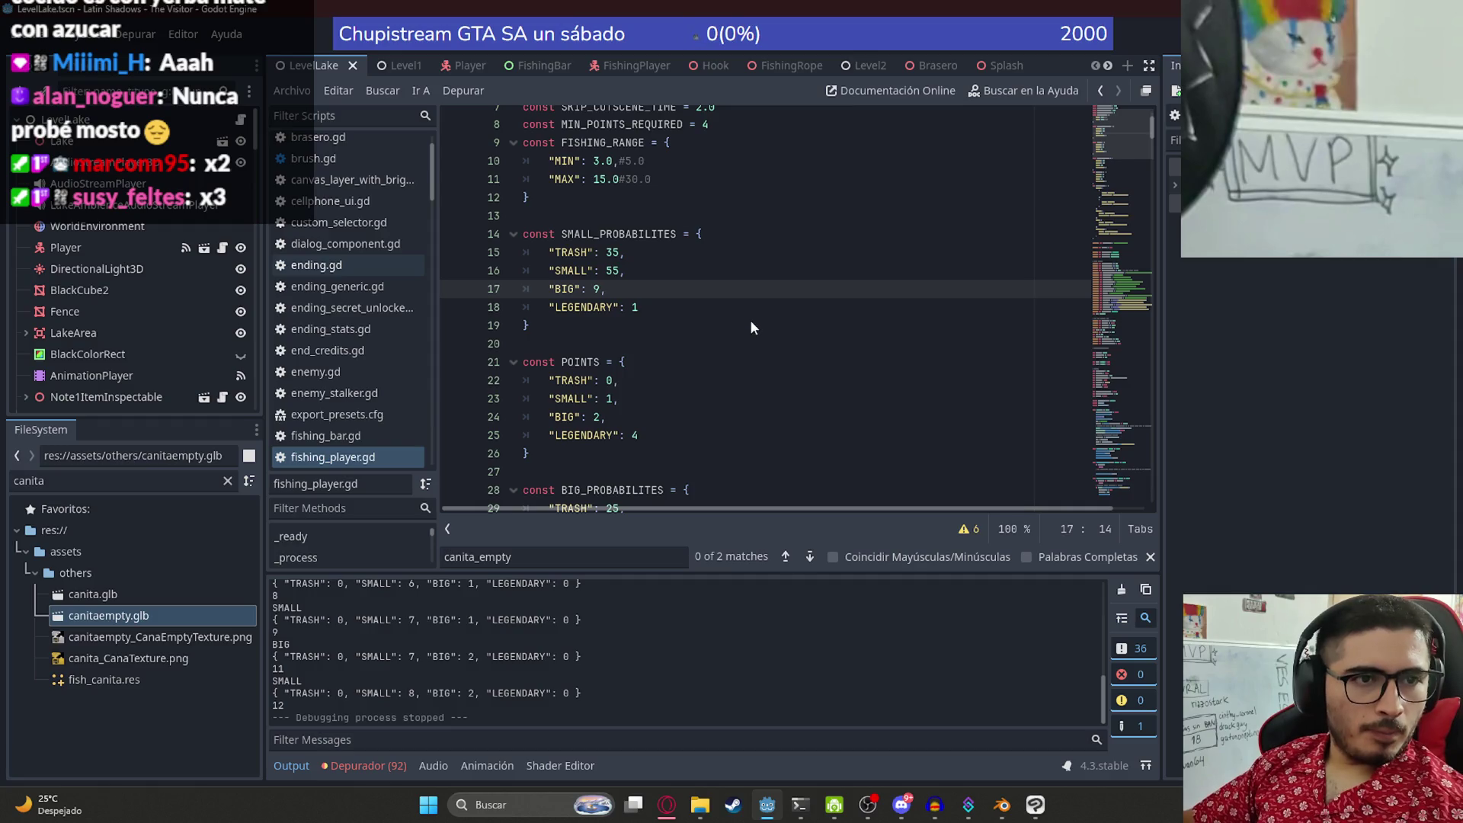
pyautogui.press('F5')
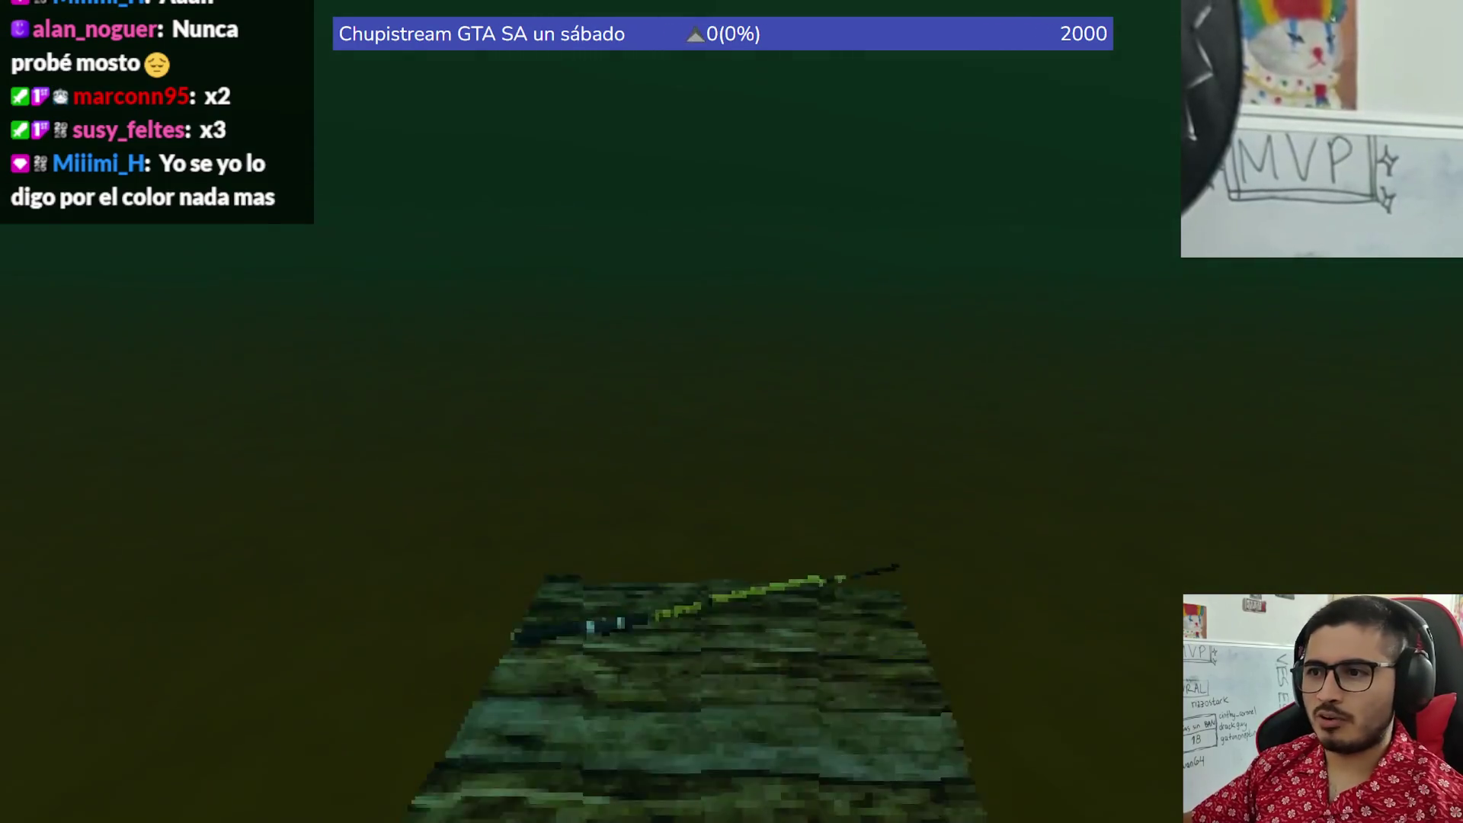
# - Equip the fishing rod, cast, reel in a Tare'yi fish, and cast again
pyautogui.click(462, 705)
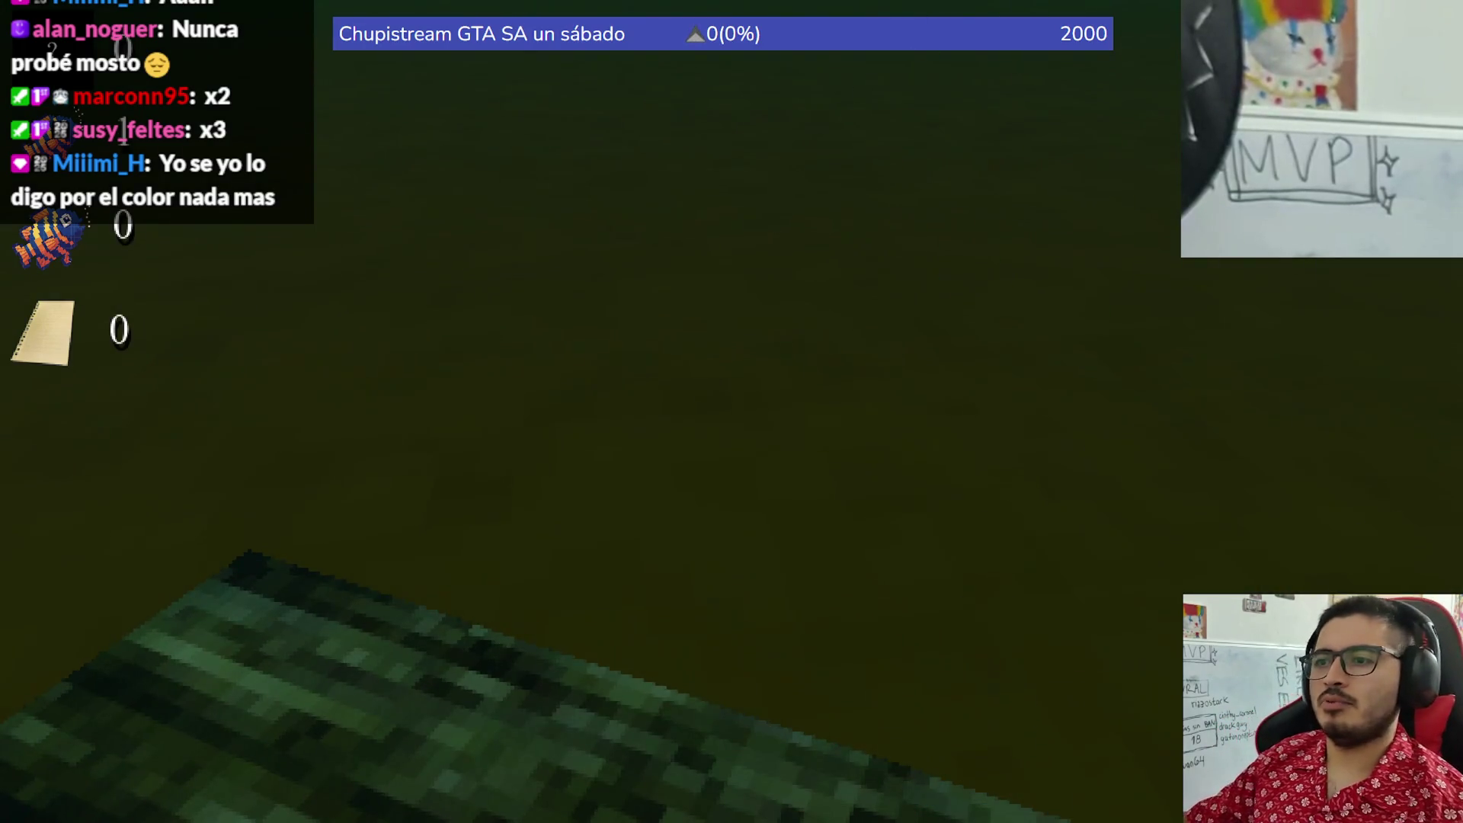
pyautogui.click(731, 411)
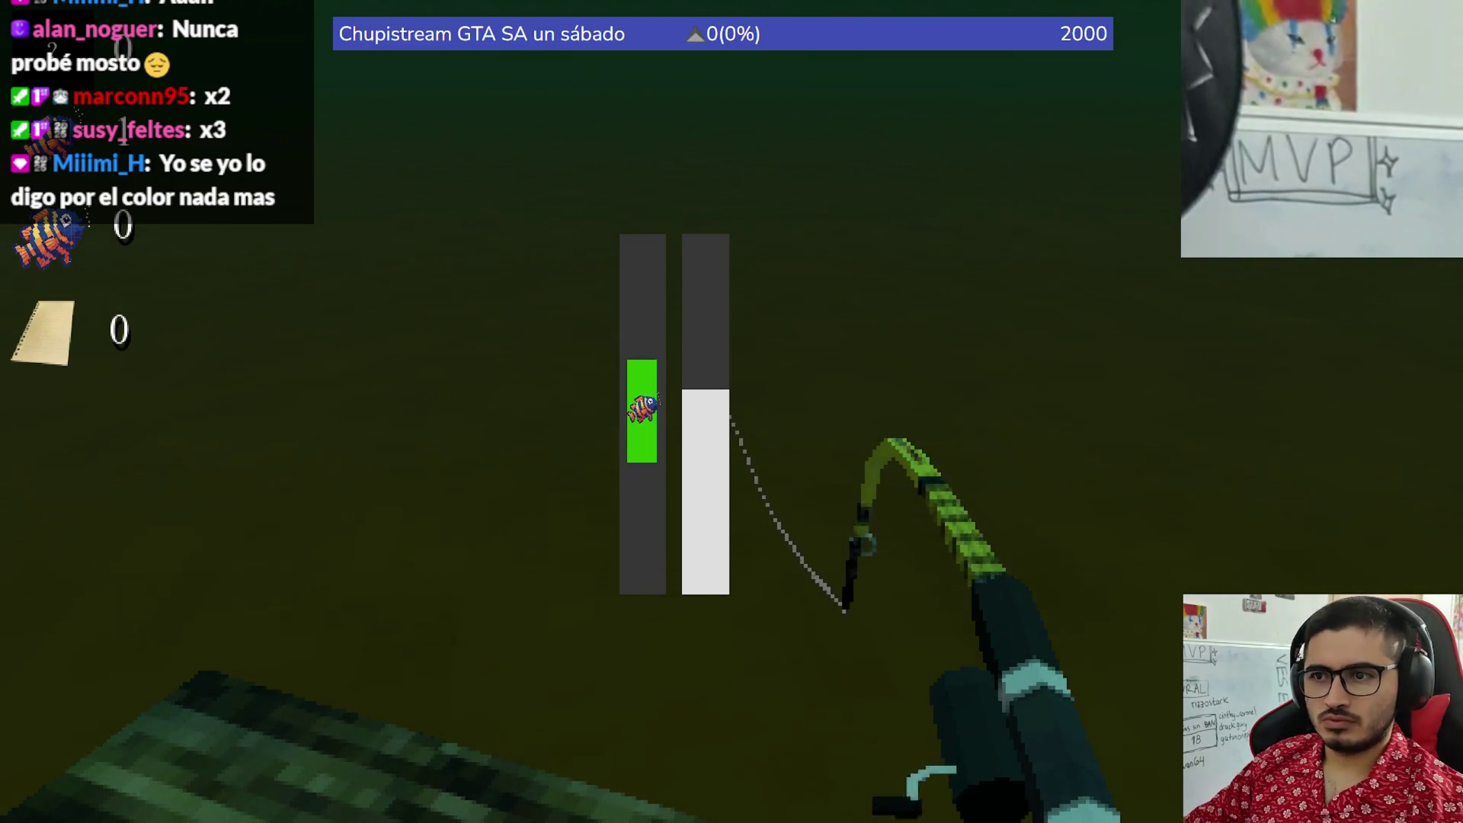
pyautogui.click(732, 411)
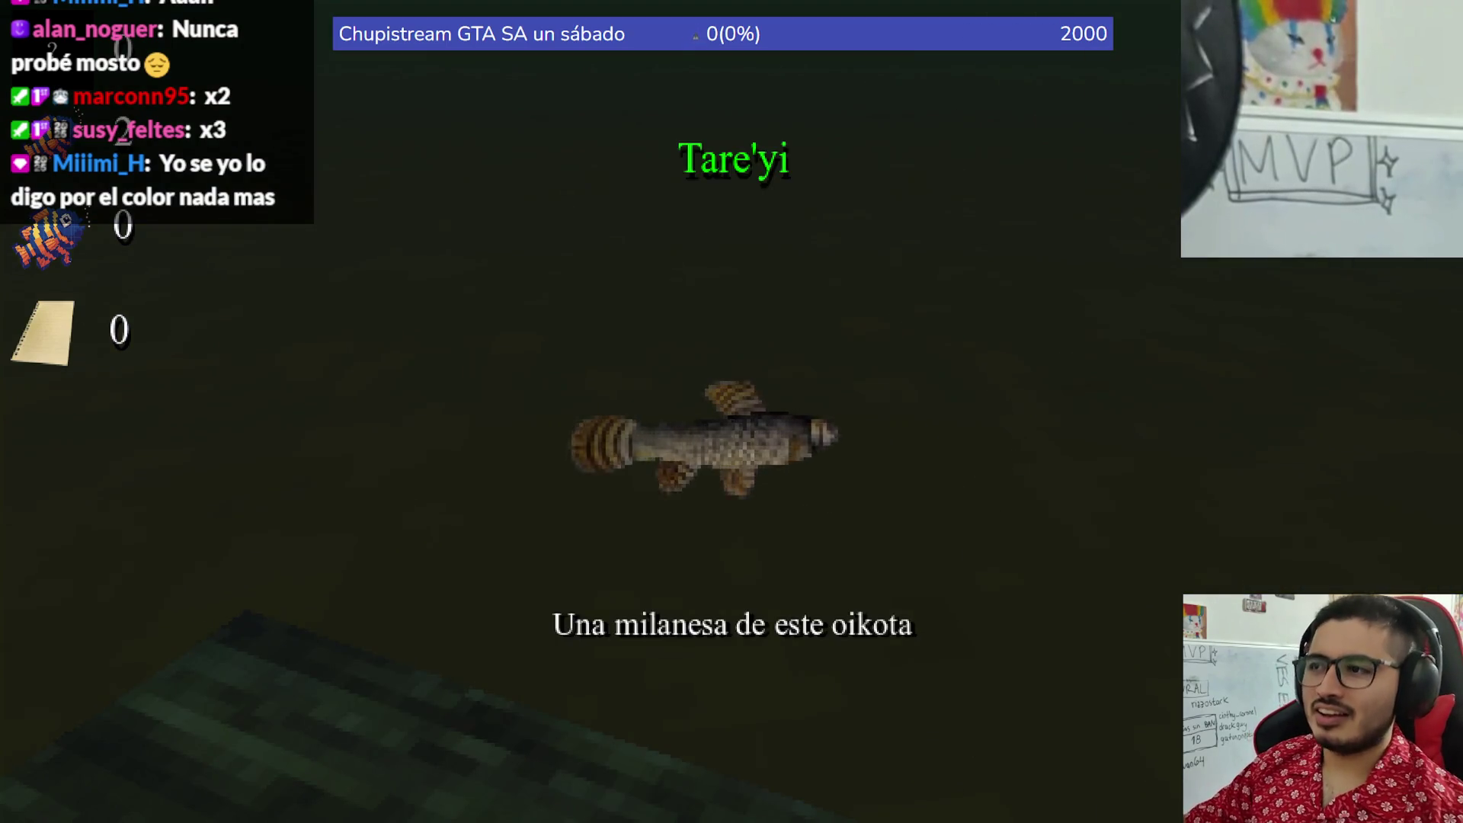
pyautogui.click(732, 412)
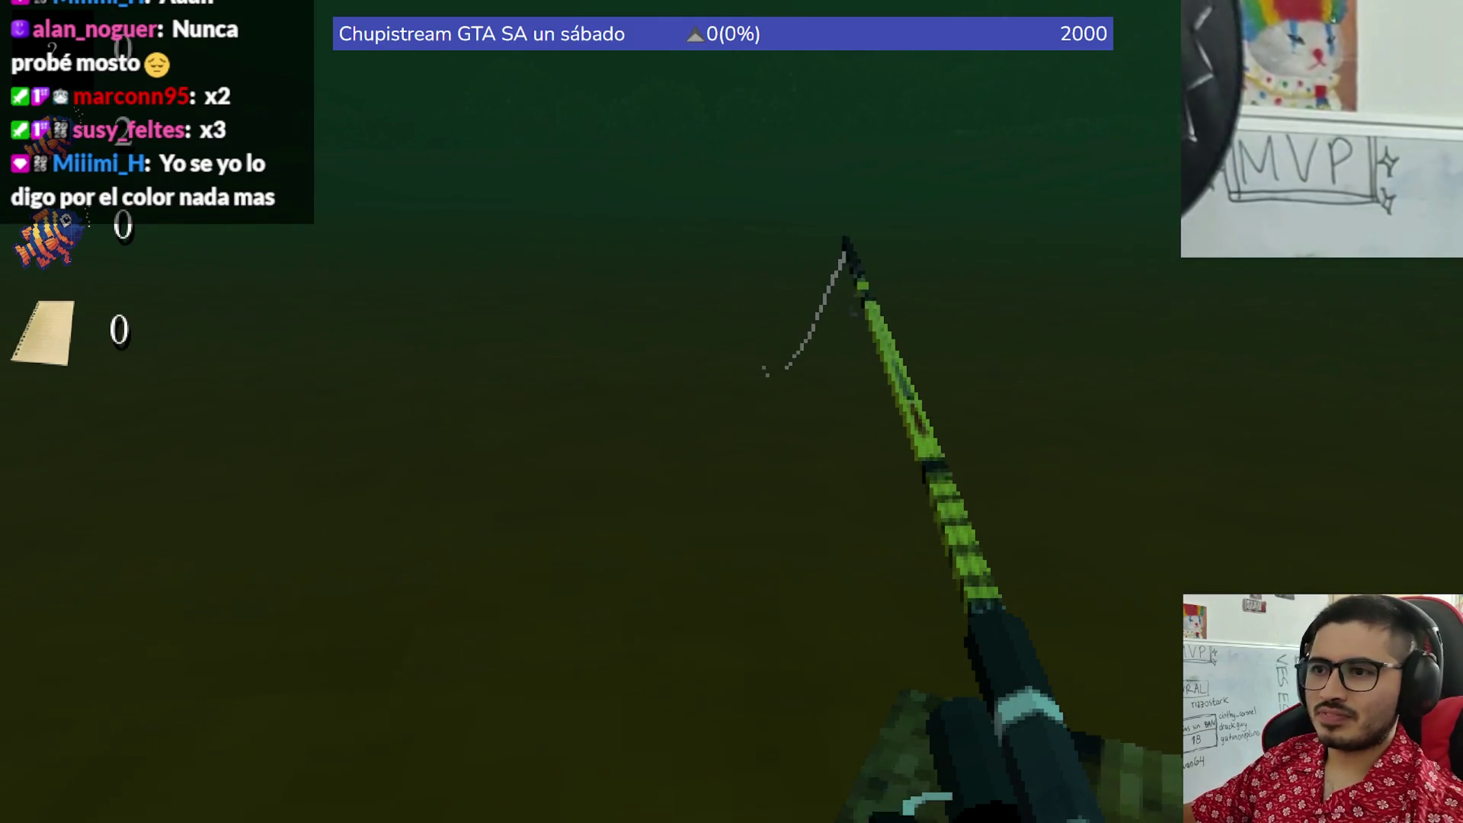
# - Hook and reel in the biting fish, then cast the line out again
pyautogui.rightClick(732, 411)
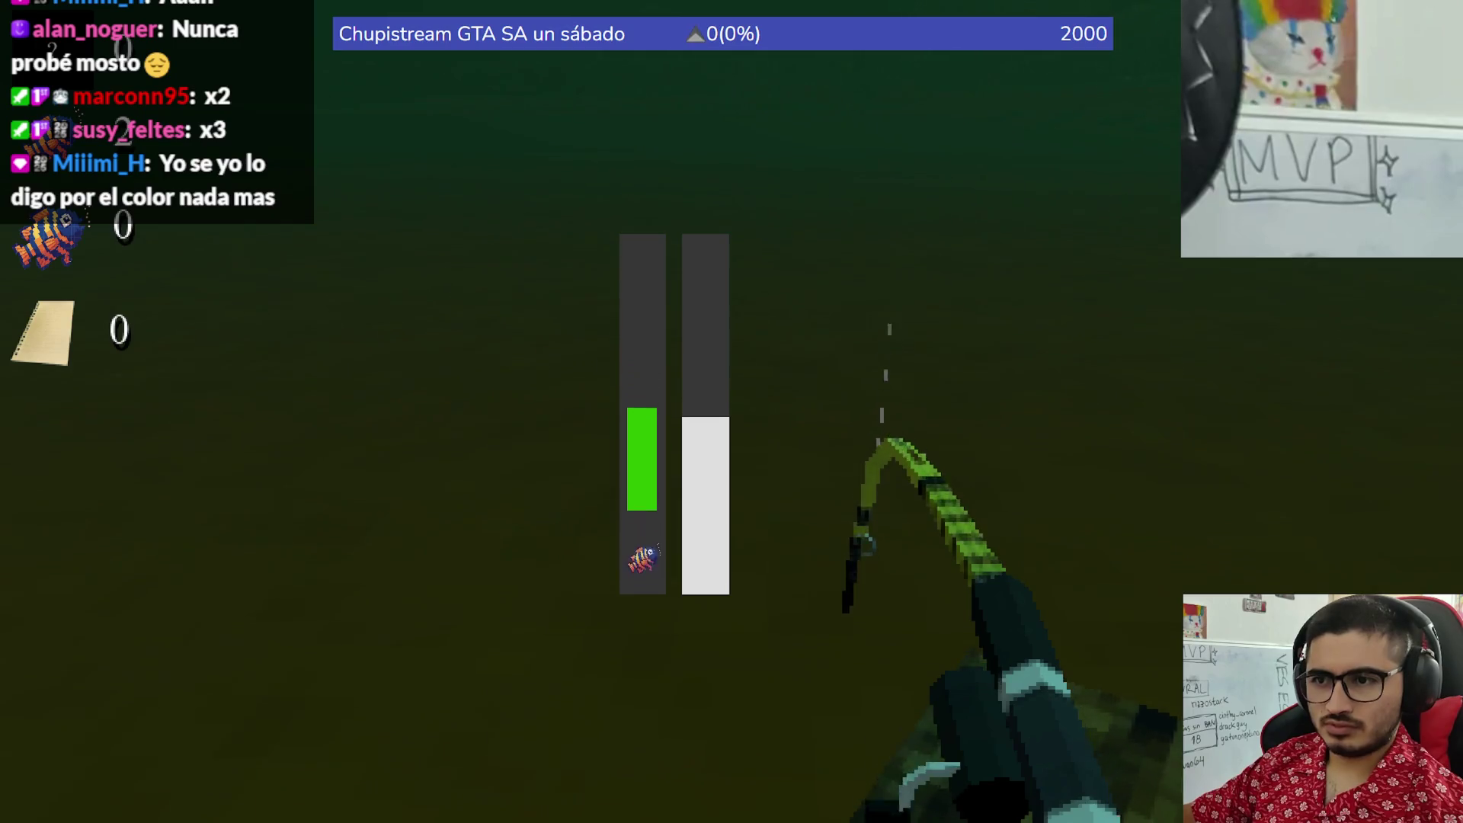
pyautogui.rightClick(732, 411)
pyautogui.rightClick(732, 411)
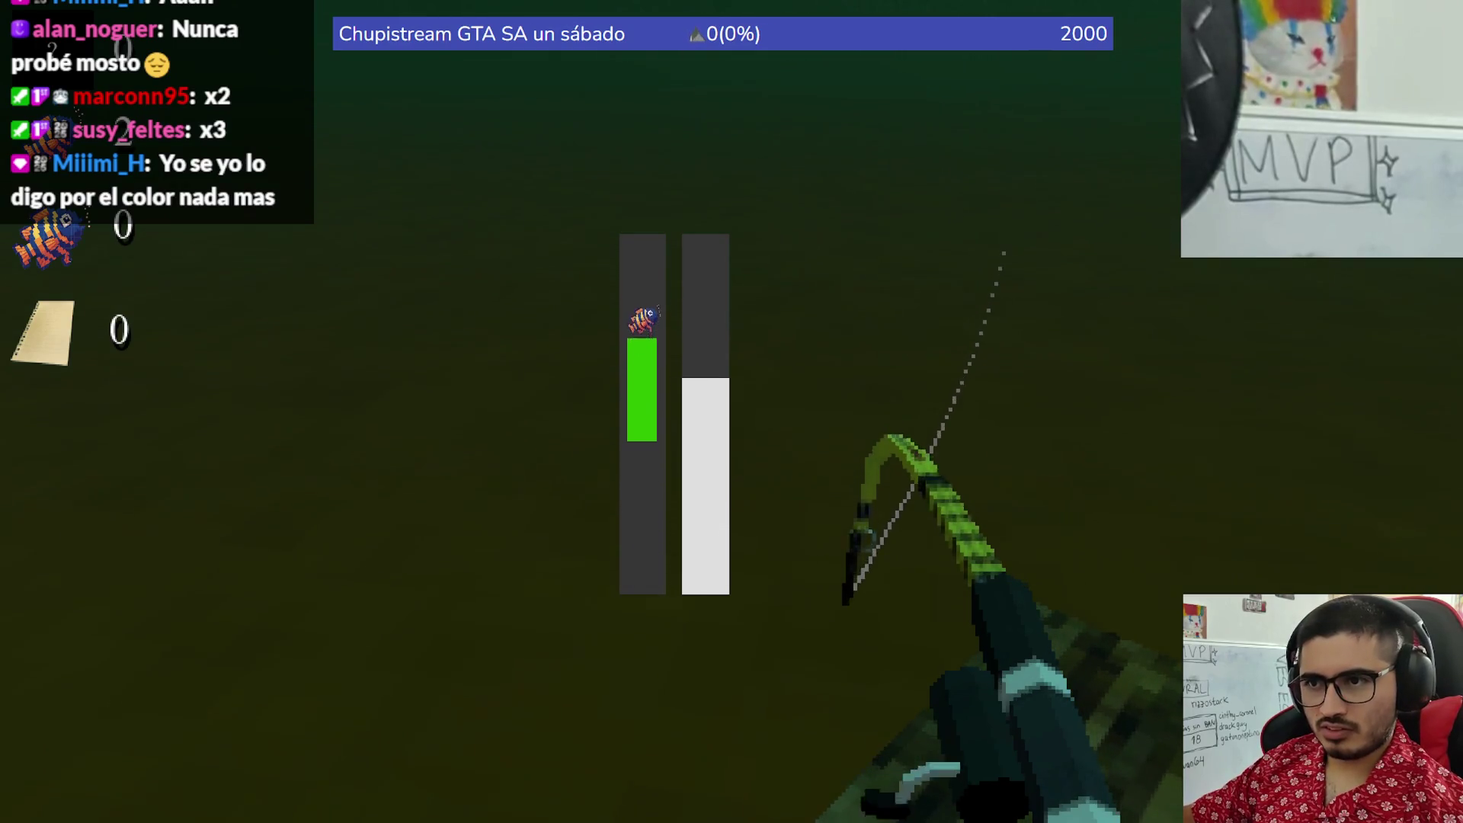
pyautogui.rightClick(732, 412)
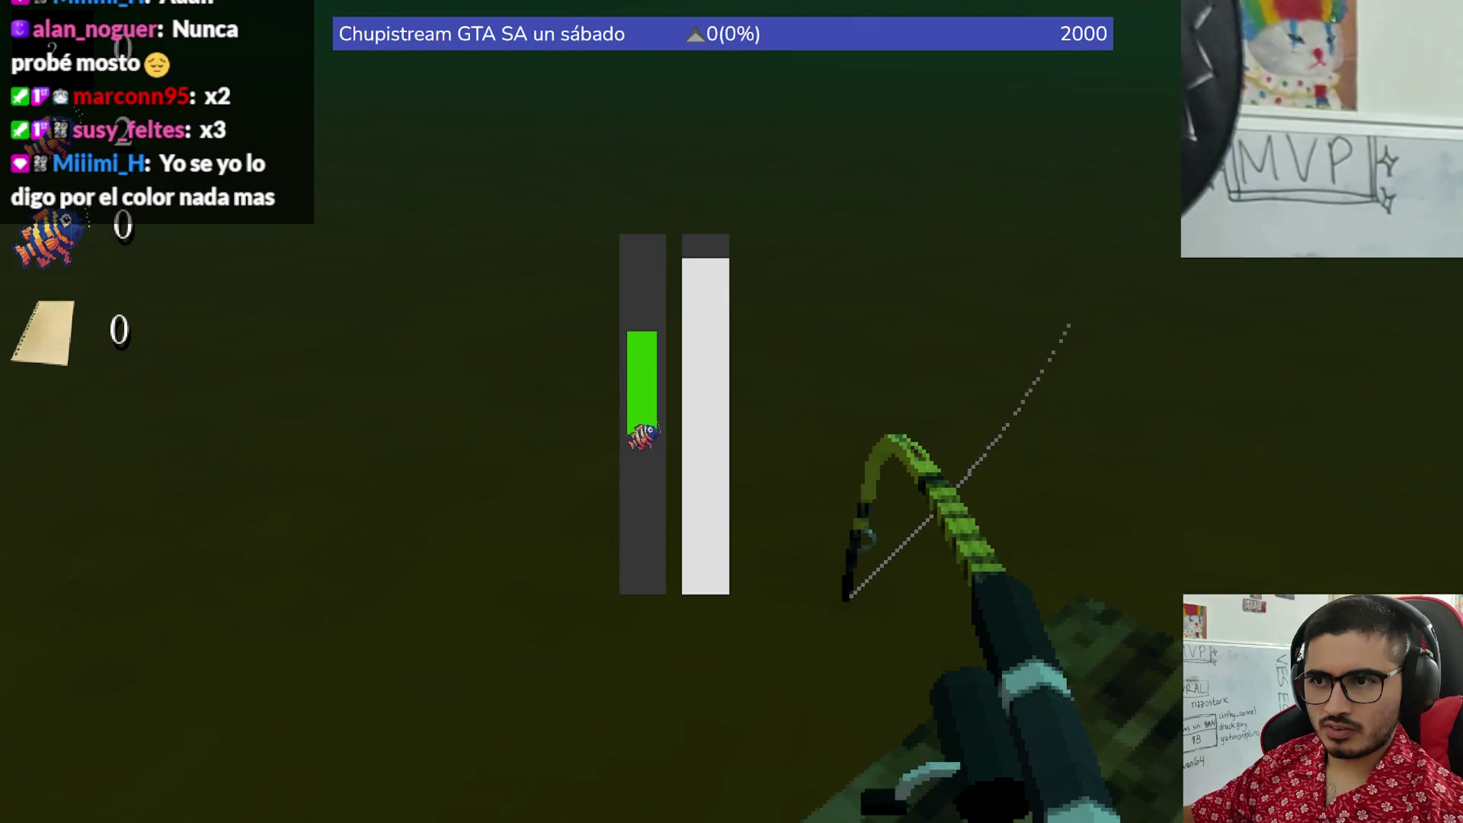
pyautogui.rightClick(731, 412)
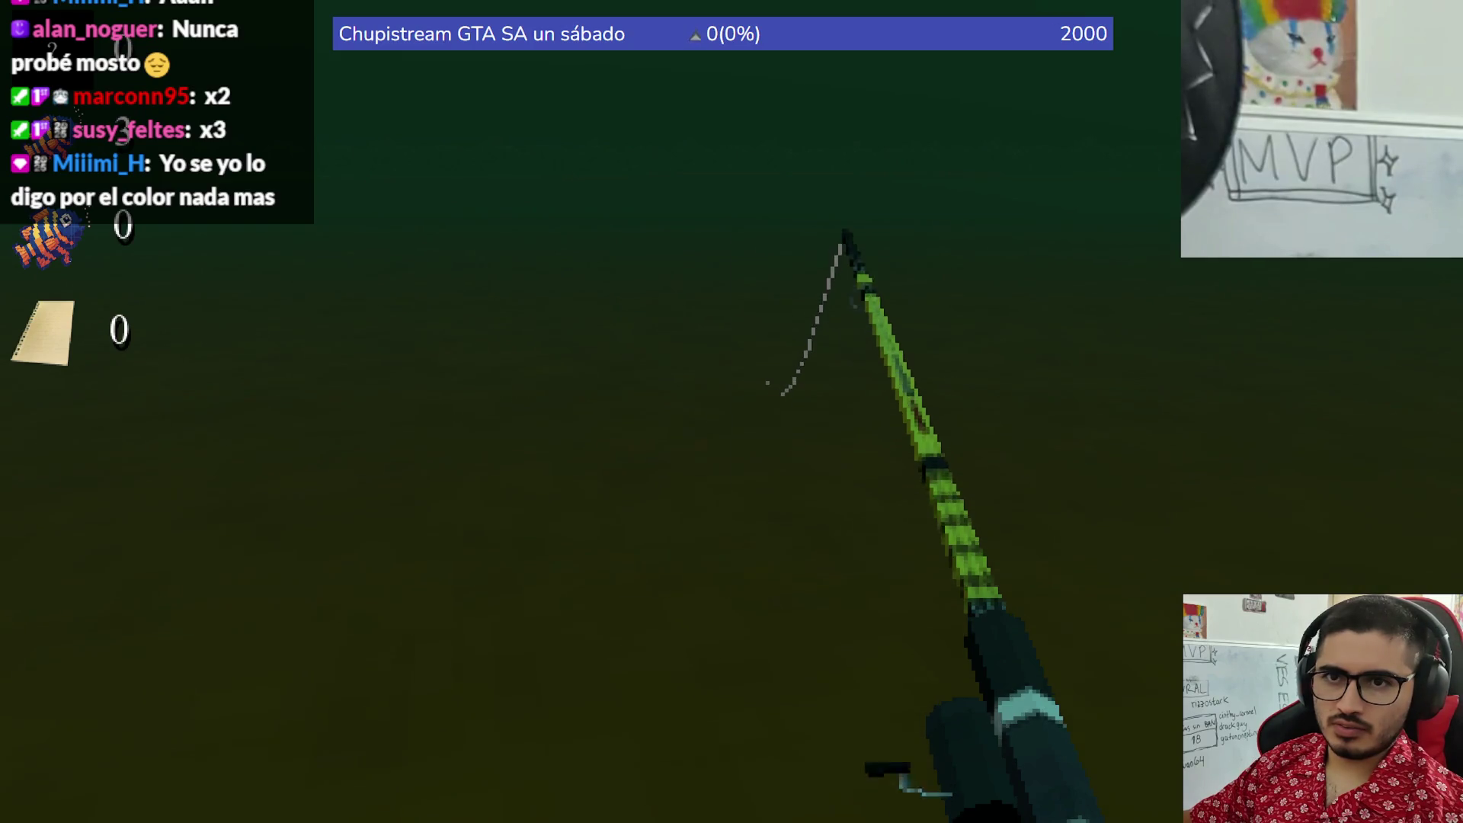
# - Reel in the Tare'yi, cast once more, and close the game to return to Godot
pyautogui.click(732, 411)
pyautogui.click(731, 411)
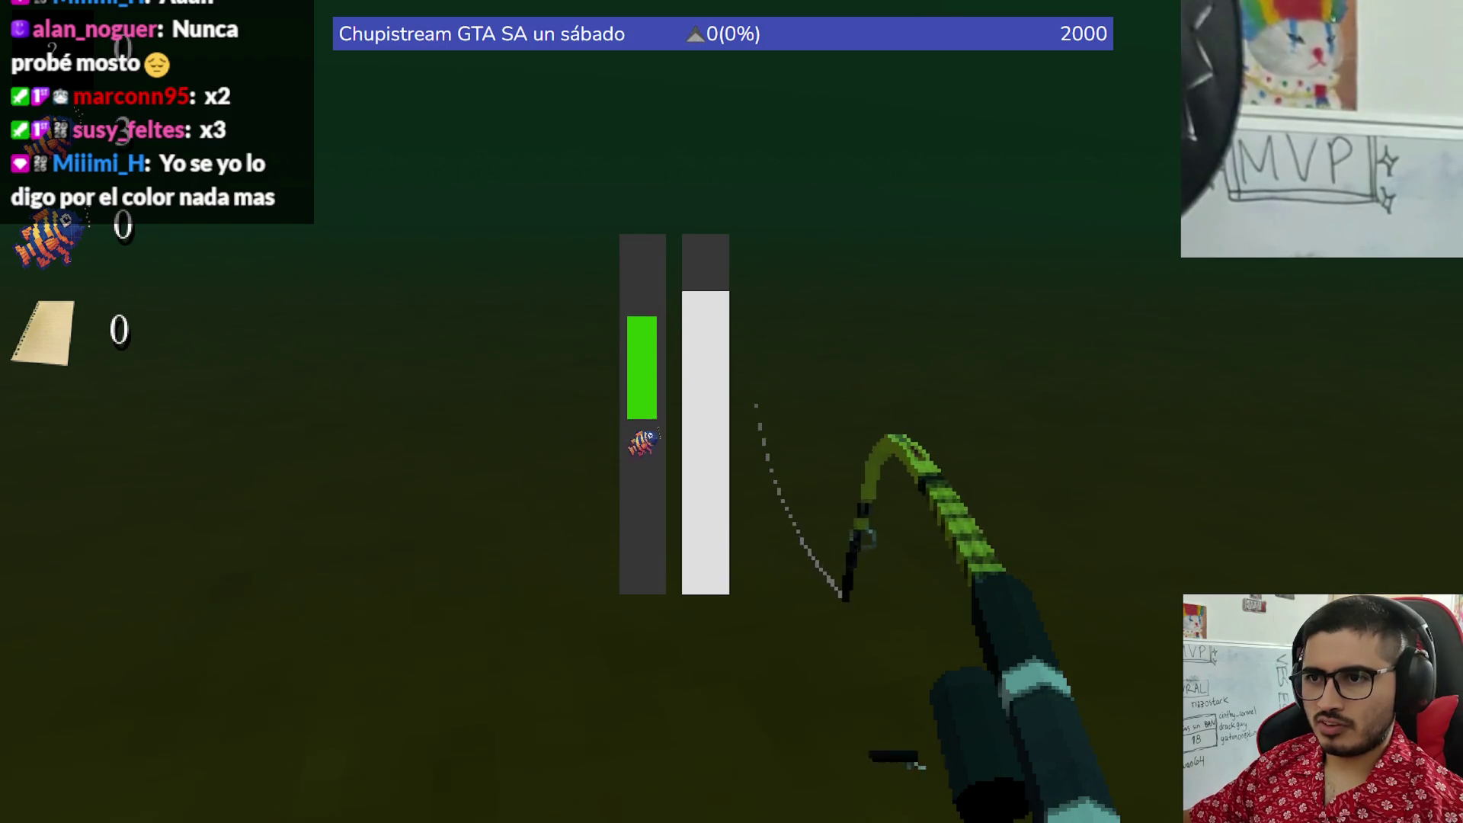
pyautogui.click(731, 412)
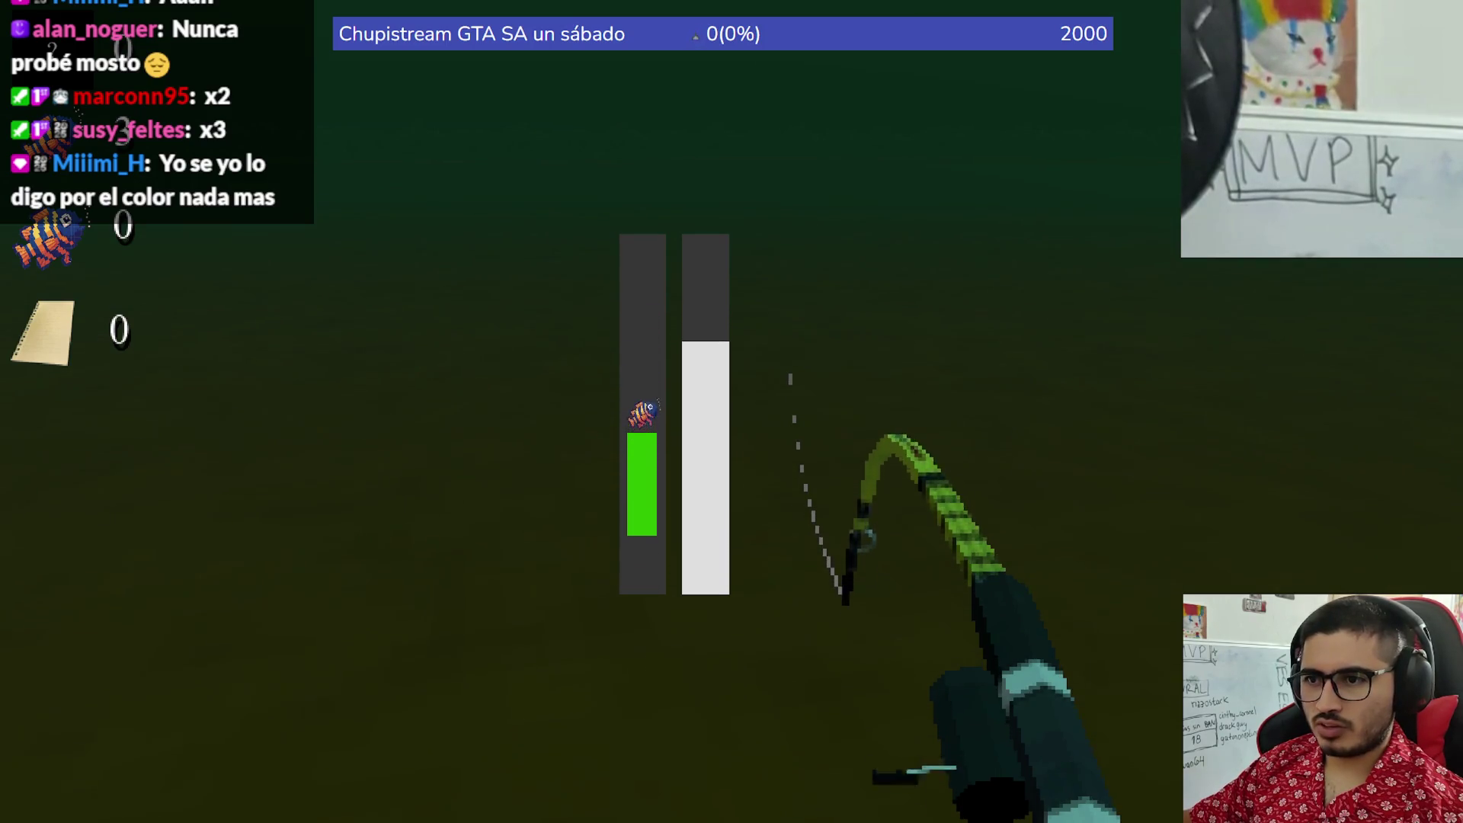
pyautogui.click(732, 411)
pyautogui.click(731, 411)
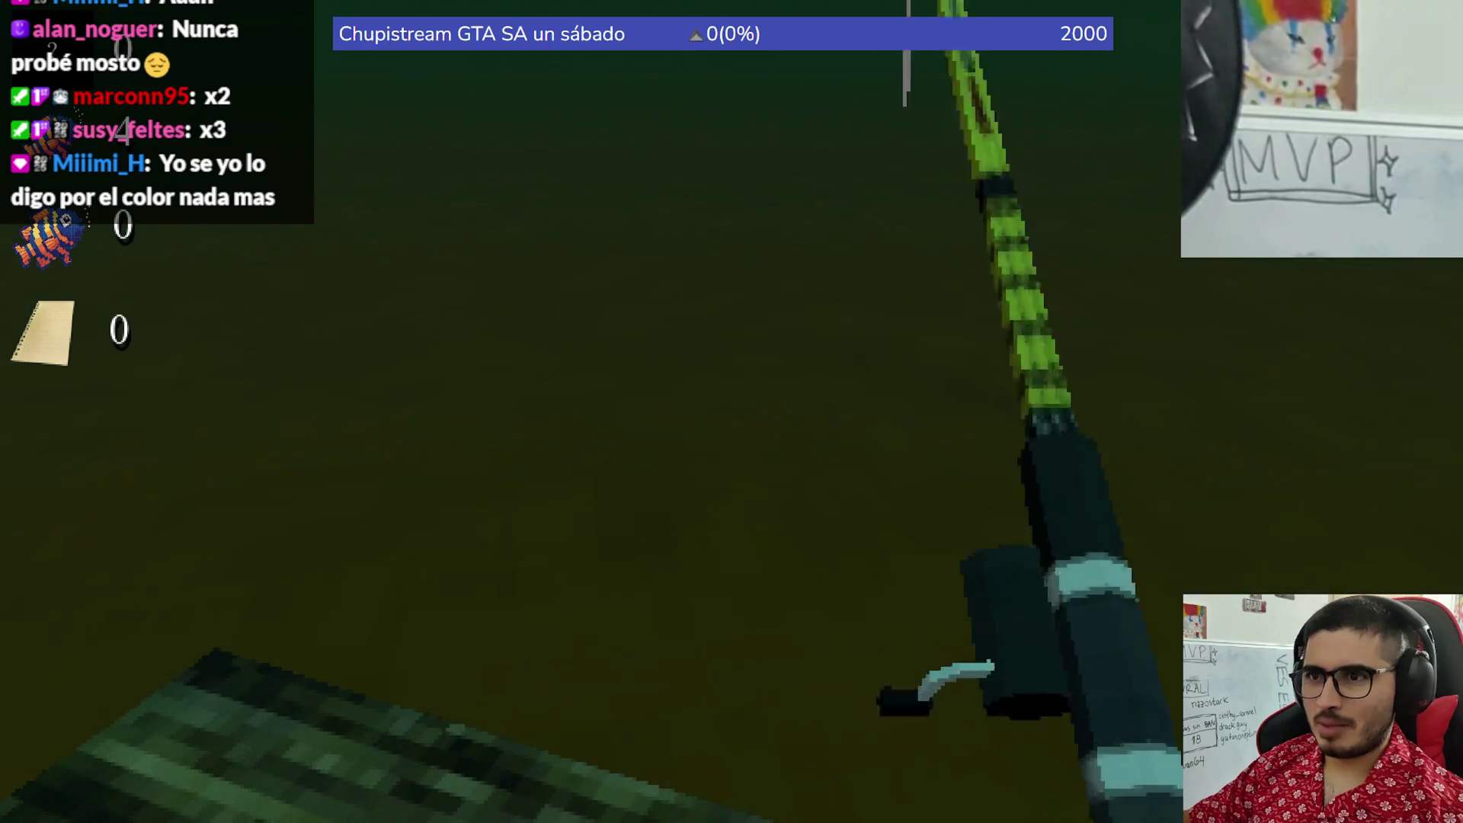
pyautogui.click(731, 412)
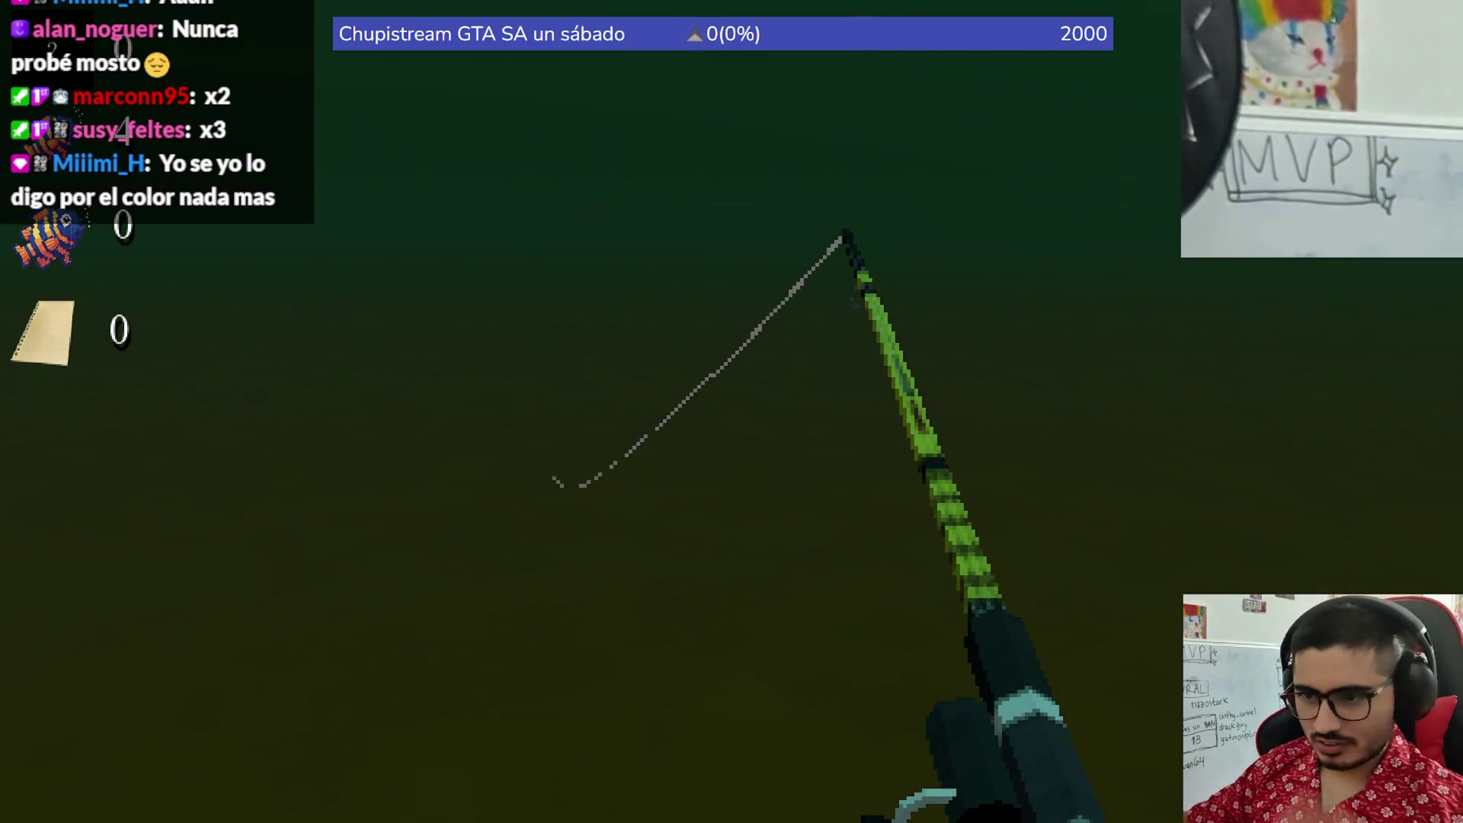
pyautogui.hotkey('alt', 'F4')
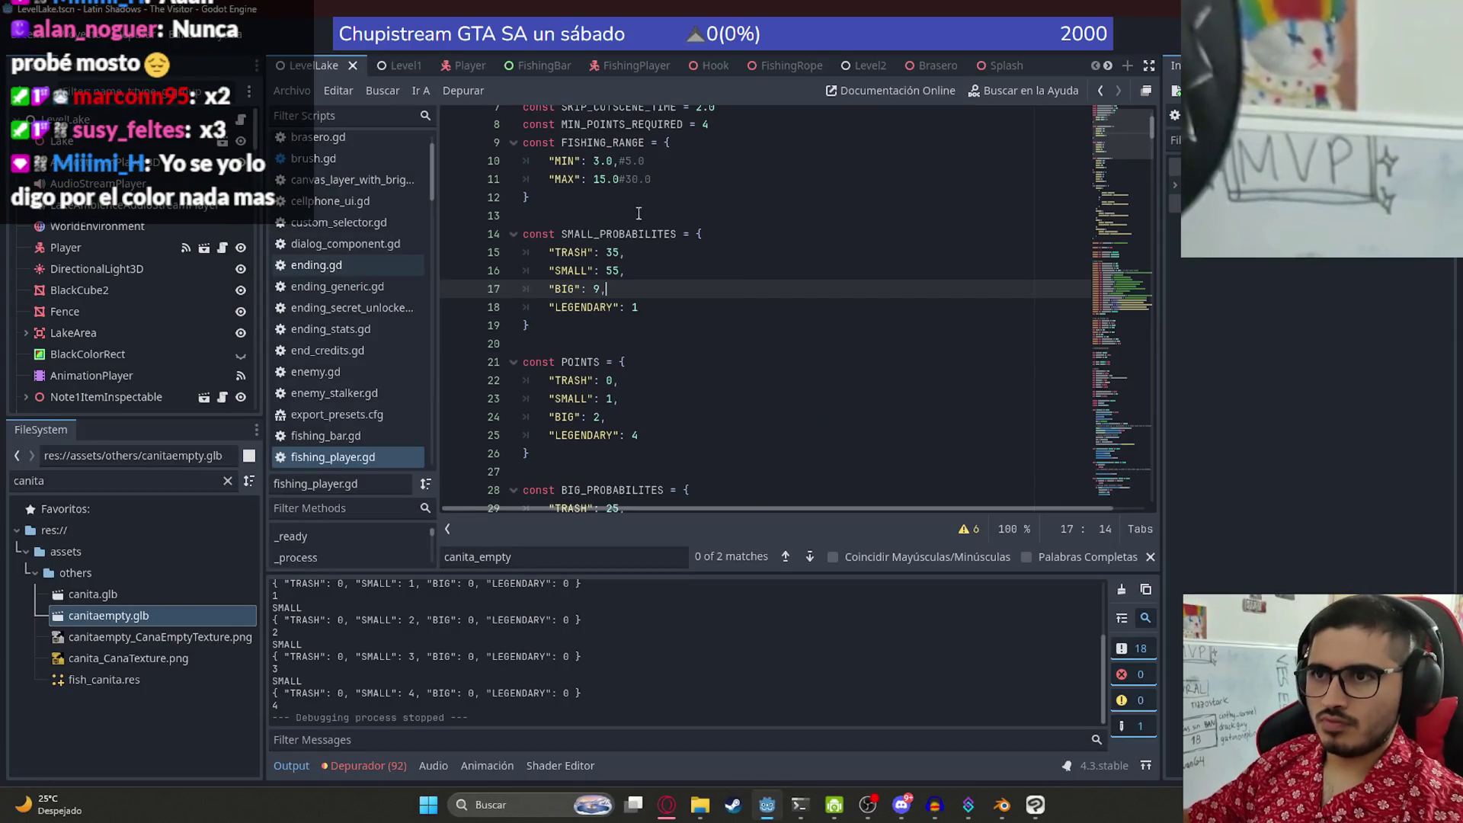
# - Set TRASH and SMALL small-catch odds both to 45, save the script, and run the game
pyautogui.doubleClick(613, 253)
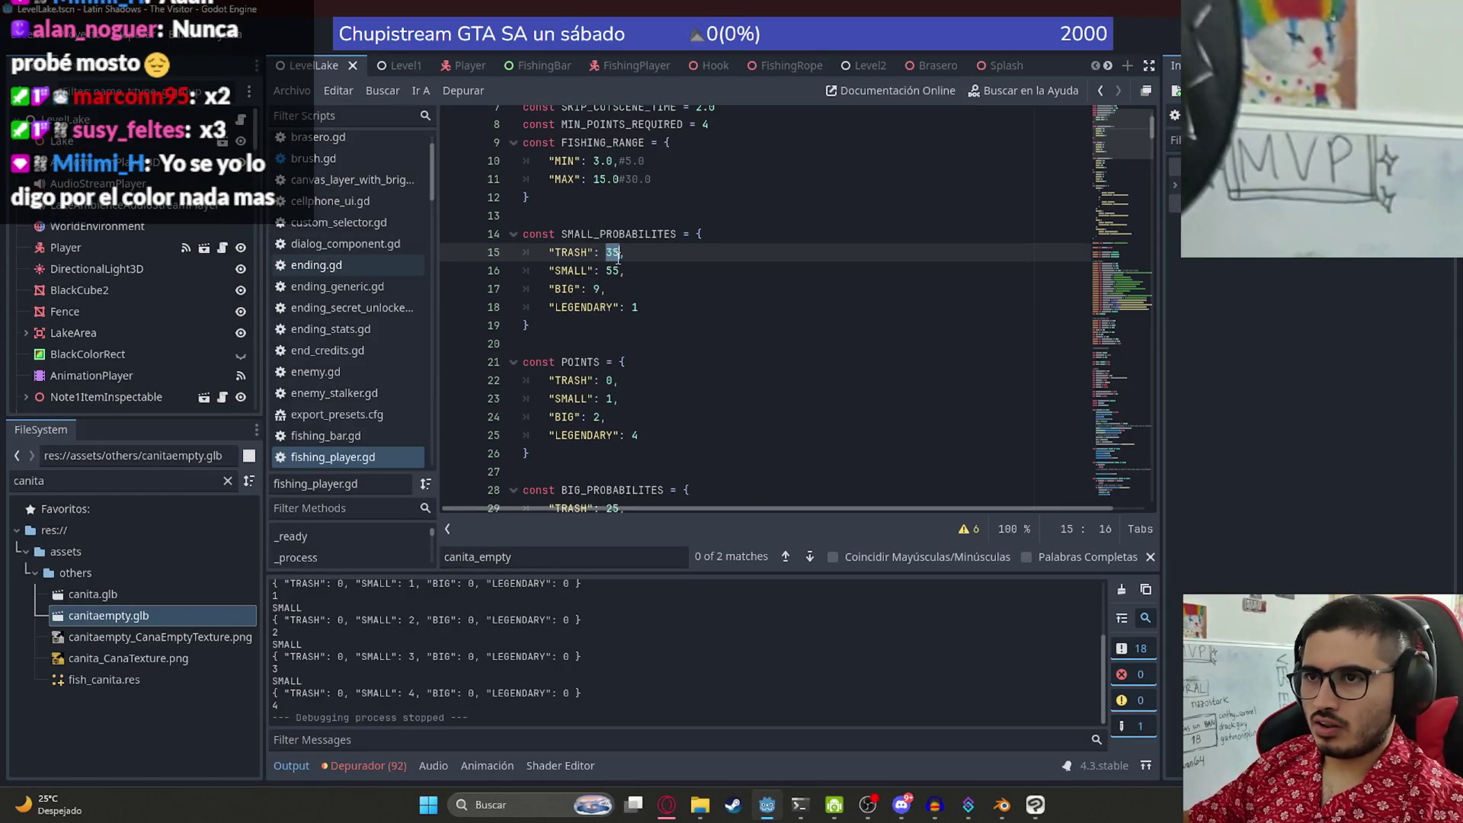
pyautogui.write('45')
pyautogui.doubleClick(612, 271)
pyautogui.write('45')
pyautogui.hotkey('ctrl', 's')
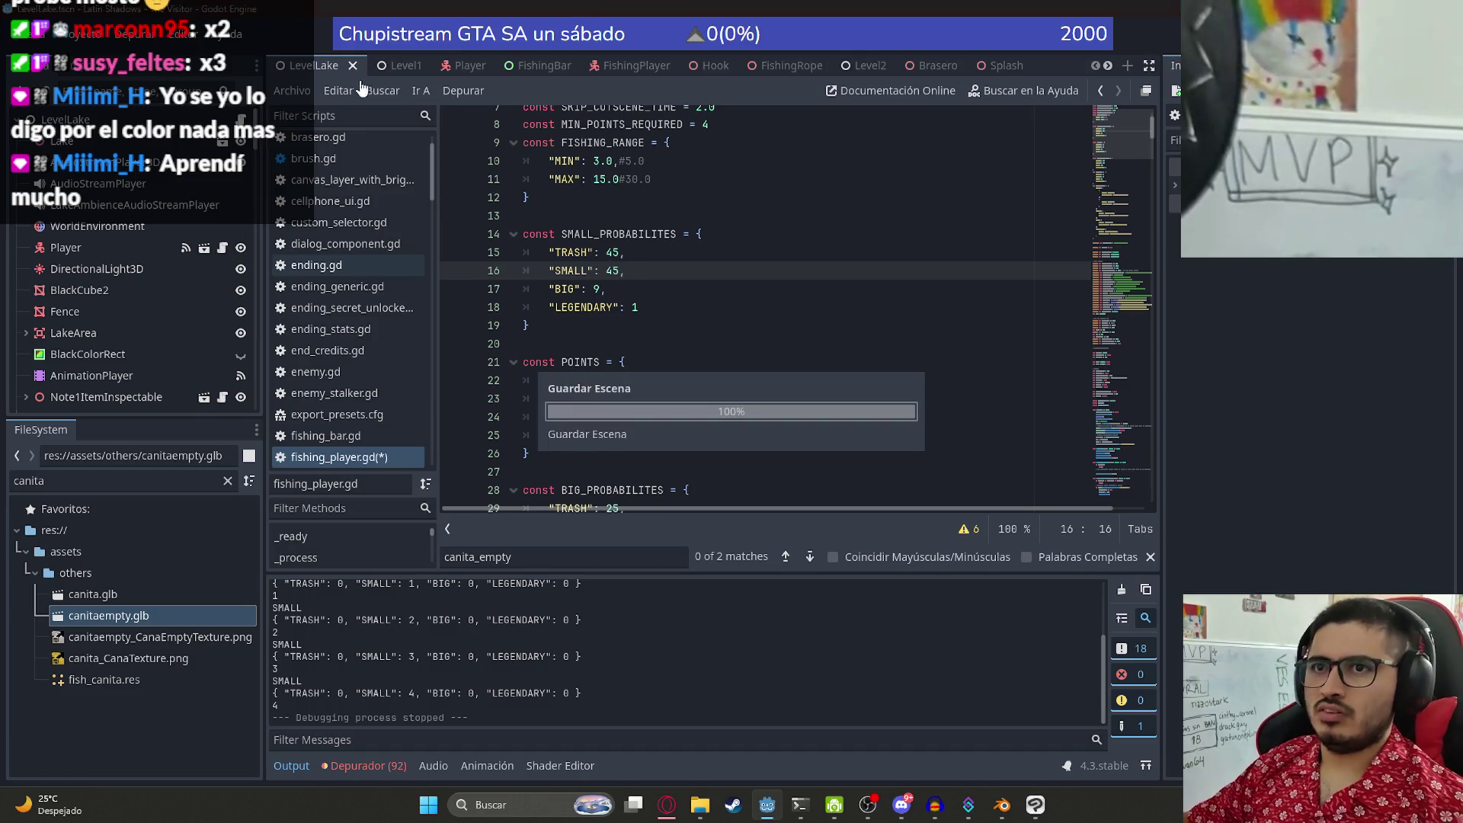
pyautogui.click(353, 90)
pyautogui.click(416, 190)
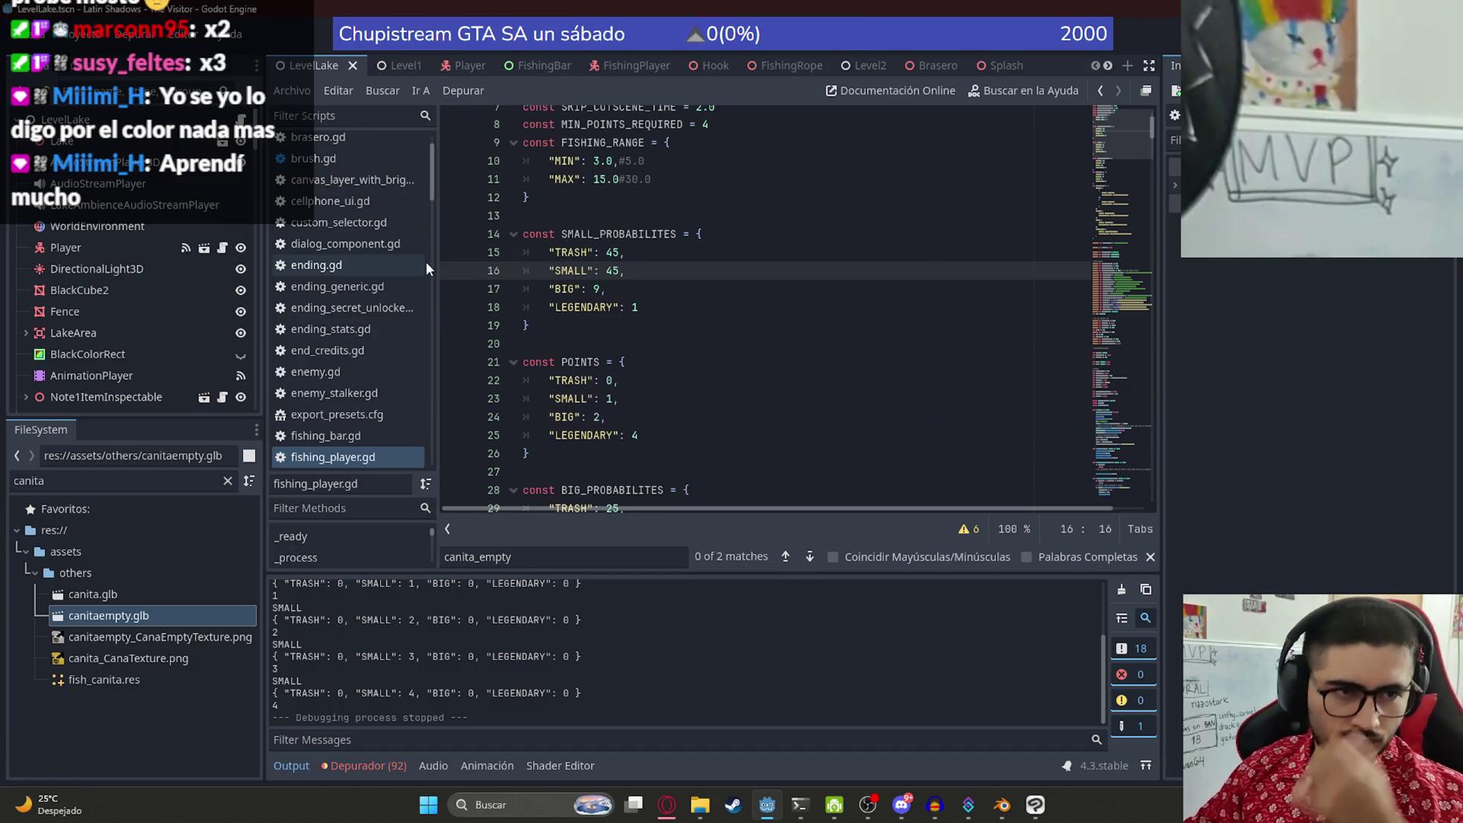
pyautogui.press('F5')
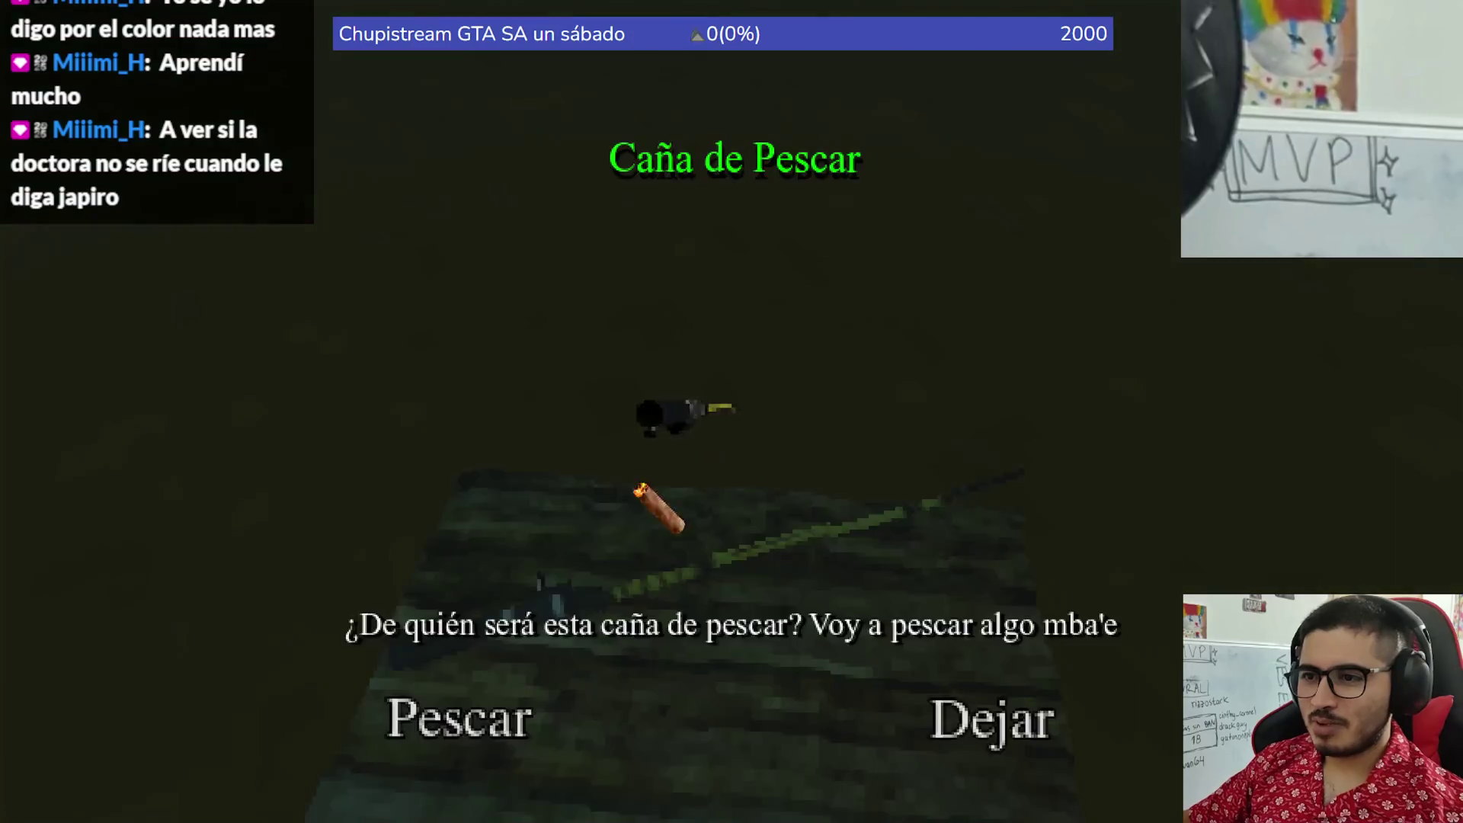
# - Choose Pescar to go fishing with the found Caña de Pescar
pyautogui.click(503, 720)
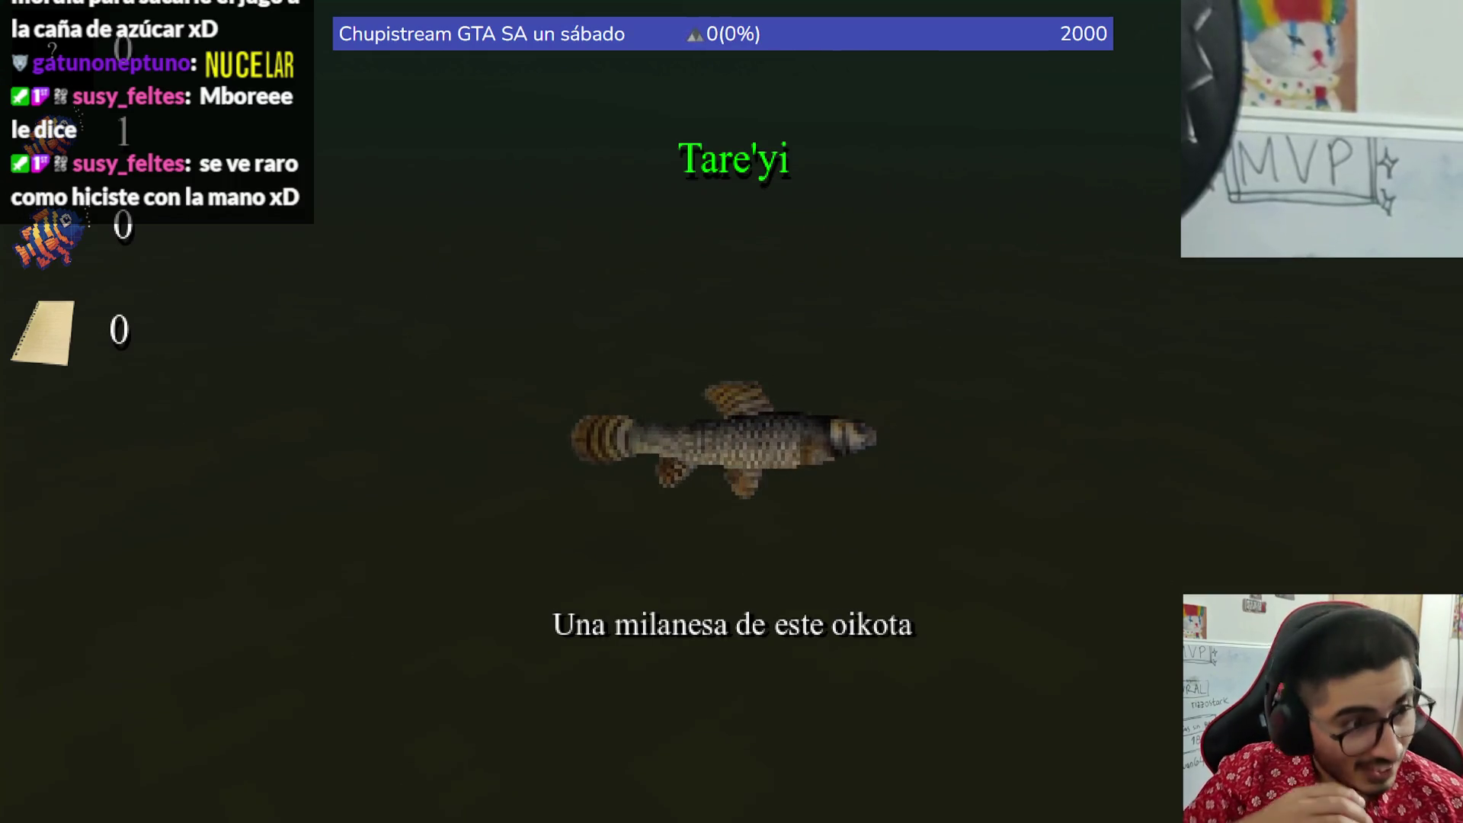
# - Recast and reel in catches, landing a Dorado Grande and then a Diario Popu magazine
pyautogui.press('space')
pyautogui.press('space')
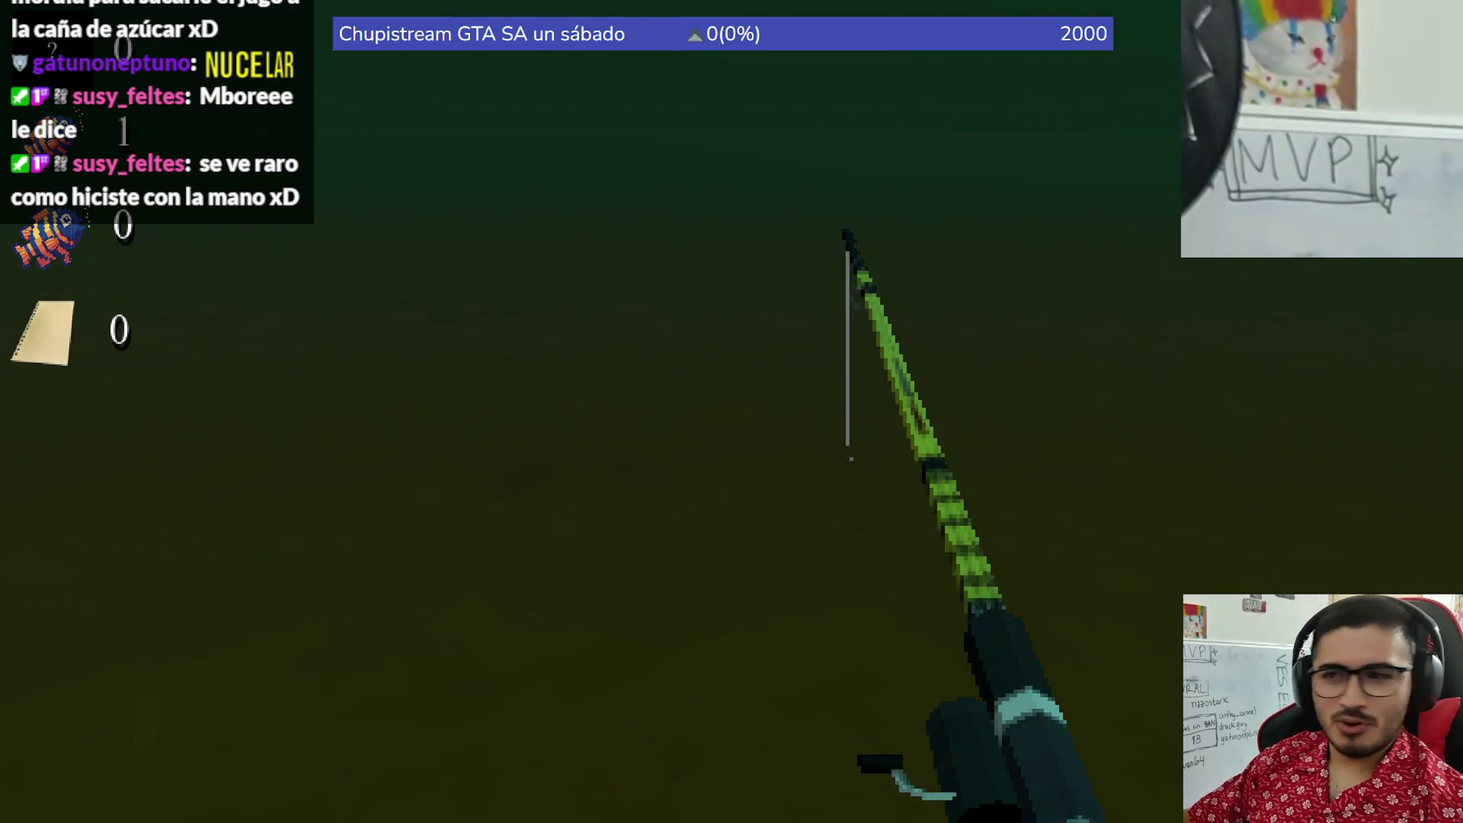
pyautogui.press('space')
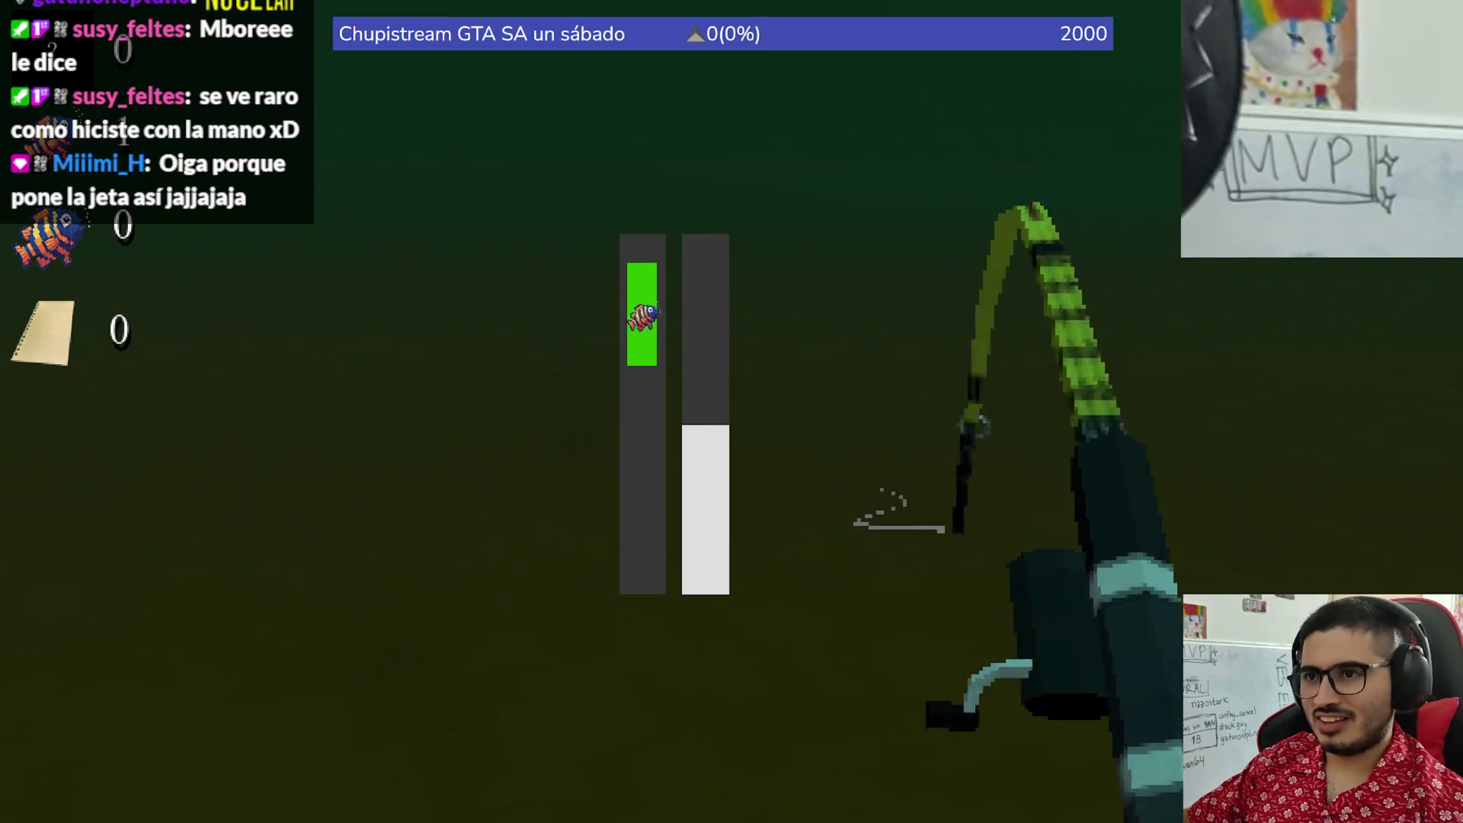
pyautogui.press('space')
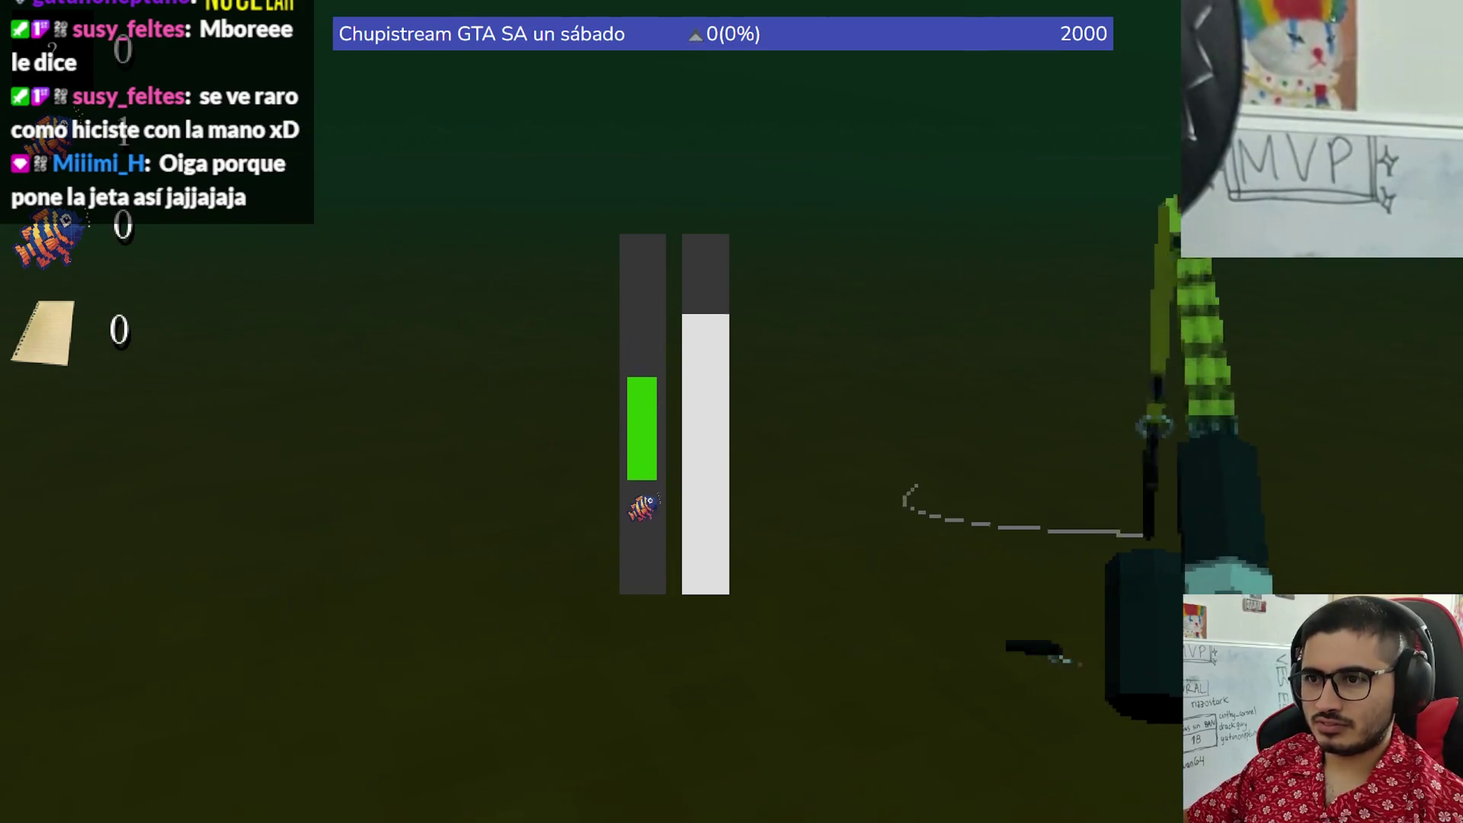
pyautogui.press('space')
pyautogui.press('space')
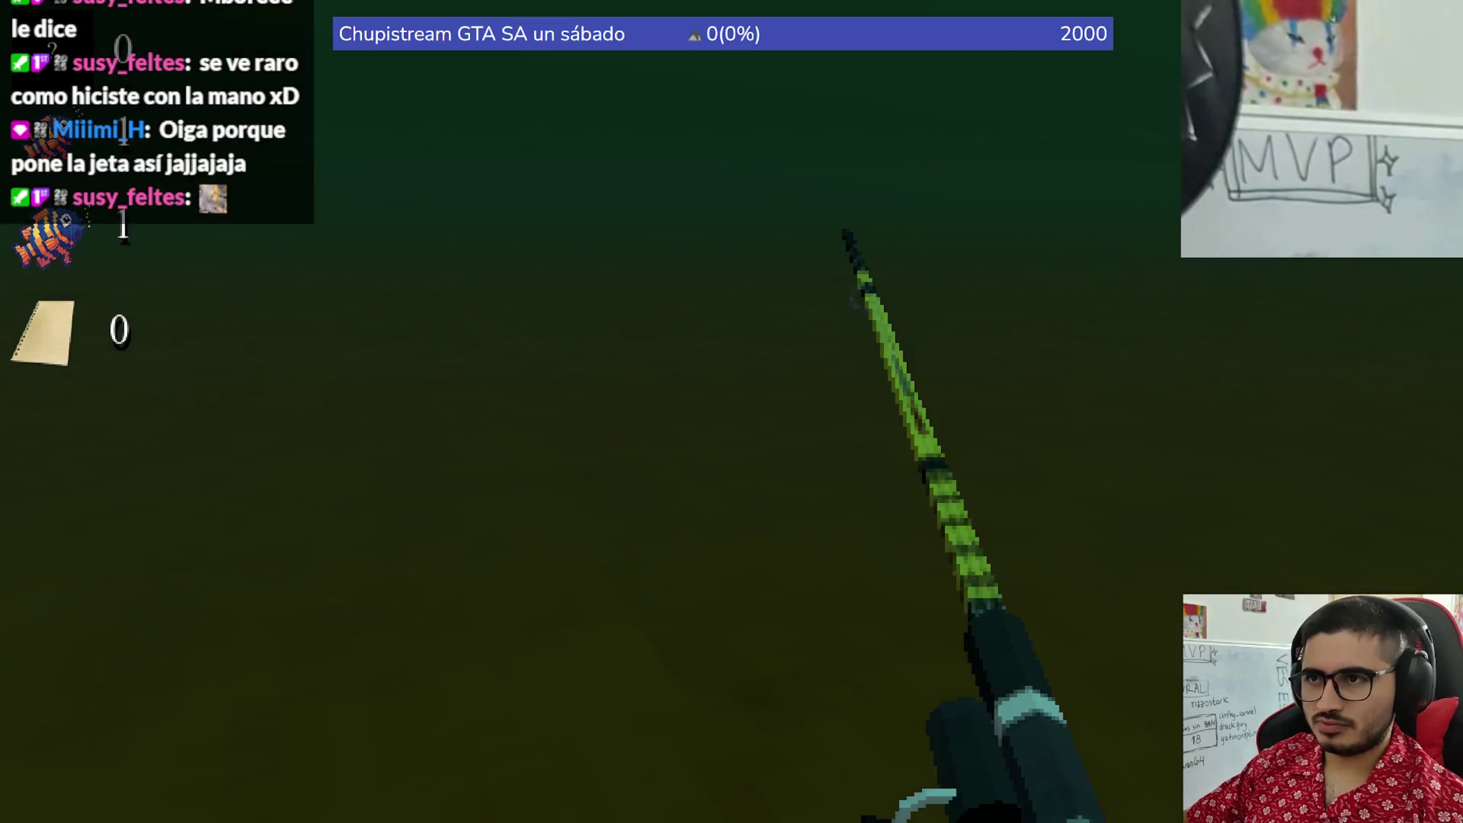
pyautogui.press('space')
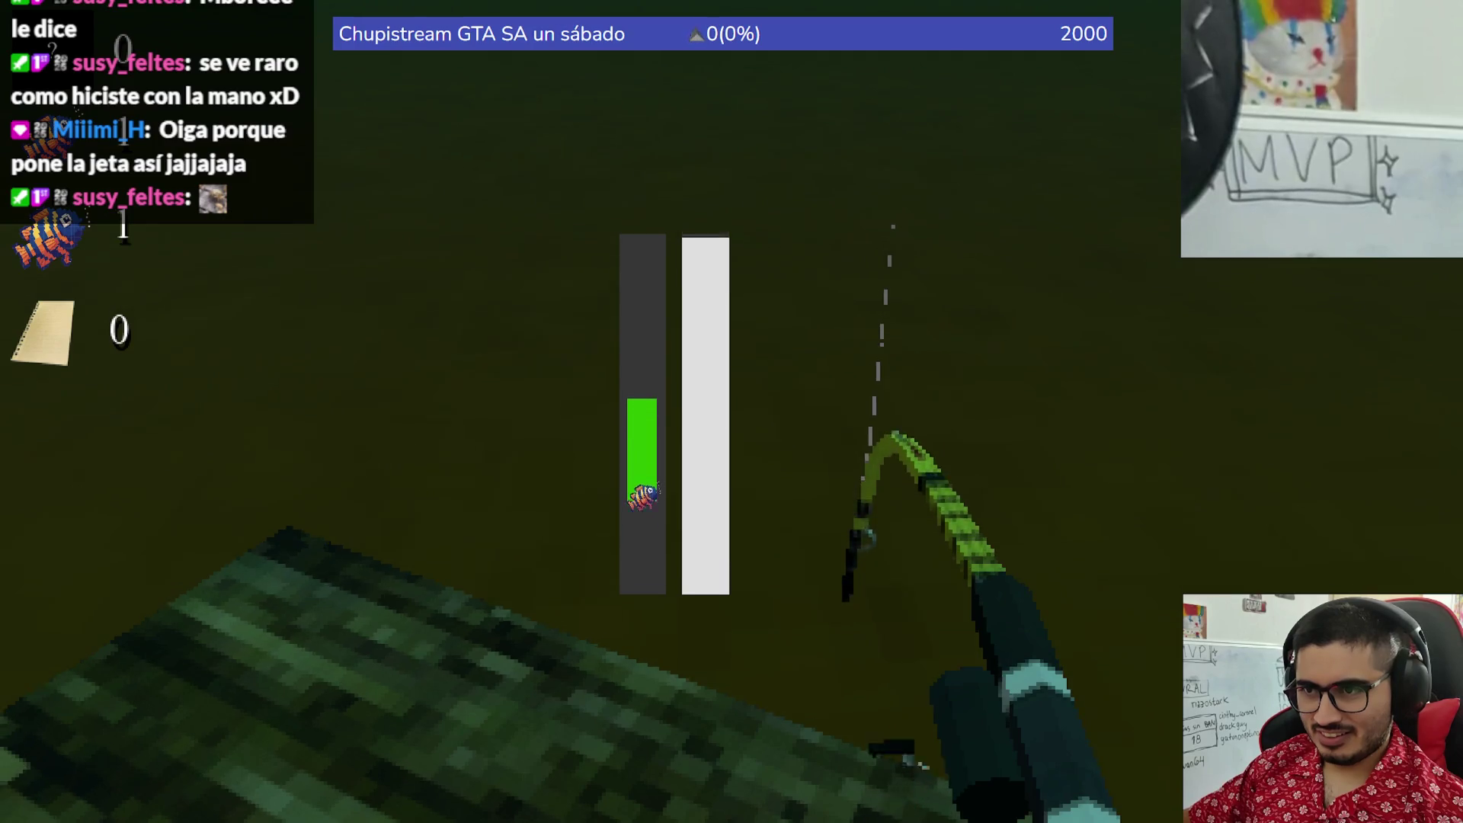
pyautogui.click(732, 411)
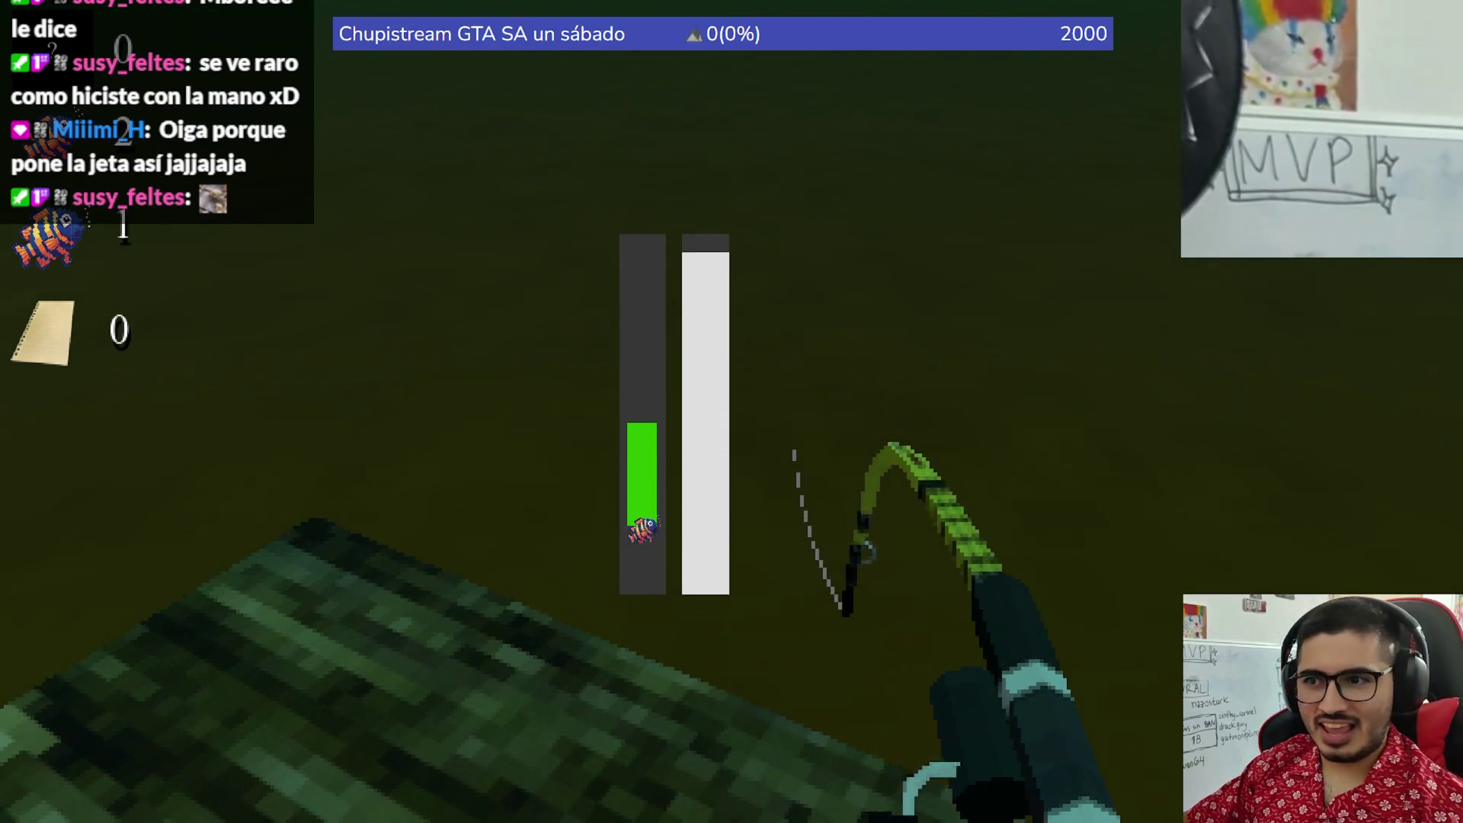
pyautogui.press('space')
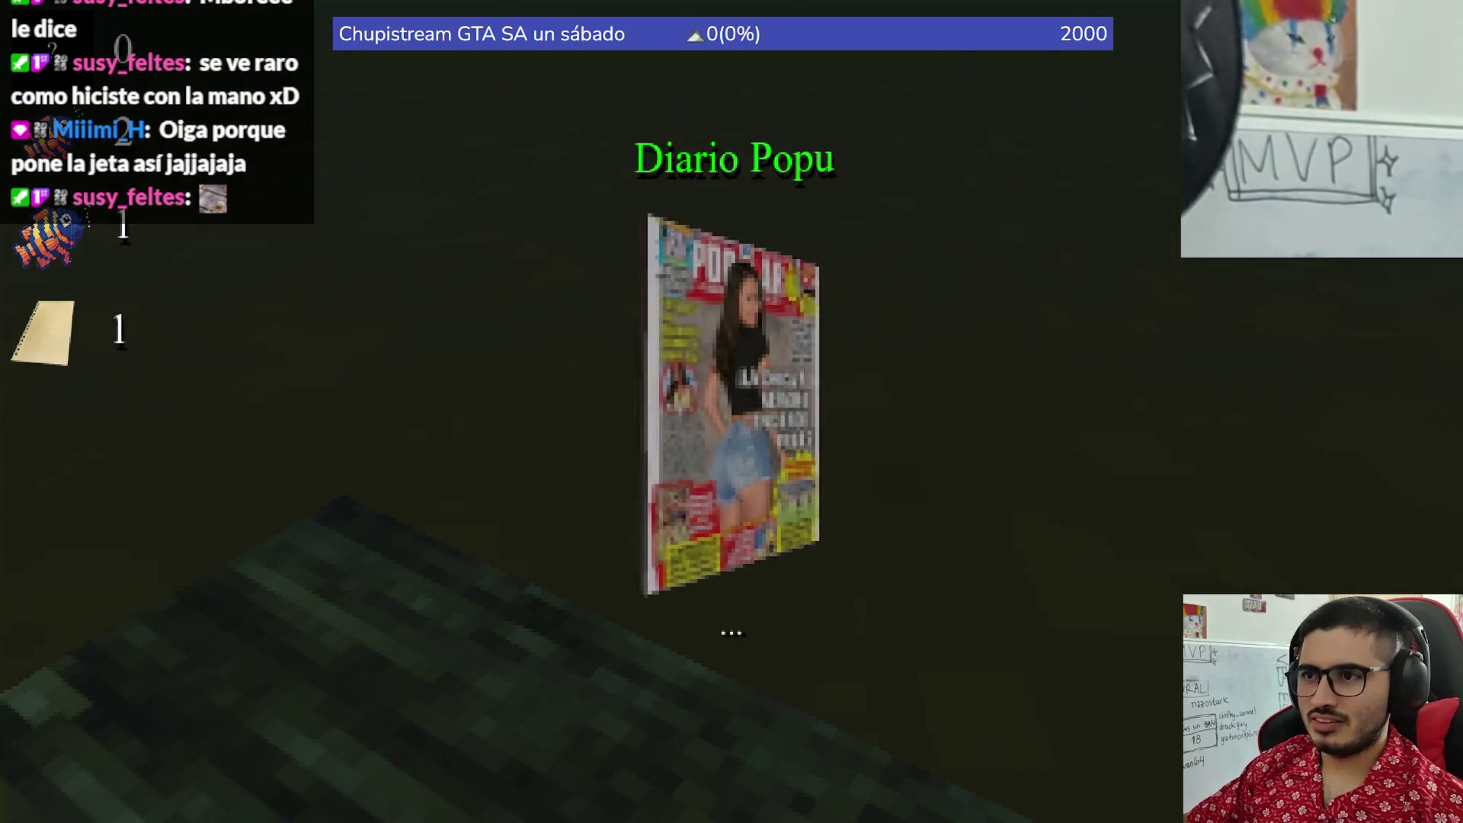
# - Dismiss the Diario Popu card and keep fishing, landing and closing several more catches
pyautogui.press('space')
pyautogui.press('space')
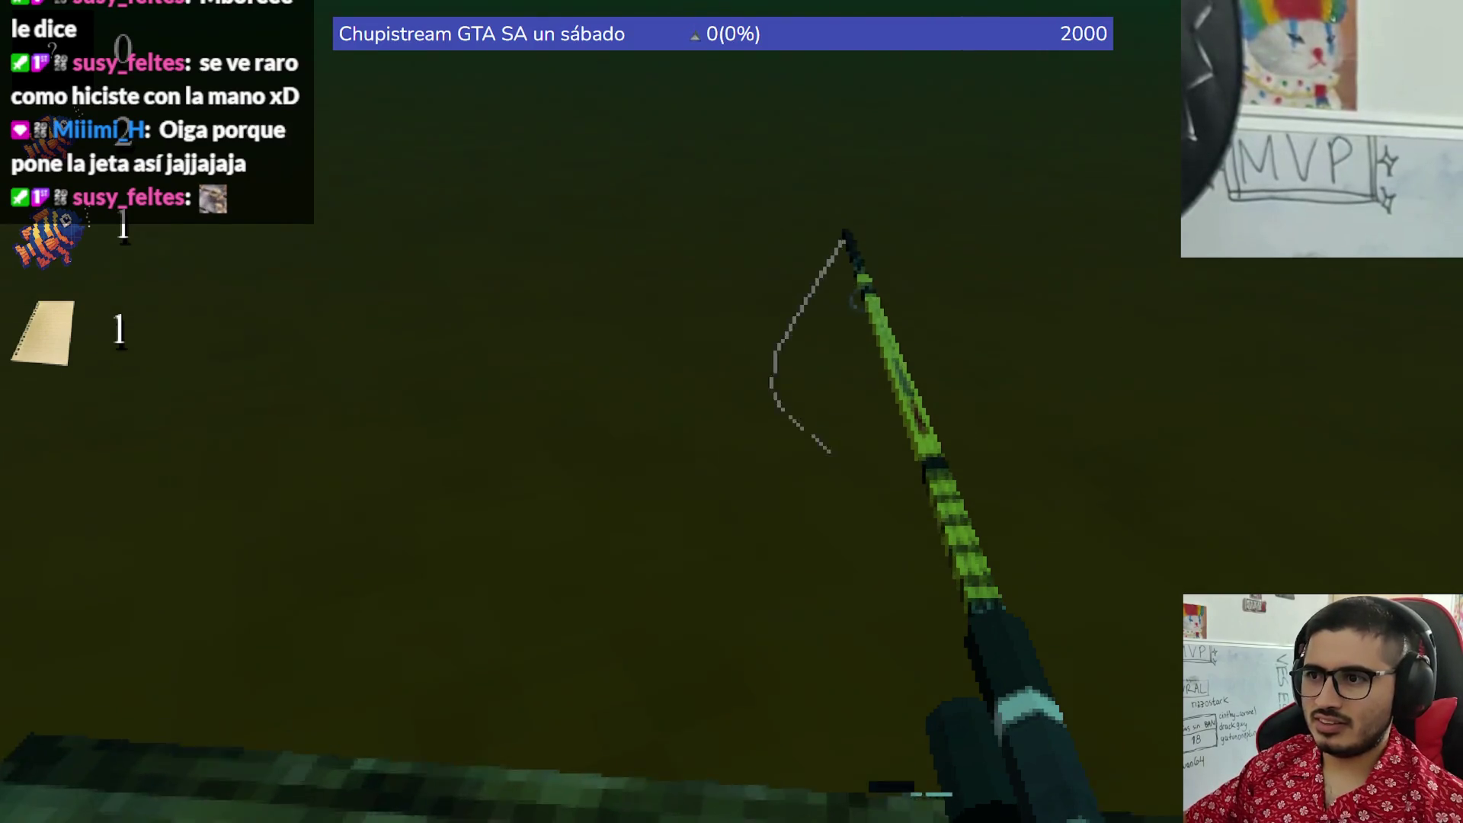
pyautogui.press('space')
pyautogui.press('space')
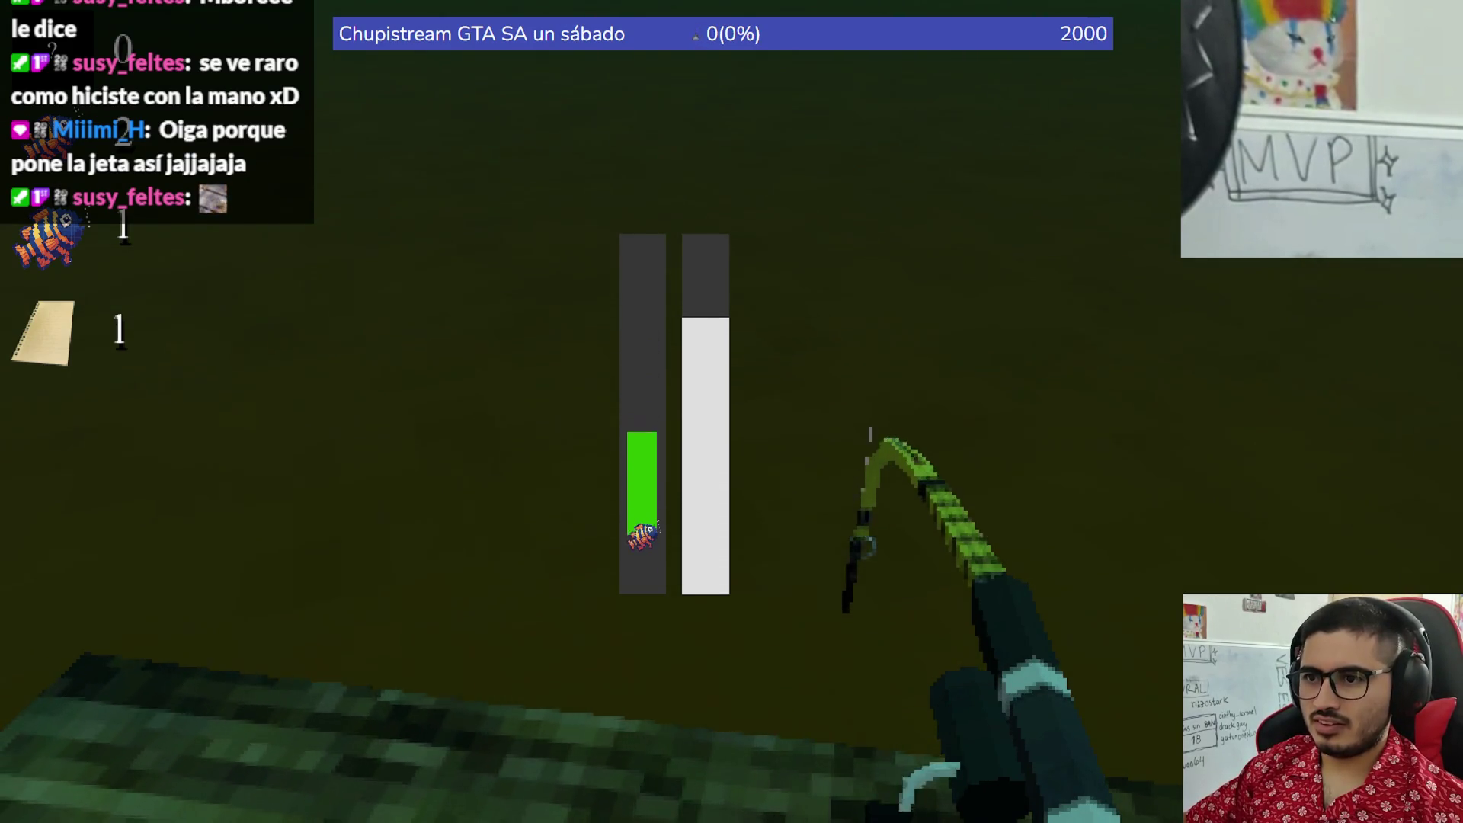
pyautogui.click(732, 411)
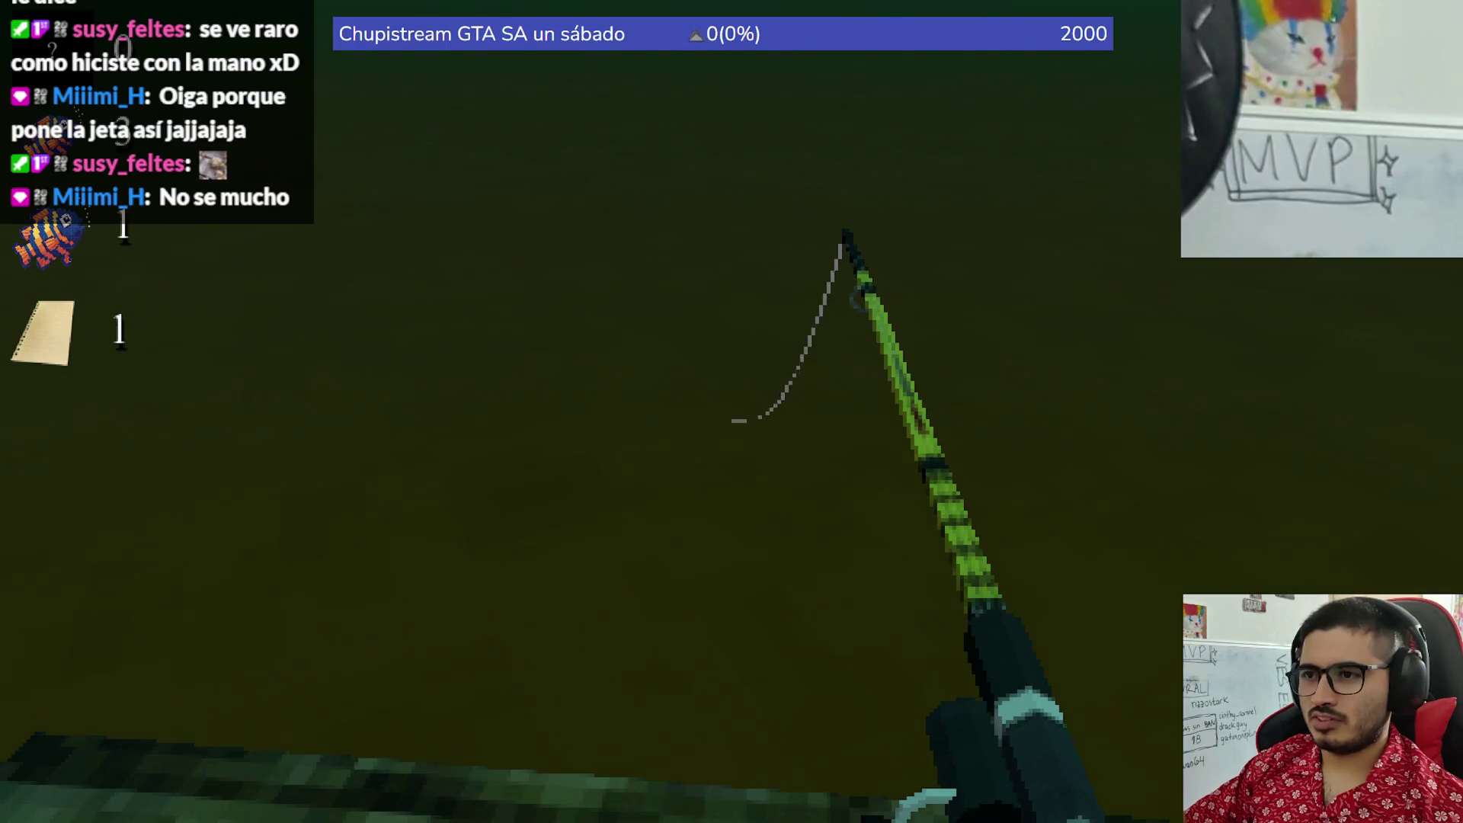
pyautogui.rightClick(732, 412)
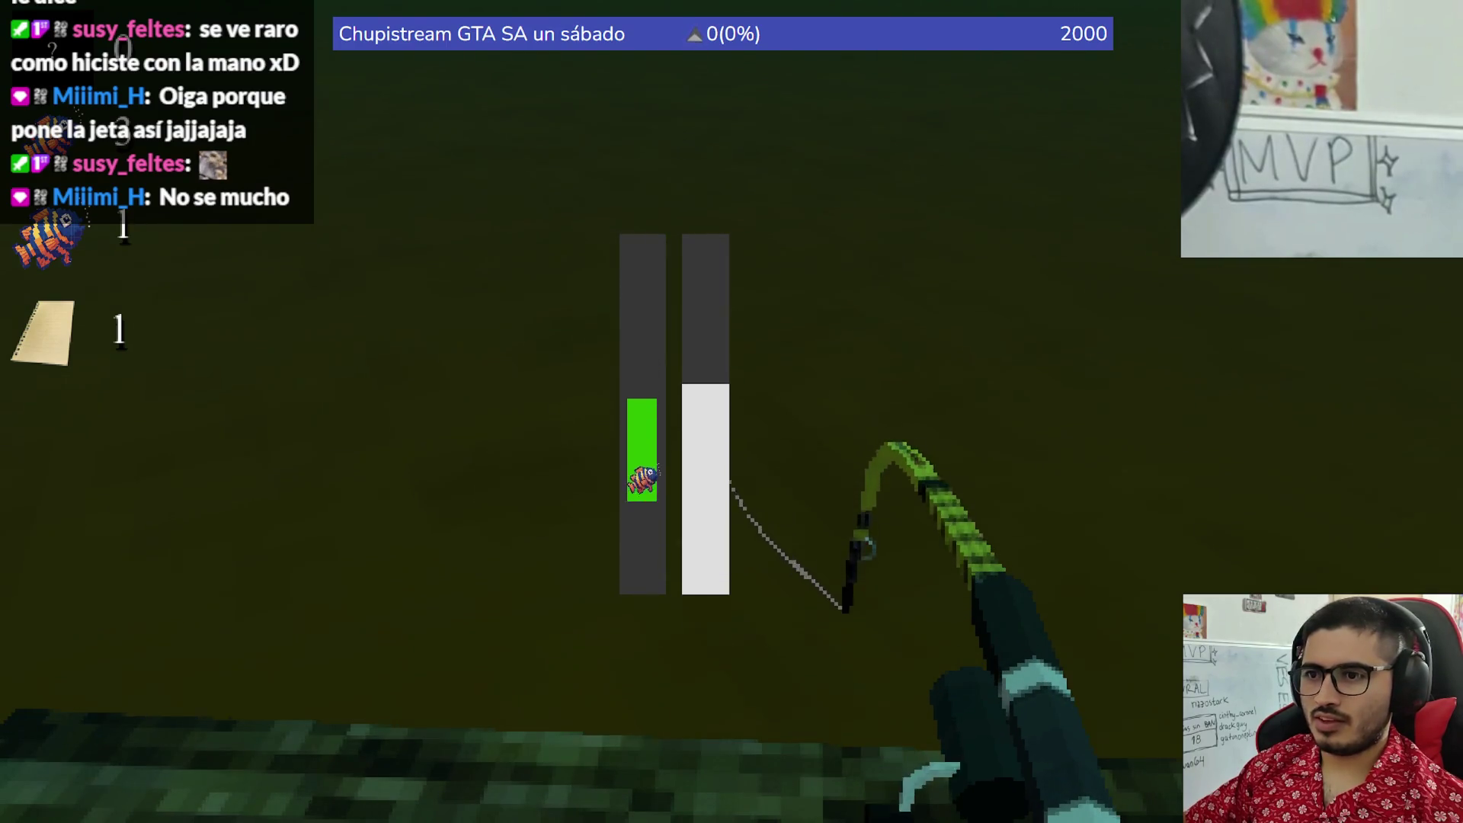
pyautogui.rightClick(732, 411)
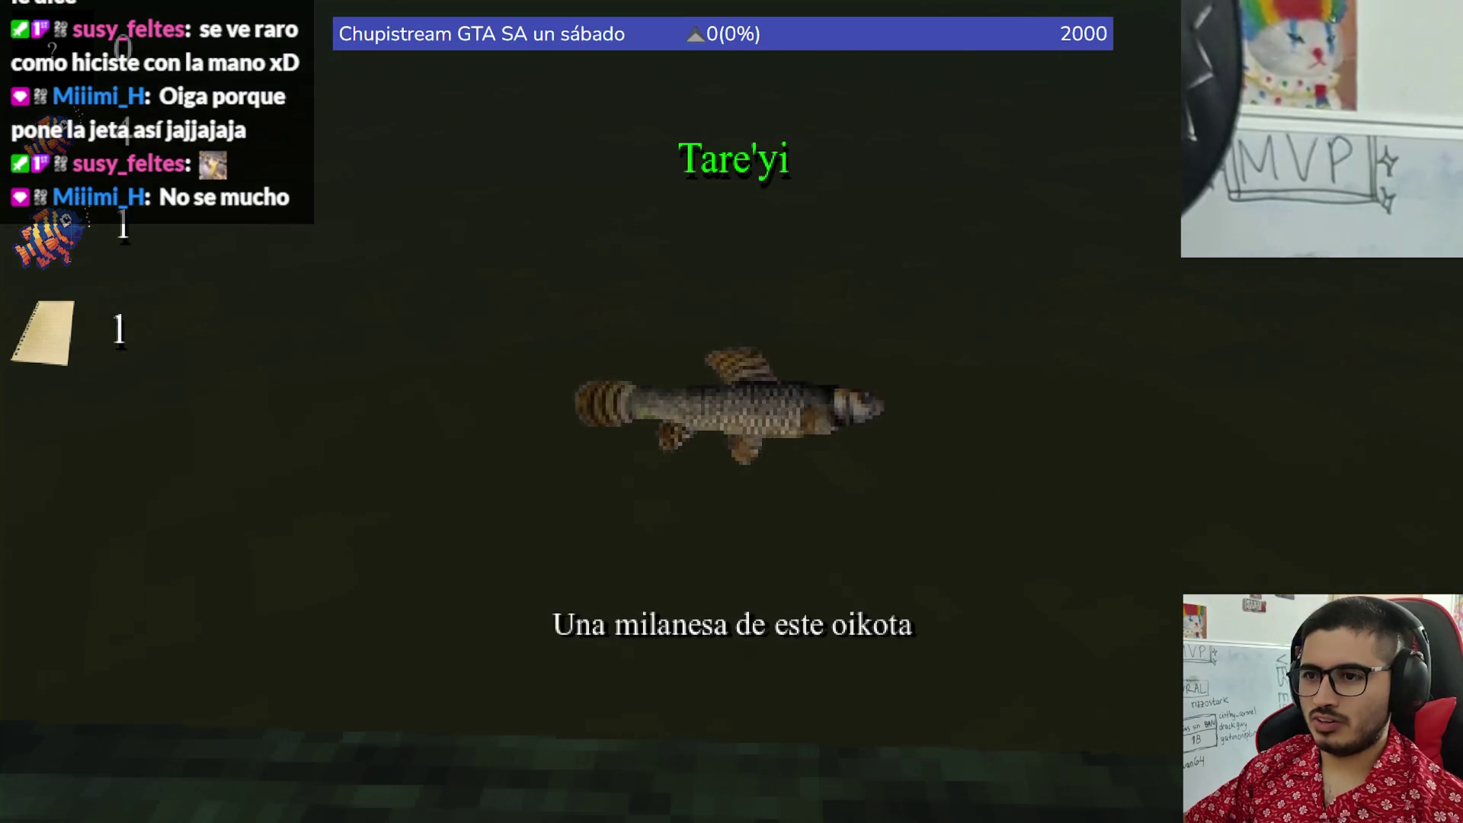
pyautogui.rightClick(732, 411)
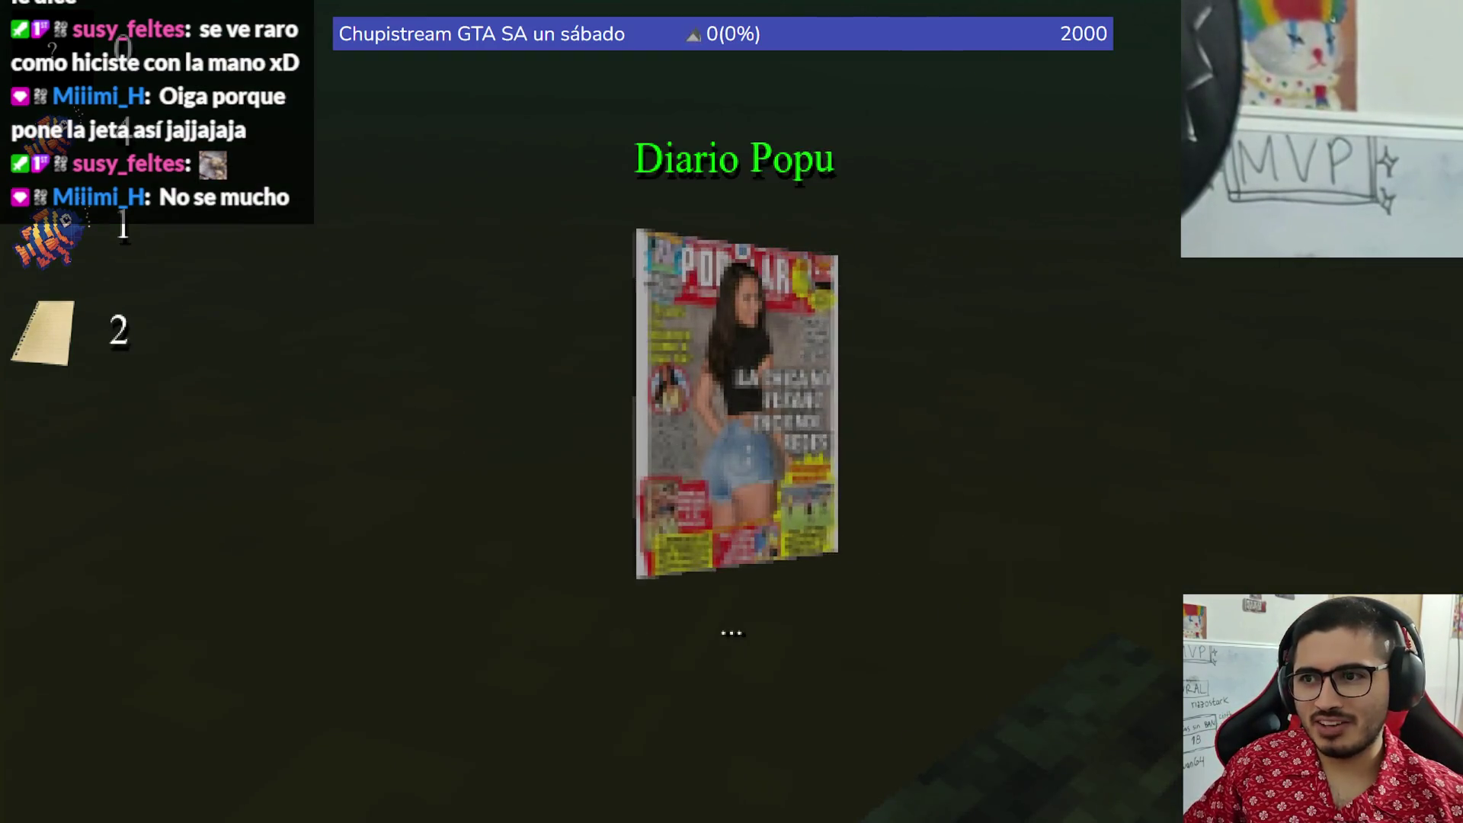
pyautogui.click(732, 411)
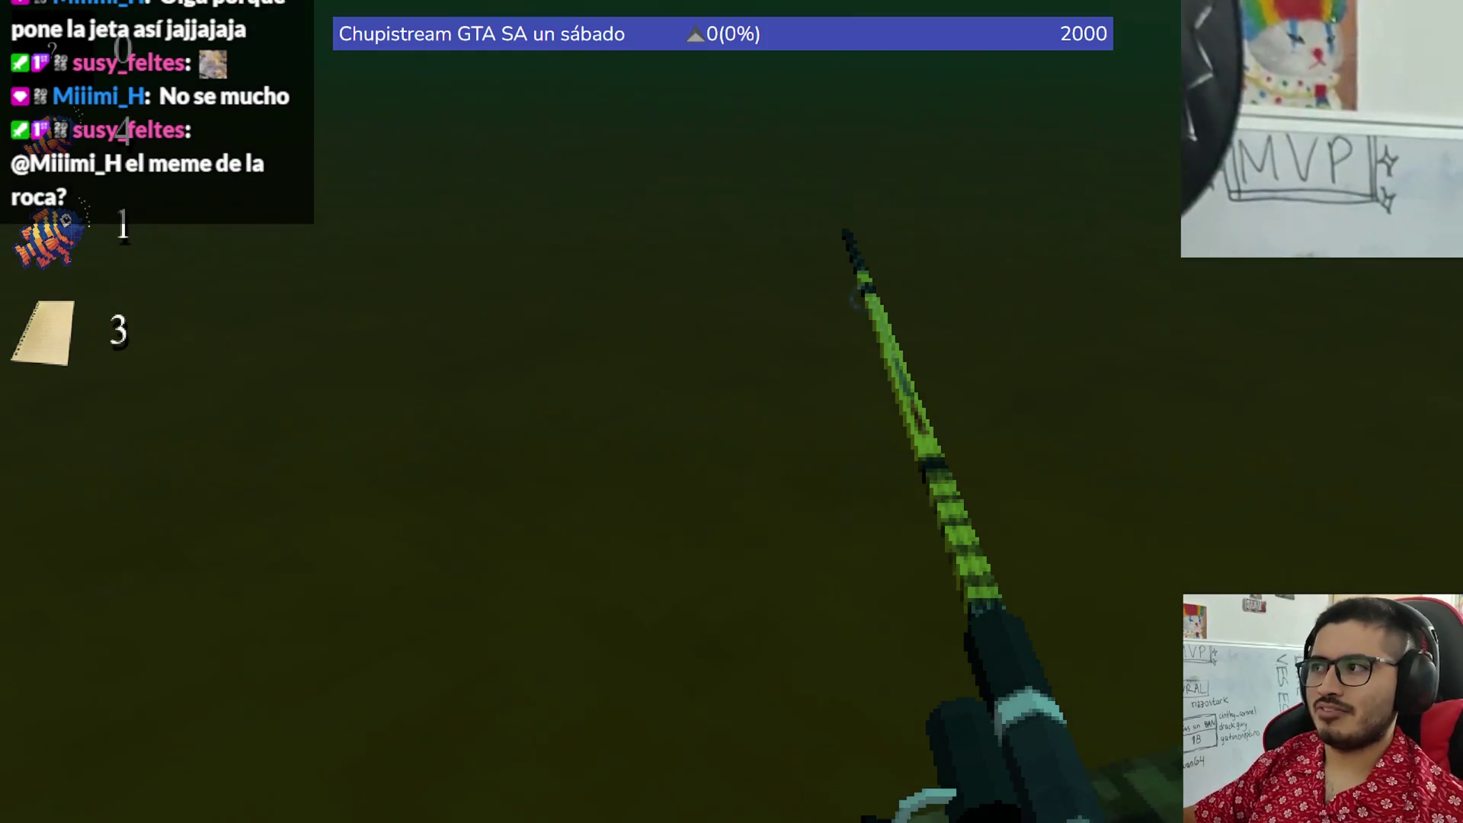
# - Quit the game from the Esc pause menu with 'Salir al escritorio' and bring the browser forward
pyautogui.press('Escape')
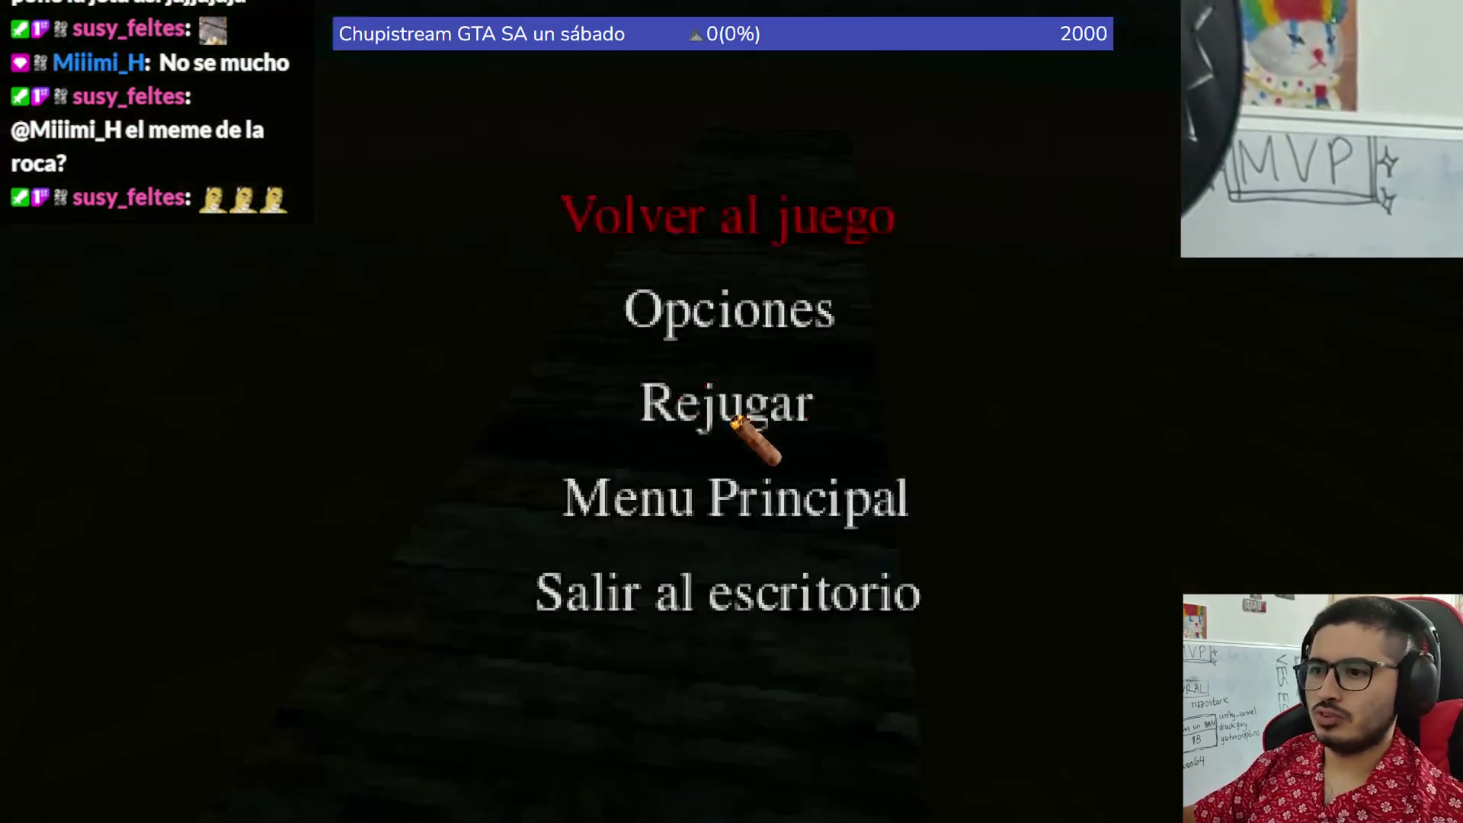
pyautogui.click(699, 602)
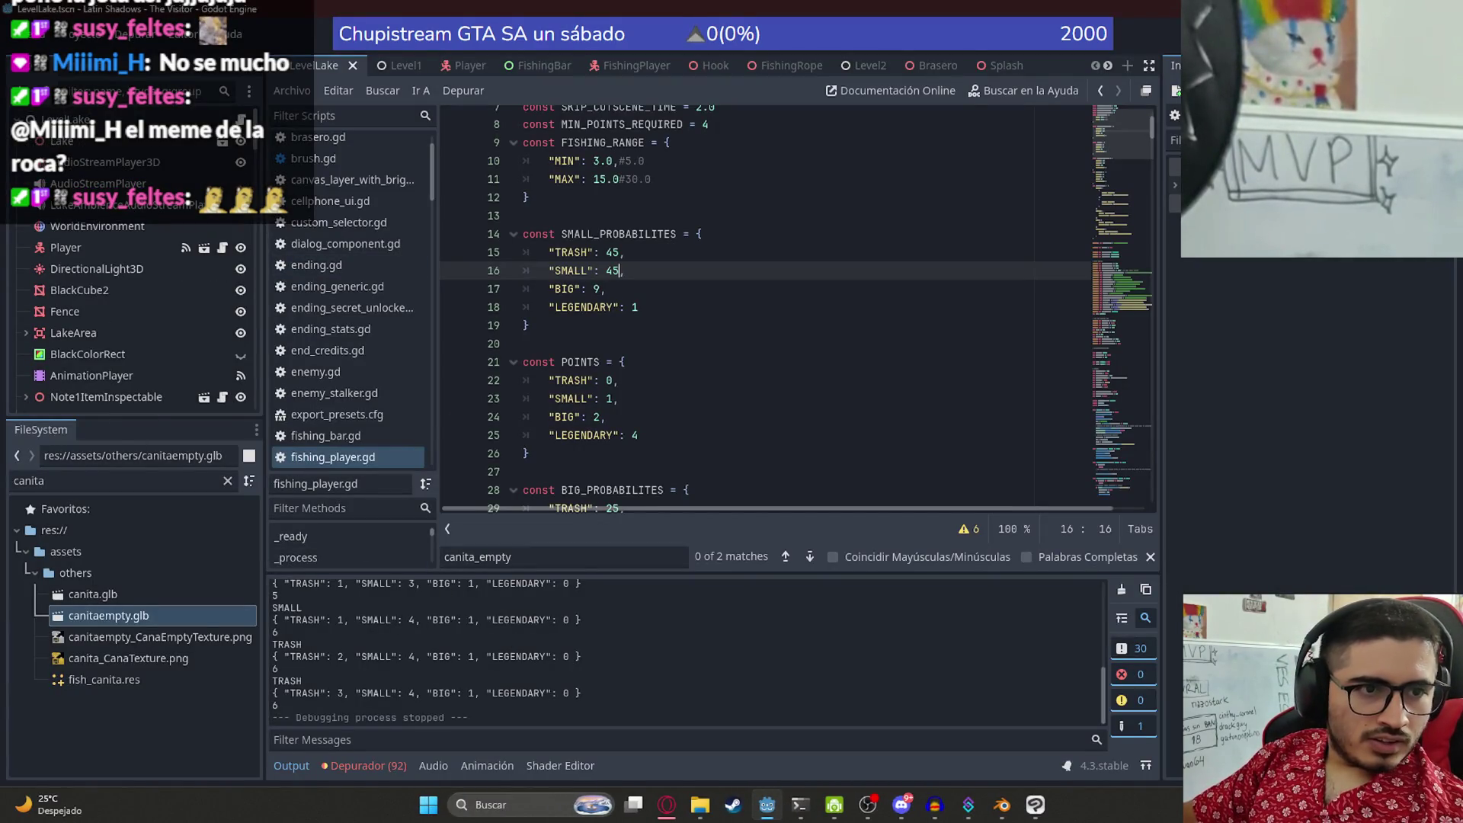
pyautogui.click(667, 805)
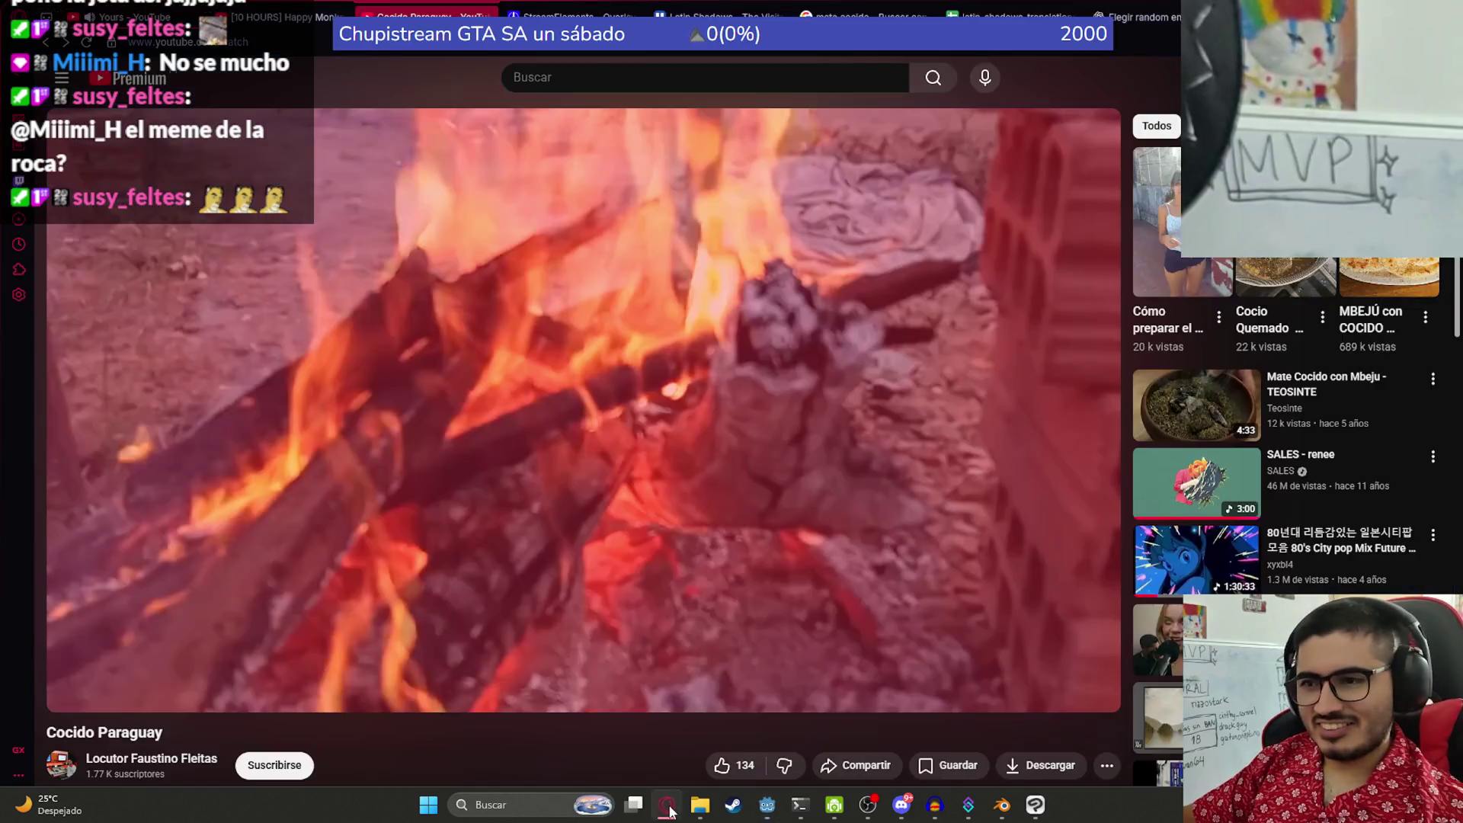
# - Search YouTube for 'meme la roca' and play the Rock eyebrow-raise Short
pyautogui.click(530, 77)
pyautogui.write('me')
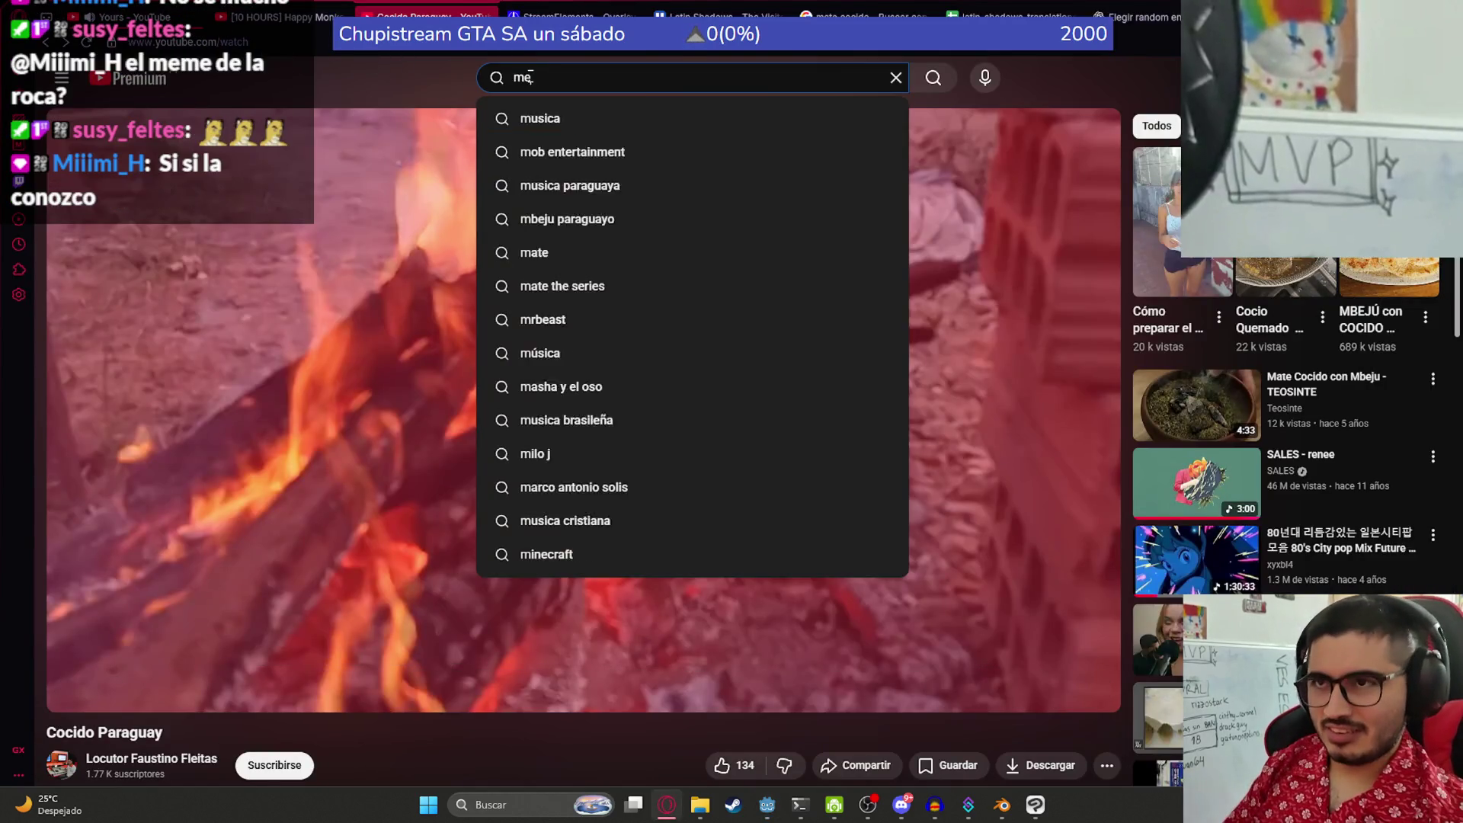
pyautogui.write('me la roca')
pyautogui.press('Return')
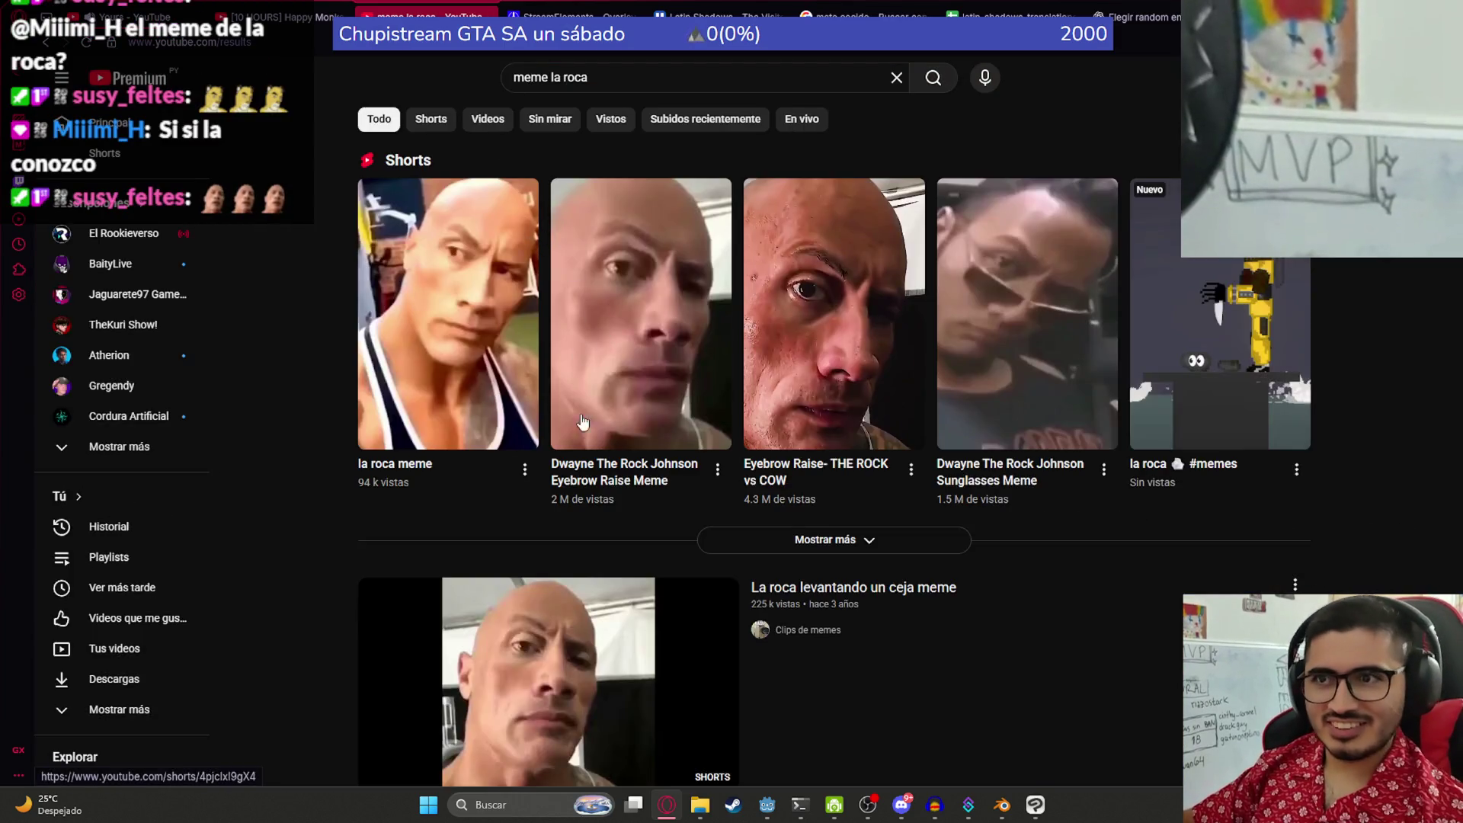
pyautogui.click(644, 693)
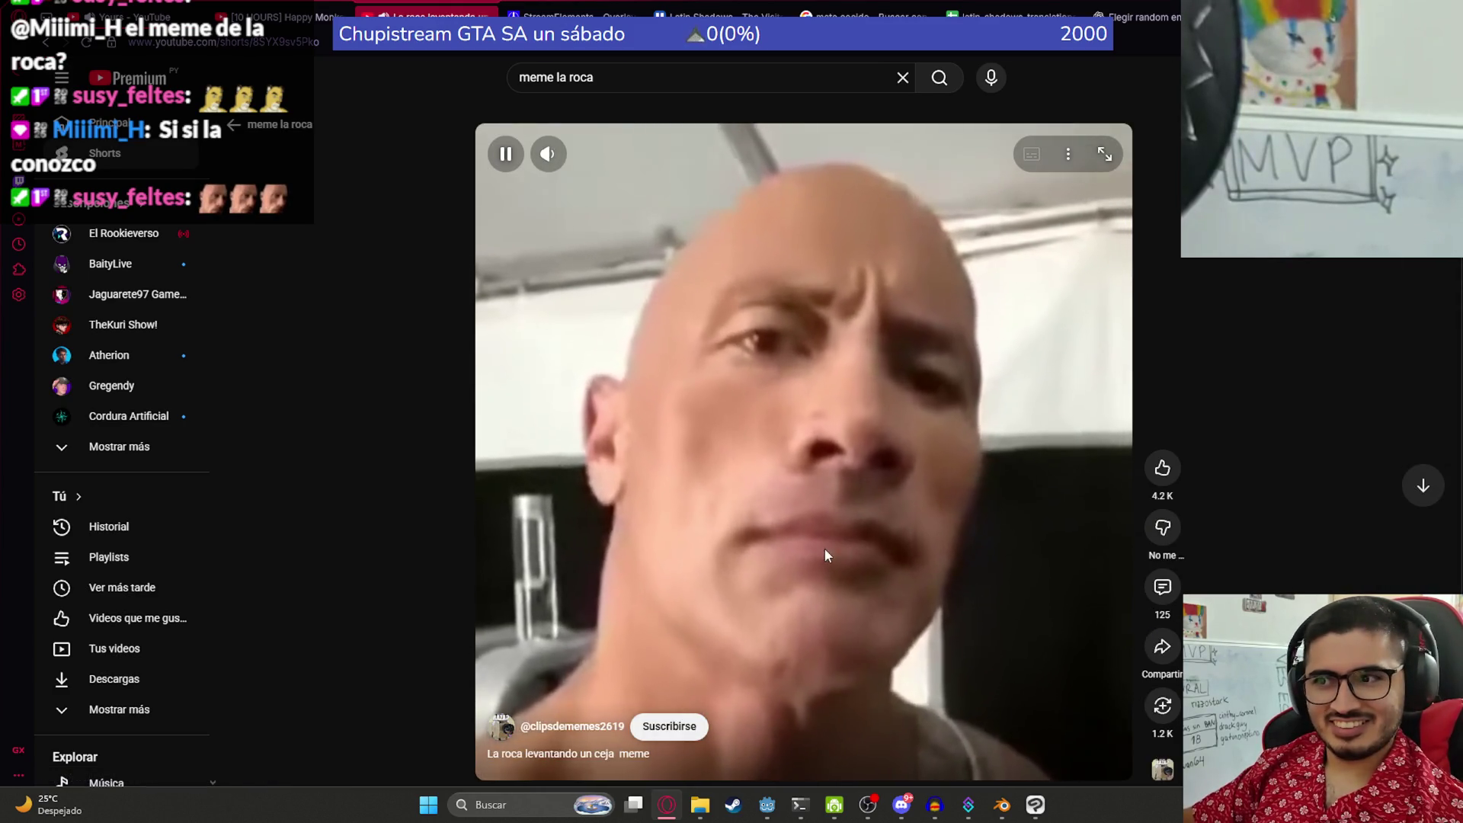
pyautogui.click(709, 529)
pyautogui.click(708, 529)
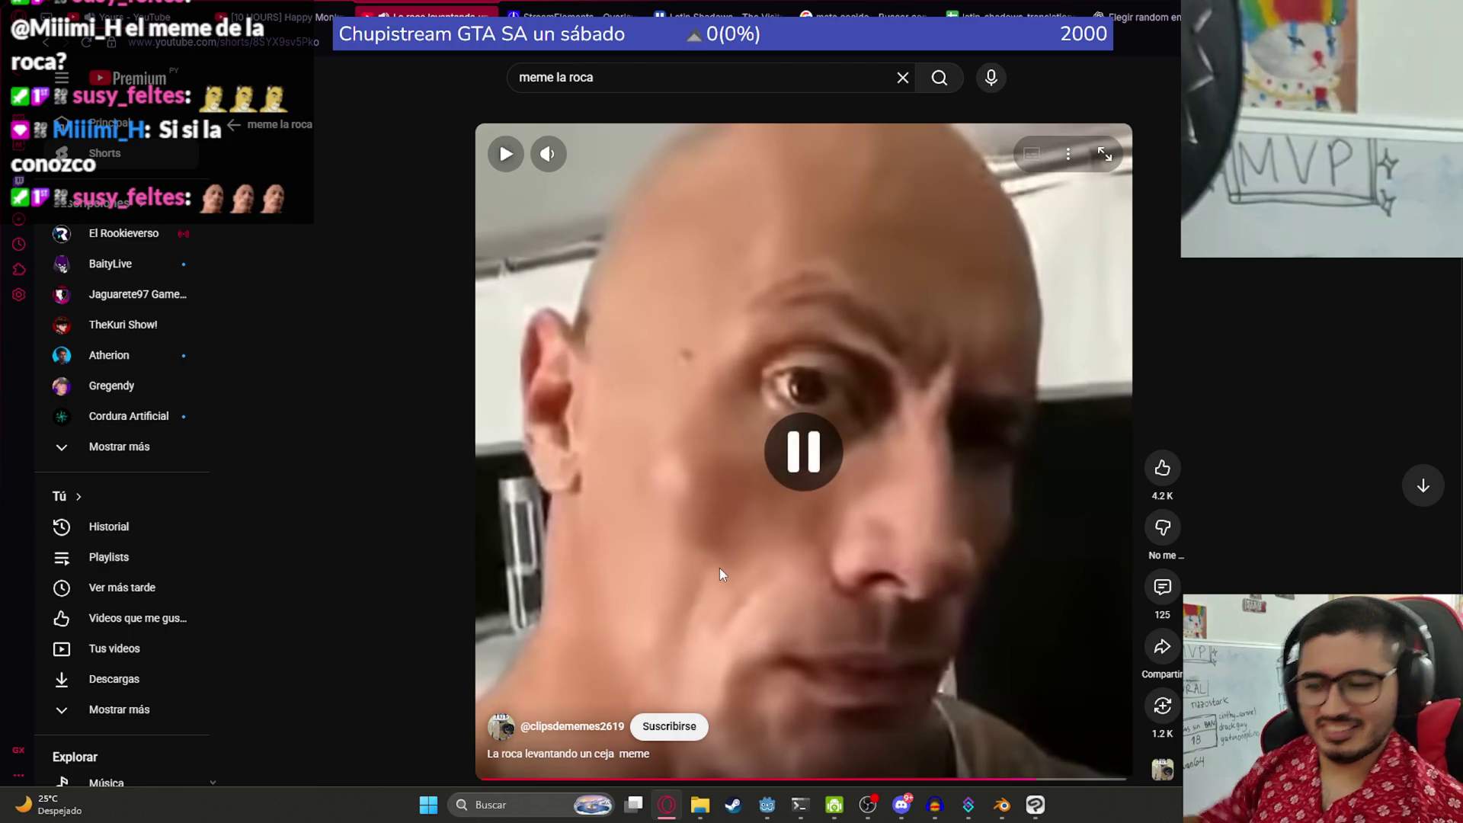
# - Rewatch the Short, close its tab, and return to fishing_player.gd at the end of line 16
pyautogui.hotkey('ctrl', 'Tab')
pyautogui.hotkey('ctrl', 'Tab')
pyautogui.hotkey('ctrl', 'Tab')
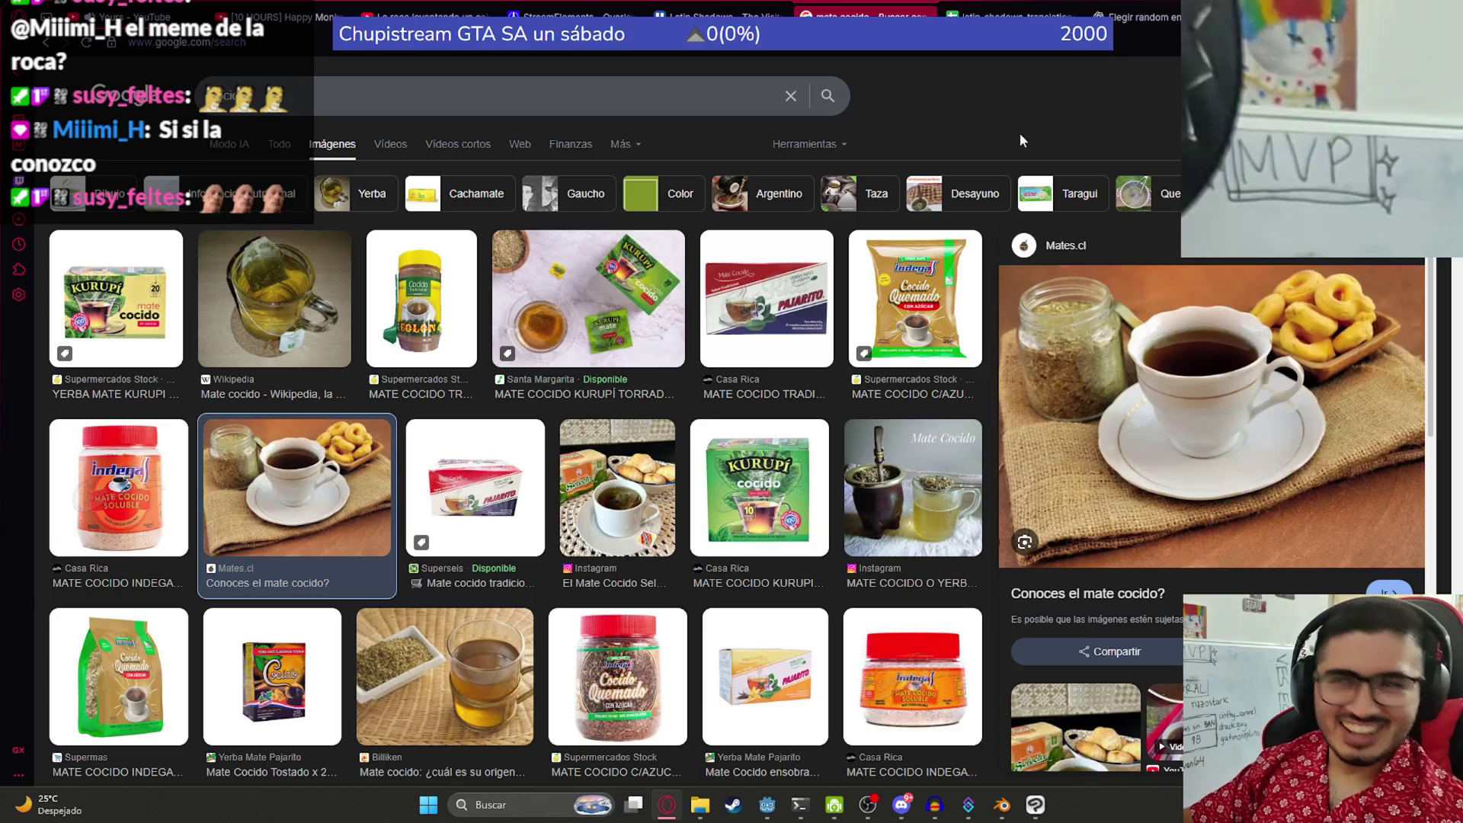
pyautogui.click(427, 10)
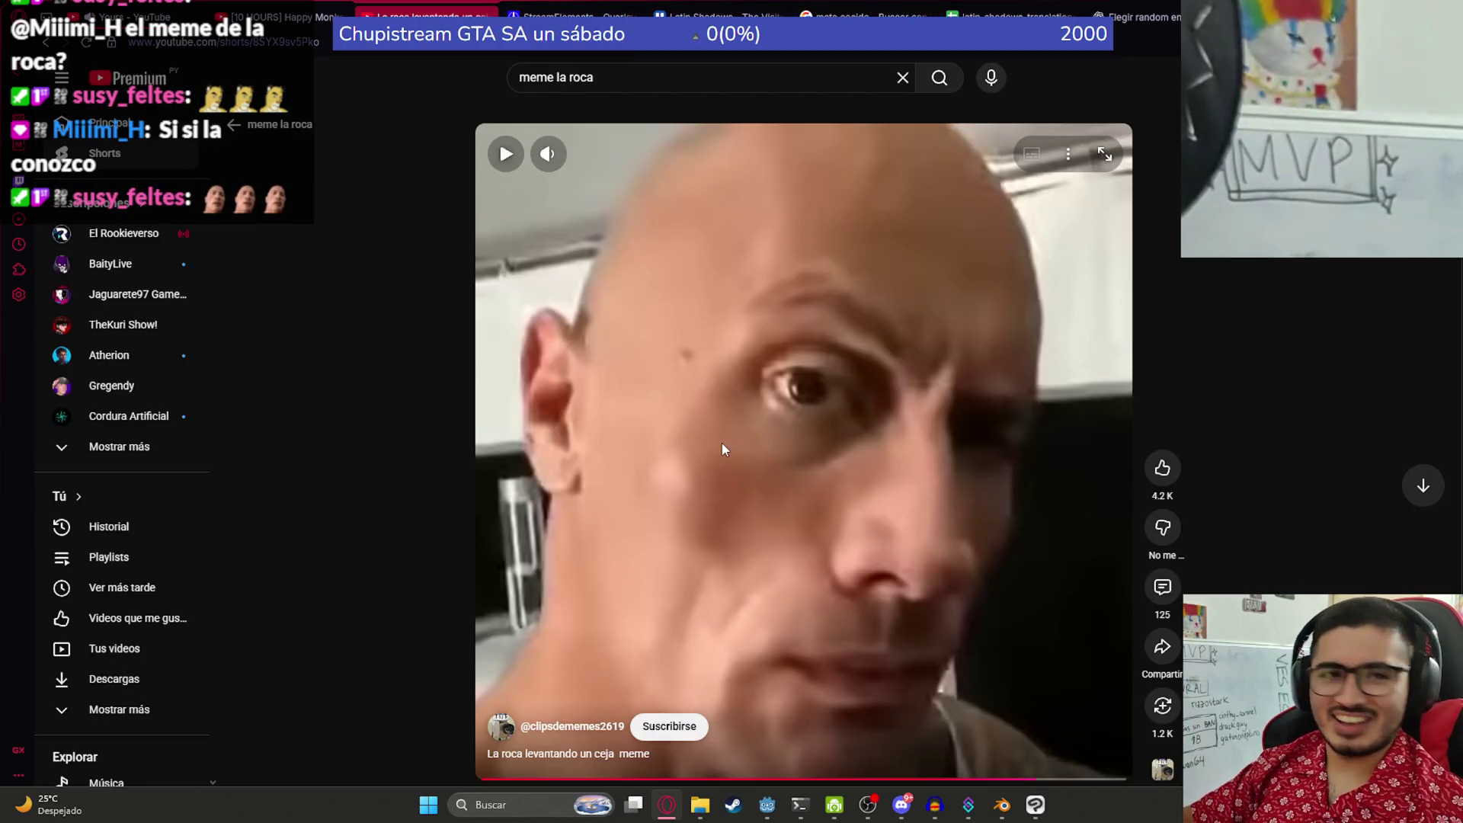
pyautogui.click(724, 450)
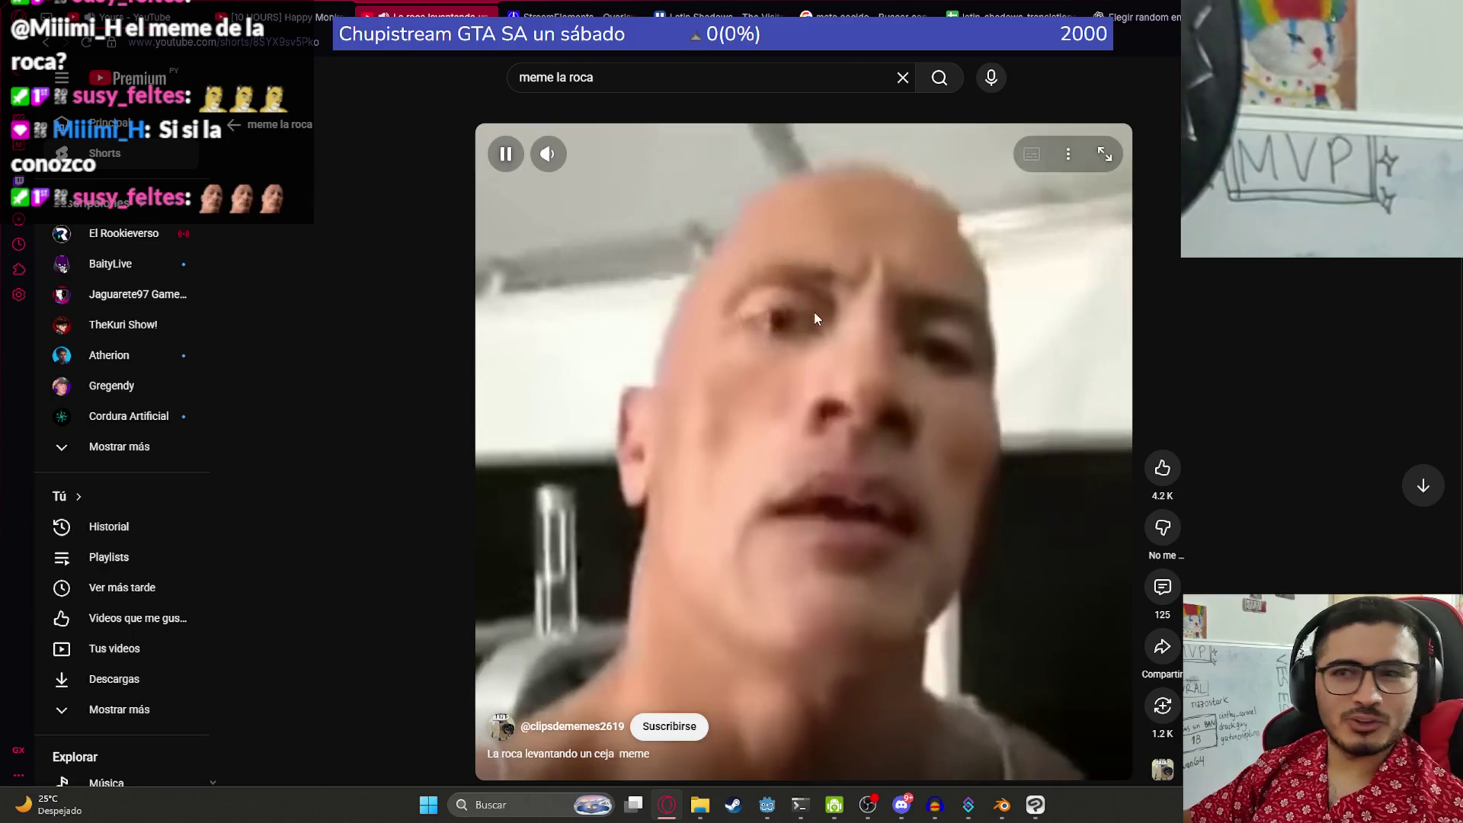
pyautogui.click(814, 314)
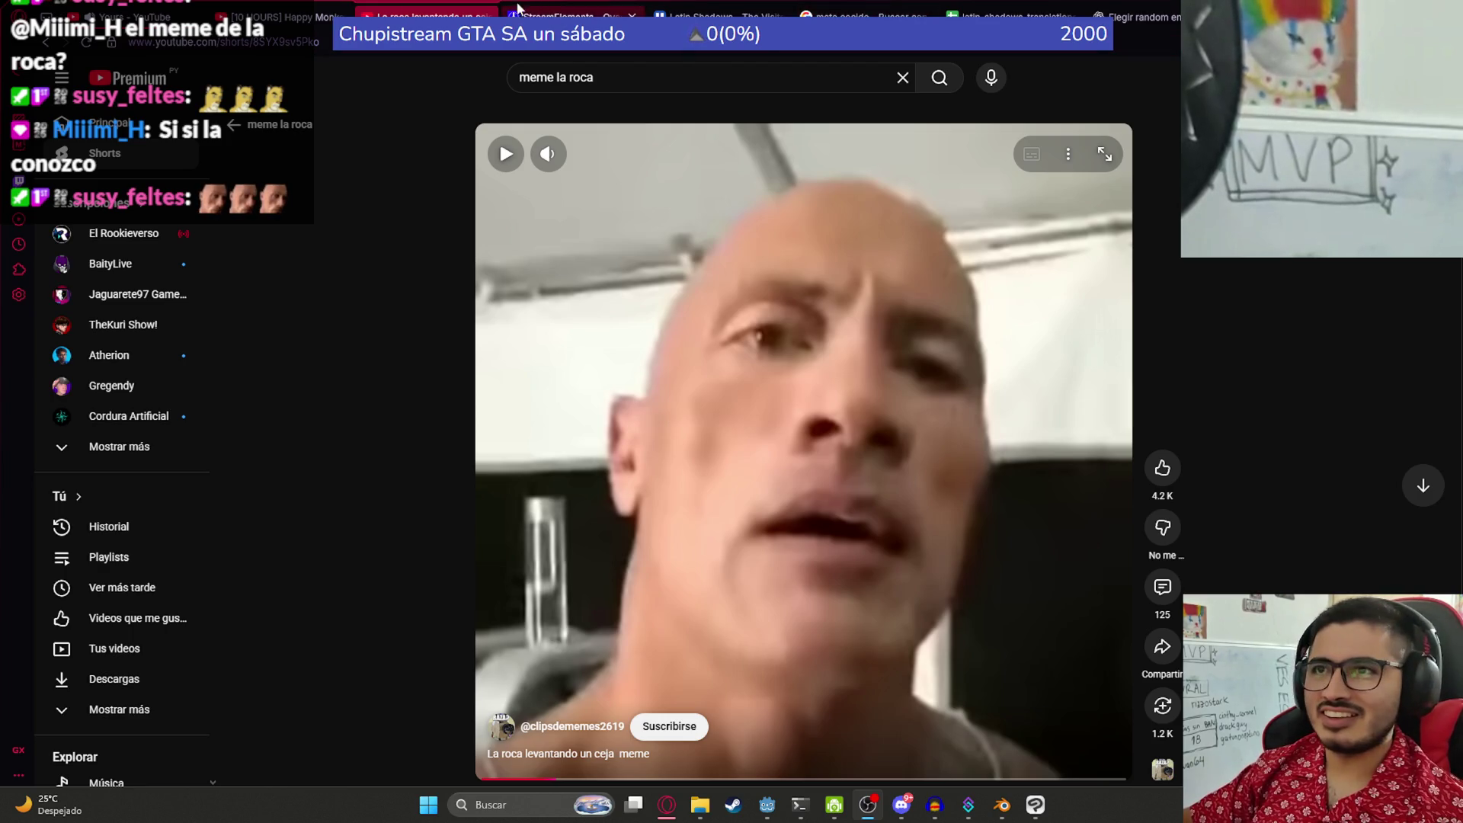
pyautogui.hotkey('ctrl', 'w')
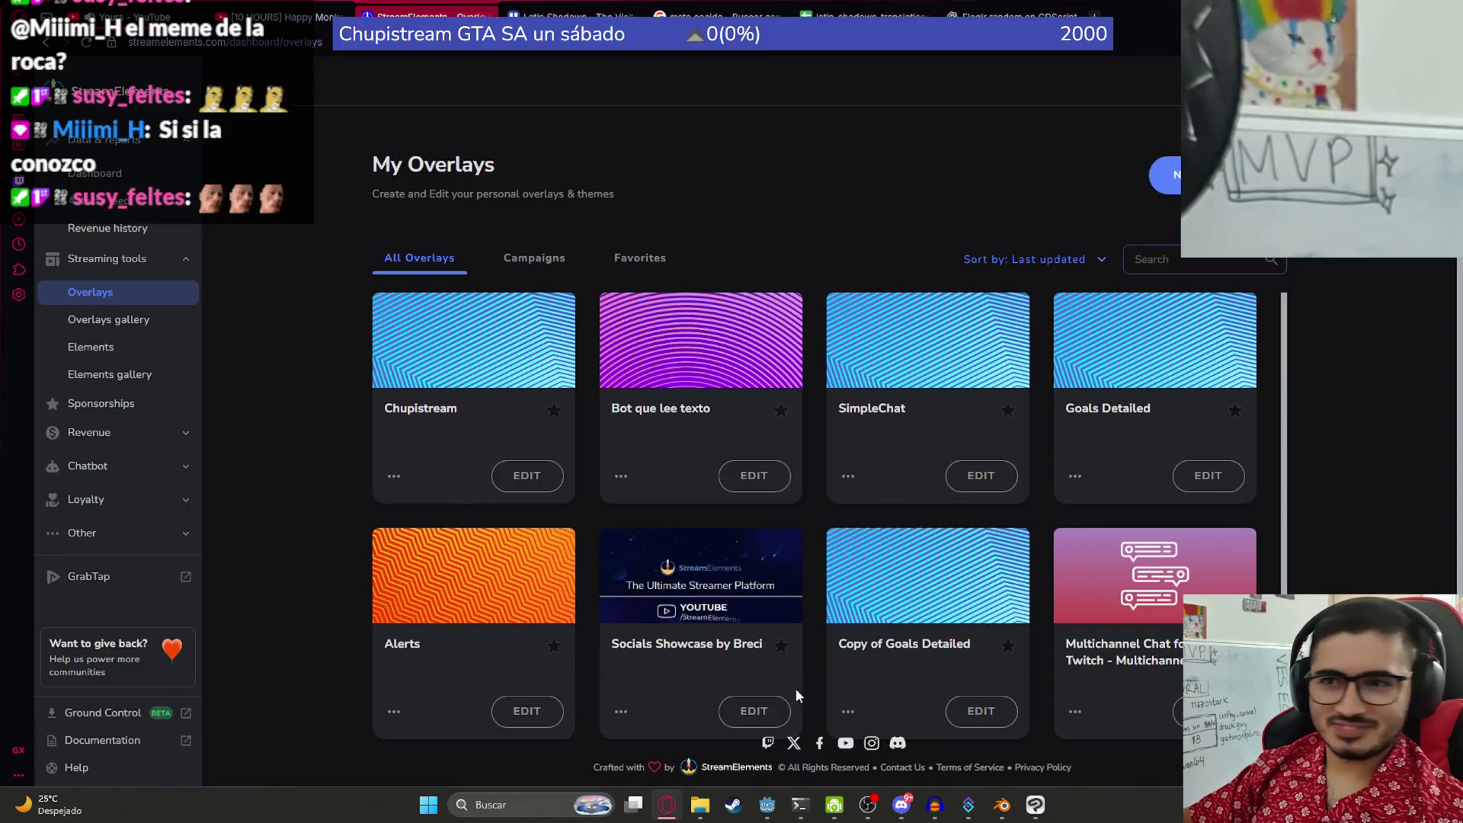
pyautogui.click(762, 806)
pyautogui.click(895, 278)
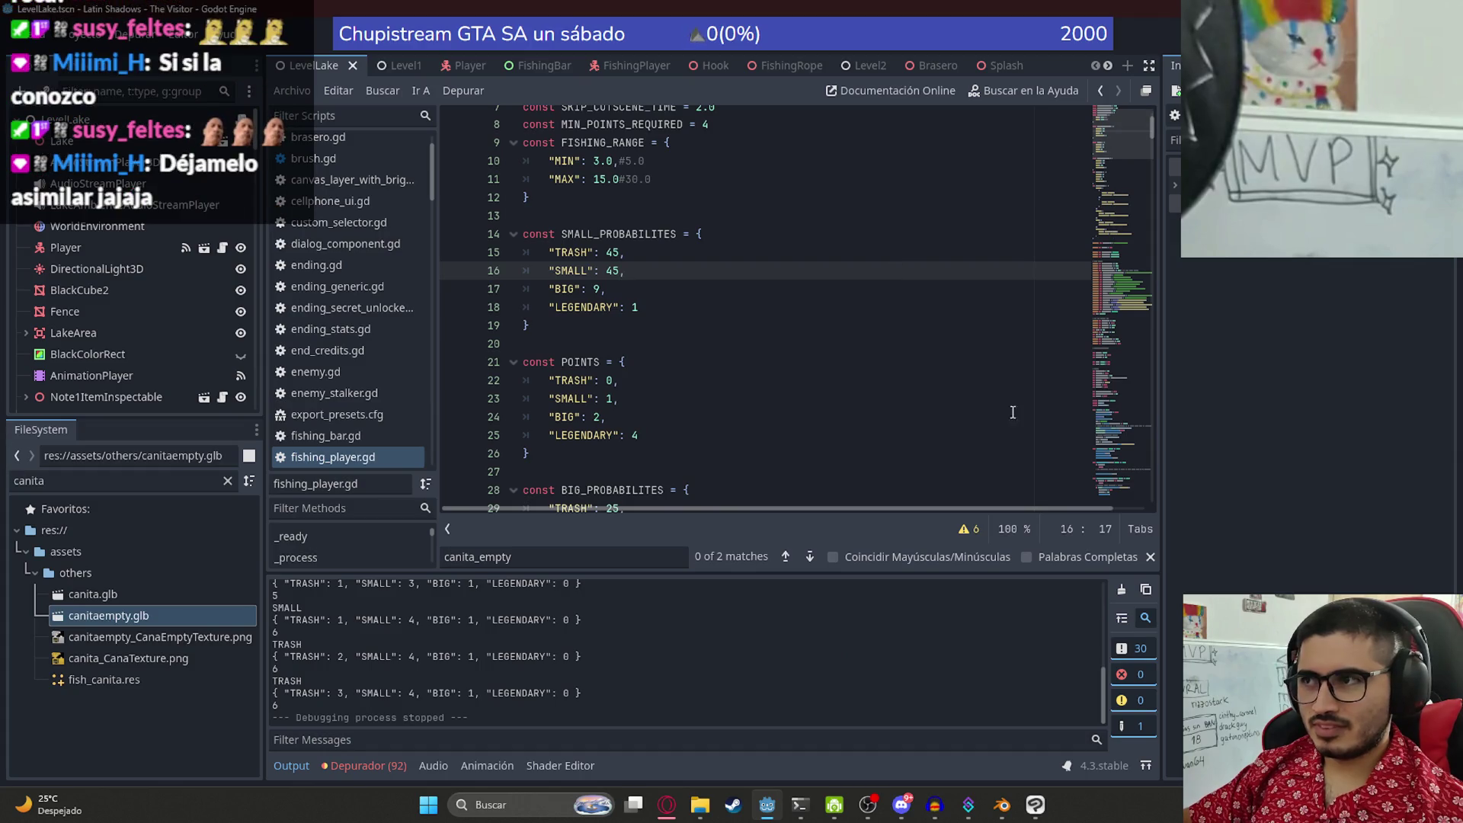
# - Check the repository with git status and stage all changes with git add
pyautogui.click(800, 805)
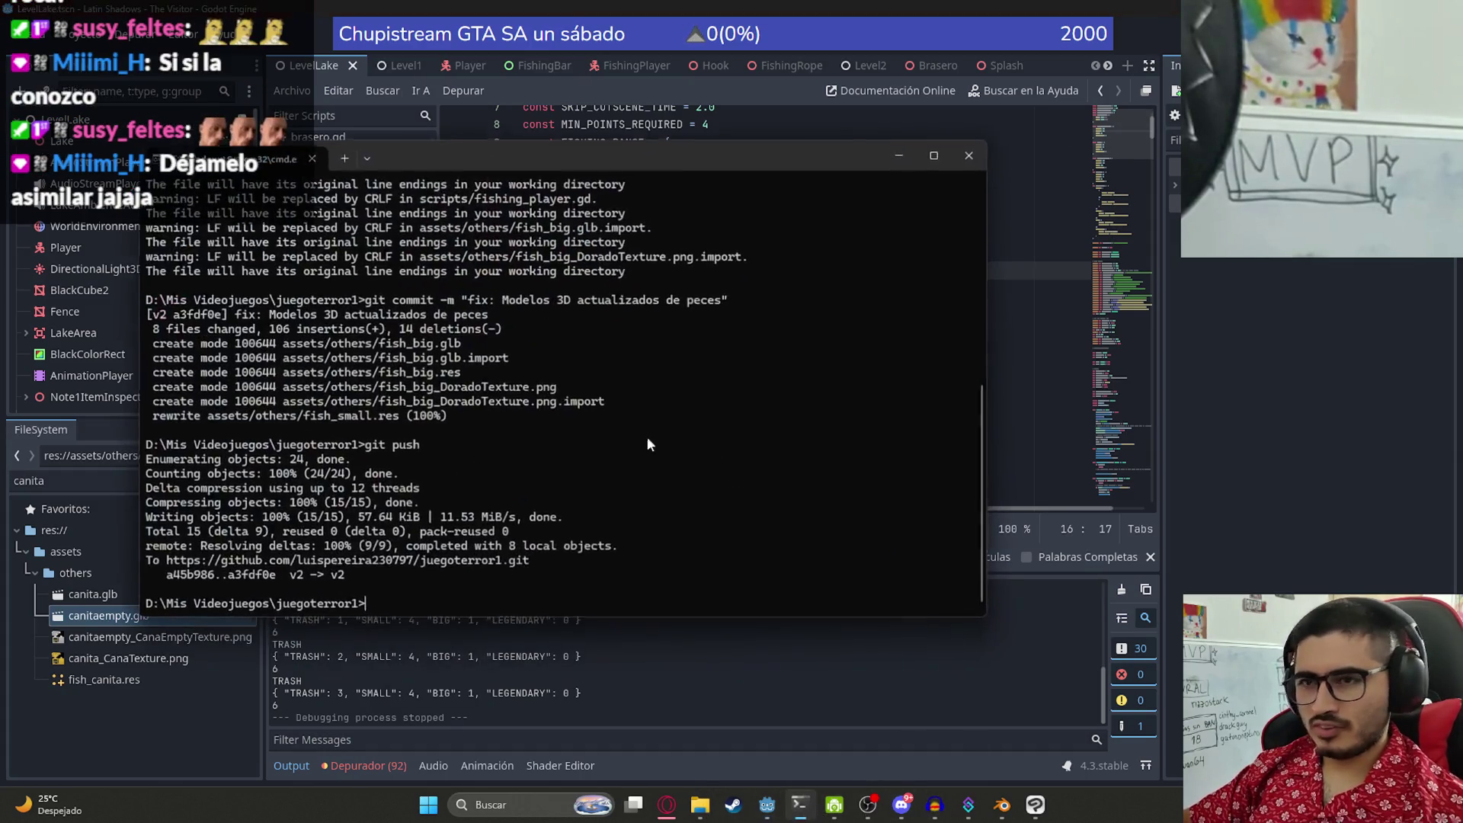
pyautogui.write('git status')
pyautogui.press('Return')
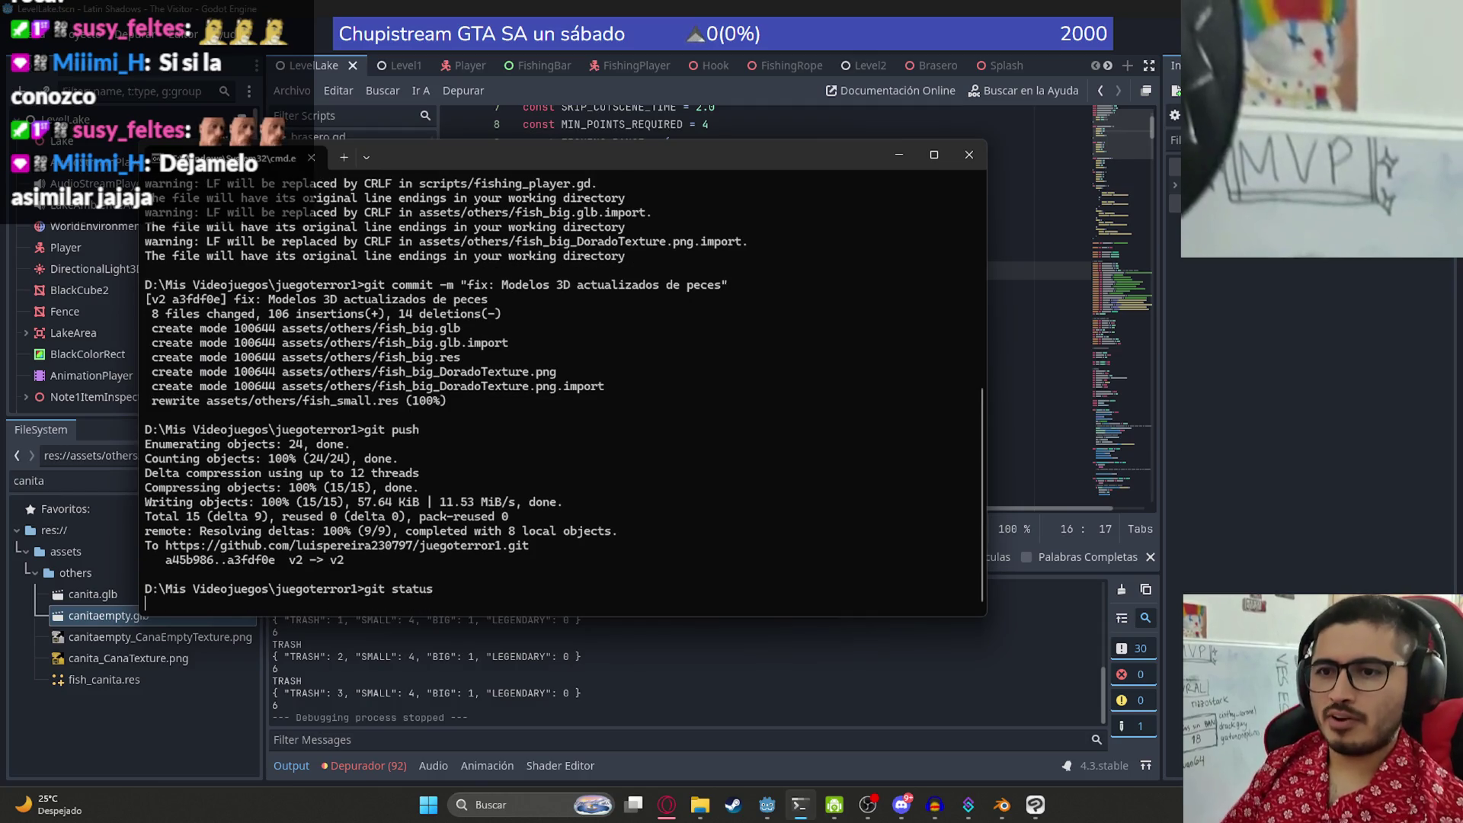
pyautogui.write('git add .')
pyautogui.press('Return')
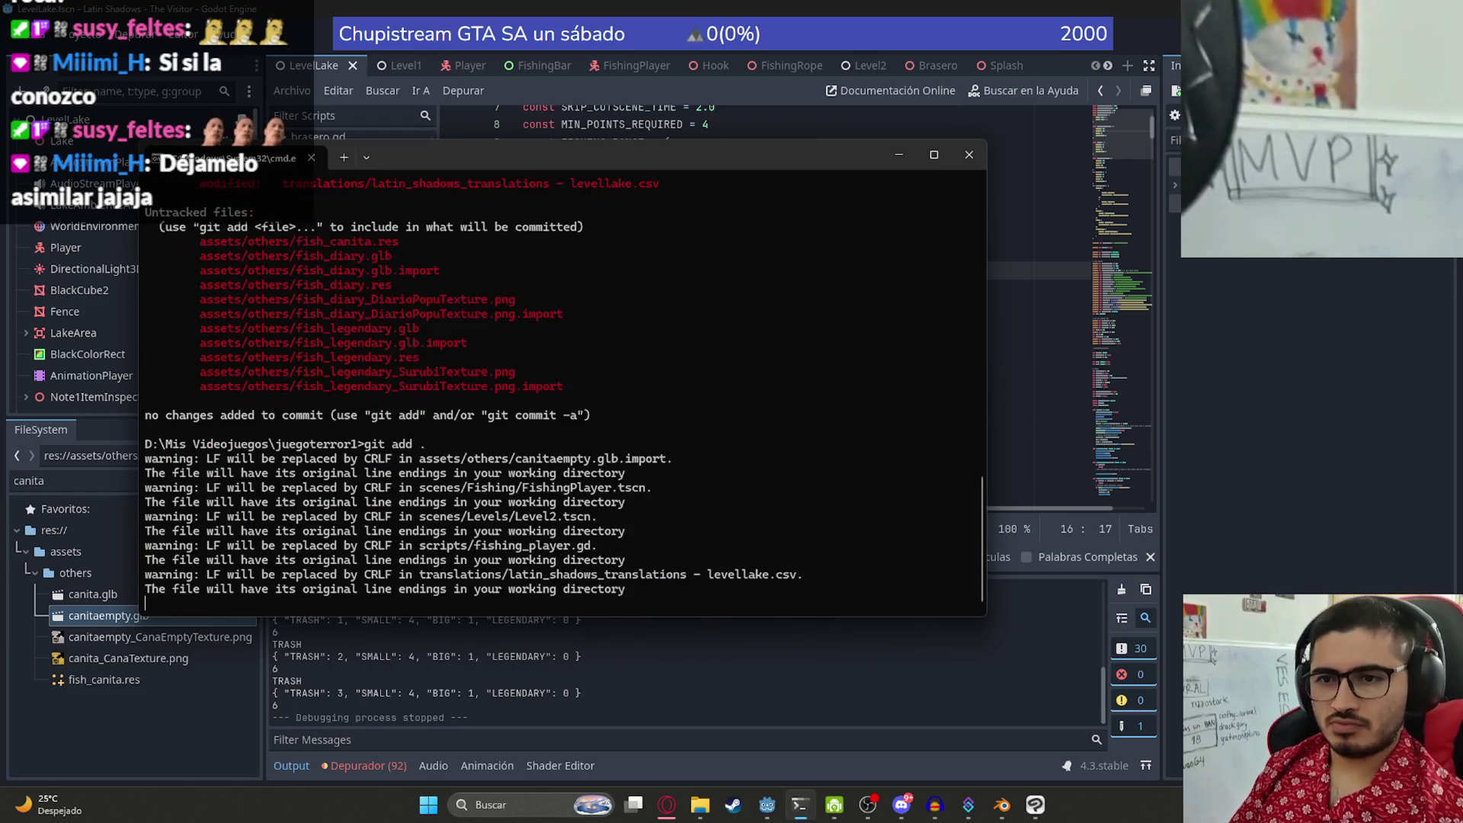
# - Commit the staged files with message "feat: Objetos para basura pescables"
pyautogui.write('git co')
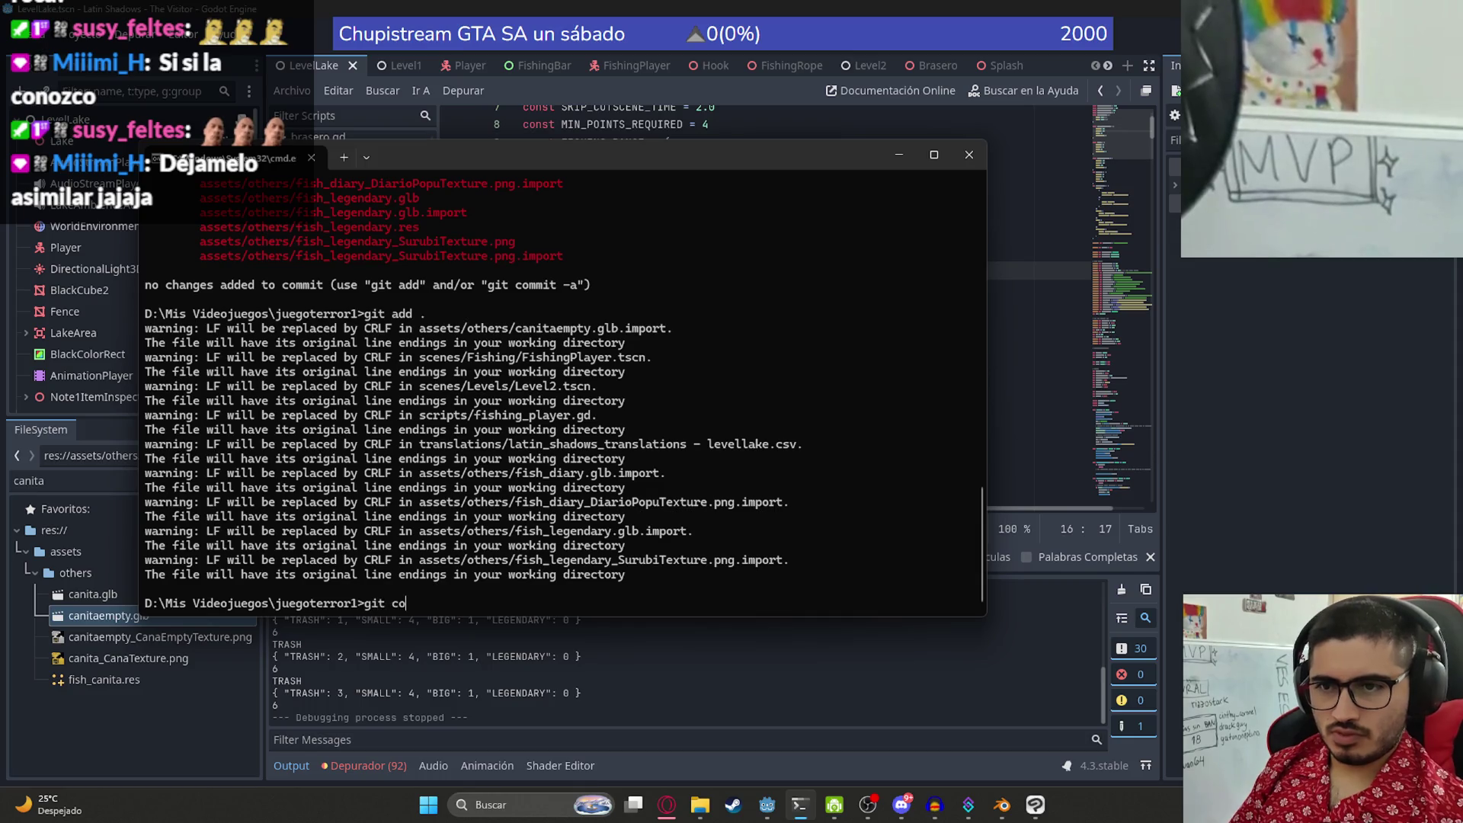
pyautogui.write('mmit -m "feat:"')
pyautogui.press('Left')
pyautogui.write('feat:')
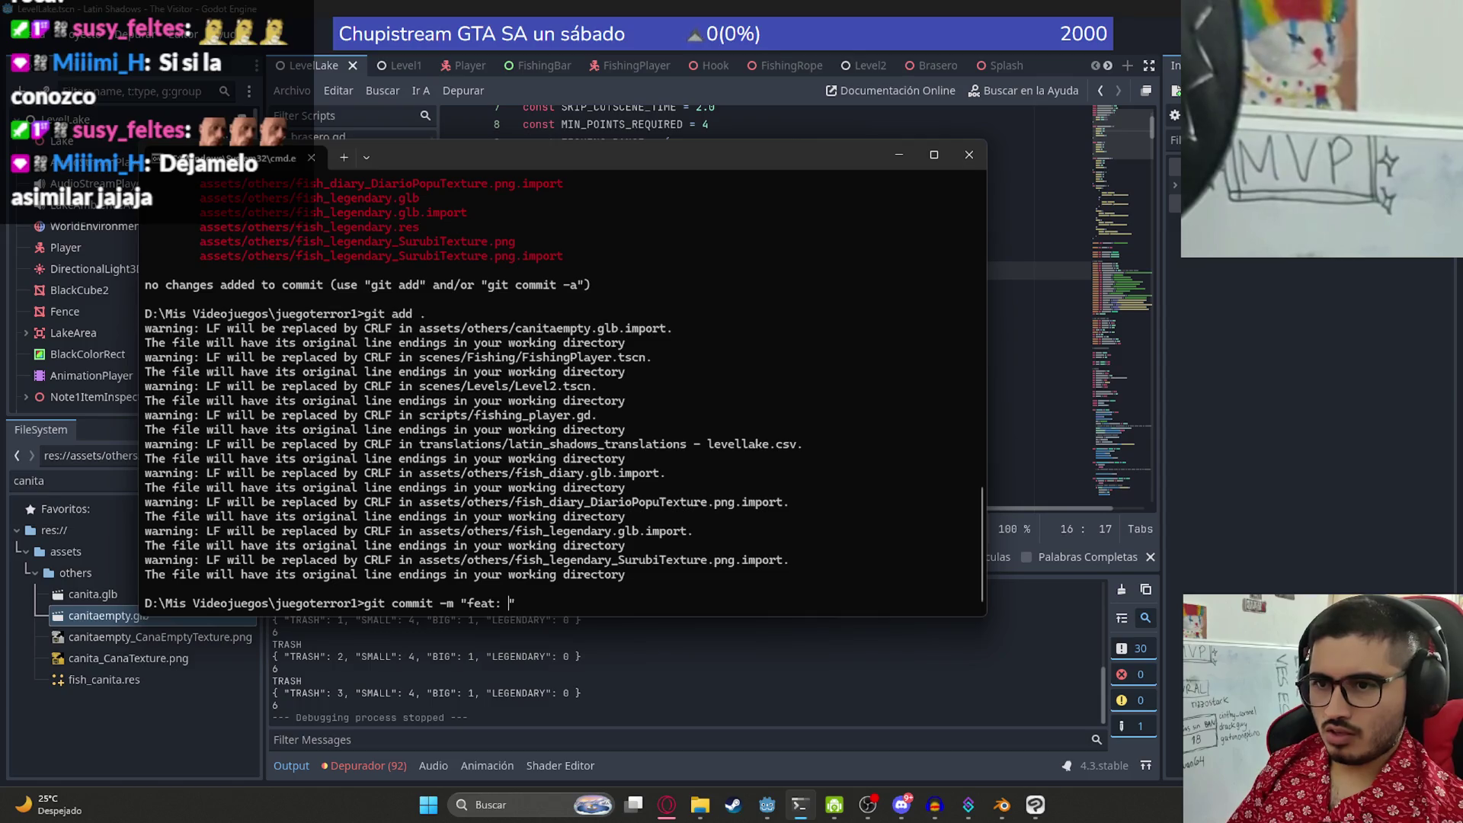
pyautogui.write(' Objetos para basura pescables')
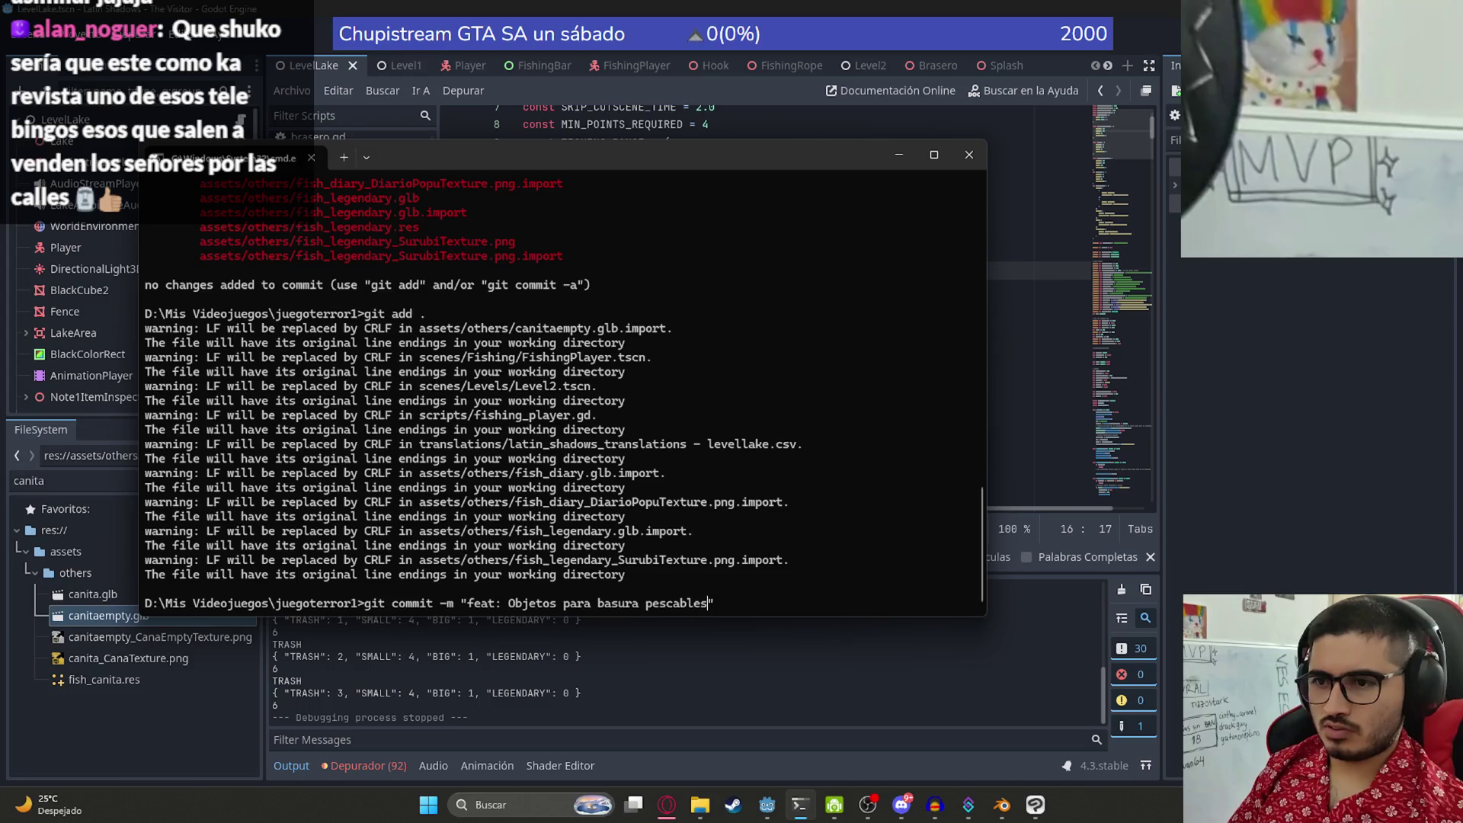
pyautogui.press('Return')
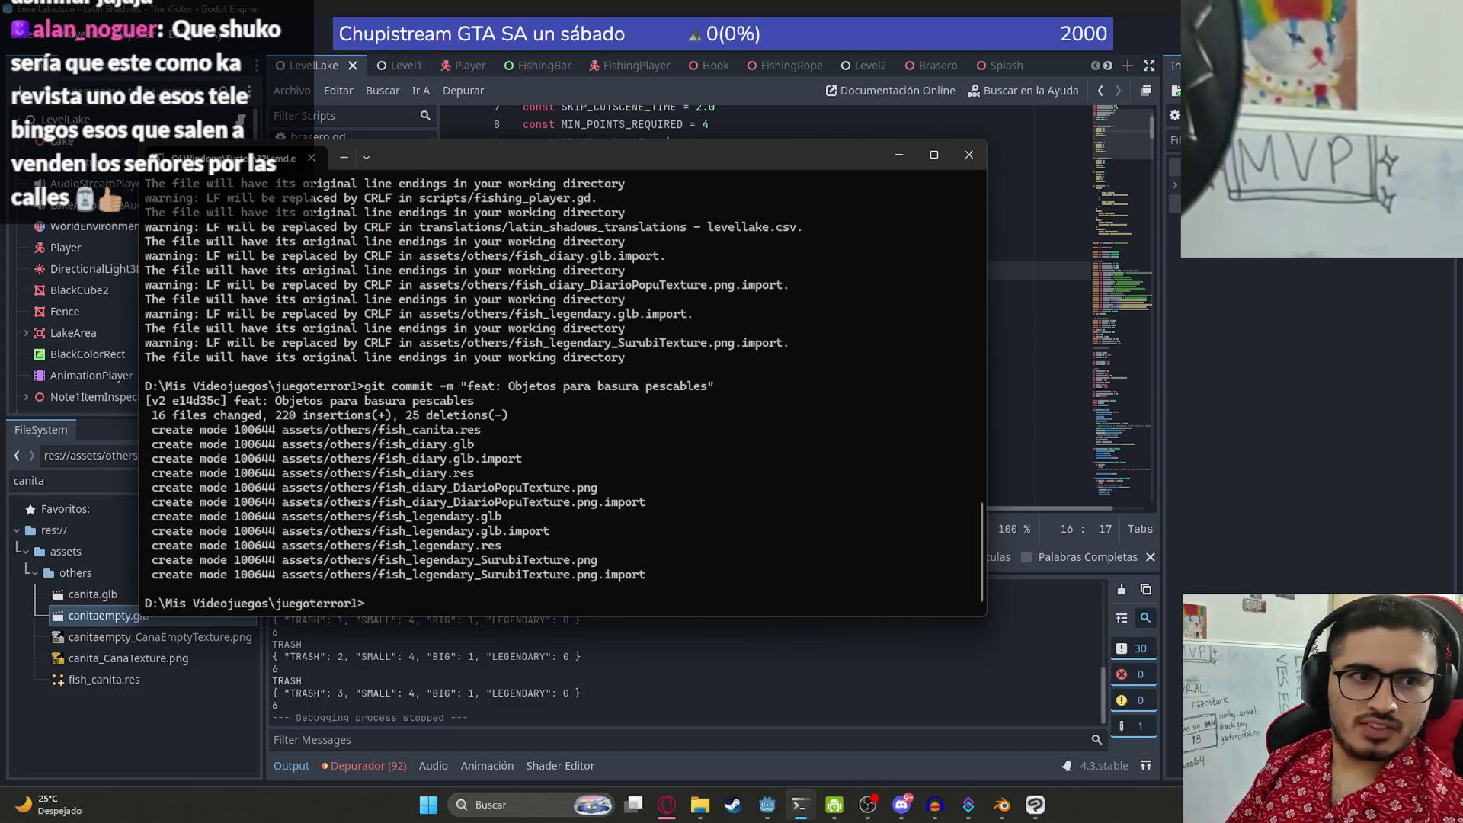
# - Push the commit with git push, clear the terminal with cls, and switch back to the browser
pyautogui.write('git push')
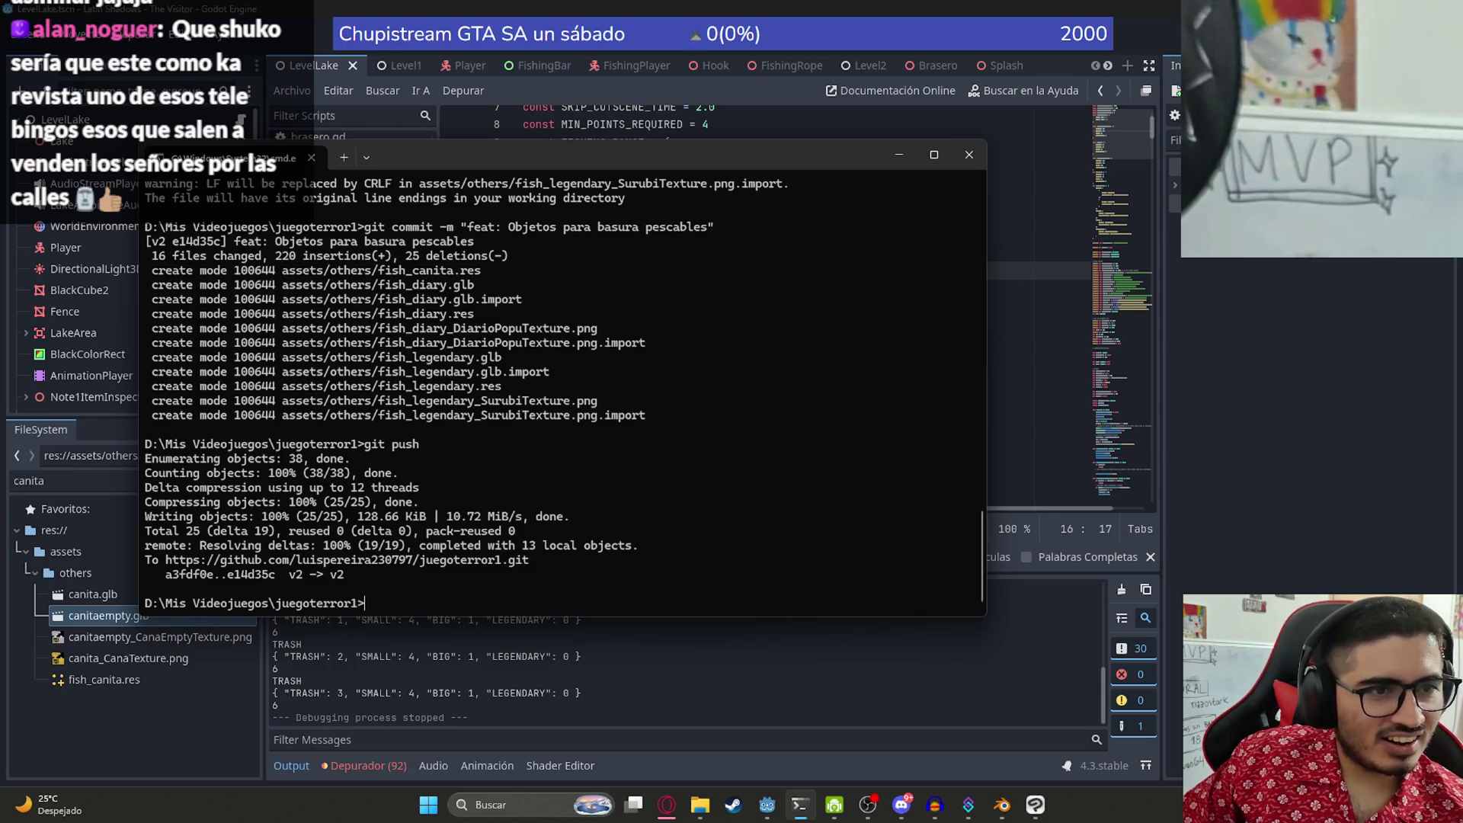
pyautogui.hotkey('alt', 'Tab')
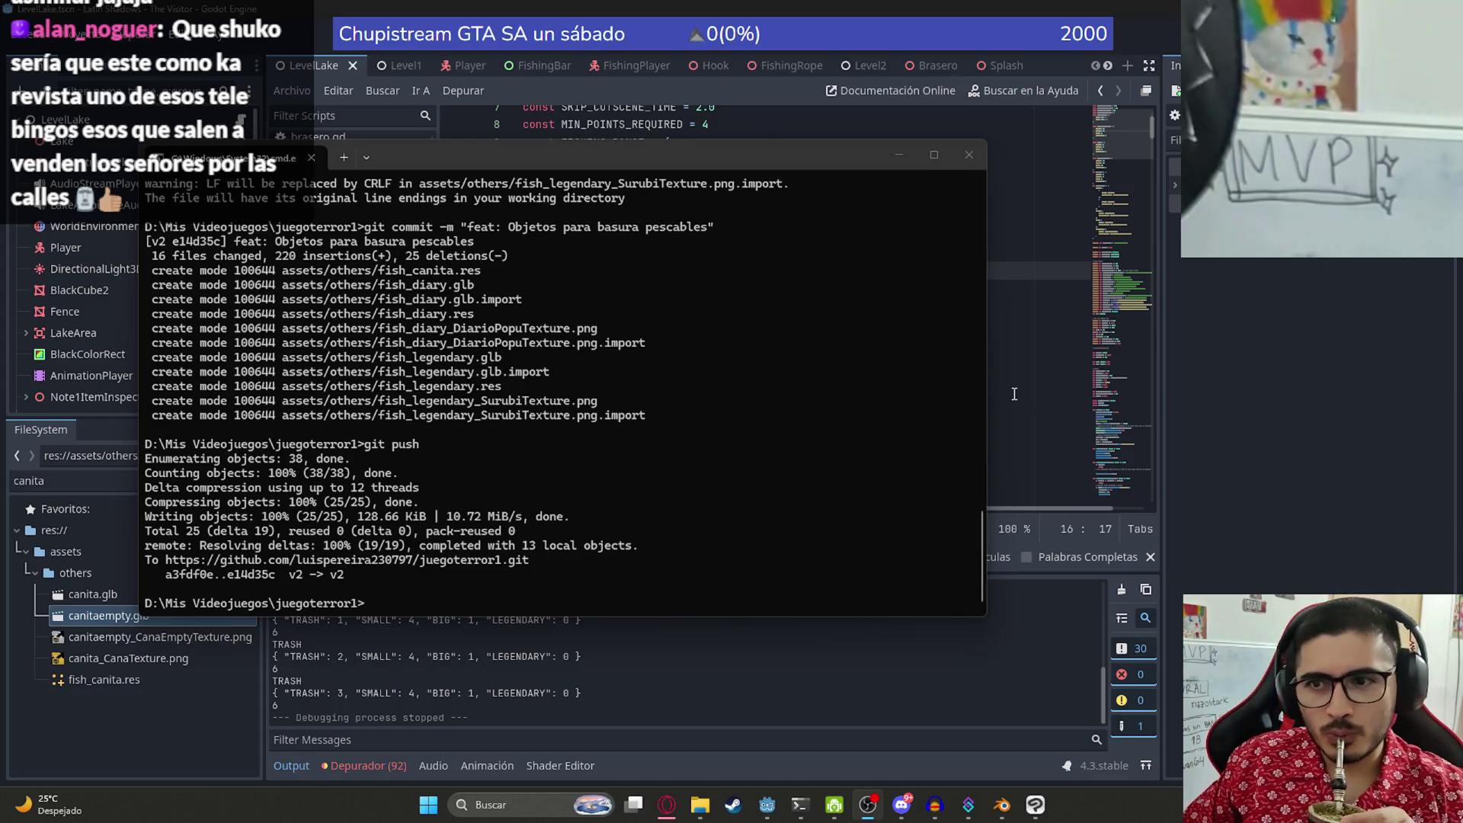
pyautogui.click(760, 451)
pyautogui.write('cl')
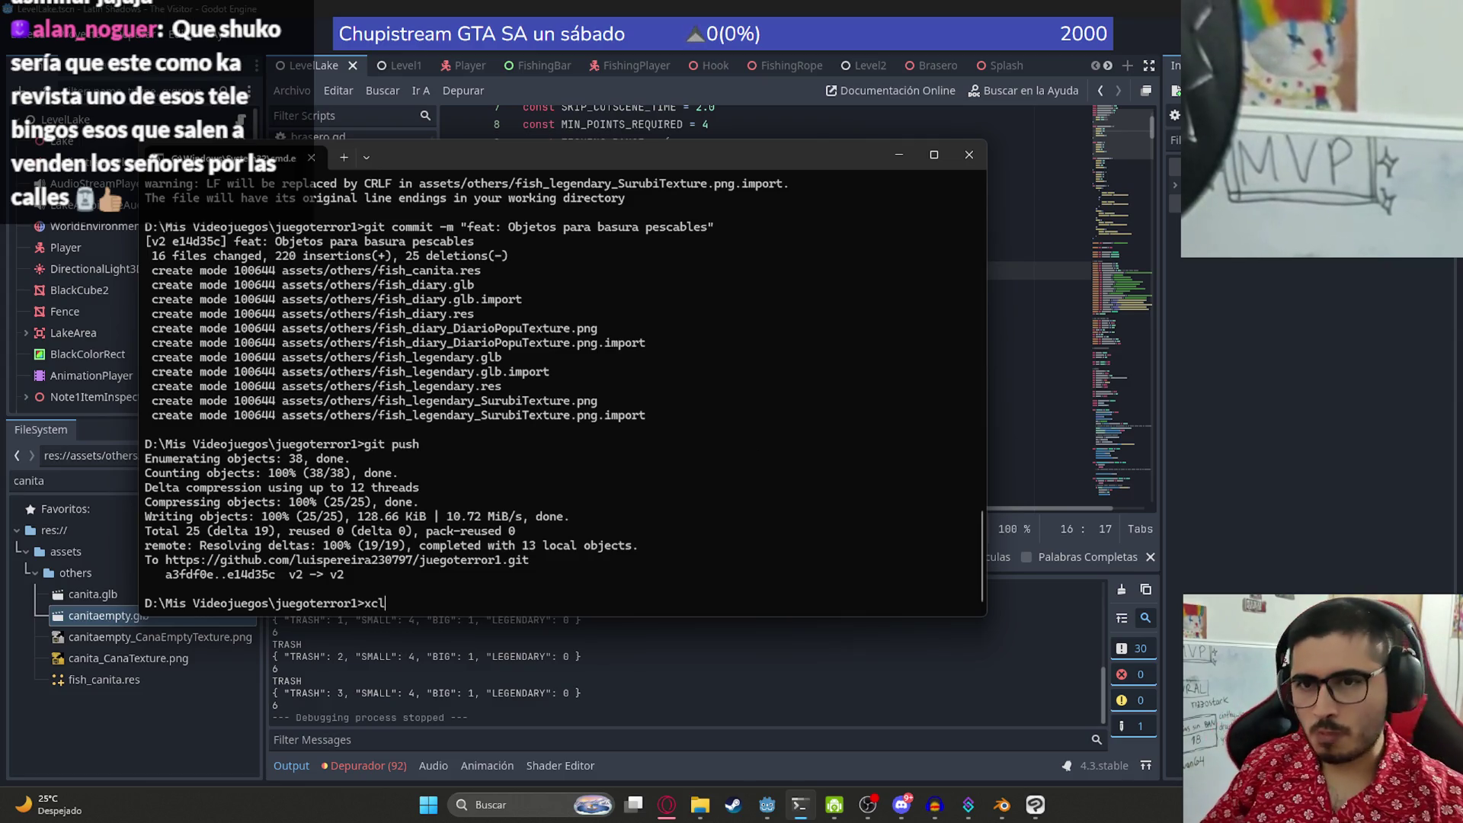
pyautogui.write('s')
pyautogui.press('Return')
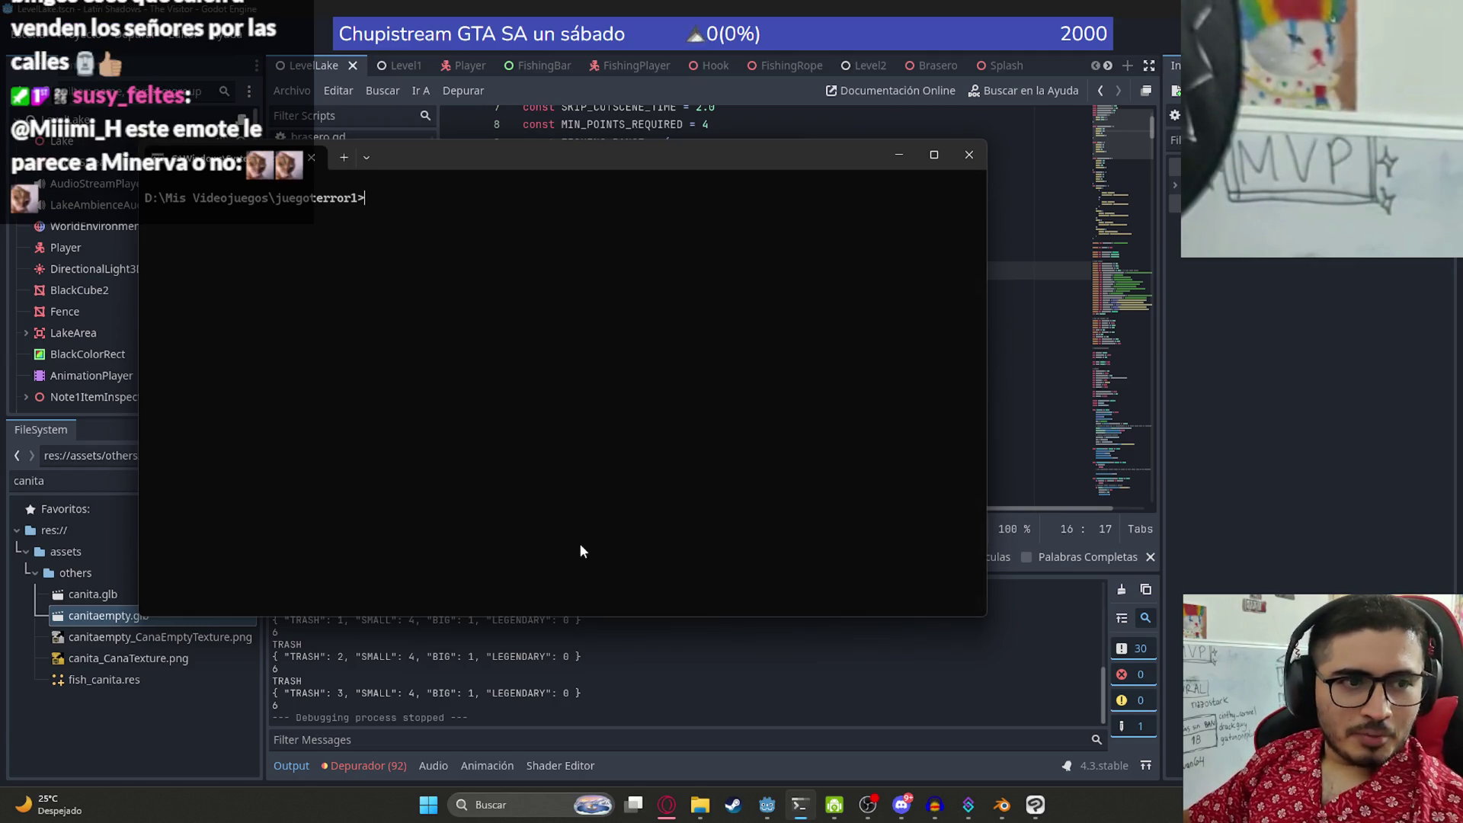
pyautogui.hotkey('alt', 'Tab')
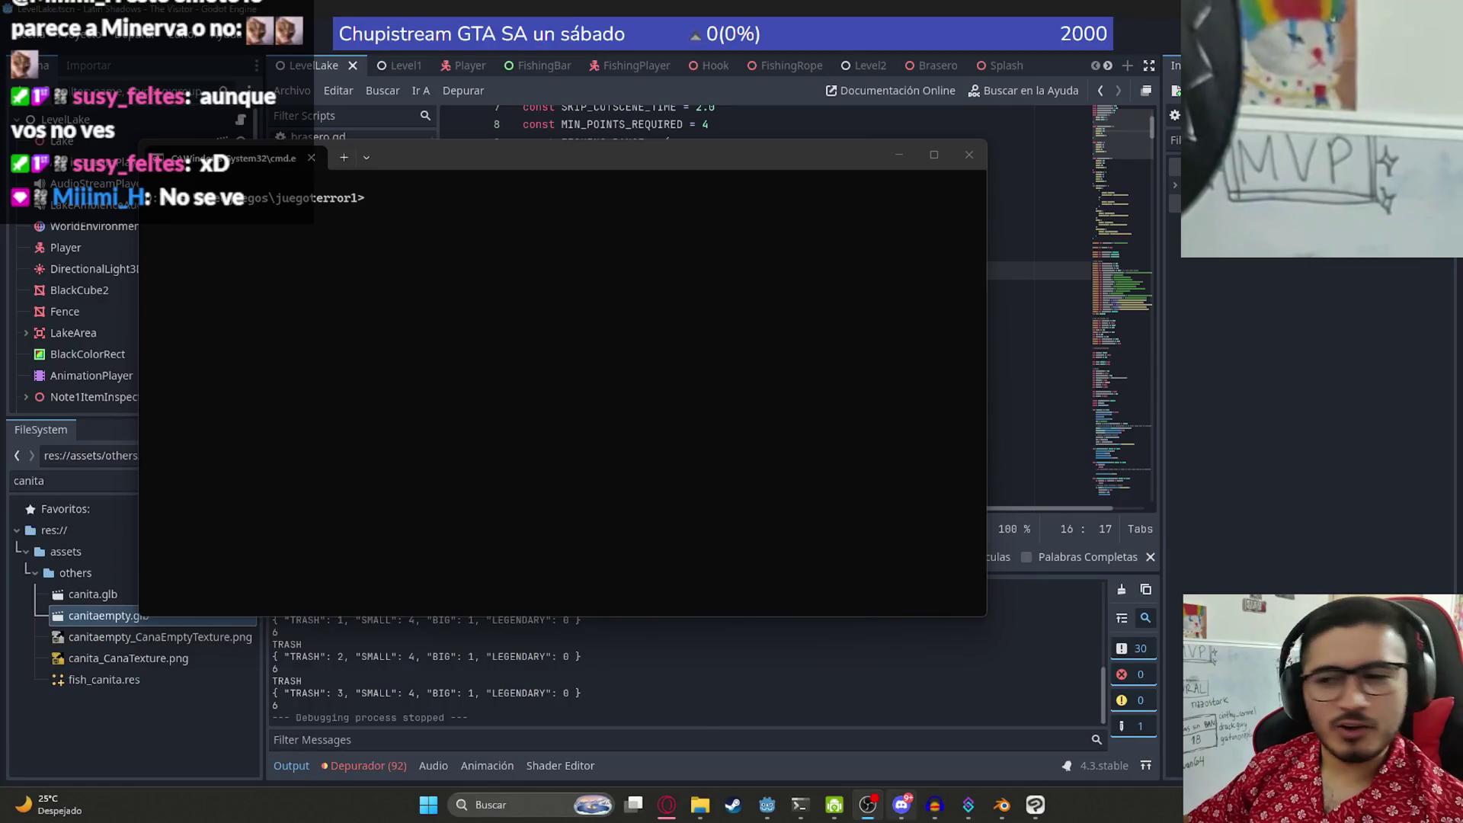
pyautogui.click(666, 805)
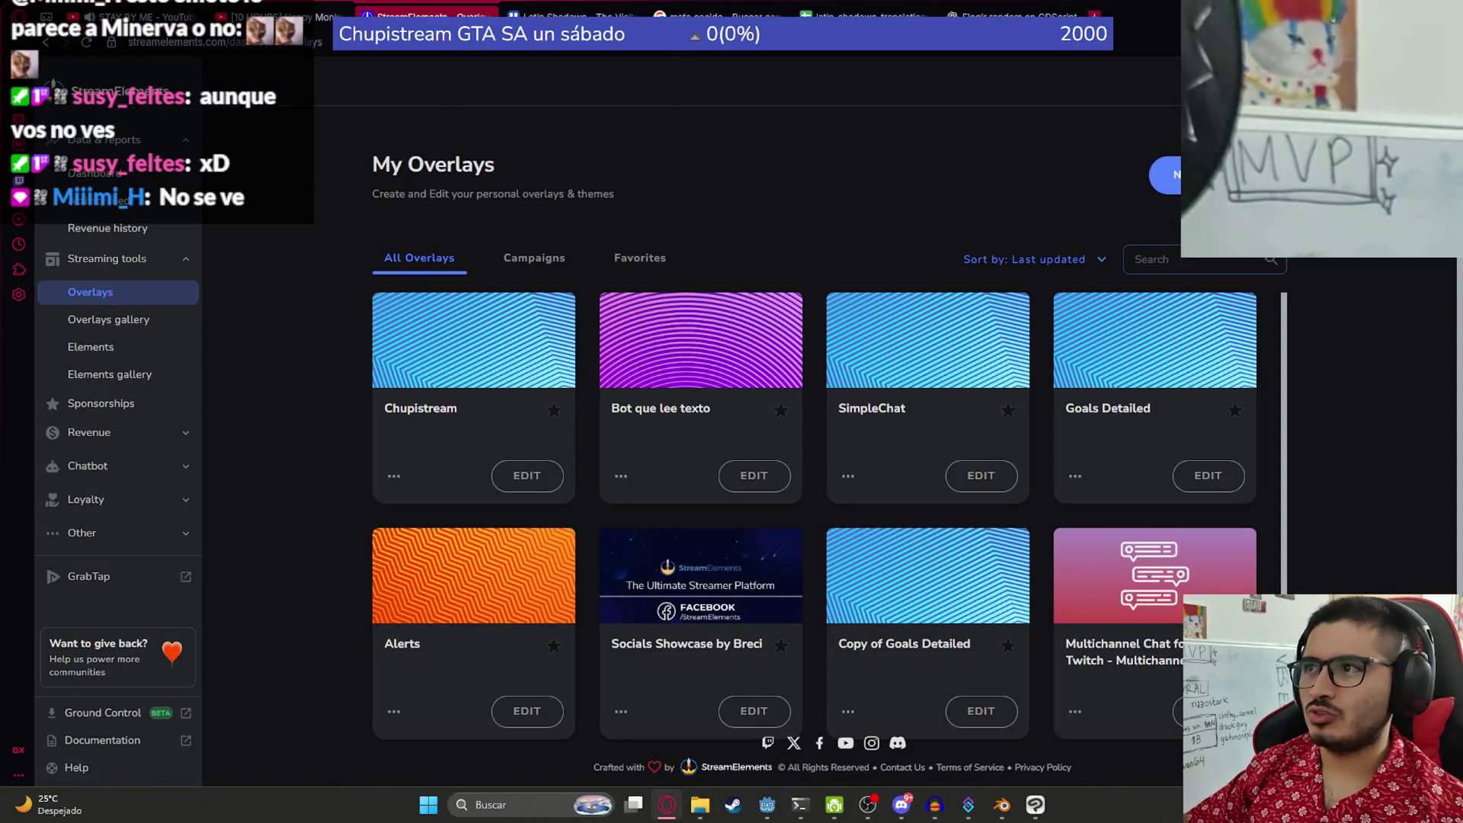
# - Search Google for 'gato sus' in a new tab and show image results
pyautogui.hotkey('ctrl', 't')
pyautogui.write('gato sus')
pyautogui.press('Return')
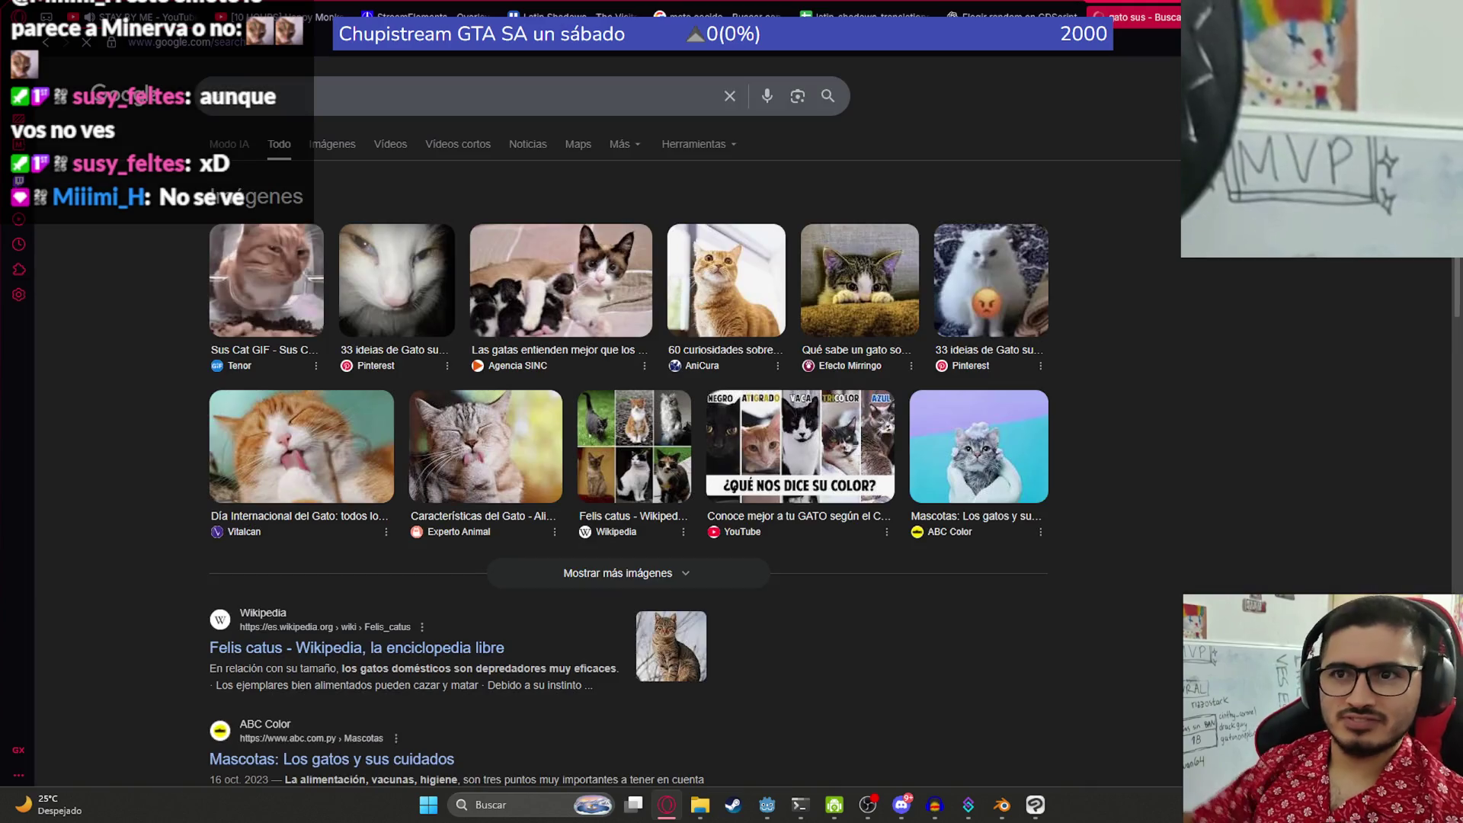
pyautogui.click(336, 145)
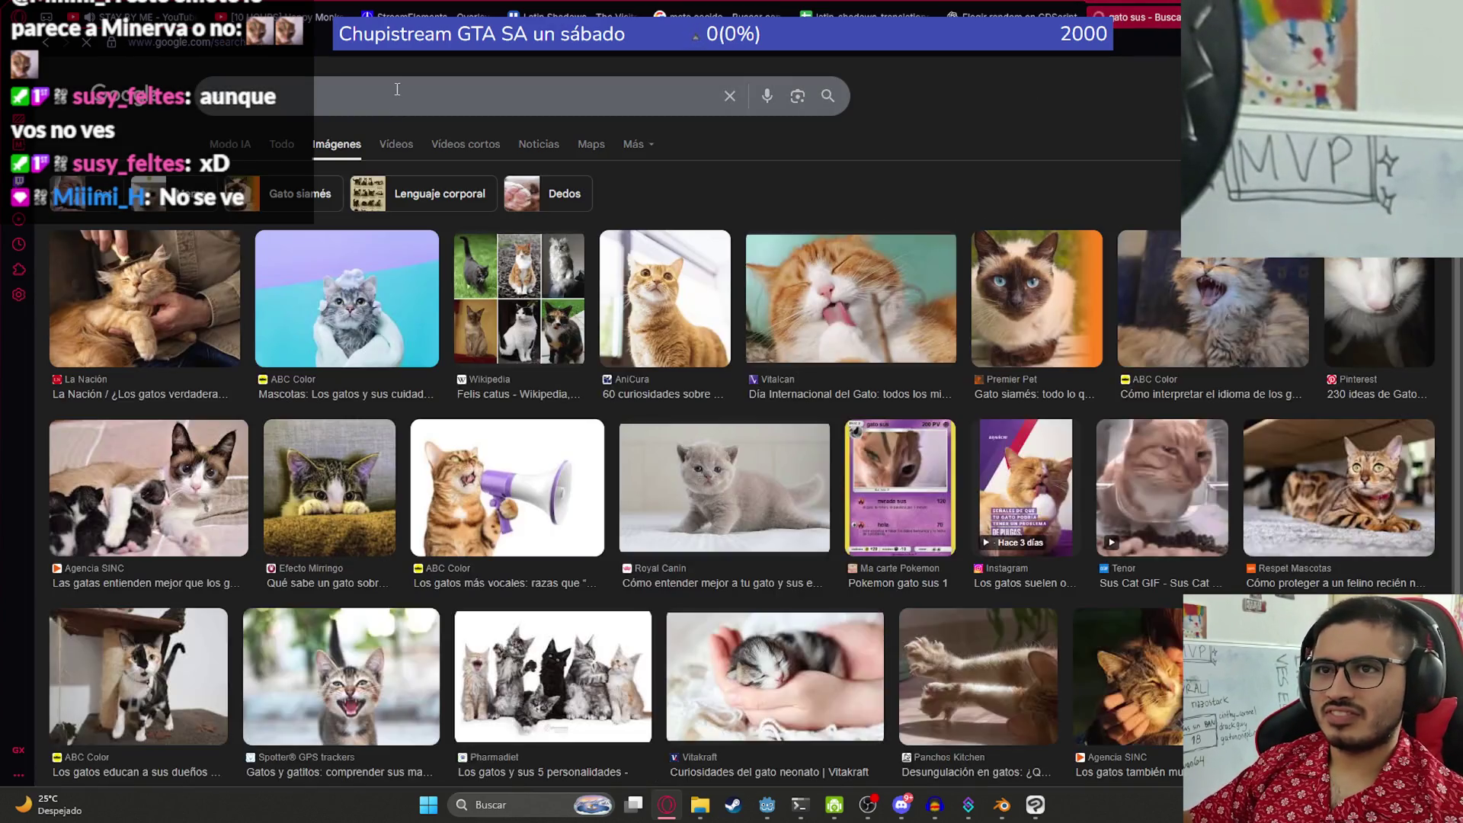
# - Refine the image search to 'gato sus ceja' and preview the Tenor Cat Gato Meme
pyautogui.click(397, 89)
pyautogui.write('ceja')
pyautogui.press('Return')
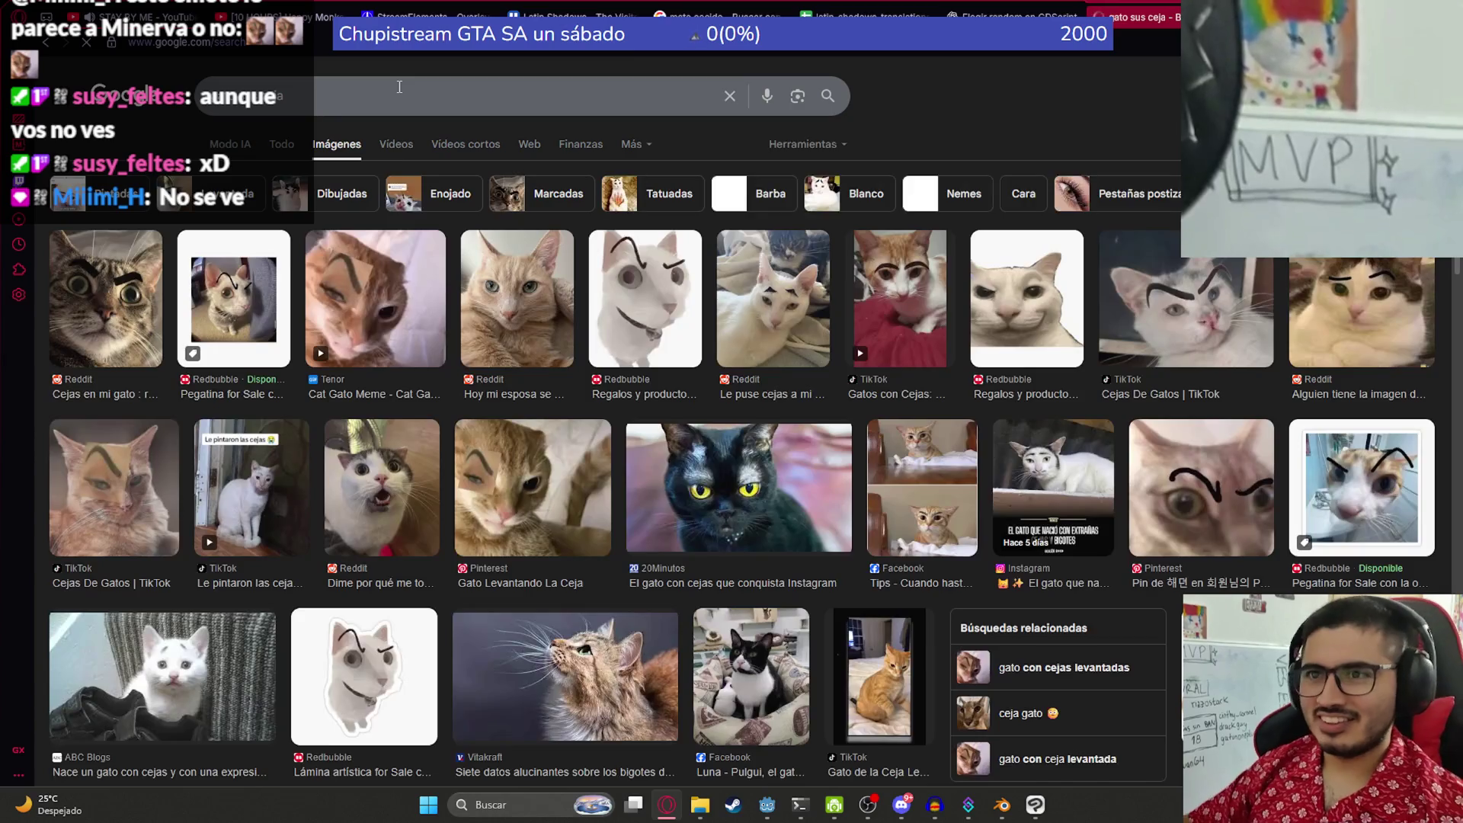
pyautogui.click(366, 305)
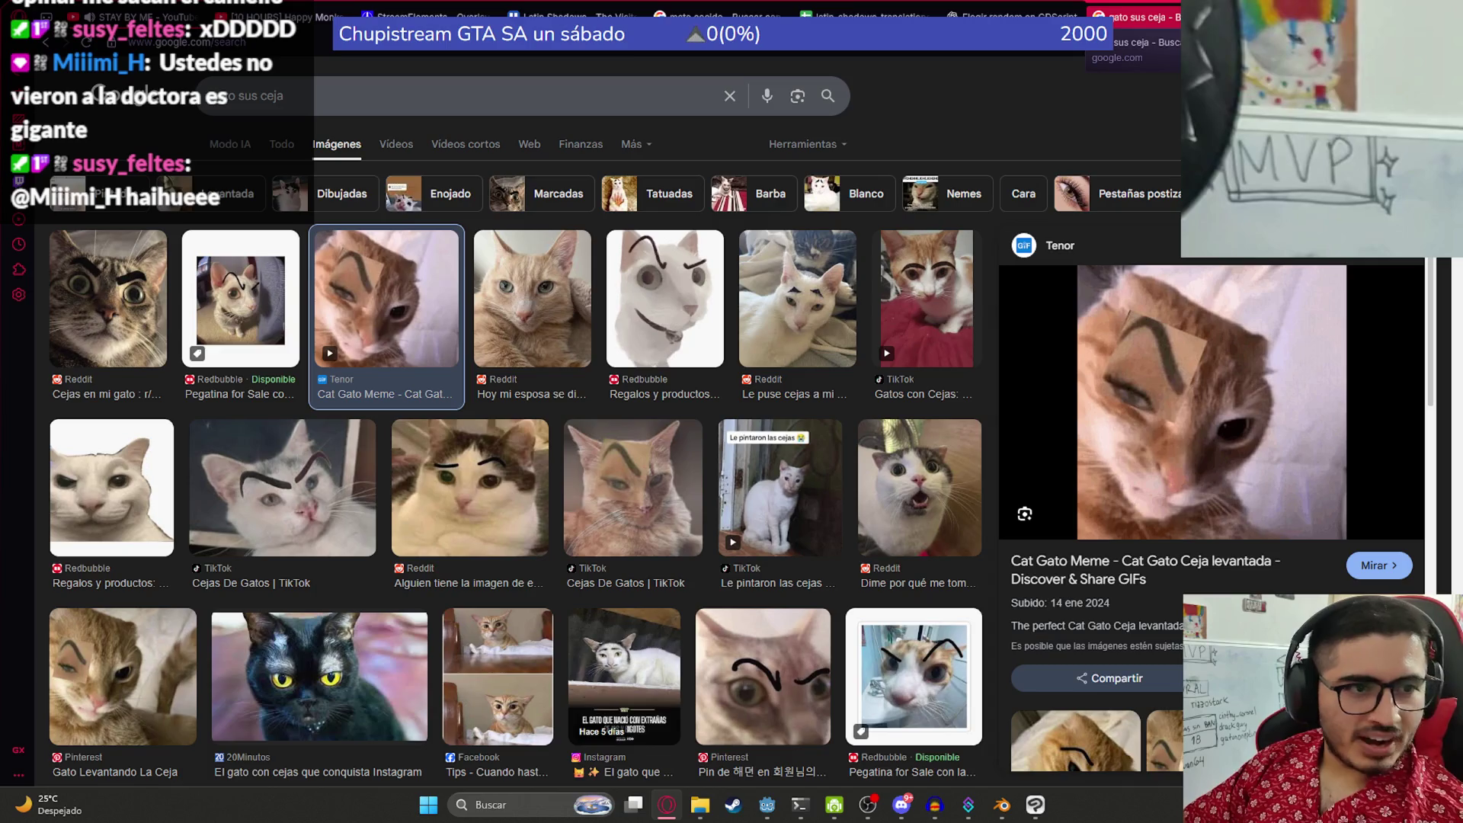
# - Visit the StreamElements overlays page, then return to Godot with the caret on line 23
pyautogui.click(427, 16)
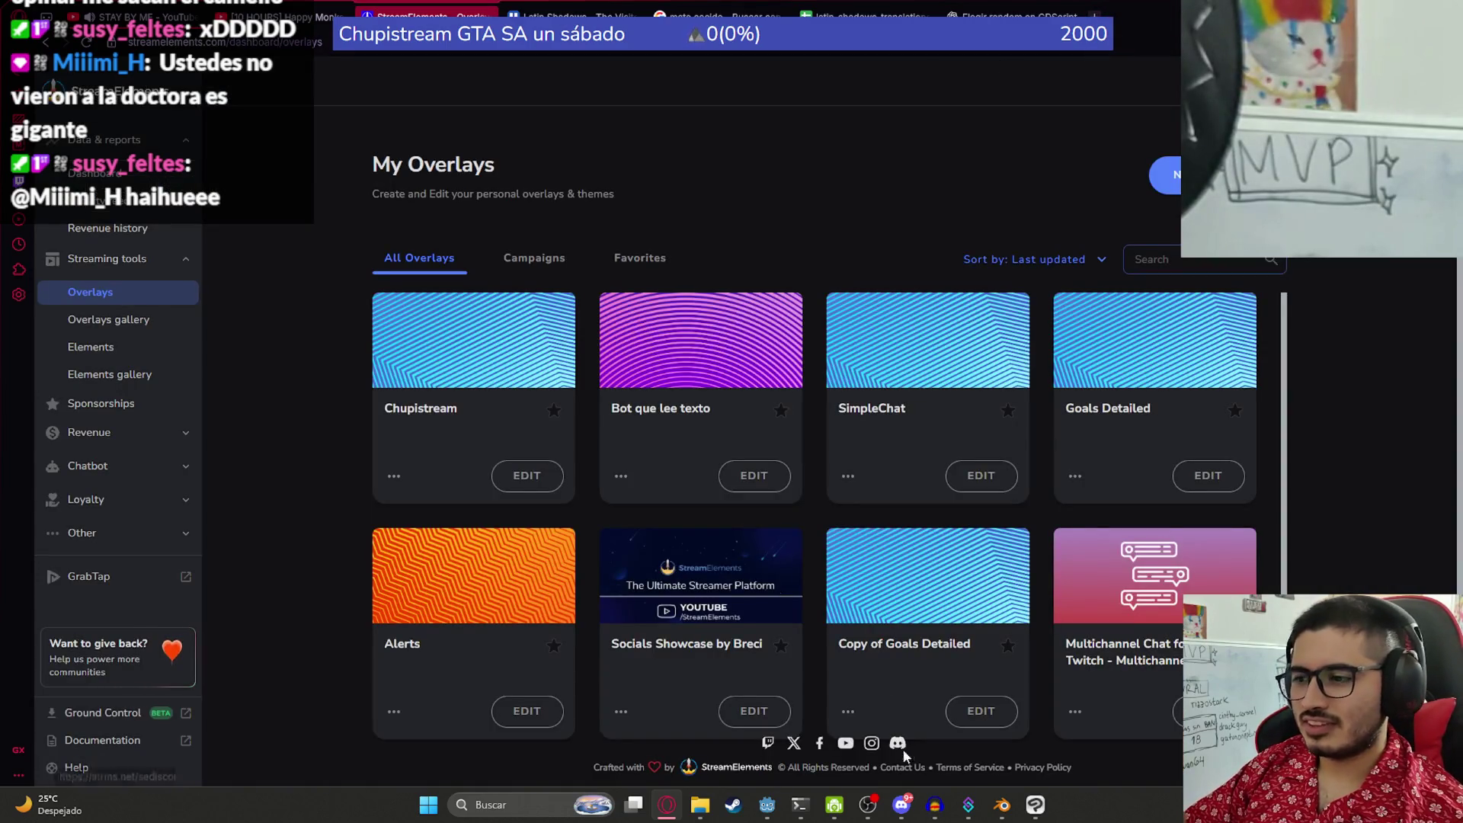
pyautogui.moveTo(935, 807)
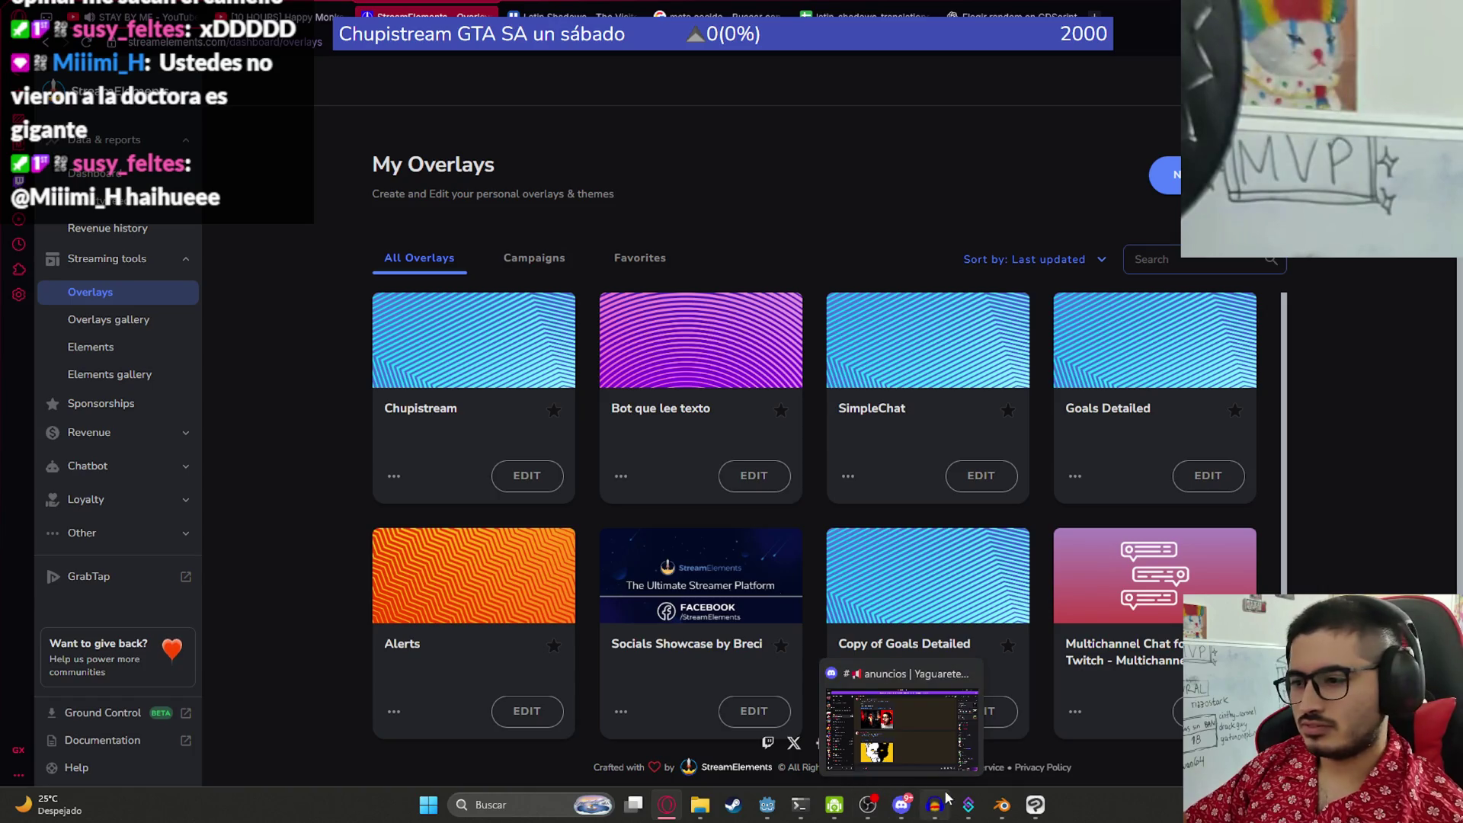
pyautogui.click(767, 804)
pyautogui.click(945, 398)
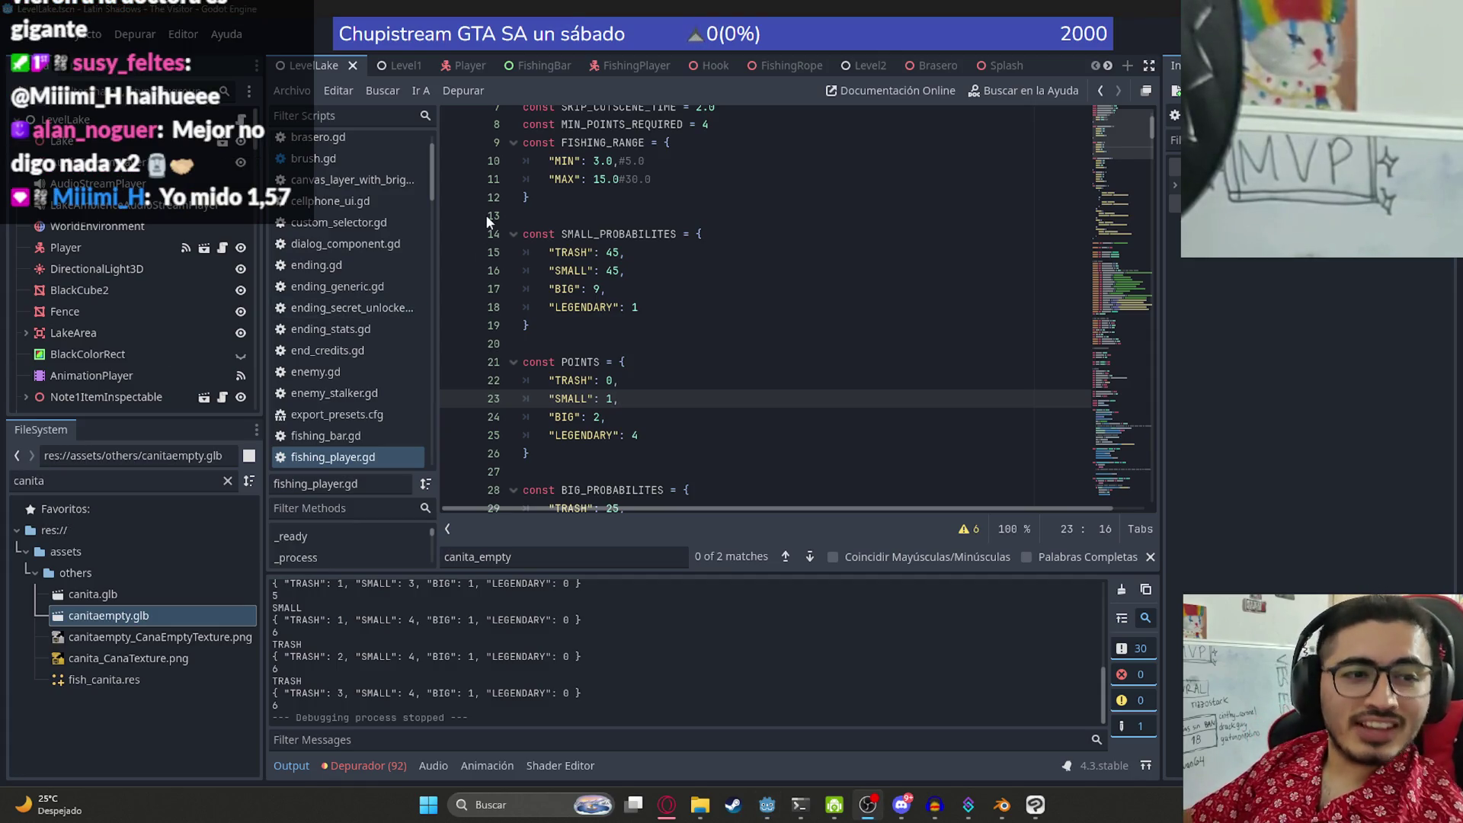
# - Review fishing_player.gd's BIG and LEGENDARY odds, then MAX_TIME_TO_PICK_FISH and FISHING_RANGE near the top
pyautogui.click(874, 287)
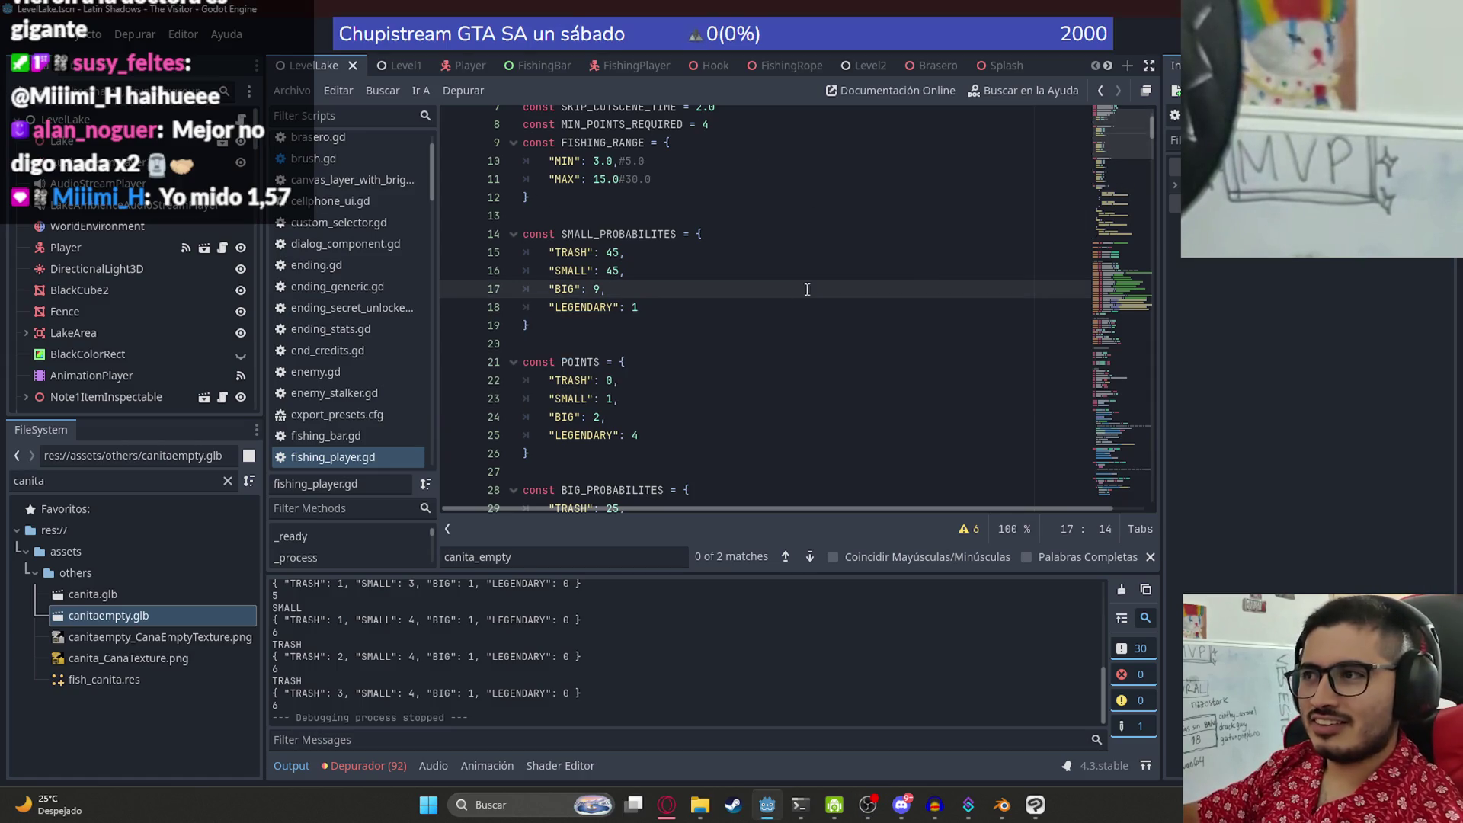
pyautogui.click(778, 309)
pyautogui.scroll(2, 1096, 139)
pyautogui.click(731, 209)
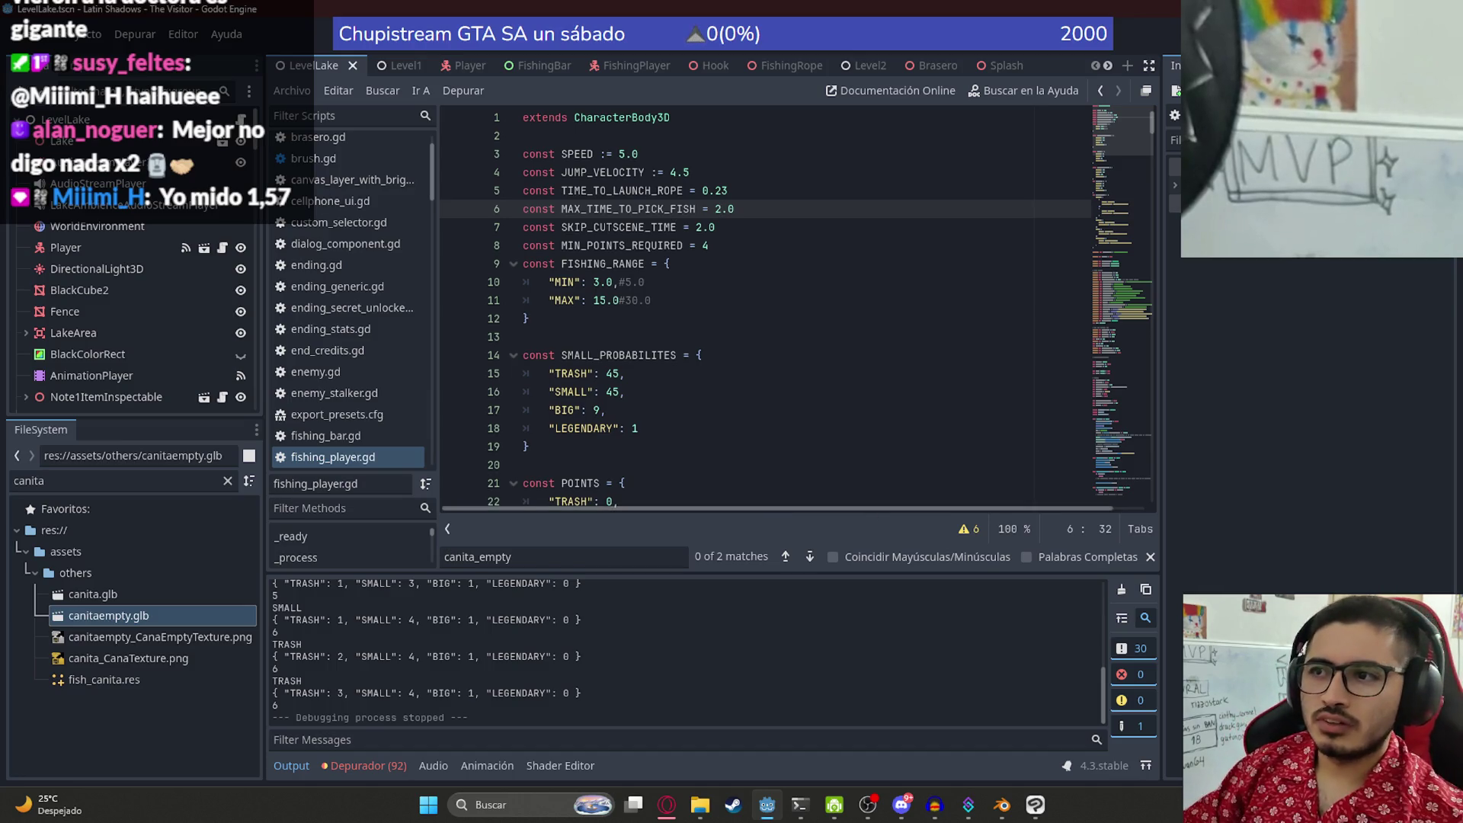
pyautogui.moveTo(1131, 101)
pyautogui.mouseDown()
pyautogui.moveTo(1104, 226)
pyautogui.moveTo(1108, 66)
pyautogui.mouseUp()
pyautogui.click(753, 264)
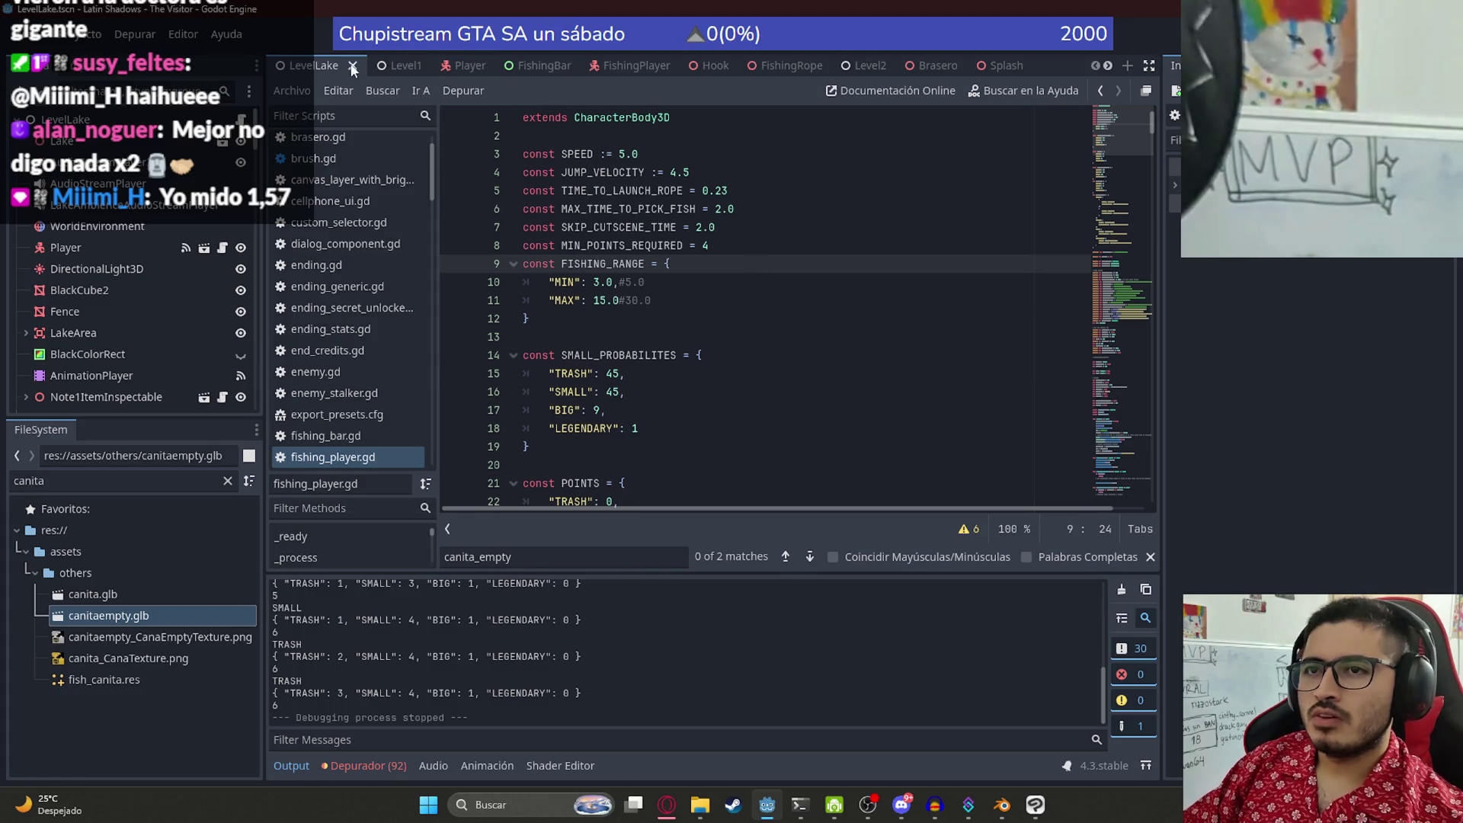
# - Open the FishingPlayer scene, zoom to 133.5% and pan to its catch counters, then switch to the browser
pyautogui.click(614, 65)
pyautogui.scroll(5, 669, 427)
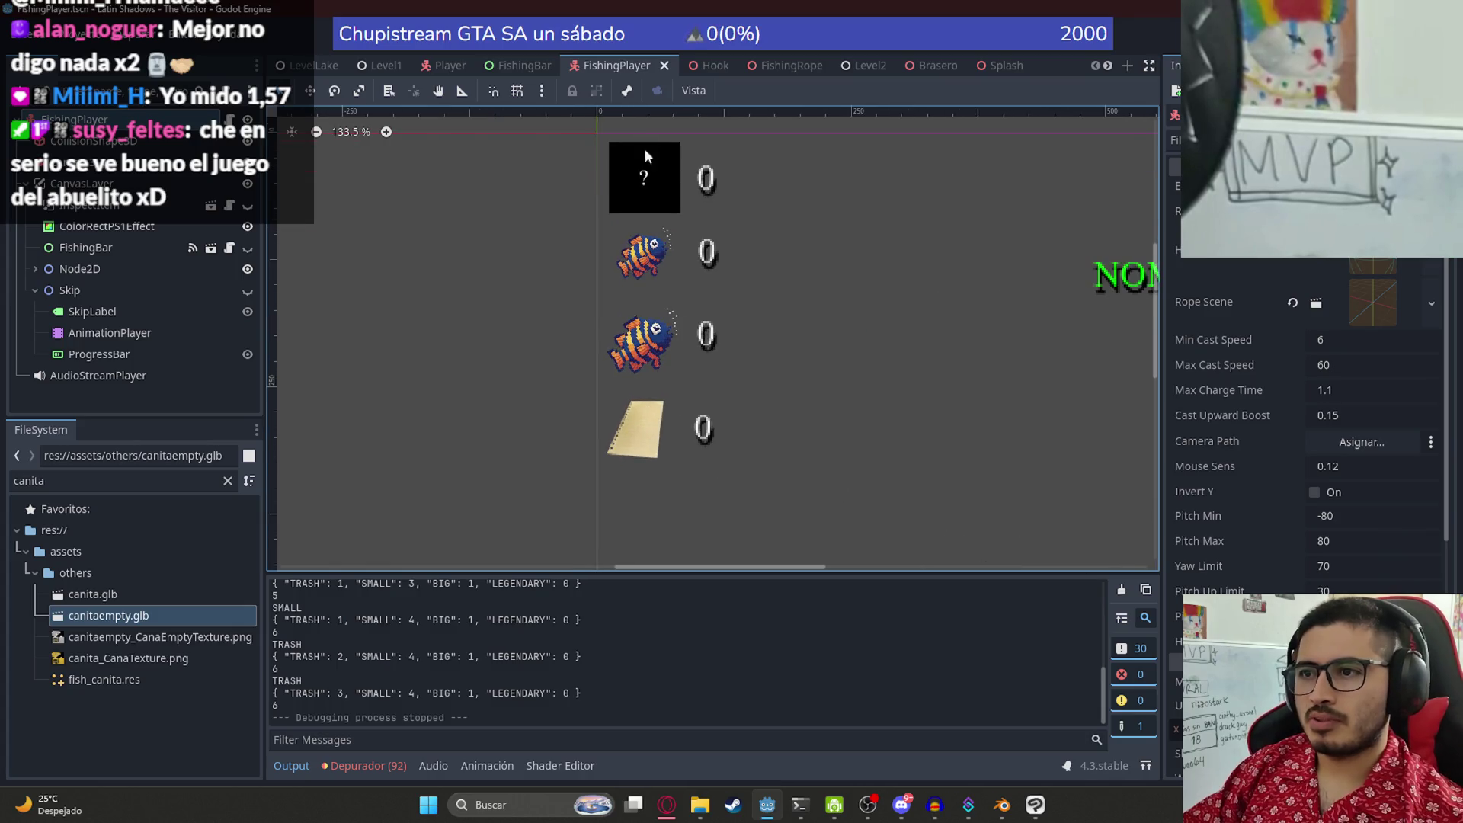
pyautogui.hscroll(2, 718, 378)
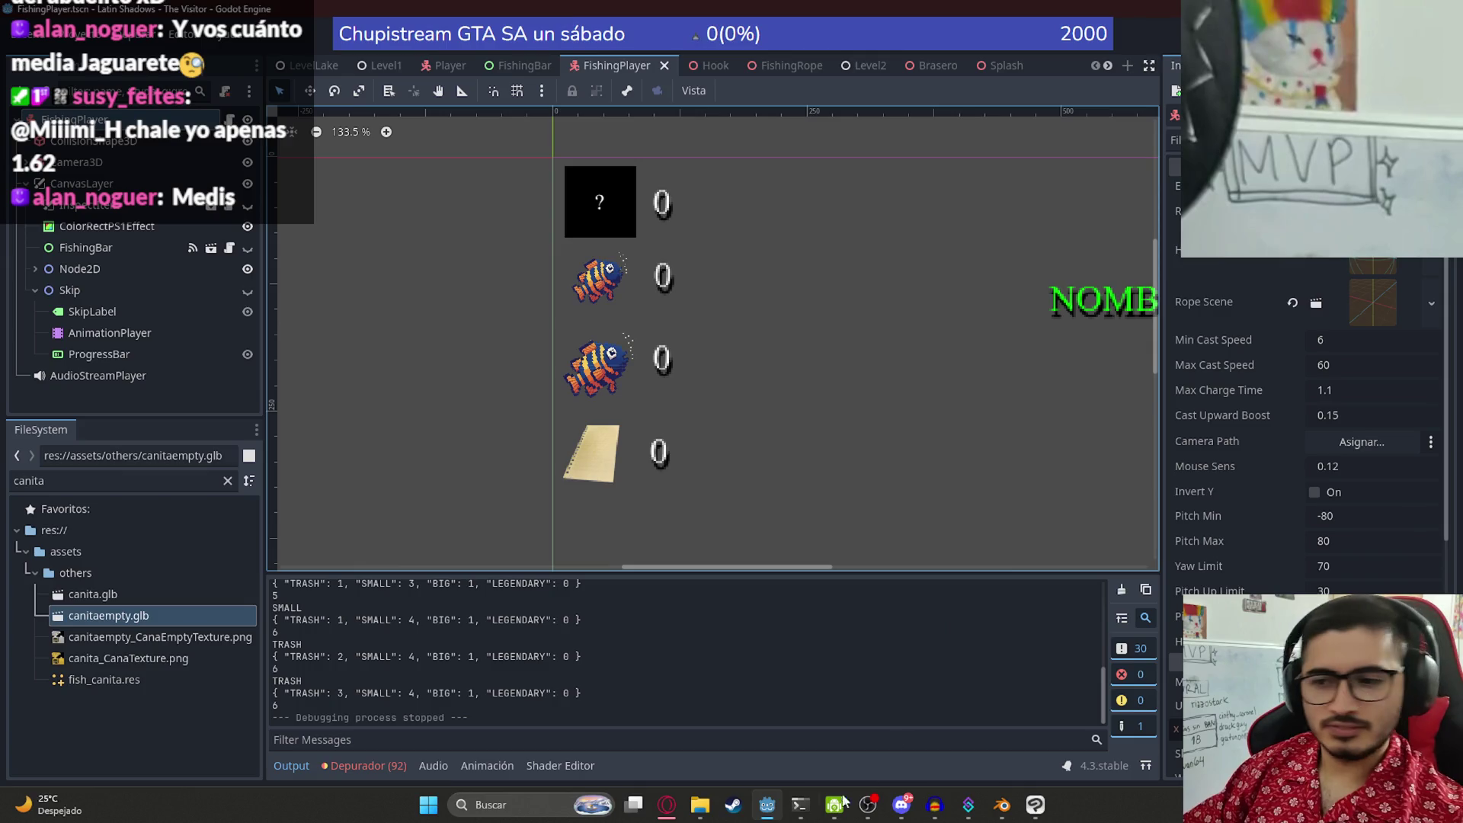
pyautogui.moveTo(664, 810)
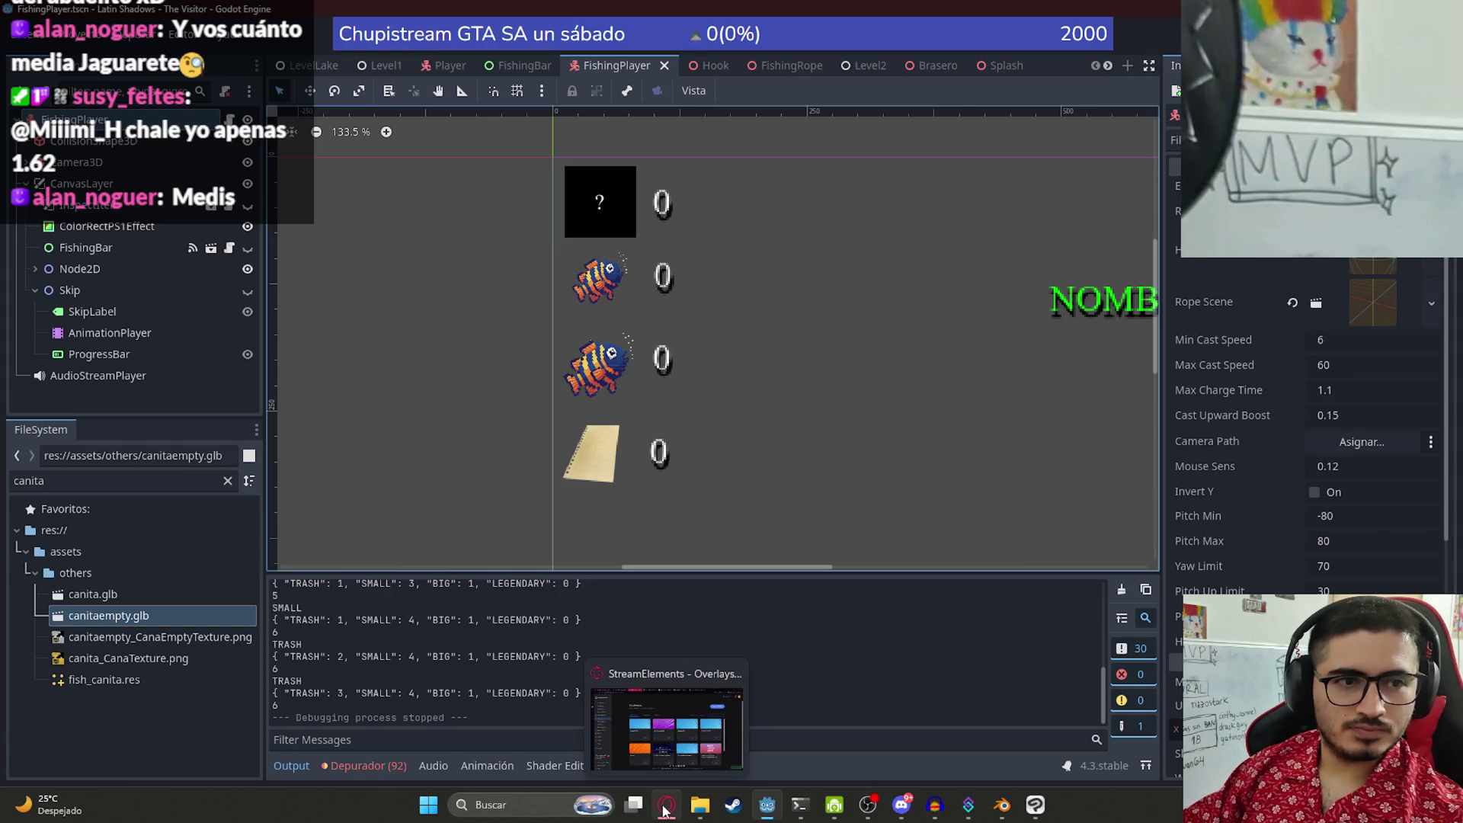
pyautogui.click(664, 810)
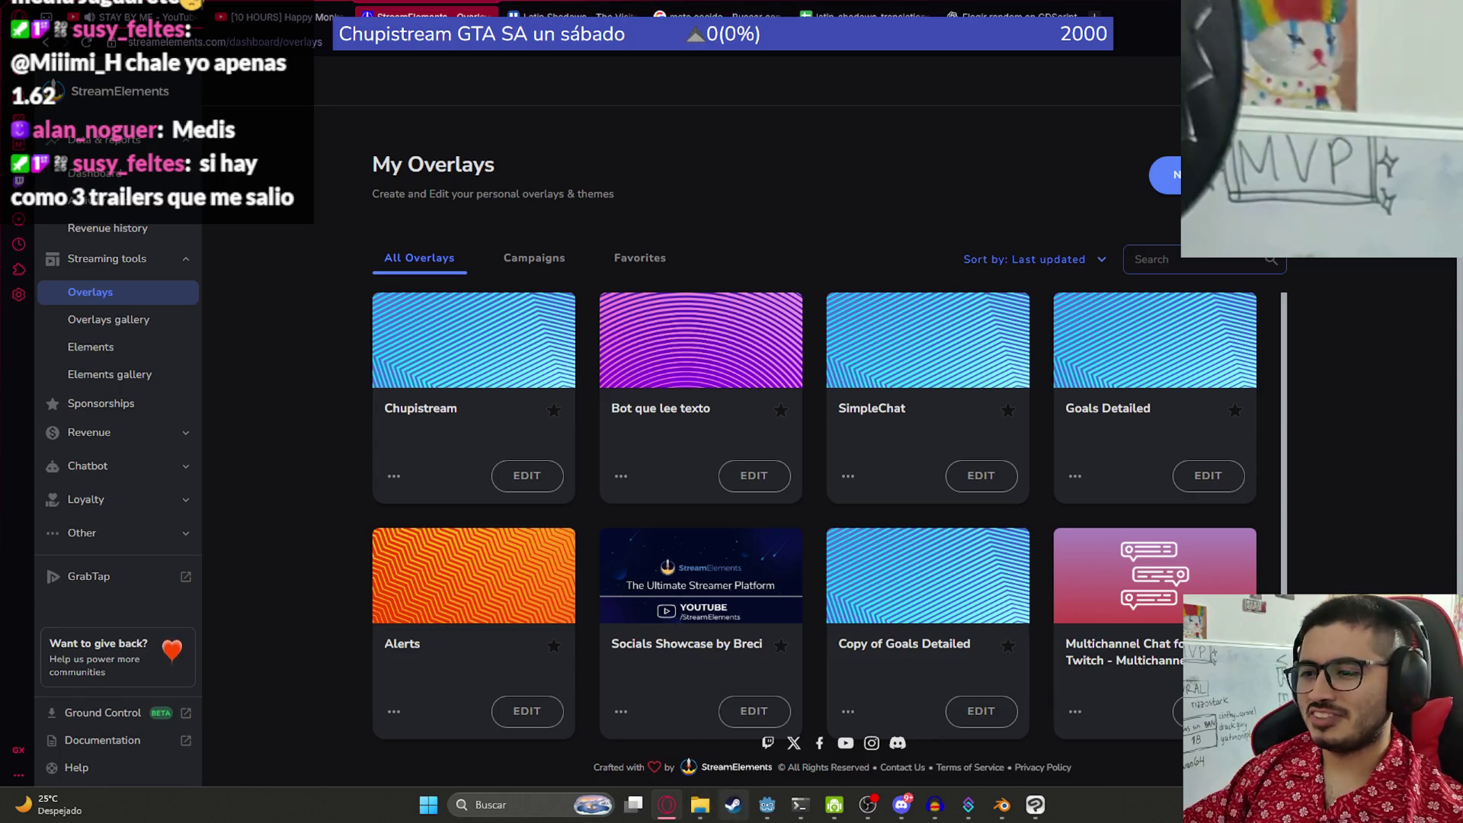
# - Minimise Godot and run a 'gemini' search in a new Opera tab
pyautogui.click(765, 810)
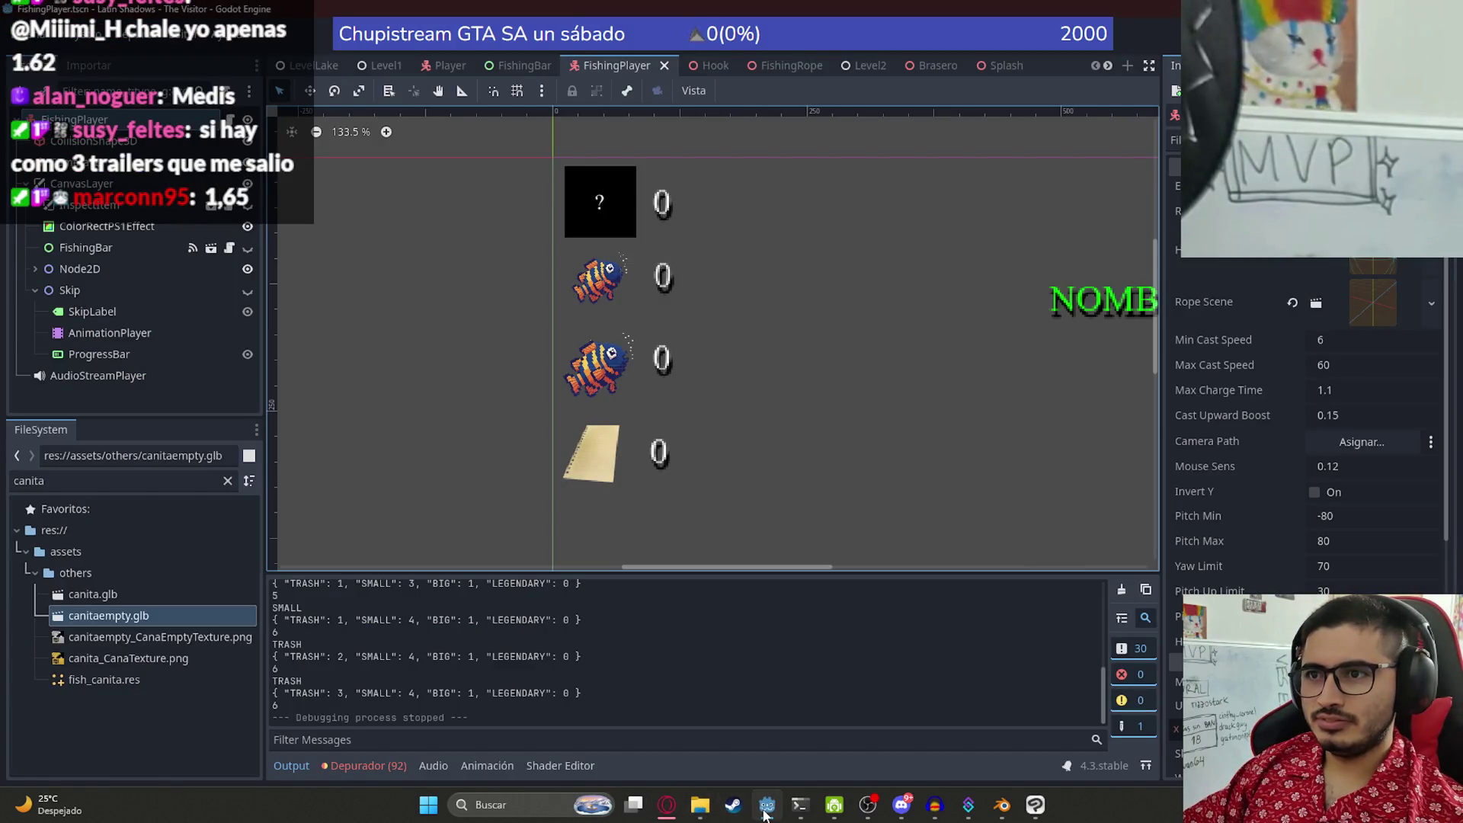
pyautogui.click(766, 810)
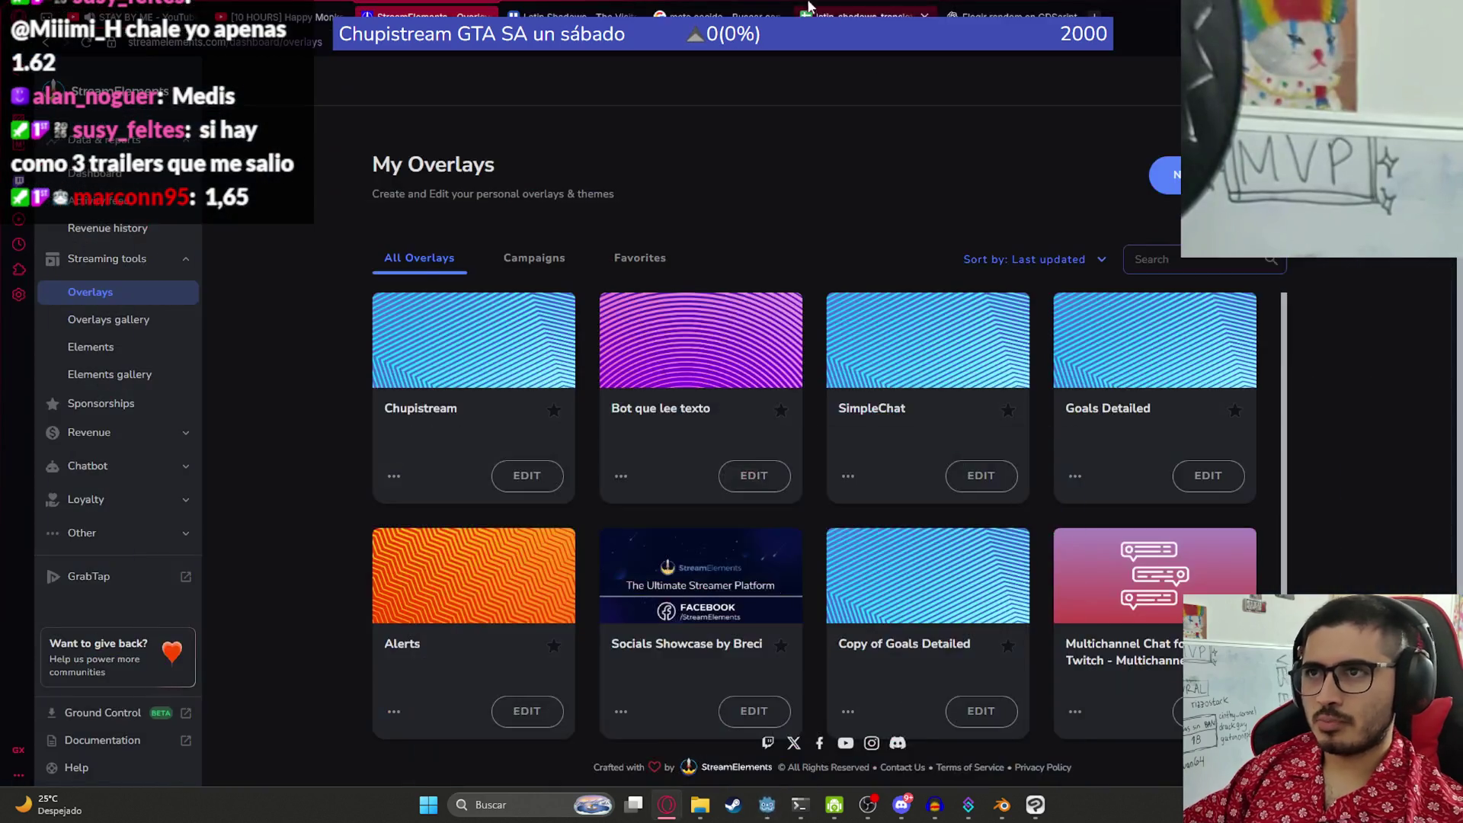
pyautogui.hotkey('ctrl', 't')
pyautogui.write('gemini')
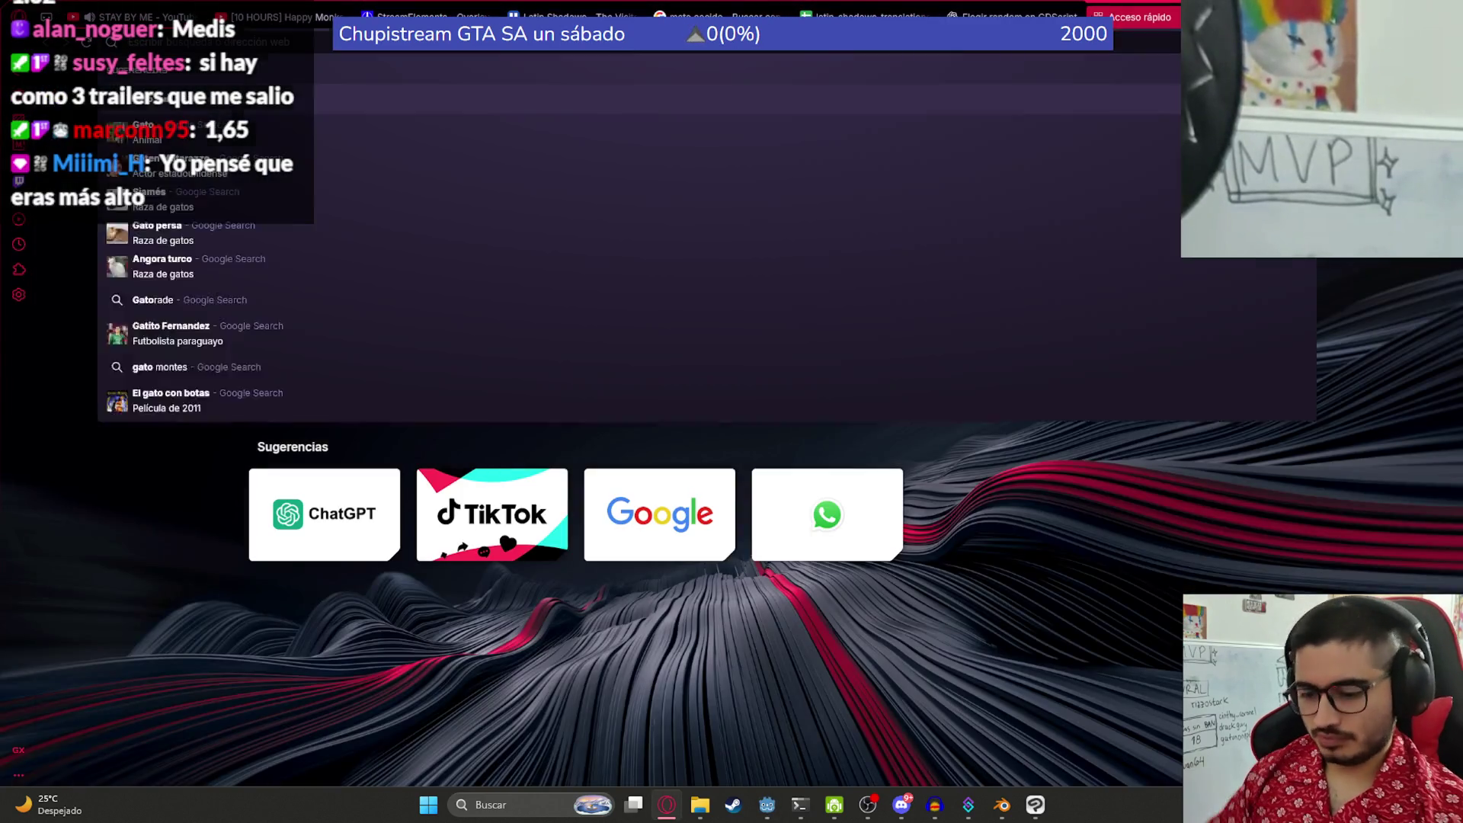
pyautogui.press('Return')
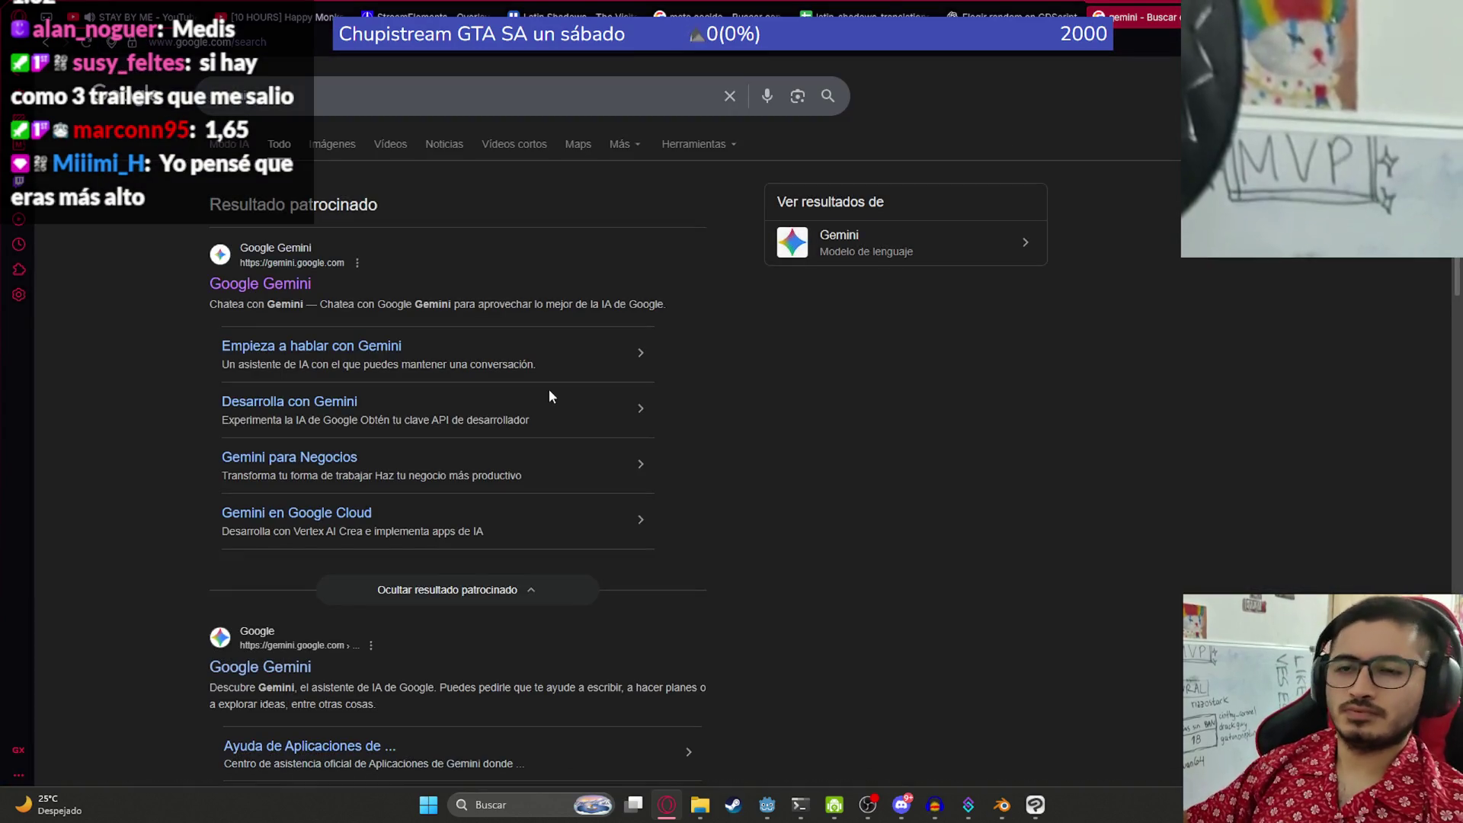
# - Hide the DiarioPOPU magazine object, save jakare.blend, and switch to a zoomed-in front view
pyautogui.click(1001, 805)
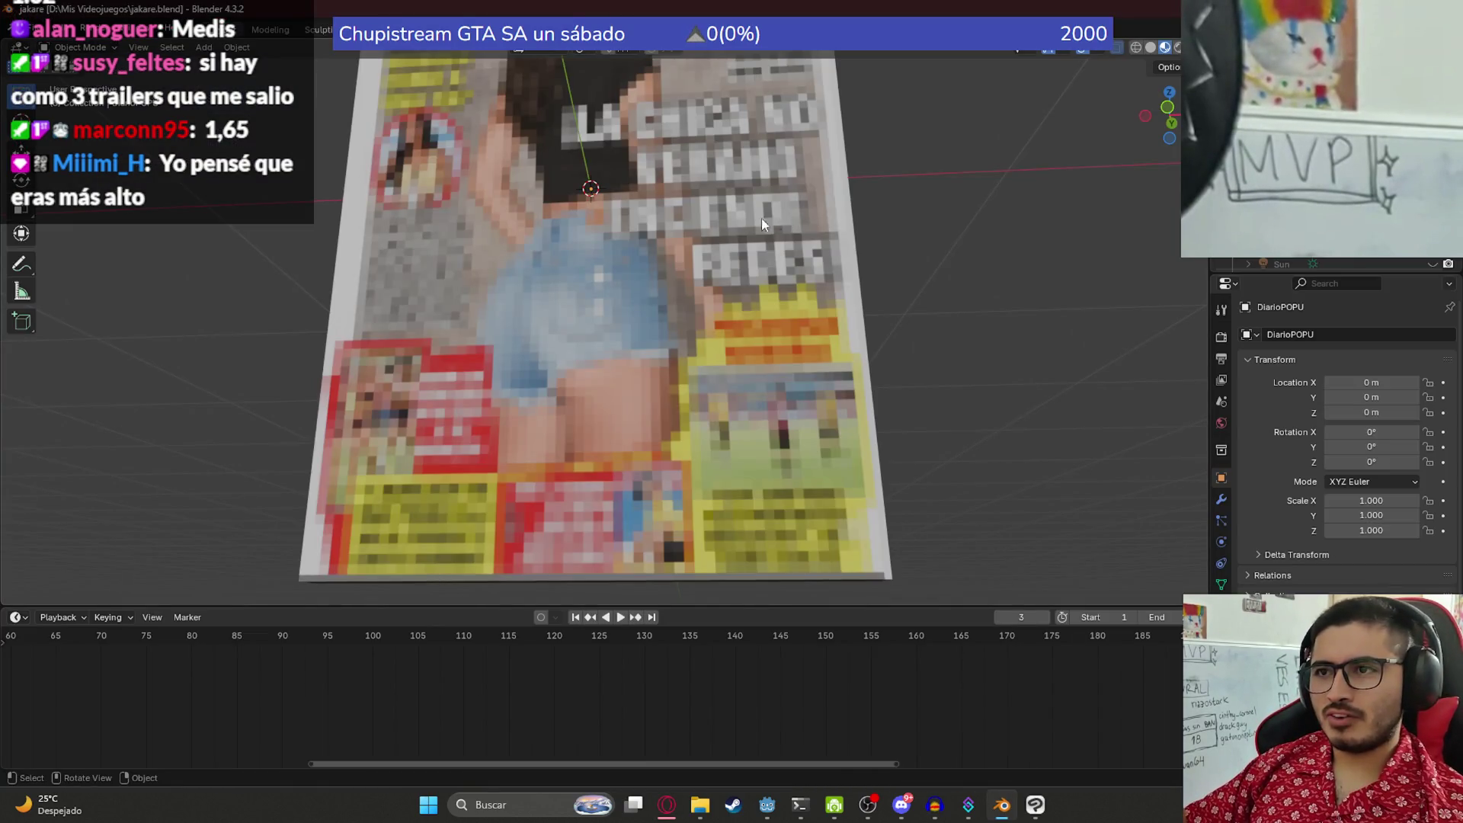
pyautogui.scroll(-7, 761, 217)
pyautogui.click(573, 322)
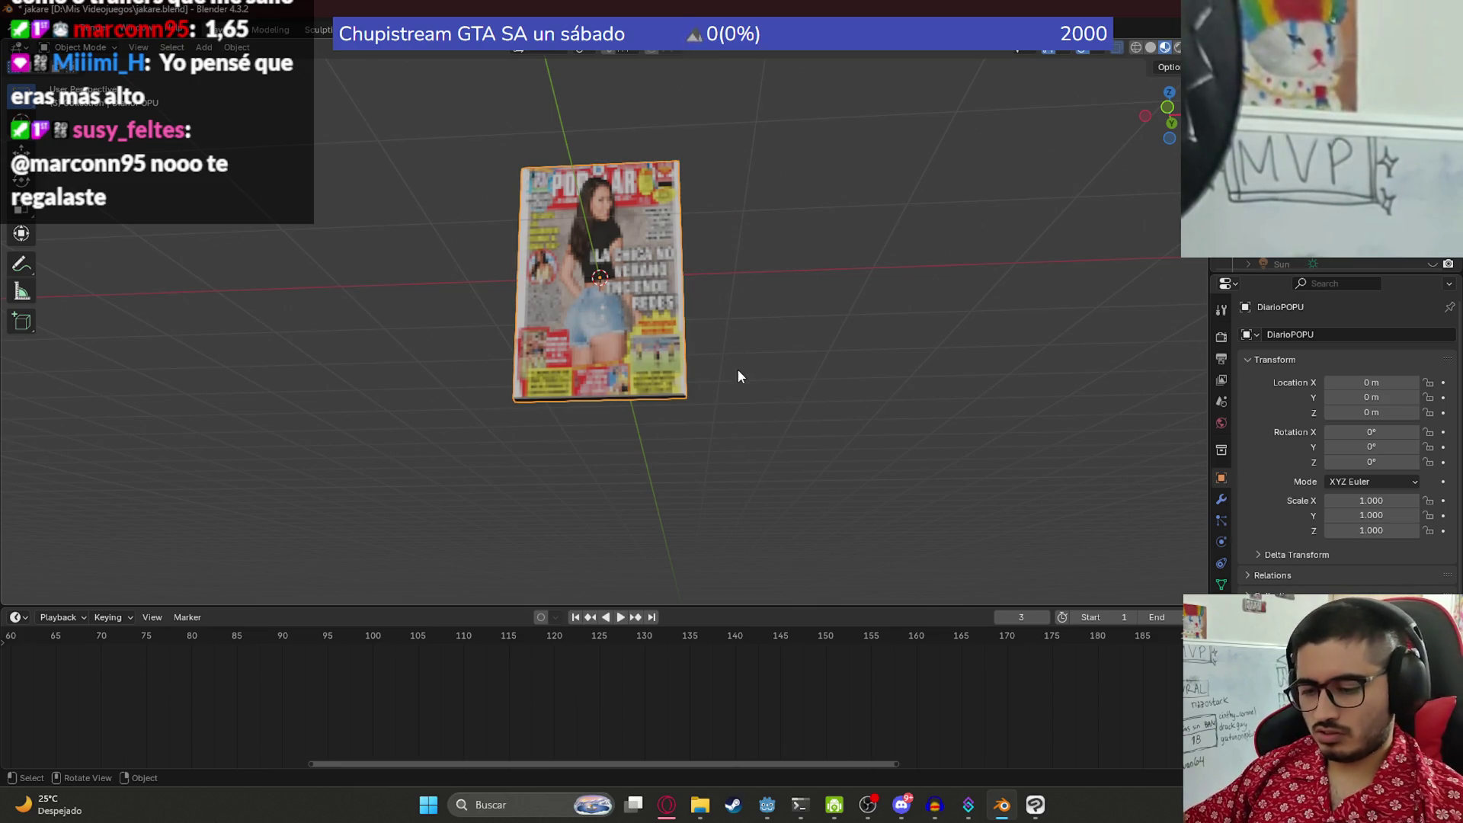
pyautogui.press('h')
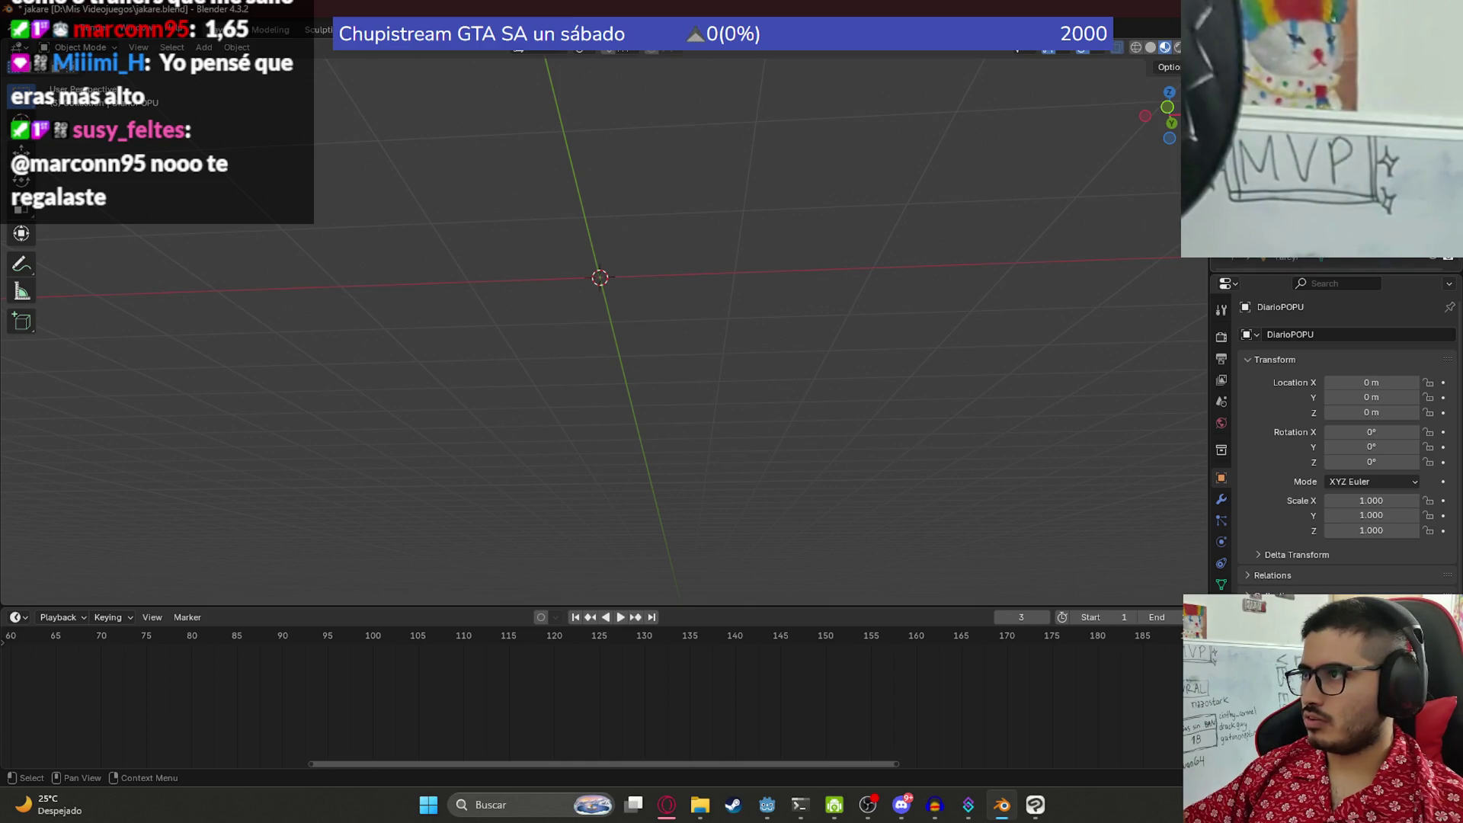
pyautogui.hotkey('ctrl', 's')
pyautogui.press('KP_1')
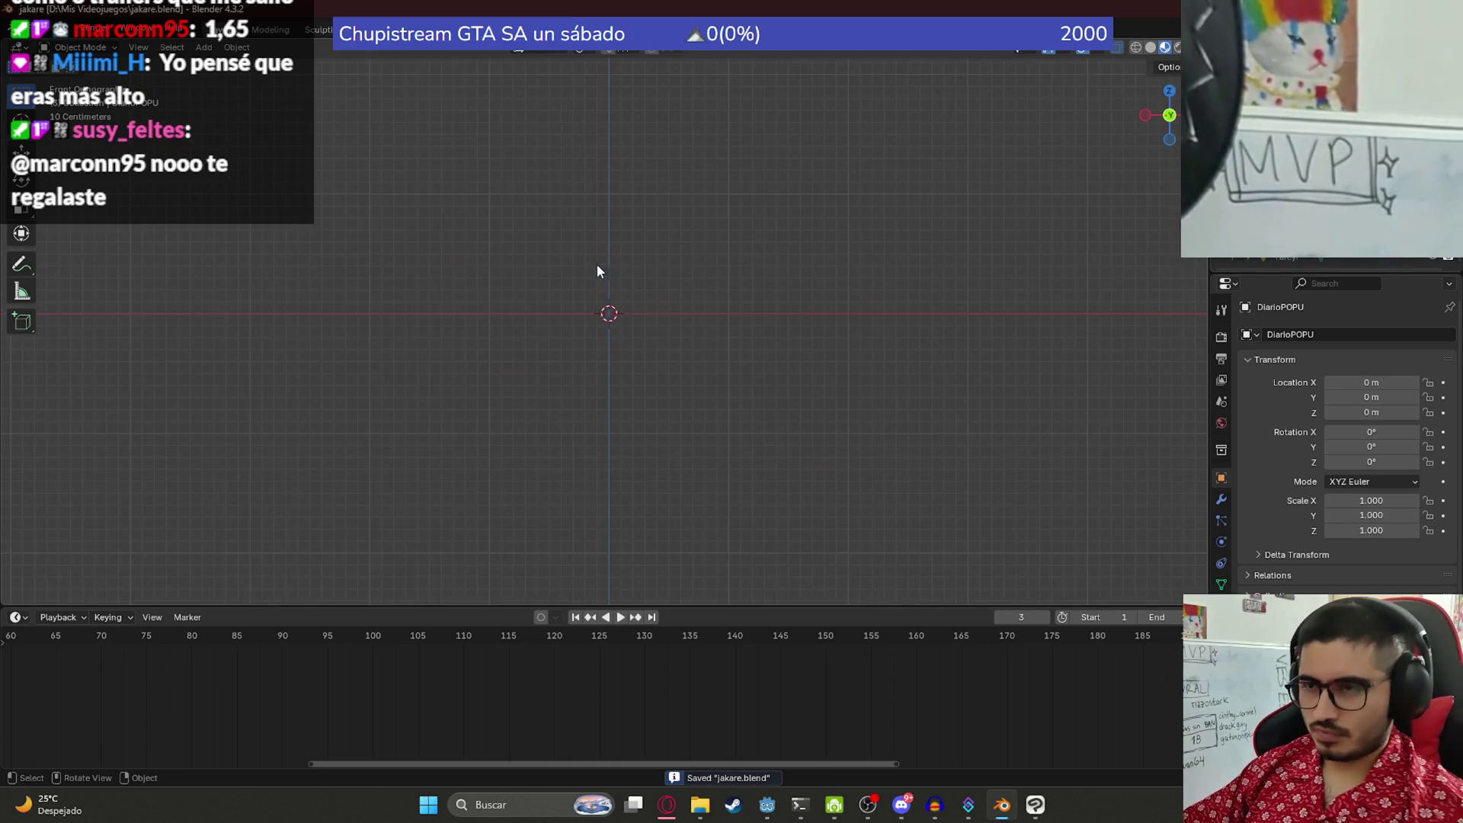
pyautogui.scroll(1, 597, 300)
pyautogui.scroll(1, 602, 341)
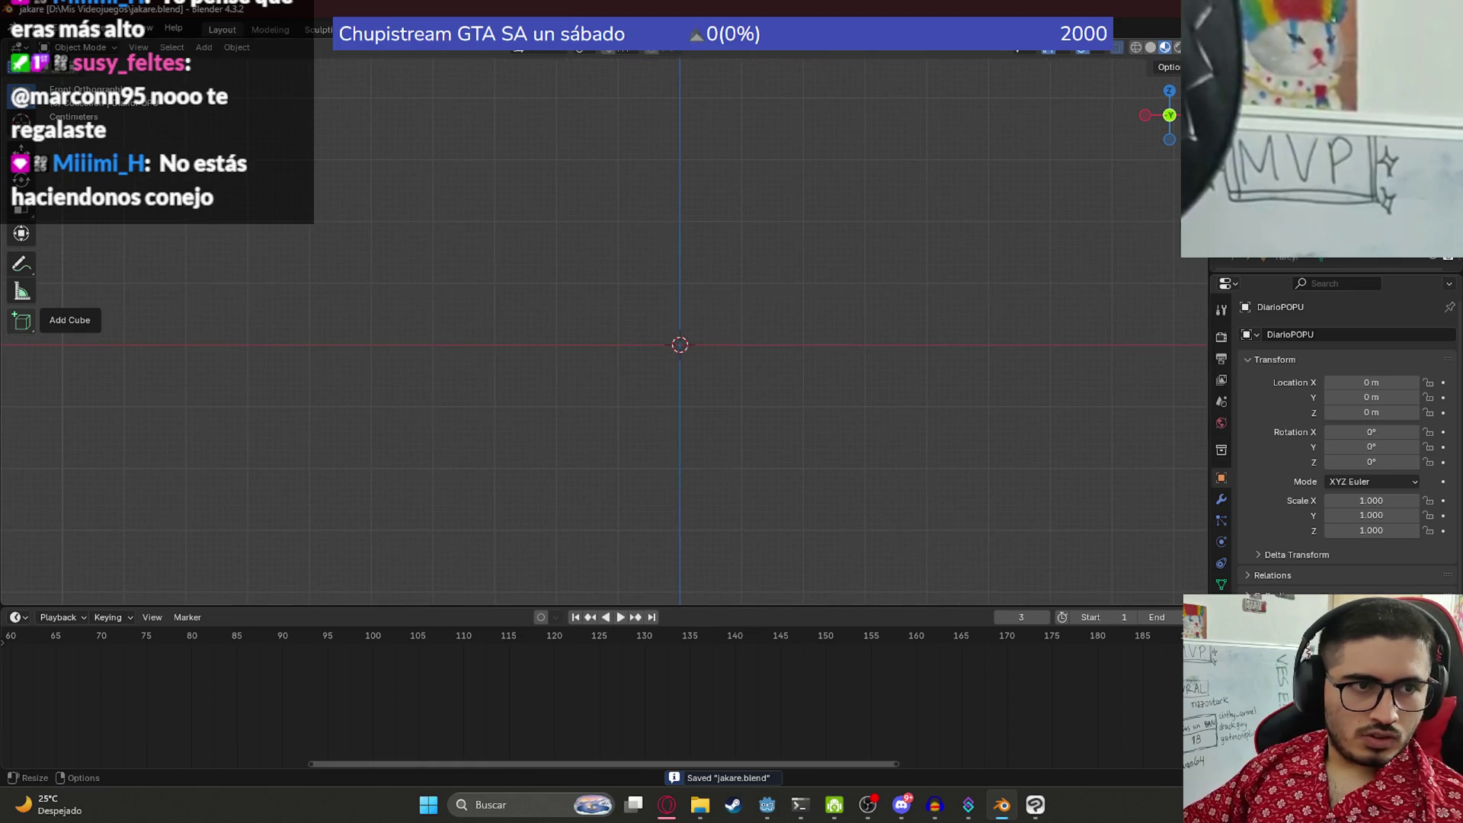
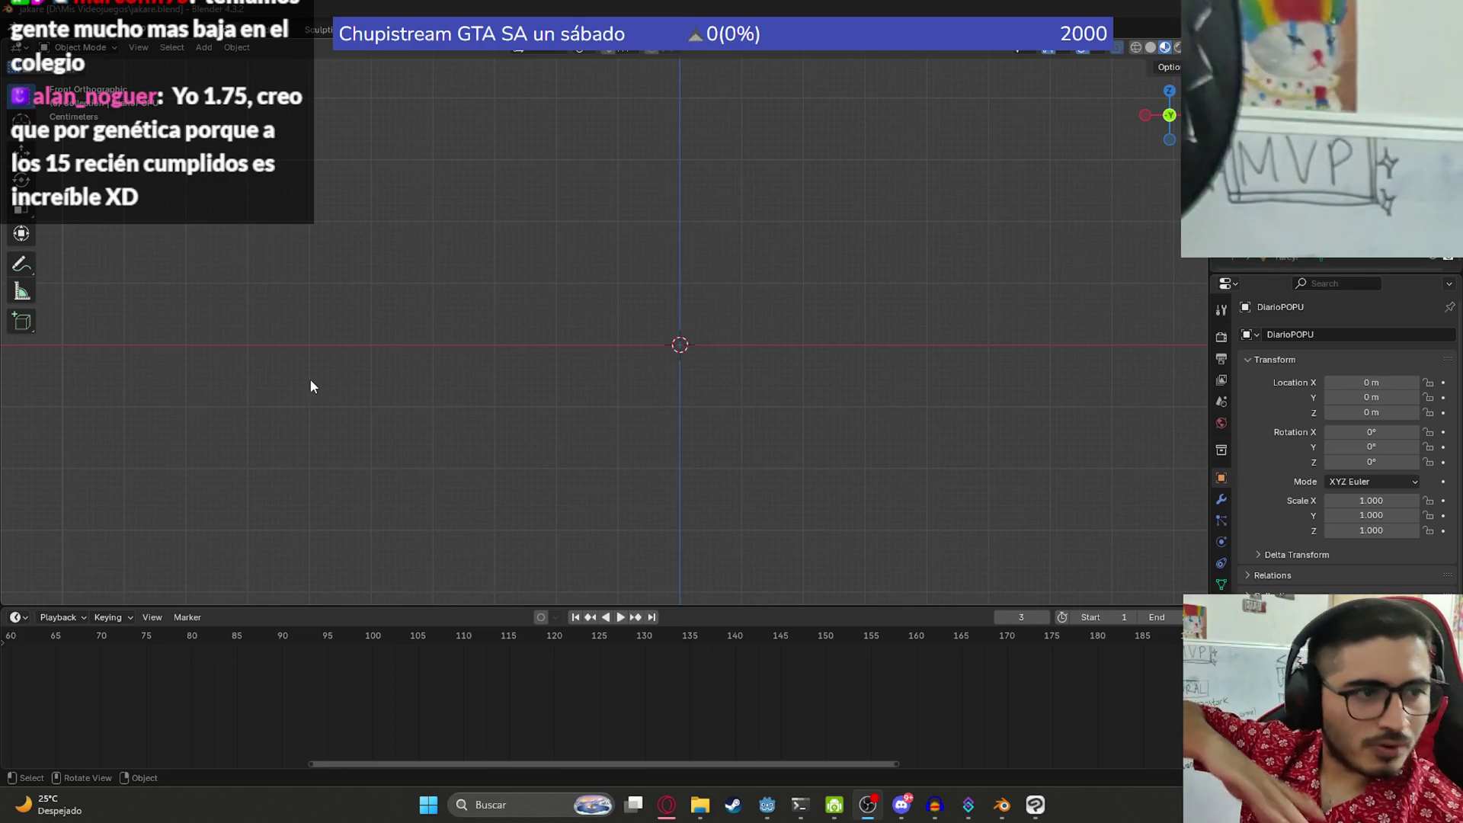
# - Select the Dorado fish and frame it large in the Animation workspace's left viewport
pyautogui.scroll(3, 579, 506)
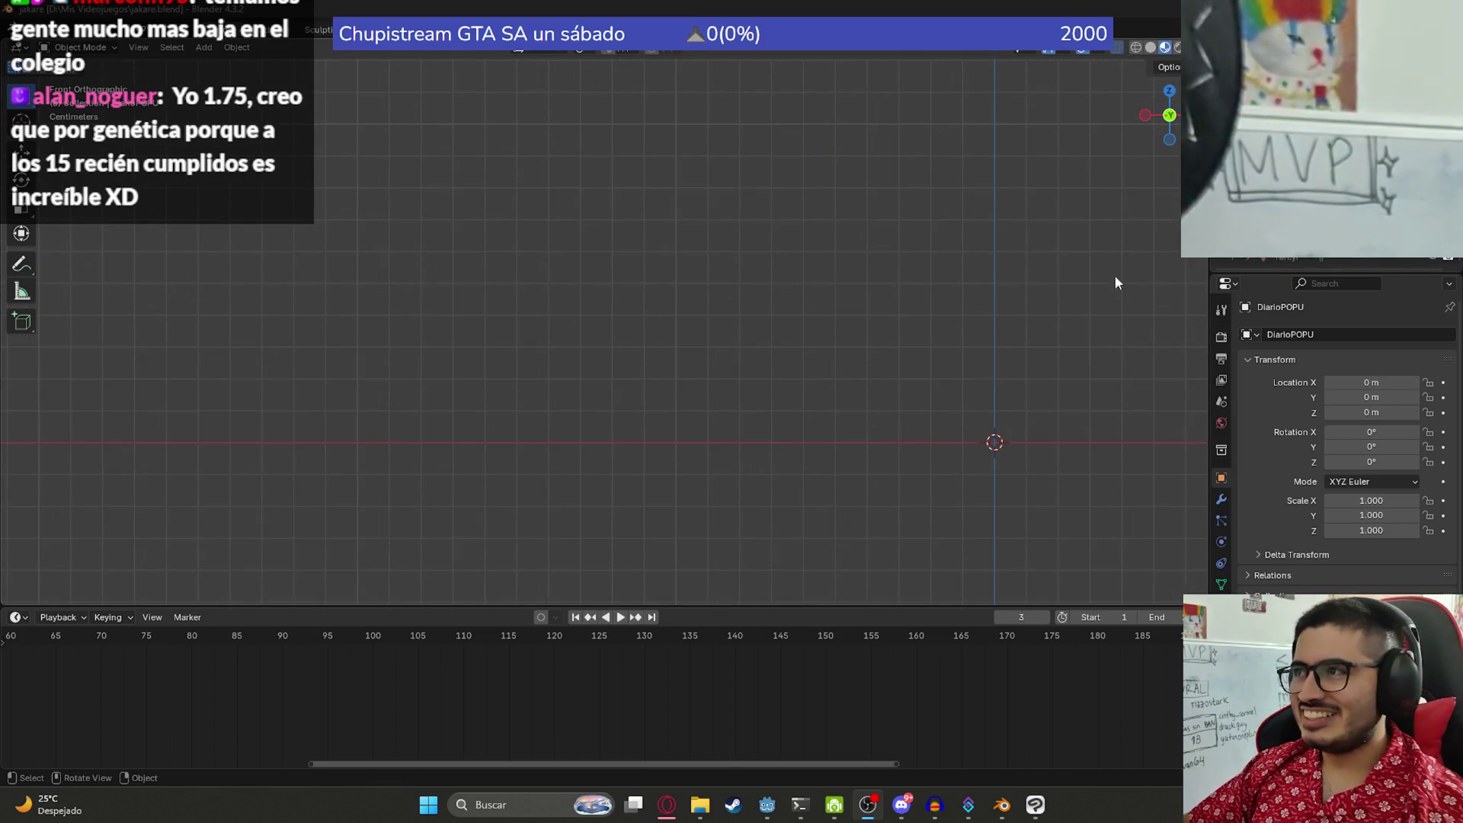
pyautogui.scroll(-1, 953, 477)
pyautogui.moveTo(994, 357); pyautogui.dragTo(877, 401)
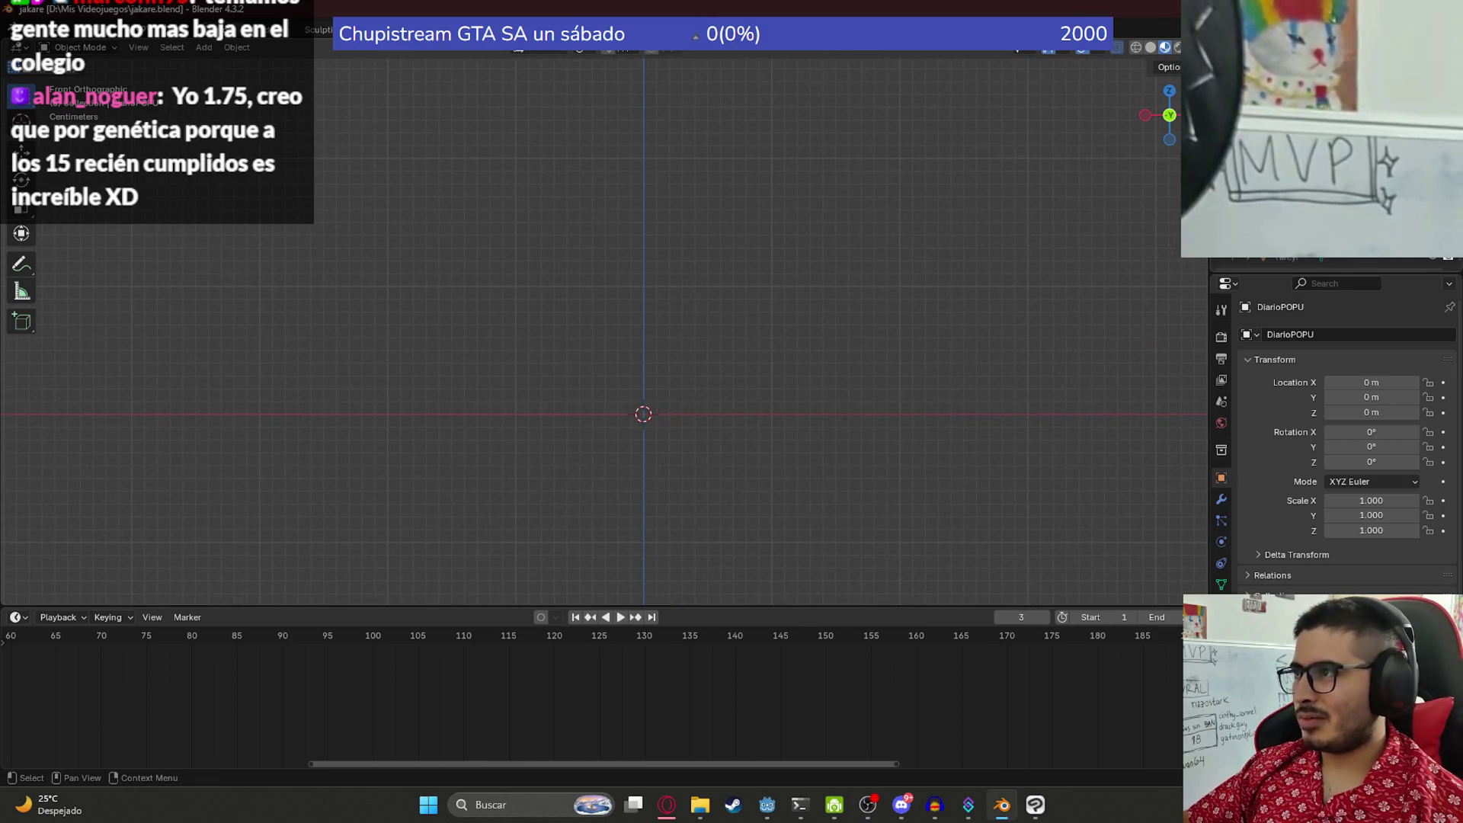
pyautogui.press('KP_Divide')
pyautogui.click(702, 365)
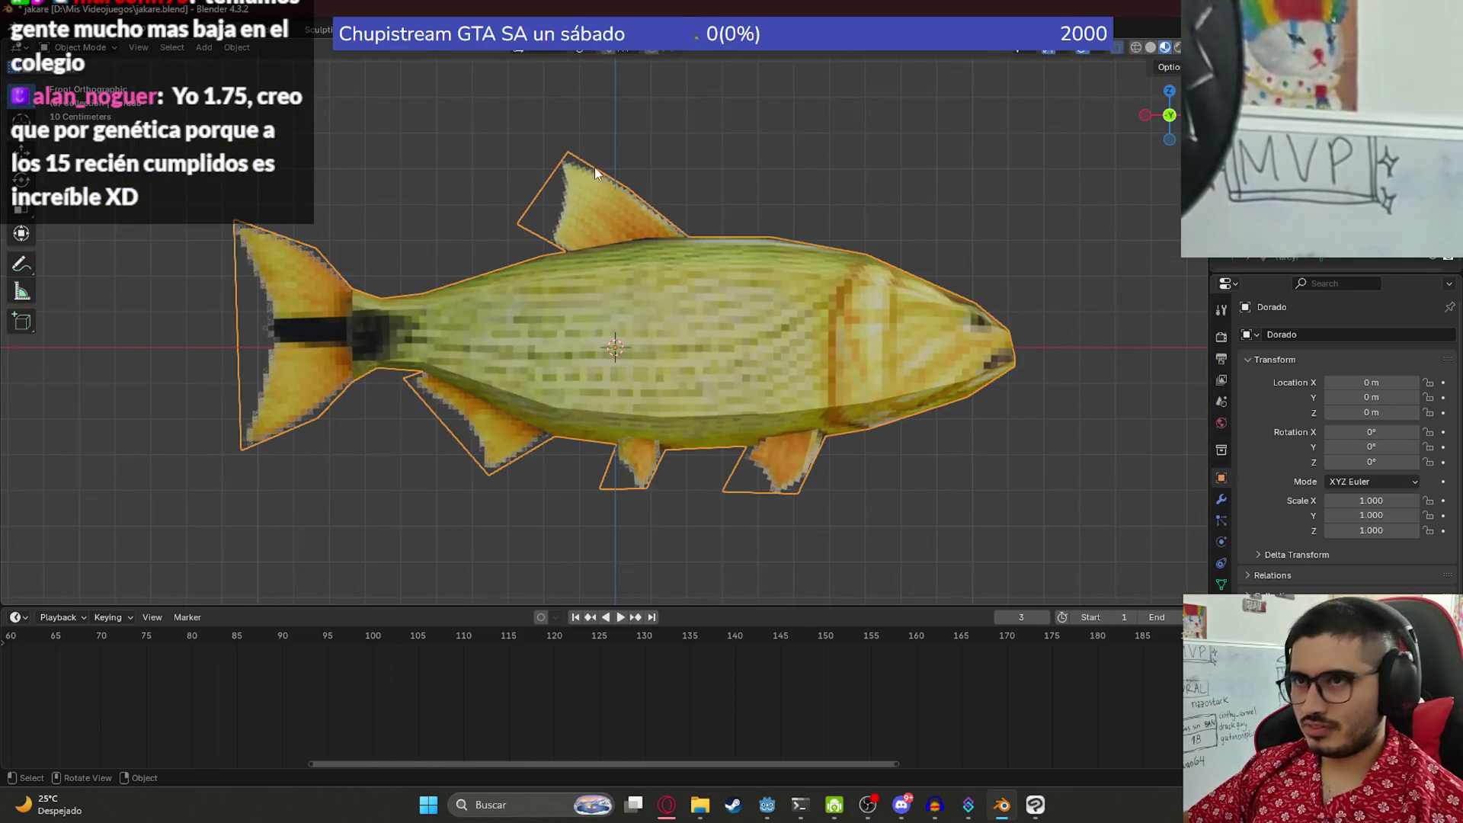
pyautogui.click(528, 29)
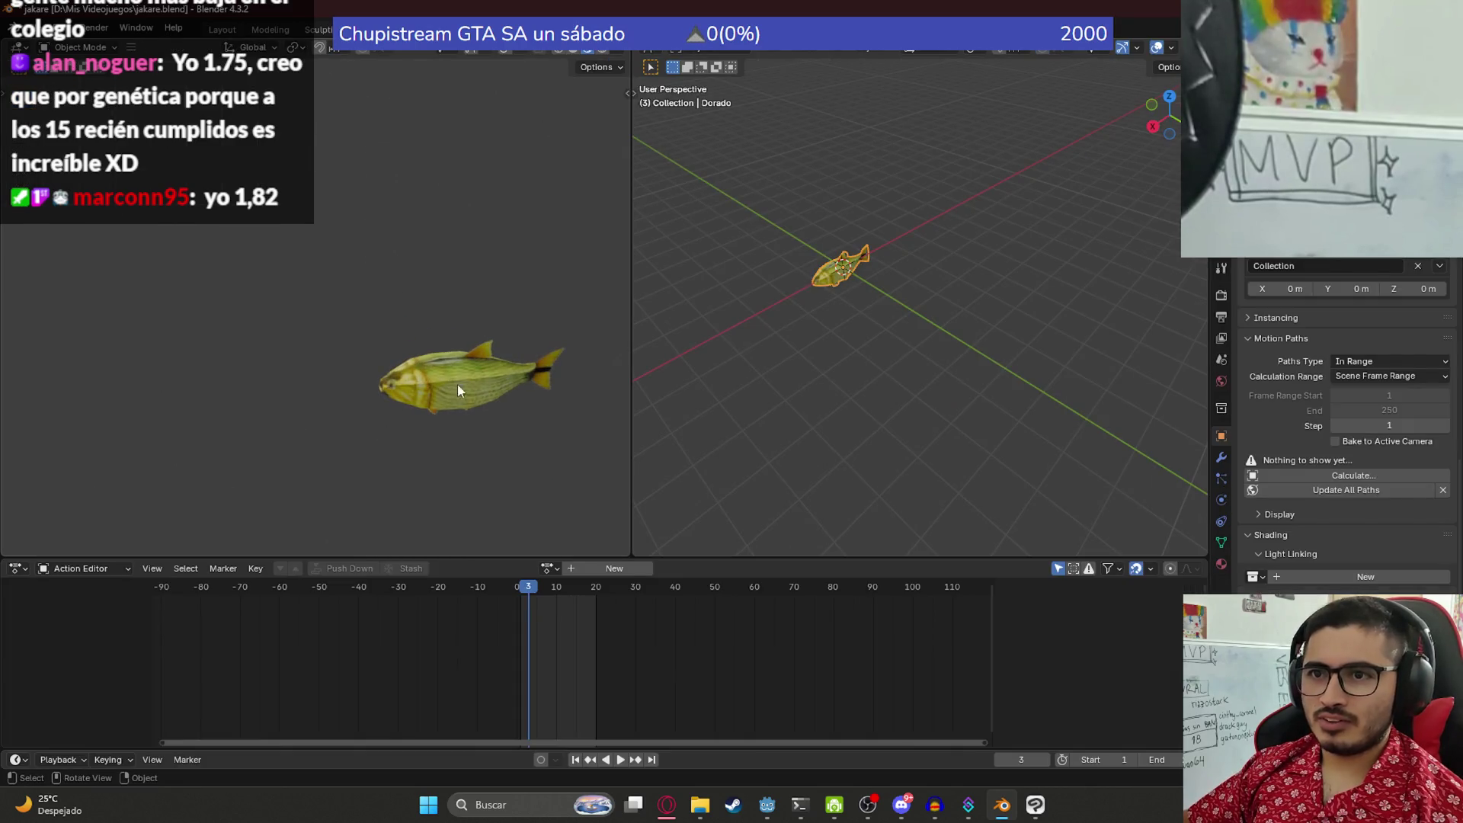
pyautogui.press('Home')
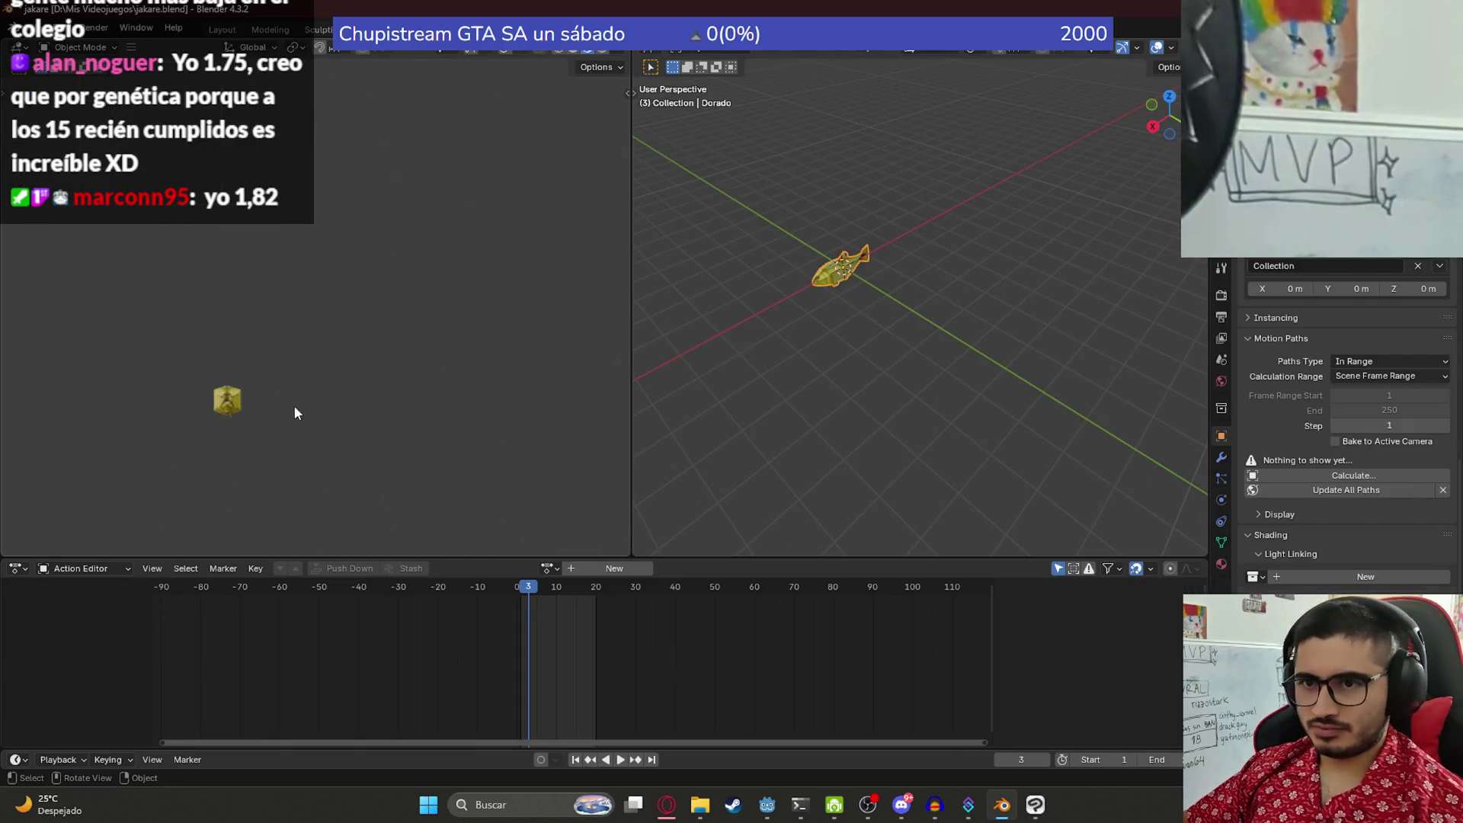
pyautogui.scroll(5, 259, 422)
pyautogui.moveTo(217, 436)
pyautogui.mouseDown()
pyautogui.moveTo(328, 343)
pyautogui.moveTo(369, 359)
pyautogui.mouseUp()
pyautogui.scroll(2, 328, 343)
pyautogui.scroll(3, 346, 368)
pyautogui.scroll(-2, 357, 366)
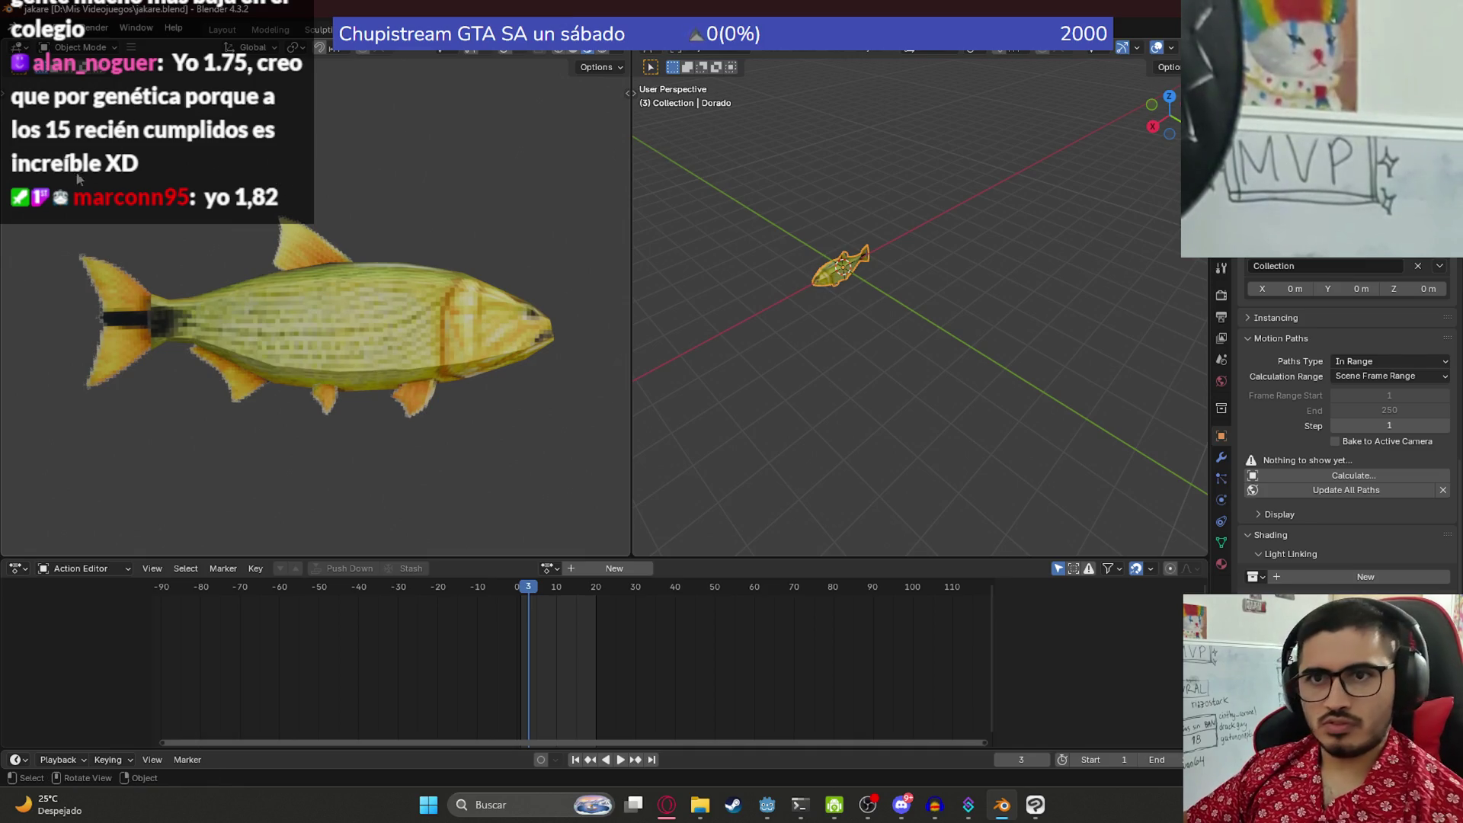
# - Snip a screenshot of the fish from the left viewport, then bring up File Explorer
pyautogui.moveTo(36, 145)
pyautogui.mouseDown()
pyautogui.moveTo(535, 464)
pyautogui.moveTo(601, 486)
pyautogui.mouseUp()
pyautogui.moveTo(683, 805)
pyautogui.click(673, 767)
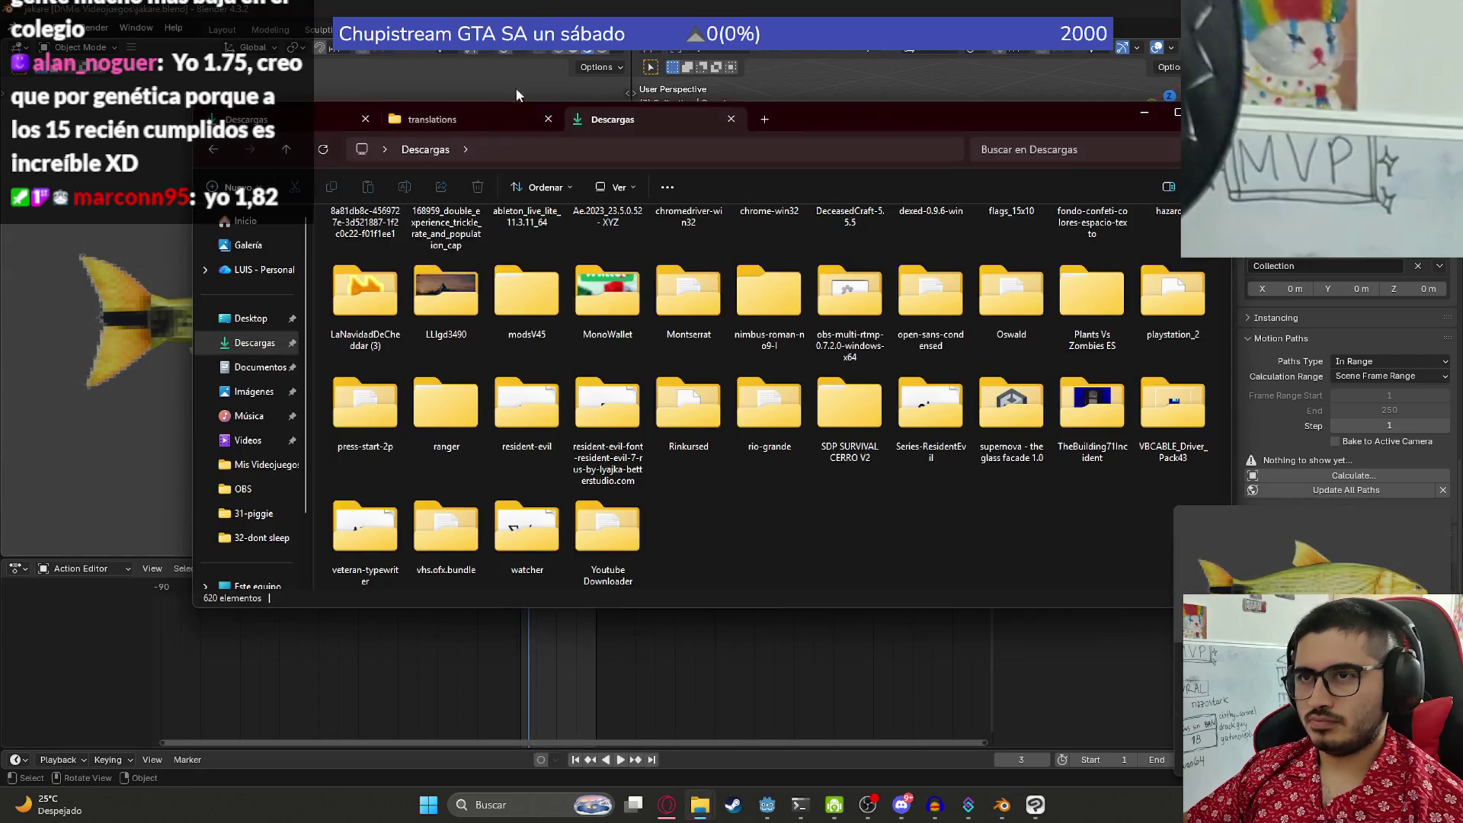
# - Close the Descargas tab and open Mis Videojuegos in a new tab
pyautogui.click(731, 119)
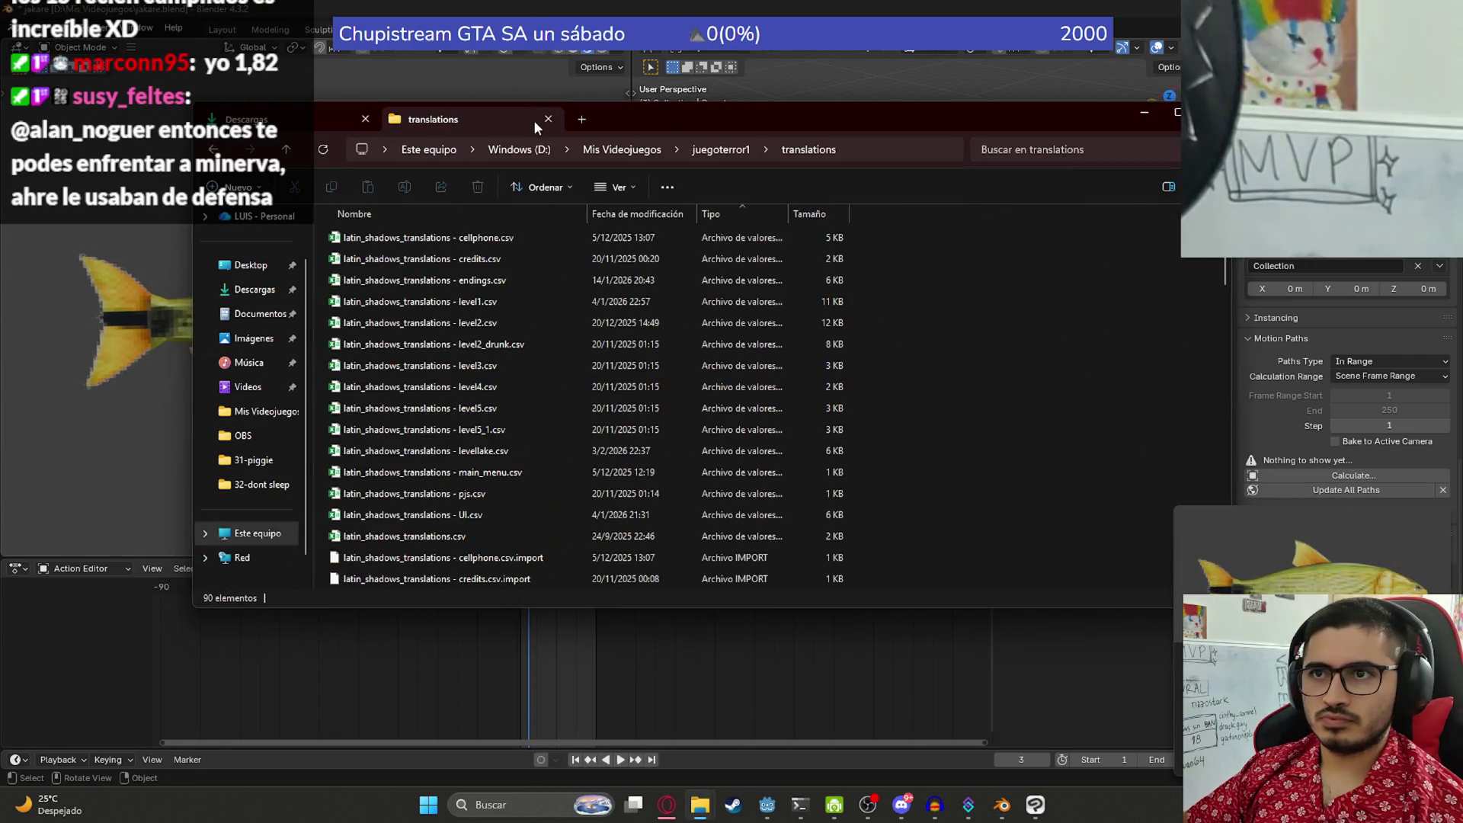
pyautogui.click(366, 119)
pyautogui.moveTo(255, 413); pyautogui.dragTo(444, 121)
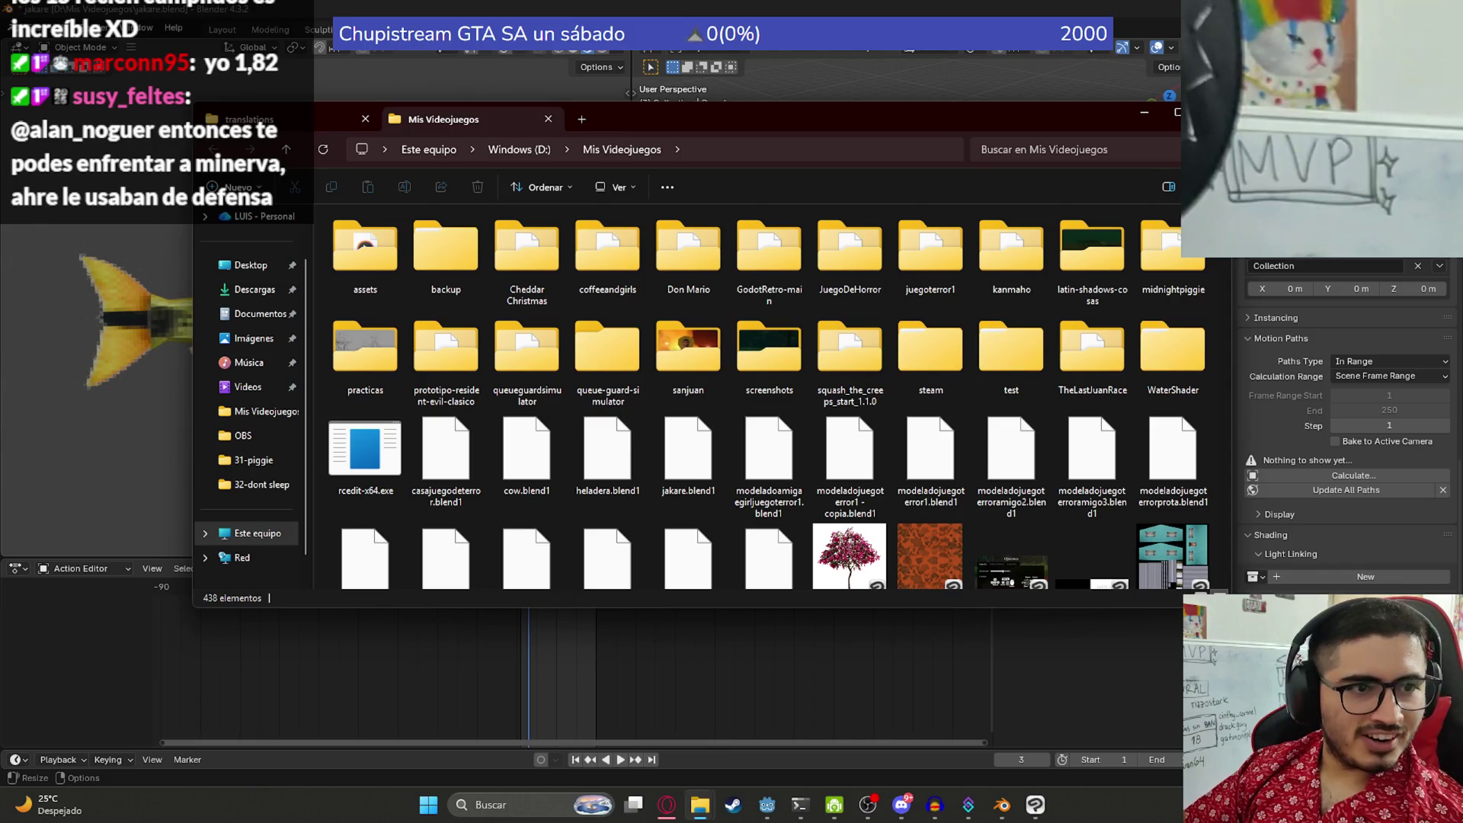
# - Open the juegoterror1 project folder, then its assets folder
pyautogui.click(527, 354)
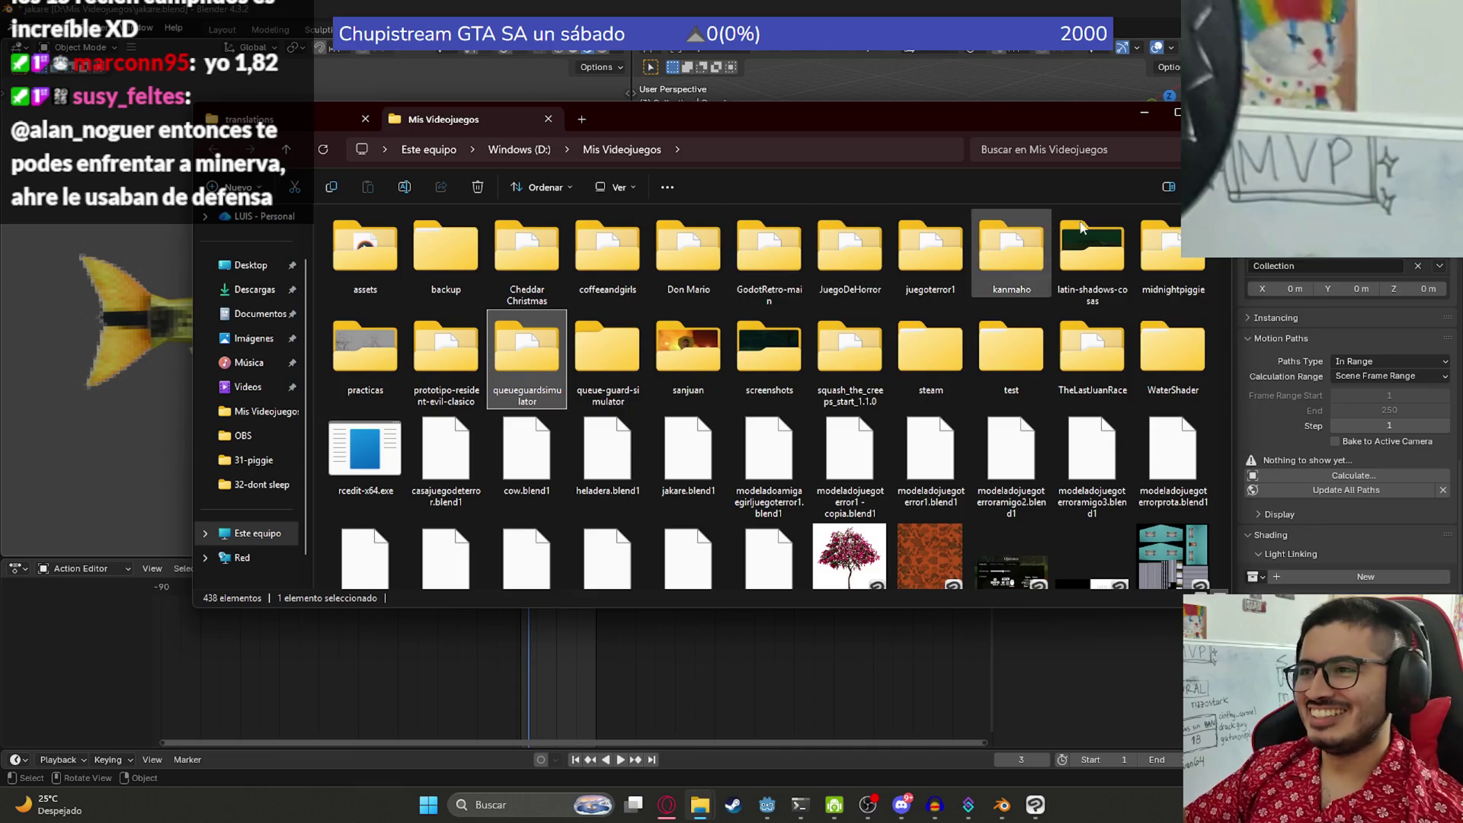
pyautogui.doubleClick(934, 252)
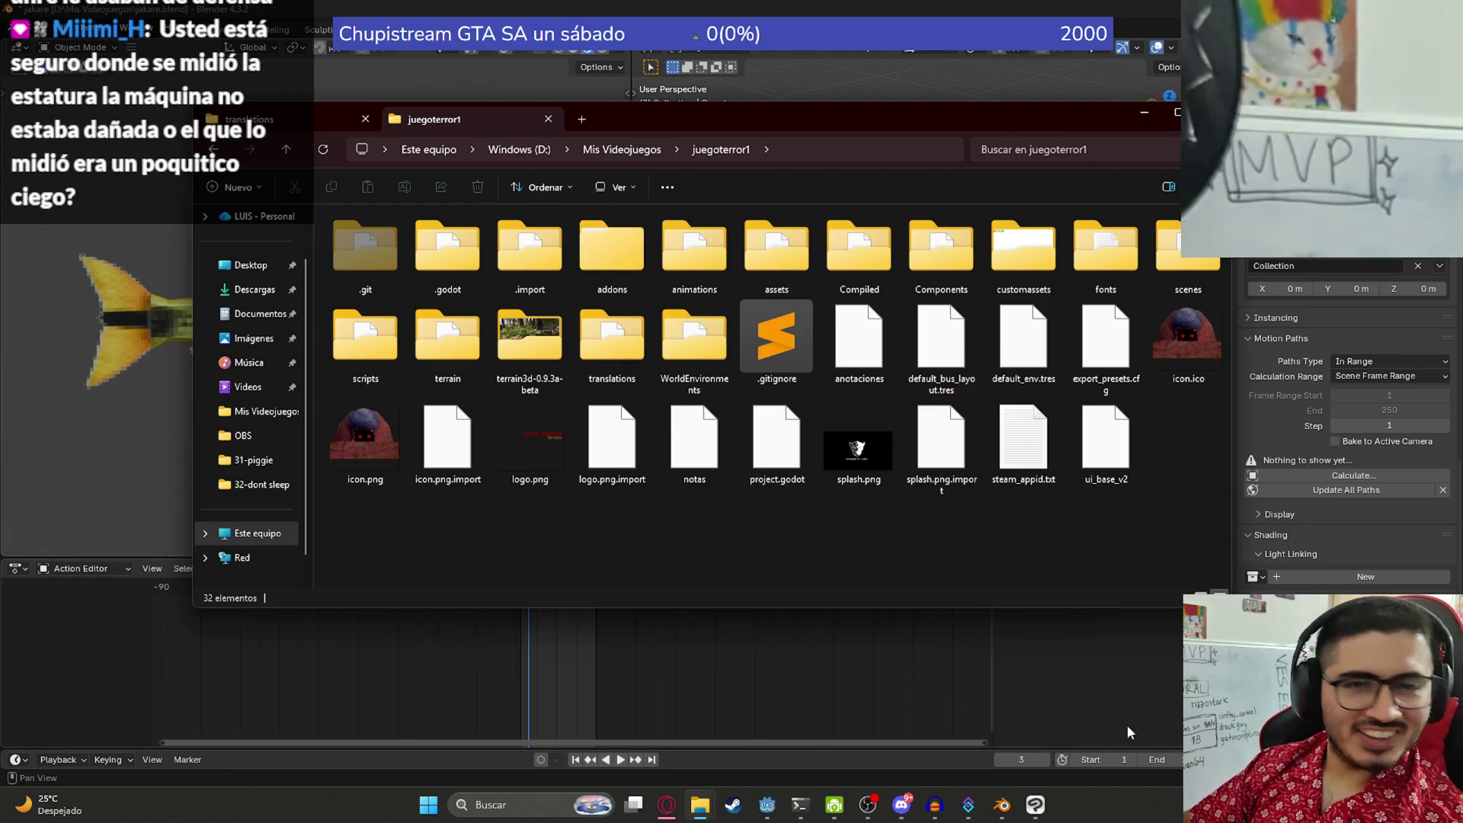
pyautogui.click(601, 367)
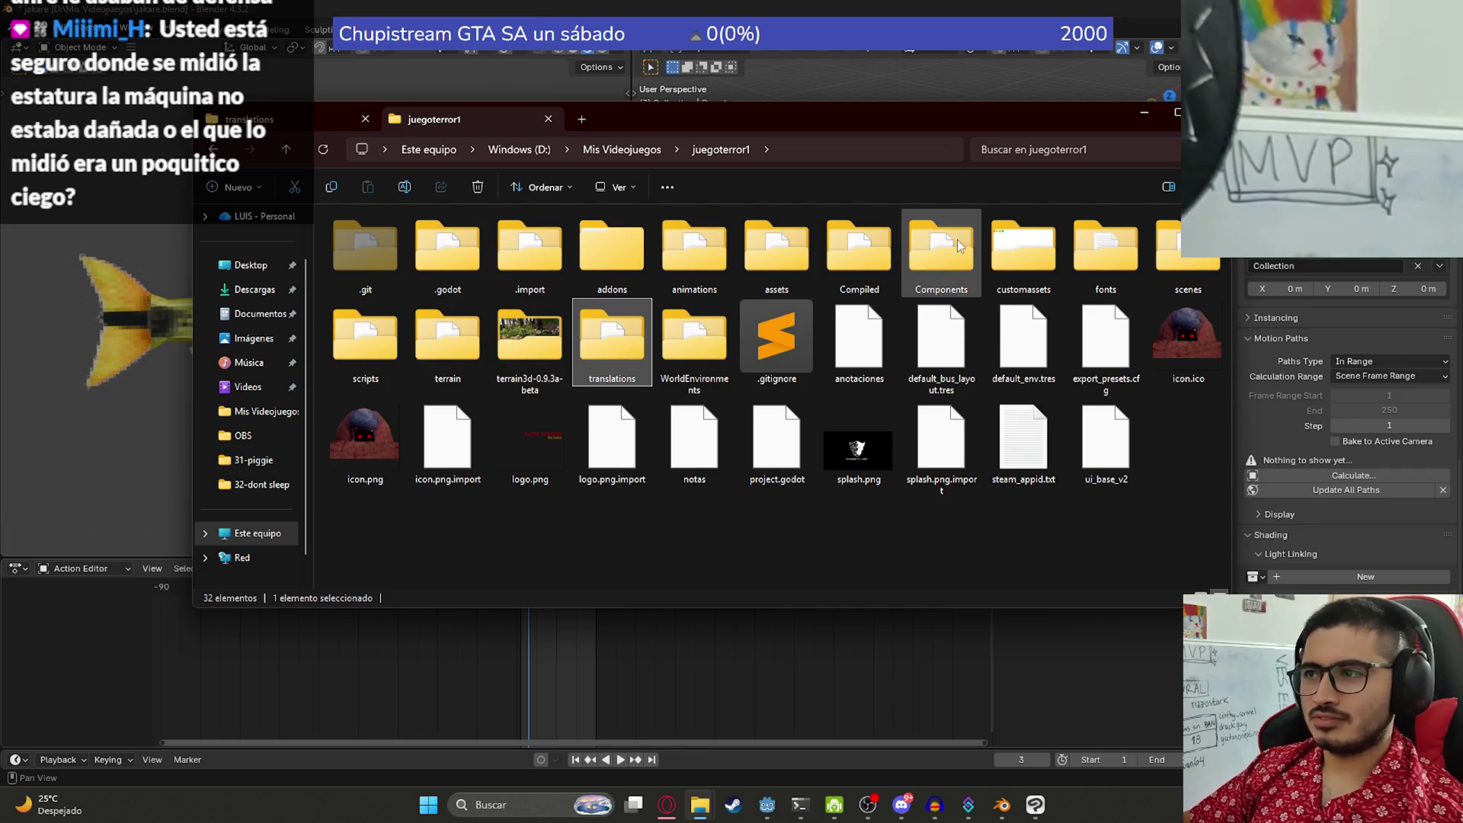
pyautogui.doubleClick(766, 240)
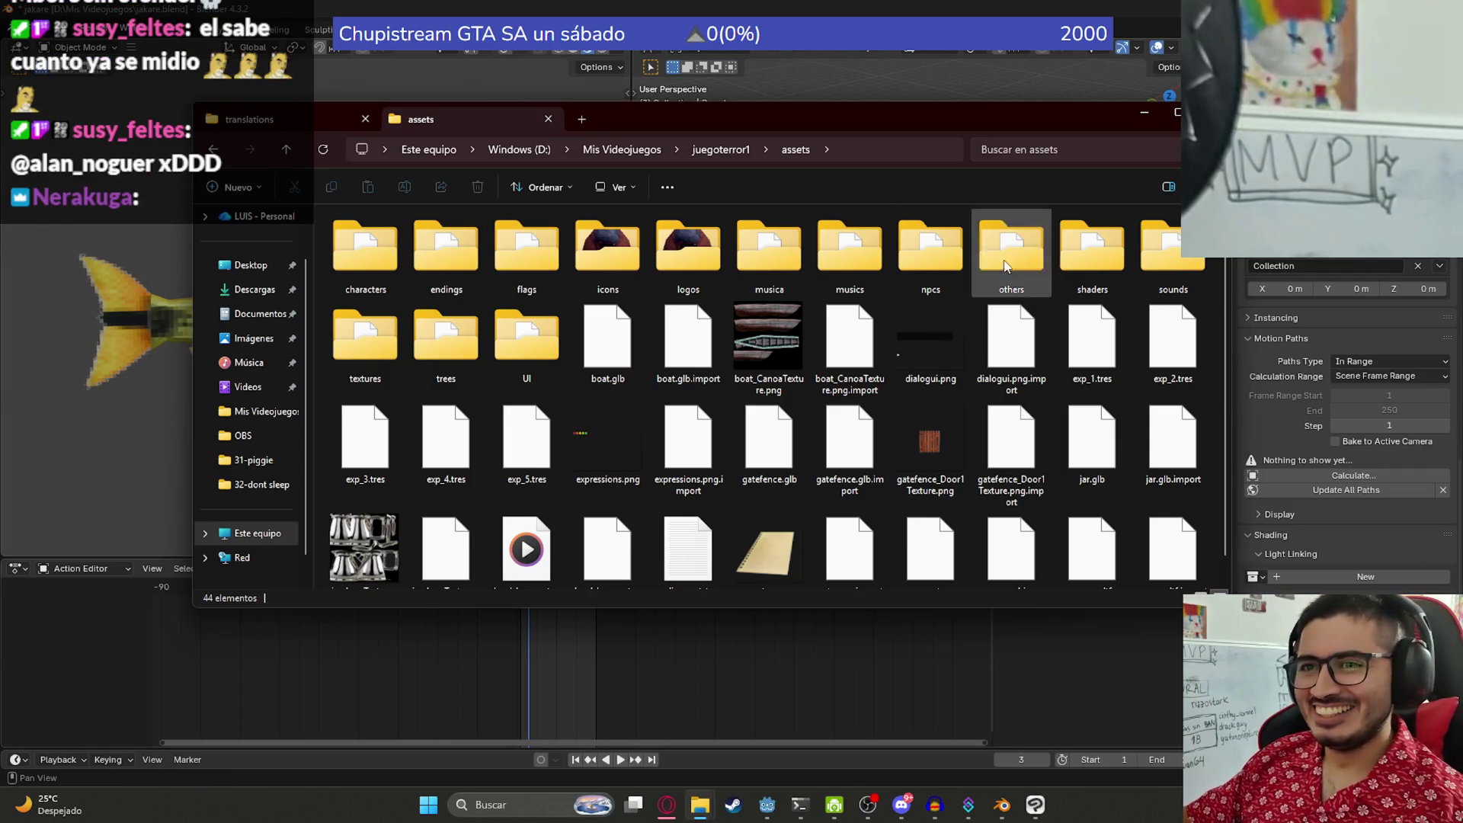
# - Look inside the UI folder, then return up to Mis Videojuegos
pyautogui.doubleClick(526, 341)
pyautogui.click(410, 282)
pyautogui.scroll(-10, 443, 314)
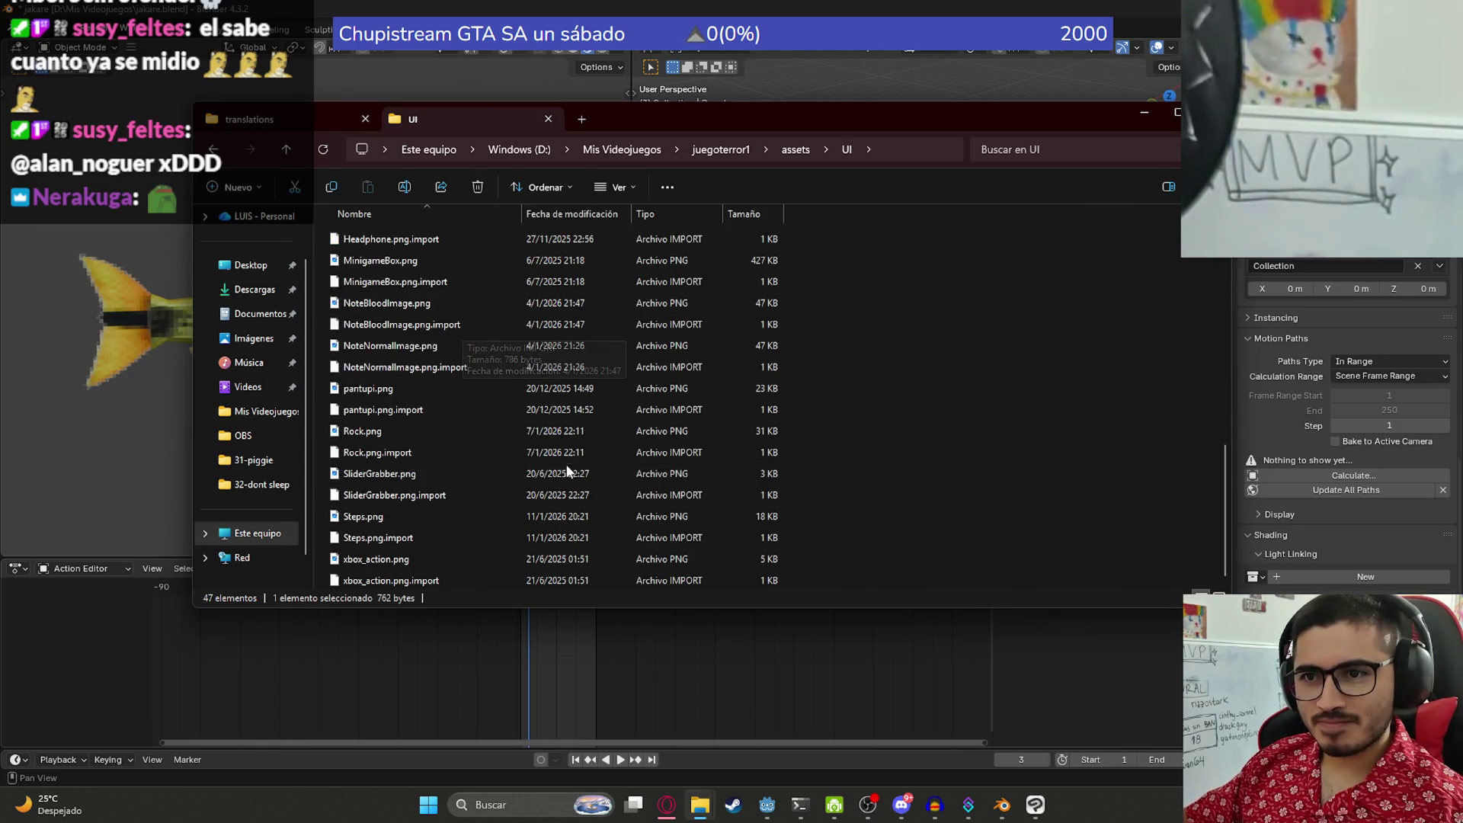
pyautogui.click(622, 149)
pyautogui.write('ui')
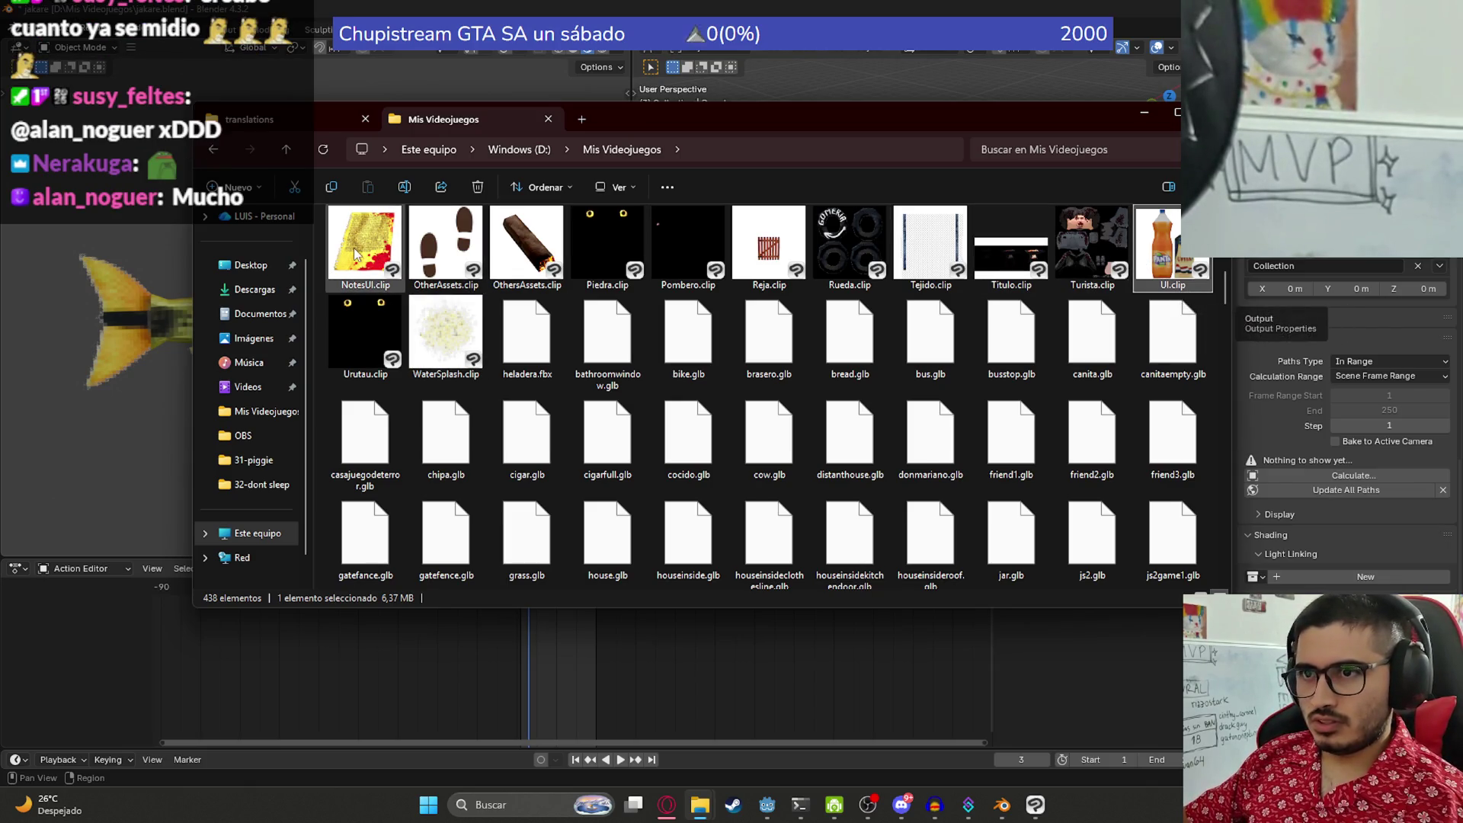
pyautogui.scroll(2, 480, 320)
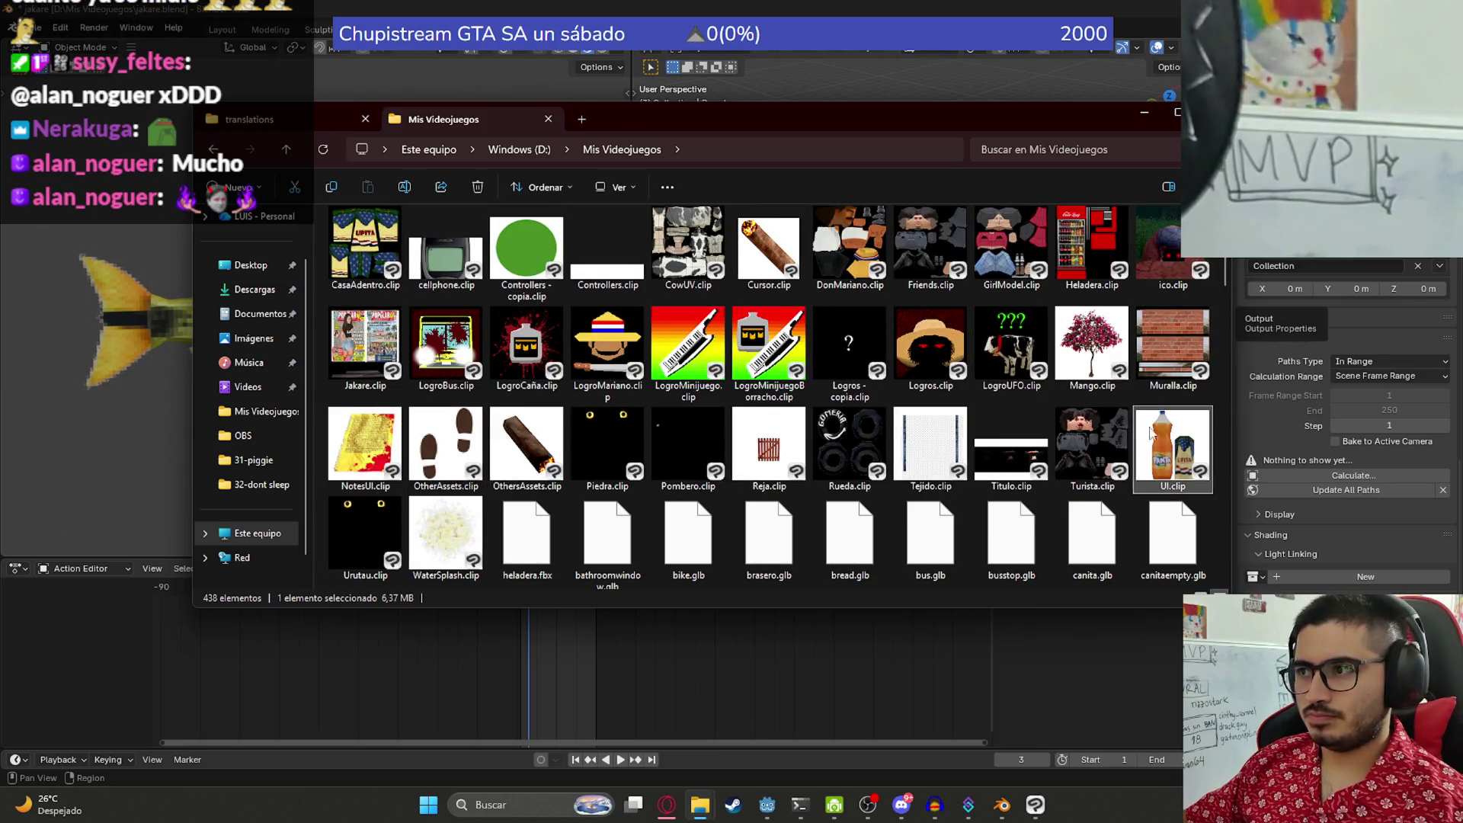
# - Duplicate NotesUI.clip, rename the copy FishUI.clip and open it in Clip Studio Paint
pyautogui.click(365, 446)
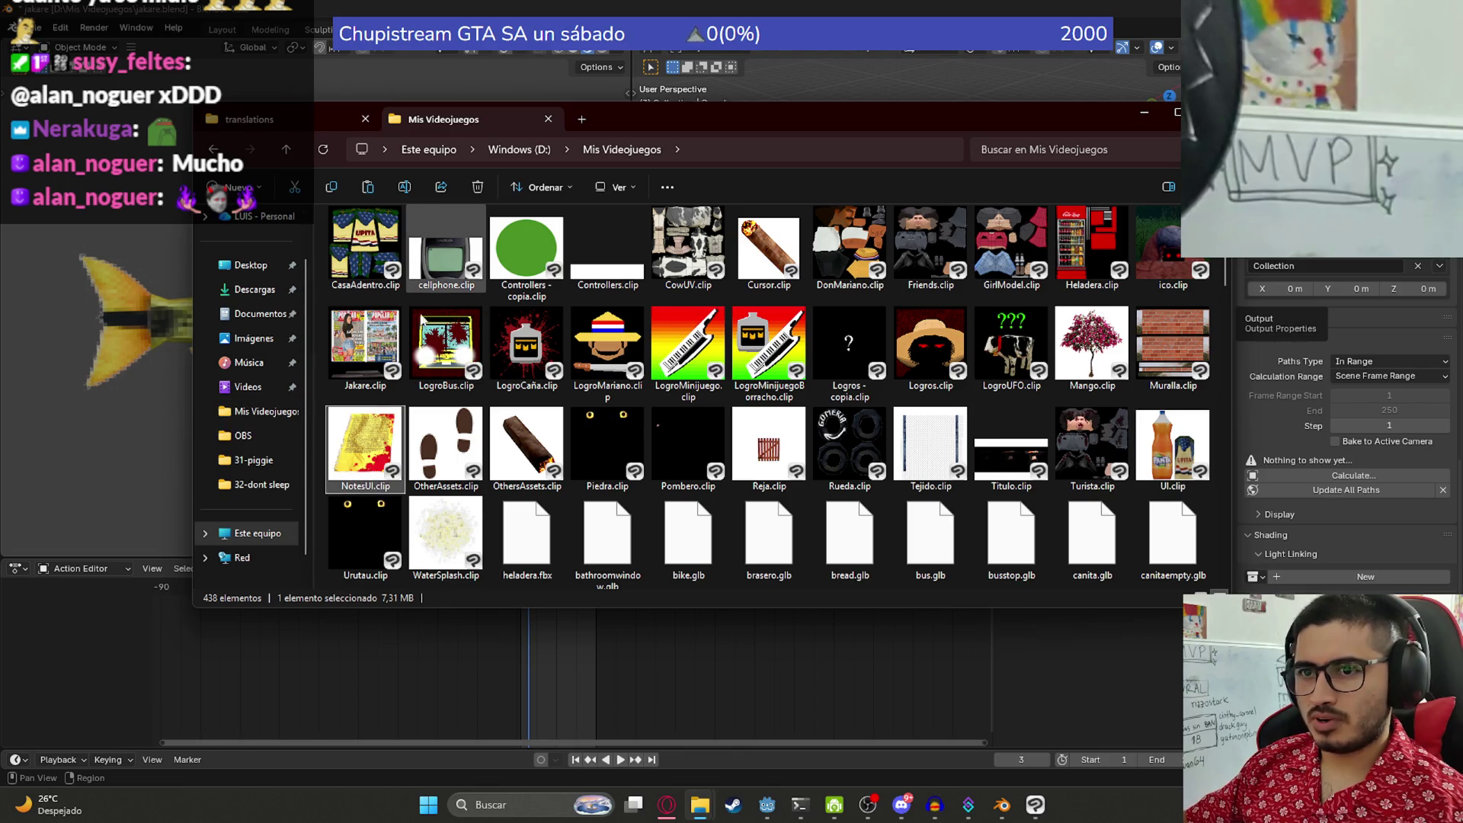
pyautogui.hotkey('ctrl', 'v')
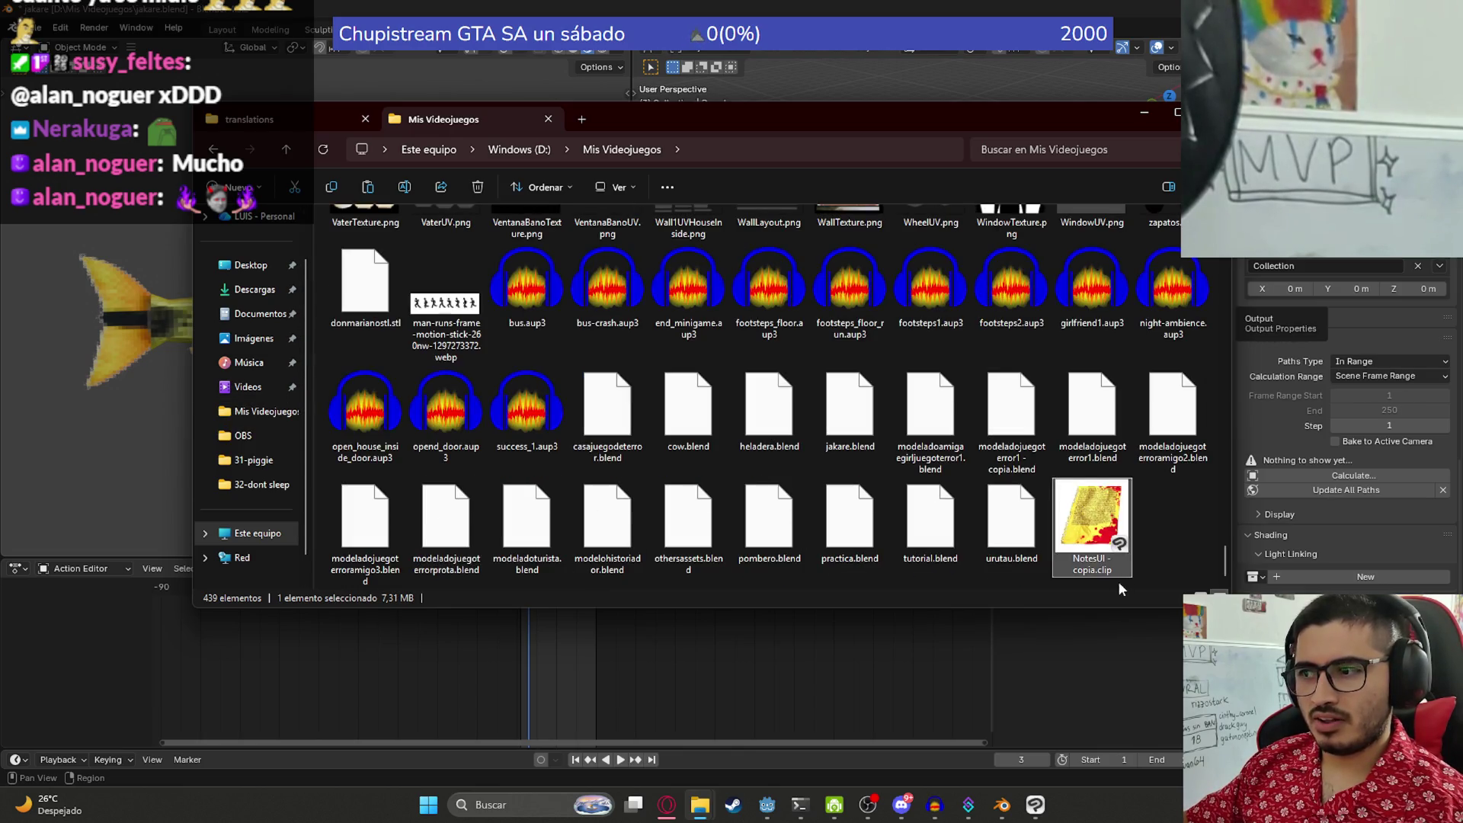
pyautogui.press('F2')
pyautogui.write('FishUI')
pyautogui.press('Return')
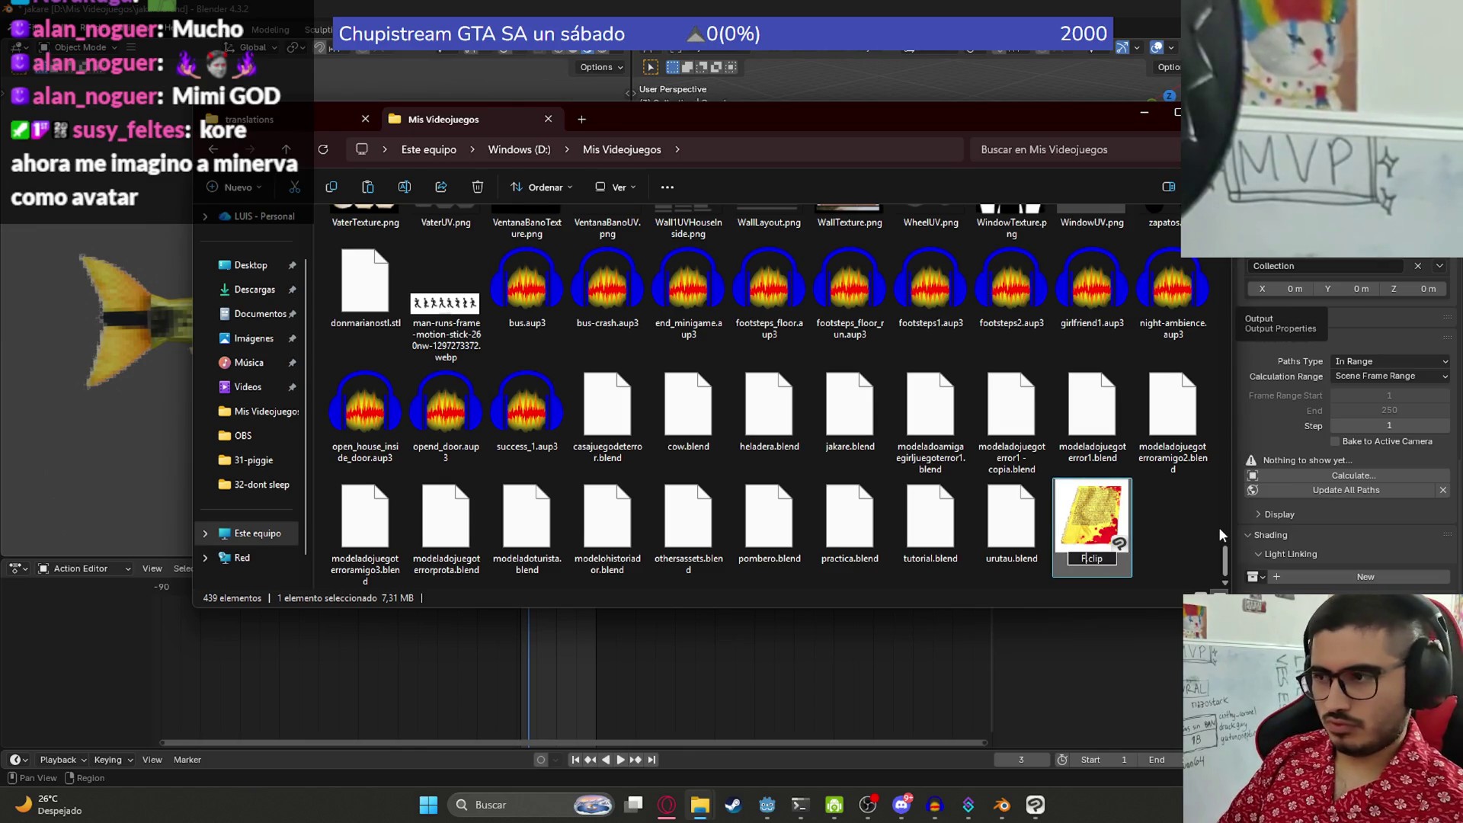
pyautogui.press('Return')
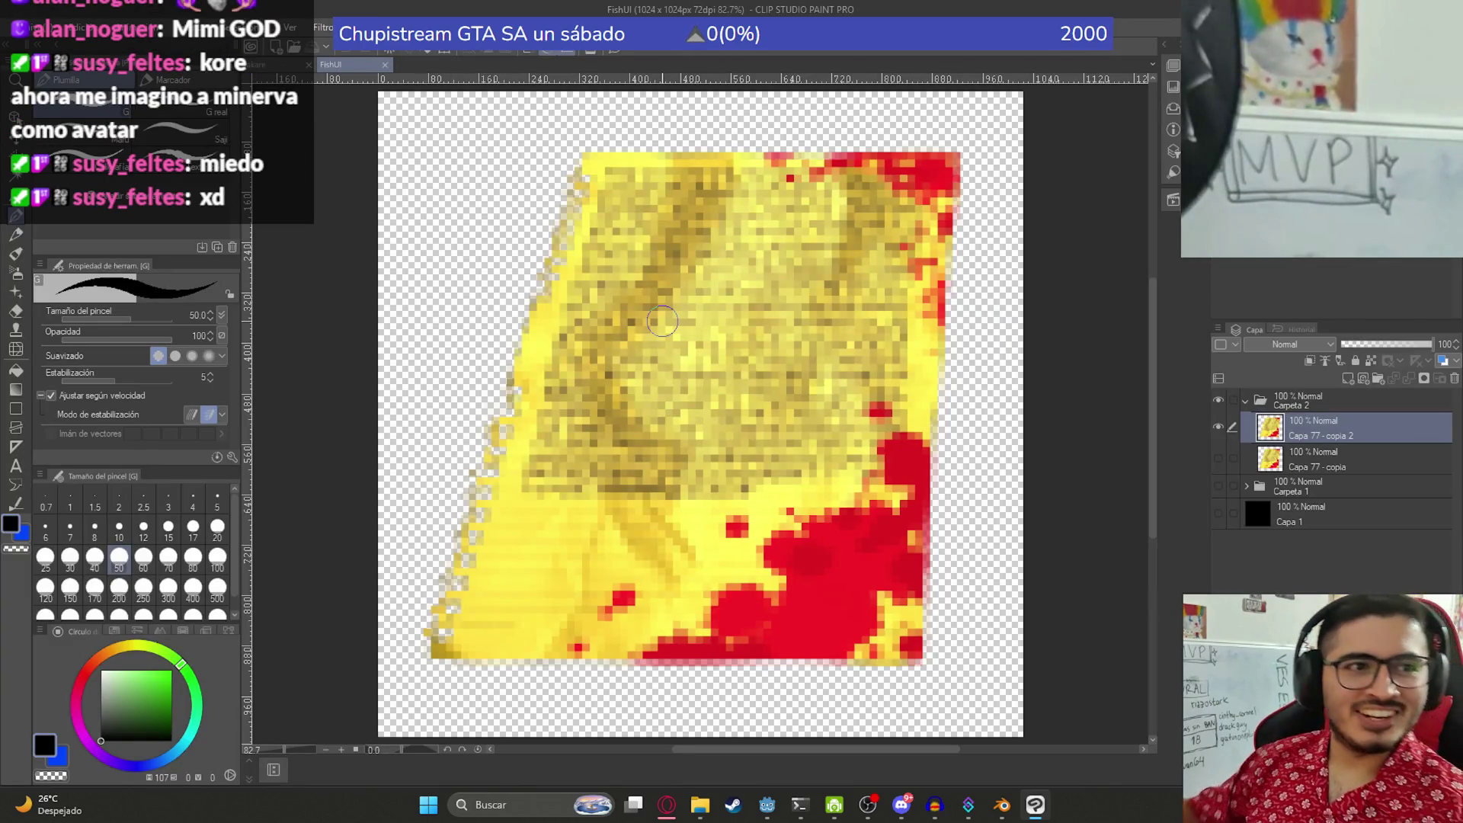
# - Delete the Carpeta 1 and Carpeta 2 layer folders
pyautogui.scroll(-1, 564, 404)
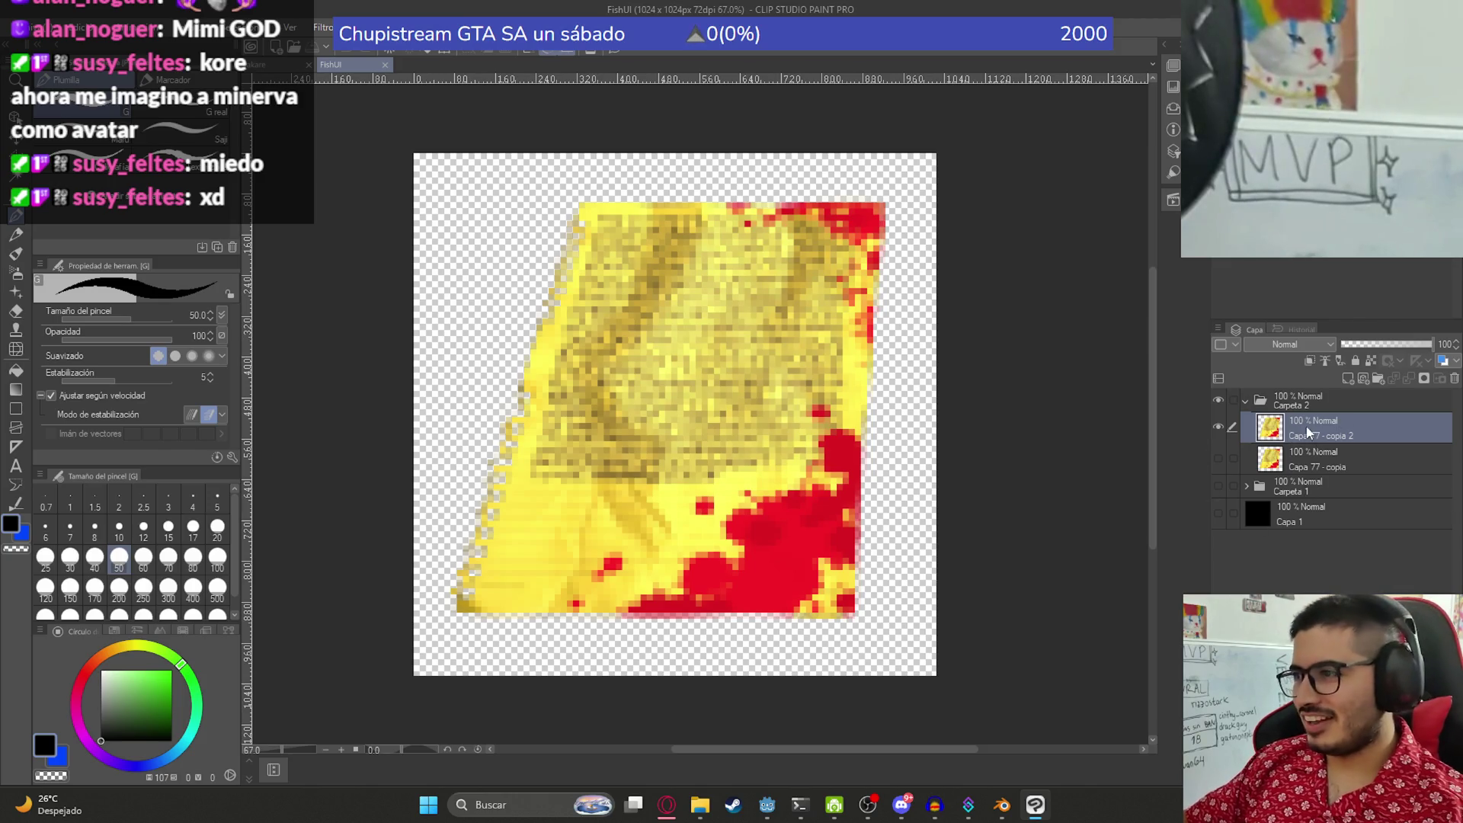
pyautogui.click(1315, 486)
pyautogui.keyDown('shift'); pyautogui.click(1322, 407); pyautogui.keyUp('shift')
pyautogui.rightClick(1321, 407)
pyautogui.click(1342, 268)
# - Add a new empty layer folder, show the black Capa 1 background, and bring up Streamer.bot
pyautogui.click(1378, 375)
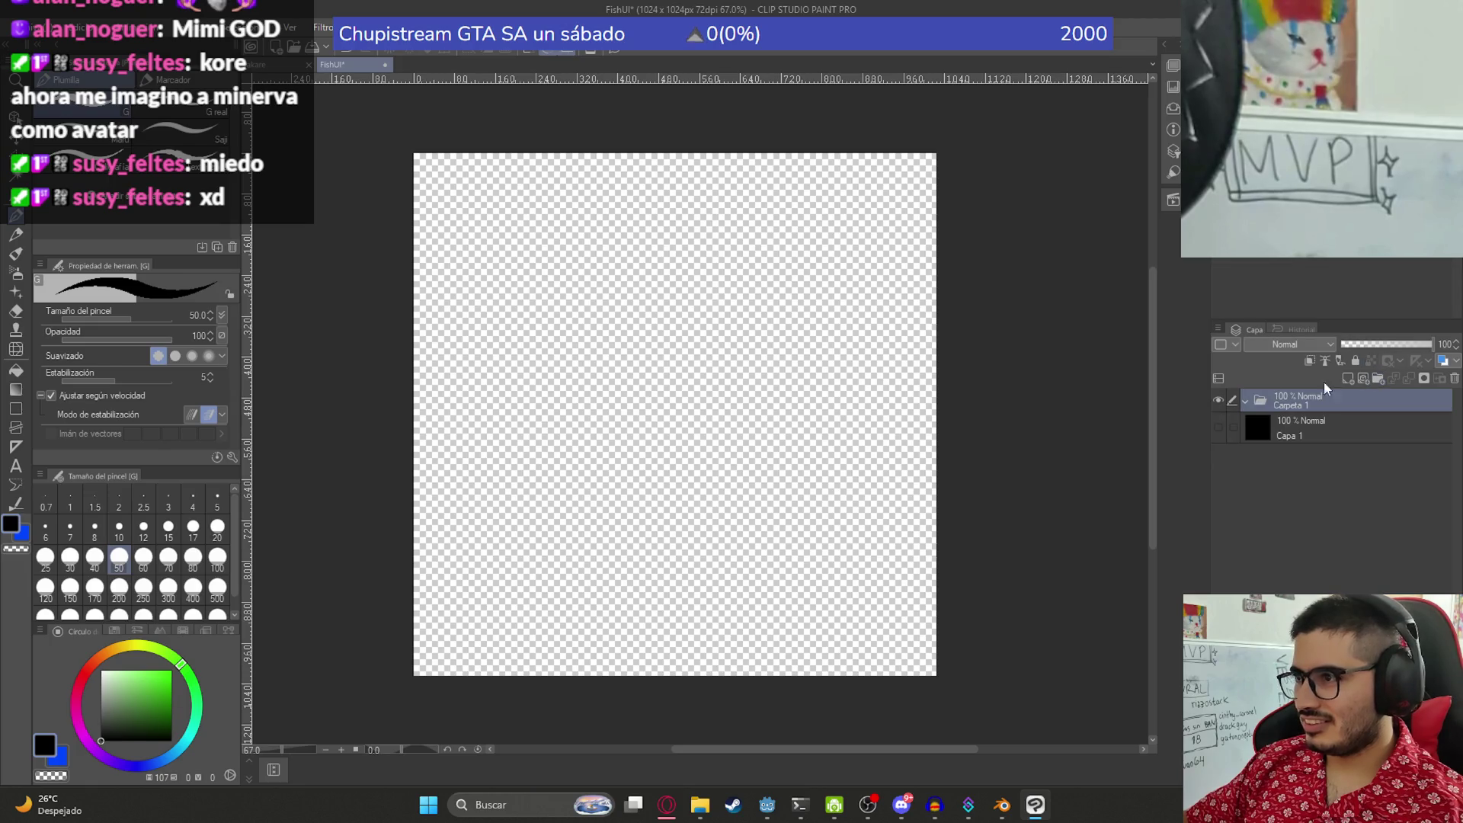
pyautogui.click(1218, 428)
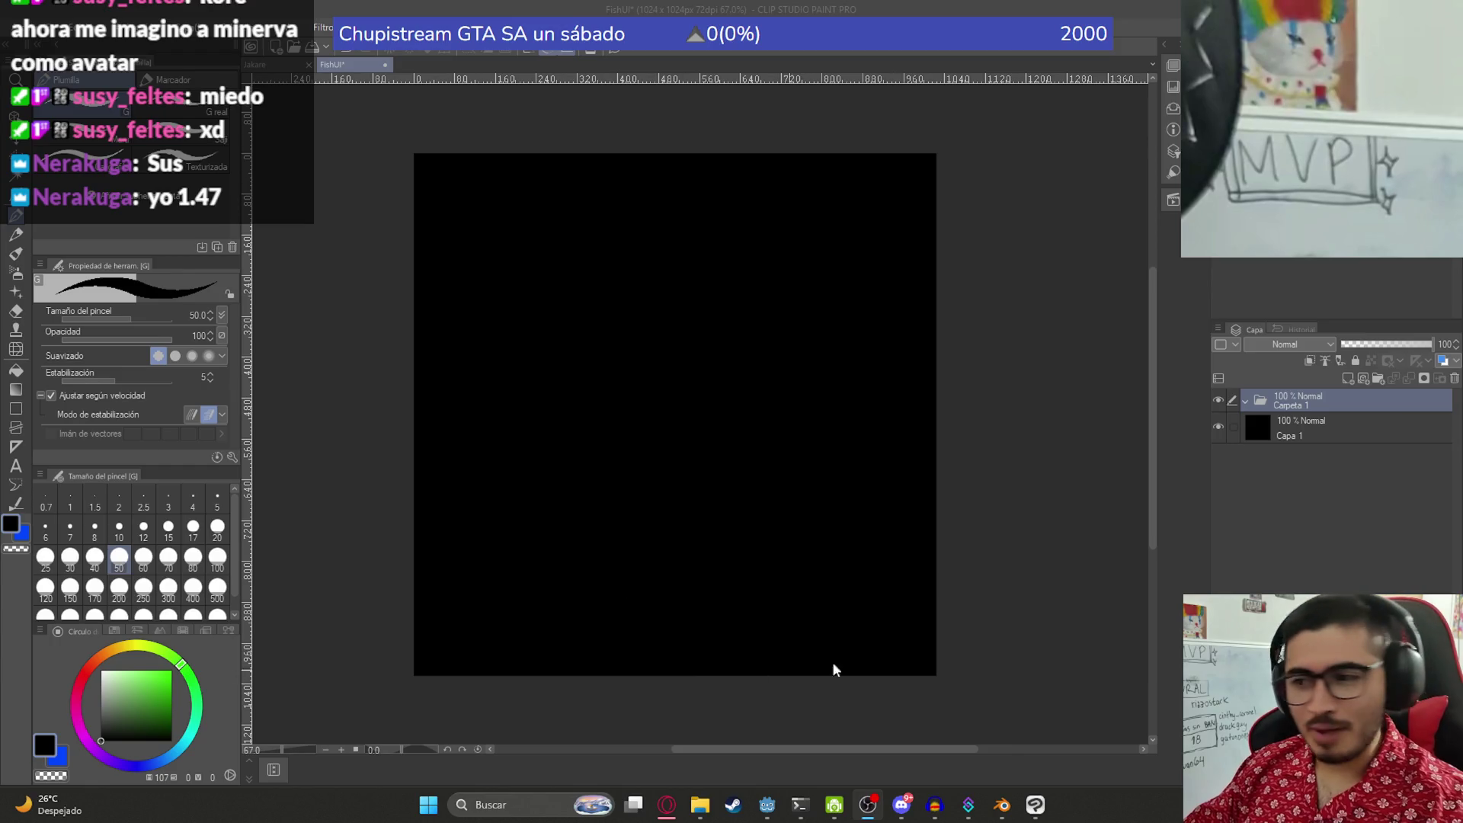
pyautogui.click(968, 805)
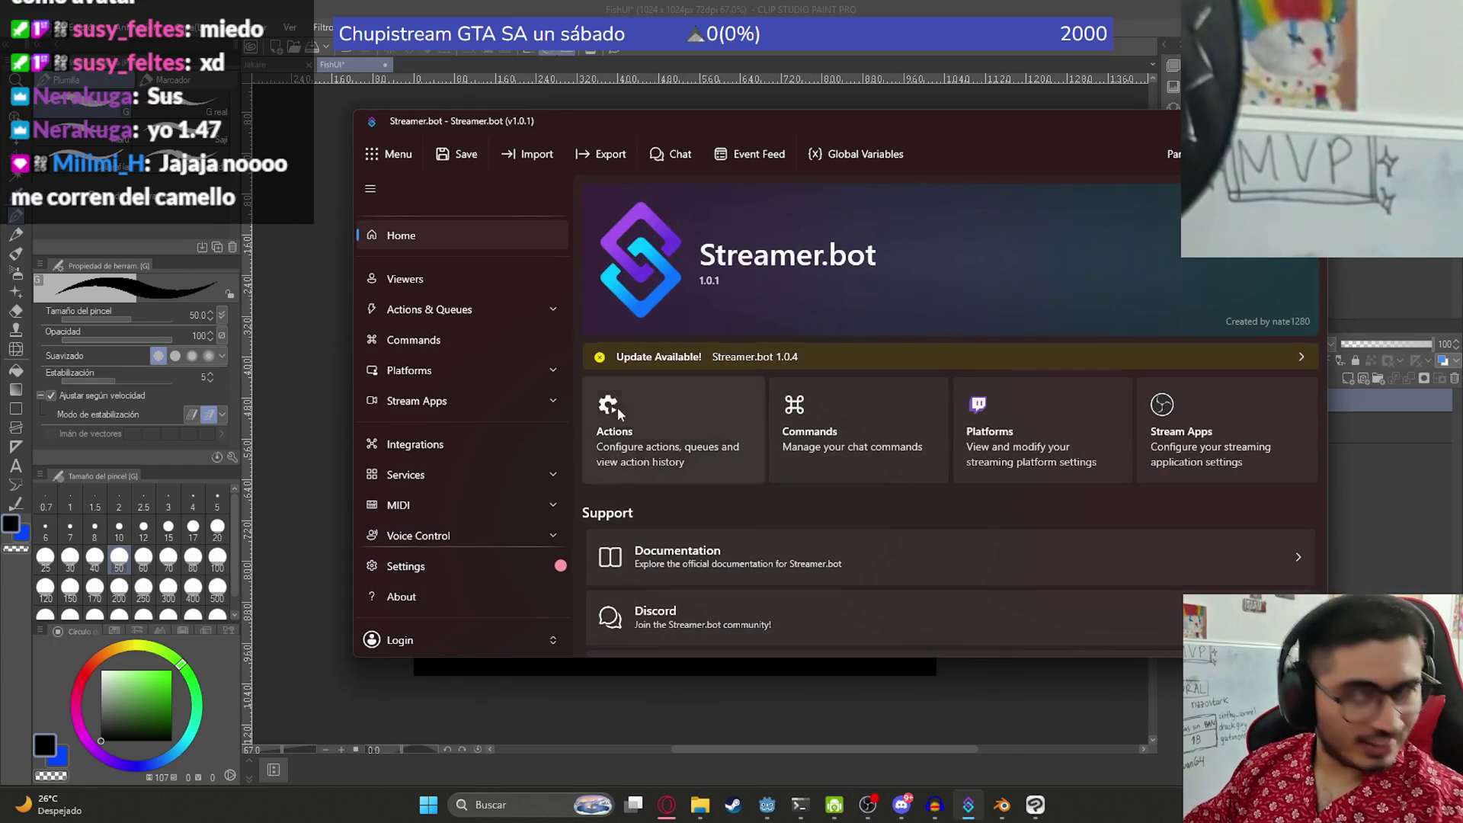
pyautogui.click(562, 9)
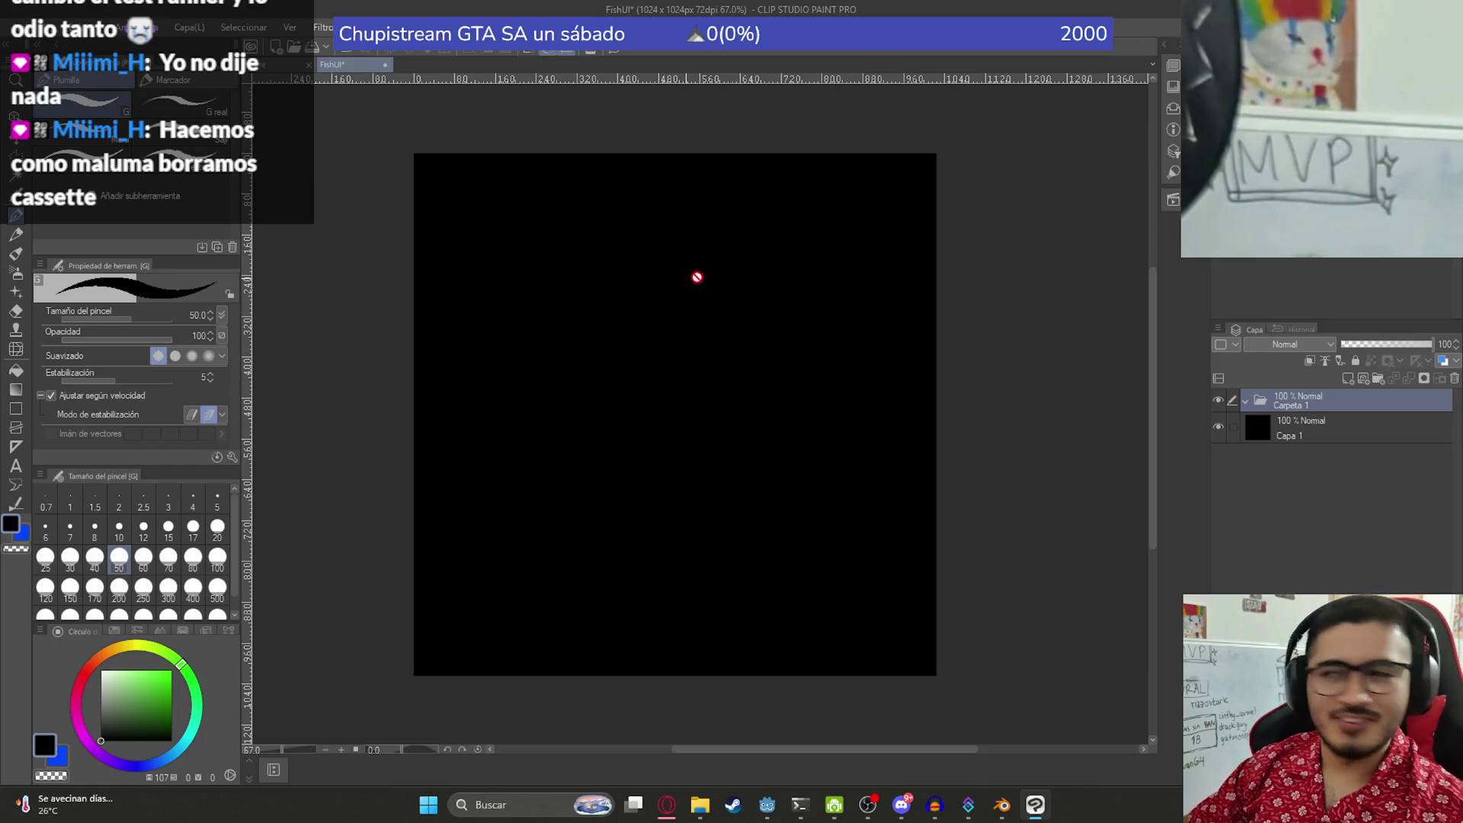
# - Zoom and pan around the black 1024×1024 FishUI canvas, then show the File Explorer window previews
pyautogui.scroll(-1, 784, 419)
pyautogui.scroll(2, 610, 404)
pyautogui.scroll(-2, 503, 333)
pyautogui.scroll(1, 499, 343)
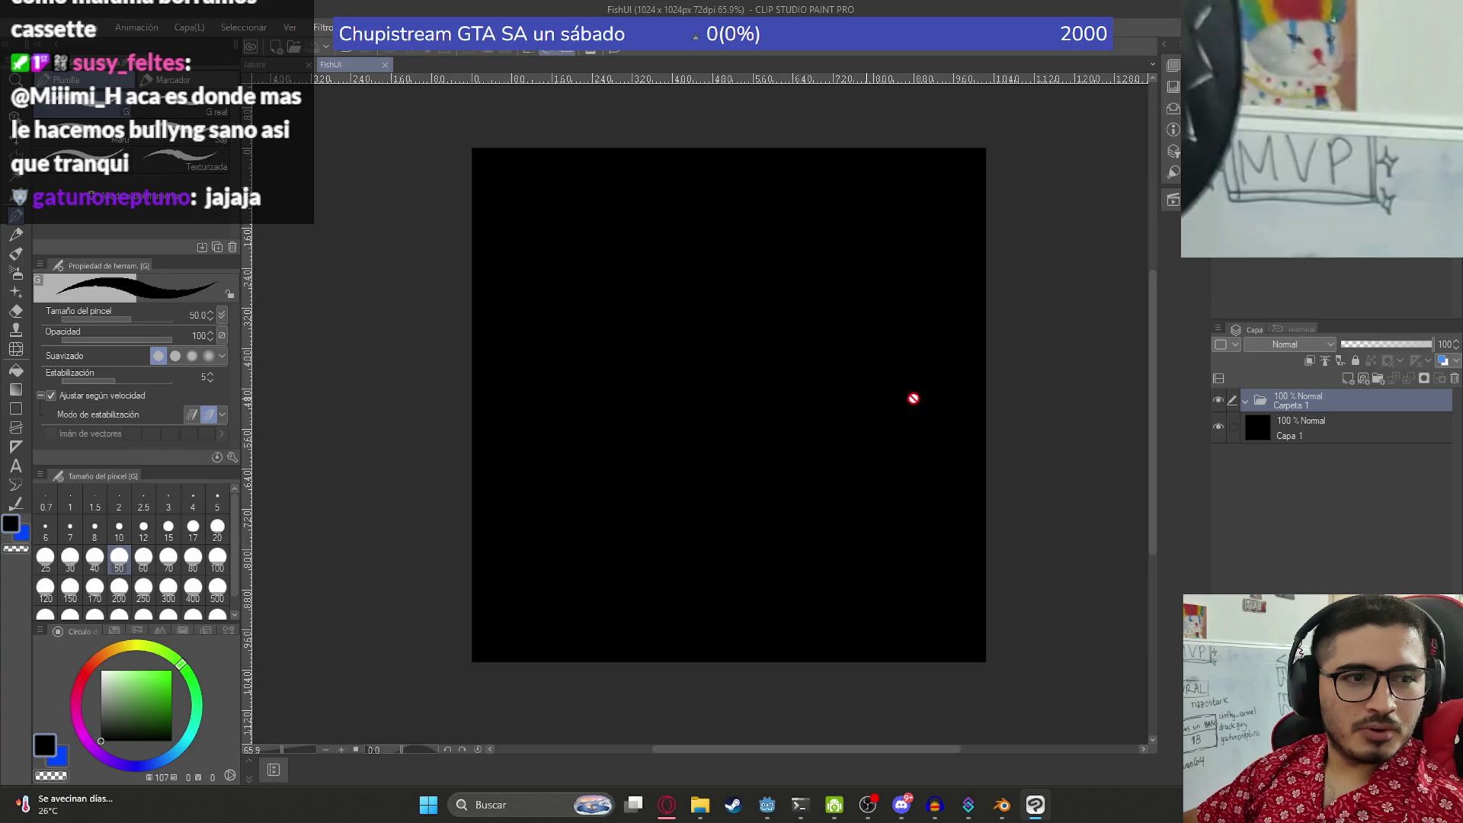
pyautogui.scroll(-1, 664, 404)
pyautogui.scroll(-1, 1000, 415)
pyautogui.scroll(2, 984, 420)
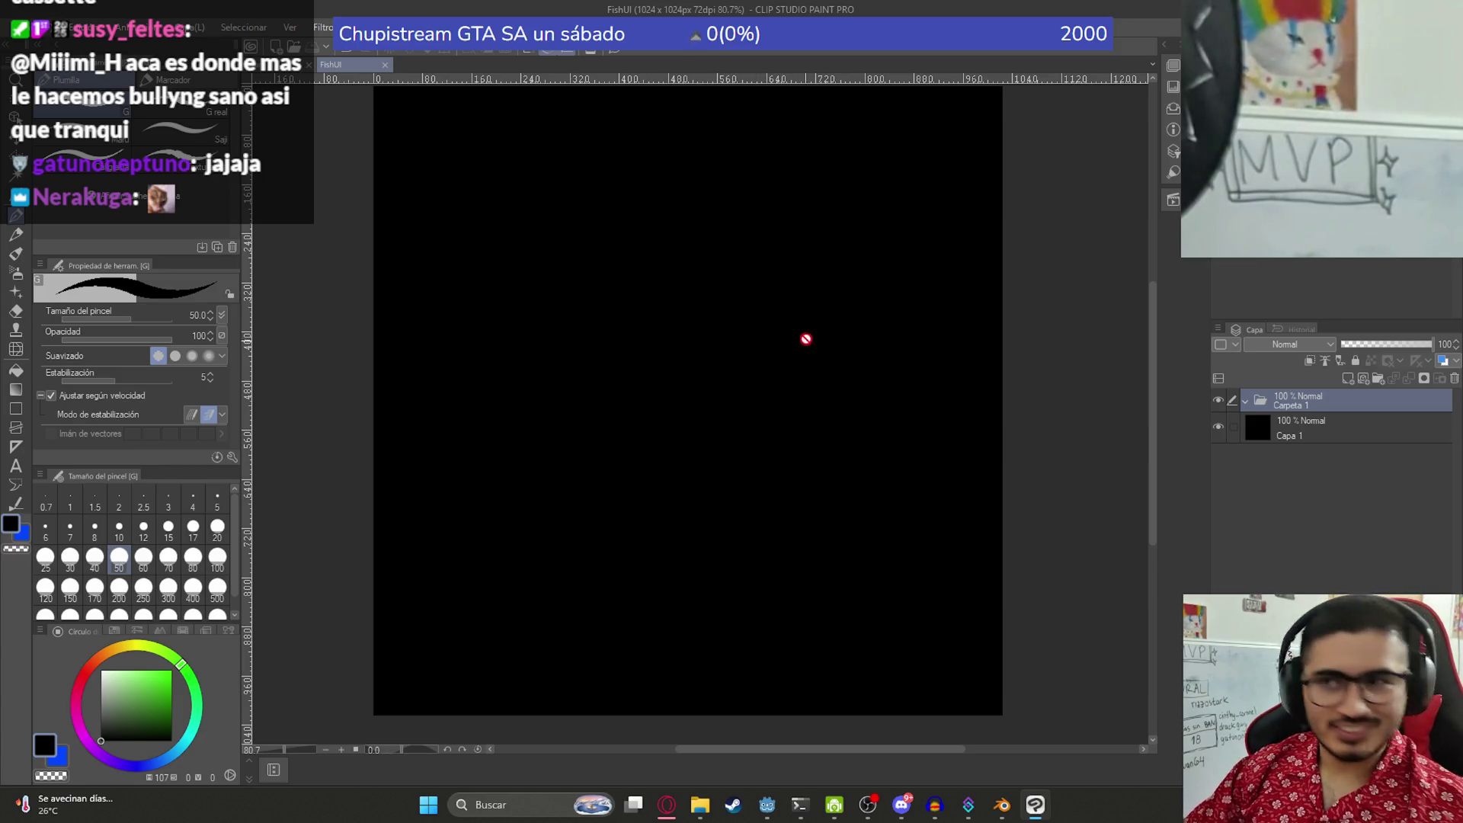
pyautogui.scroll(-1, 671, 366)
pyautogui.scroll(1, 594, 373)
pyautogui.moveTo(517, 360); pyautogui.dragTo(541, 381)
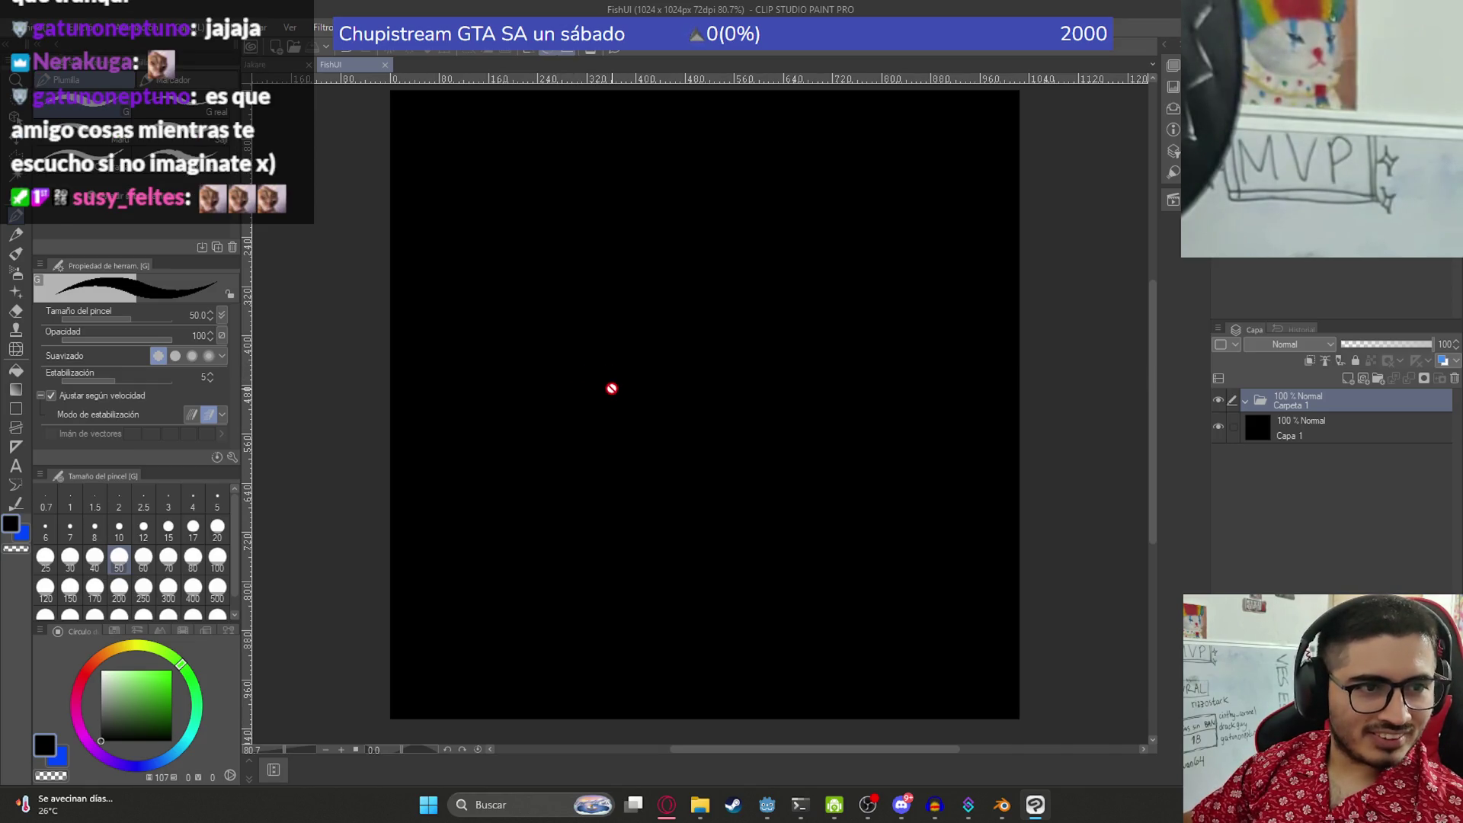
pyautogui.scroll(-3, 612, 389)
pyautogui.scroll(3, 617, 395)
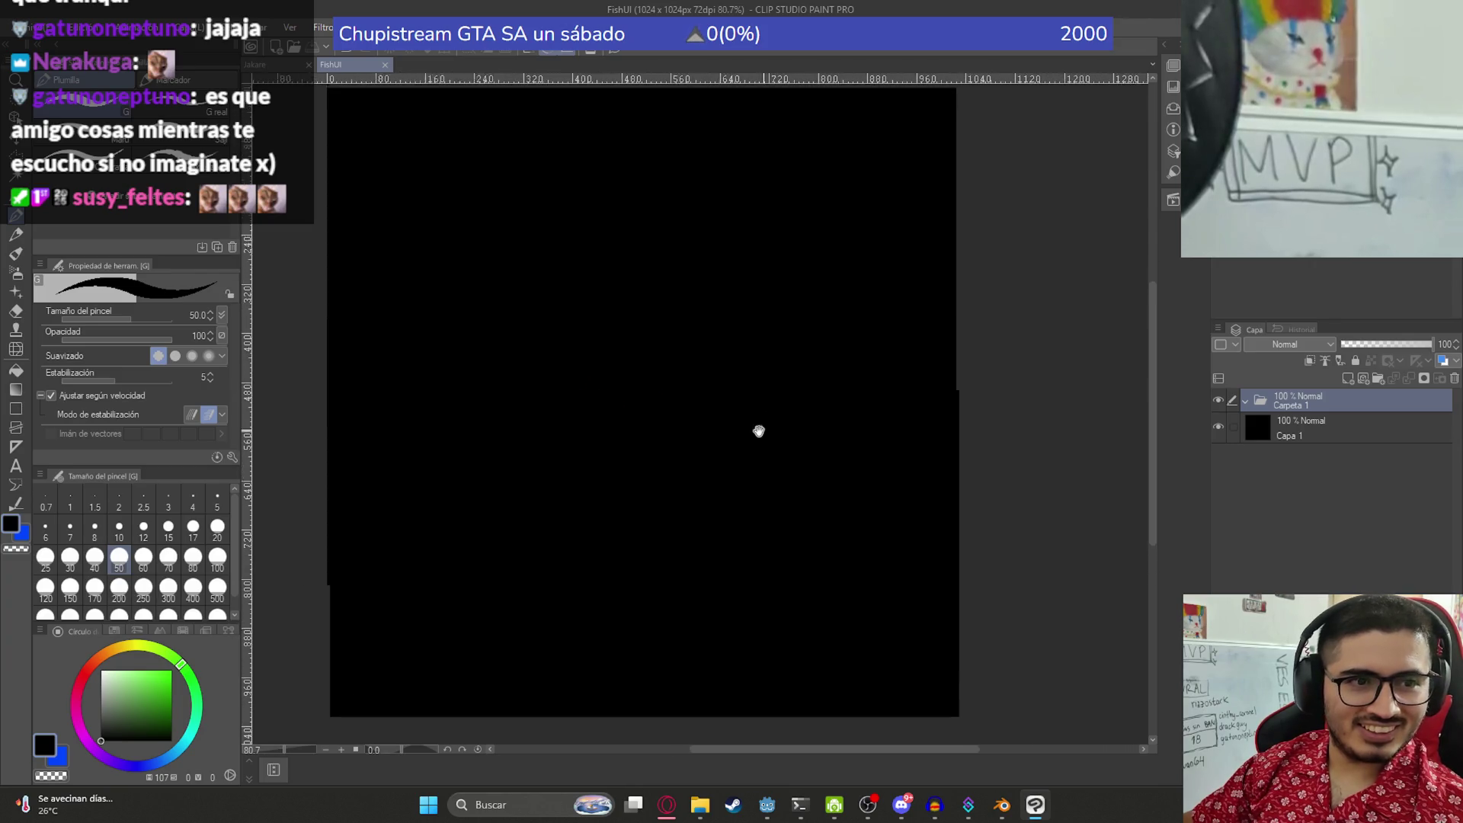
pyautogui.moveTo(759, 431); pyautogui.dragTo(656, 427)
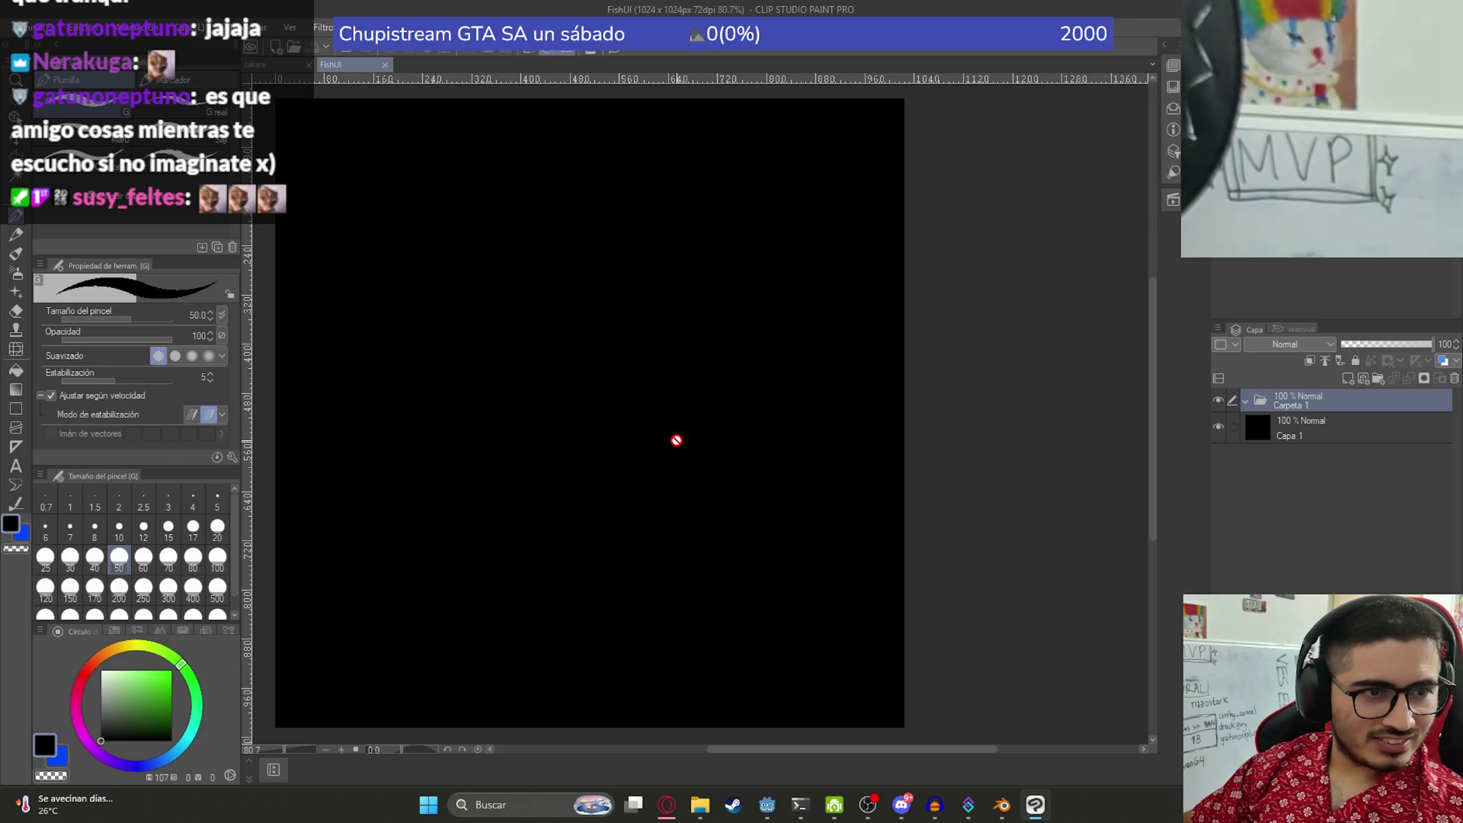
pyautogui.scroll(-3, 677, 440)
pyautogui.scroll(3, 689, 408)
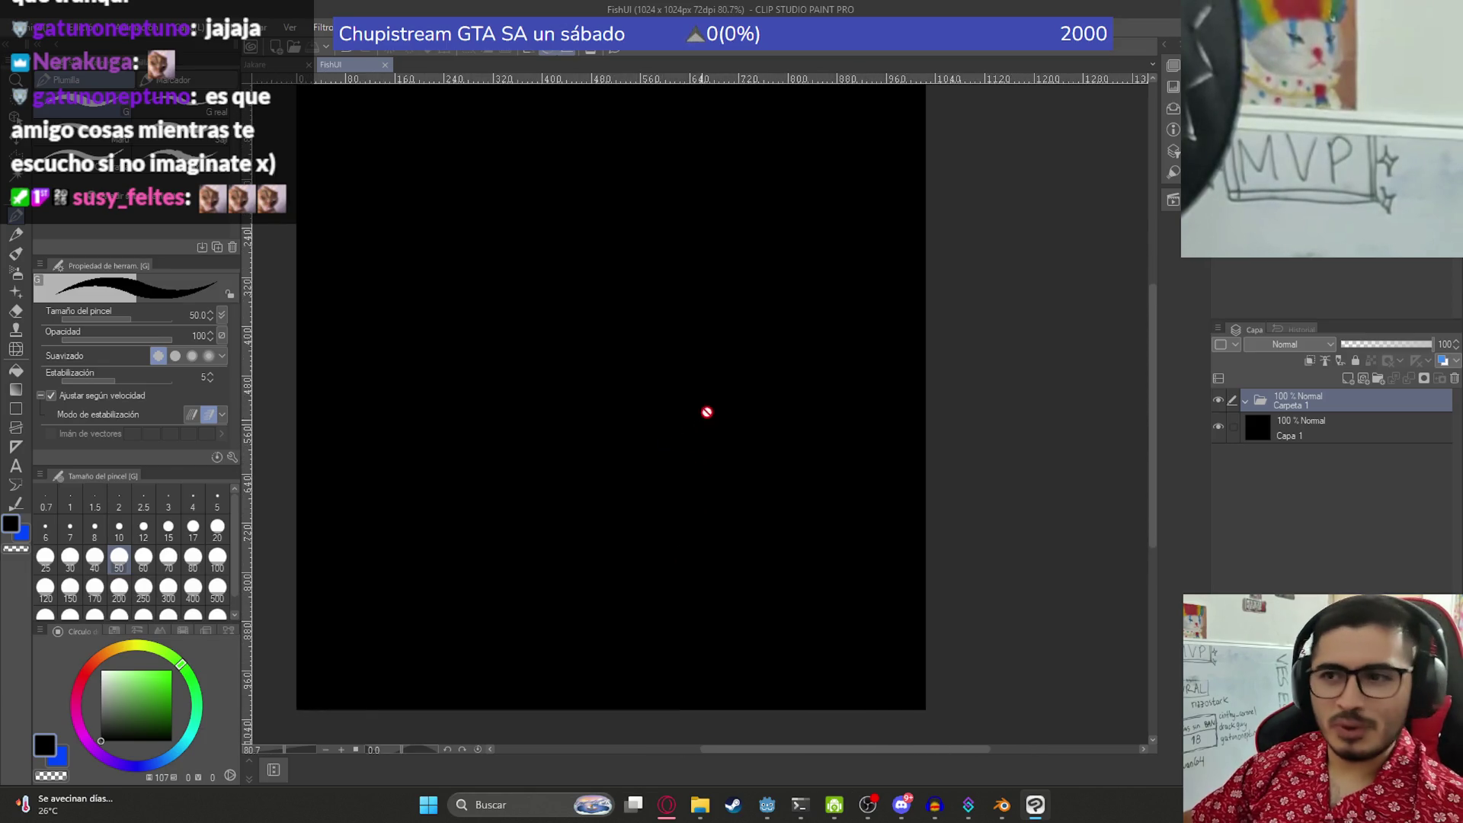
pyautogui.scroll(-2, 707, 412)
pyautogui.scroll(1, 683, 434)
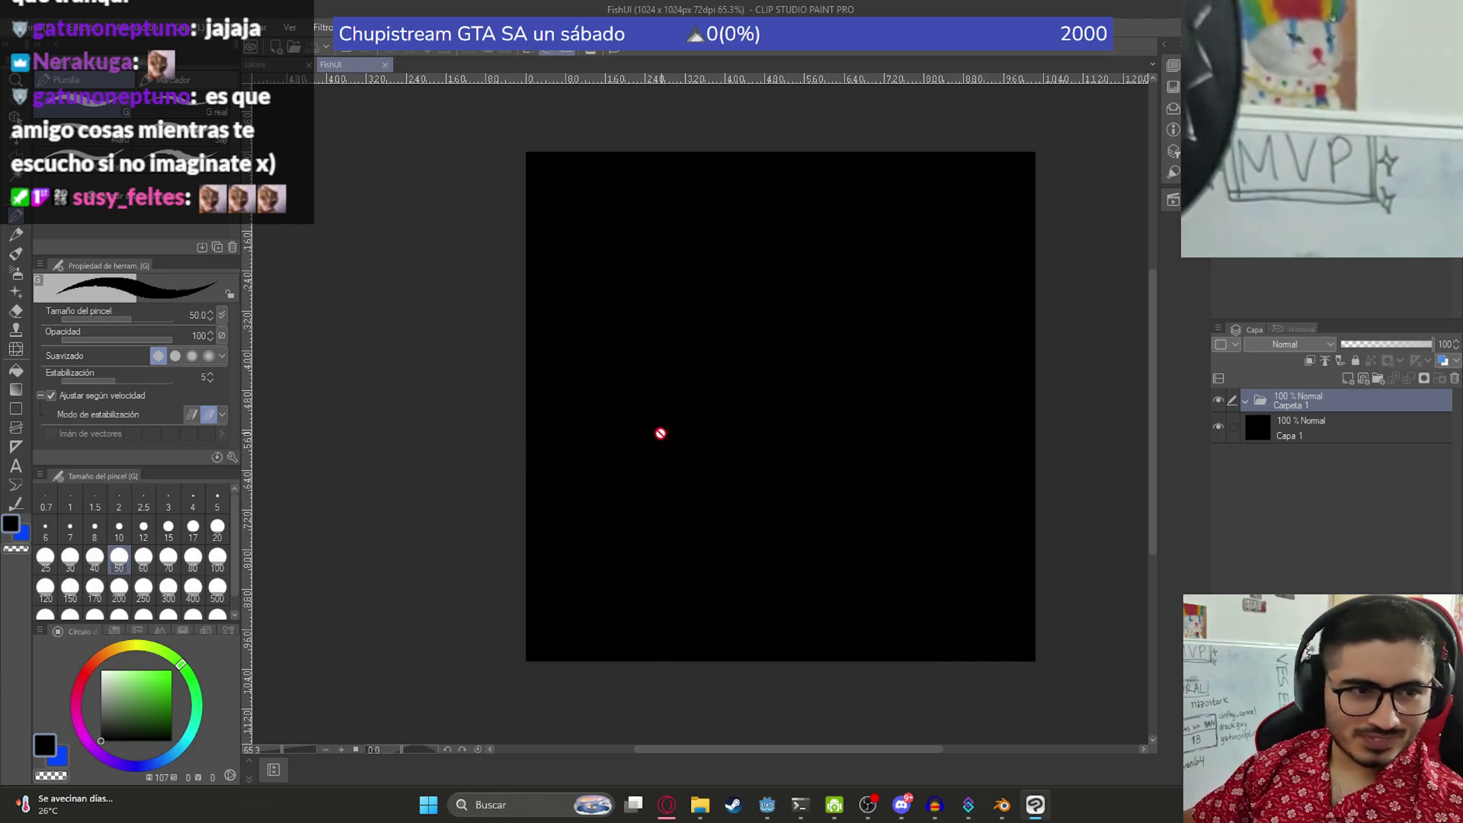
pyautogui.click(710, 806)
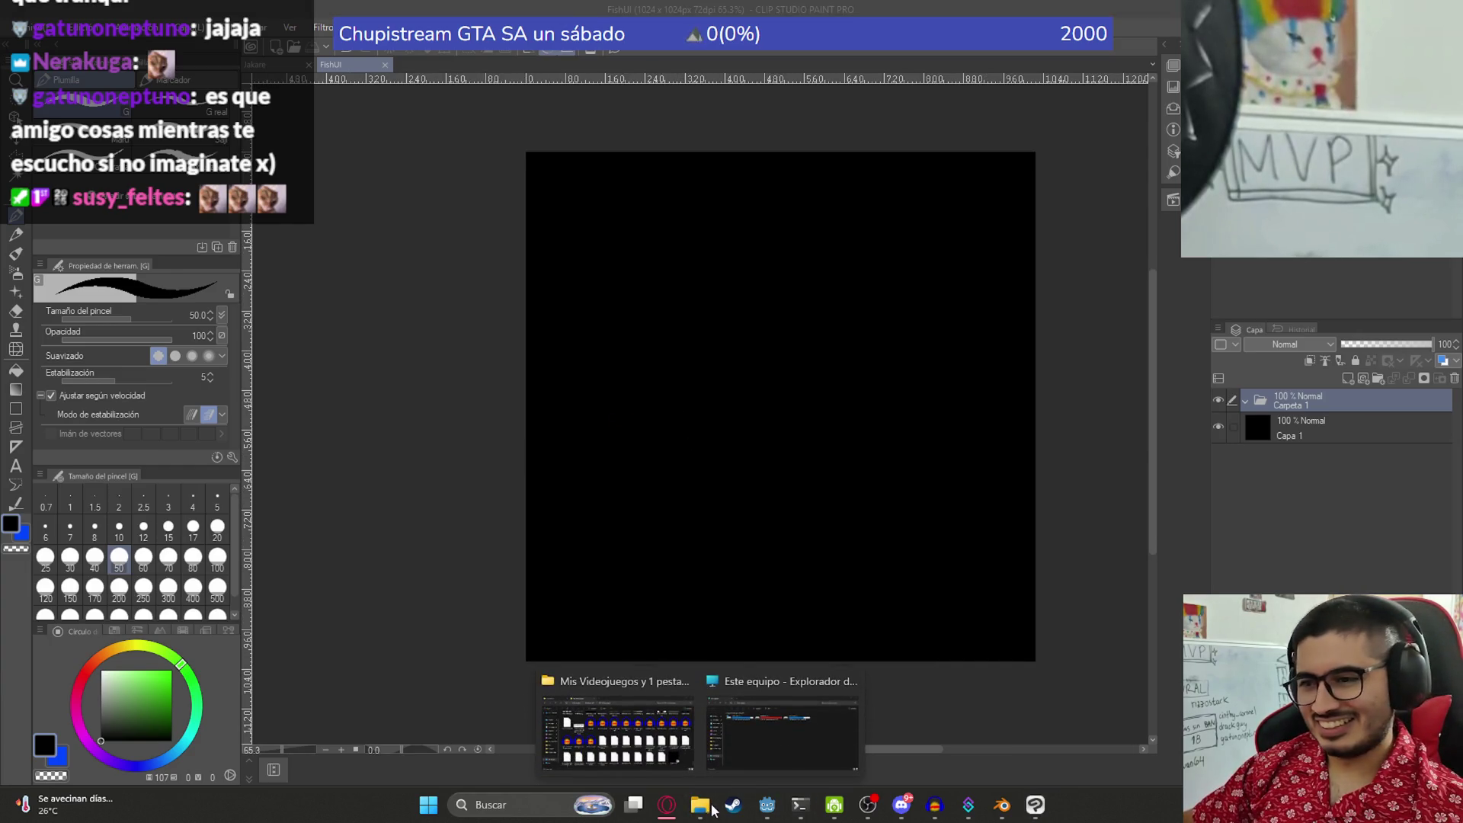
# - Snip the Dorado fish render in Blender and paste it into FishUI as a new layer
pyautogui.click(603, 762)
pyautogui.click(1060, 442)
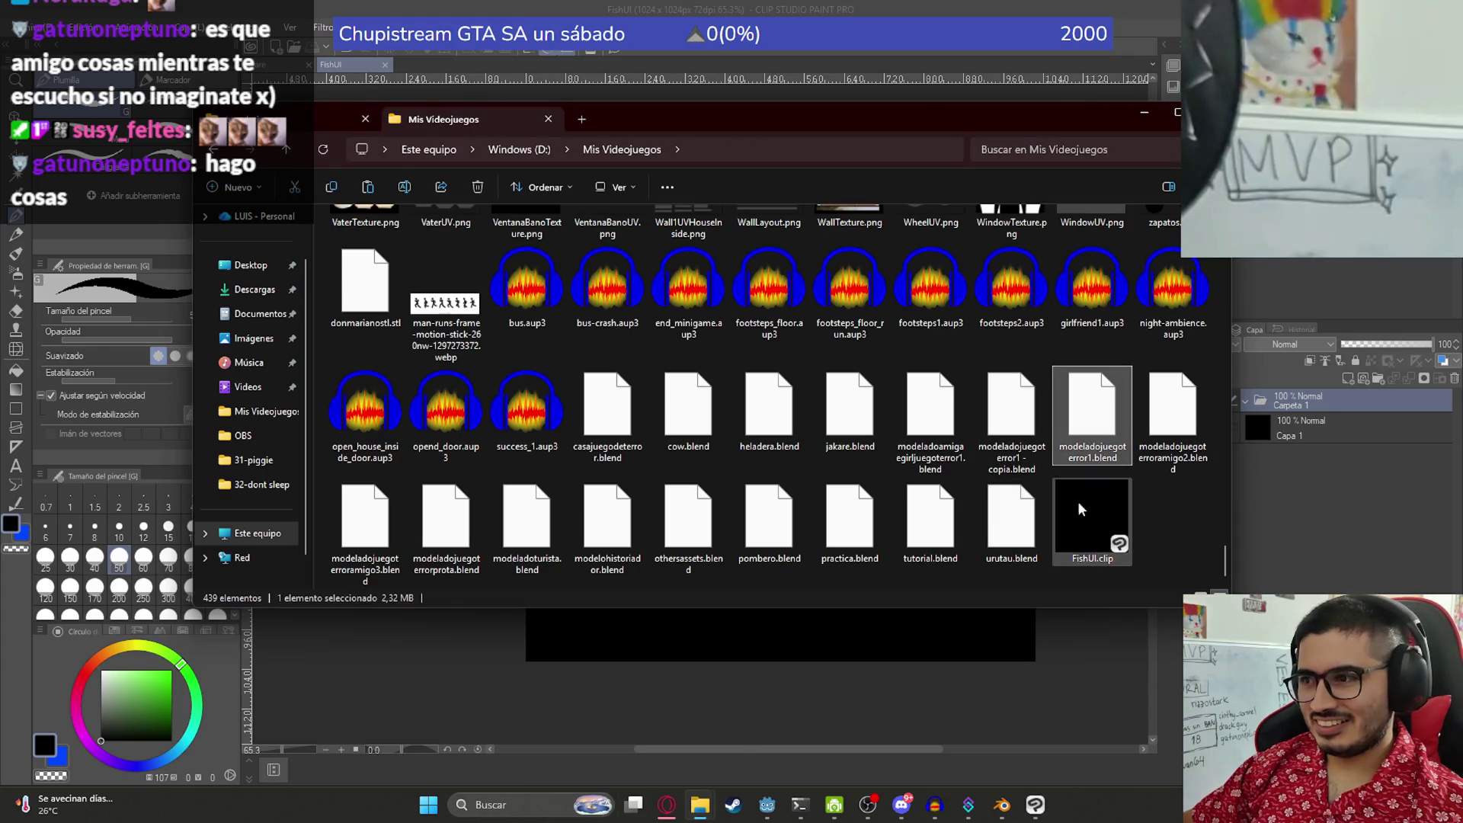
pyautogui.click(1001, 805)
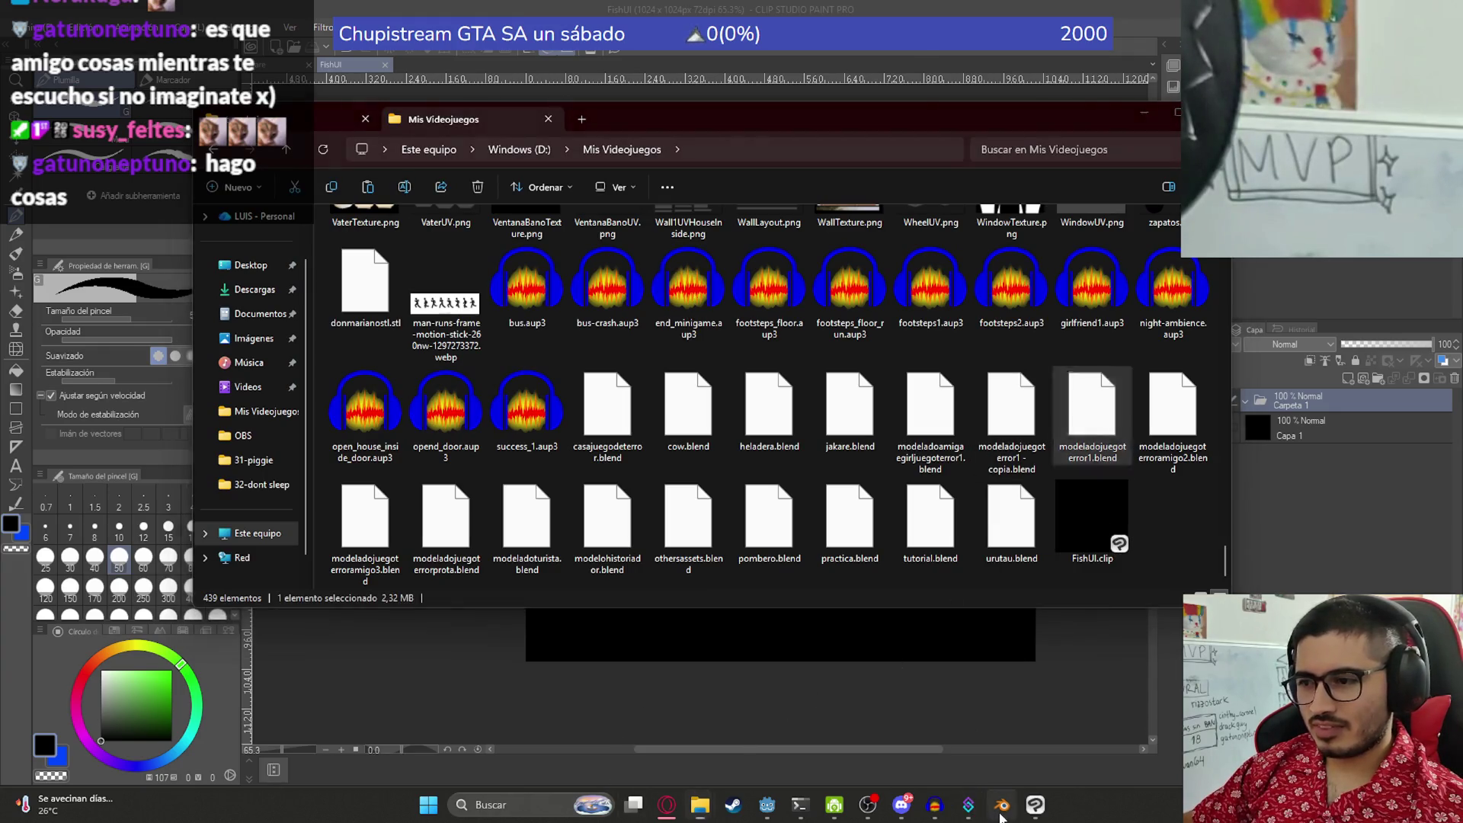
pyautogui.press('super+shift+s')
pyautogui.moveTo(26, 154); pyautogui.dragTo(581, 474)
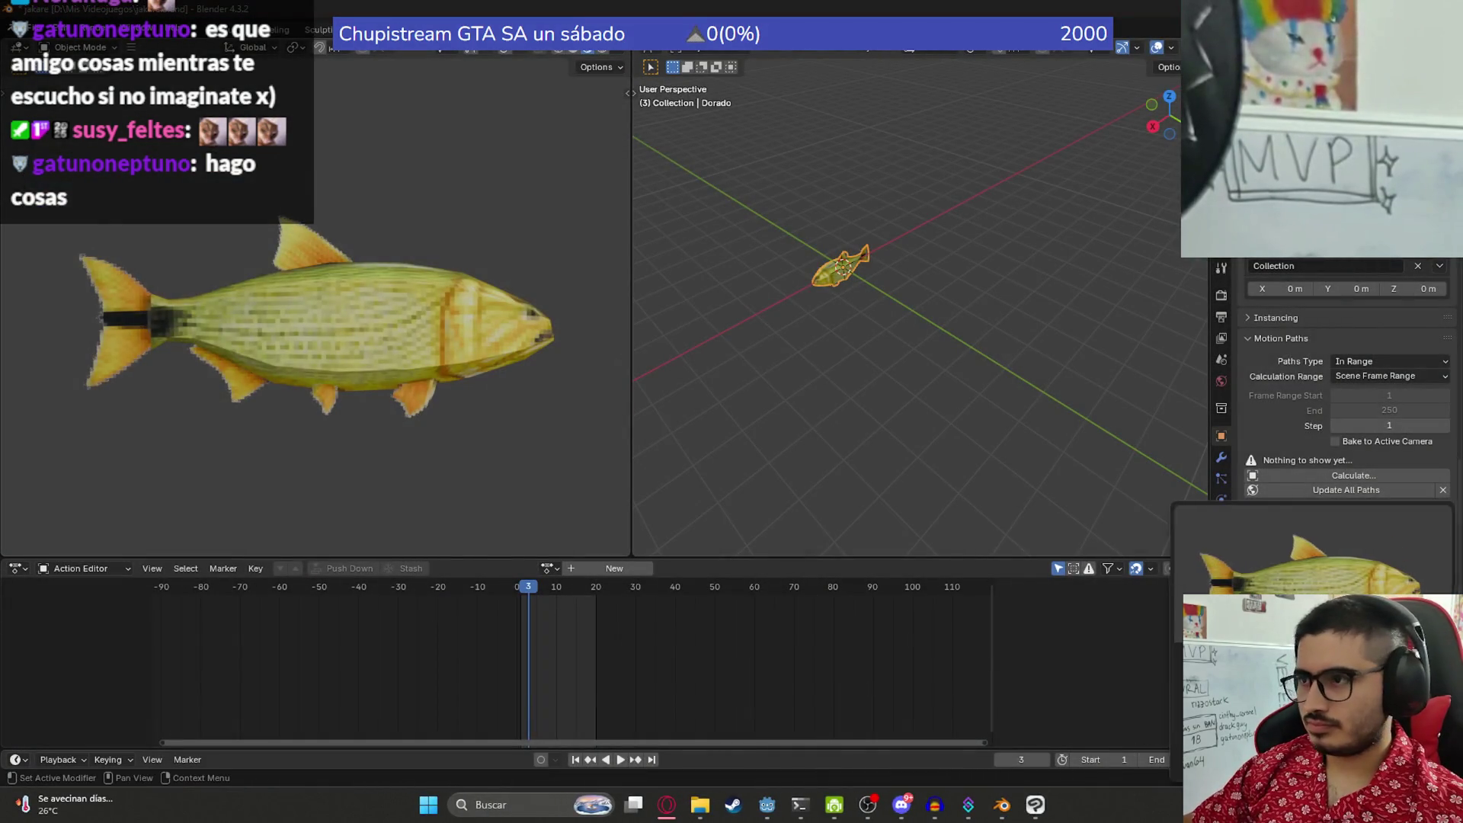
pyautogui.click(1035, 804)
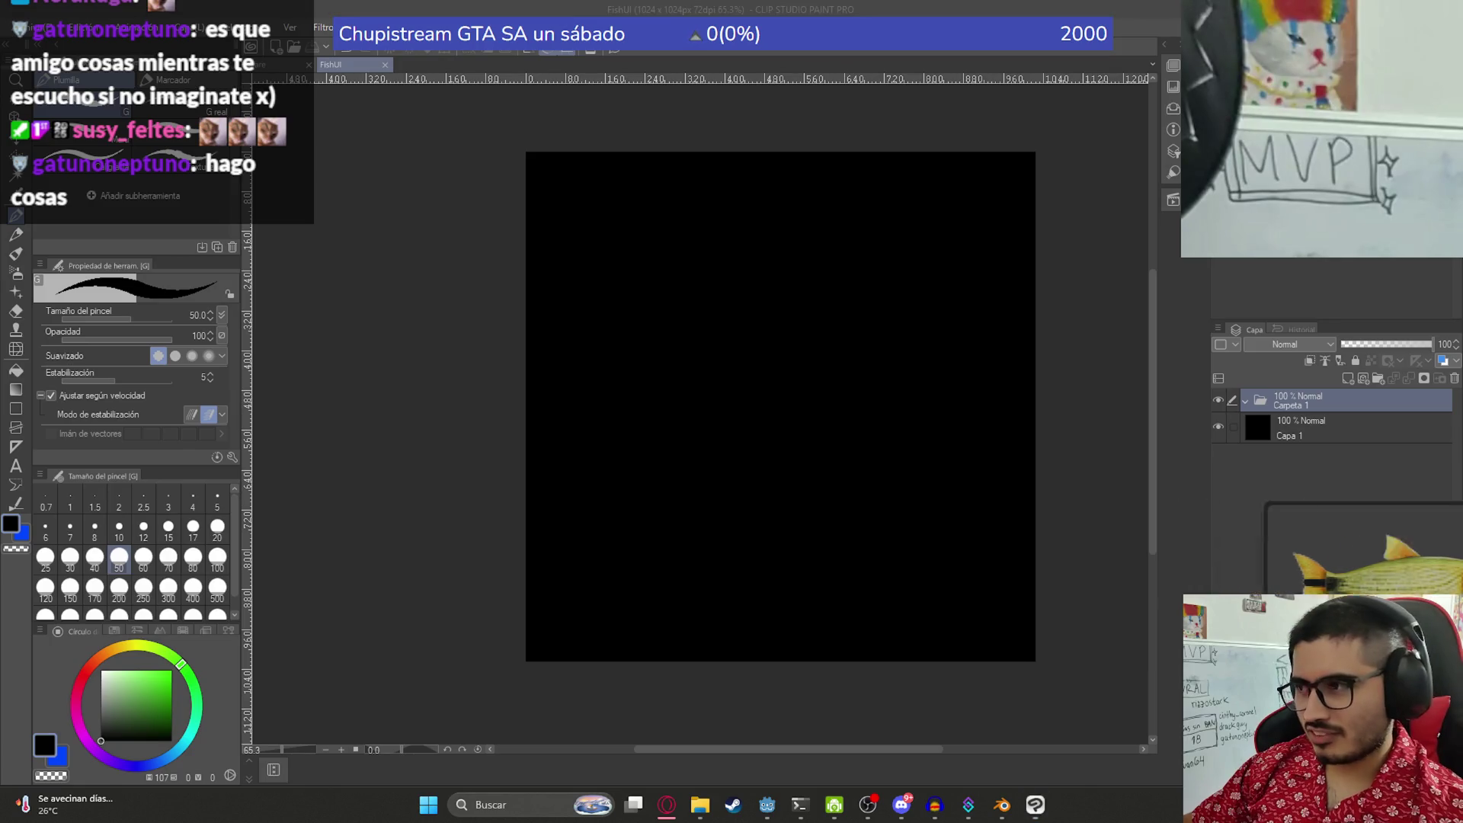
pyautogui.hotkey('ctrl', 'v')
# - Rename the layer folder to 'grande'
pyautogui.doubleClick(1288, 404)
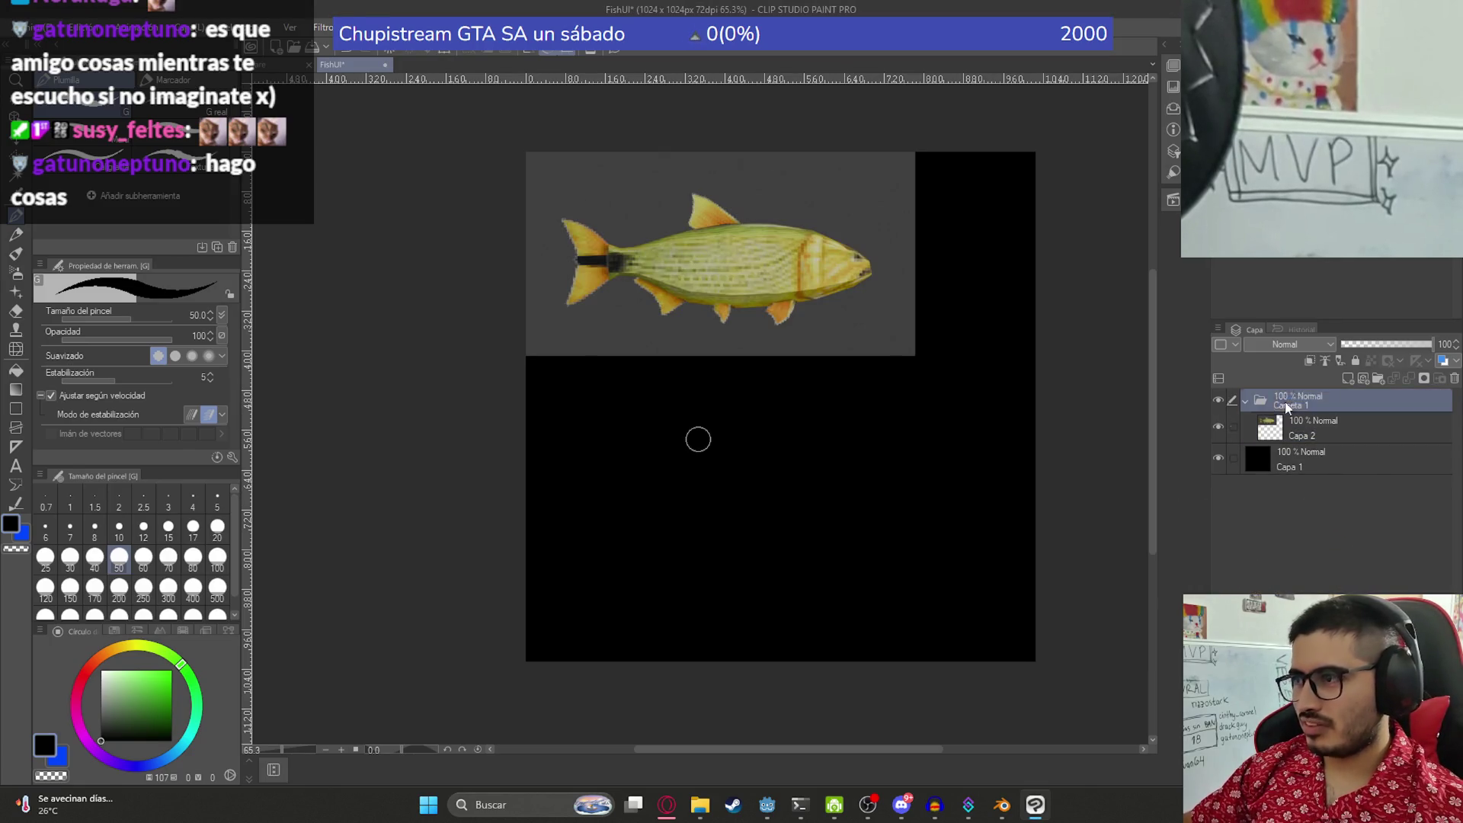
pyautogui.write('dorad')
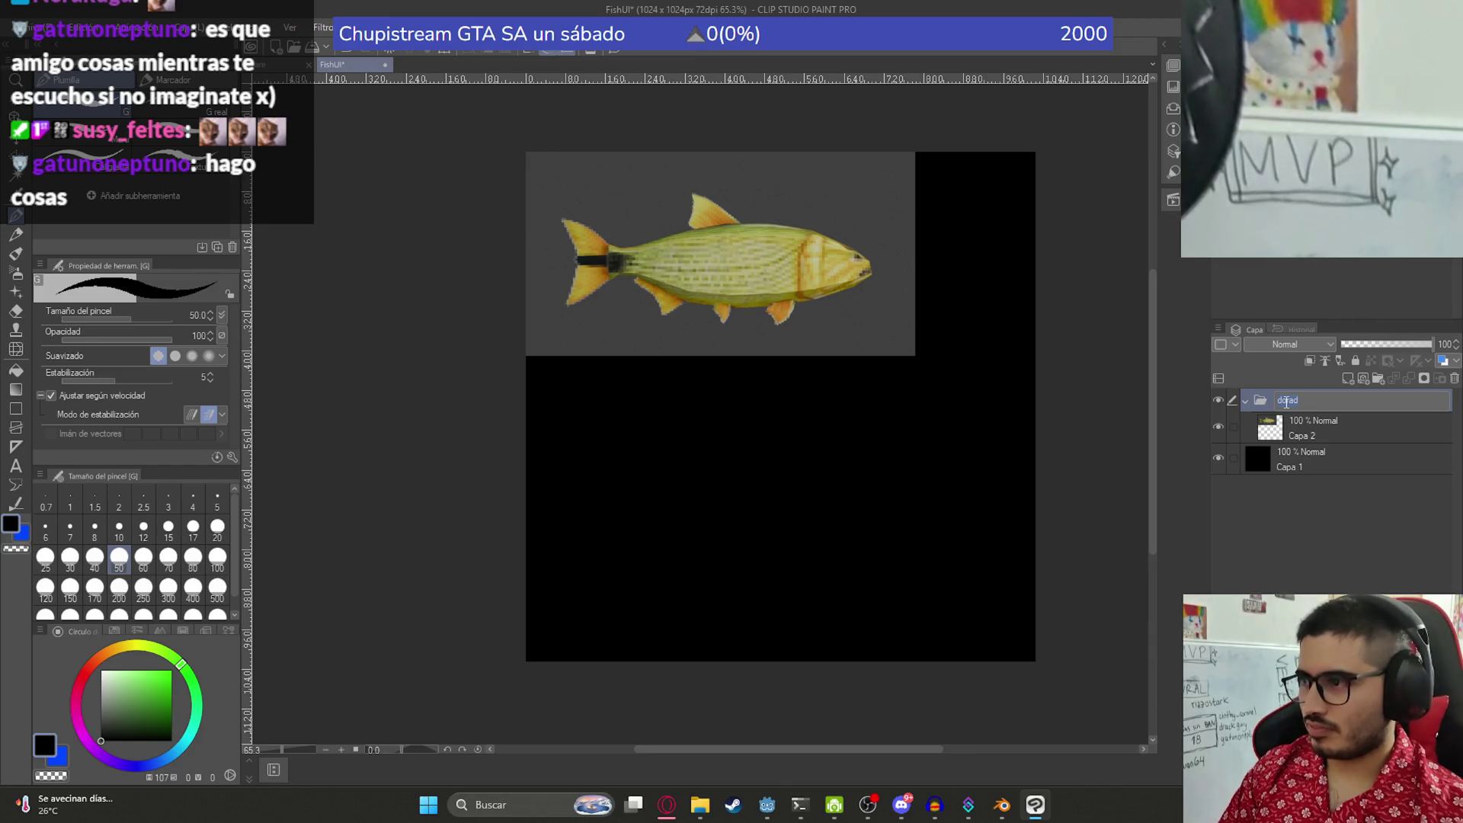
pyautogui.write('grande')
pyautogui.press('Return')
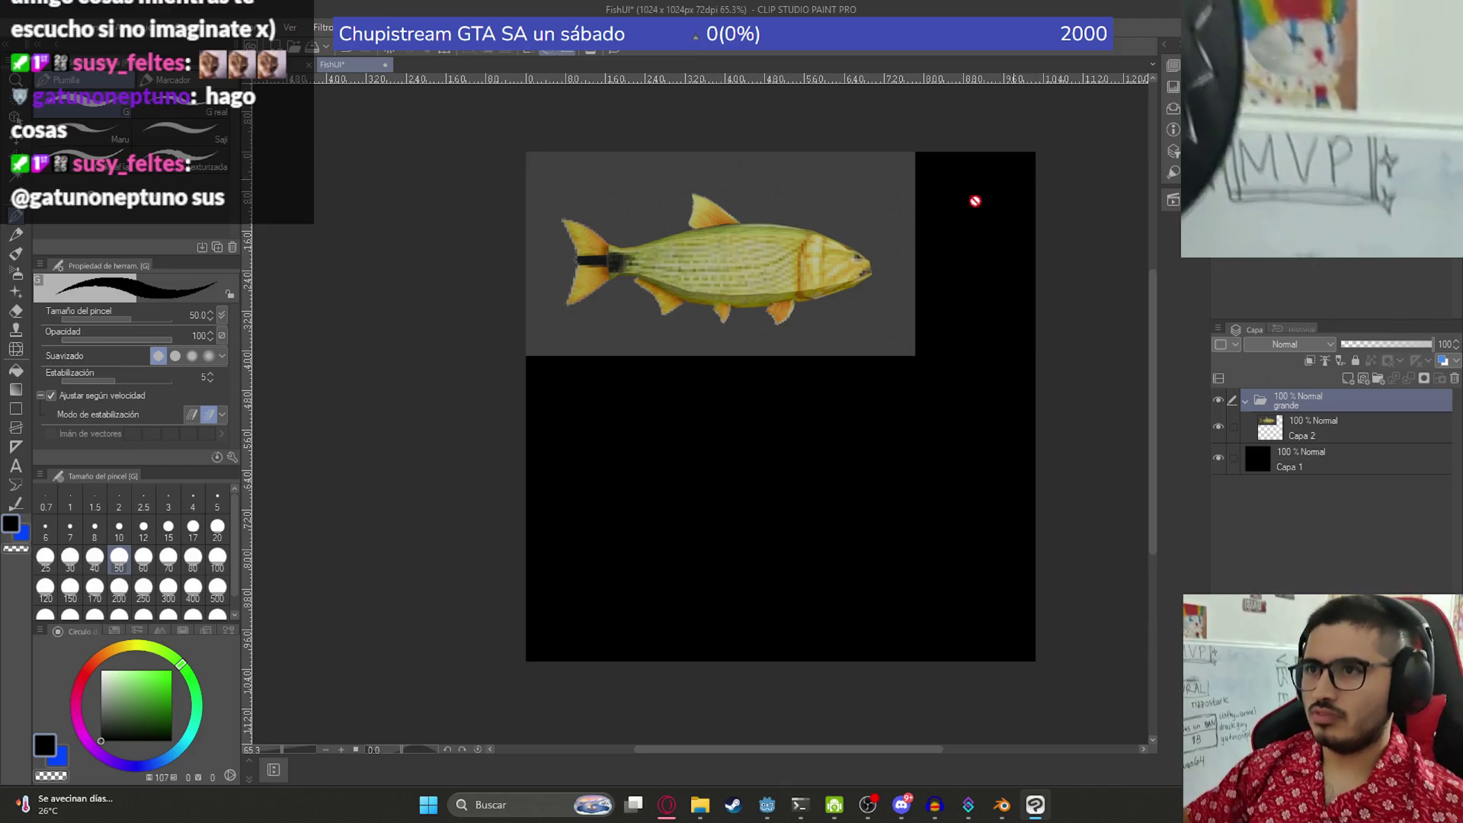
# - Move the fish layer to the centre of the black canvas
pyautogui.press('w')
pyautogui.click(1322, 427)
pyautogui.moveTo(803, 322); pyautogui.dragTo(874, 480)
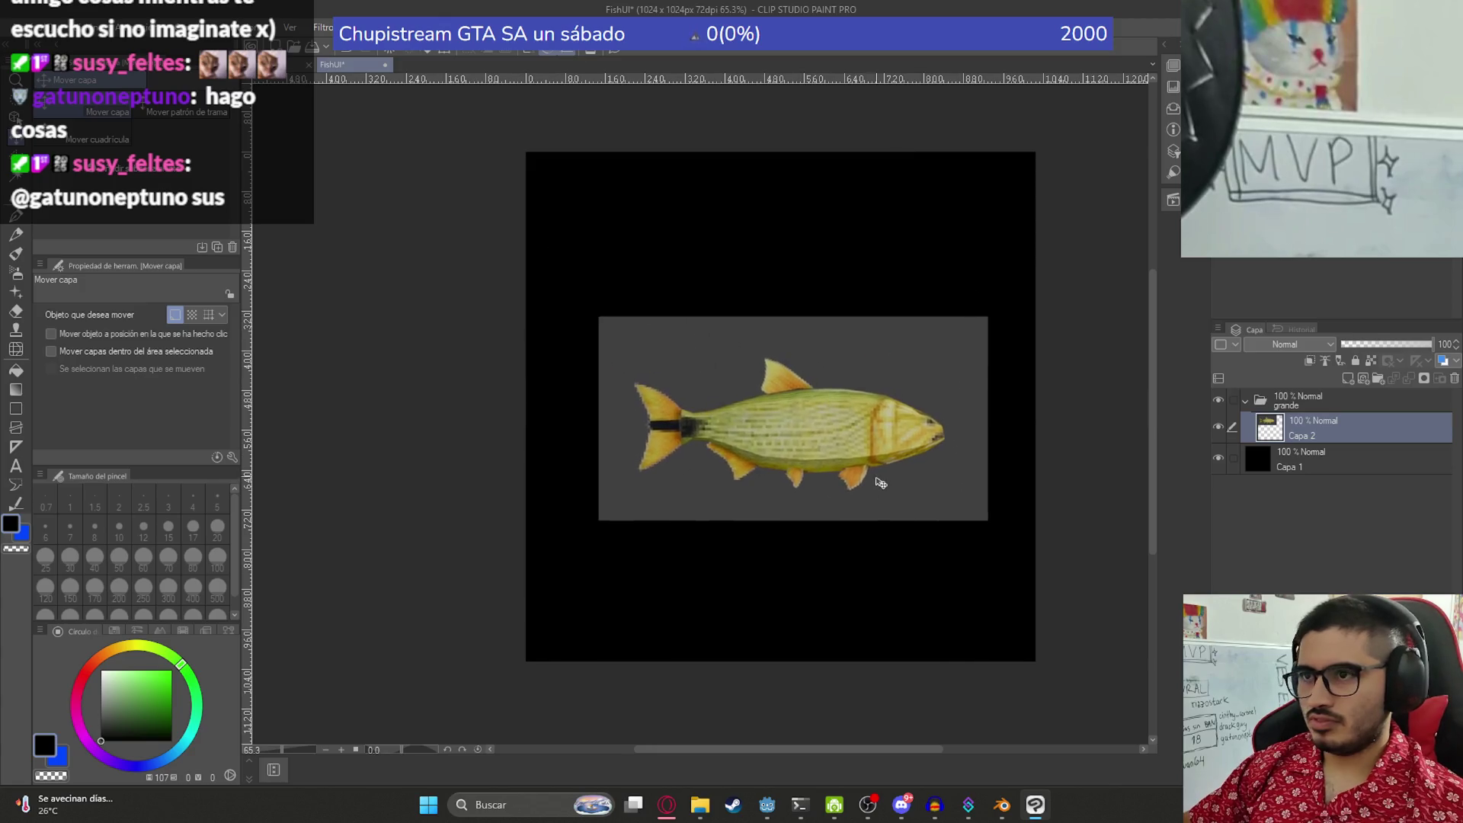
pyautogui.scroll(2, 855, 439)
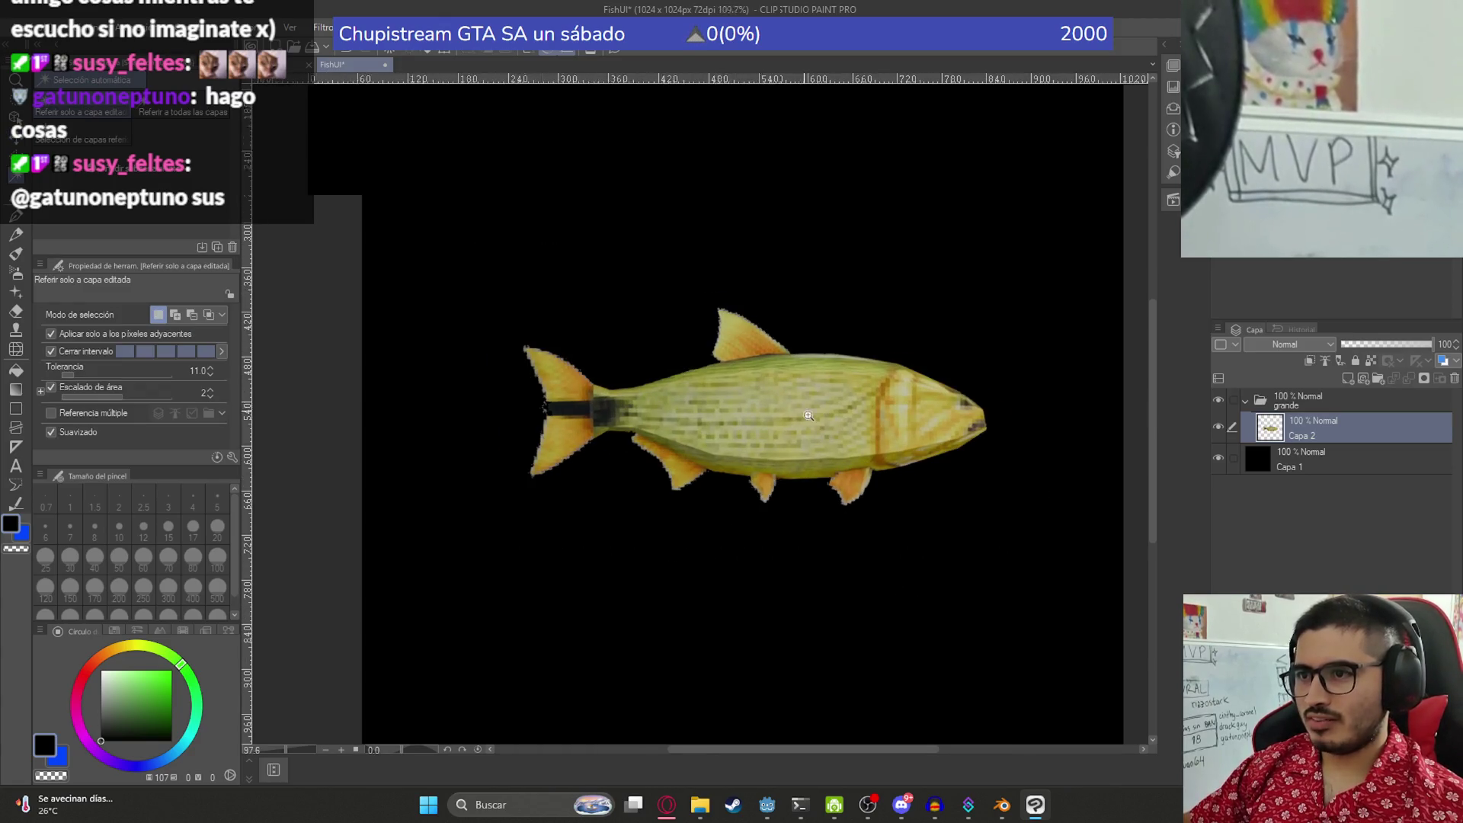
pyautogui.scroll(2, 814, 411)
pyautogui.press('k')
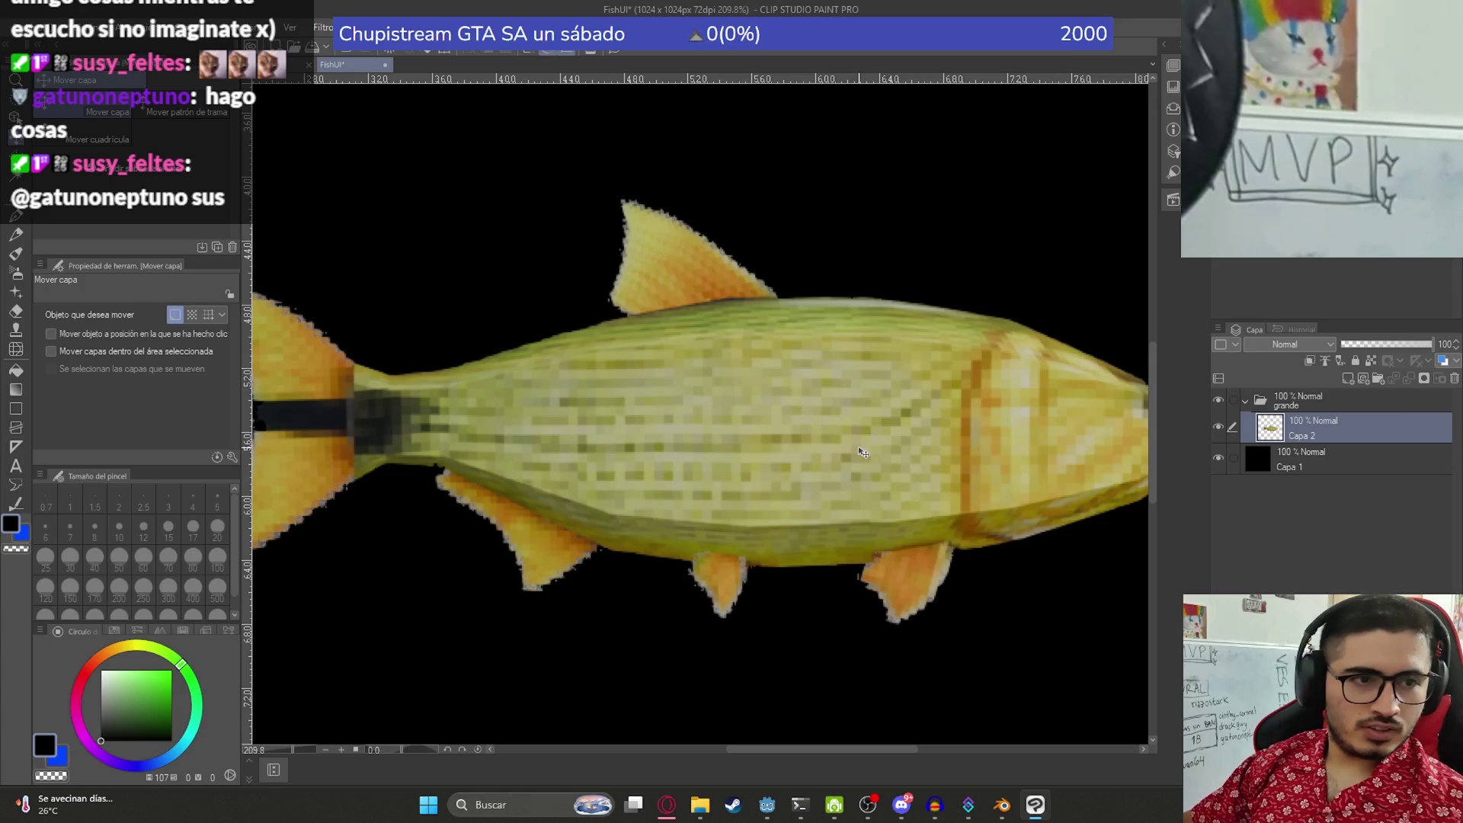
# - Save FishUI, nudge the fish up-left and place its layer inside the grande folder
pyautogui.hotkey('ctrl', 's')
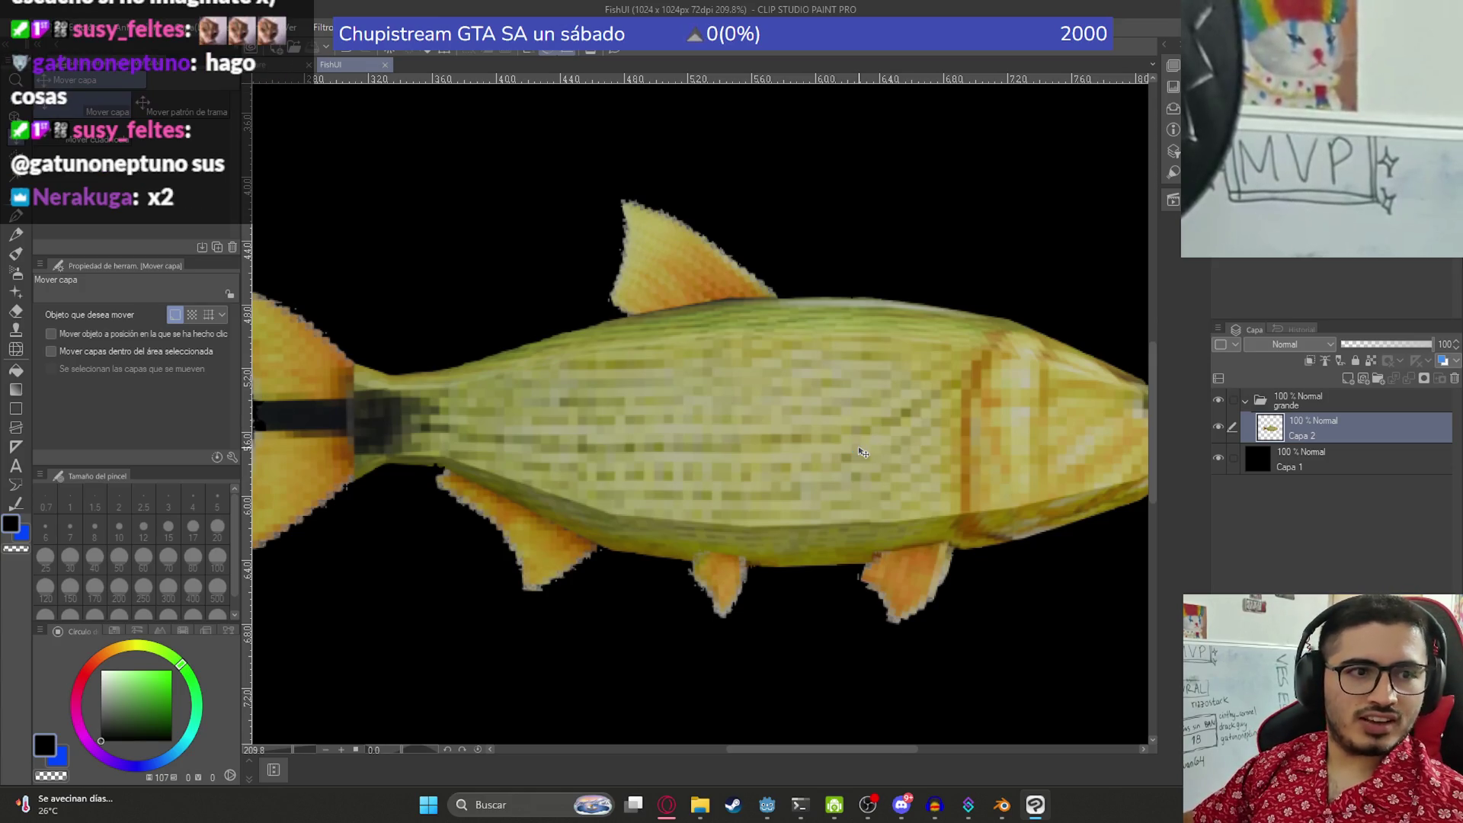
pyautogui.scroll(-3, 850, 426)
pyautogui.scroll(3, 839, 427)
pyautogui.scroll(-5, 839, 428)
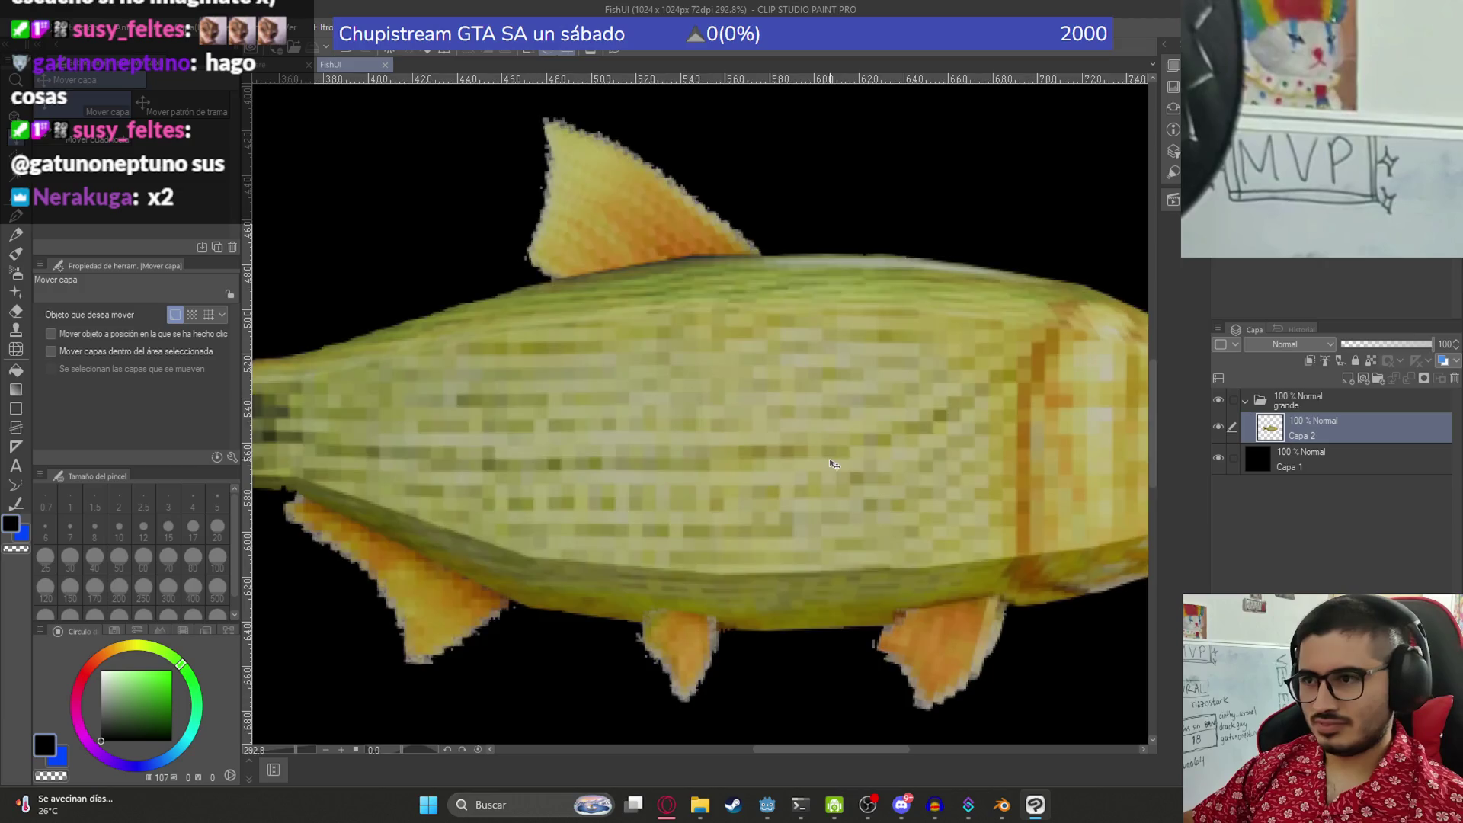
pyautogui.moveTo(667, 588); pyautogui.dragTo(633, 513)
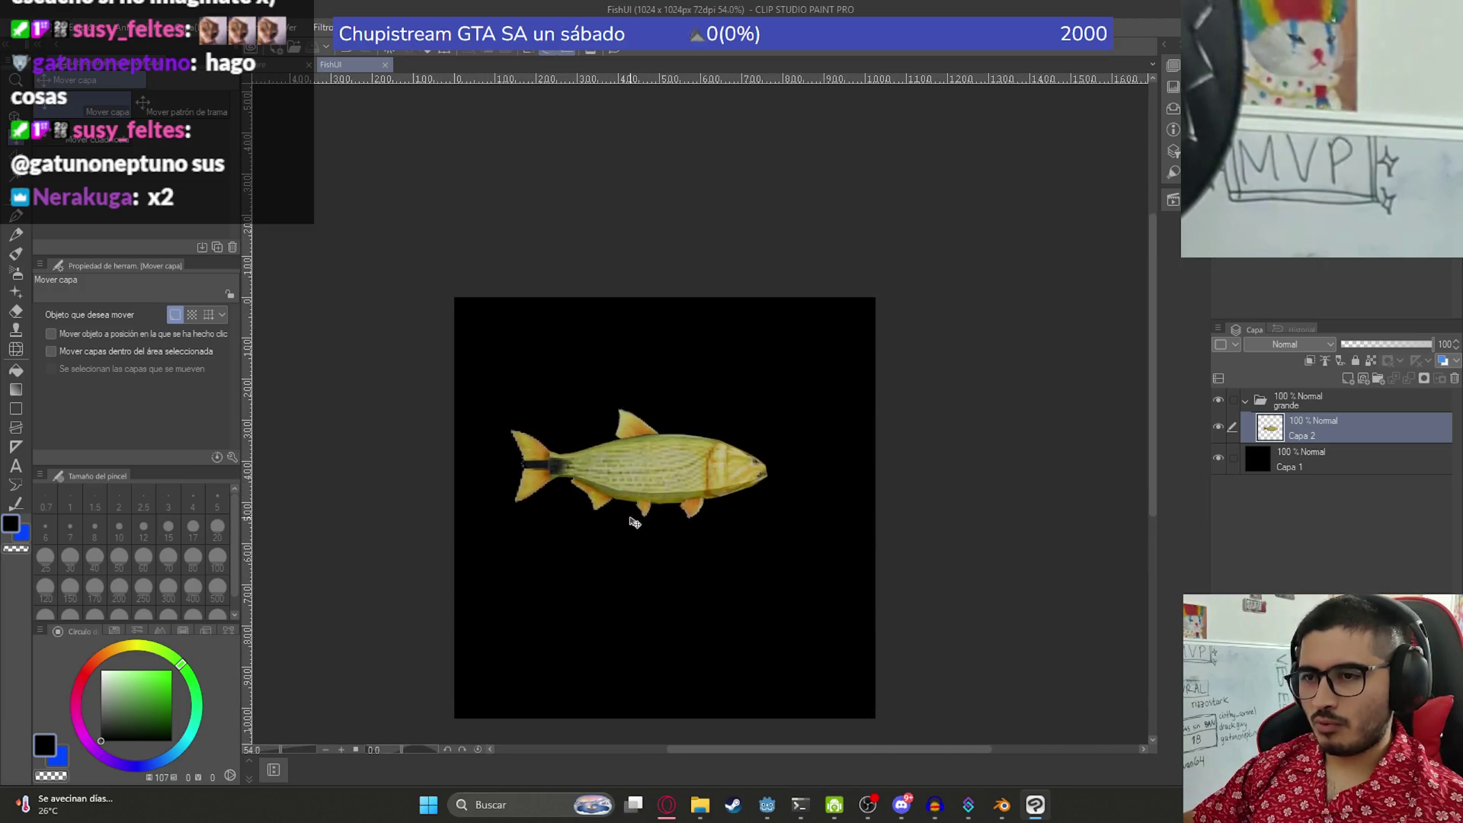
pyautogui.hotkey('ctrl', 't')
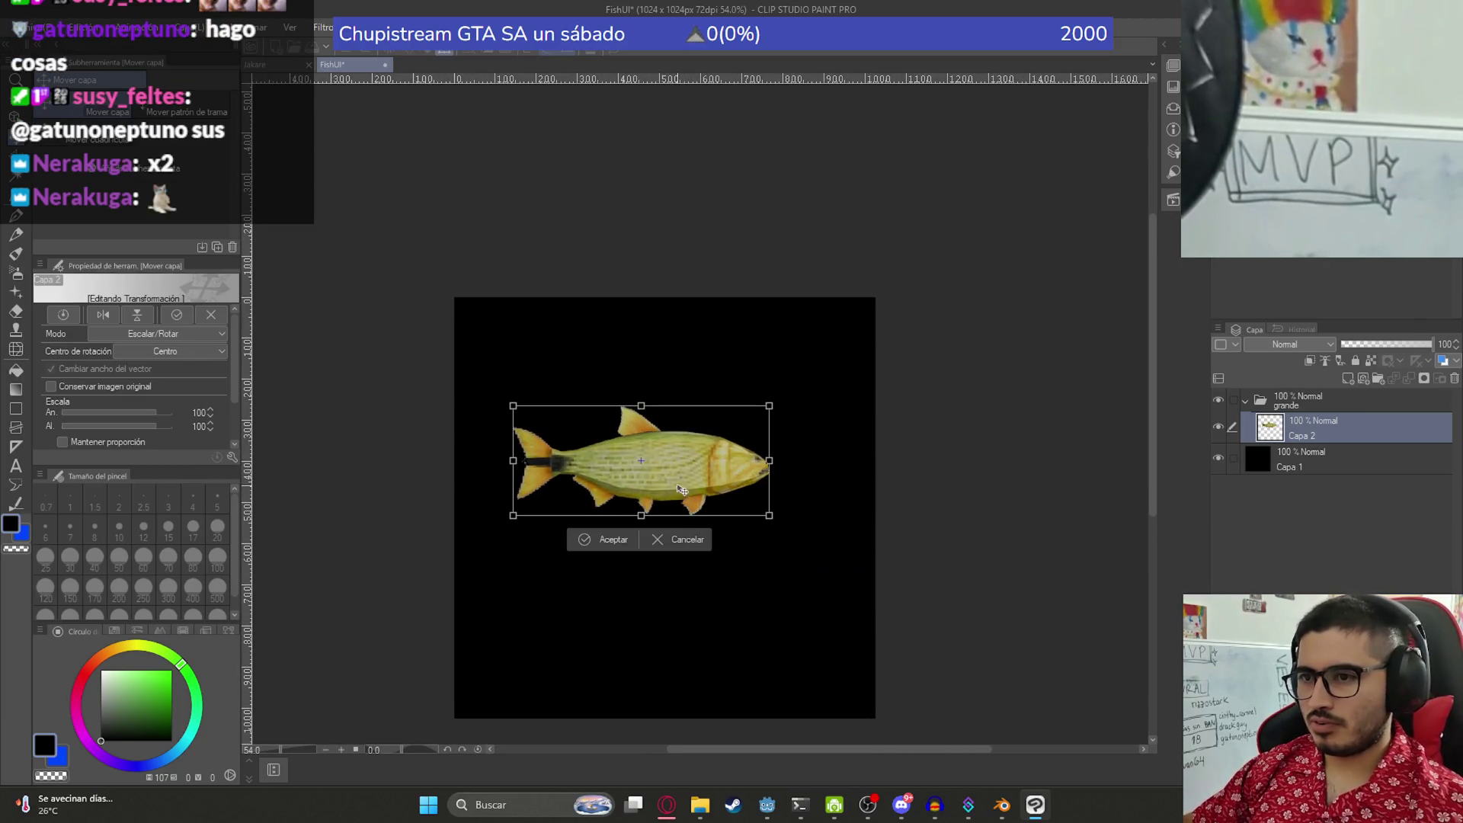
pyautogui.press('Return')
pyautogui.moveTo(1317, 424); pyautogui.dragTo(1319, 401)
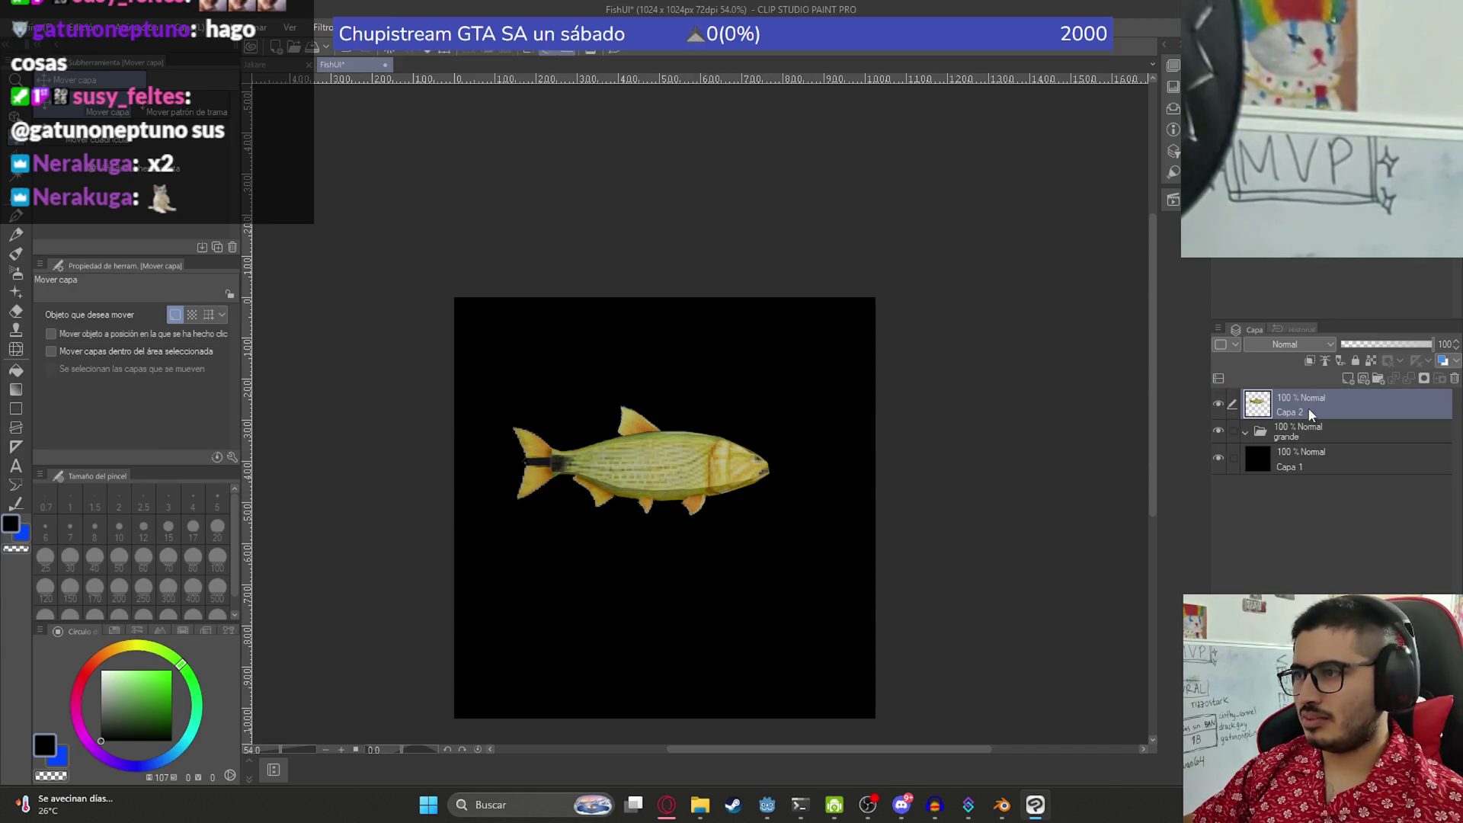
# - Duplicate the fish layer, hide the original and enlarge the copy to about 156%
pyautogui.hotkey('ctrl', 'c')
pyautogui.hotkey('ctrl', 'v')
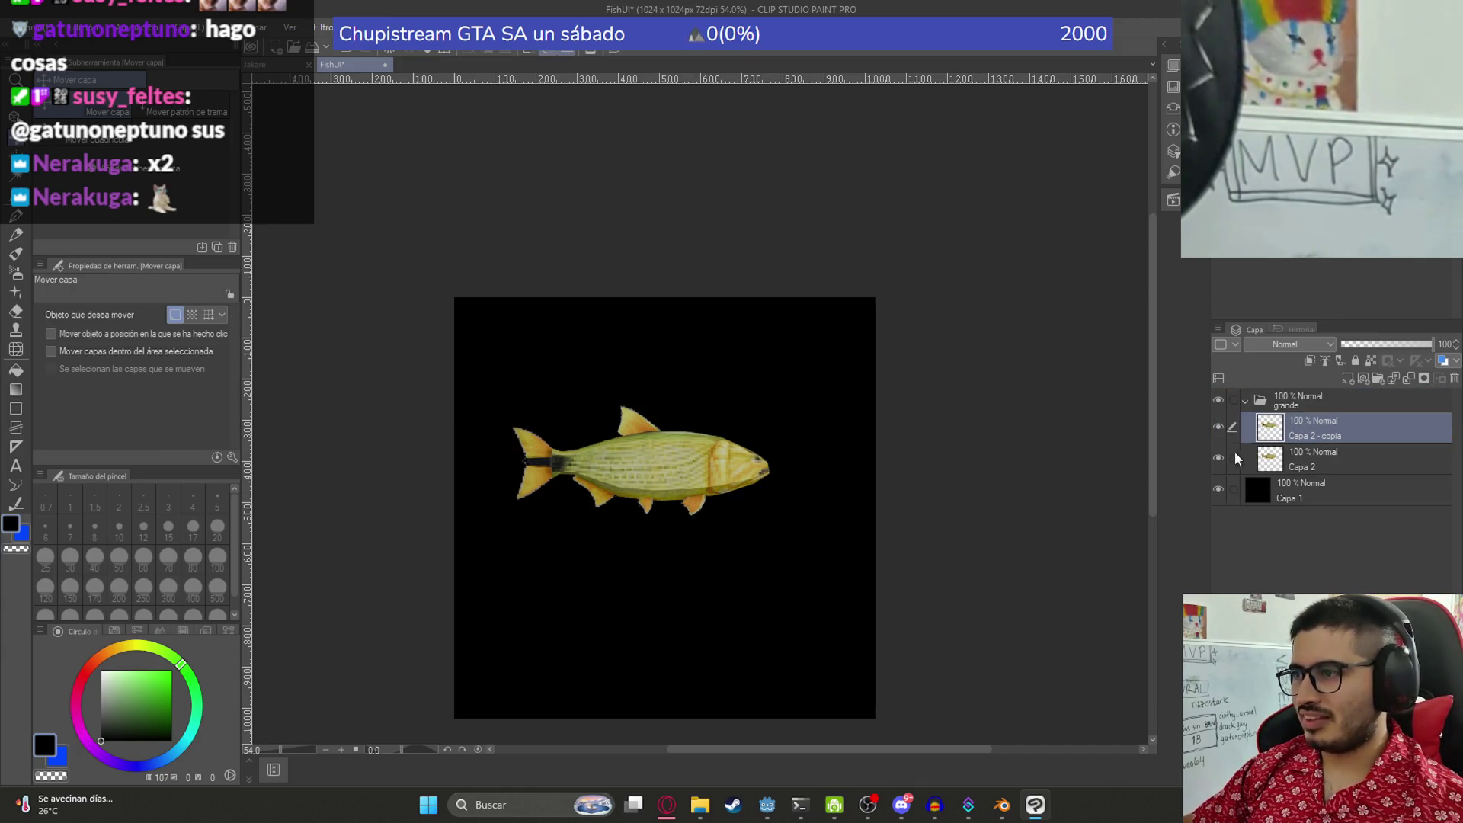
pyautogui.click(1217, 458)
pyautogui.hotkey('ctrl', 't')
pyautogui.moveTo(772, 515)
pyautogui.mouseDown()
pyautogui.moveTo(869, 629)
pyautogui.moveTo(757, 521)
pyautogui.mouseUp()
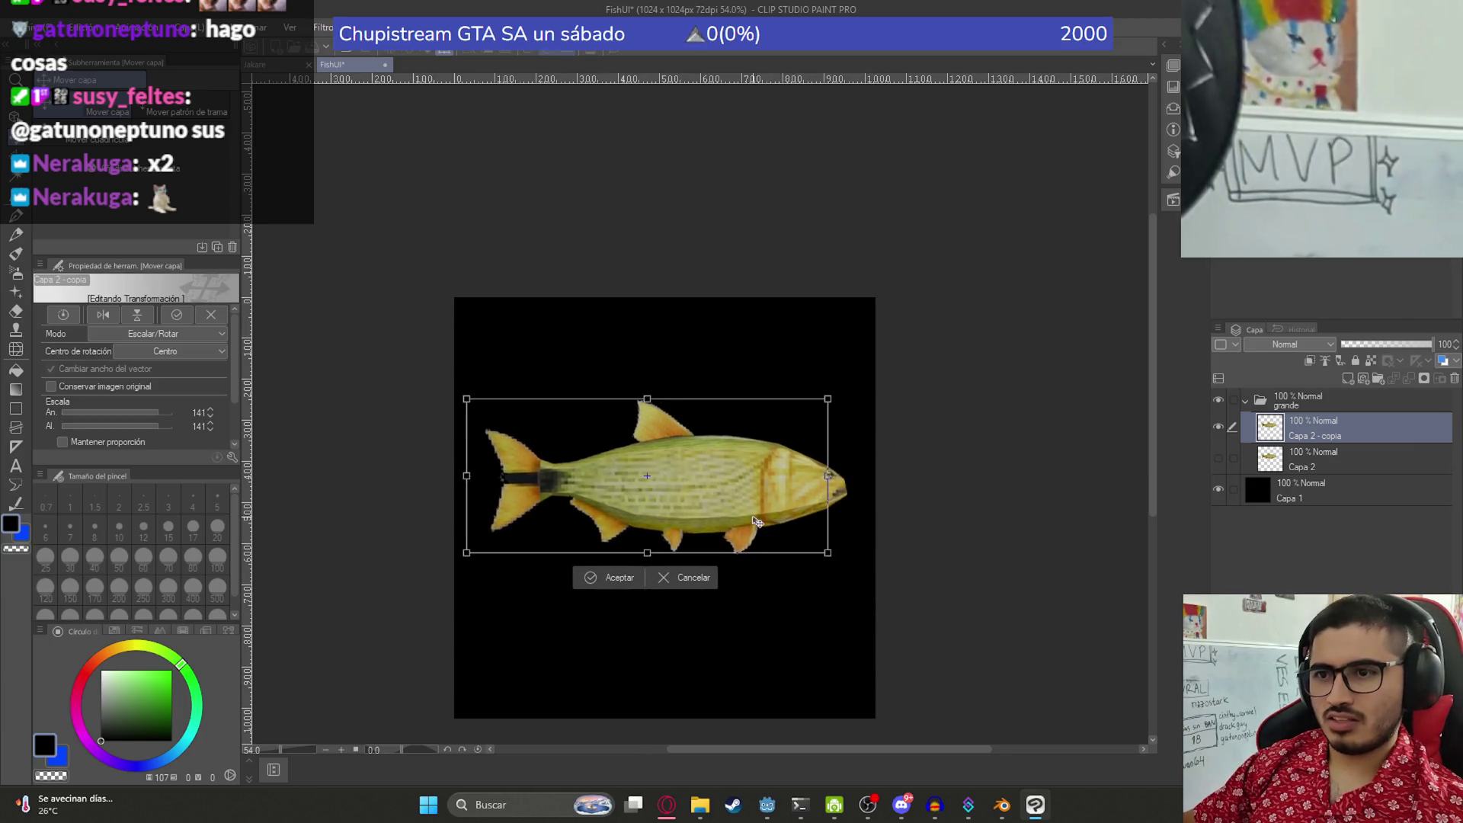
pyautogui.moveTo(828, 553); pyautogui.dragTo(862, 584)
pyautogui.moveTo(747, 520); pyautogui.dragTo(755, 541)
pyautogui.scroll(3, 792, 521)
pyautogui.scroll(-3, 793, 522)
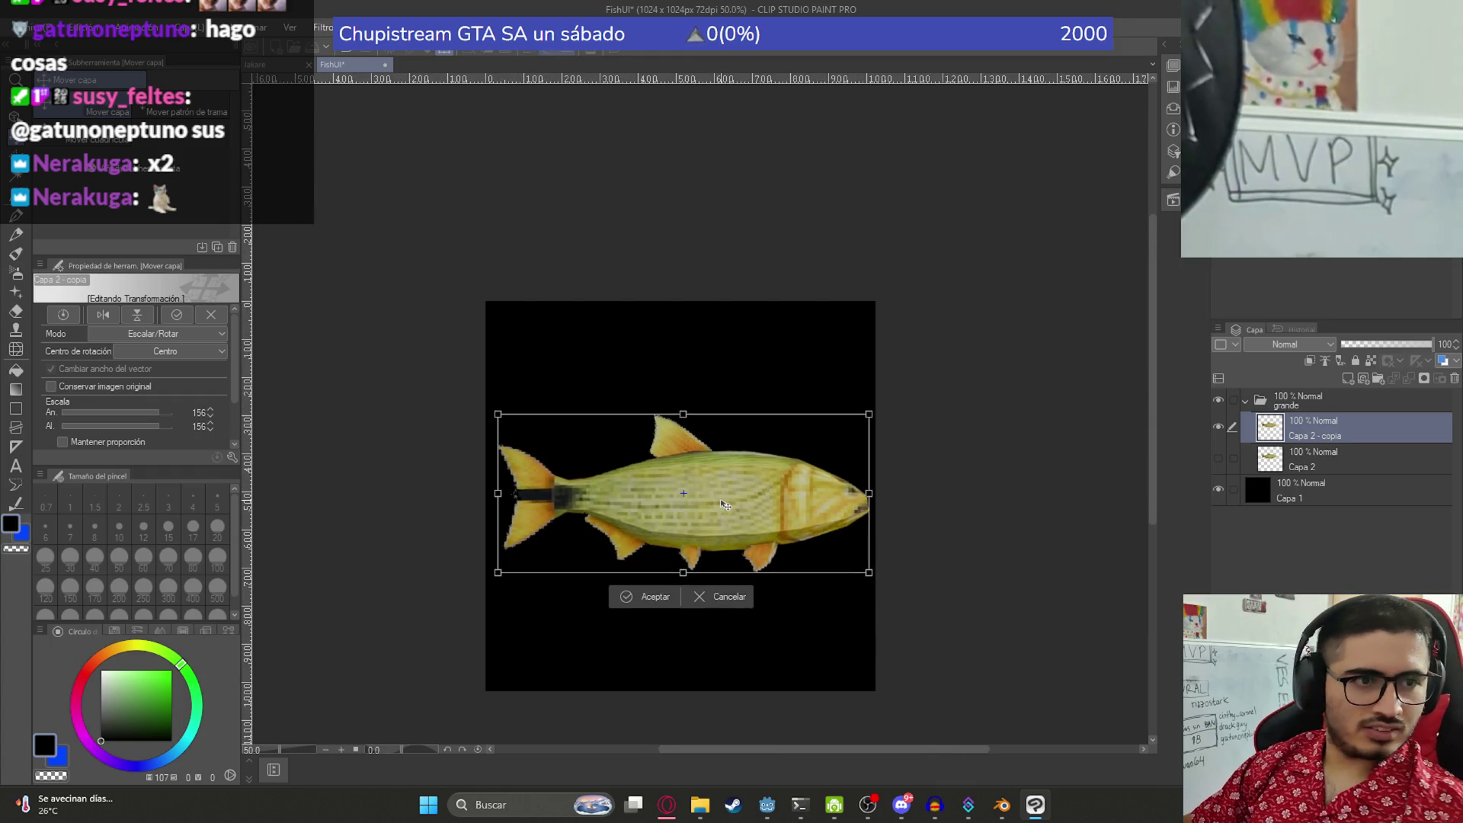
pyautogui.press('Return')
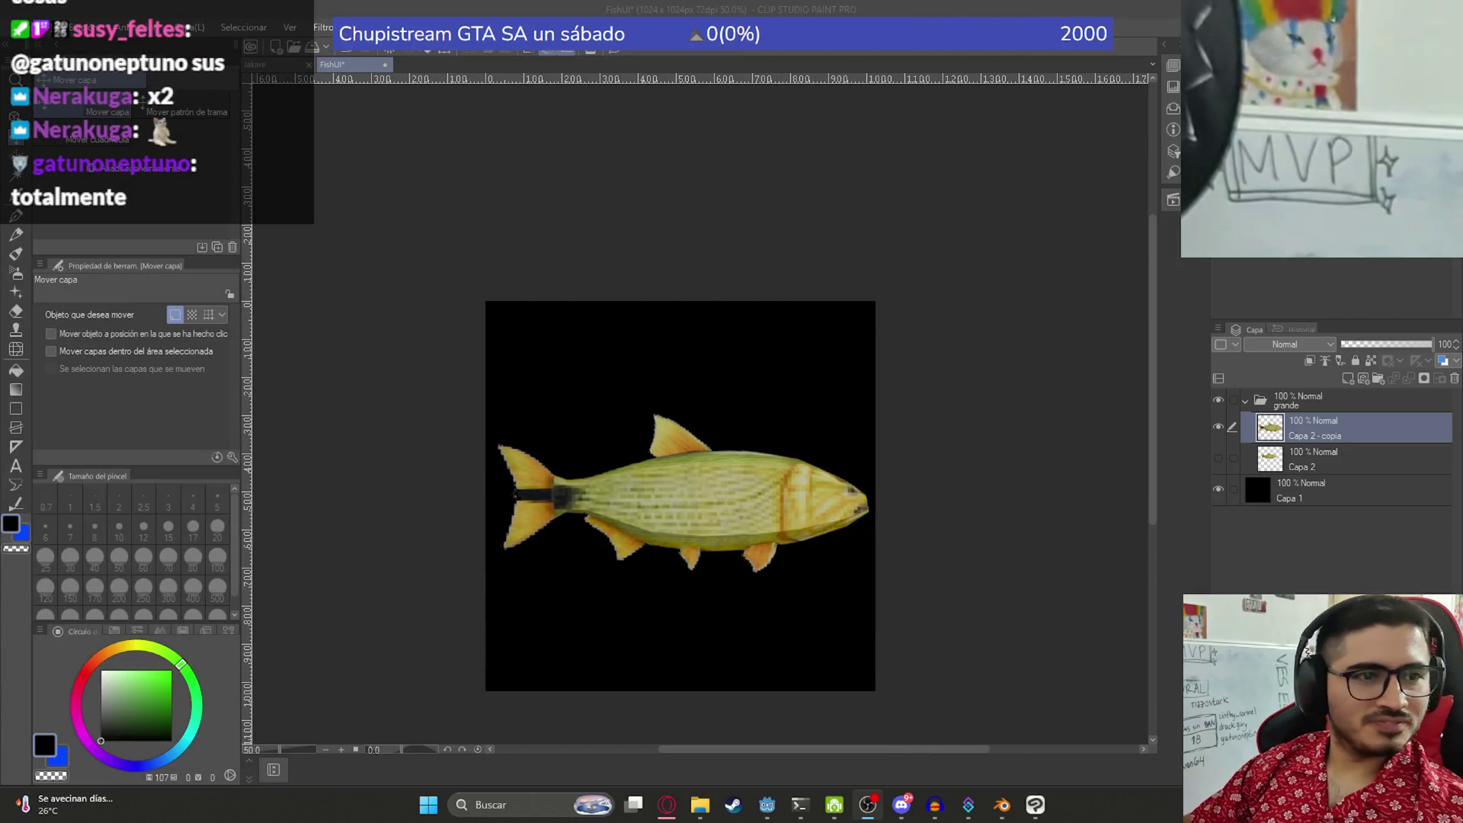
# - Reposition the enlarged fish slightly lower on the canvas, checking its head
pyautogui.moveTo(725, 468); pyautogui.dragTo(714, 524)
pyautogui.scroll(5, 714, 524)
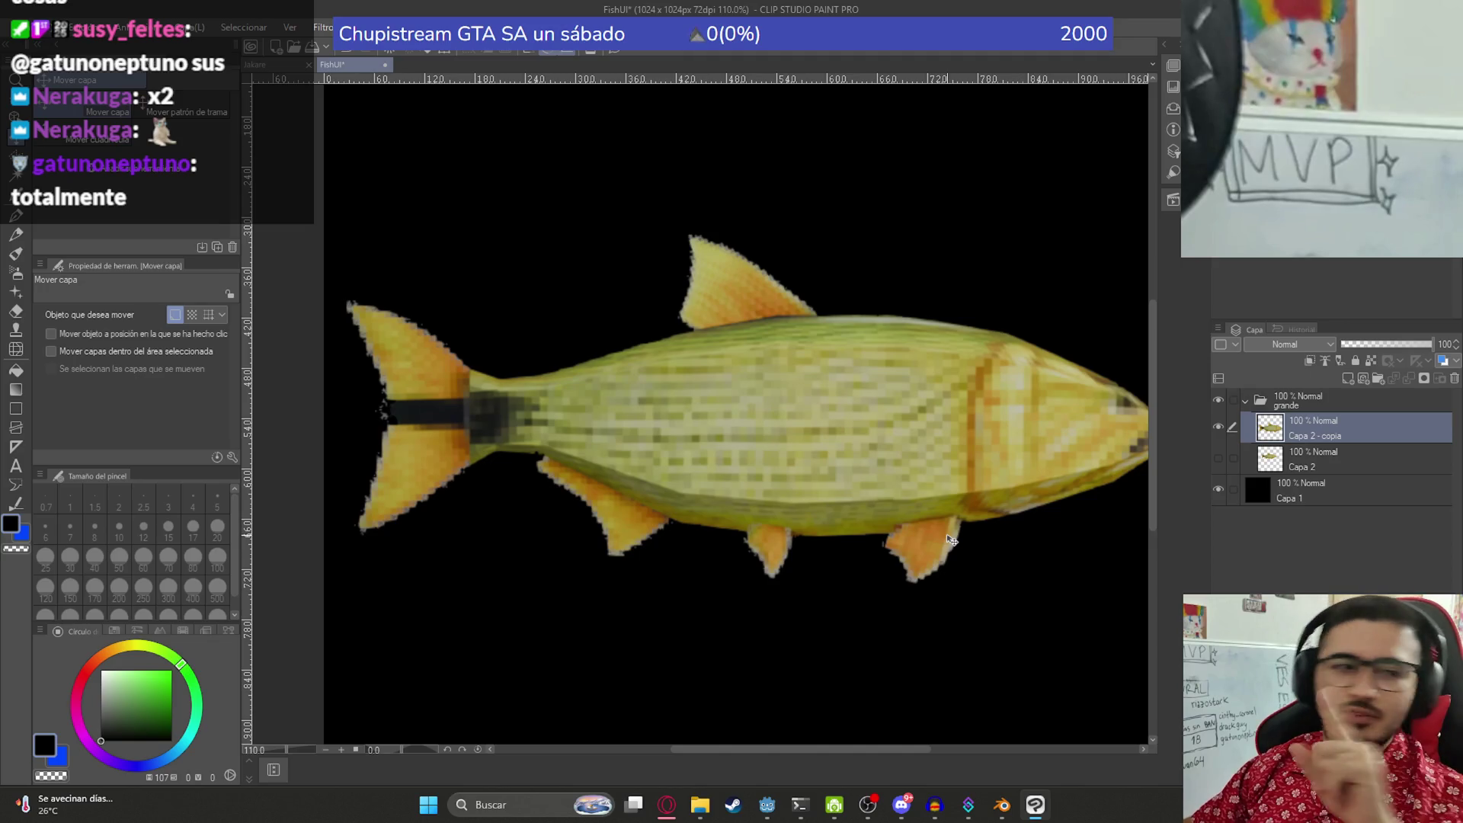
pyautogui.scroll(-1, 953, 540)
pyautogui.moveTo(1023, 497); pyautogui.dragTo(766, 577)
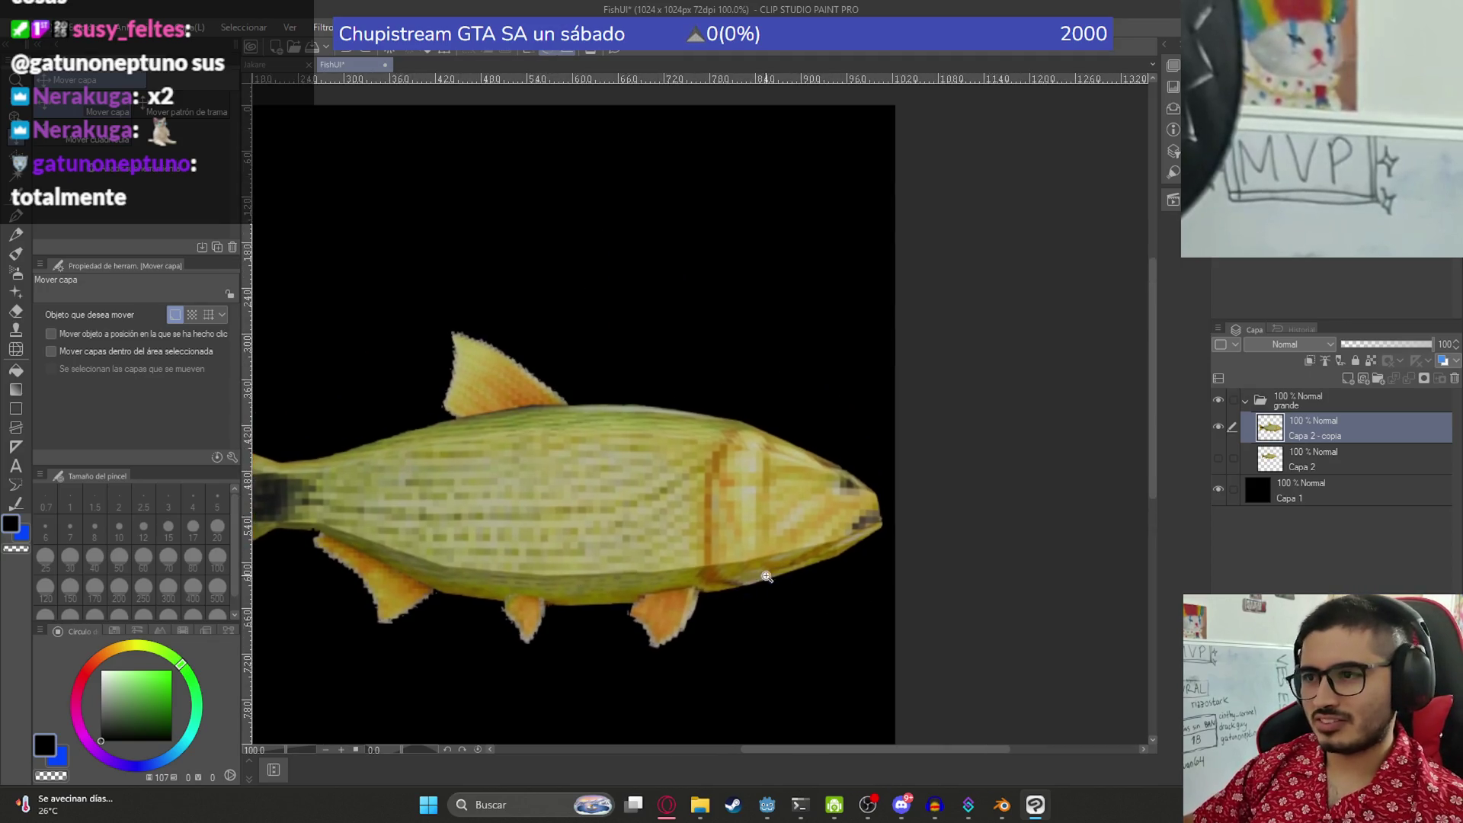
pyautogui.scroll(-2, 766, 577)
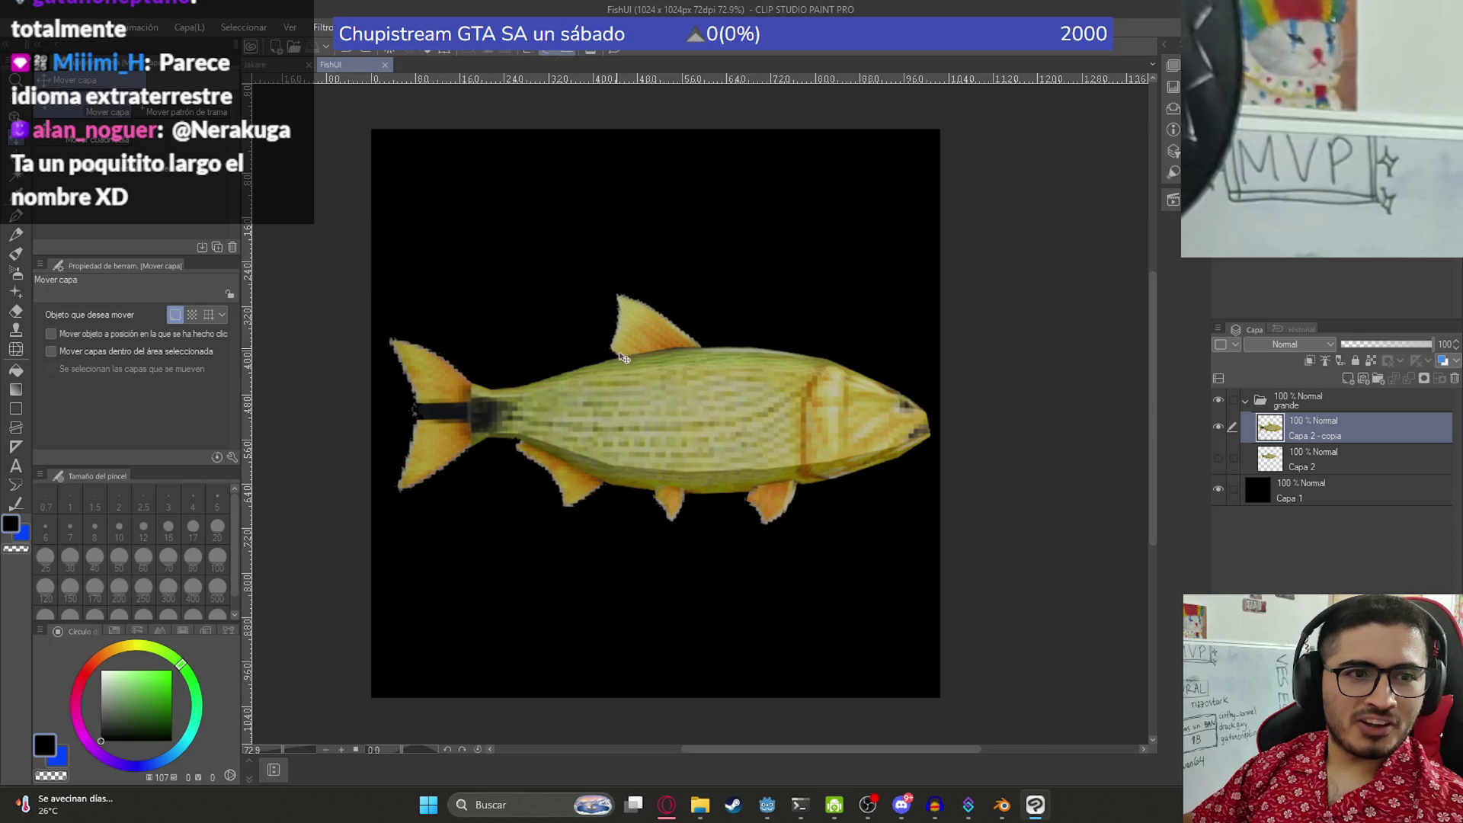
pyautogui.scroll(2, 625, 360)
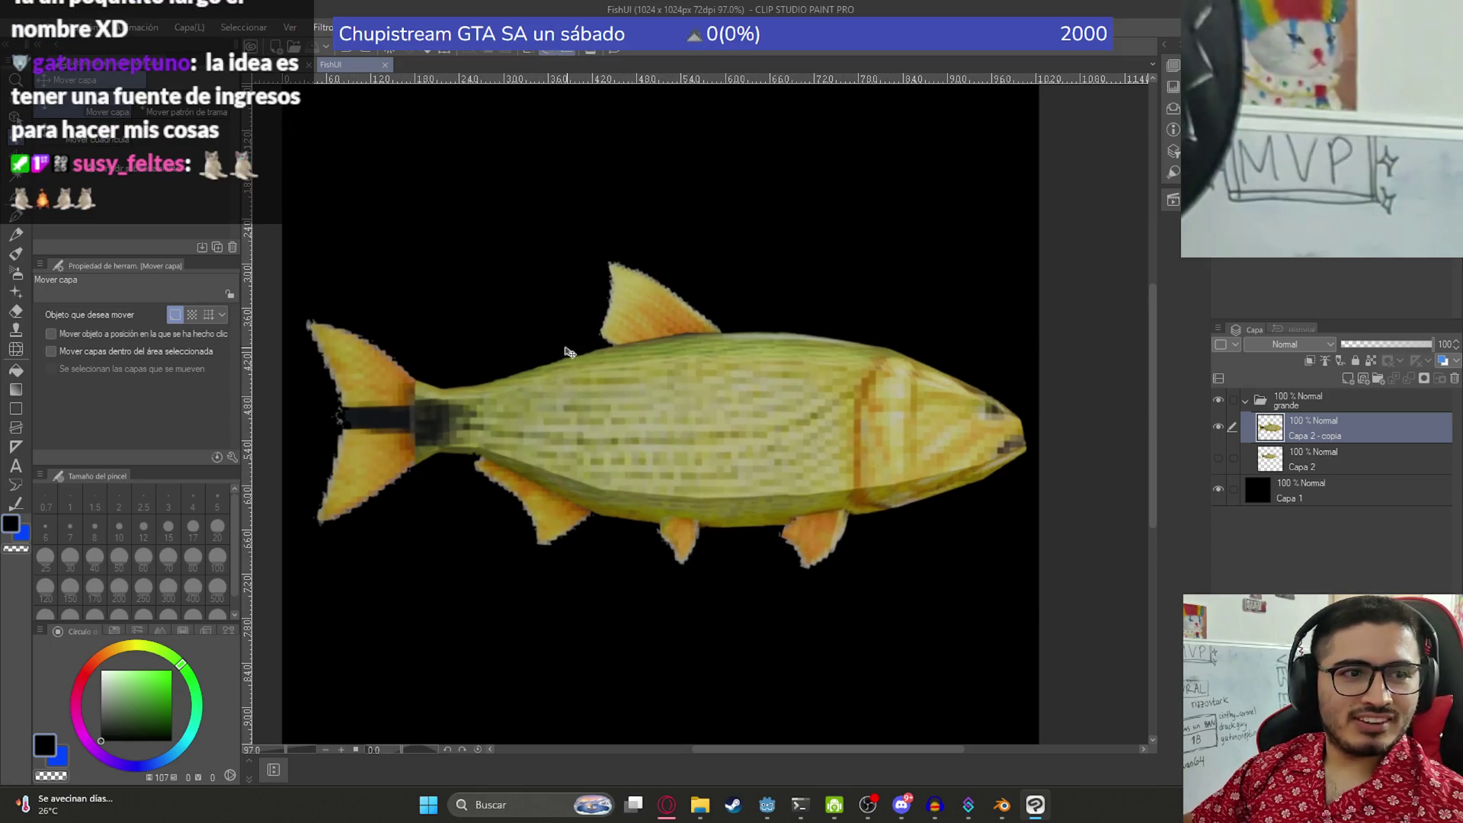
pyautogui.scroll(-2, 564, 387)
pyautogui.scroll(3, 562, 397)
pyautogui.scroll(-3, 562, 396)
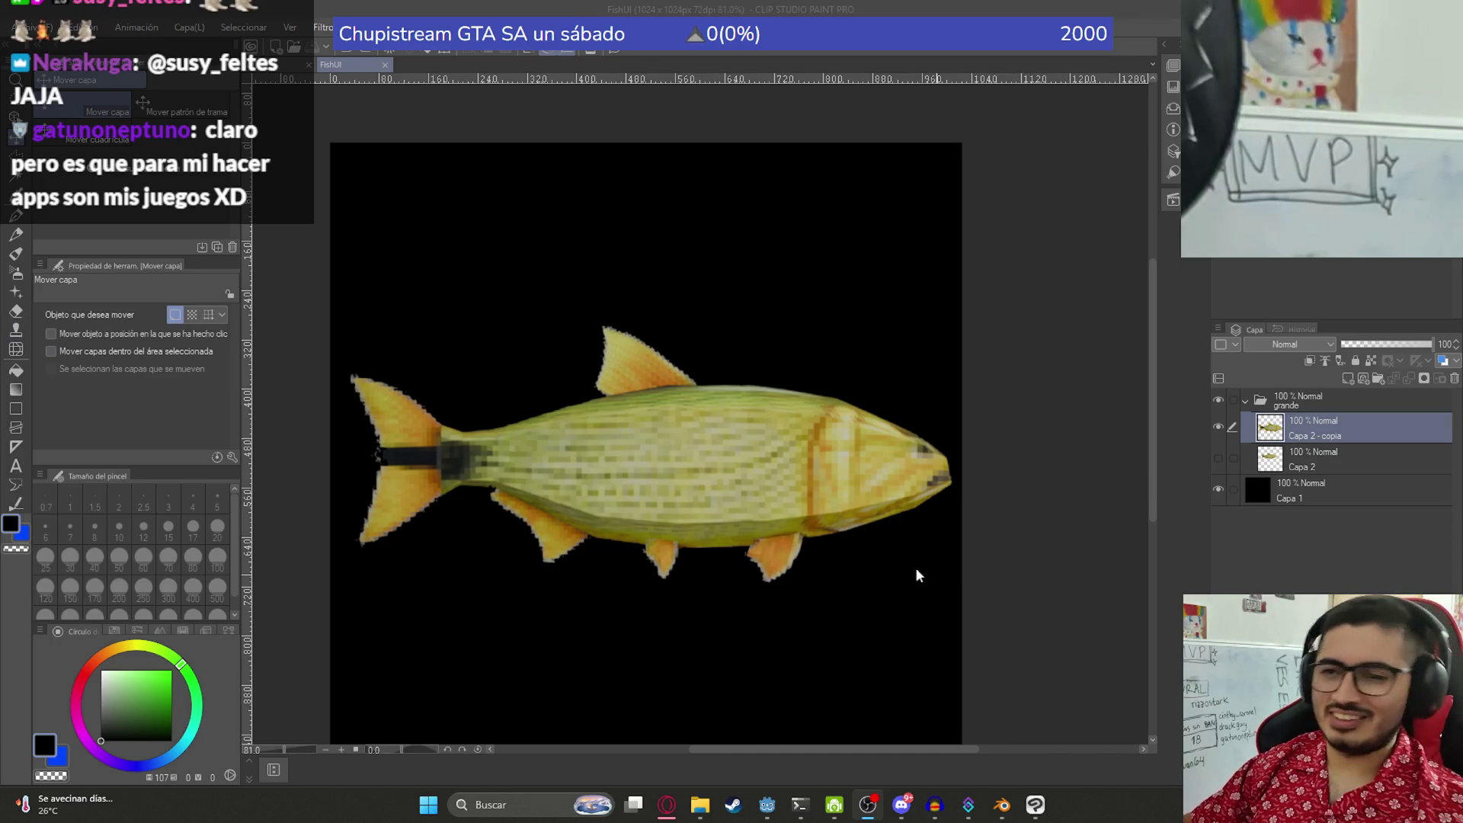
pyautogui.moveTo(821, 486)
pyautogui.mouseDown()
pyautogui.moveTo(816, 504)
pyautogui.moveTo(841, 410)
pyautogui.mouseUp()
pyautogui.scroll(-2, 855, 514)
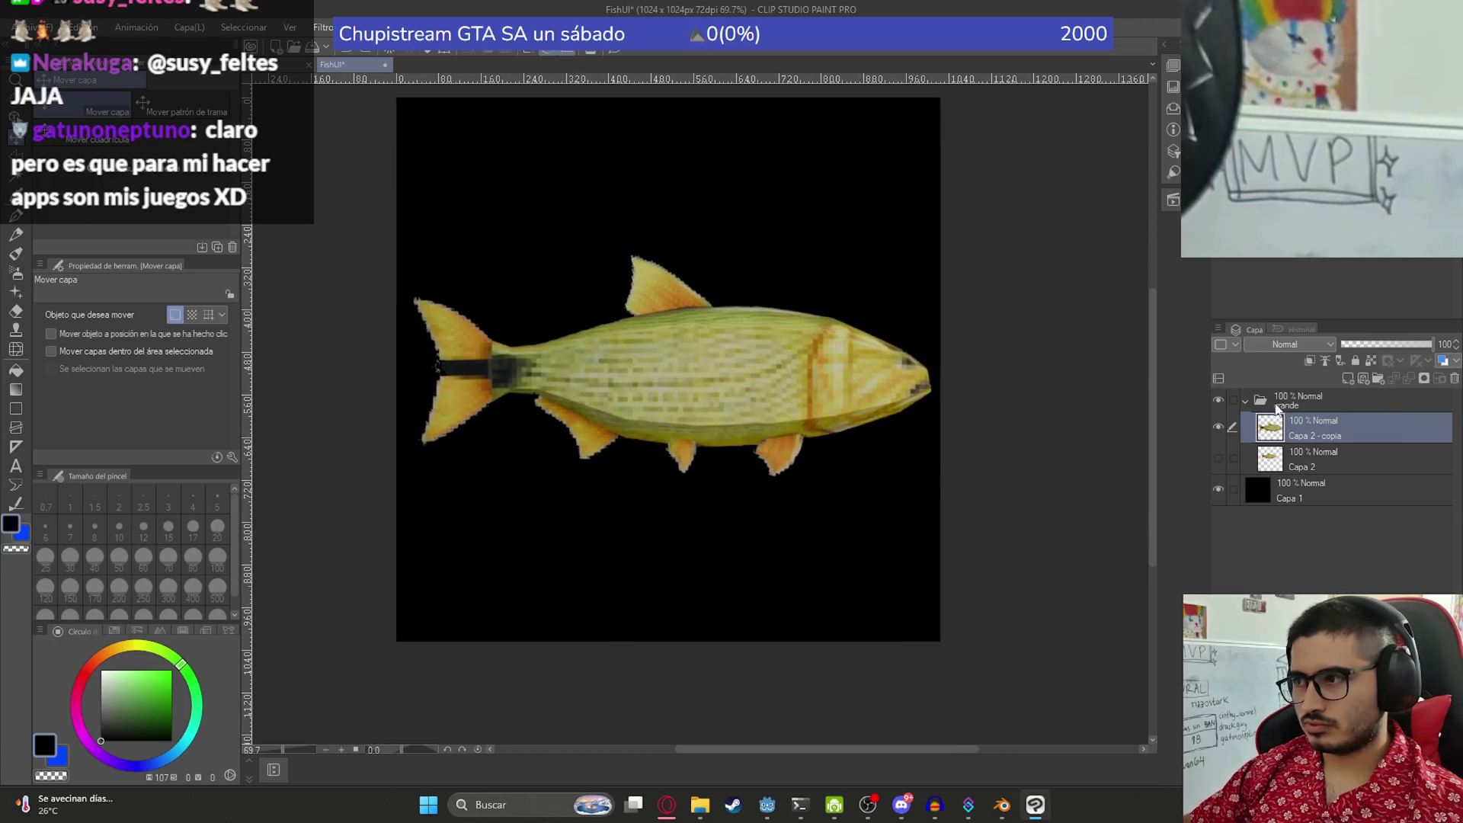
# - Toggle the grande folder and black background off and on to compare the fish
pyautogui.click(1217, 398)
pyautogui.click(1217, 399)
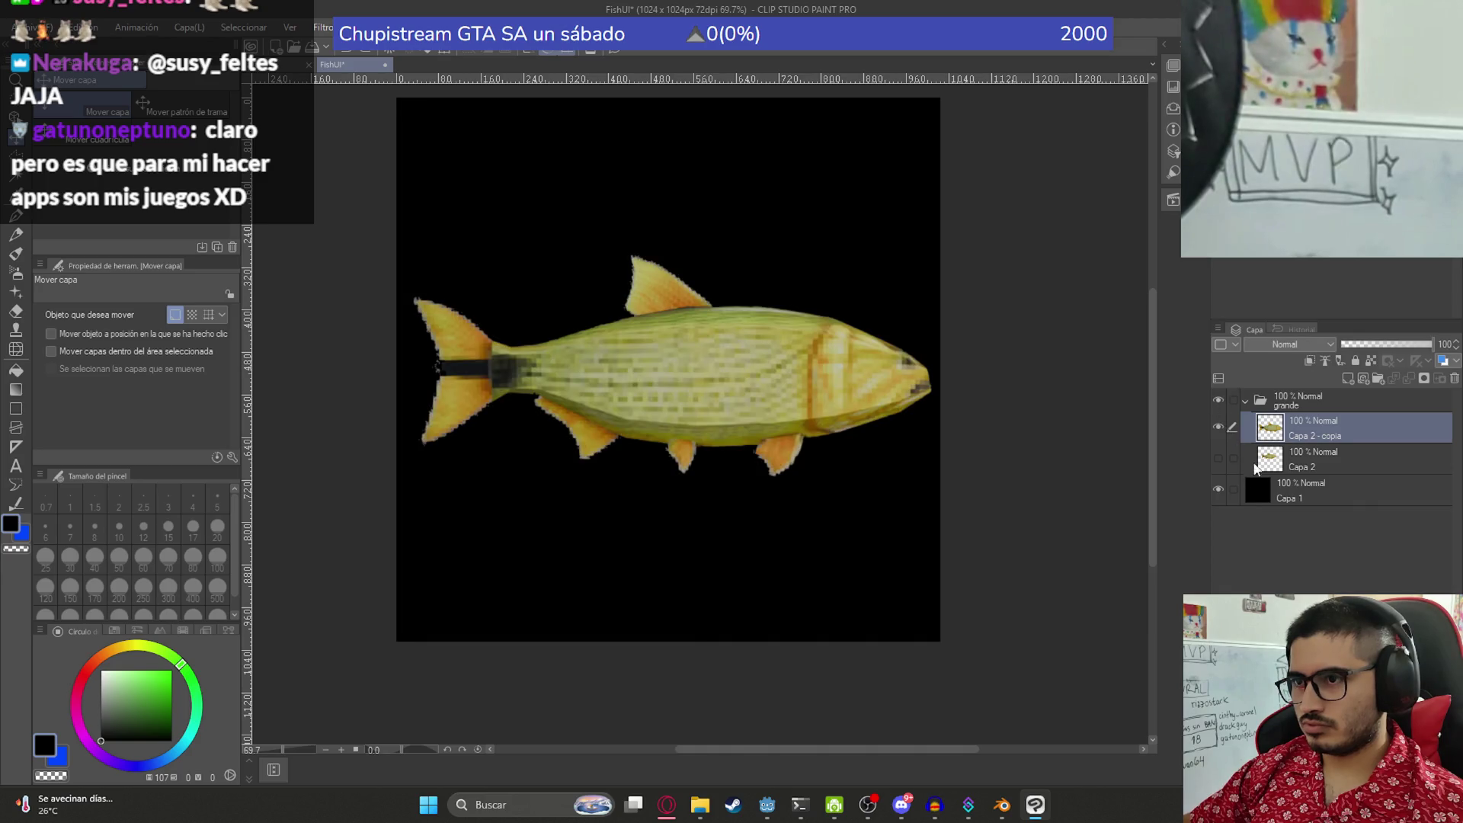
pyautogui.click(1219, 489)
pyautogui.click(1219, 489)
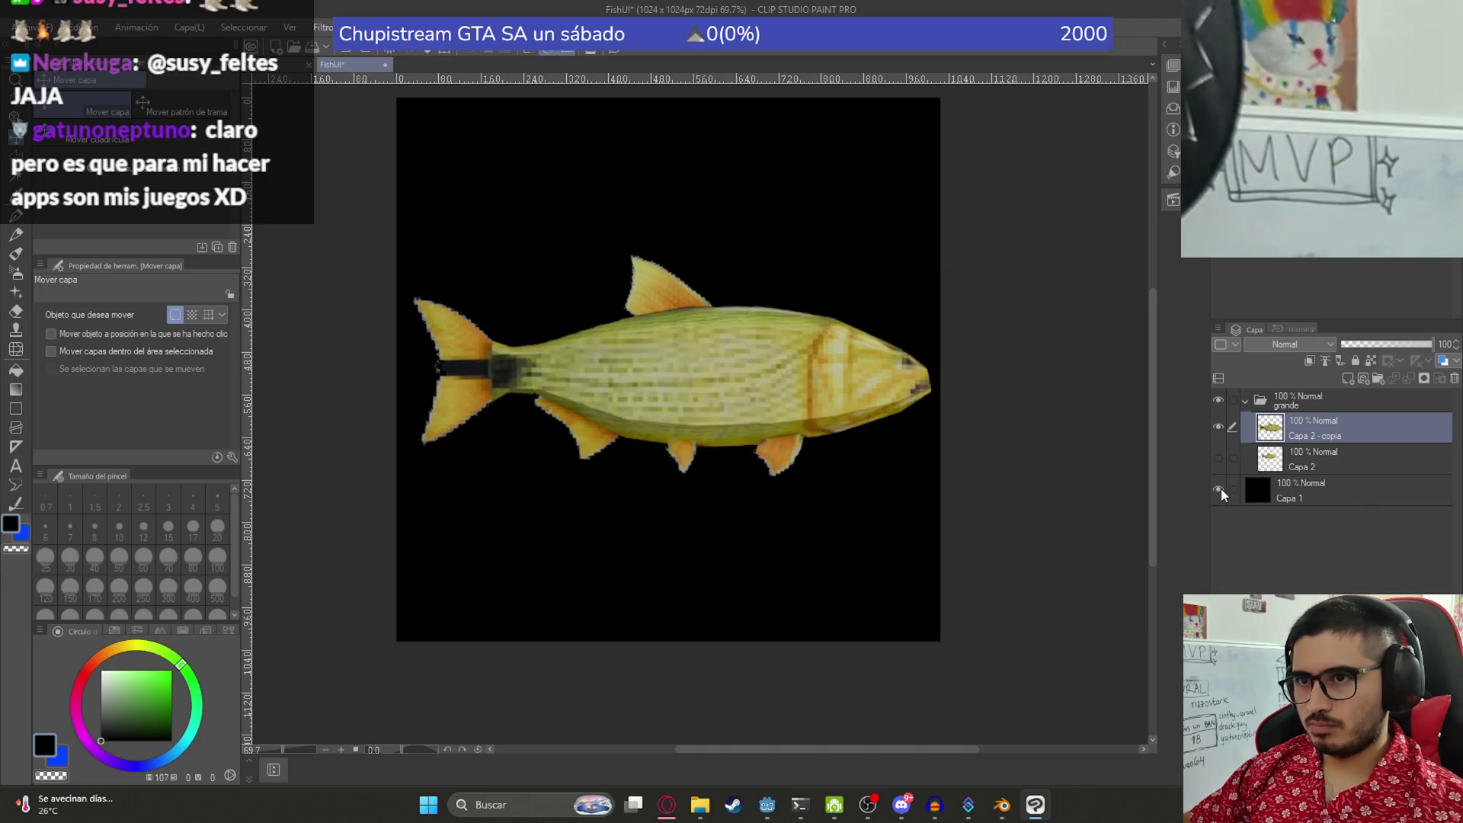
# - Duplicate the pixelated fish layer and apply Mosaico with cell size 10 to the copy
pyautogui.hotkey('ctrl', 'c')
pyautogui.hotkey('ctrl', 'v')
pyautogui.click(325, 29)
pyautogui.moveTo(383, 111)
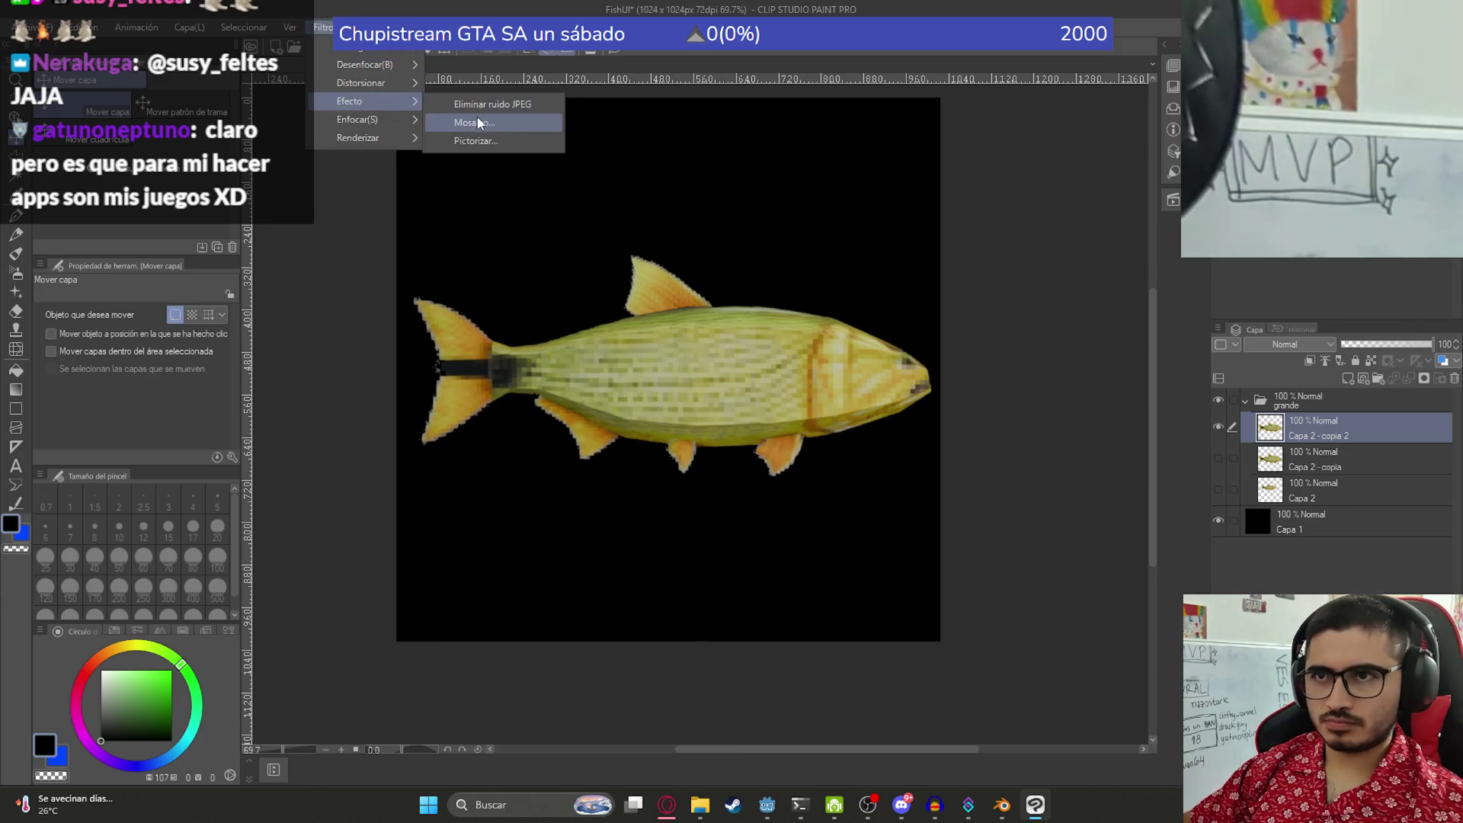
pyautogui.click(478, 116)
pyautogui.press('BackSpace')
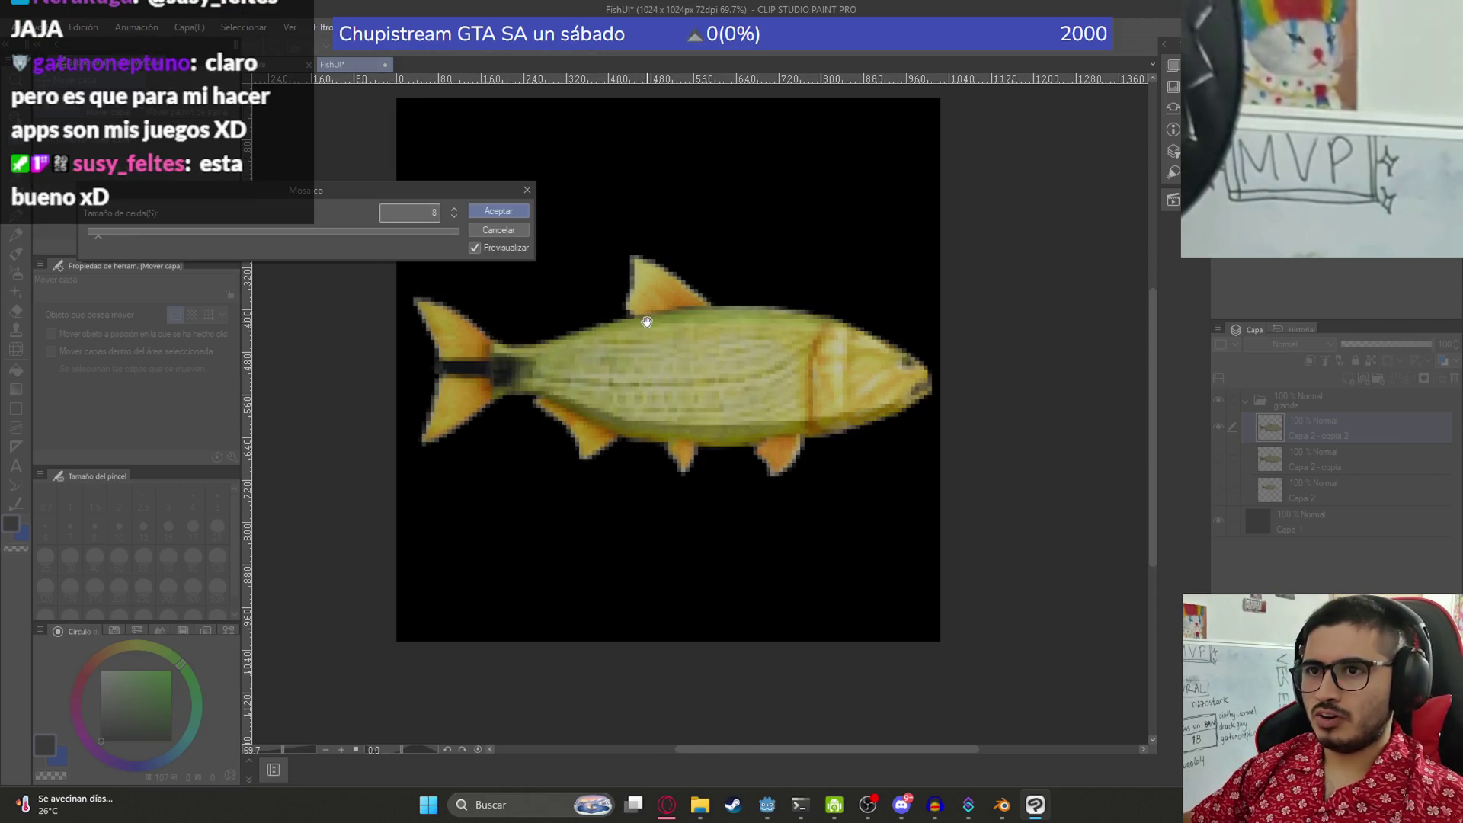
pyautogui.write('8')
pyautogui.scroll(2, 762, 366)
pyautogui.scroll(-3, 706, 397)
pyautogui.scroll(-1, 793, 404)
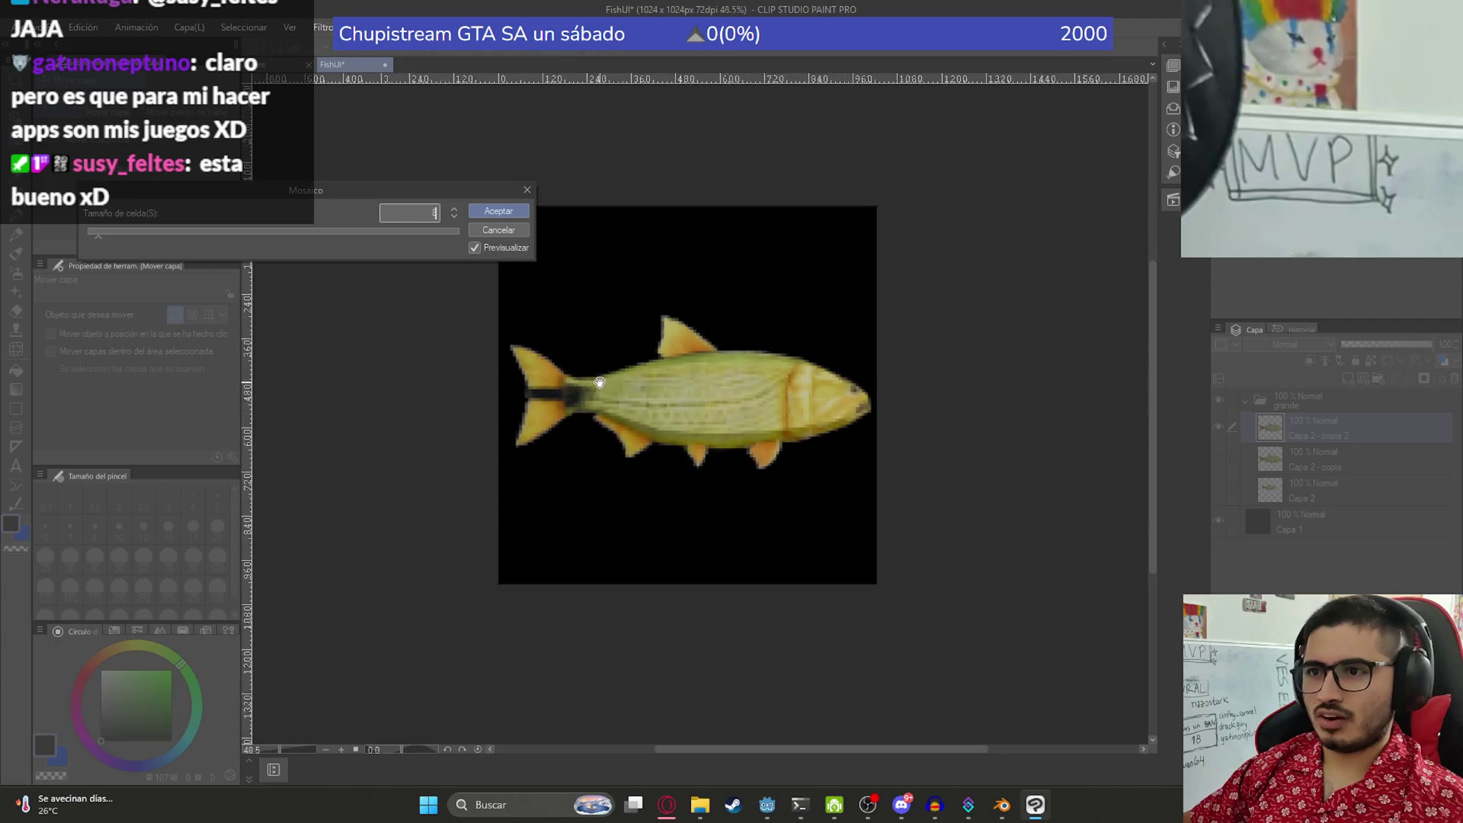
pyautogui.scroll(1, 599, 381)
pyautogui.write('0')
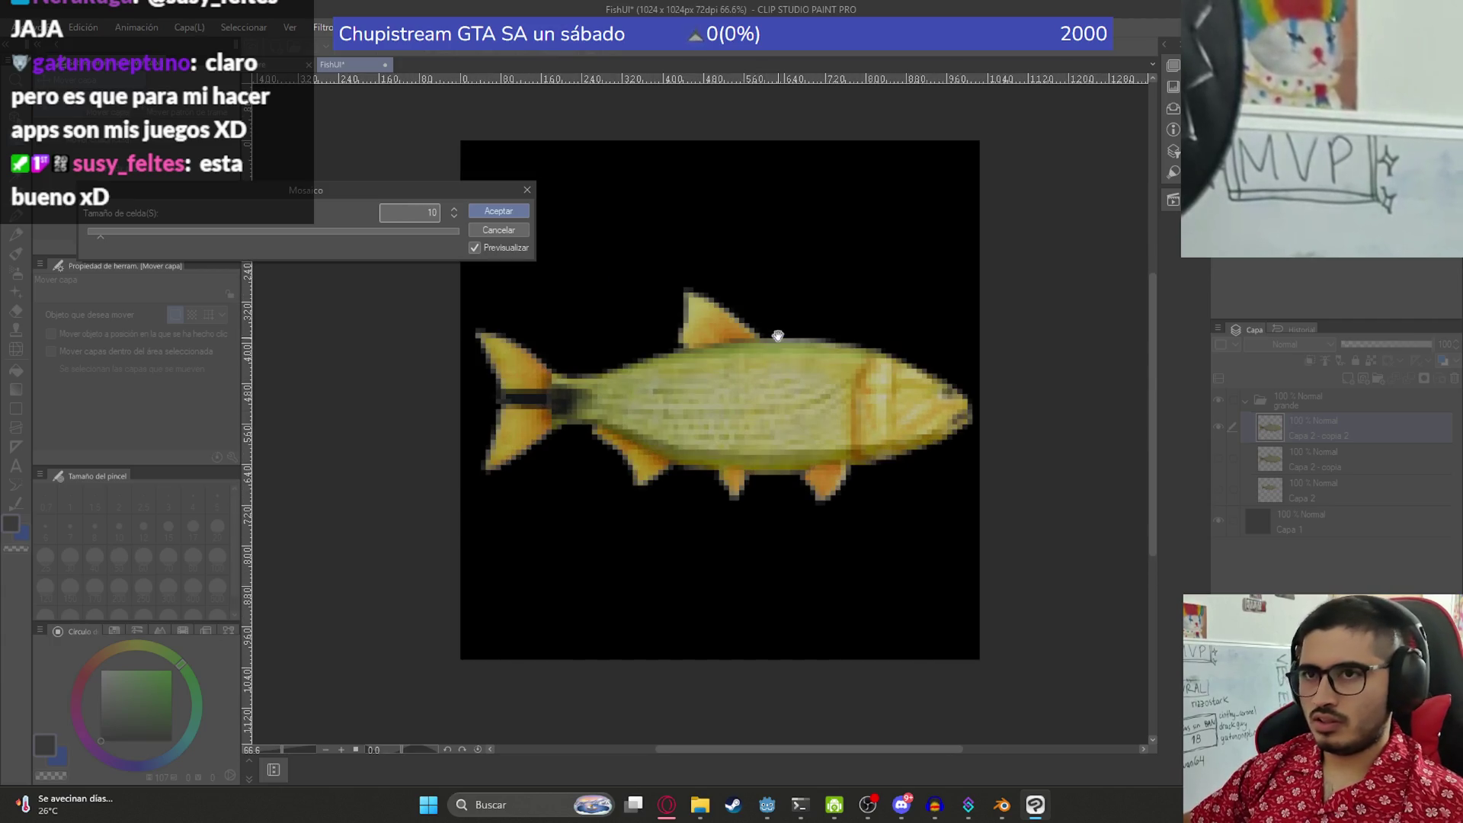
pyautogui.scroll(2, 666, 382)
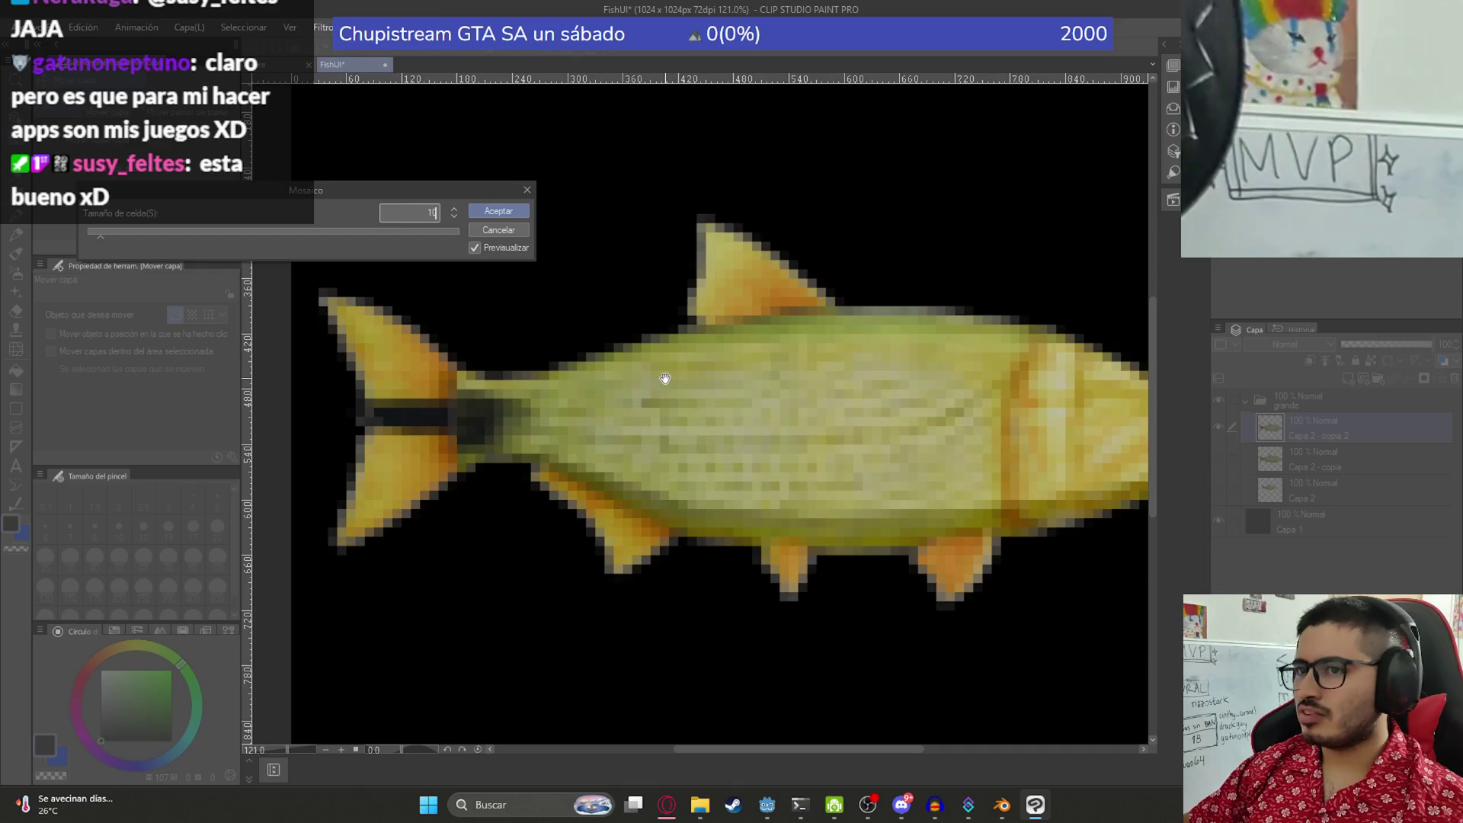
pyautogui.press('Return')
pyautogui.scroll(-3, 693, 390)
pyautogui.scroll(2, 694, 390)
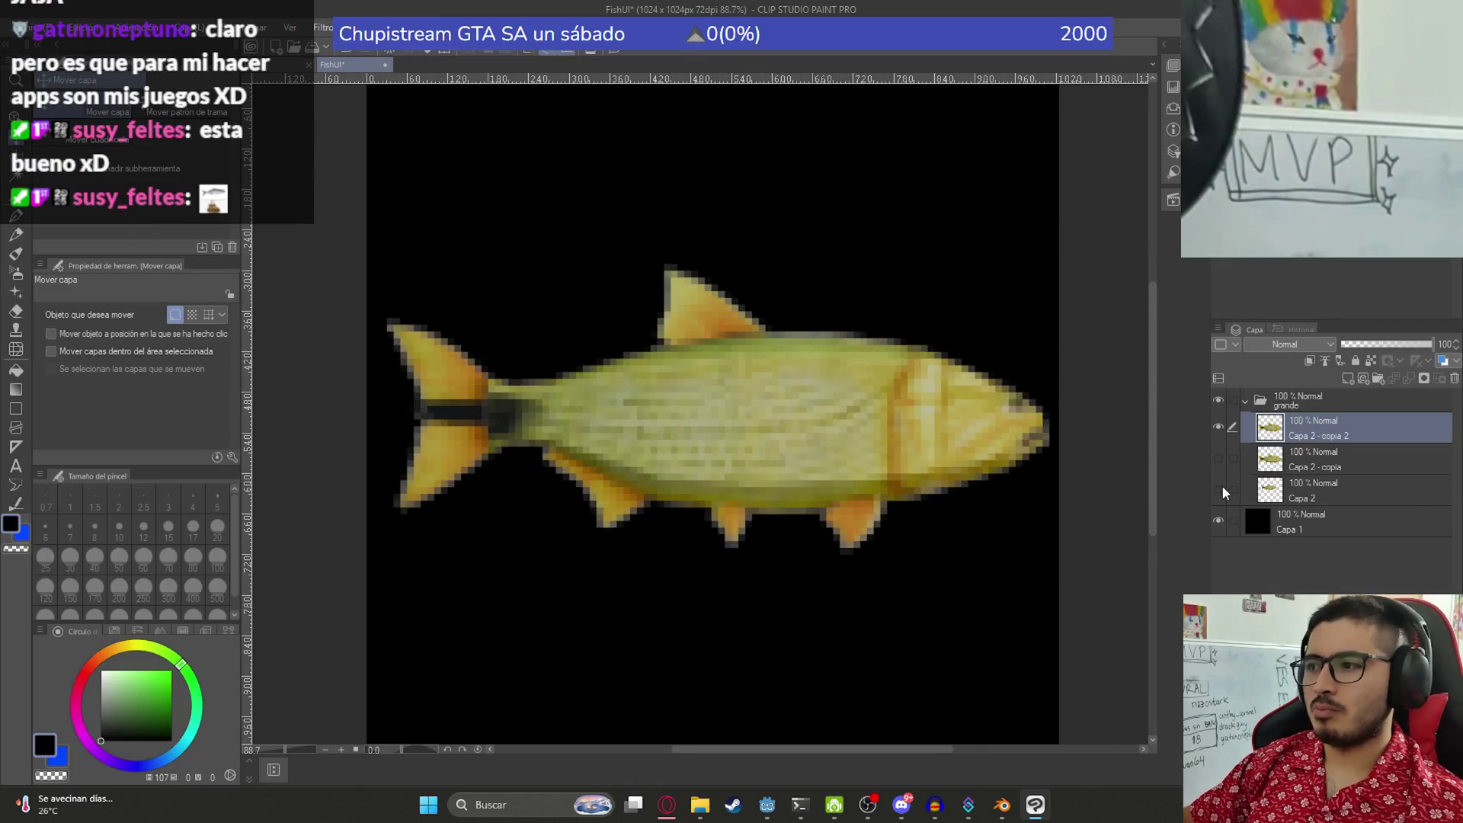
# - Hide the black background layer Capa 1, undoing an accidental move of the fish
pyautogui.click(1216, 517)
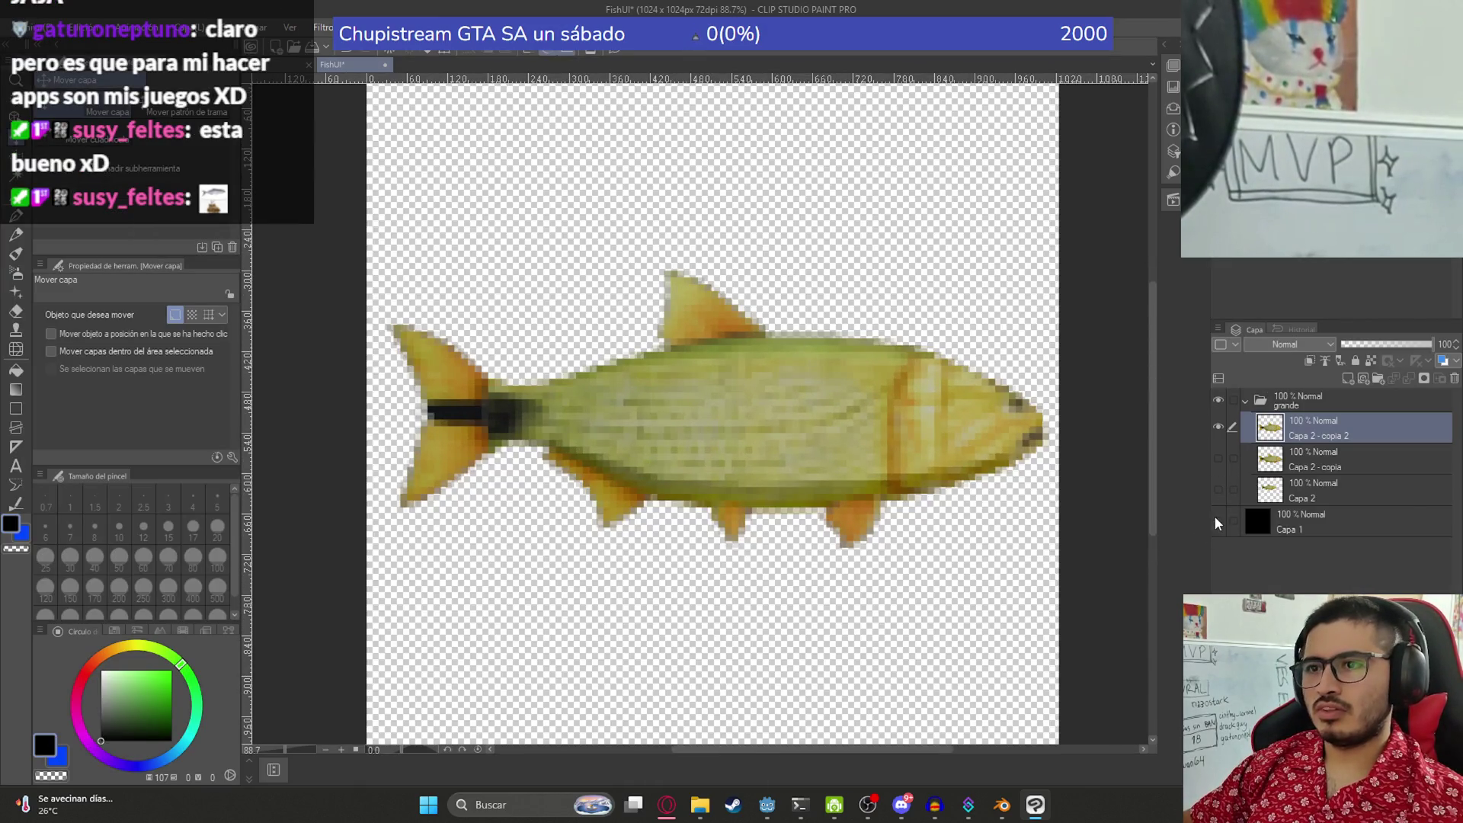
pyautogui.scroll(-1, 778, 457)
pyautogui.scroll(-1, 777, 457)
pyautogui.moveTo(713, 465); pyautogui.dragTo(713, 359)
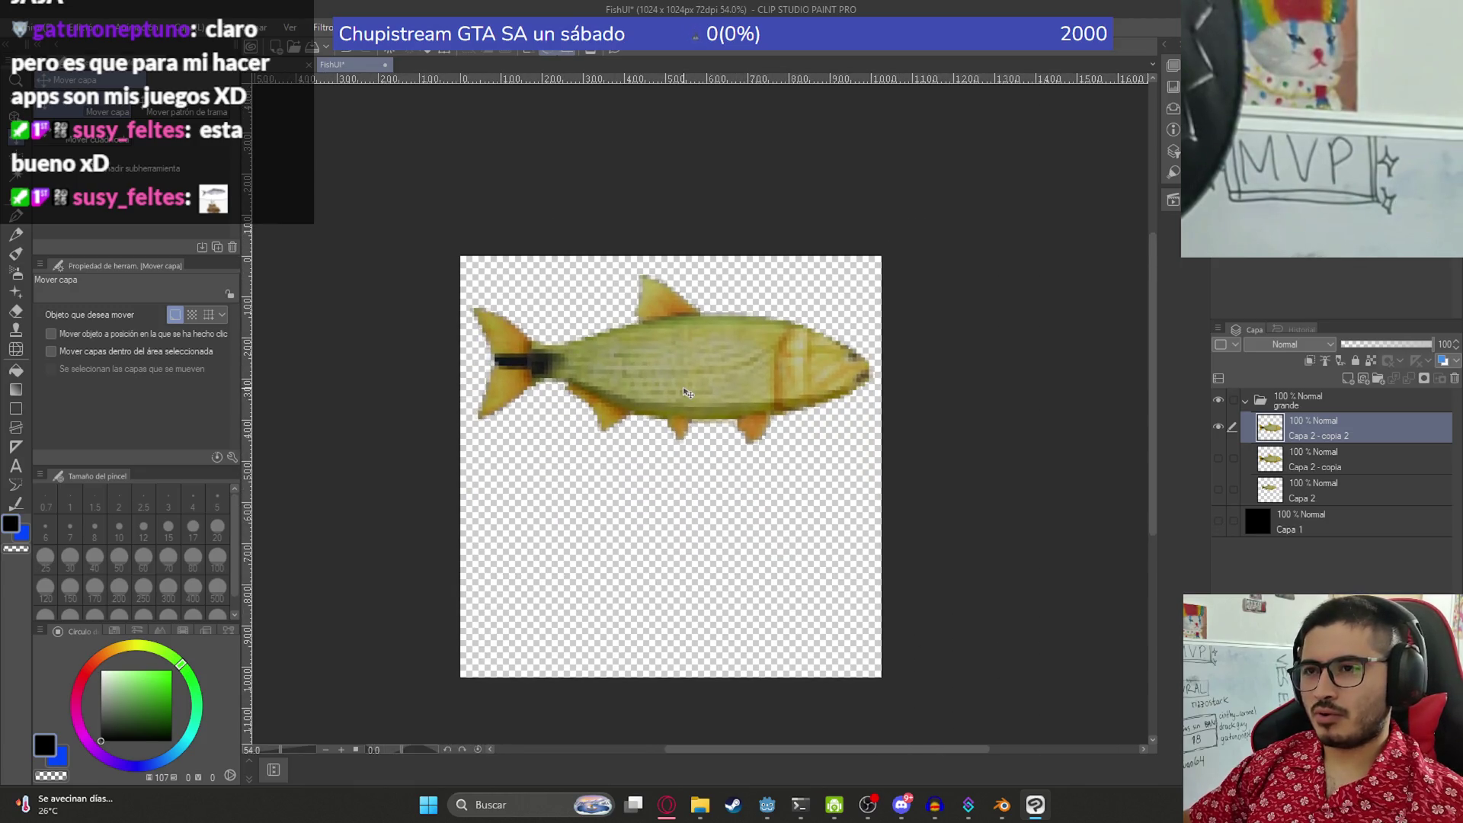
pyautogui.hotkey('ctrl', 'z')
# - Duplicate the pixelated fish layer, rotate the copy diagonally head up-right, and save FishUI
pyautogui.hotkey('ctrl', 'c')
pyautogui.hotkey('ctrl', 'v')
pyautogui.hotkey('ctrl', 't')
pyautogui.moveTo(904, 454)
pyautogui.mouseDown()
pyautogui.moveTo(989, 603)
pyautogui.moveTo(894, 255)
pyautogui.moveTo(996, 653)
pyautogui.moveTo(996, 447)
pyautogui.moveTo(911, 224)
pyautogui.mouseUp()
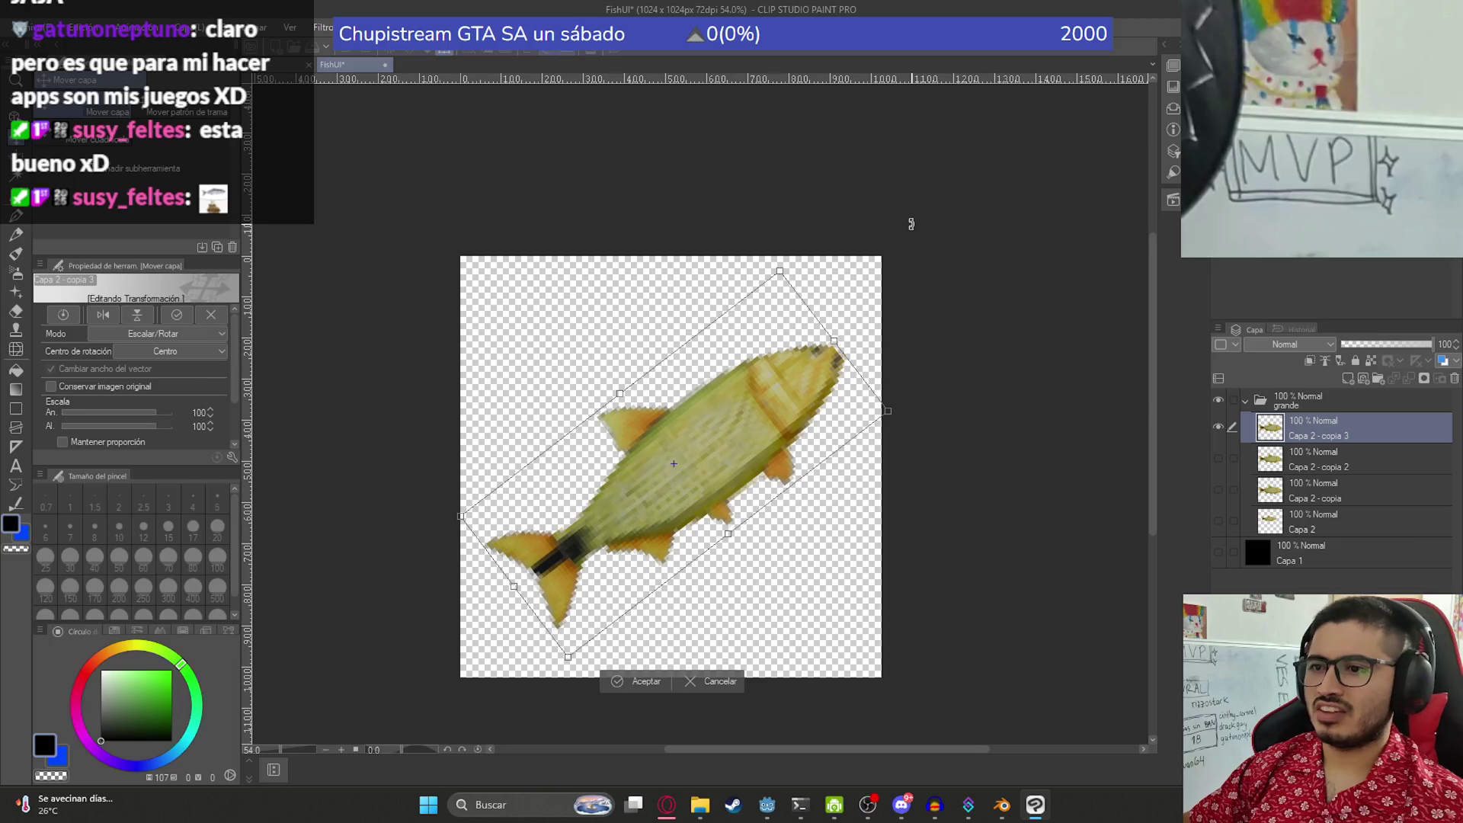
pyautogui.press('Return')
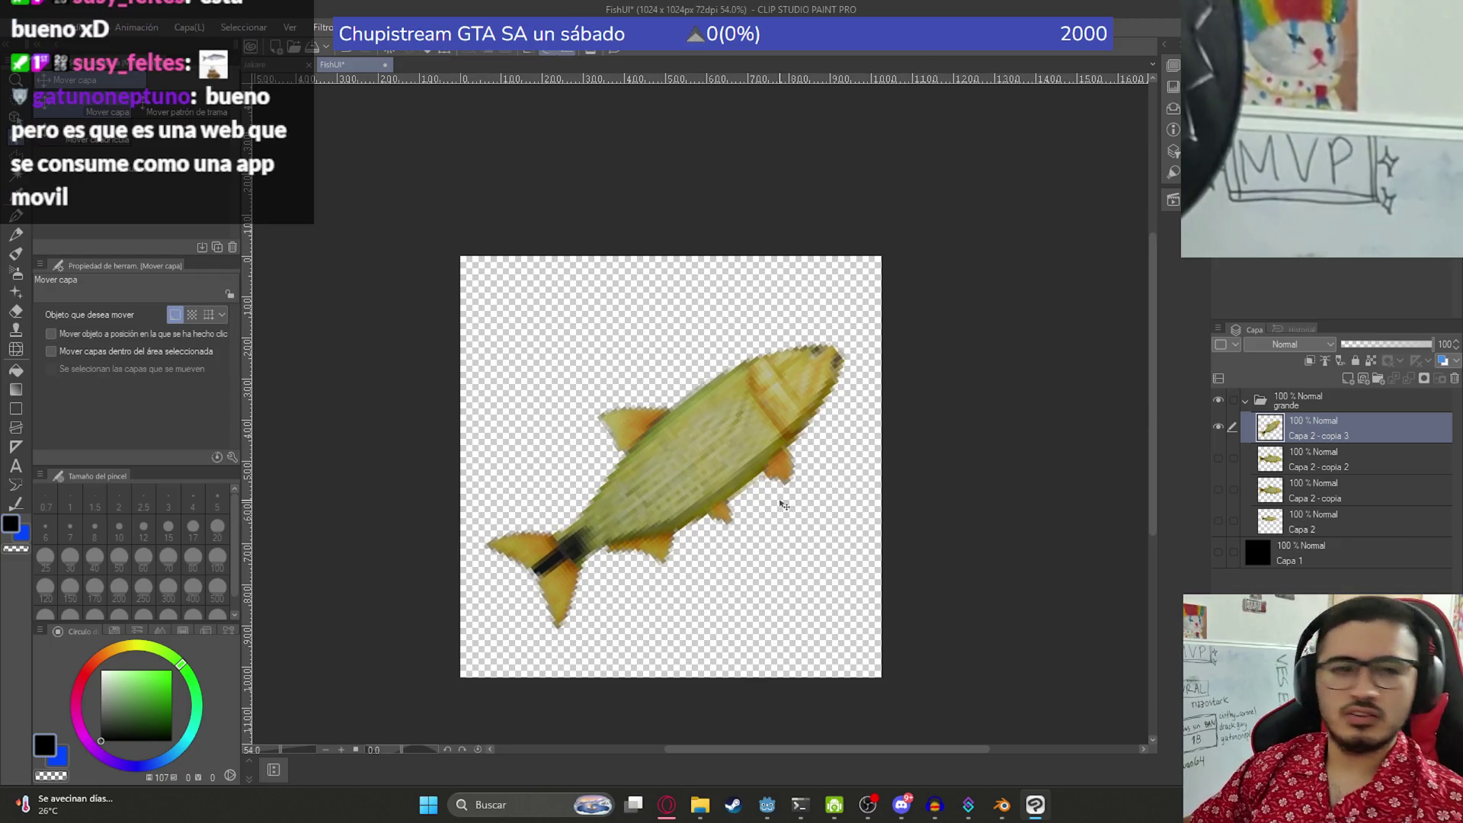
pyautogui.hotkey('ctrl', 's')
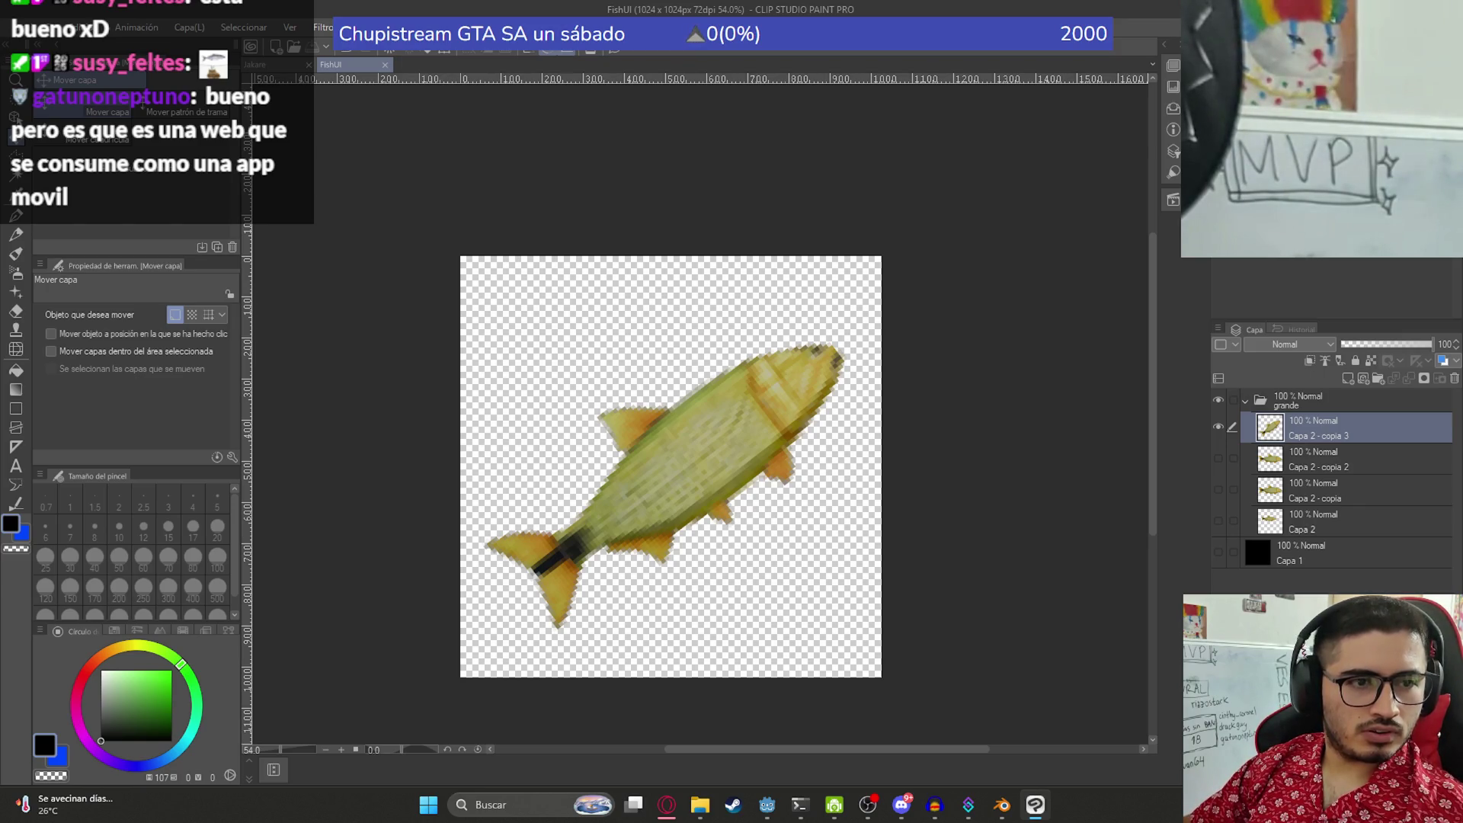
# - Compare poses by undoing and redoing the diagonal rotation, then save FishUI again
pyautogui.hotkey('ctrl', 'z')
pyautogui.hotkey('ctrl', 'y')
pyautogui.hotkey('ctrl', 's')
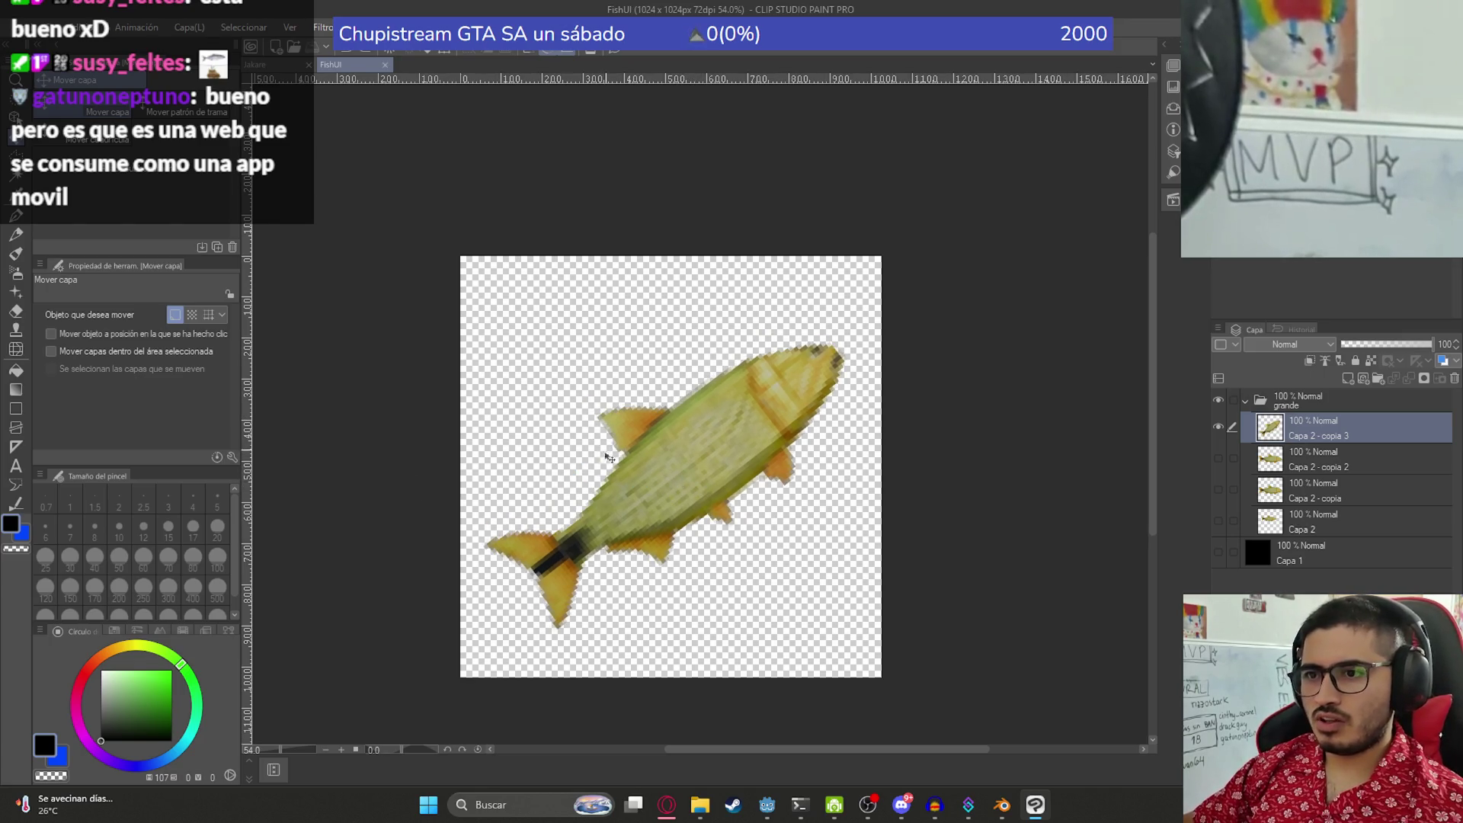
pyautogui.scroll(5, 668, 501)
pyautogui.scroll(-3, 635, 521)
pyautogui.scroll(2, 635, 521)
pyautogui.scroll(-4, 634, 526)
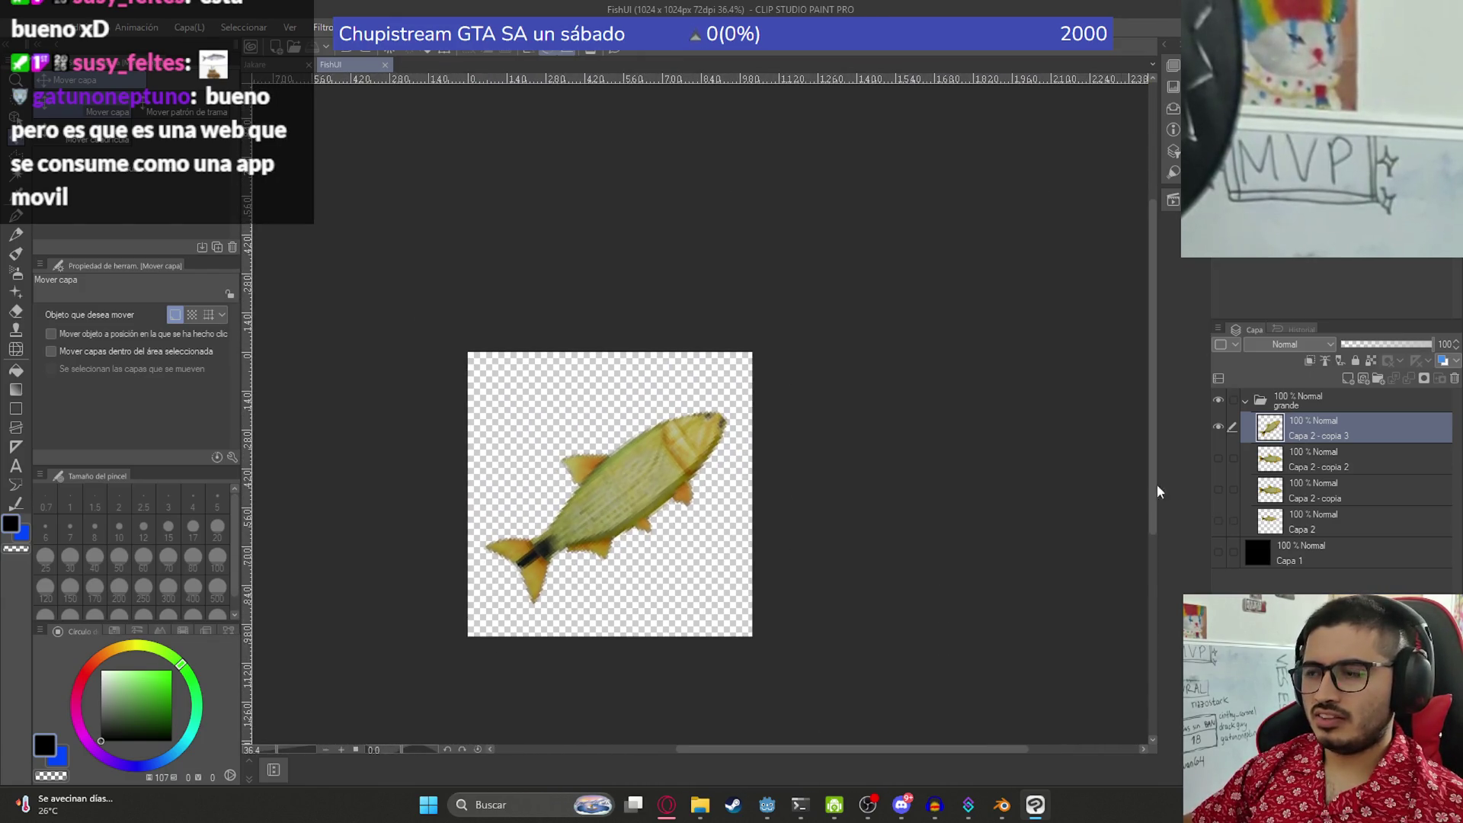
# - Apply Brillo/contraste with brightness 40 and contrast 31 to the diagonal fish, then save
pyautogui.click(81, 27)
pyautogui.moveTo(309, 381)
pyautogui.click(401, 377)
pyautogui.moveTo(237, 273); pyautogui.dragTo(275, 277)
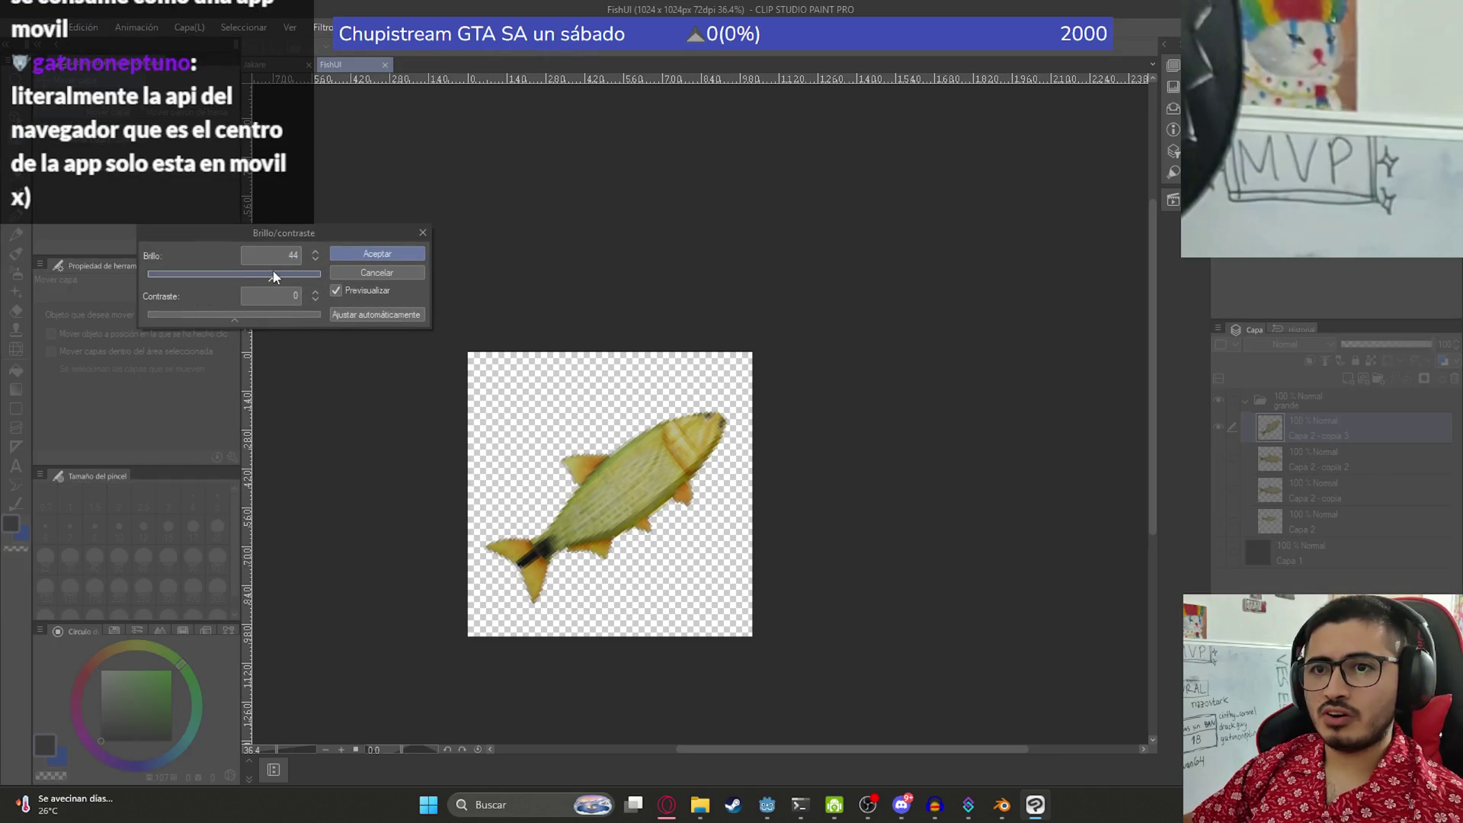
pyautogui.click(256, 318)
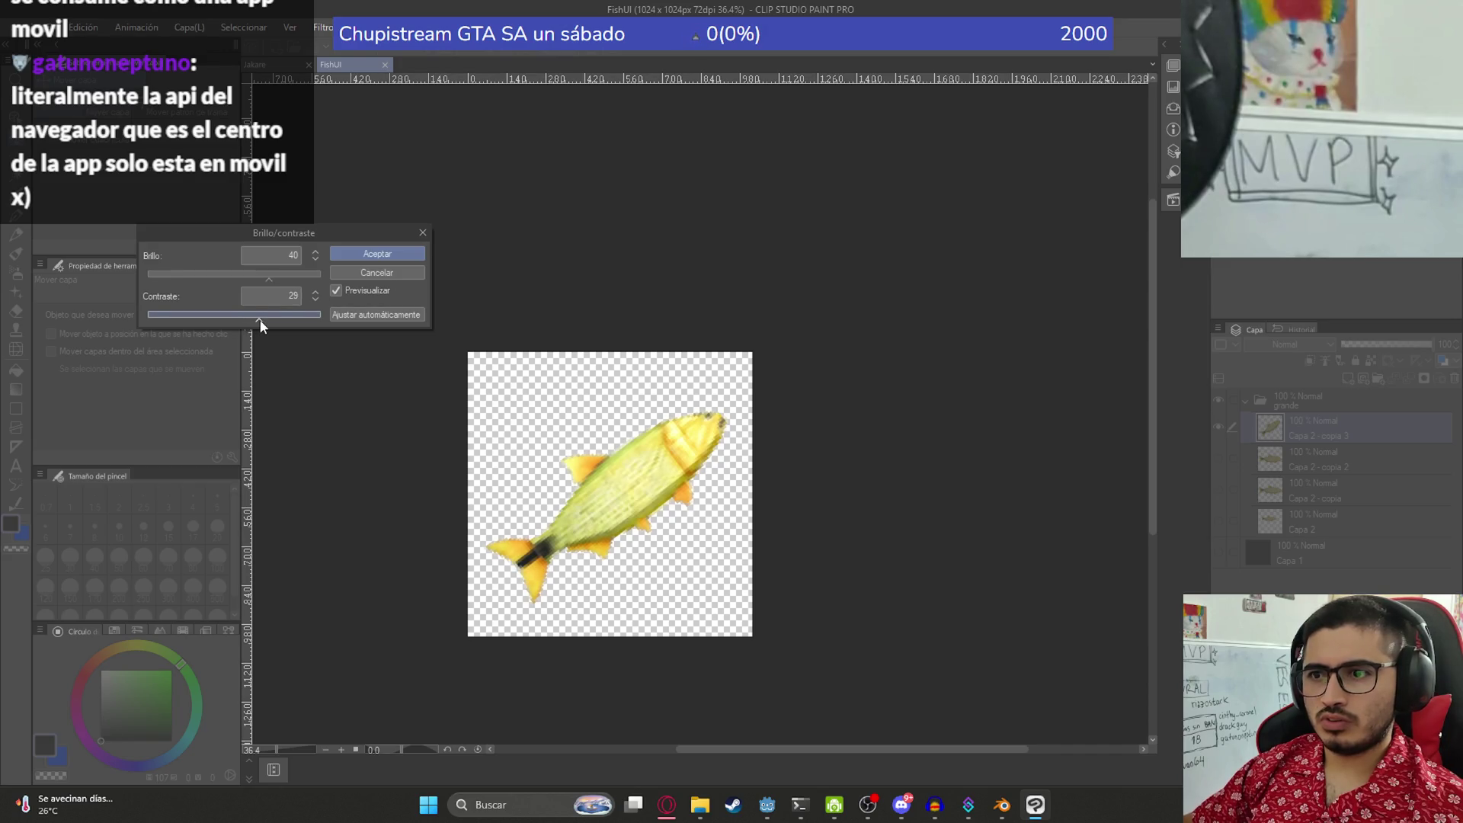
pyautogui.moveTo(276, 321); pyautogui.dragTo(265, 319)
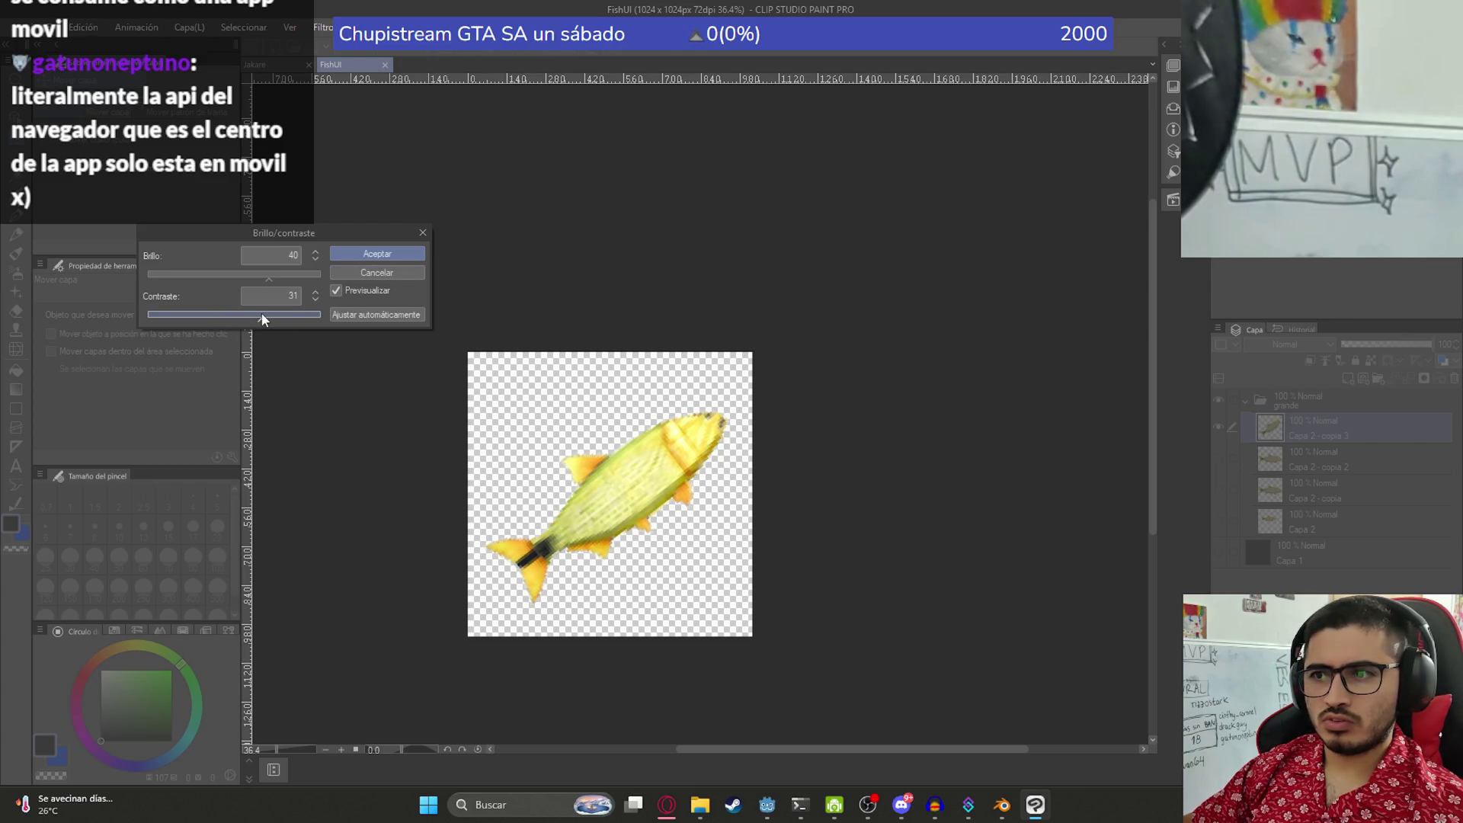
pyautogui.click(363, 254)
pyautogui.scroll(2, 586, 532)
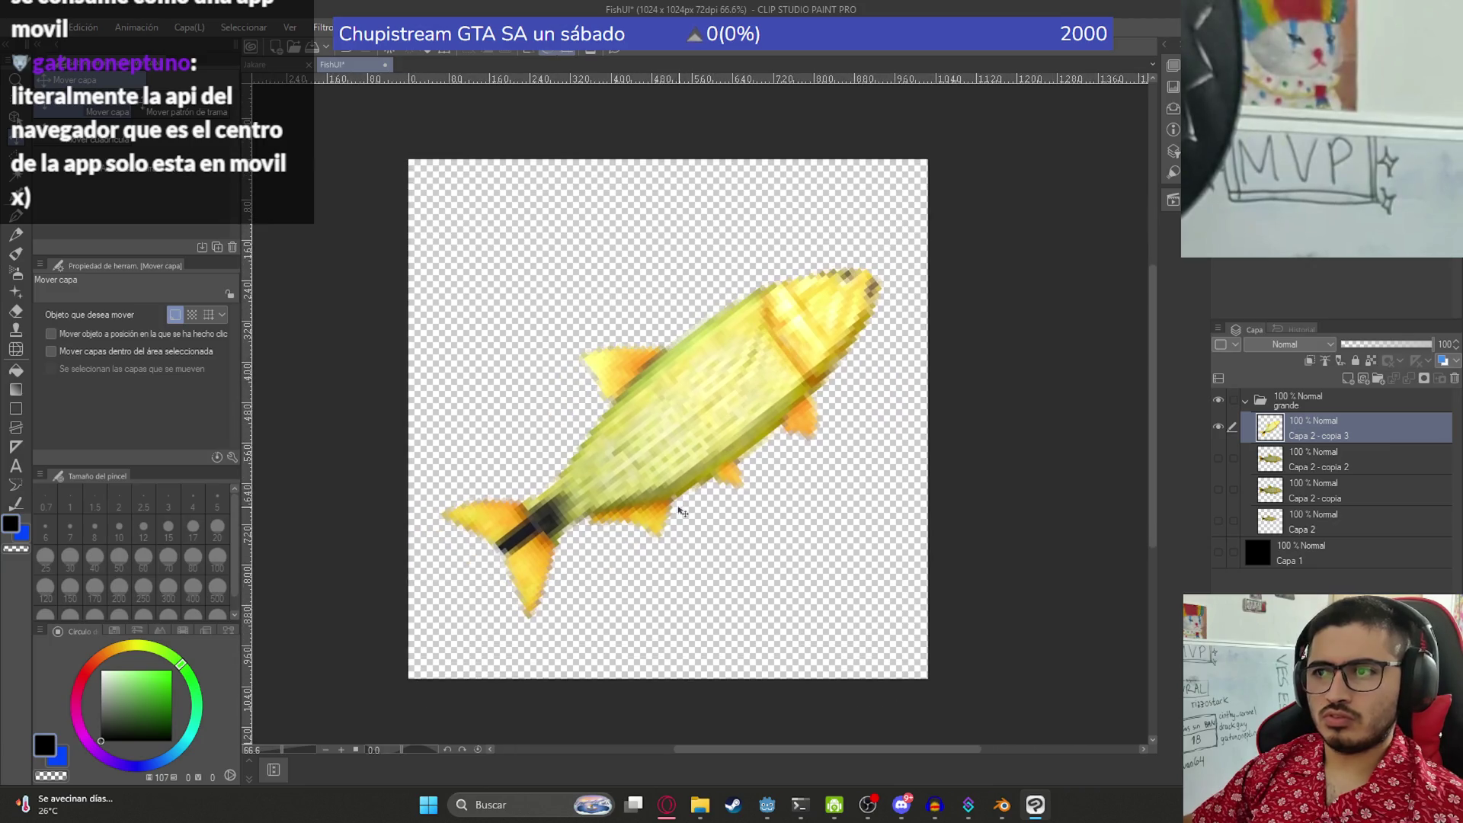
pyautogui.hotkey('ctrl', 's')
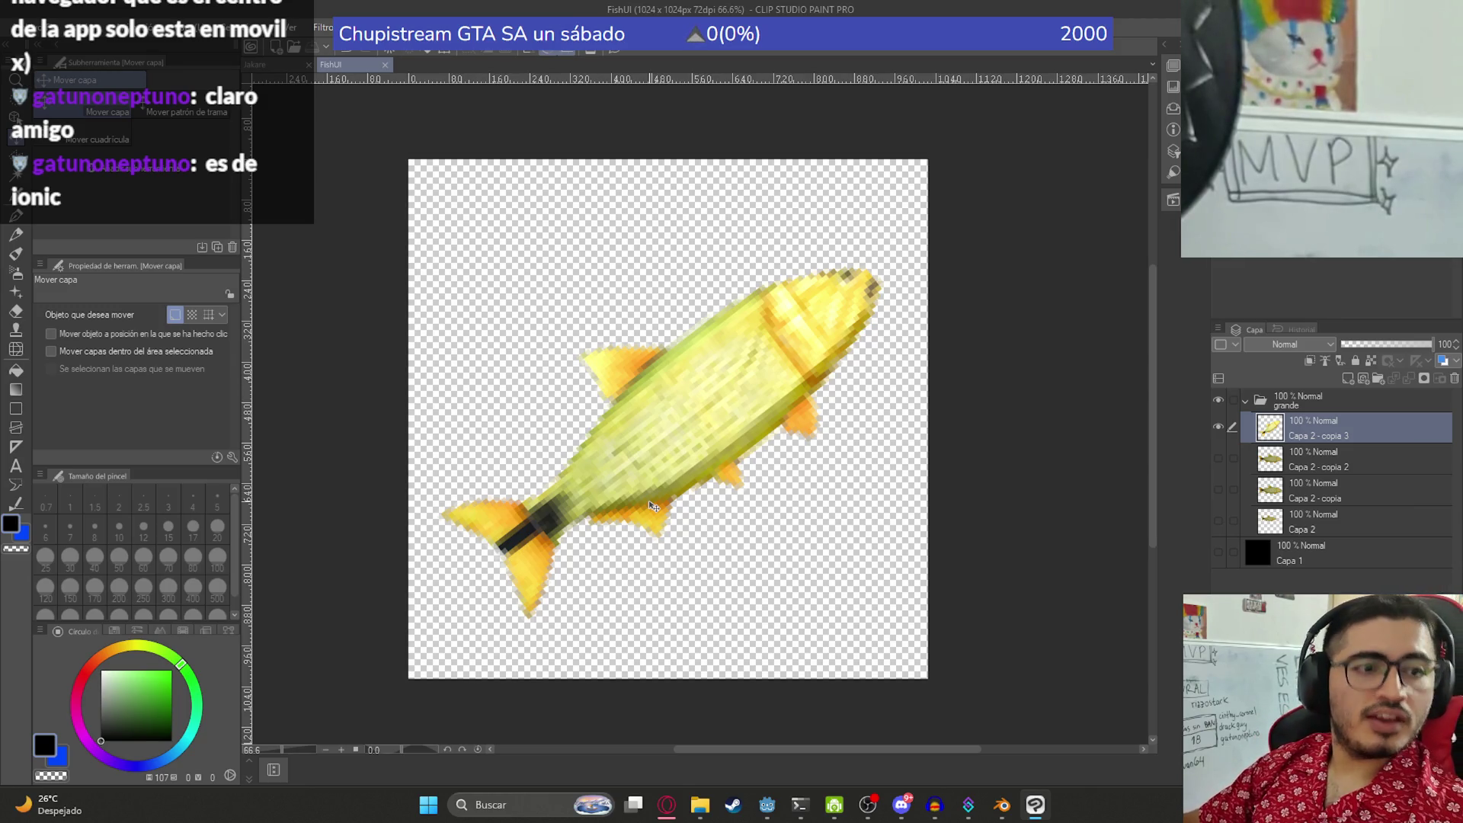
# - Zoom in and out on the canvas to inspect the brightened diagonal fish copy
pyautogui.scroll(-2, 604, 545)
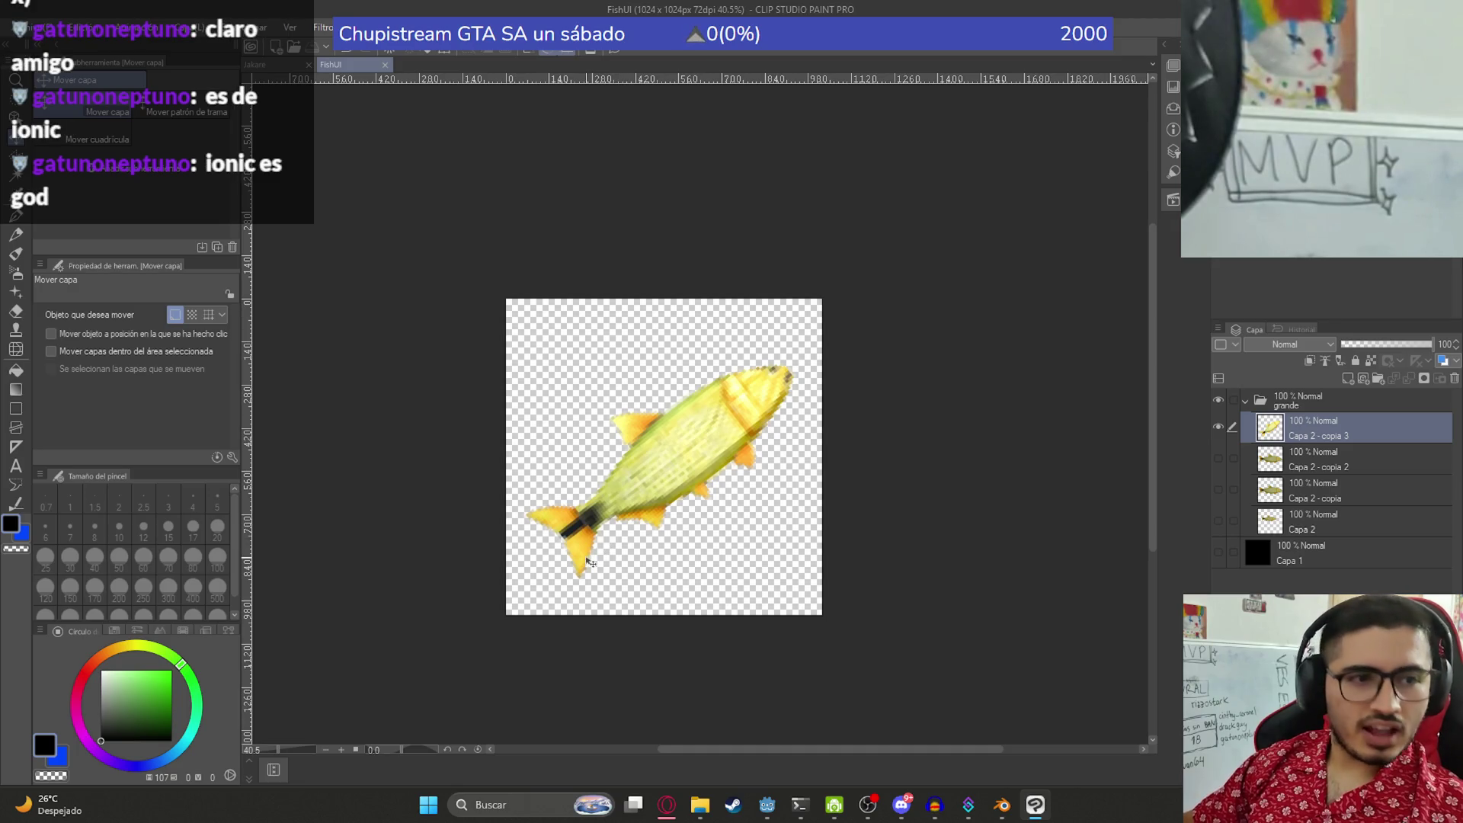
pyautogui.scroll(2, 602, 537)
pyautogui.scroll(-2, 724, 397)
pyautogui.scroll(2, 695, 336)
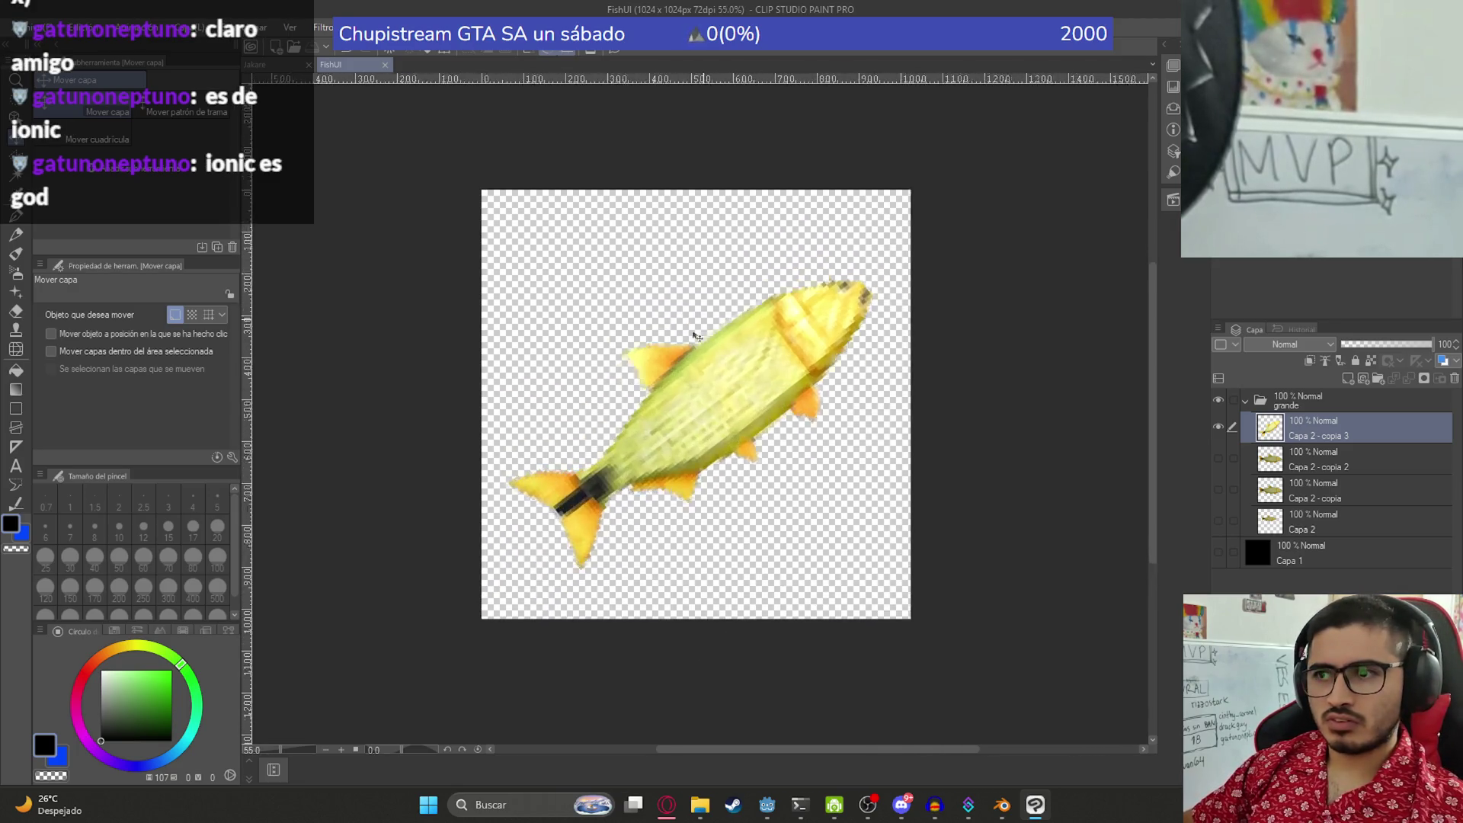
pyautogui.scroll(2, 696, 336)
pyautogui.scroll(-4, 755, 381)
pyautogui.scroll(3, 760, 364)
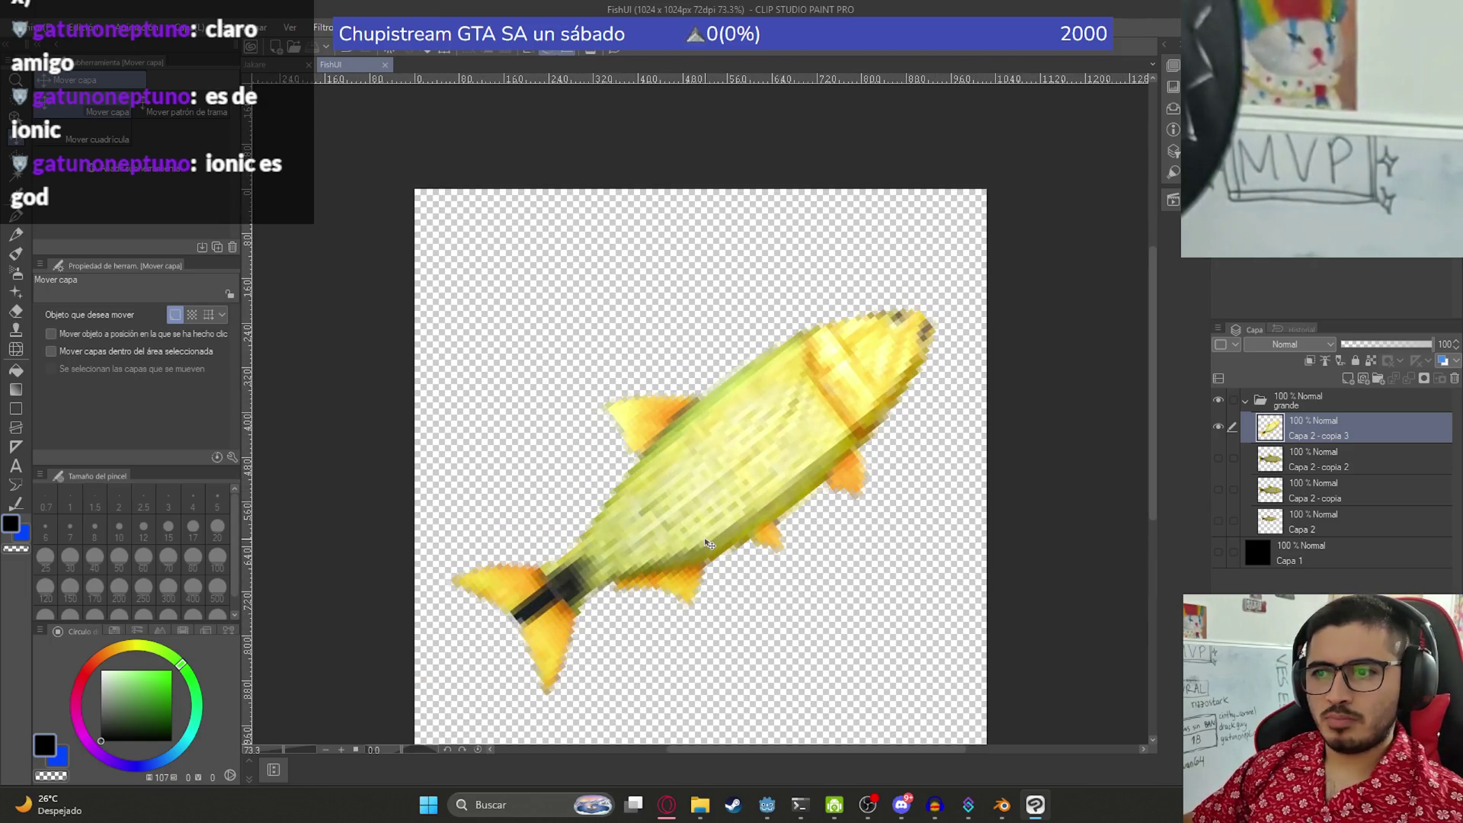
pyautogui.scroll(-2, 709, 553)
pyautogui.scroll(2, 729, 585)
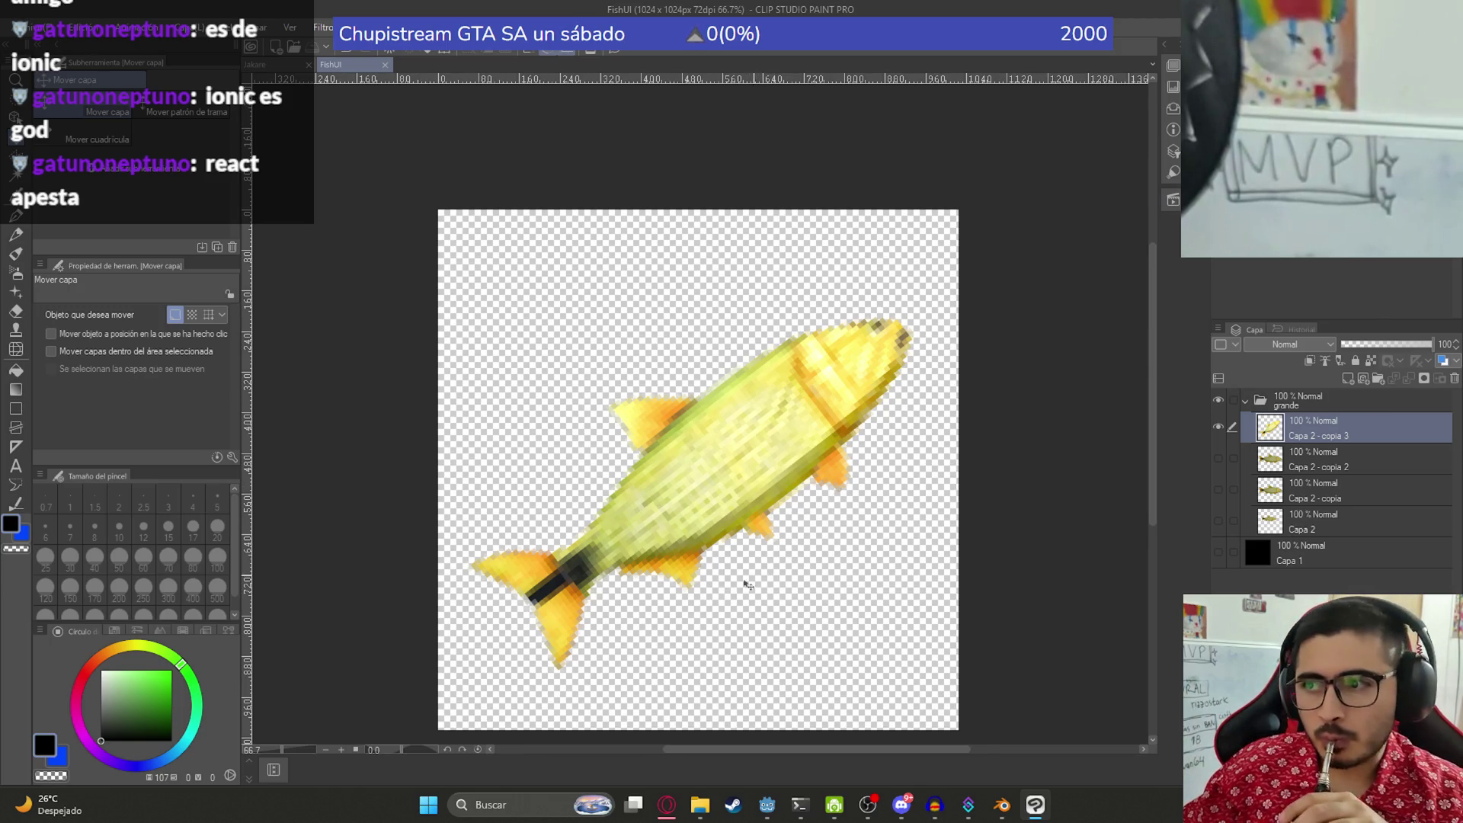
pyautogui.scroll(-2, 696, 616)
pyautogui.scroll(2, 685, 674)
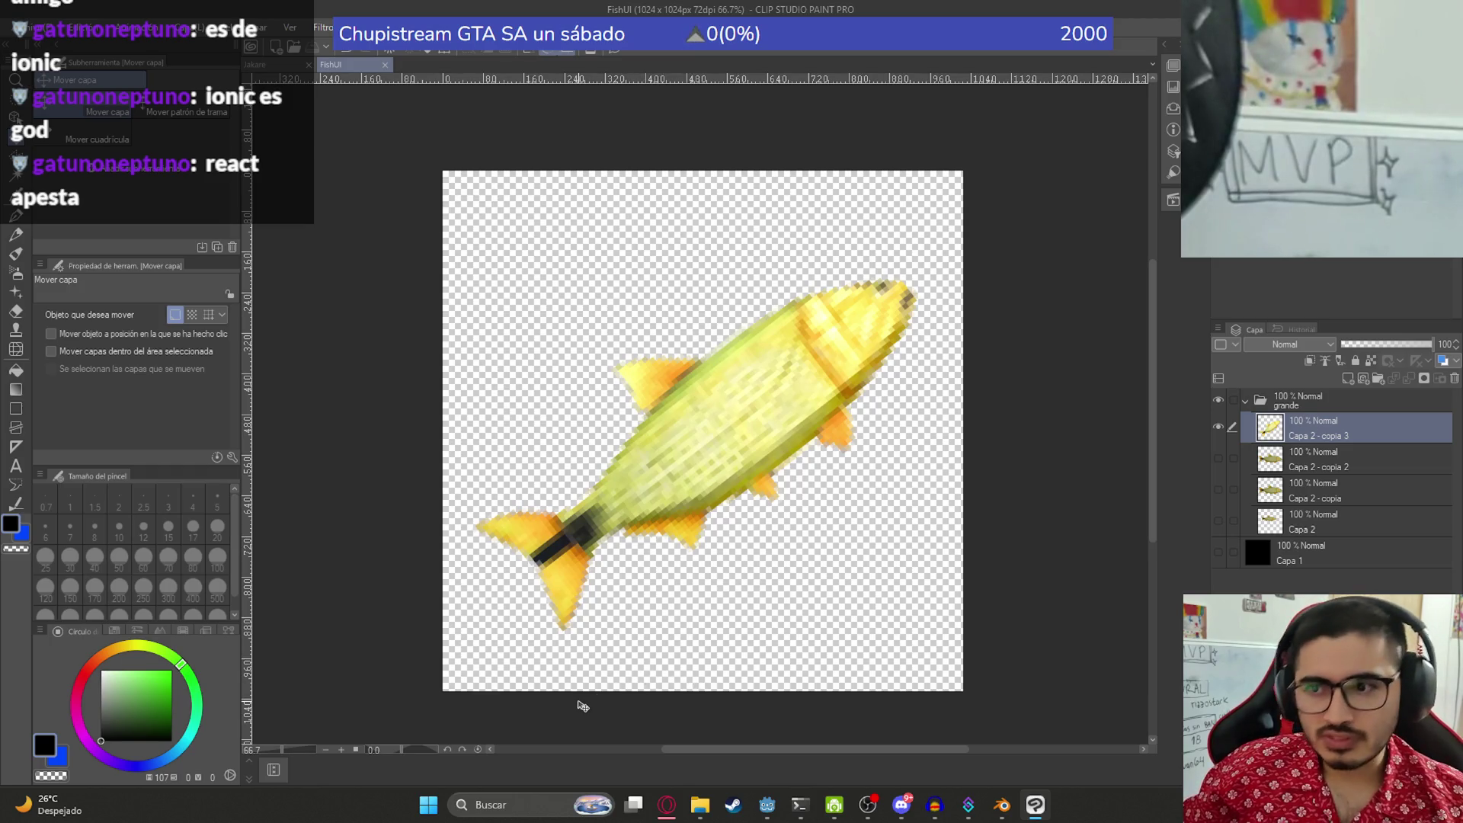
pyautogui.scroll(1, 694, 568)
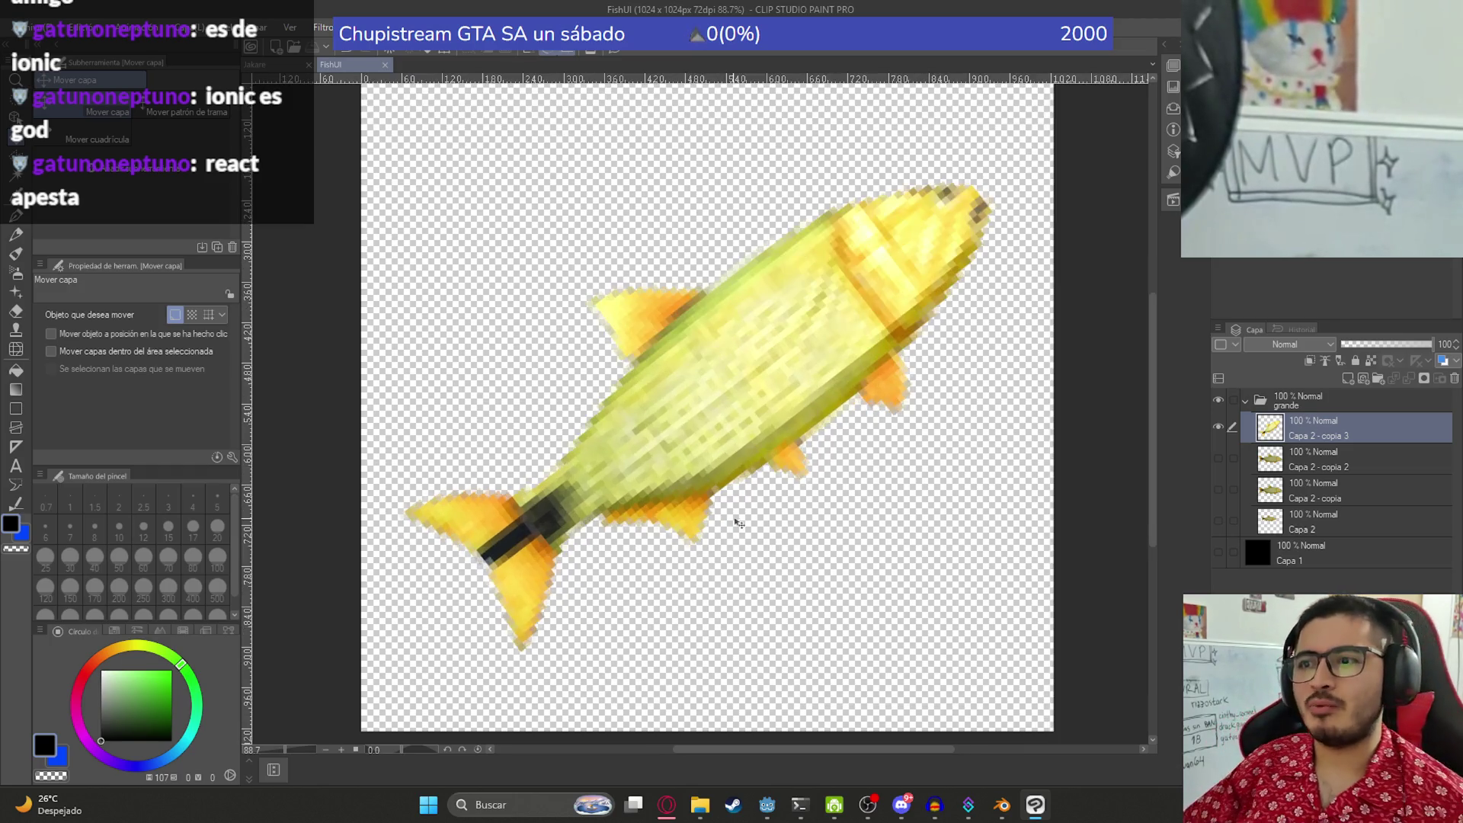
pyautogui.scroll(-3, 735, 523)
pyautogui.scroll(2, 784, 474)
pyautogui.scroll(1, 714, 490)
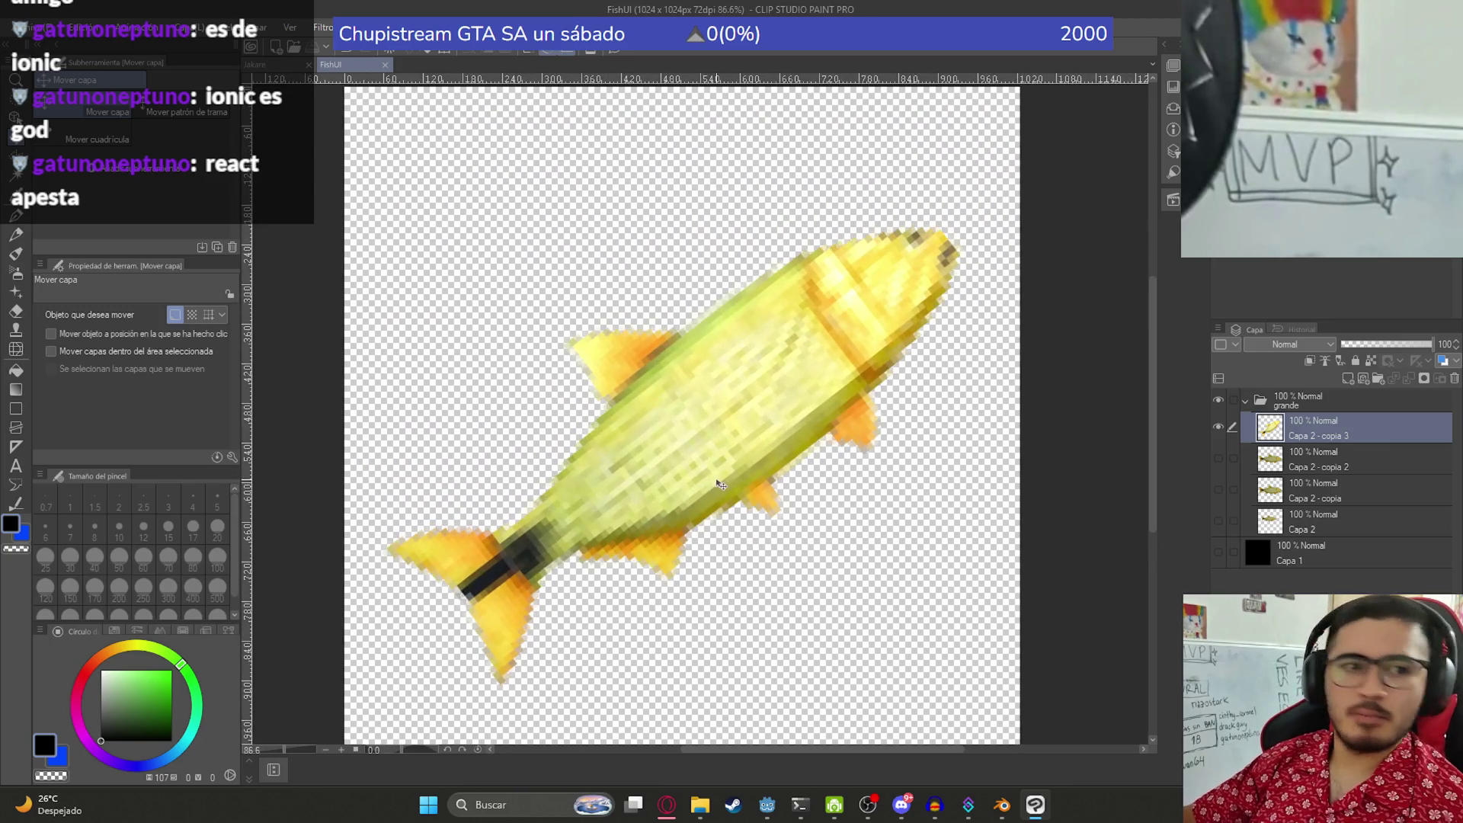
pyautogui.scroll(-2, 825, 455)
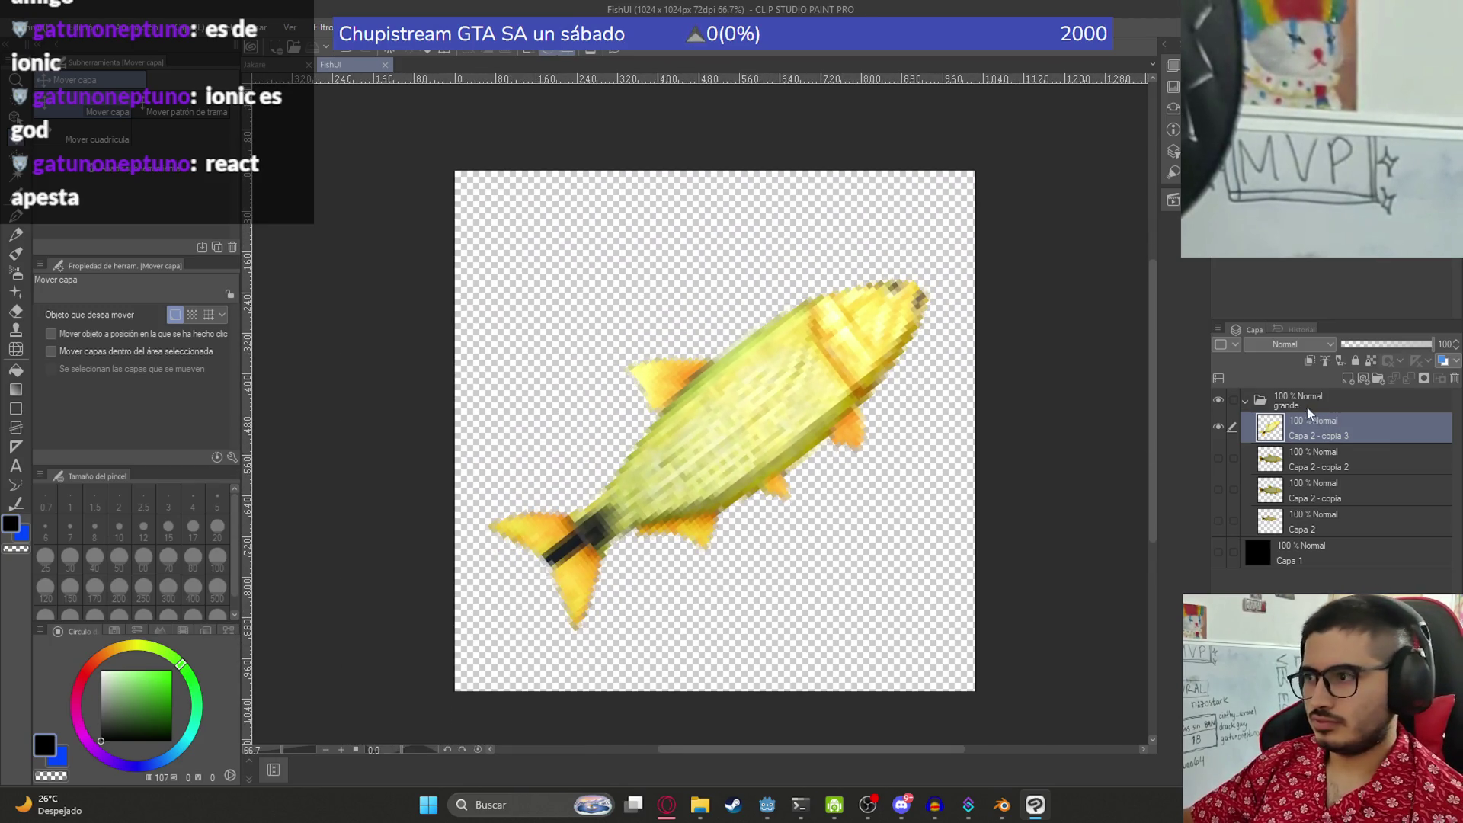
# - Create a layer folder named chico above the grande folder, then switch to Blender
pyautogui.click(1302, 408)
pyautogui.click(1384, 376)
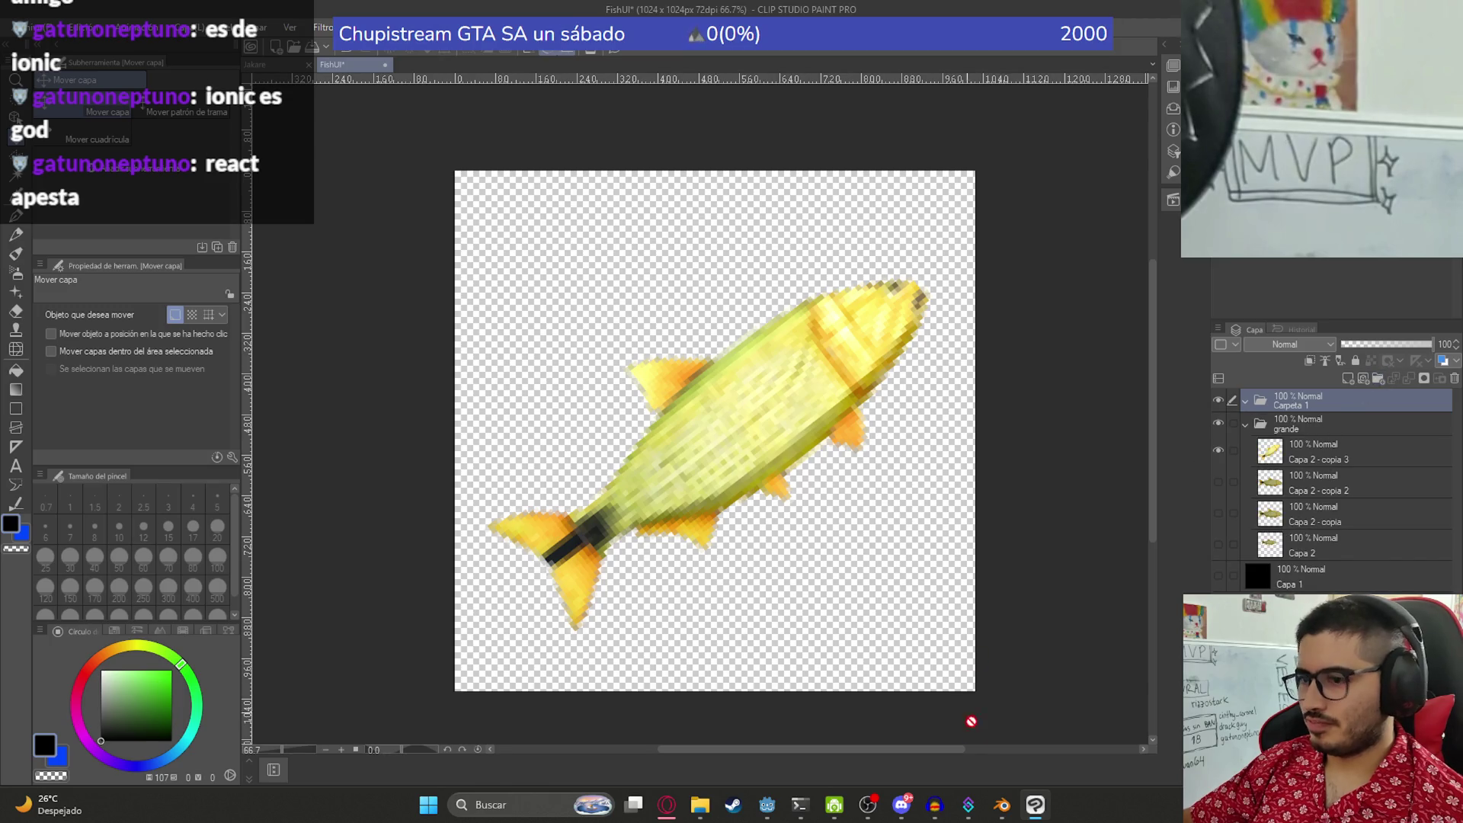
pyautogui.doubleClick(1308, 404)
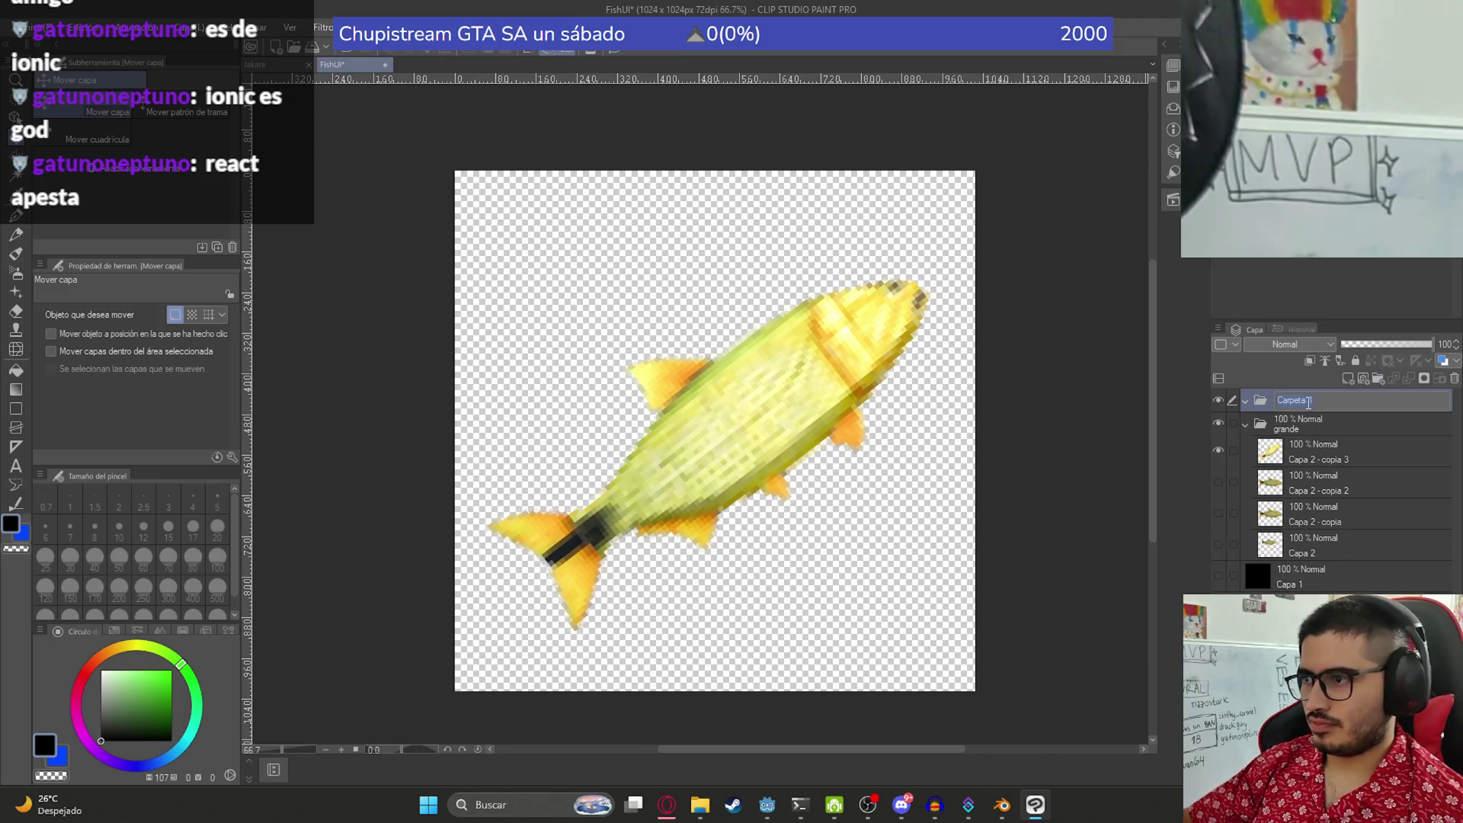
pyautogui.write('chico')
pyautogui.press('Return')
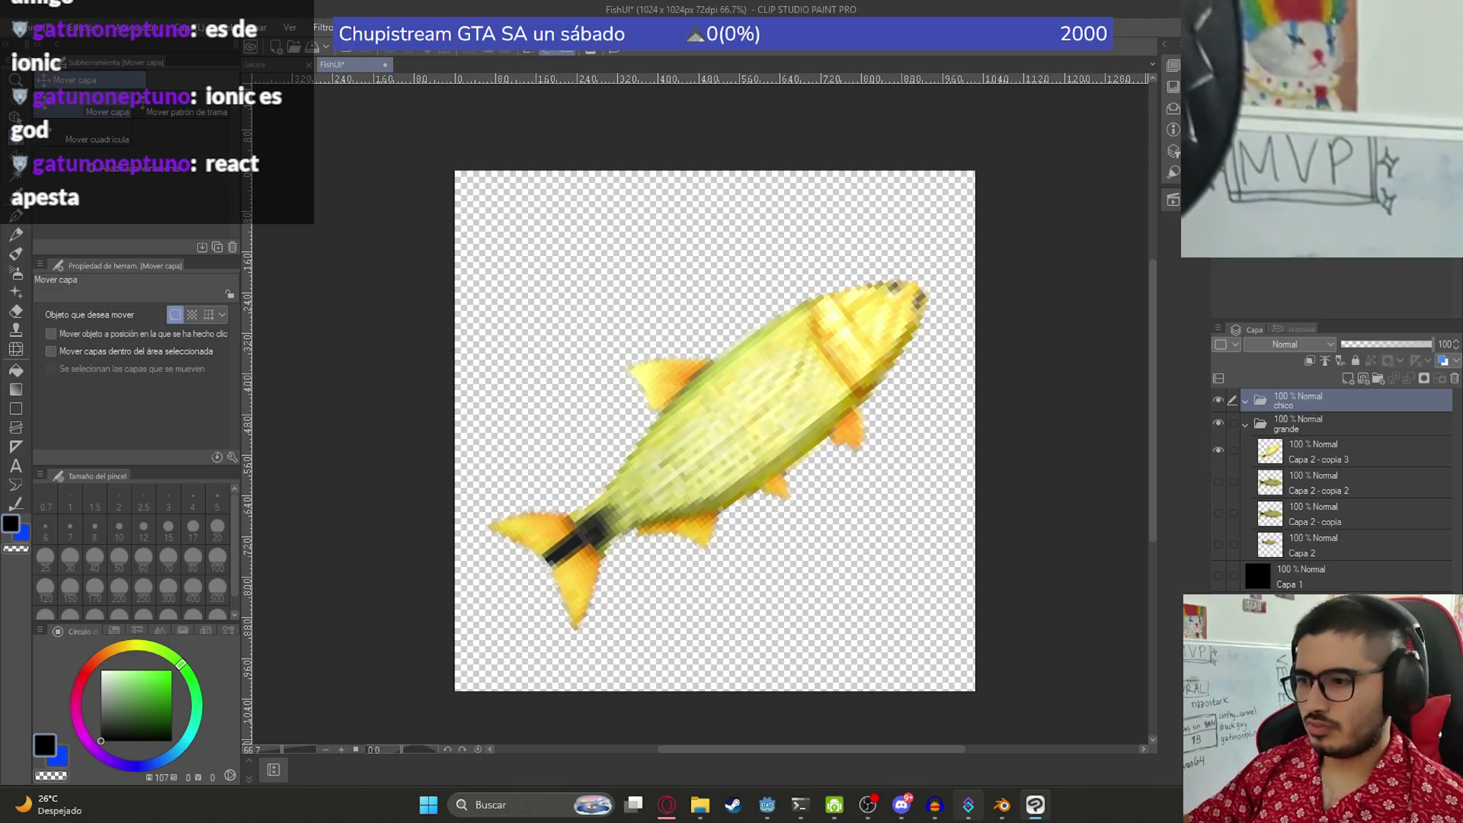
pyautogui.hotkey('alt', 'Tab')
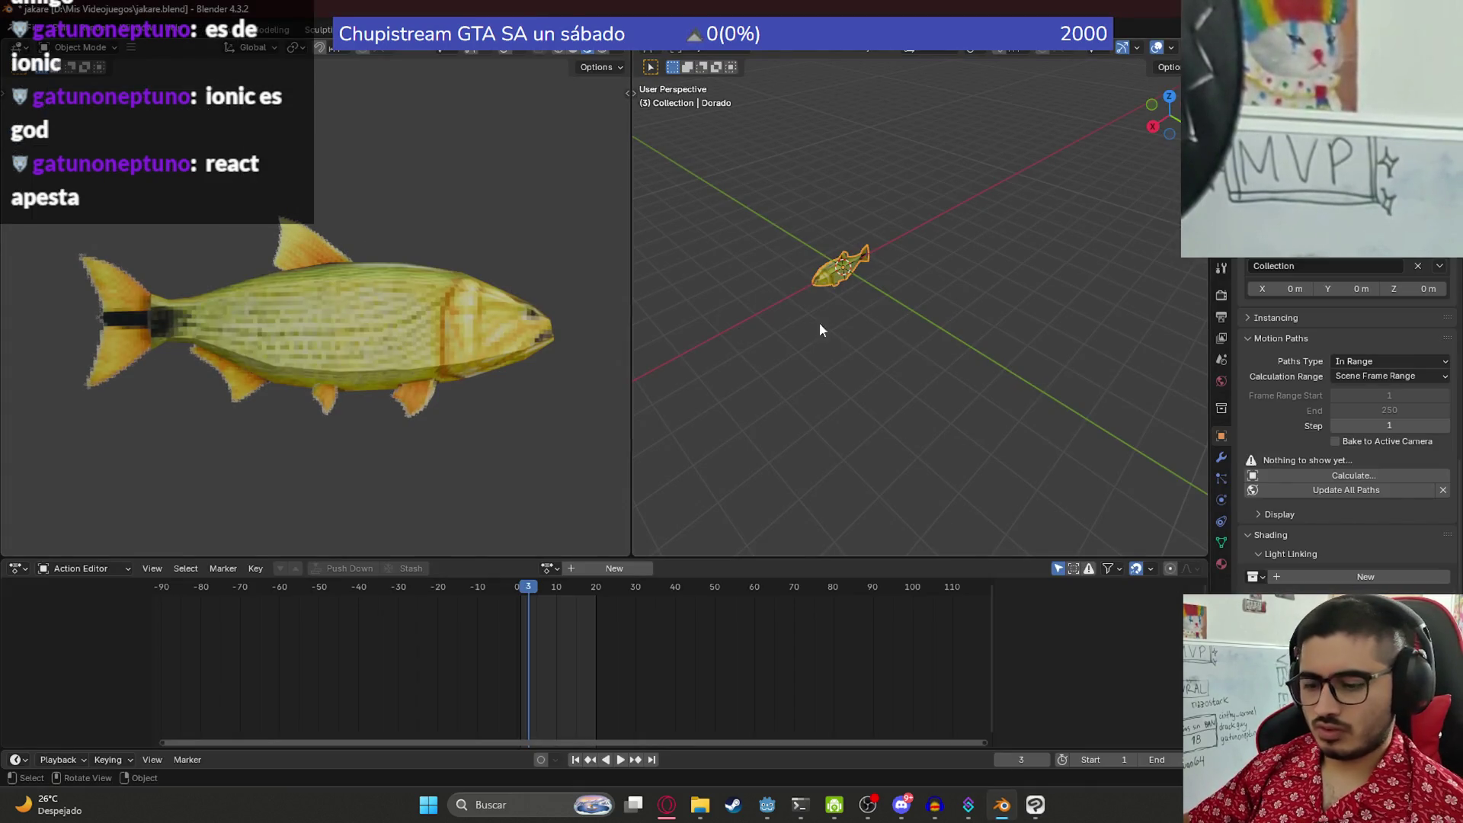
# - Hide the golden Dorado fish, show the striped fish, and snip the viewport area around it
pyautogui.press('Delete')
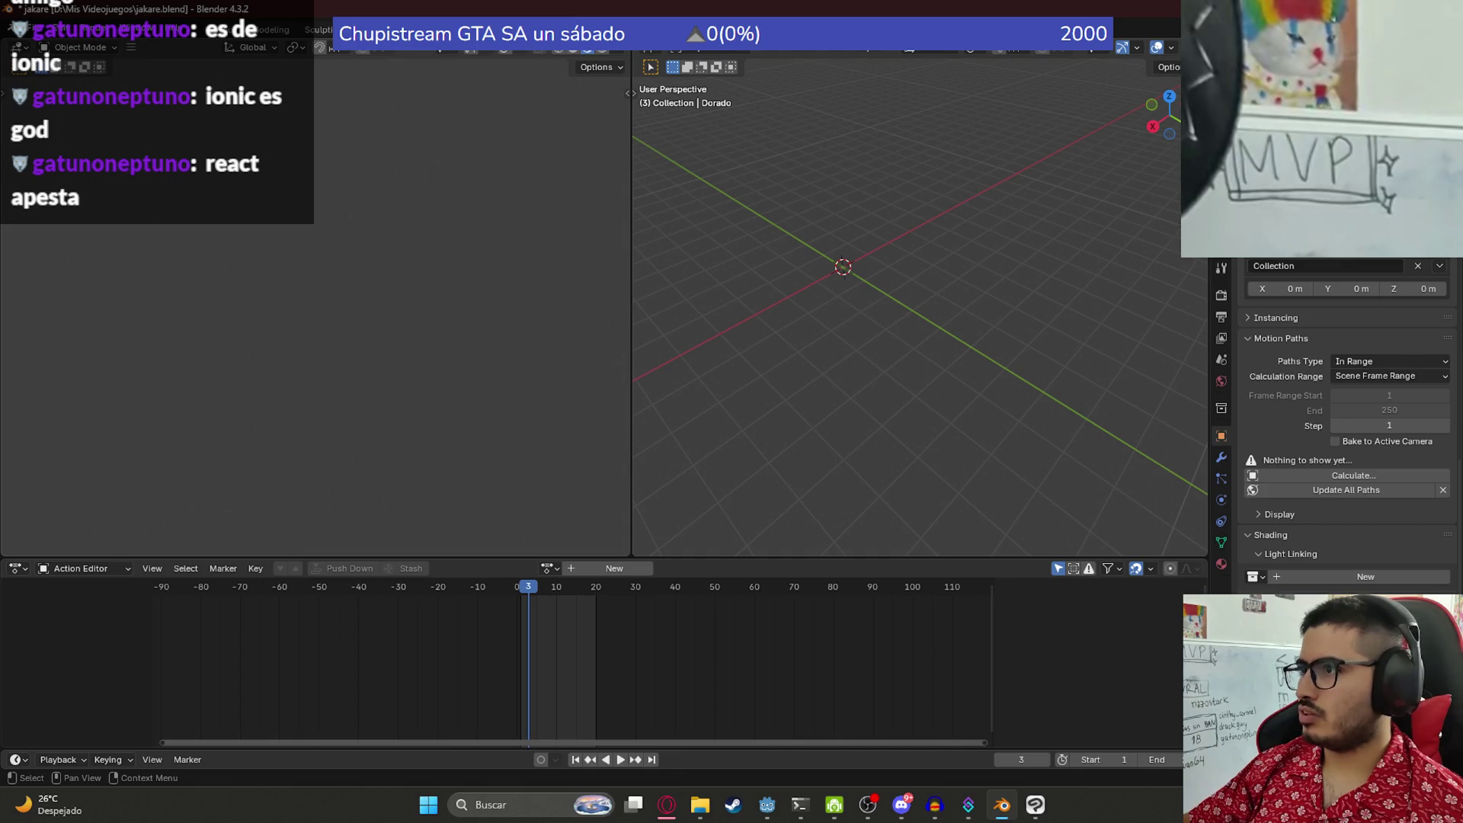
pyautogui.hotkey('ctrl', 'z')
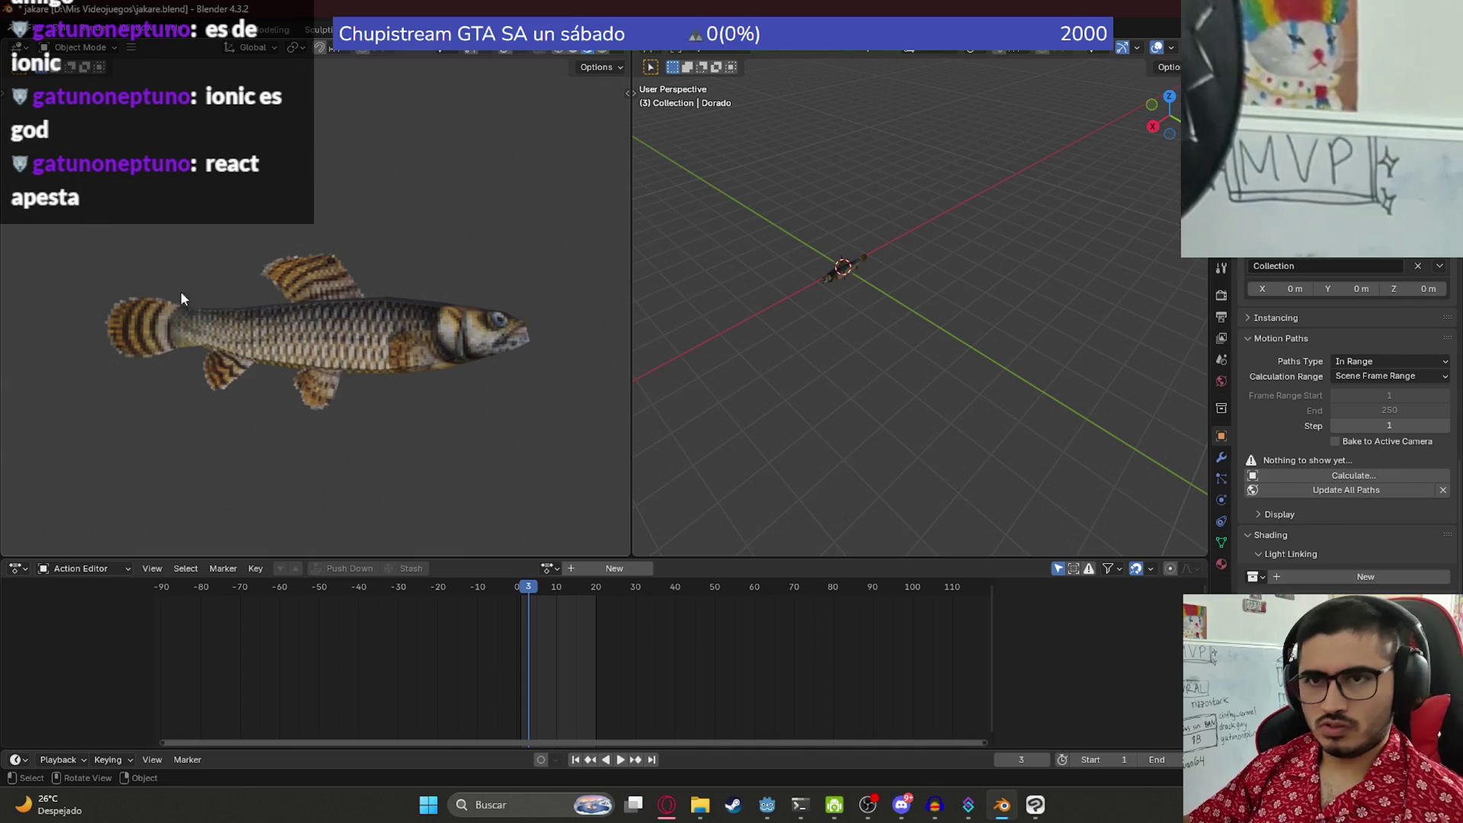
pyautogui.press('super+shift+s')
pyautogui.moveTo(71, 204); pyautogui.dragTo(587, 450)
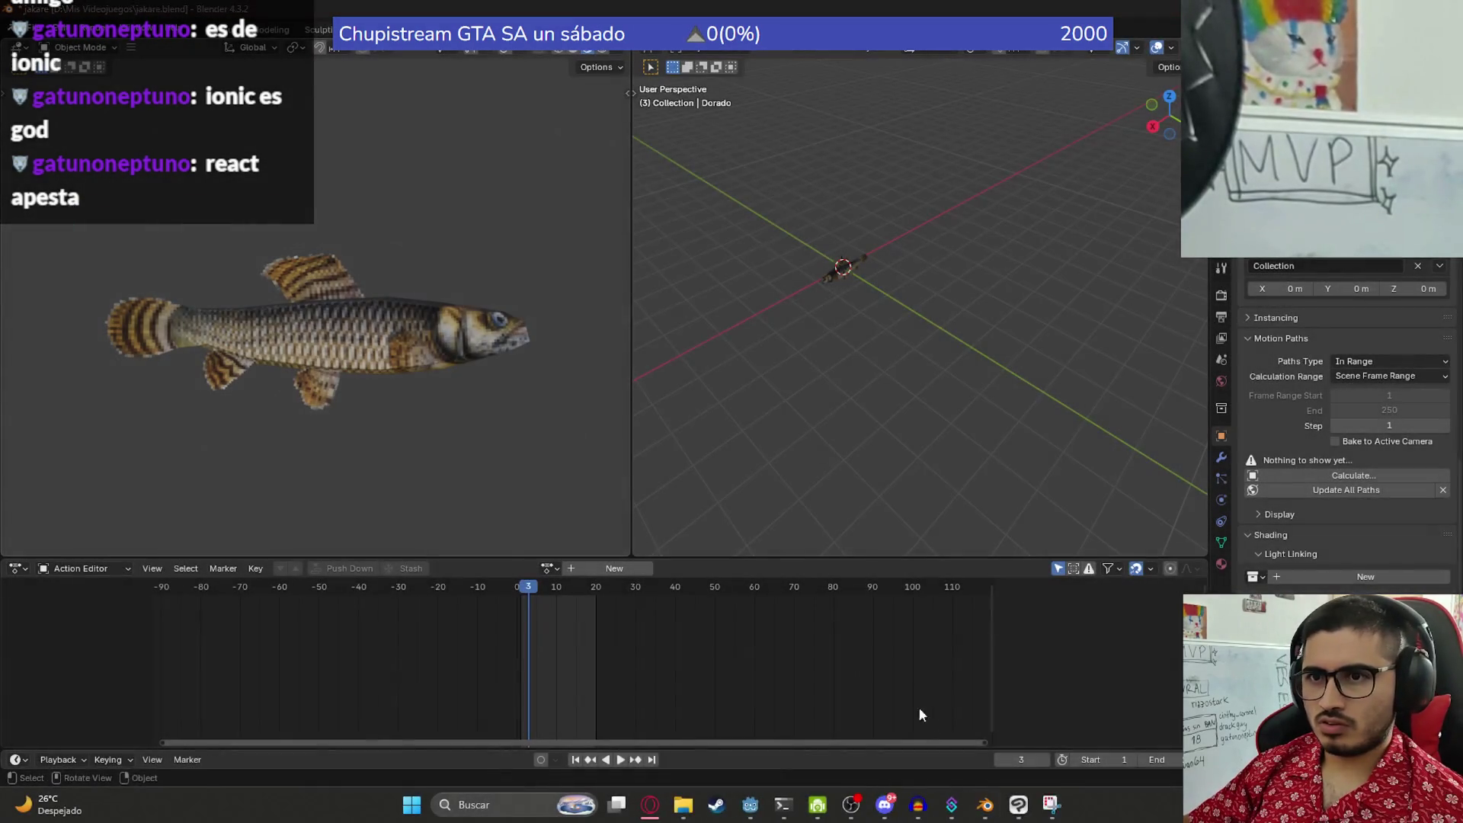
pyautogui.click(1035, 804)
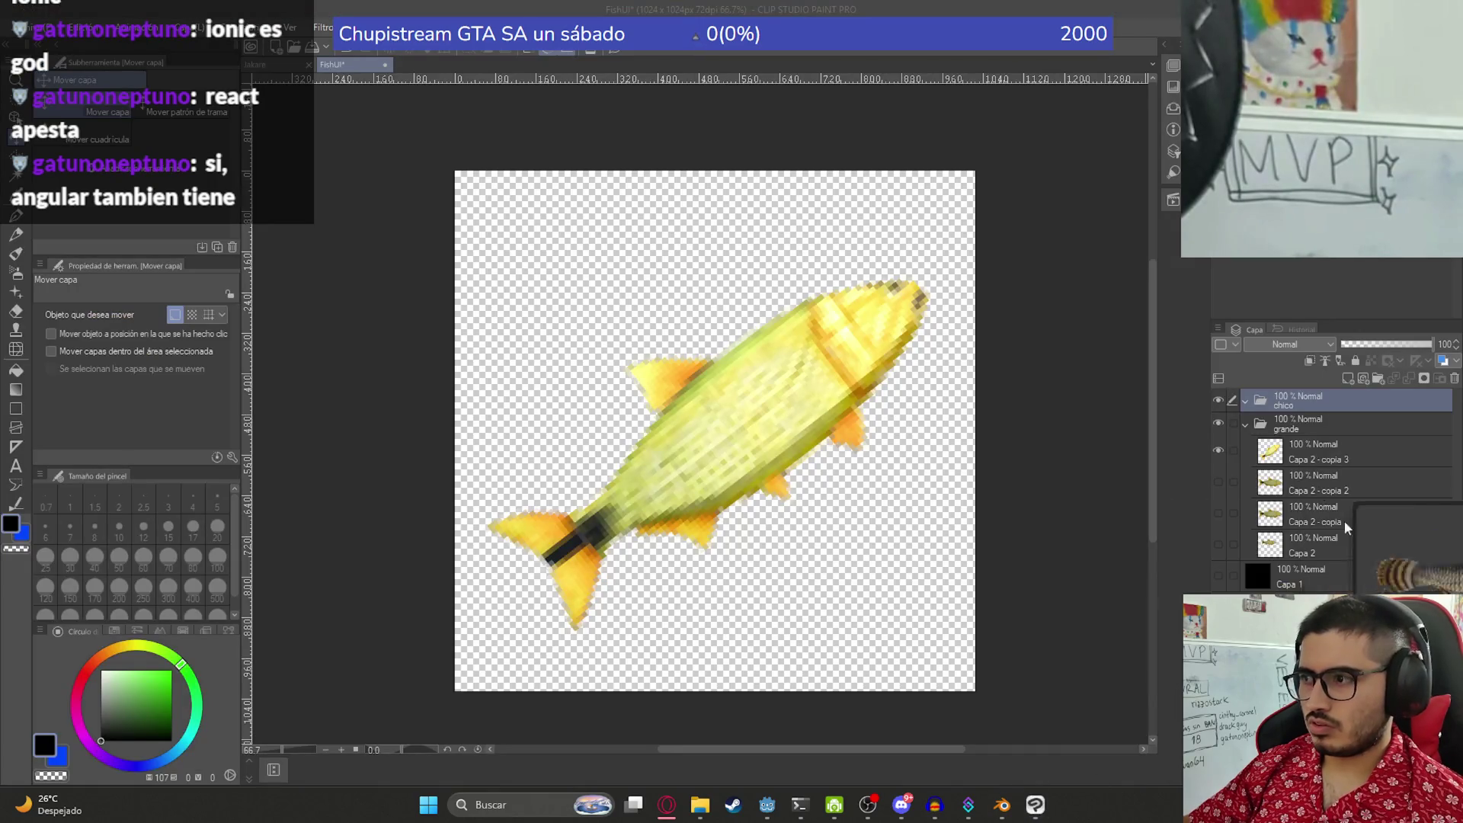
# - Paste the striped fish snip as a new layer and move it to the canvas centre
pyautogui.hotkey('ctrl', 'v')
pyautogui.moveTo(760, 305); pyautogui.dragTo(838, 488)
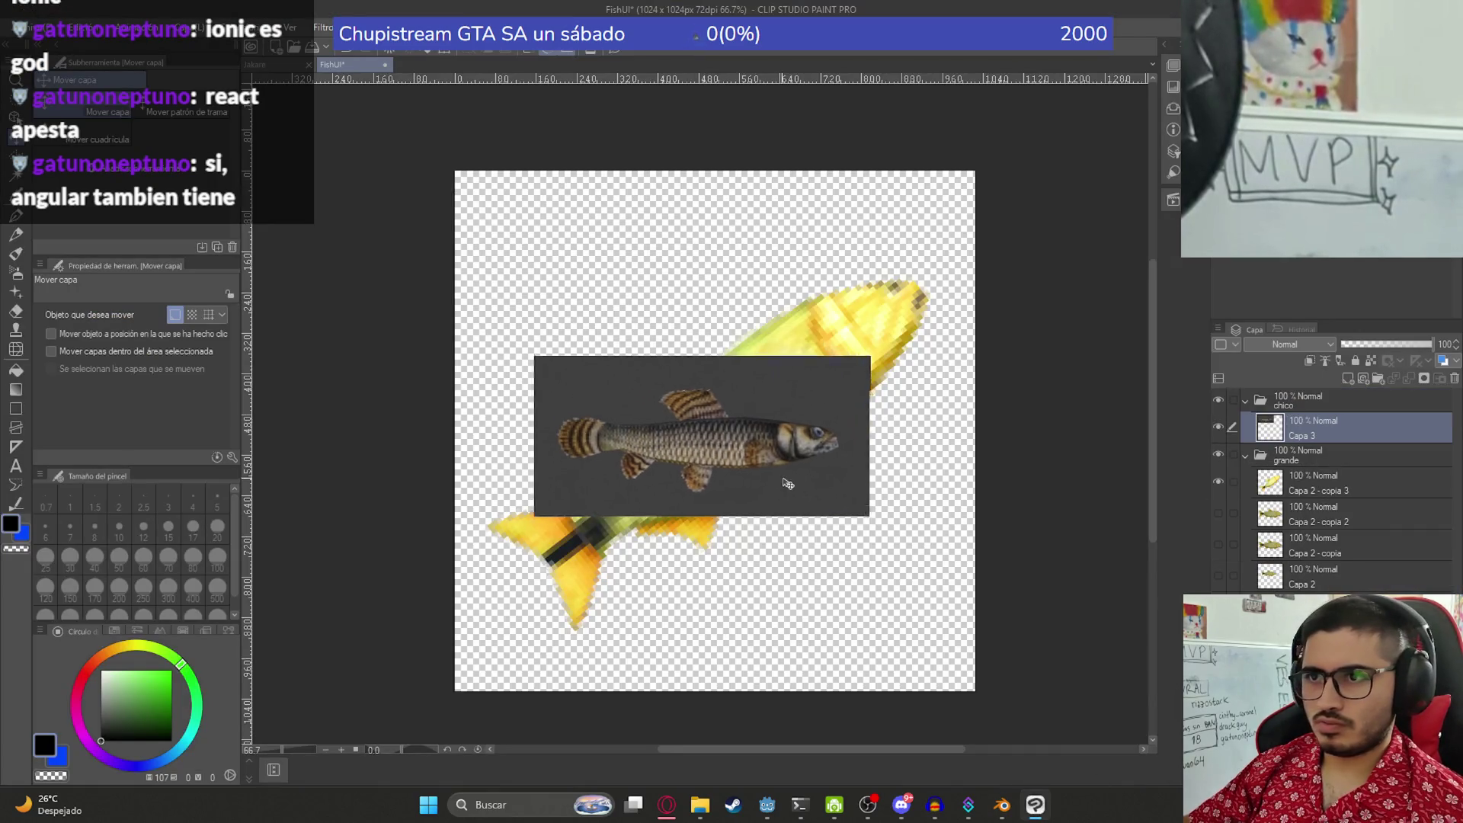
pyautogui.press('w')
pyautogui.click(788, 379)
pyautogui.press('Delete')
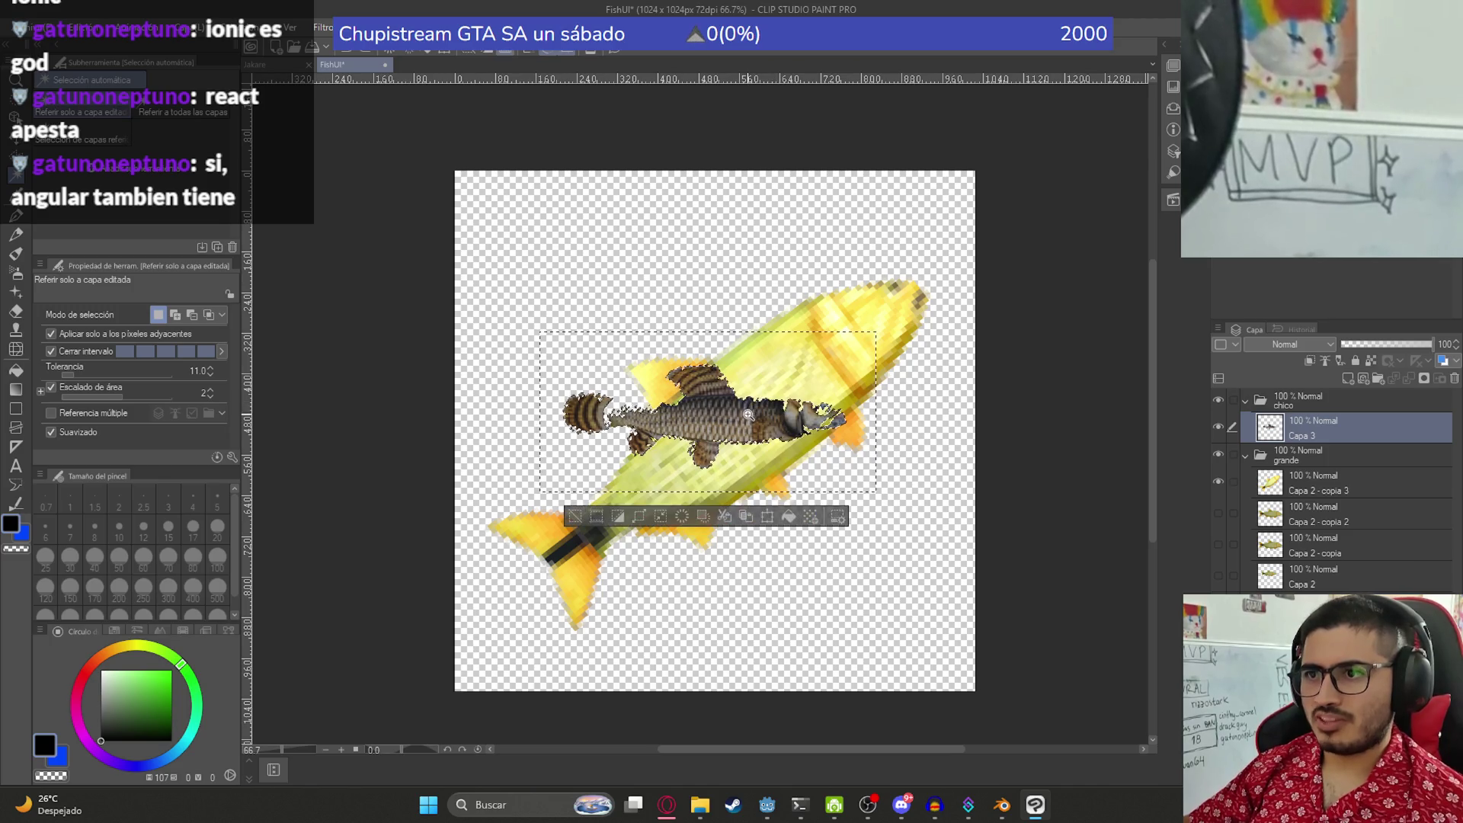
pyautogui.scroll(5, 787, 379)
pyautogui.hotkey('ctrl', 'z')
pyautogui.hotkey('ctrl', 'z')
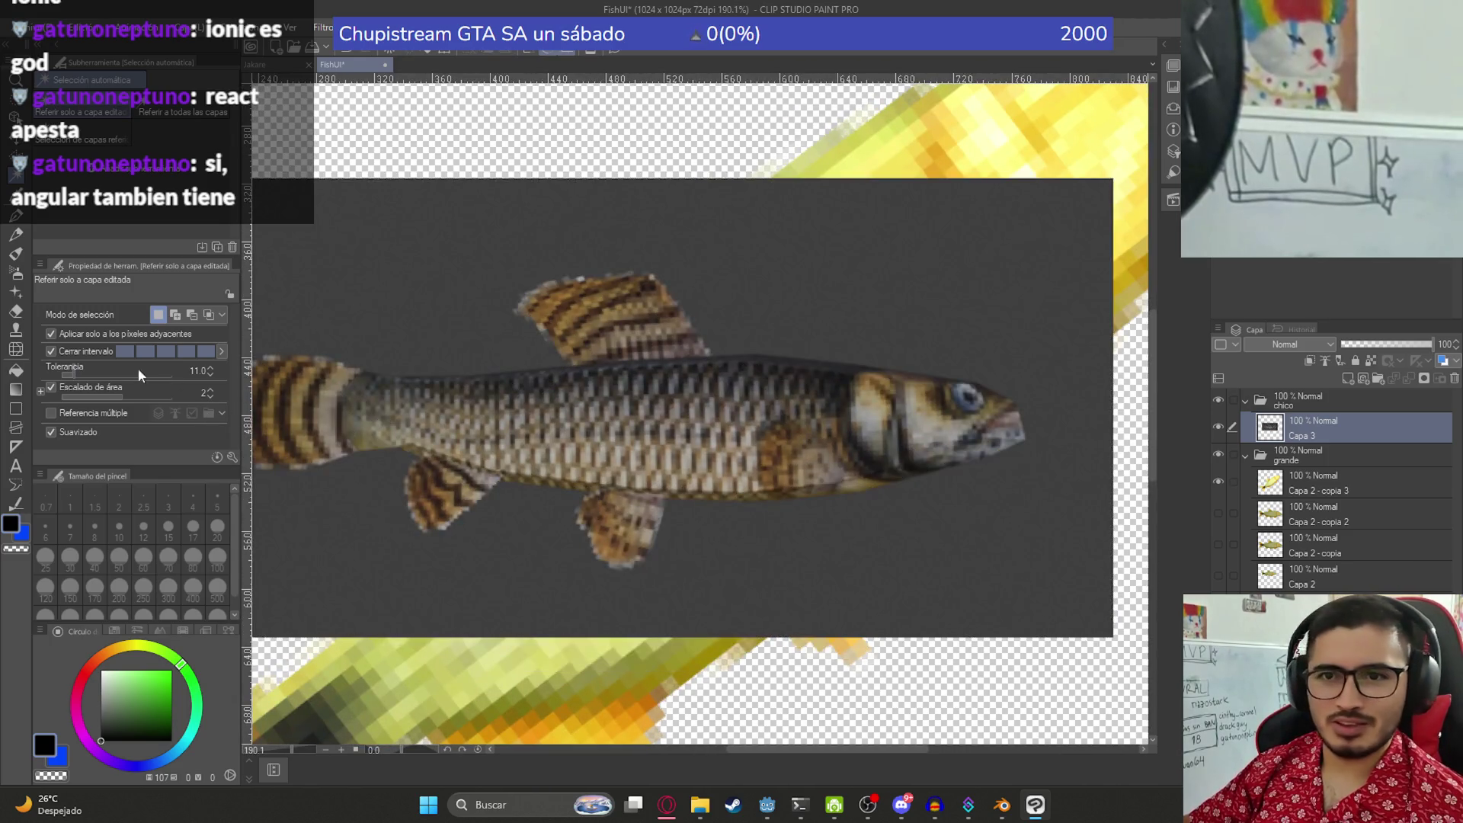
# - Delete the grey background around the fish using Auto Select at tolerance 3
pyautogui.doubleClick(210, 372)
pyautogui.click(211, 374)
pyautogui.click(570, 422)
pyautogui.press('Delete')
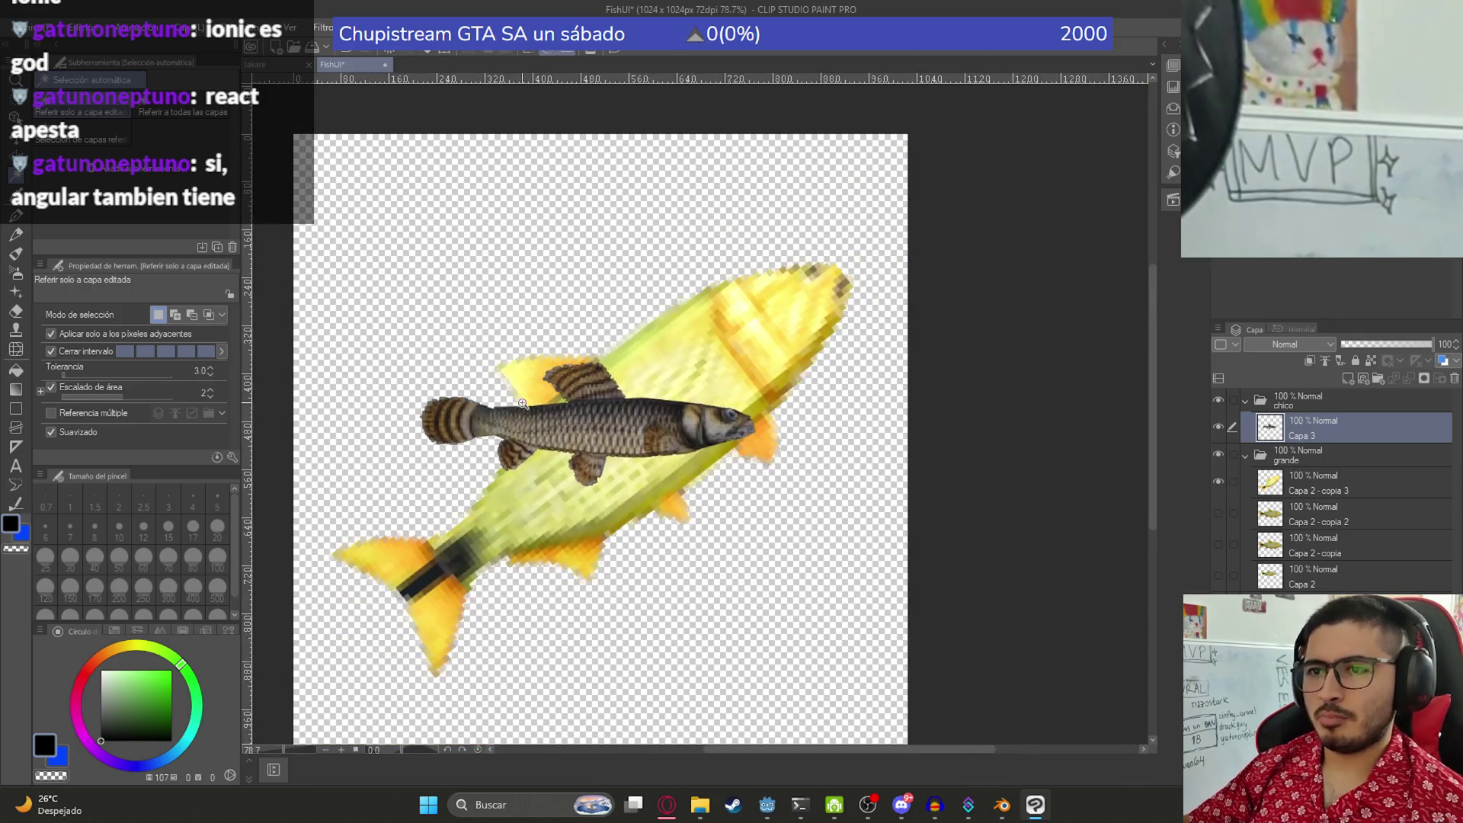
pyautogui.scroll(-4, 570, 422)
# - Duplicate the striped fish layer and start rotating the copy toward horizontal
pyautogui.press('k')
pyautogui.hotkey('ctrl', 'j')
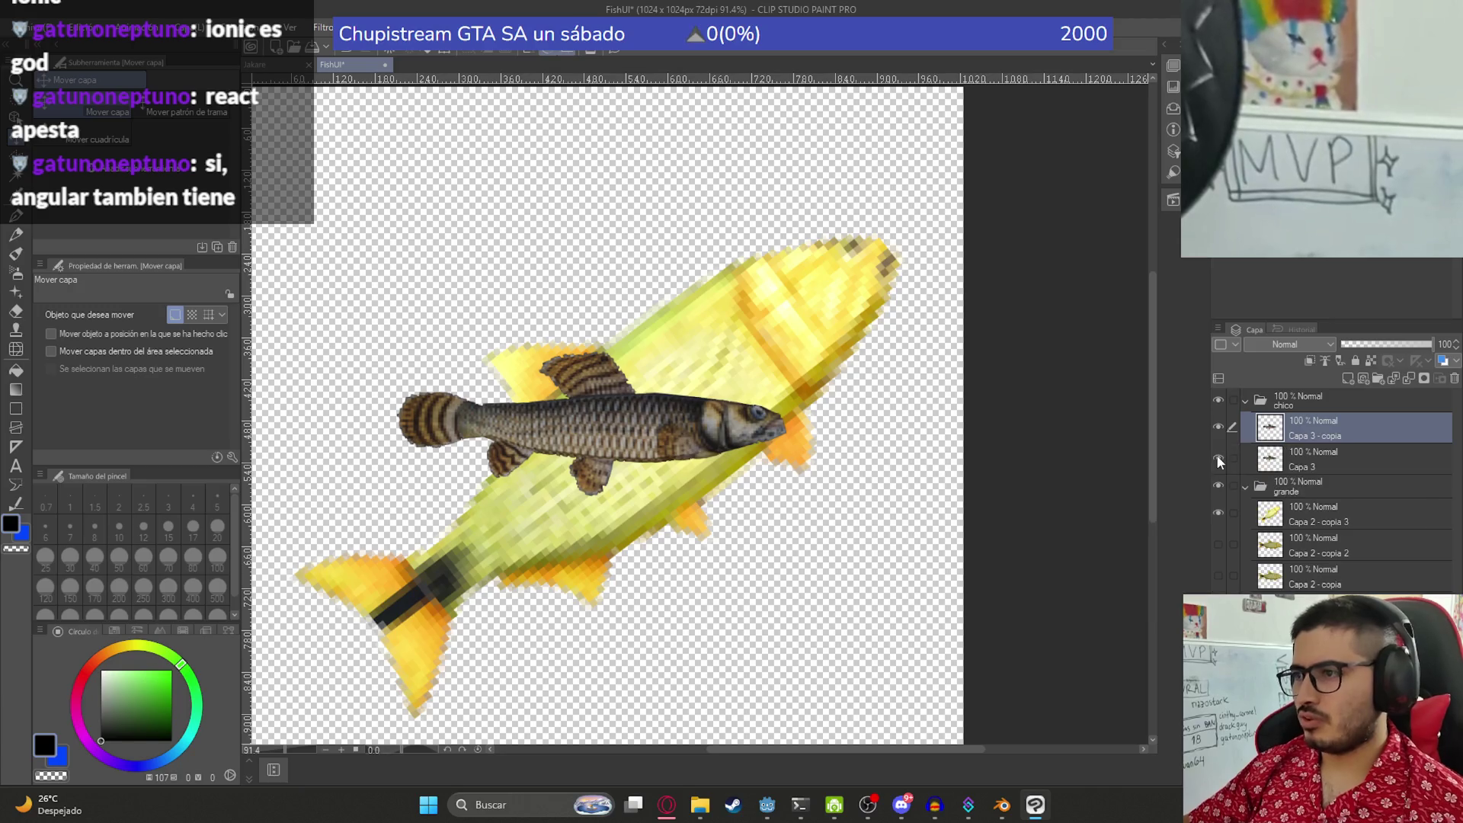
pyautogui.scroll(-3, 793, 309)
pyautogui.hotkey('ctrl', 't')
pyautogui.moveTo(793, 309)
pyautogui.mouseDown()
pyautogui.moveTo(698, 391)
pyautogui.moveTo(659, 356)
pyautogui.mouseUp()
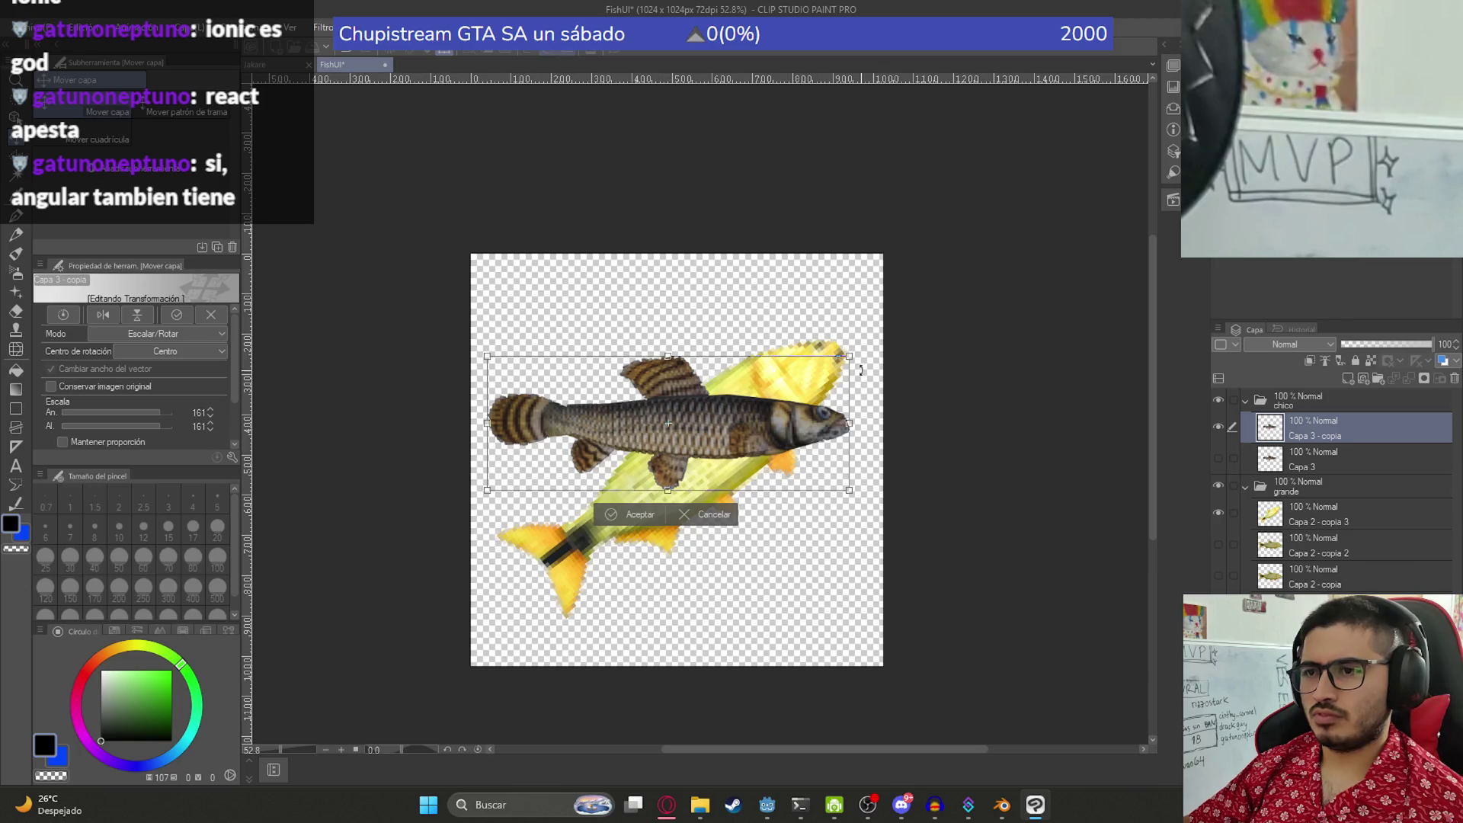
# - Tilt, scale and position the striped fish copy diagonally over the yellow fish
pyautogui.moveTo(862, 371); pyautogui.dragTo(804, 251)
pyautogui.moveTo(747, 366); pyautogui.dragTo(752, 416)
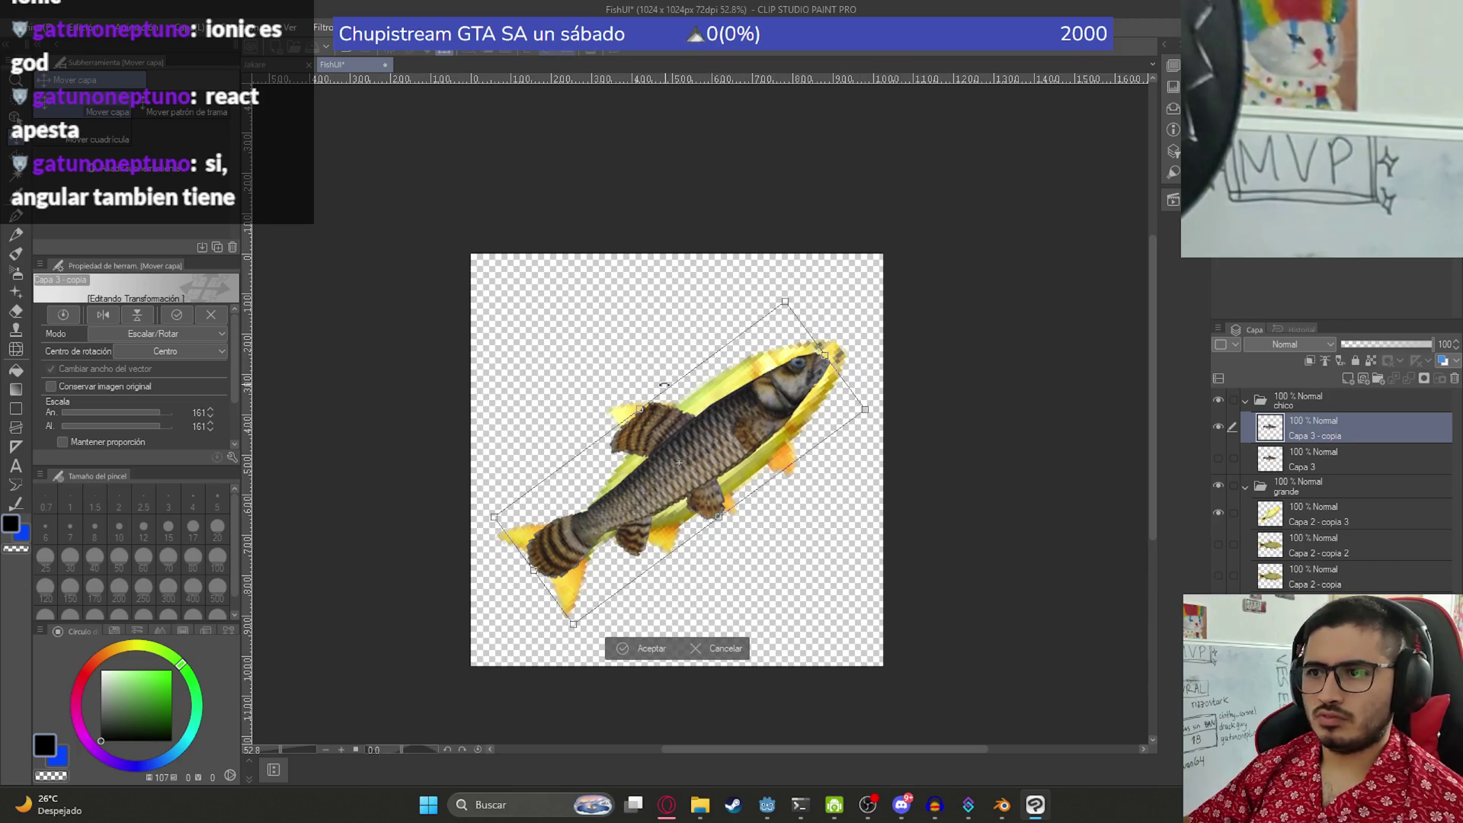
pyautogui.moveTo(640, 409); pyautogui.dragTo(625, 389)
pyautogui.moveTo(898, 452); pyautogui.dragTo(895, 464)
pyautogui.moveTo(722, 416); pyautogui.dragTo(729, 425)
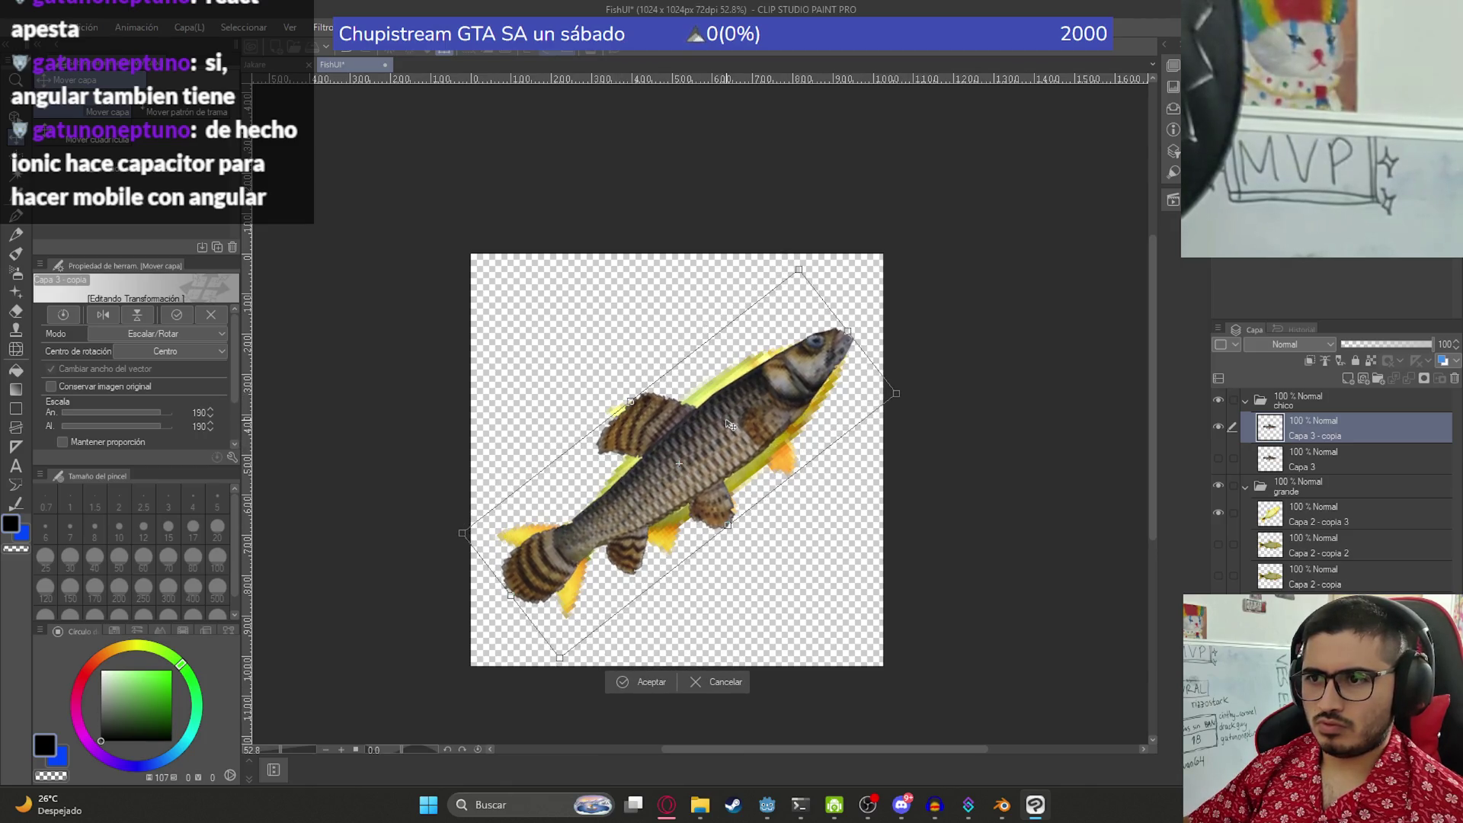
pyautogui.moveTo(897, 394); pyautogui.dragTo(790, 416)
pyautogui.moveTo(632, 471); pyautogui.dragTo(685, 451)
pyautogui.press('Return')
pyautogui.scroll(5, 678, 455)
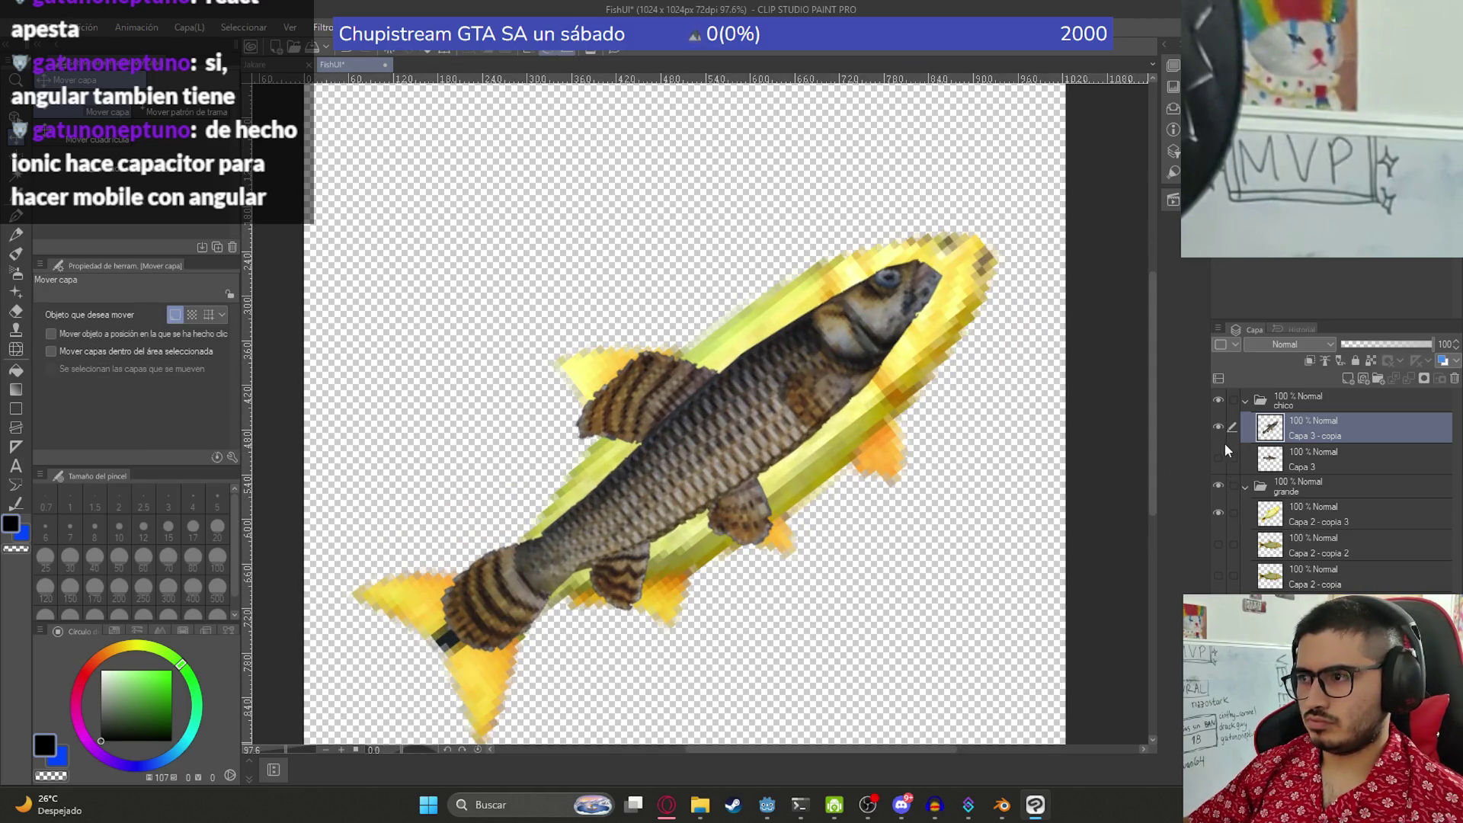
# - Duplicate the transformed striped fish layer and save the document
pyautogui.hotkey('ctrl', 'c')
pyautogui.hotkey('ctrl', 'v')
pyautogui.hotkey('ctrl', 's')
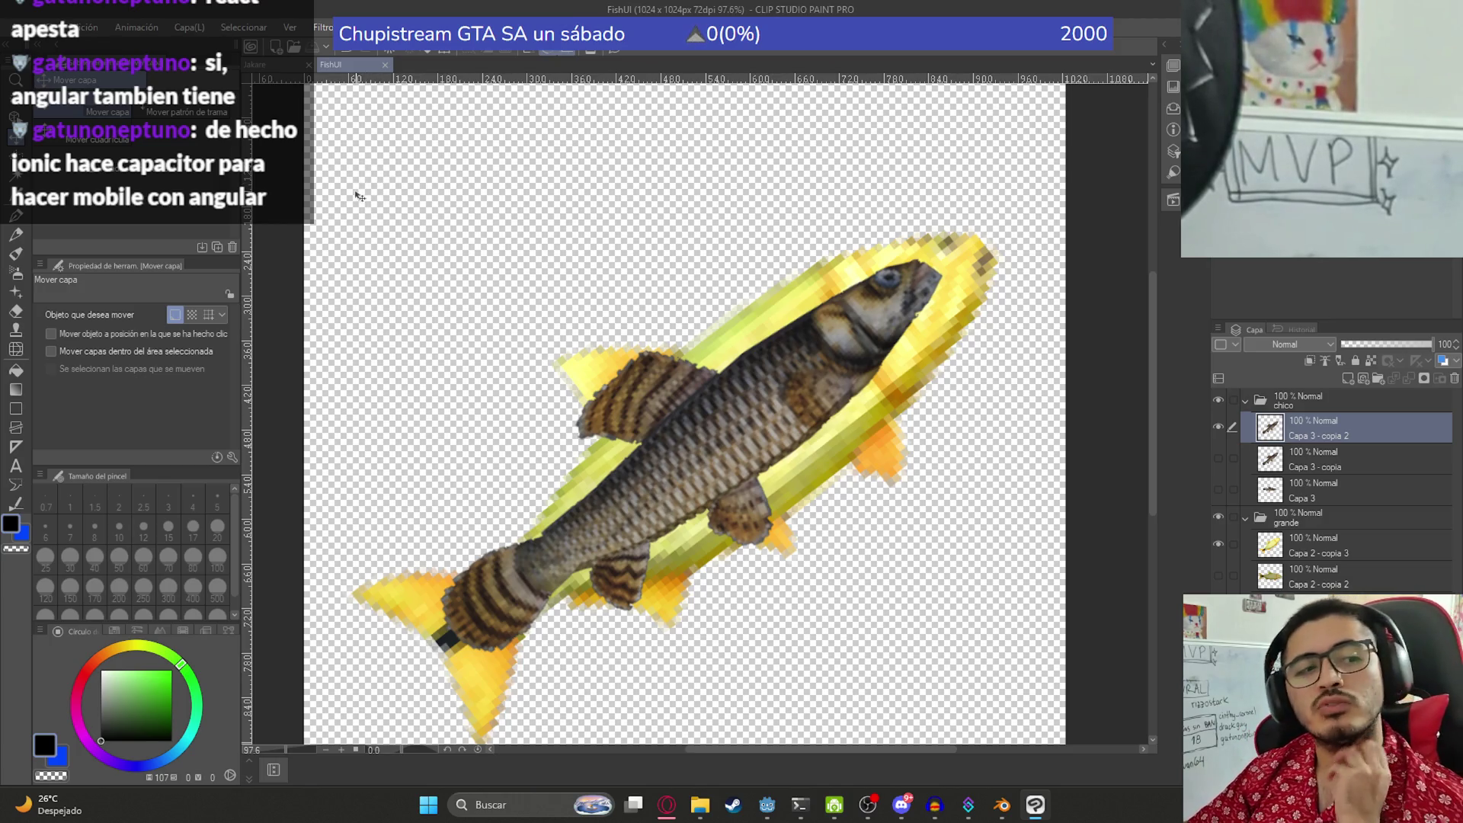
# - Try Mosaic cell sizes 4, 6 and 89 without applying, undo the tilted copy, and show Capa 3 - copia
pyautogui.click(322, 27)
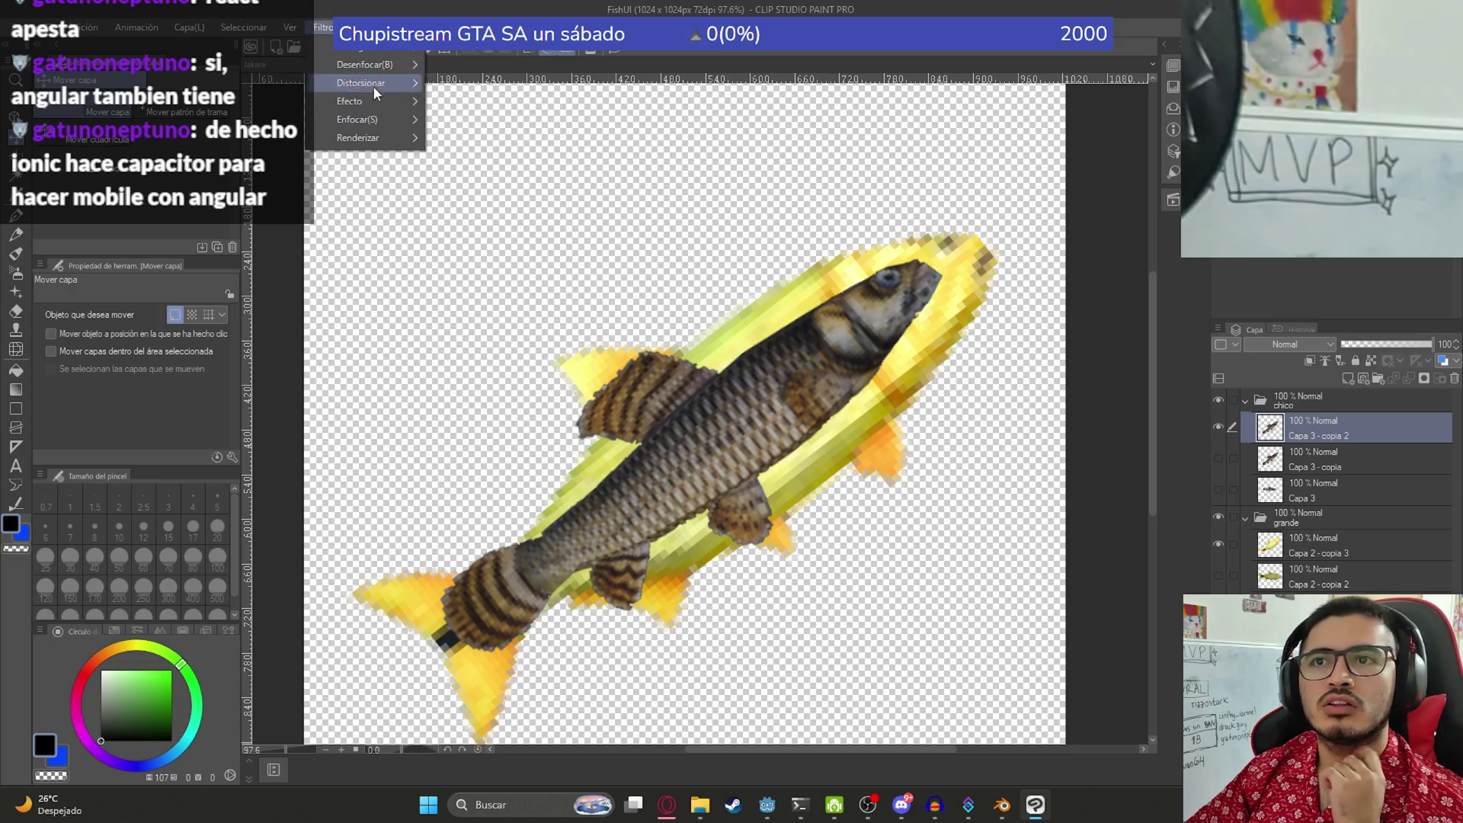
pyautogui.moveTo(366, 101)
pyautogui.click(455, 124)
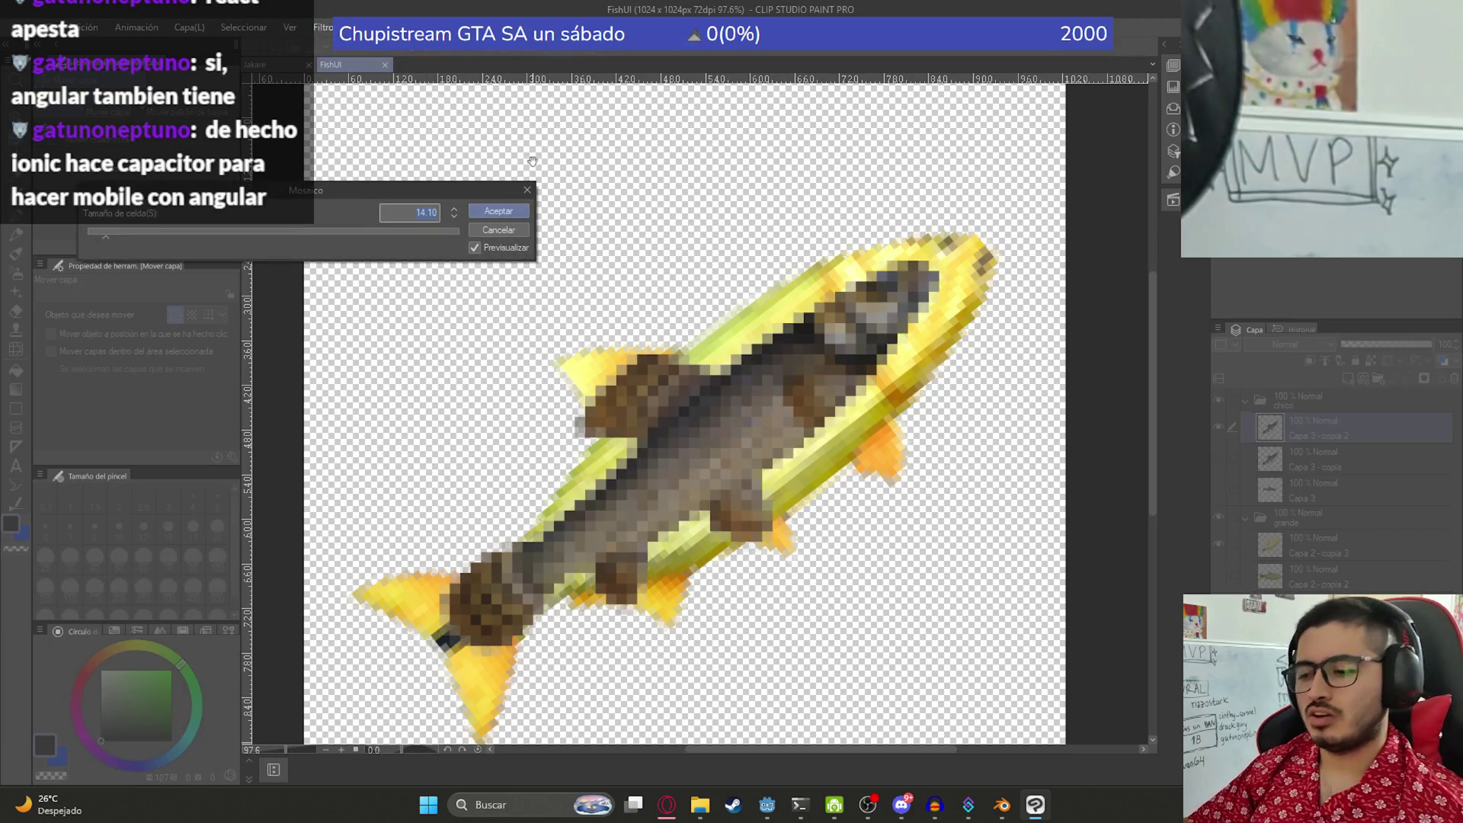
pyautogui.write('4')
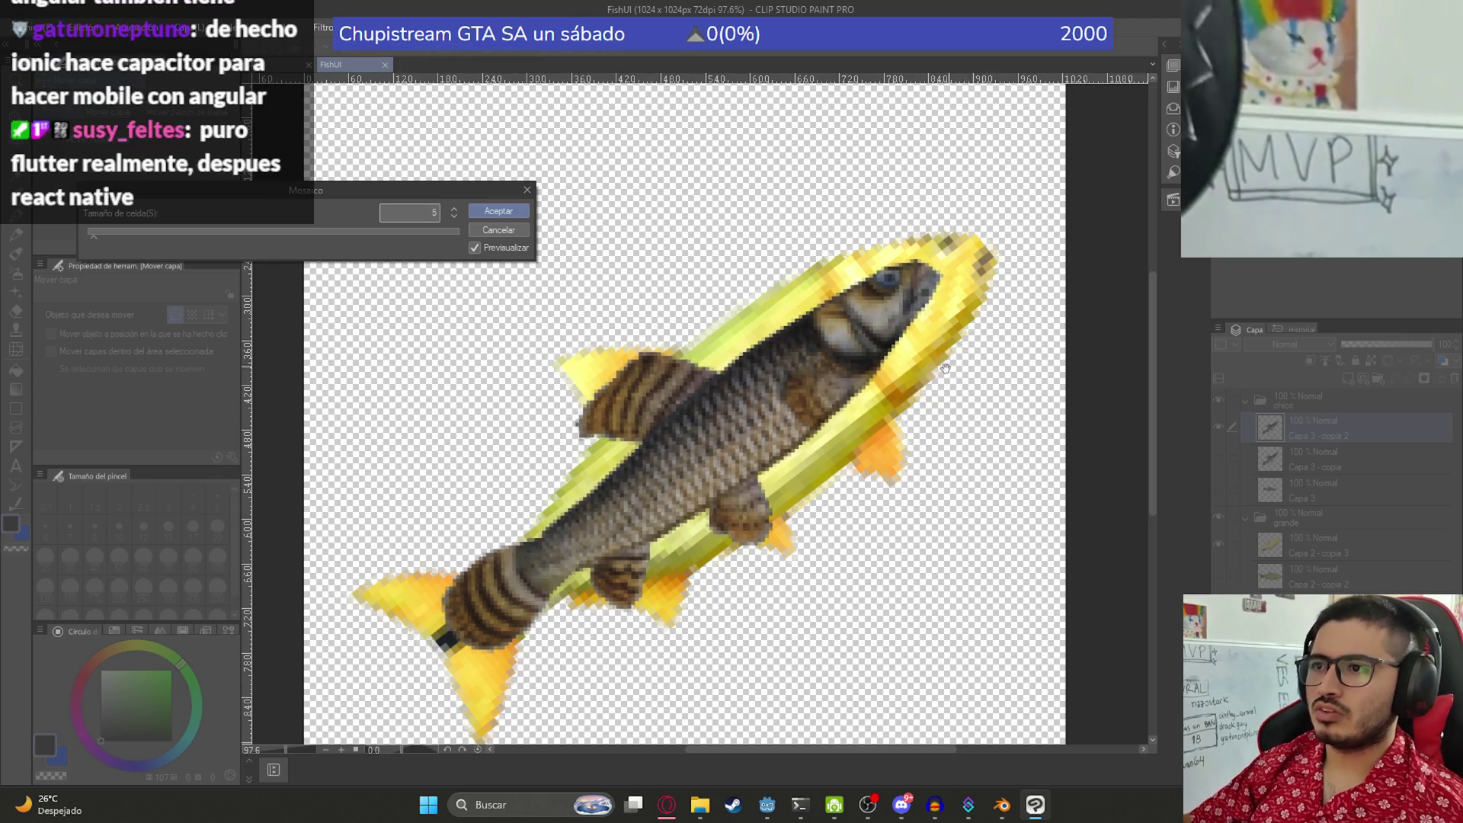
pyautogui.press('BackSpace')
pyautogui.write('6')
pyautogui.press('BackSpace')
pyautogui.write('8')
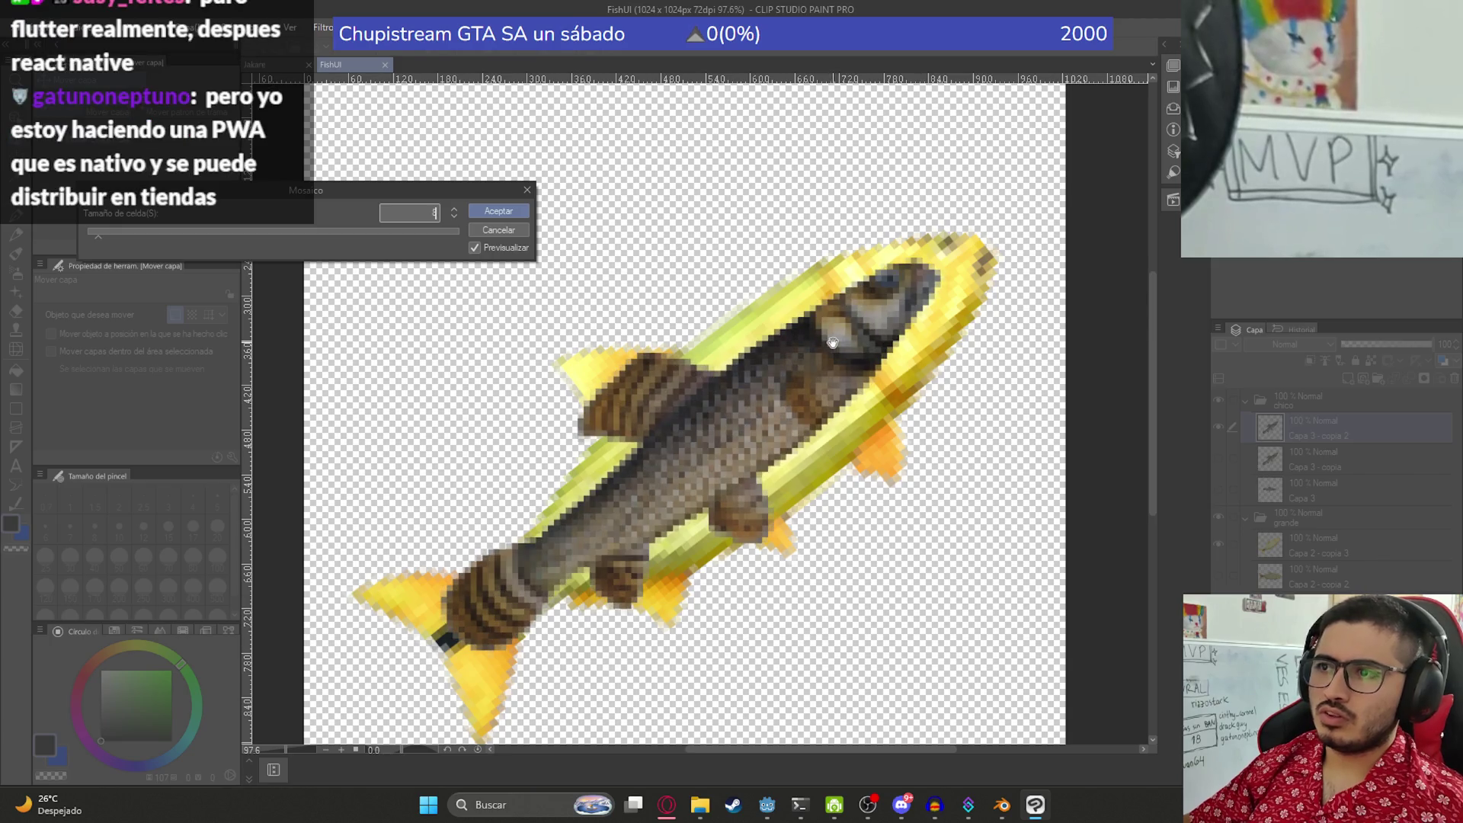
pyautogui.write('9')
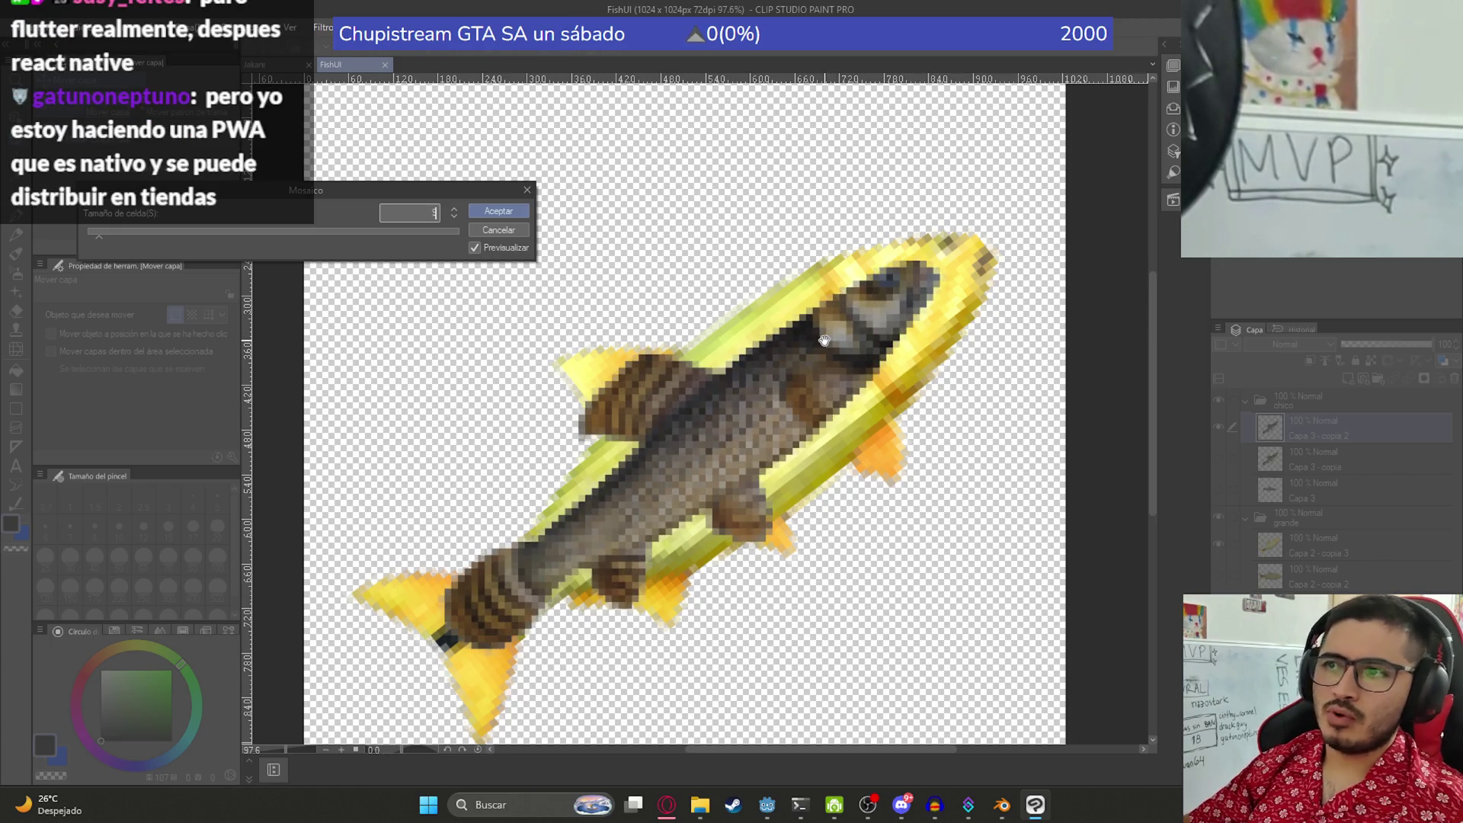
pyautogui.press('Escape')
pyautogui.hotkey('ctrl', 'z')
pyautogui.click(1217, 427)
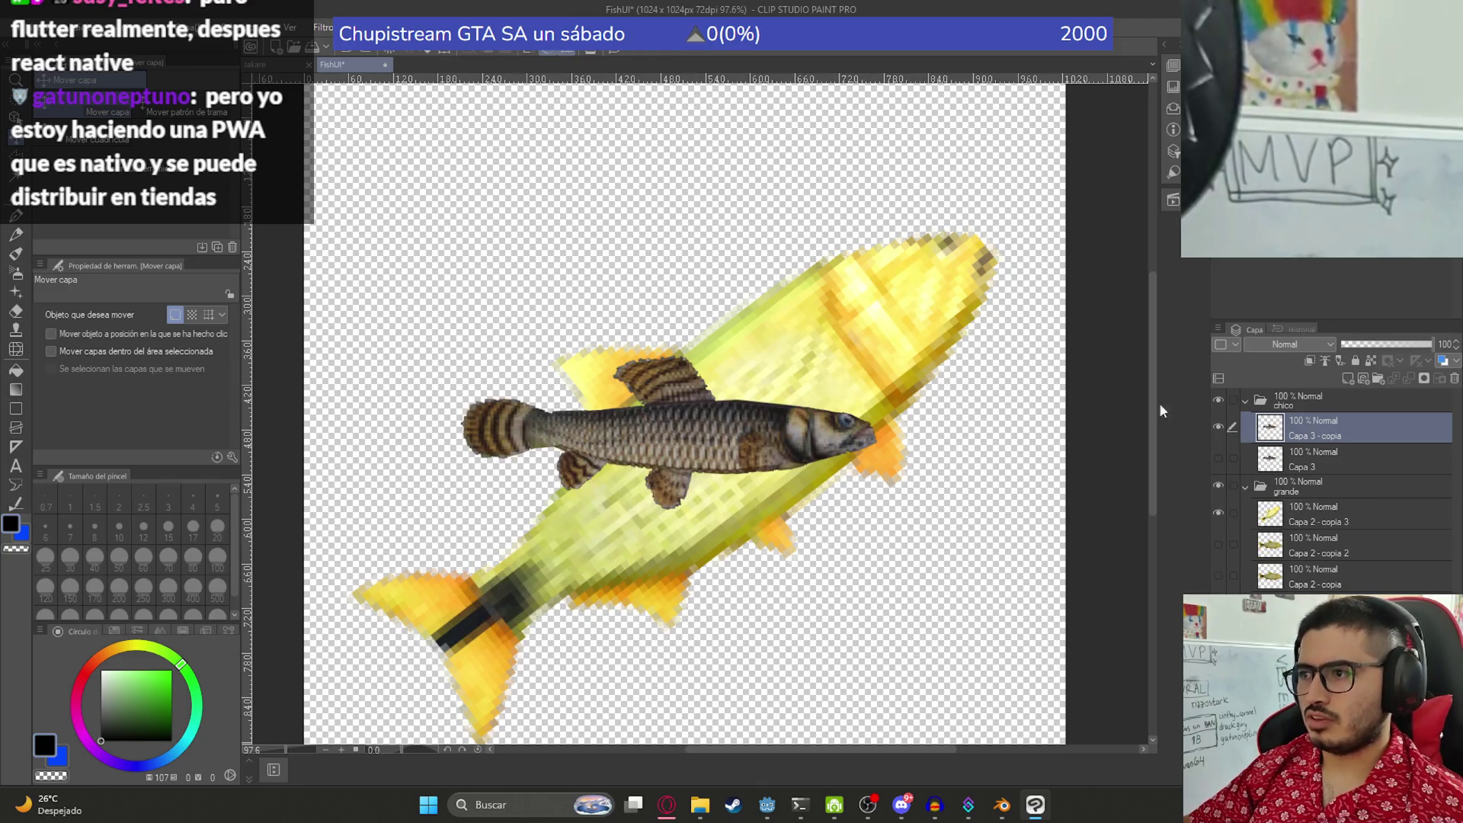
# - Enlarge and tilt the striped fish copy diagonally over the yellow fish
pyautogui.hotkey('ctrl', 't')
pyautogui.moveTo(669, 354); pyautogui.dragTo(670, 293)
pyautogui.moveTo(972, 342); pyautogui.dragTo(937, 155)
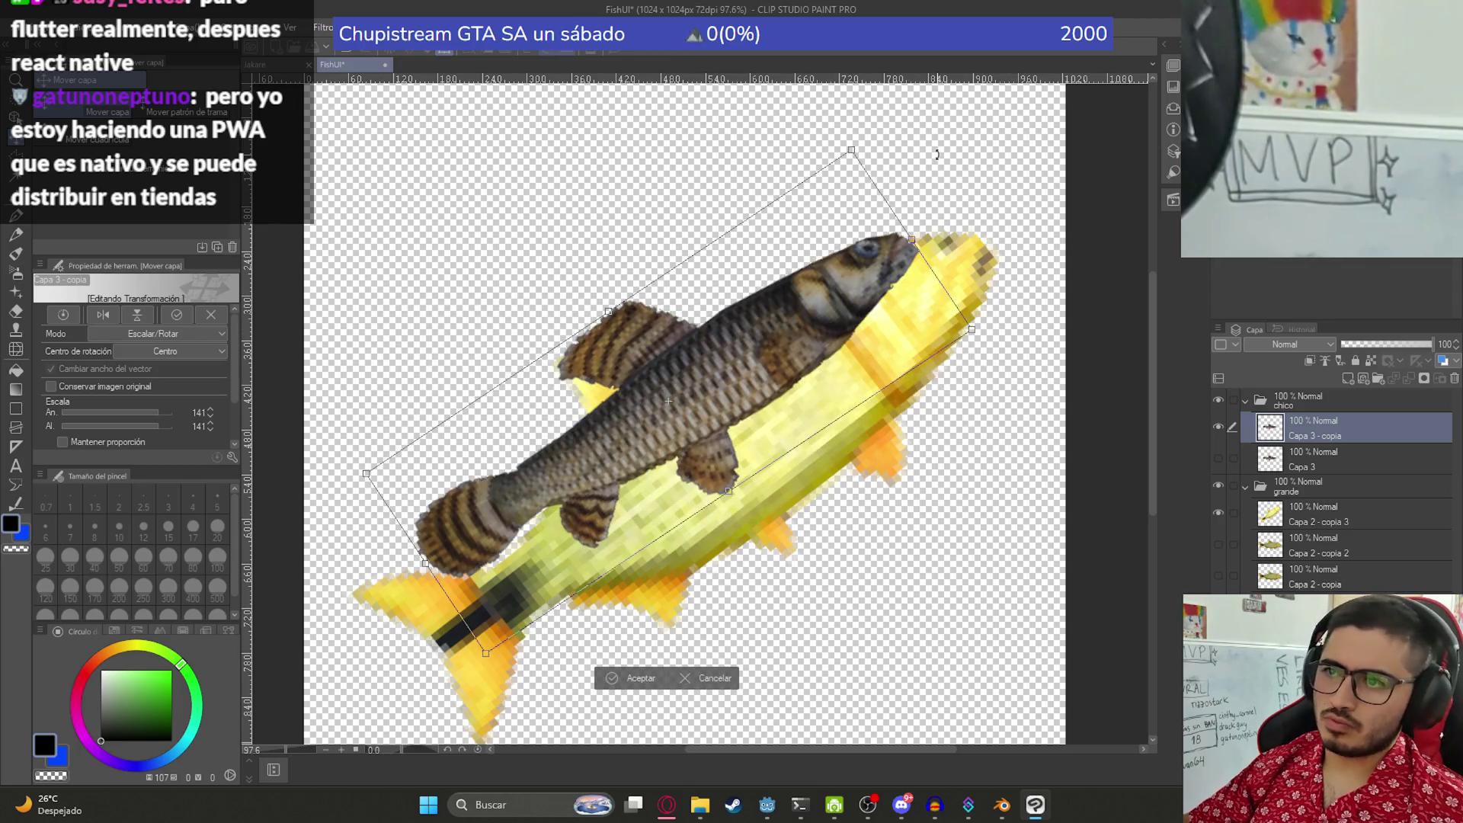
pyautogui.hotkey('ctrl', 'z')
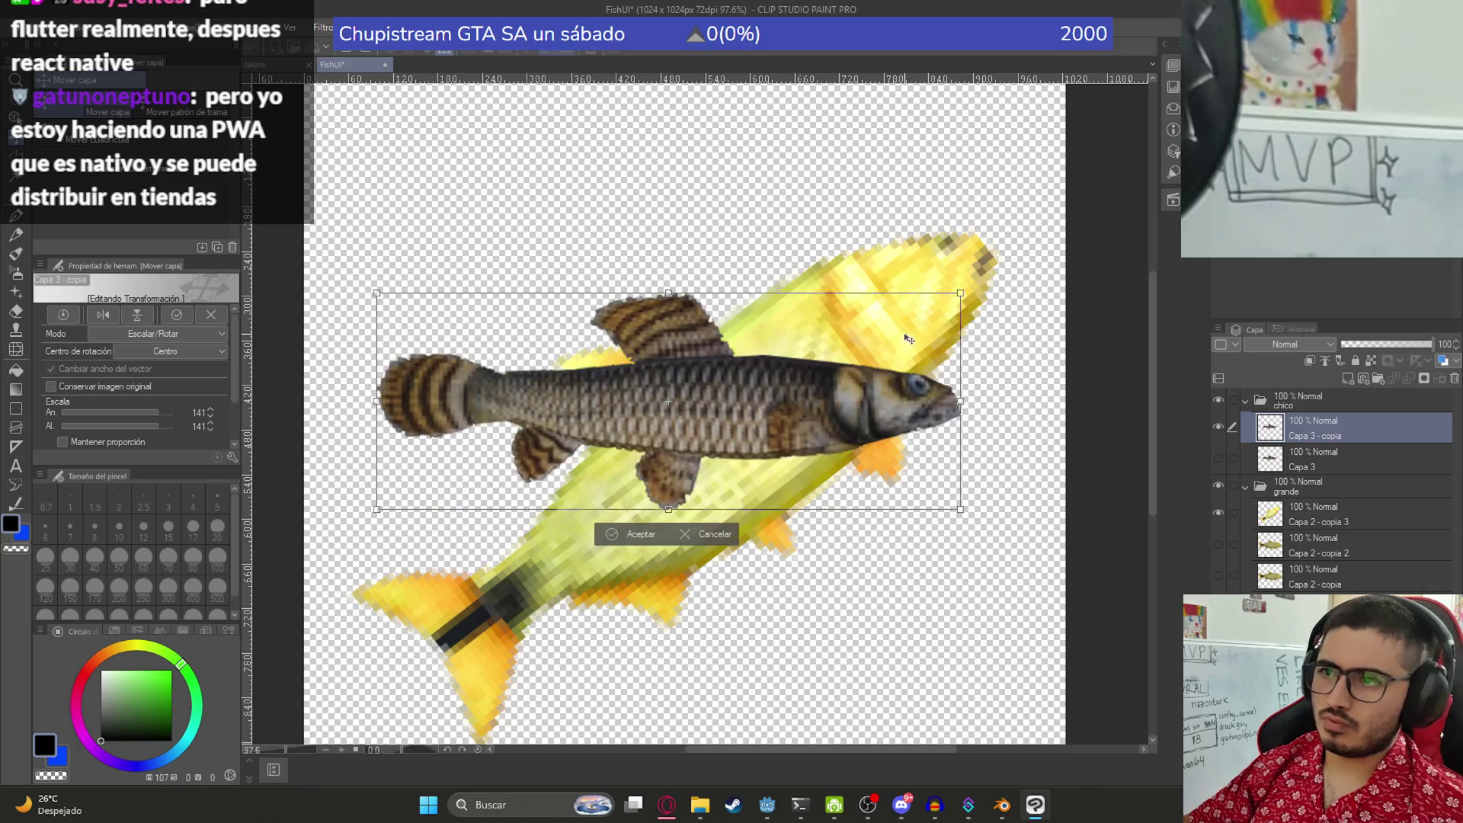
pyautogui.moveTo(955, 293); pyautogui.dragTo(919, 309)
pyautogui.moveTo(926, 366); pyautogui.dragTo(873, 204)
pyautogui.hotkey('ctrl', 'z')
pyautogui.moveTo(915, 311)
pyautogui.mouseDown()
pyautogui.moveTo(945, 298)
pyautogui.moveTo(892, 157)
pyautogui.moveTo(842, 131)
pyautogui.moveTo(994, 291)
pyautogui.moveTo(832, 164)
pyautogui.mouseUp()
pyautogui.moveTo(975, 248)
pyautogui.mouseDown()
pyautogui.moveTo(999, 298)
pyautogui.moveTo(884, 153)
pyautogui.moveTo(995, 298)
pyautogui.mouseUp()
pyautogui.press('Return')
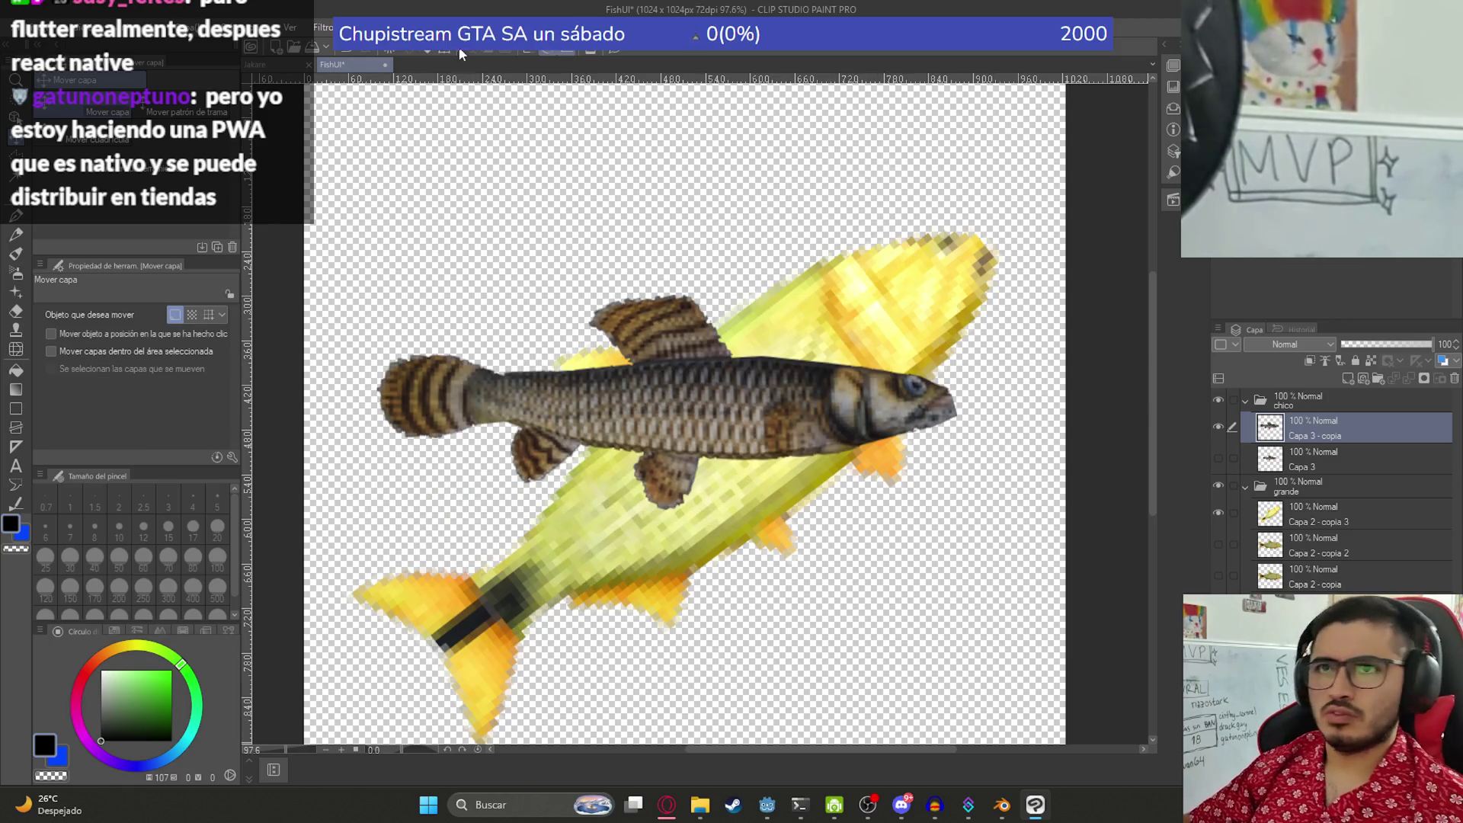
# - Pixelate the striped fish with a Mosaic of cell size 10, then begin rotating it
pyautogui.click(323, 28)
pyautogui.moveTo(392, 99)
pyautogui.click(477, 124)
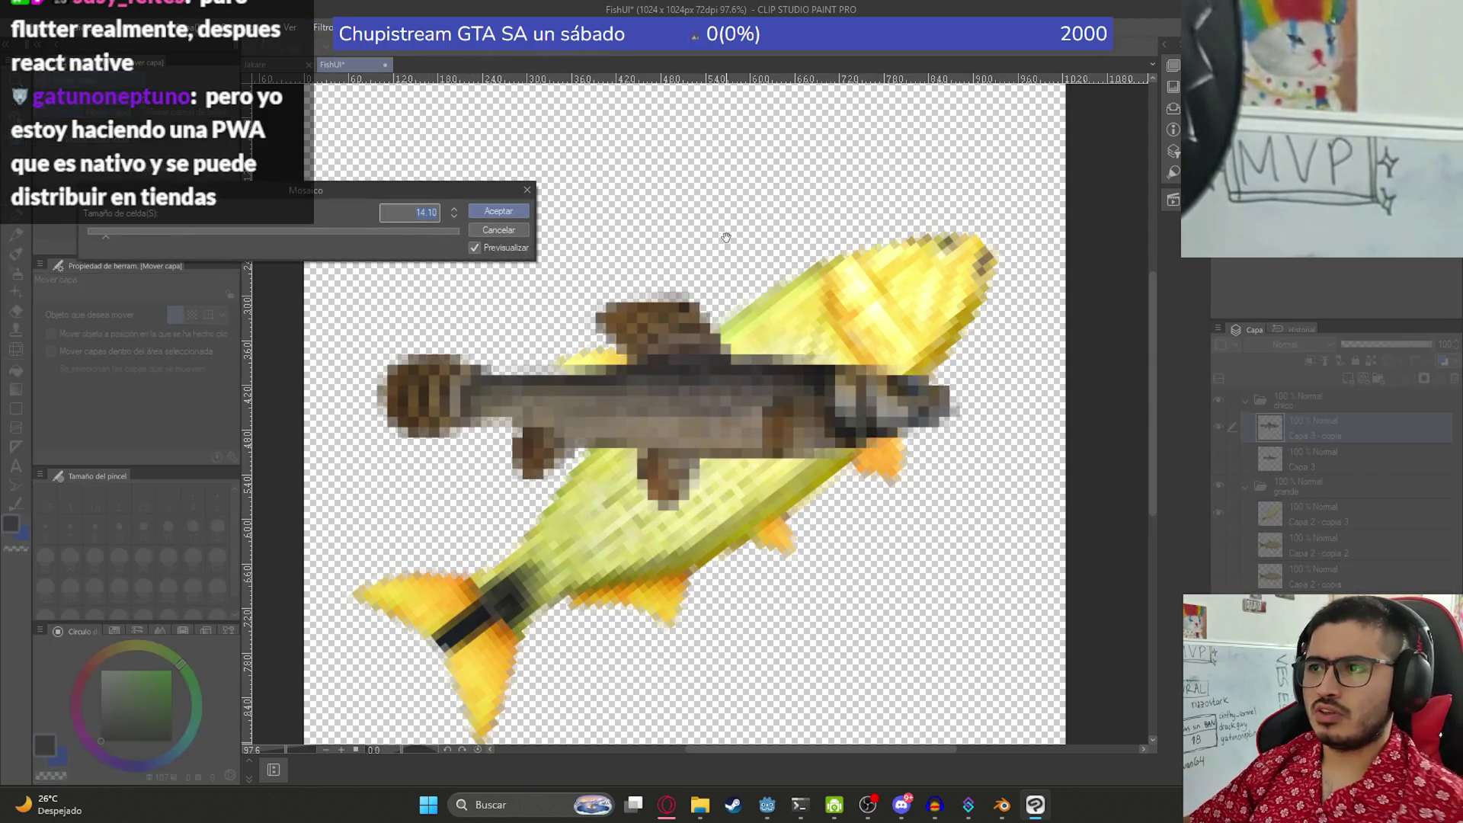
pyautogui.write('10')
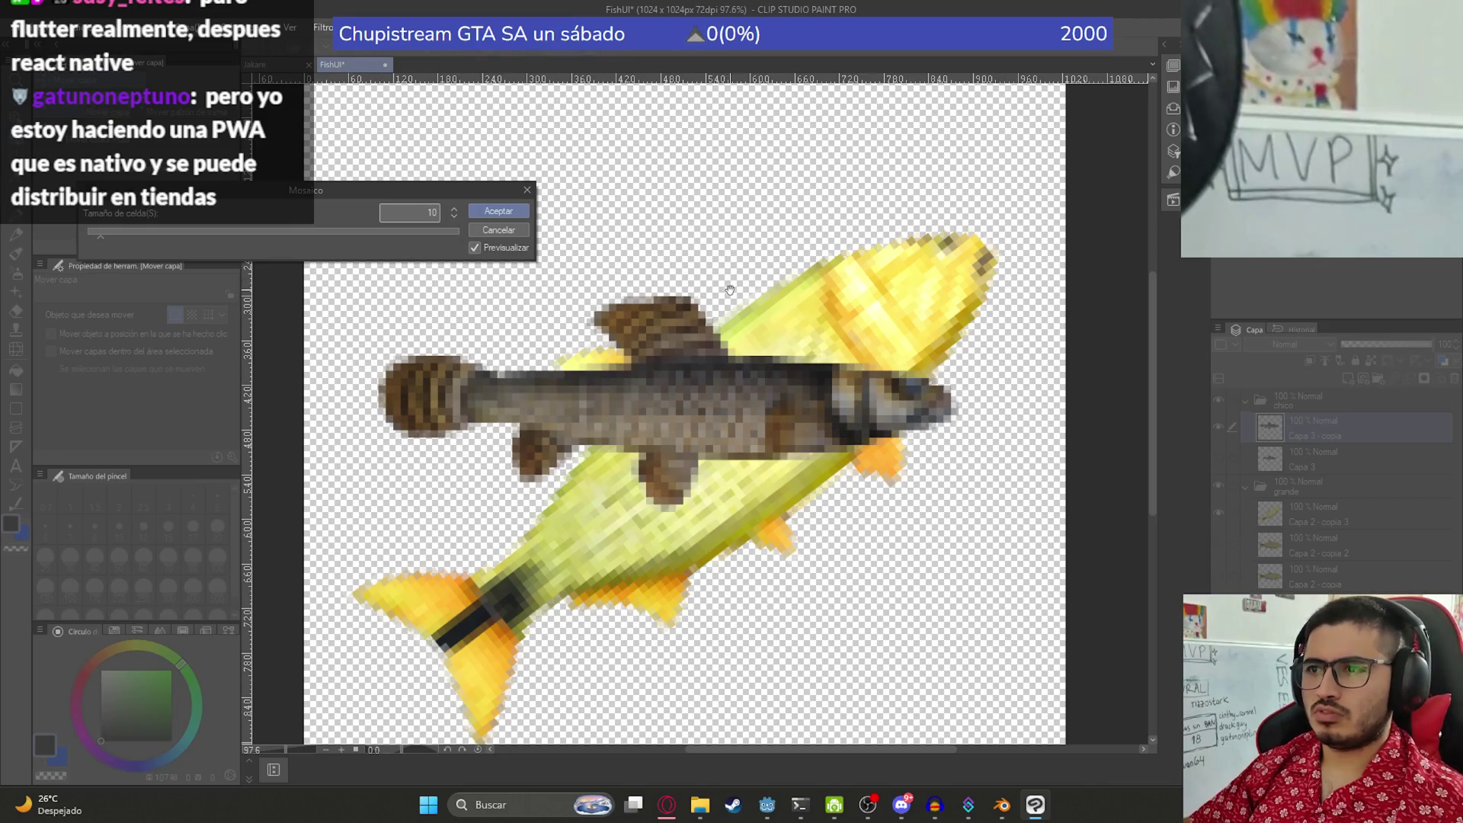
pyautogui.press('BackSpace')
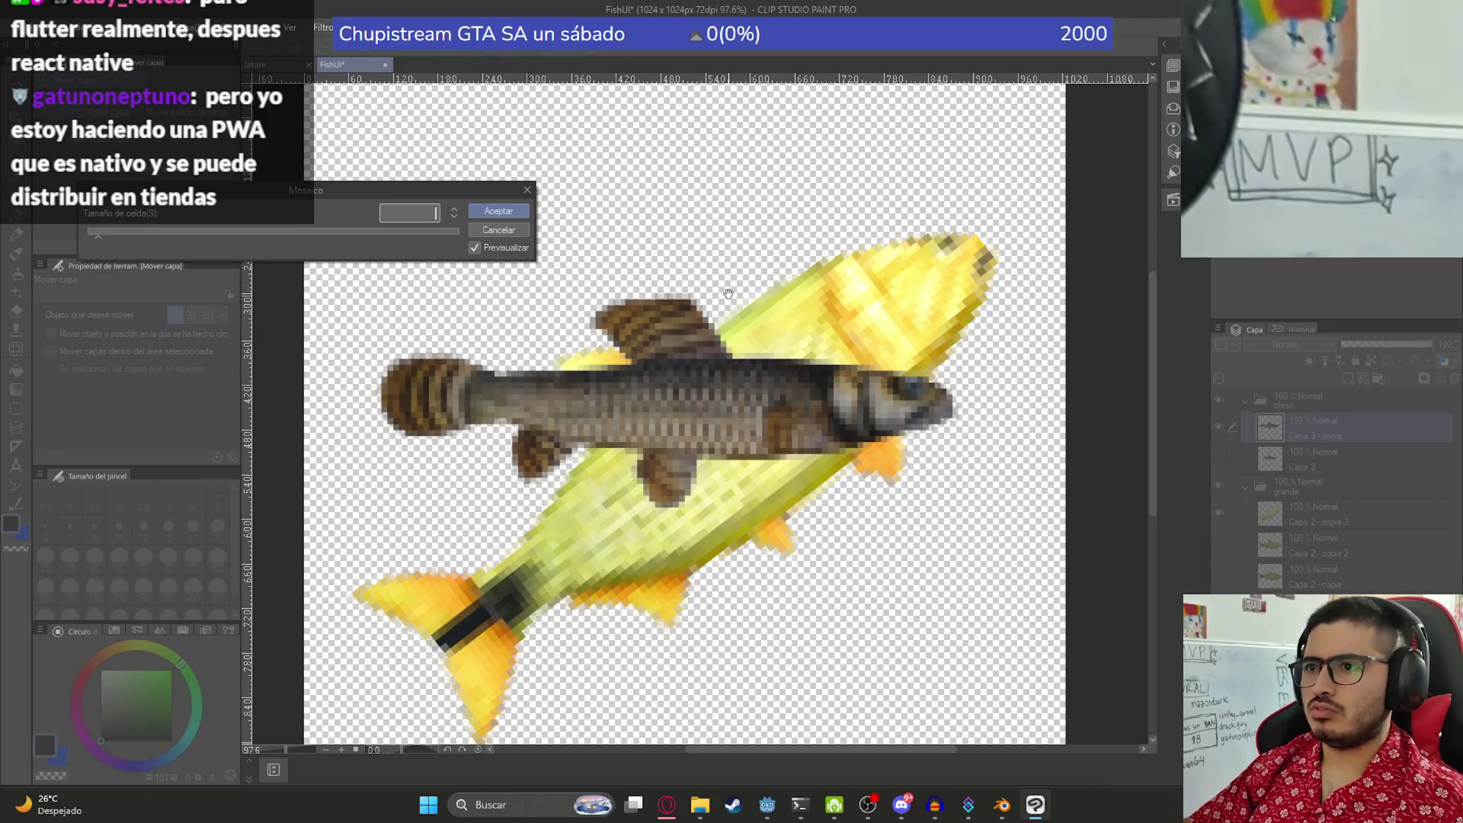
pyautogui.write('10')
pyautogui.scroll(-2, 840, 386)
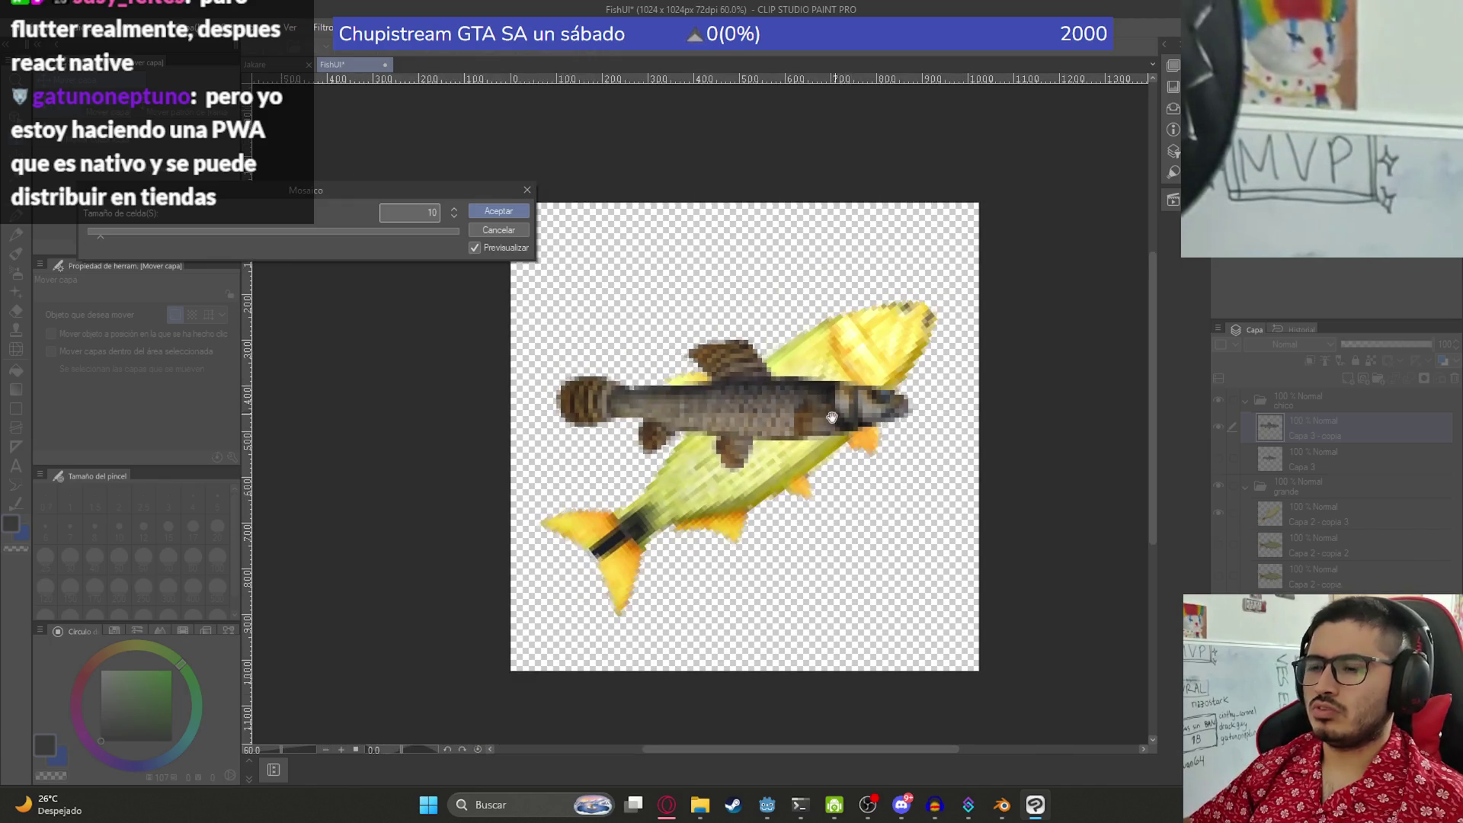
pyautogui.scroll(2, 805, 433)
pyautogui.press('Return')
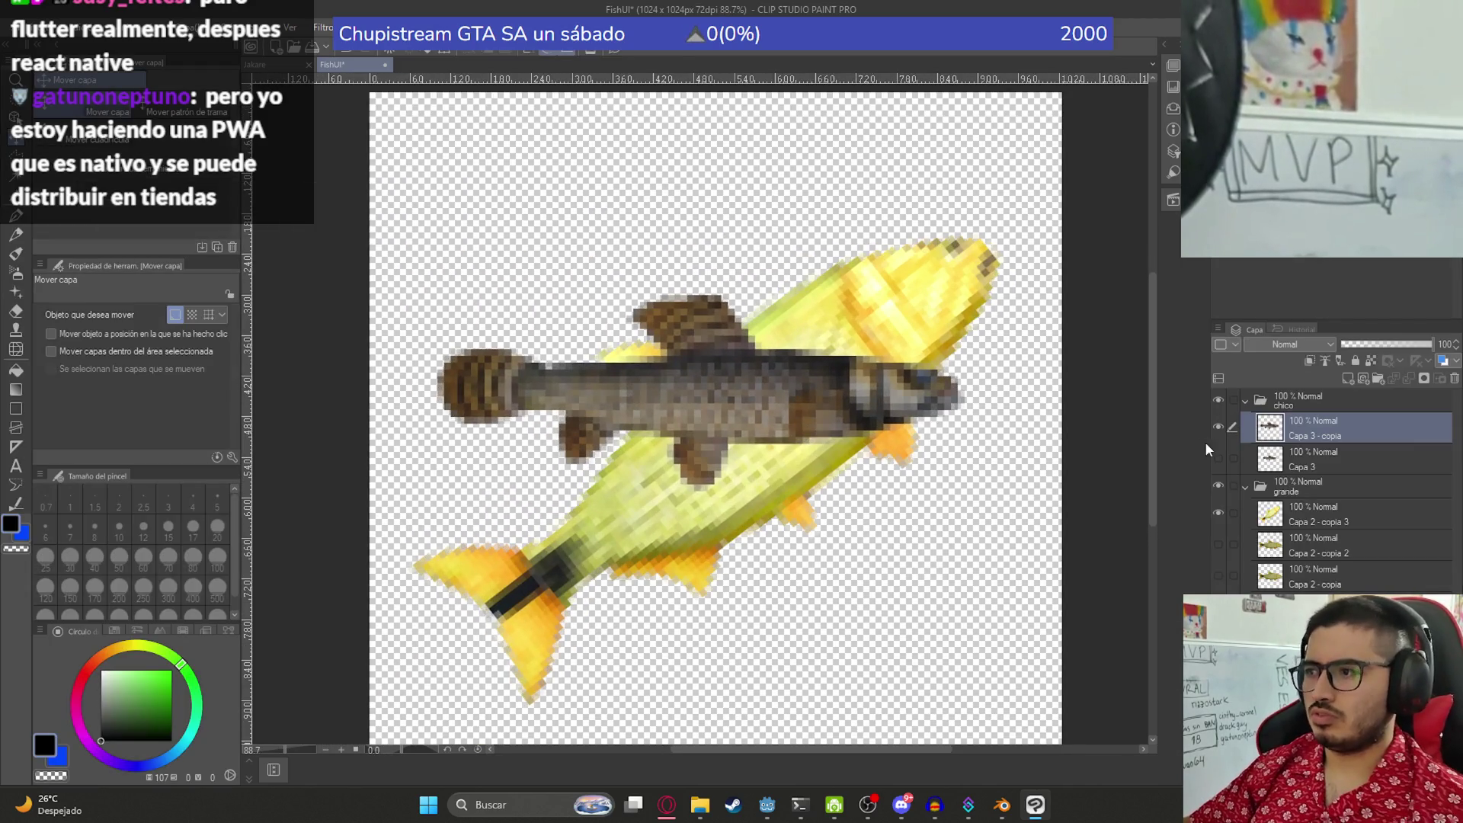
pyautogui.hotkey('ctrl', 't')
pyautogui.moveTo(1058, 376)
pyautogui.mouseDown()
pyautogui.moveTo(830, 84)
pyautogui.moveTo(1024, 237)
pyautogui.mouseUp()
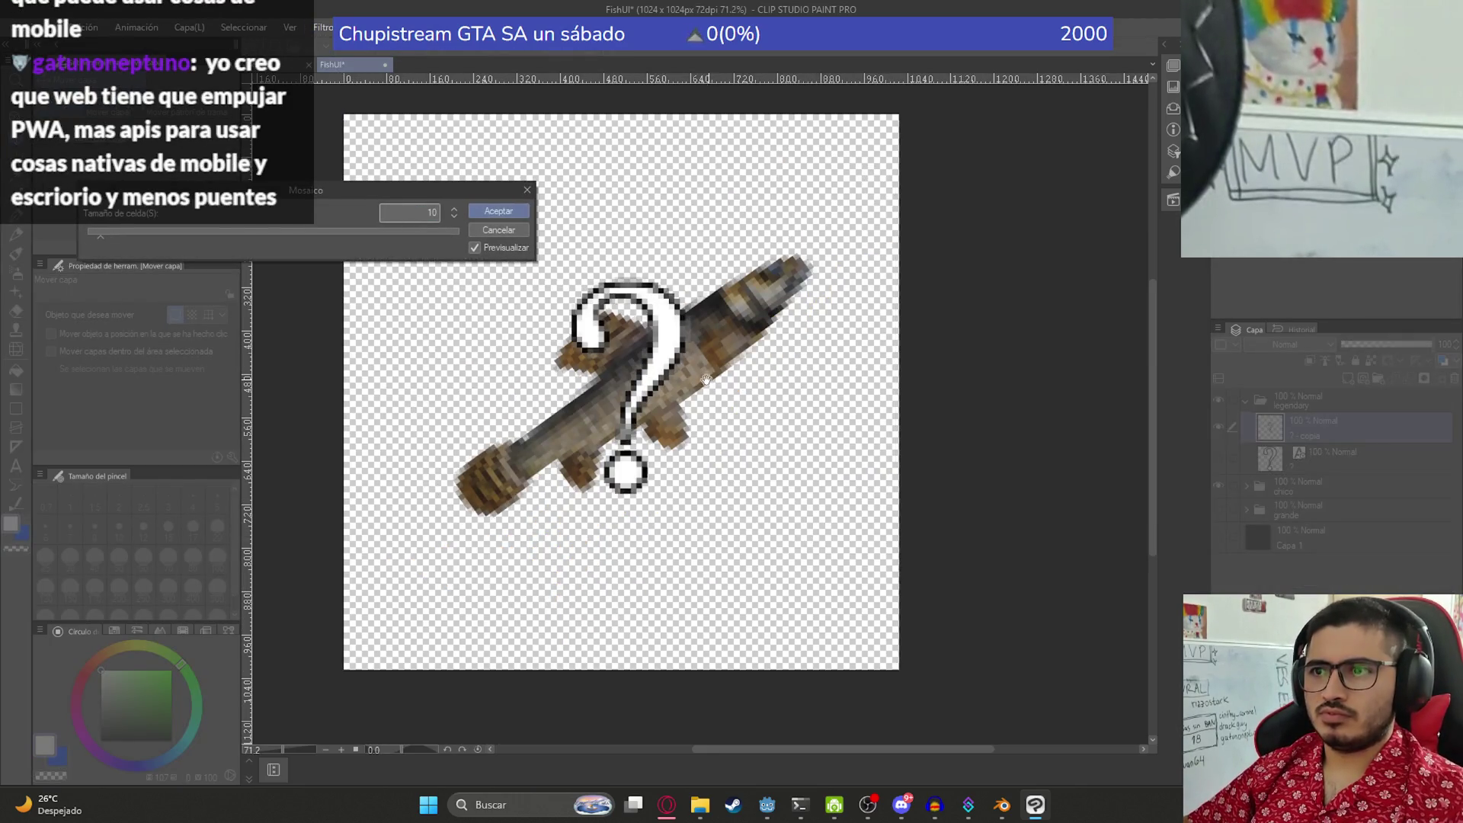
# - Confirm the pixelated fish, then collapse and hide the legendary and chico folders
pyautogui.scroll(-2, 684, 378)
pyautogui.press('Return')
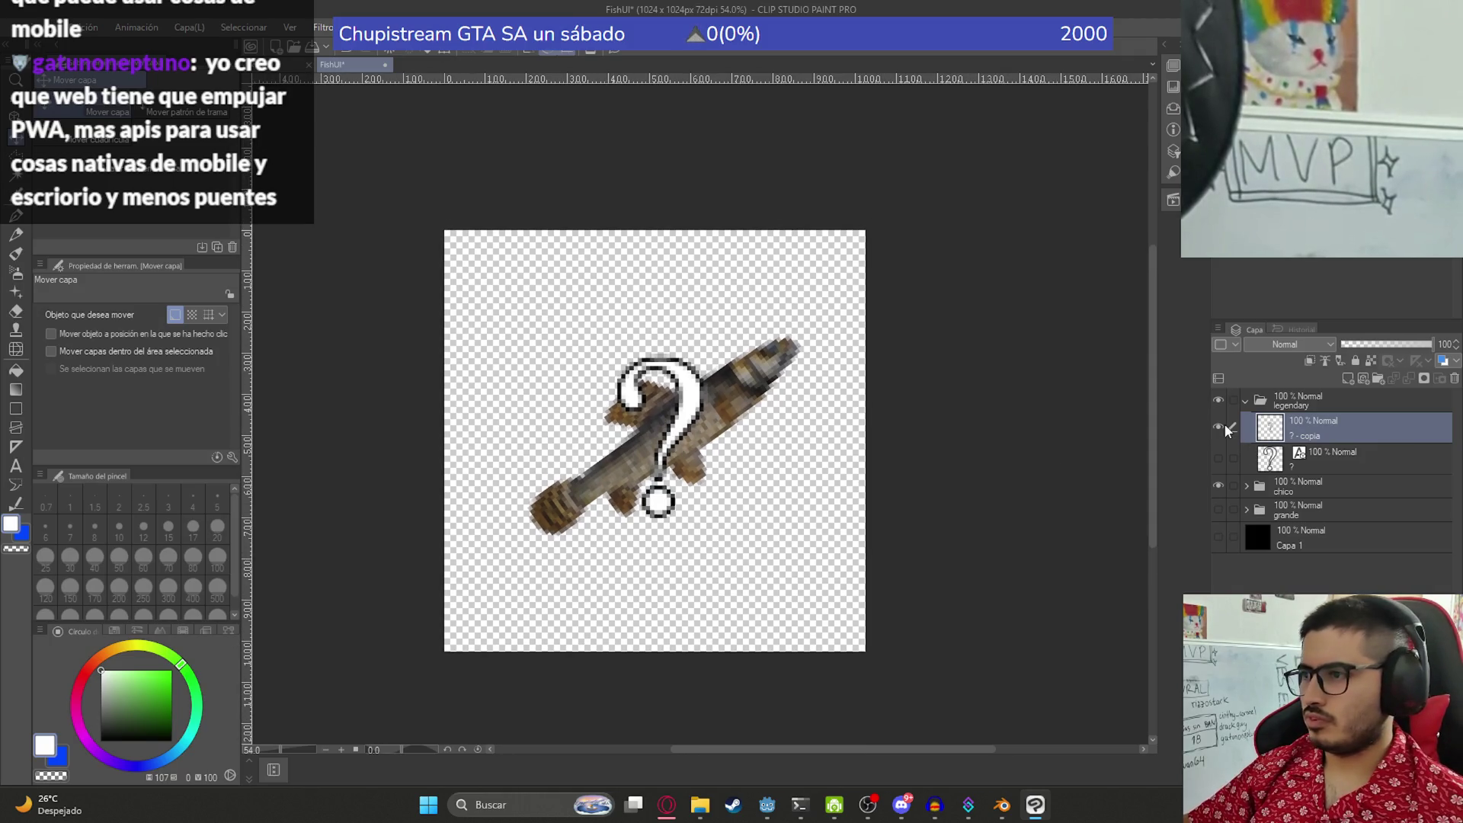
pyautogui.click(1246, 400)
pyautogui.click(1218, 400)
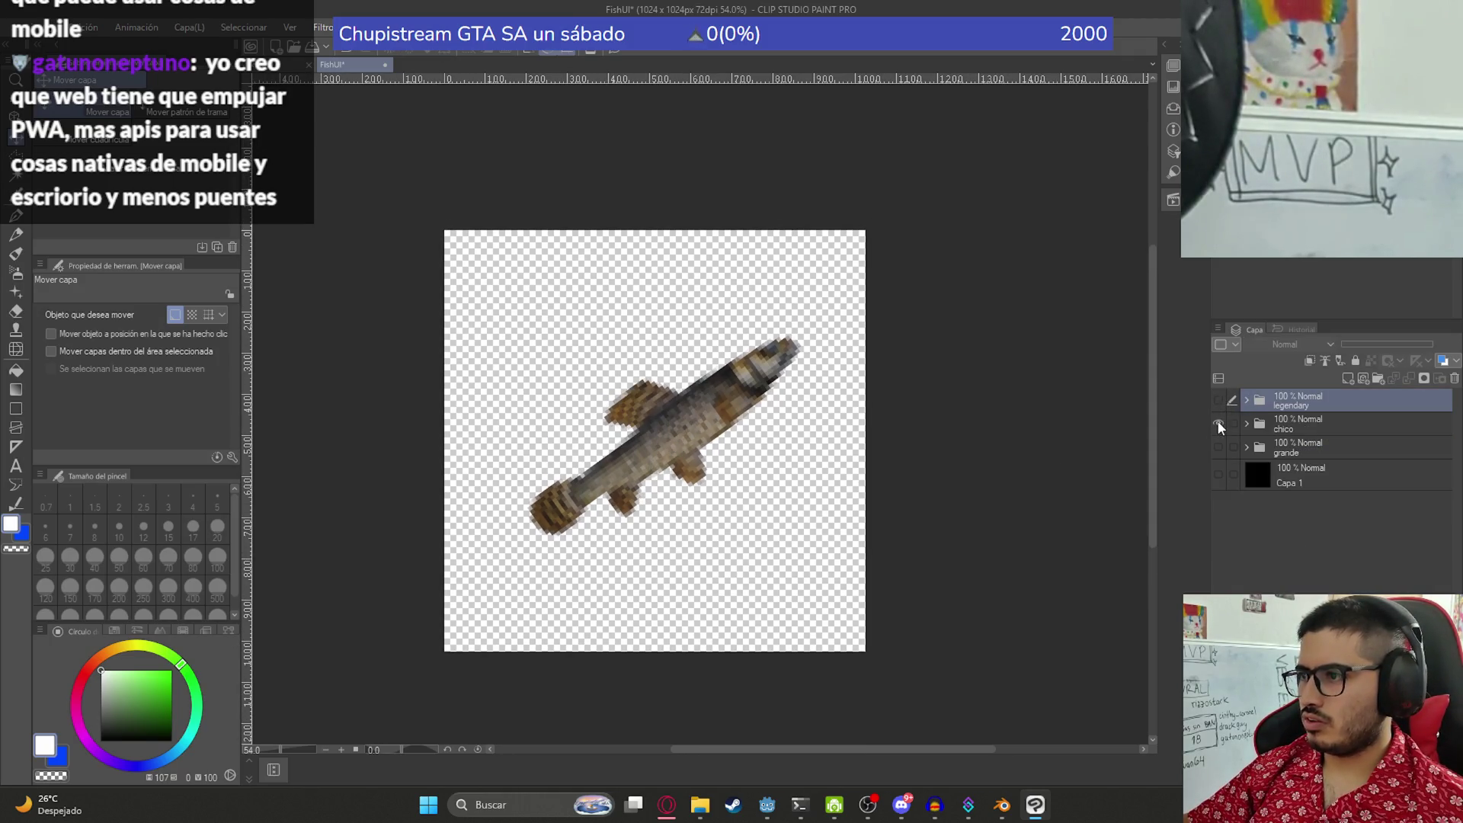
pyautogui.click(1218, 424)
# - Add a new layer folder named basura at the top of the layer stack
pyautogui.click(1378, 378)
pyautogui.doubleClick(1305, 403)
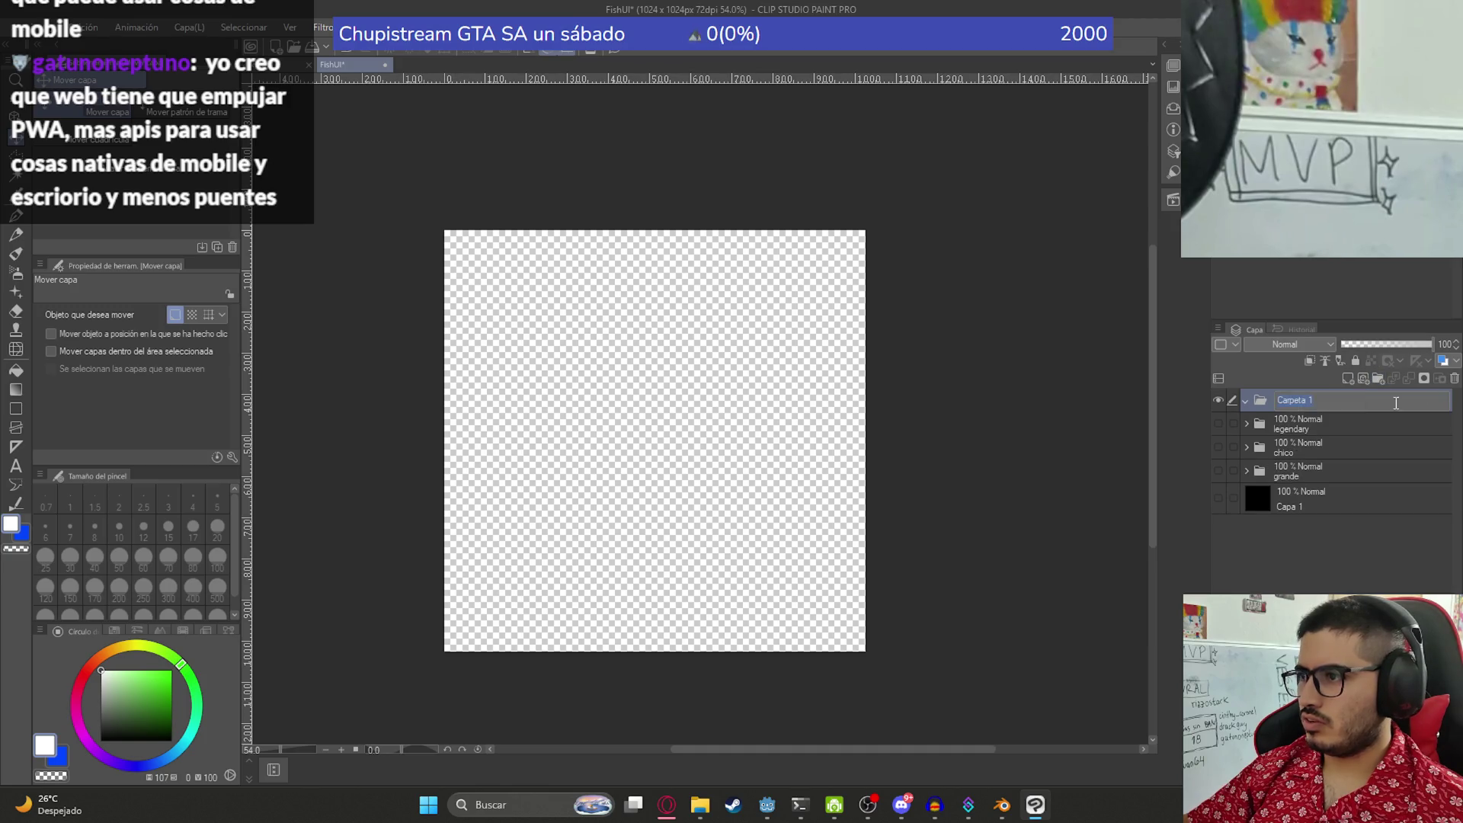
pyautogui.write('trash')
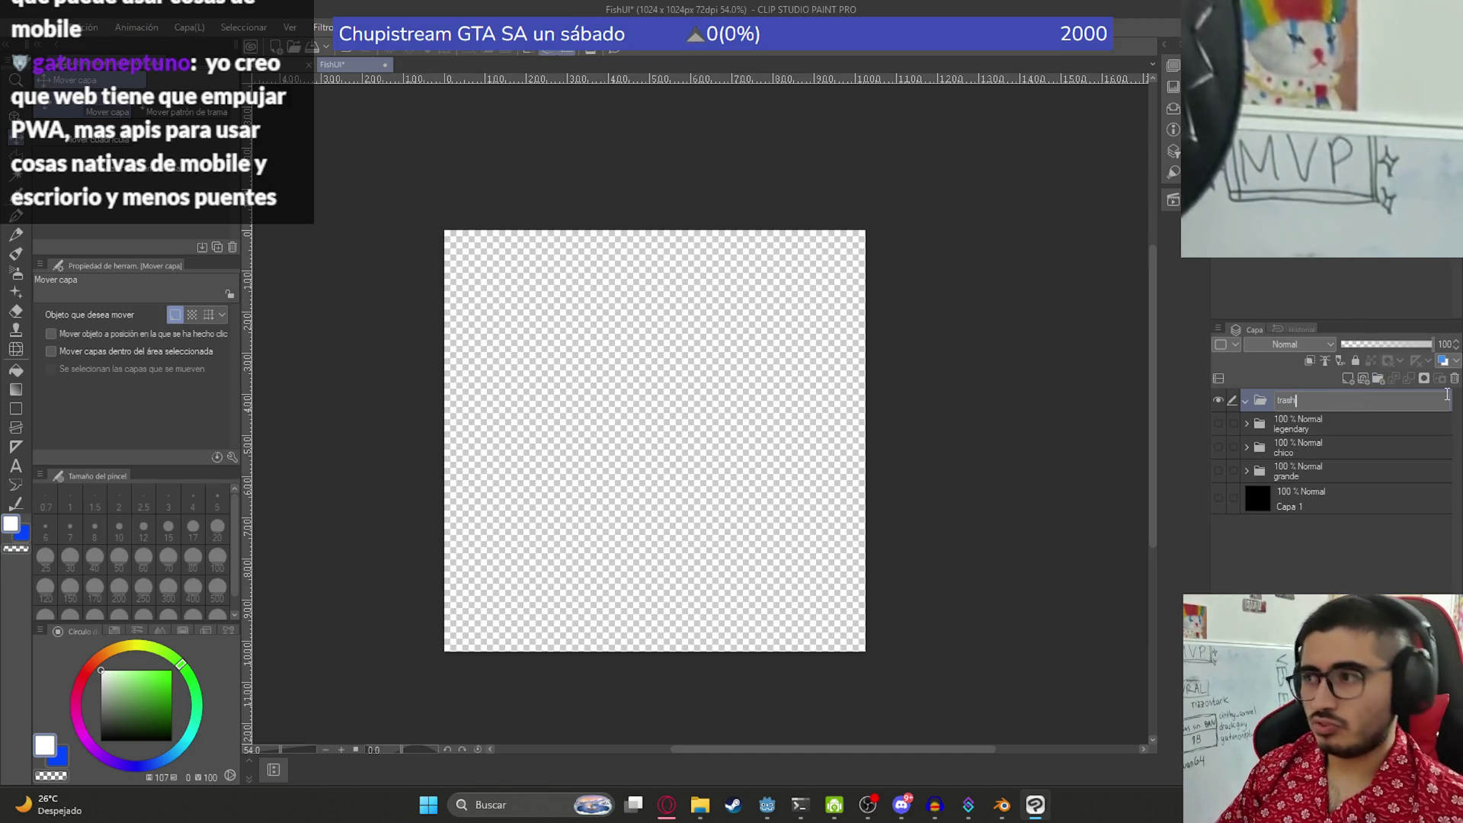
pyautogui.write('basura')
pyautogui.press('Return')
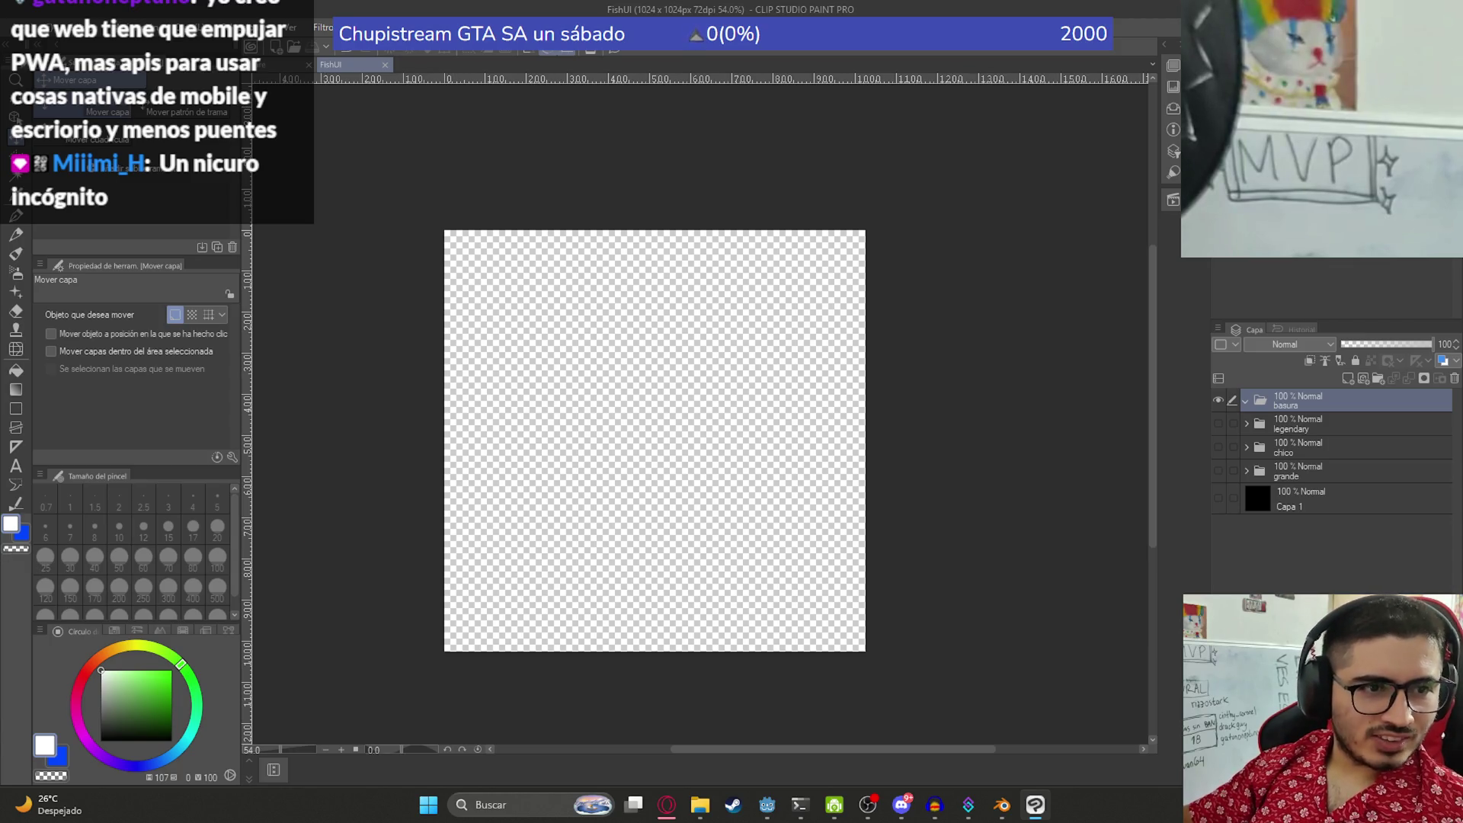
# - Compare the chico, grande and legendary layers on the canvas, leaving all three hidden
pyautogui.hotkey('alt', 'Tab')
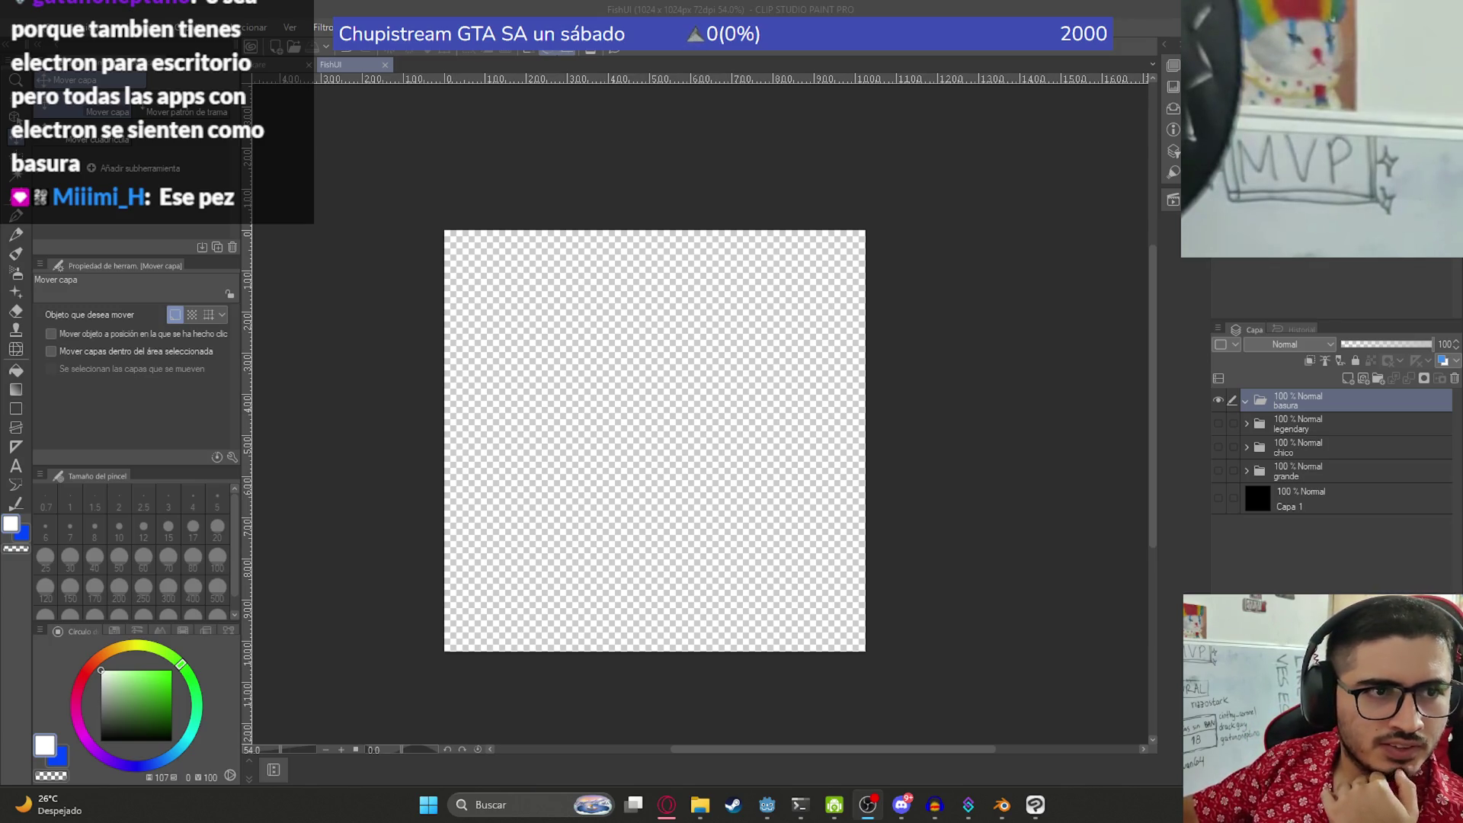
pyautogui.click(1218, 448)
pyautogui.scroll(2, 583, 420)
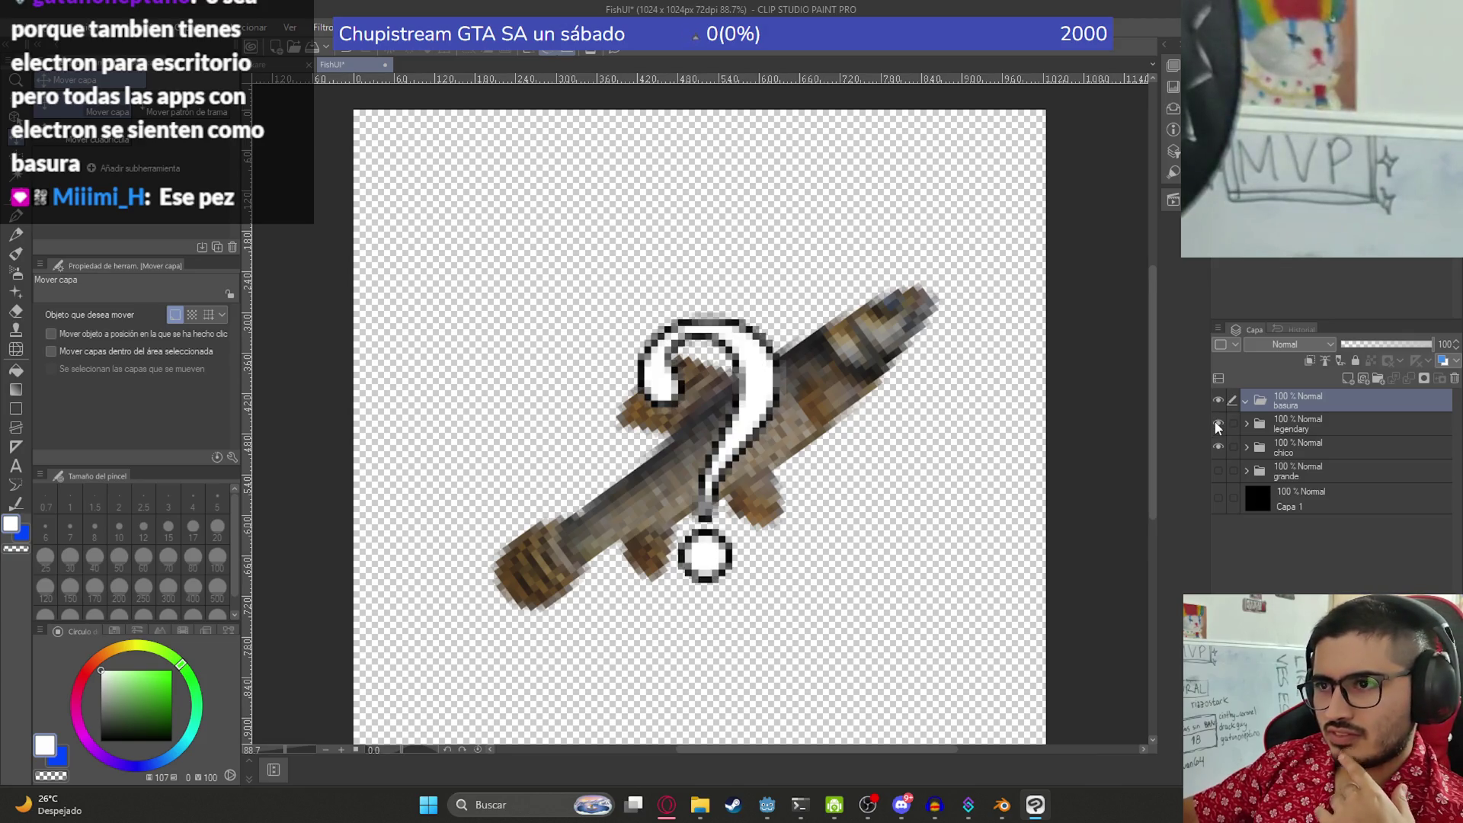
pyautogui.click(1218, 424)
pyautogui.click(1218, 447)
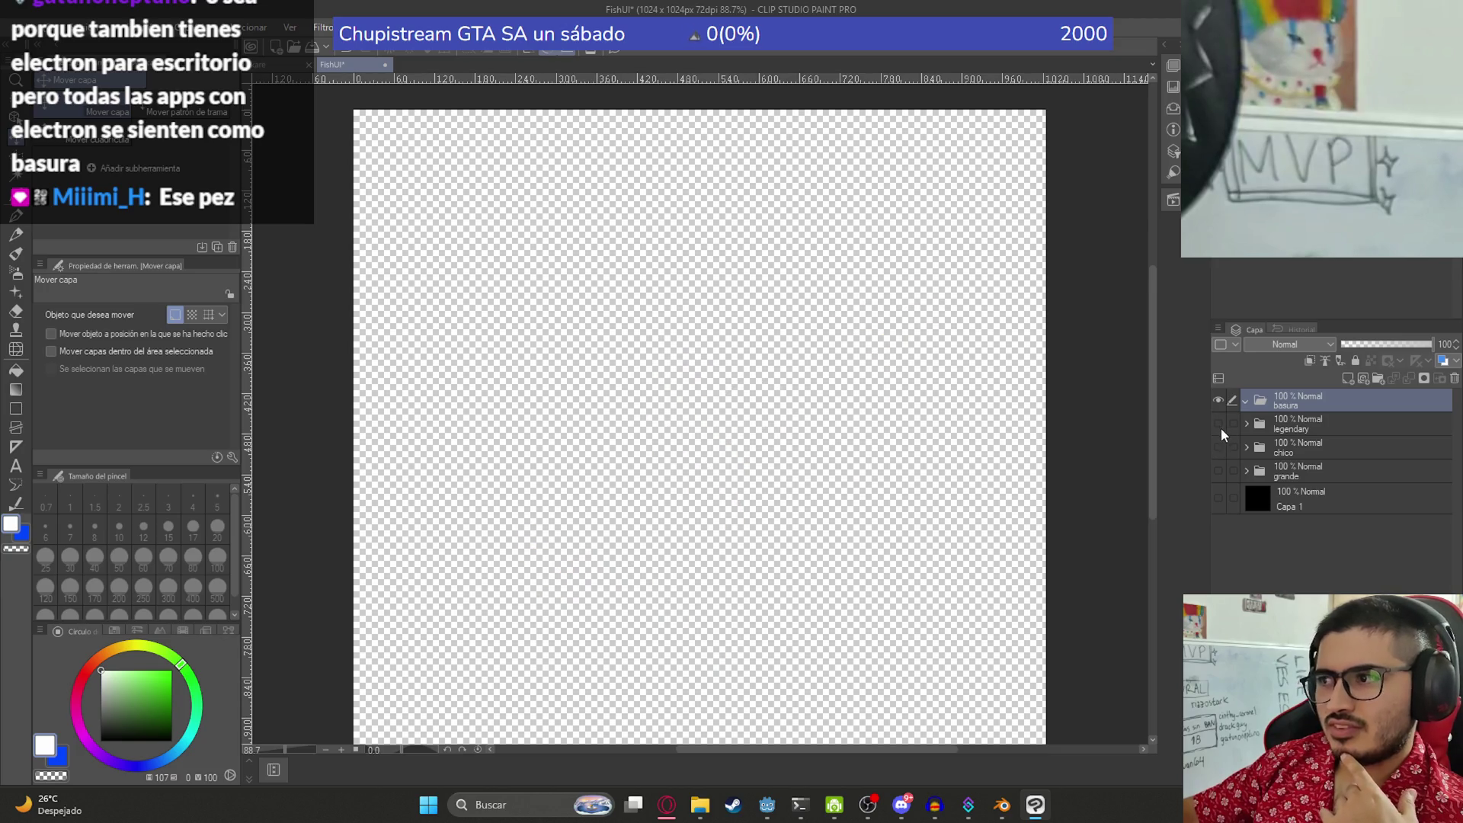
pyautogui.click(1219, 471)
pyautogui.click(1223, 469)
pyautogui.click(1223, 447)
pyautogui.click(1223, 445)
pyautogui.click(1219, 423)
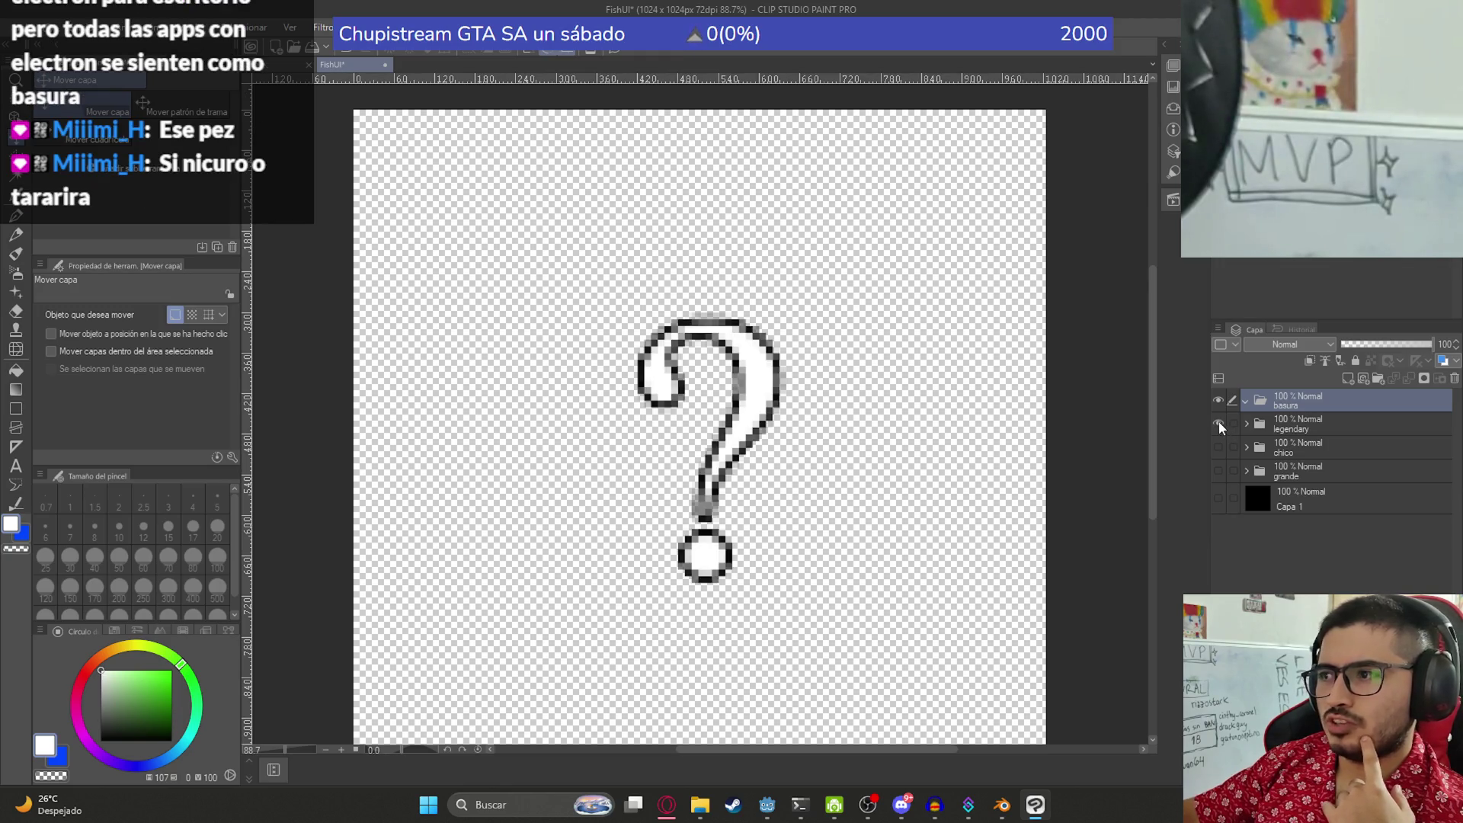
pyautogui.click(1218, 424)
# - Zoom and recentre the empty FishUI canvas, then bring the web browser forward
pyautogui.scroll(-2, 515, 549)
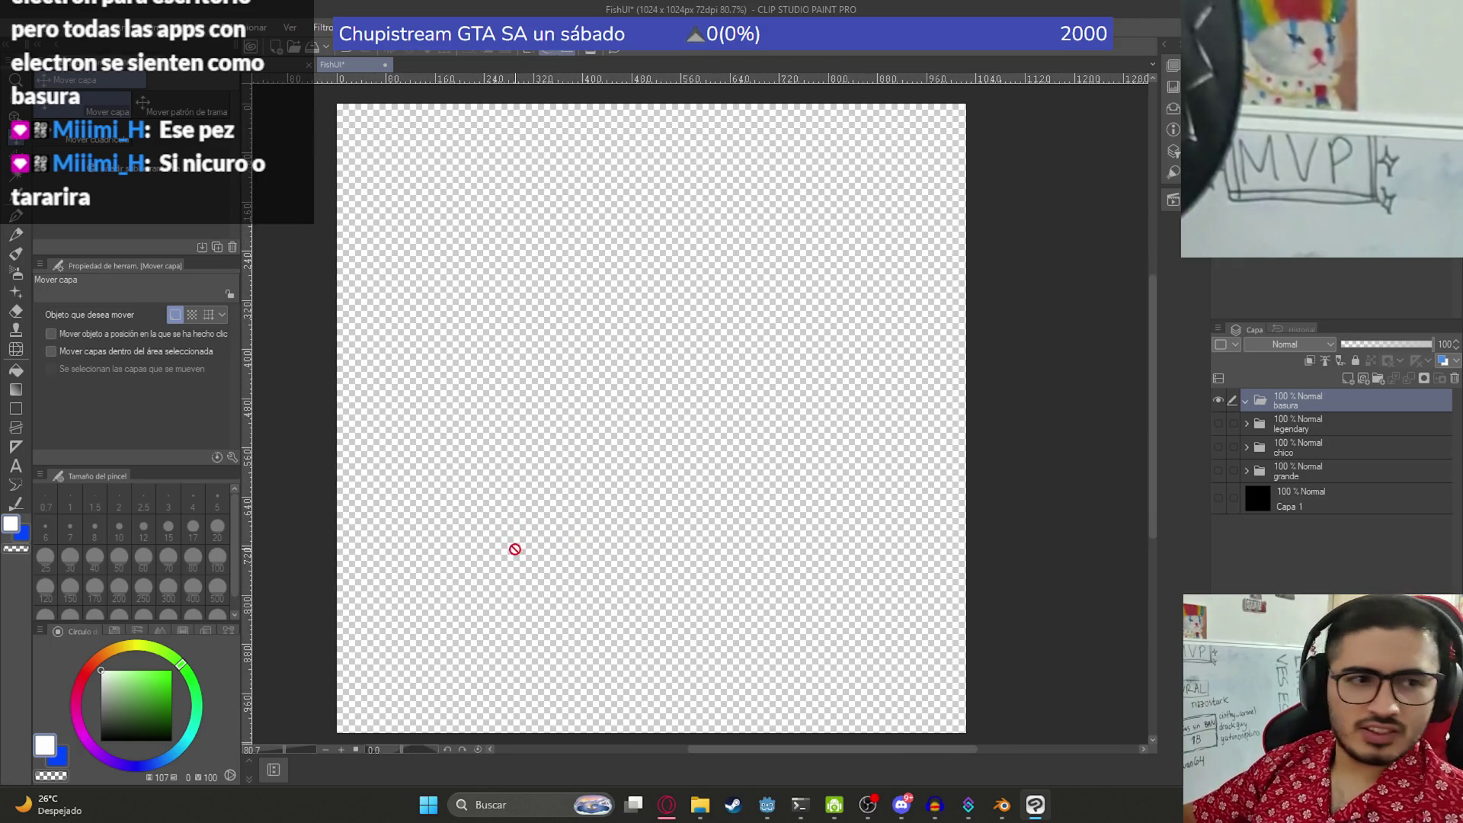
pyautogui.scroll(-4, 515, 548)
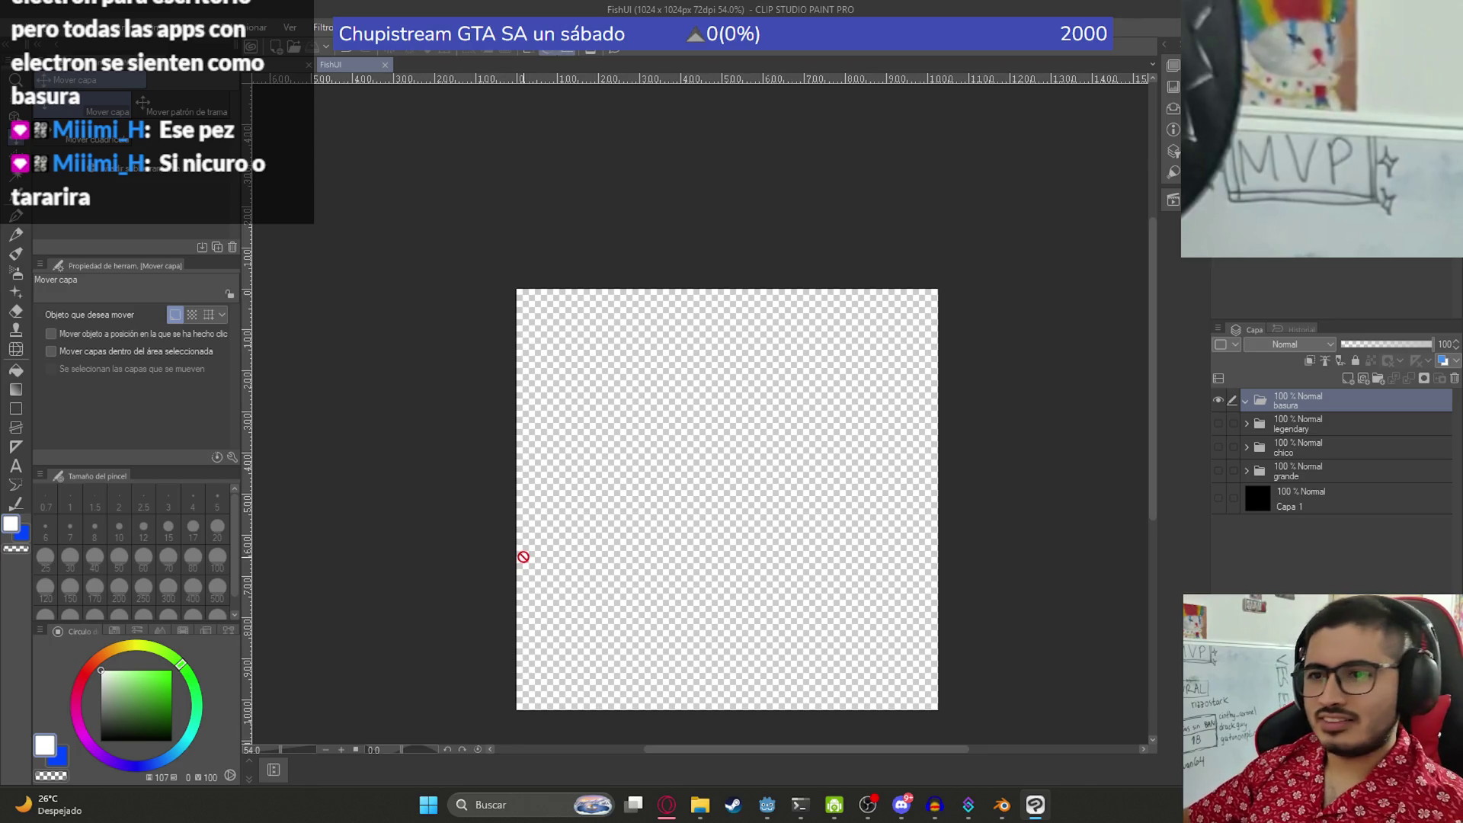
pyautogui.scroll(3, 724, 435)
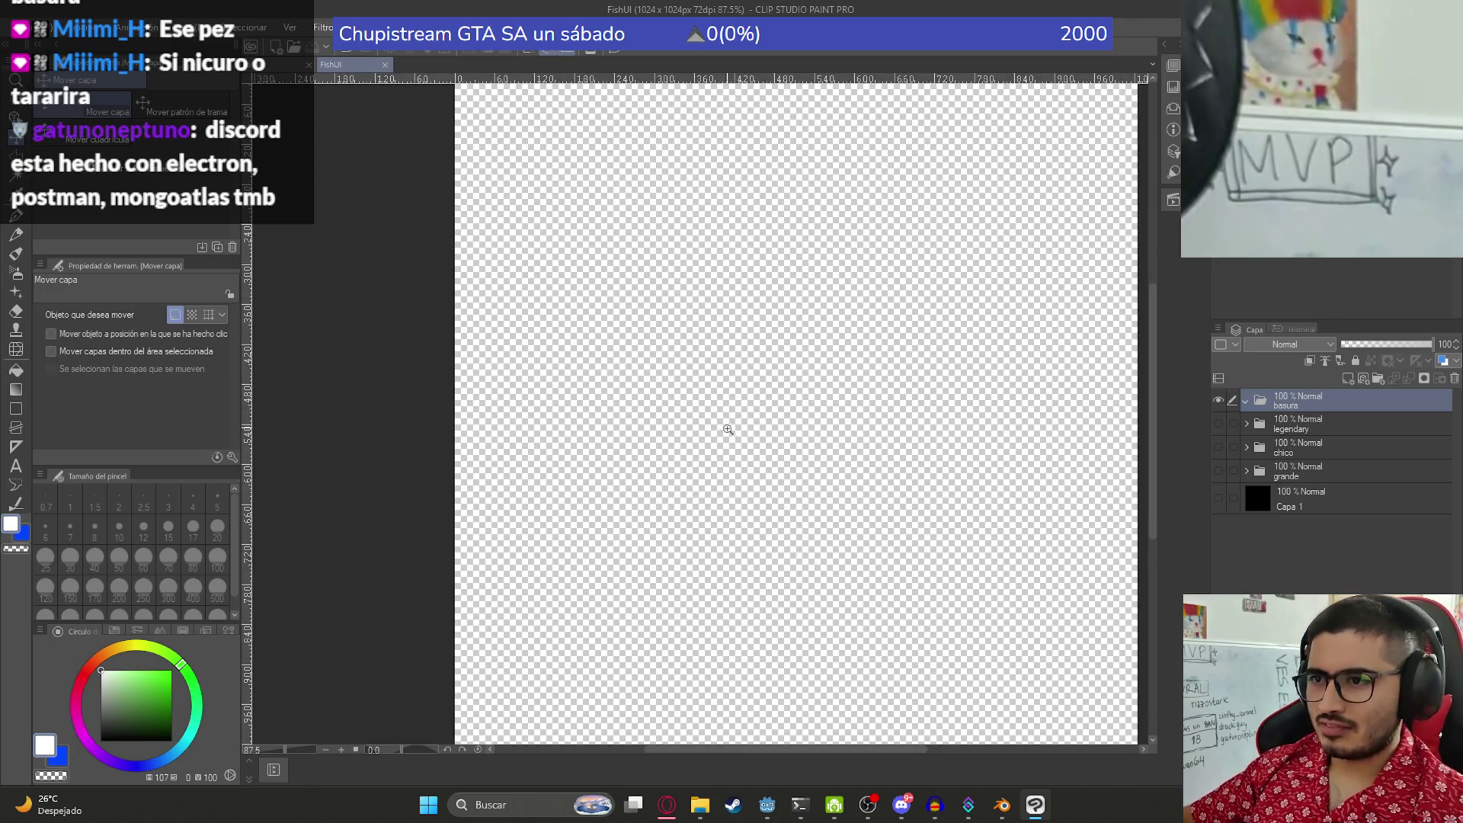
pyautogui.scroll(-4, 728, 429)
pyautogui.scroll(3, 757, 496)
pyautogui.scroll(-2, 824, 572)
pyautogui.moveTo(860, 532); pyautogui.dragTo(846, 506)
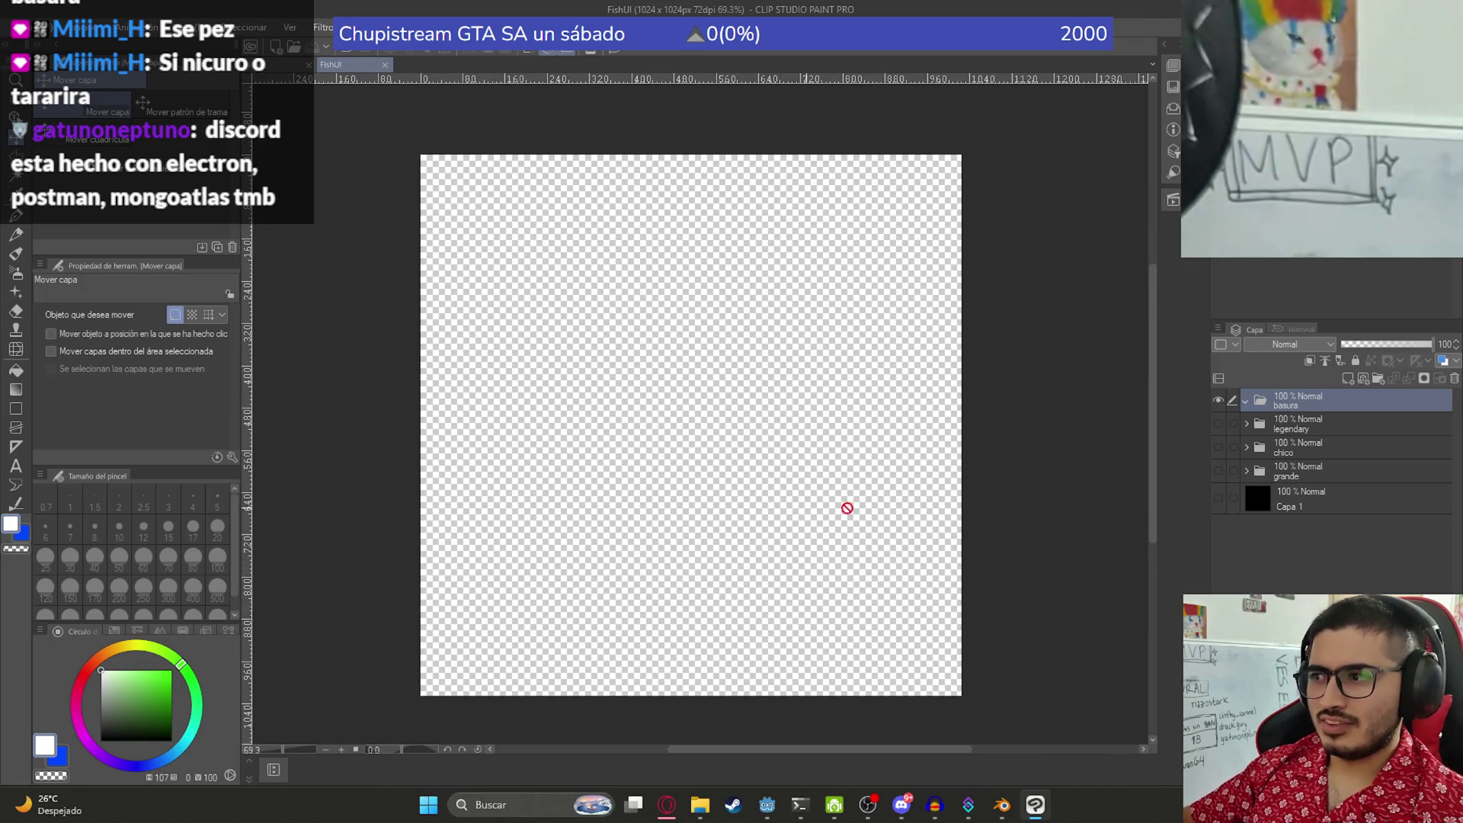
pyautogui.click(667, 805)
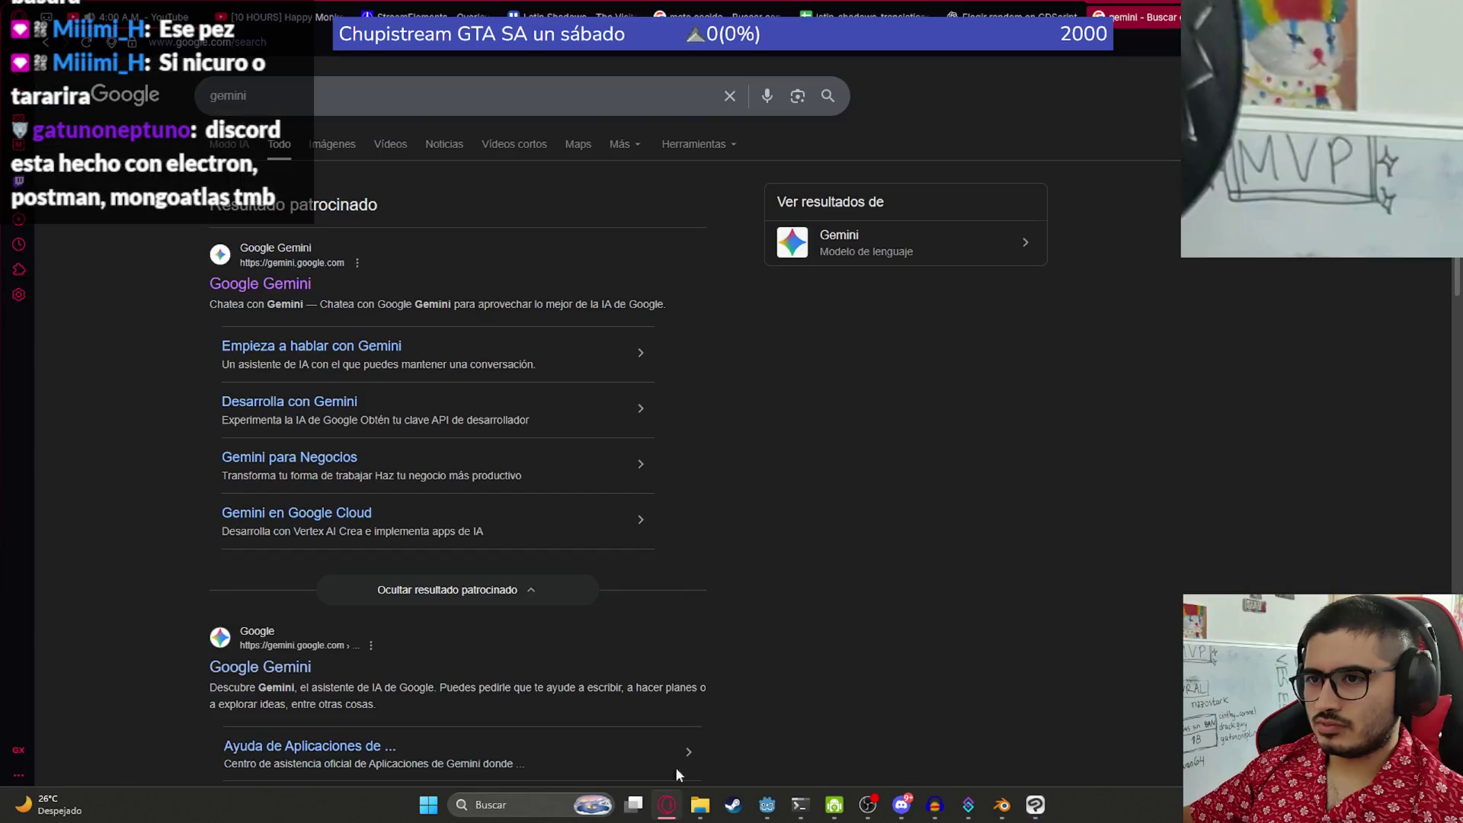
# - Search Google for 'bolsa de basura' and show image results only
pyautogui.moveTo(224, 89); pyautogui.dragTo(164, 97)
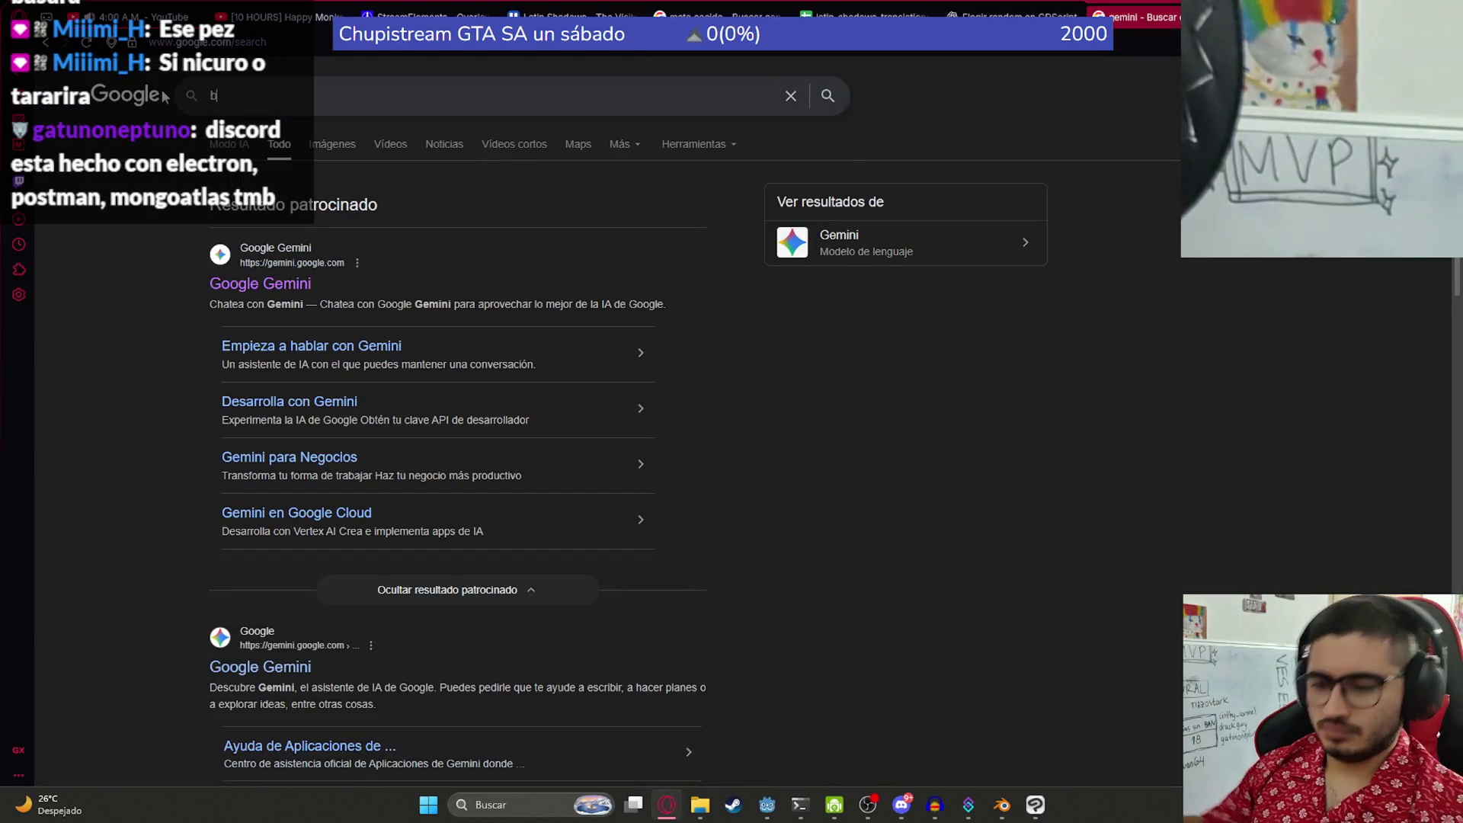
pyautogui.write('bolsa de basura')
pyautogui.press('Return')
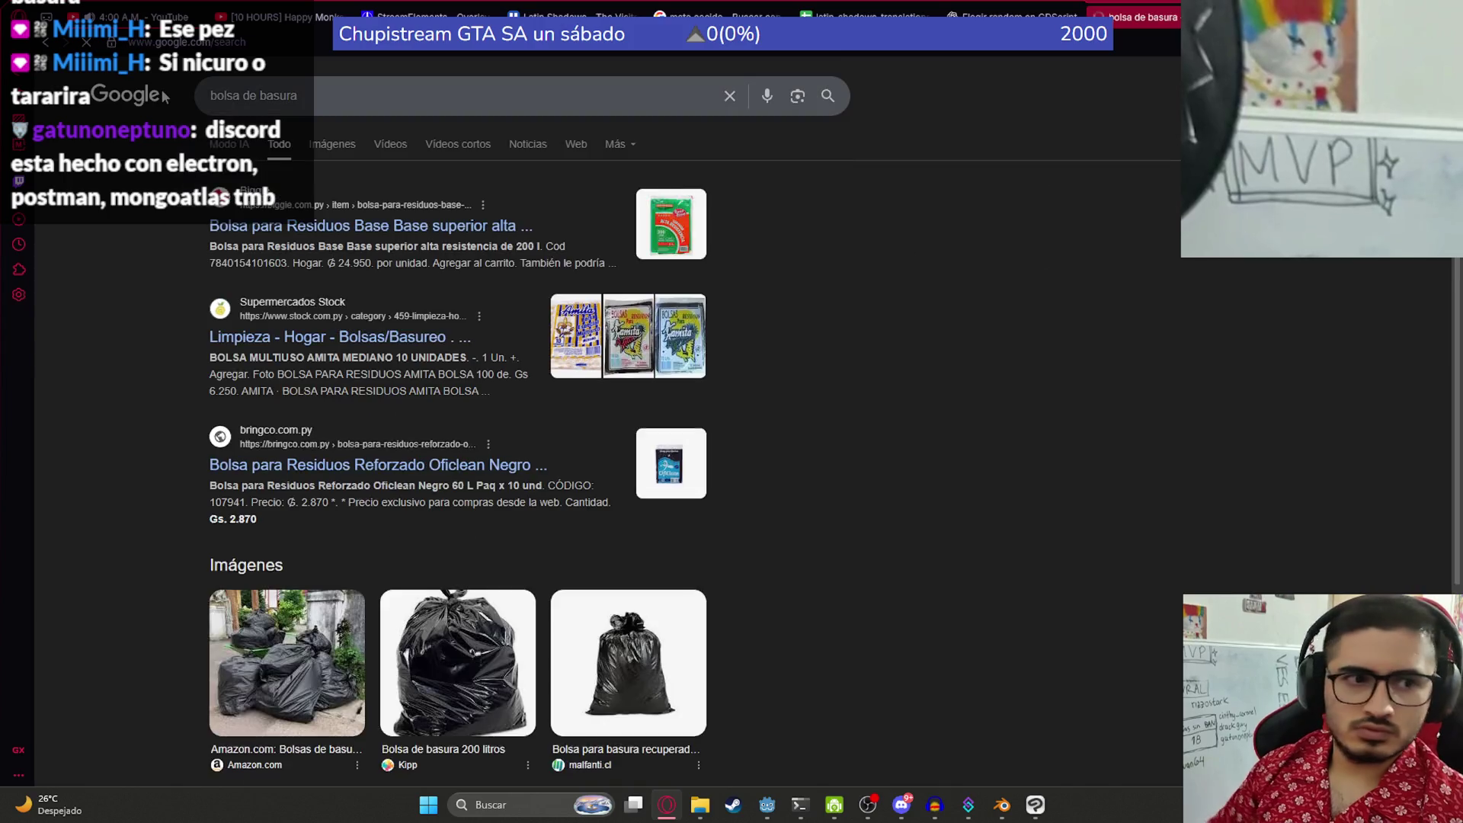
pyautogui.click(331, 149)
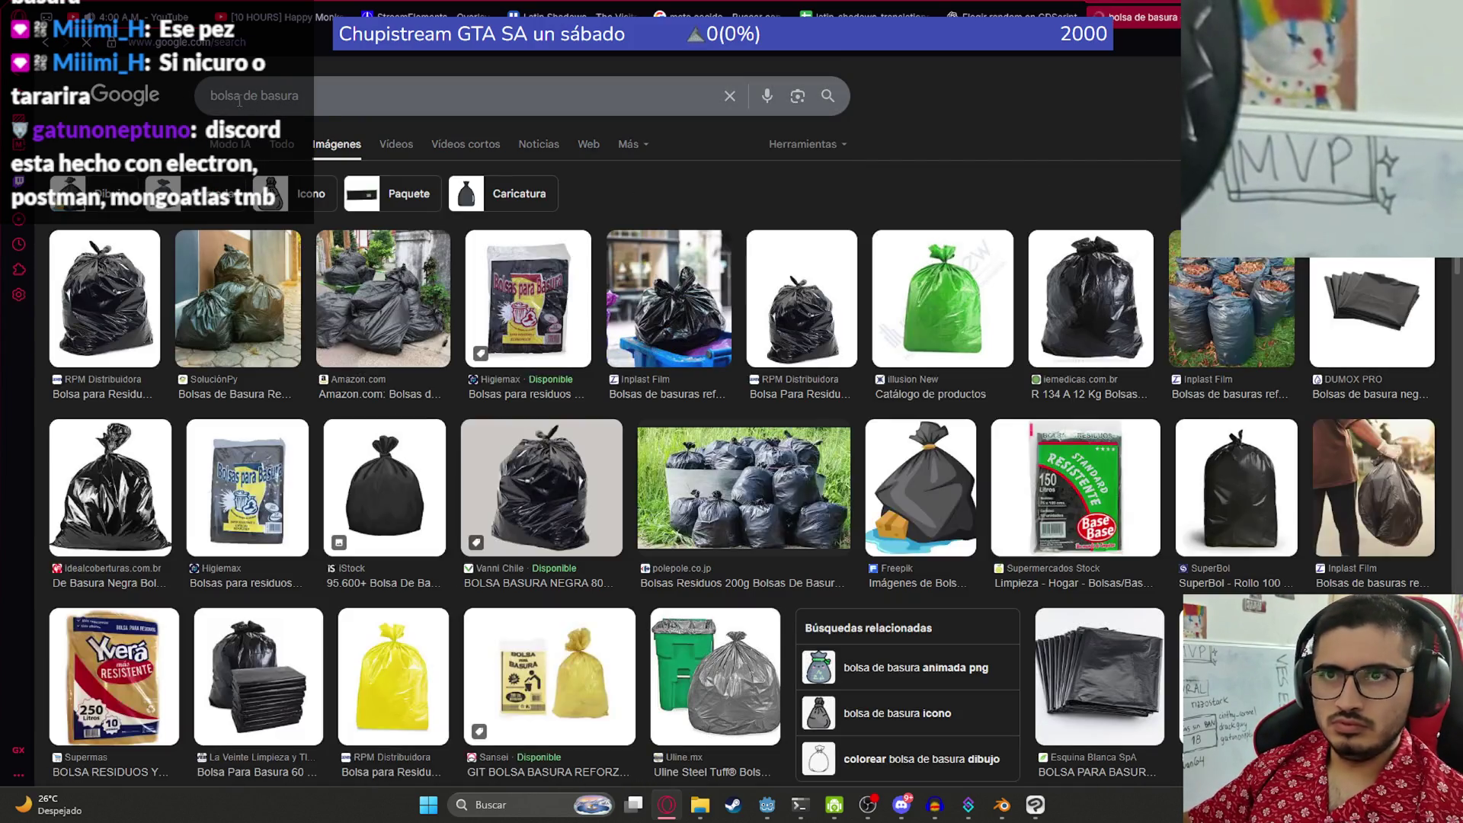
# - Change the image search to 'bolsa volando' and preview the blue floating bag
pyautogui.click(465, 105)
pyautogui.press('BackSpace')
pyautogui.press('BackSpace')
pyautogui.press('BackSpace')
pyautogui.write('volando')
pyautogui.press('Return')
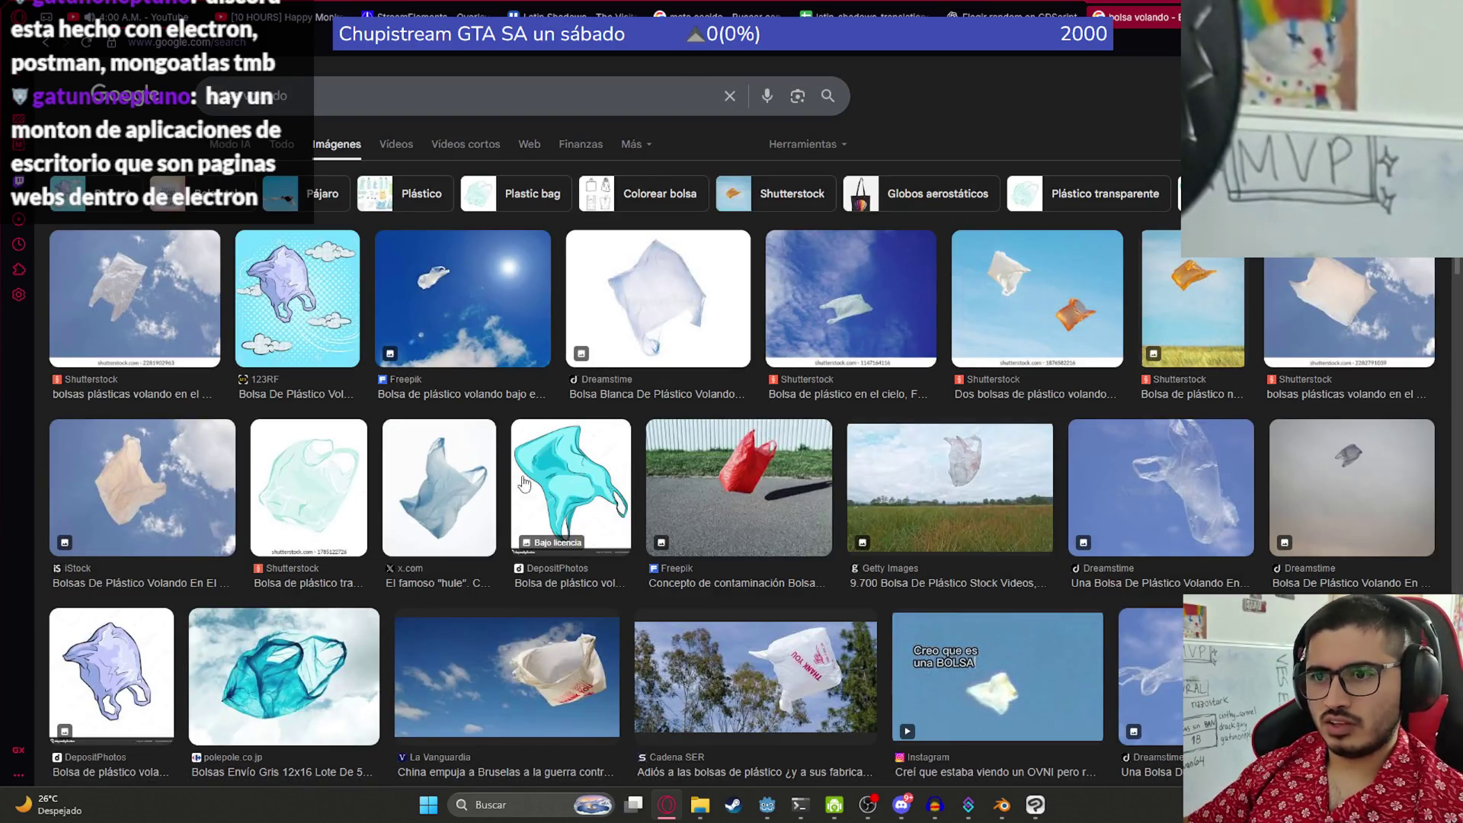
pyautogui.click(442, 497)
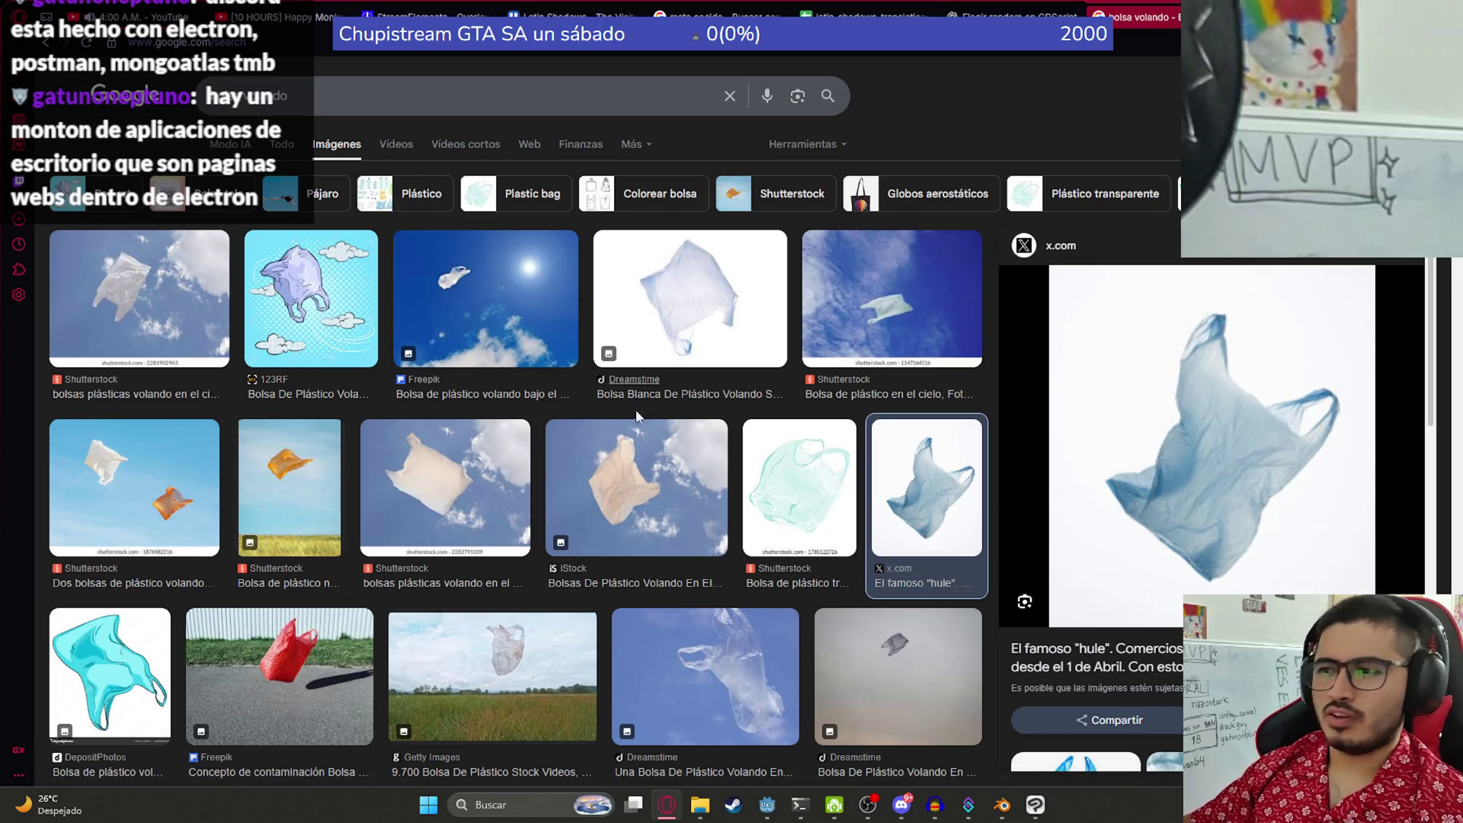
# - Switch back and forth between the painting canvas and the bag image results
pyautogui.click(1029, 806)
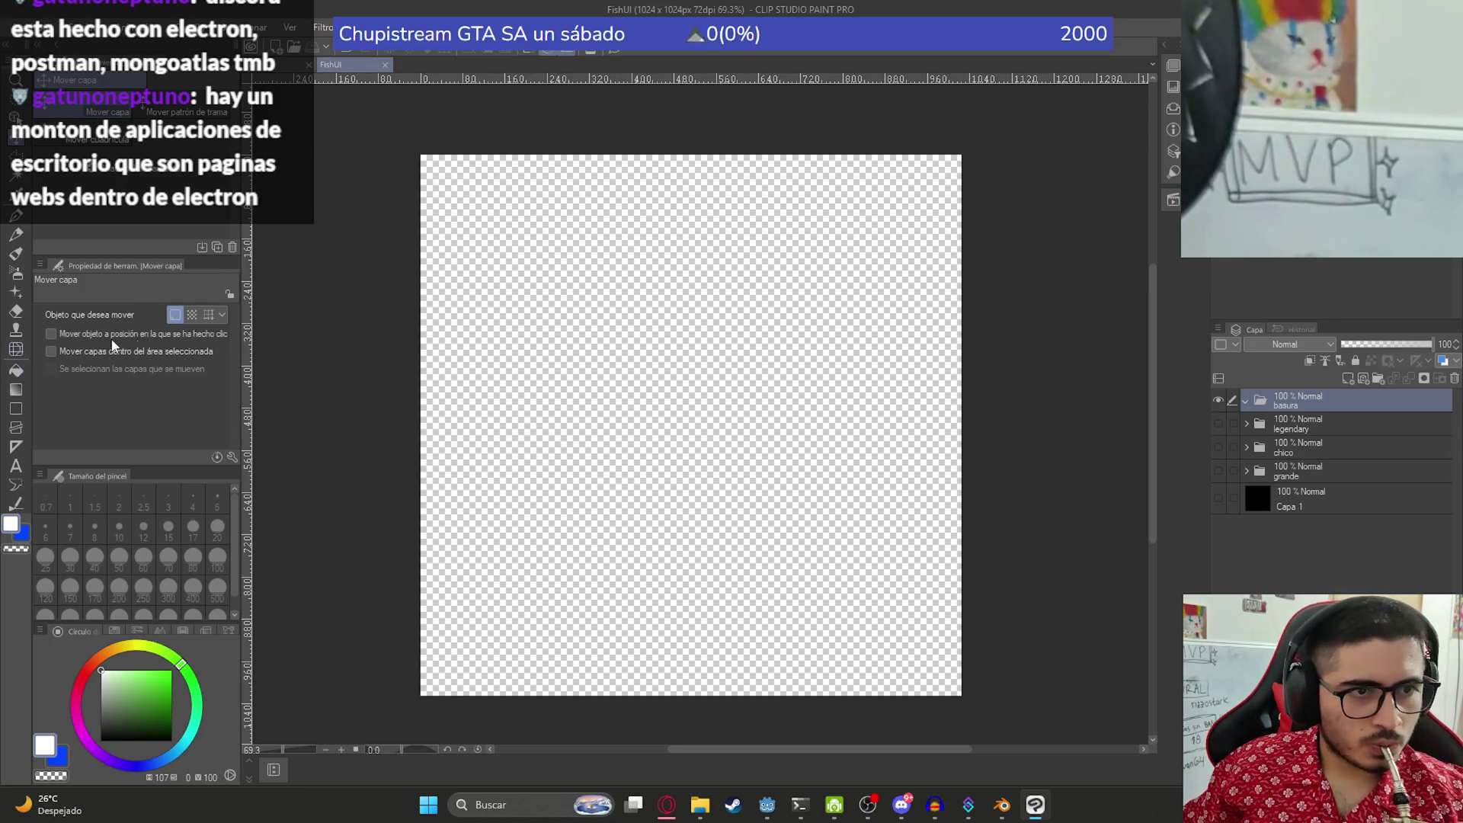
pyautogui.click(1049, 808)
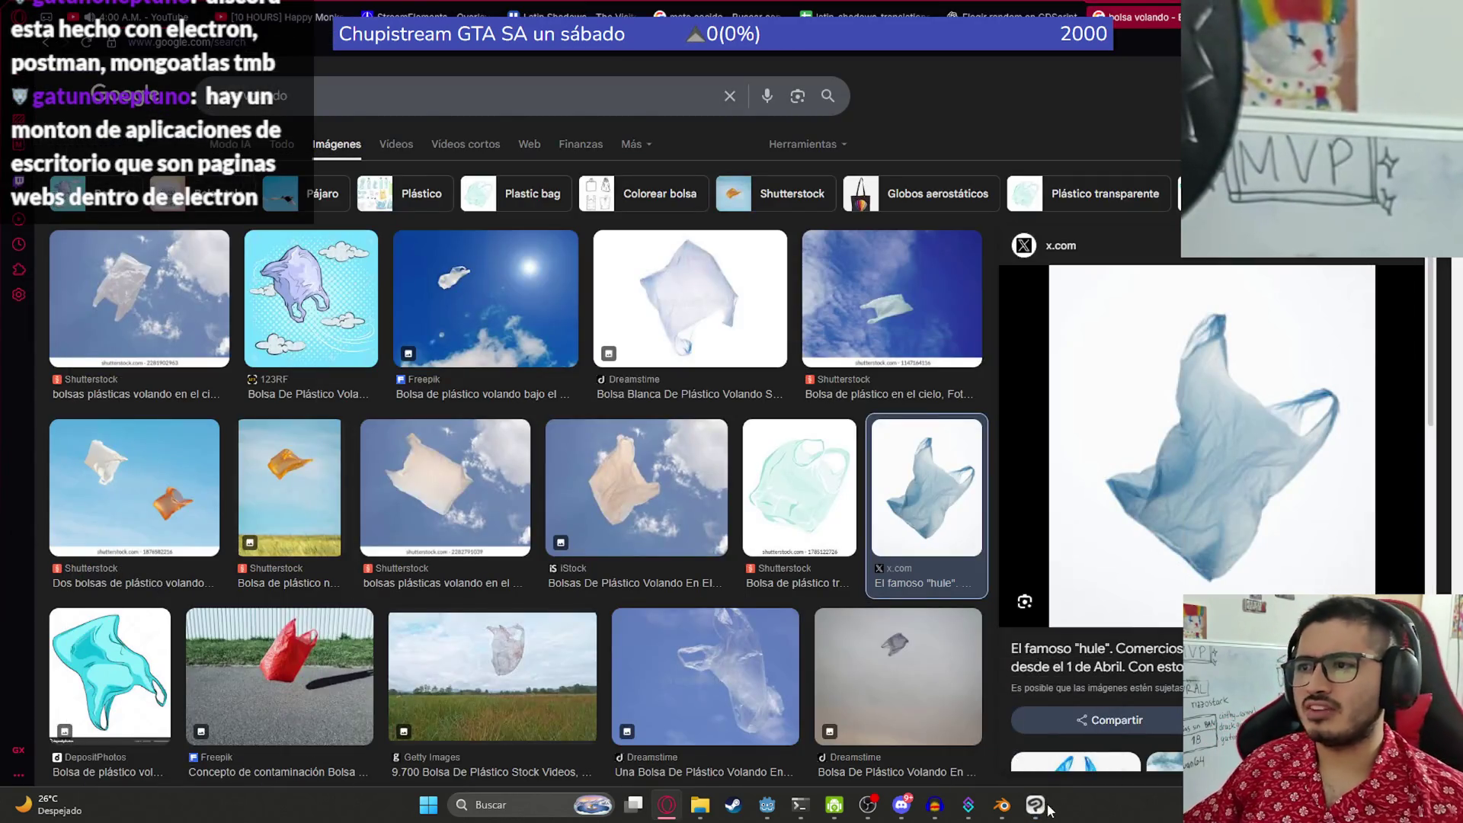
pyautogui.click(1049, 808)
pyautogui.click(1035, 805)
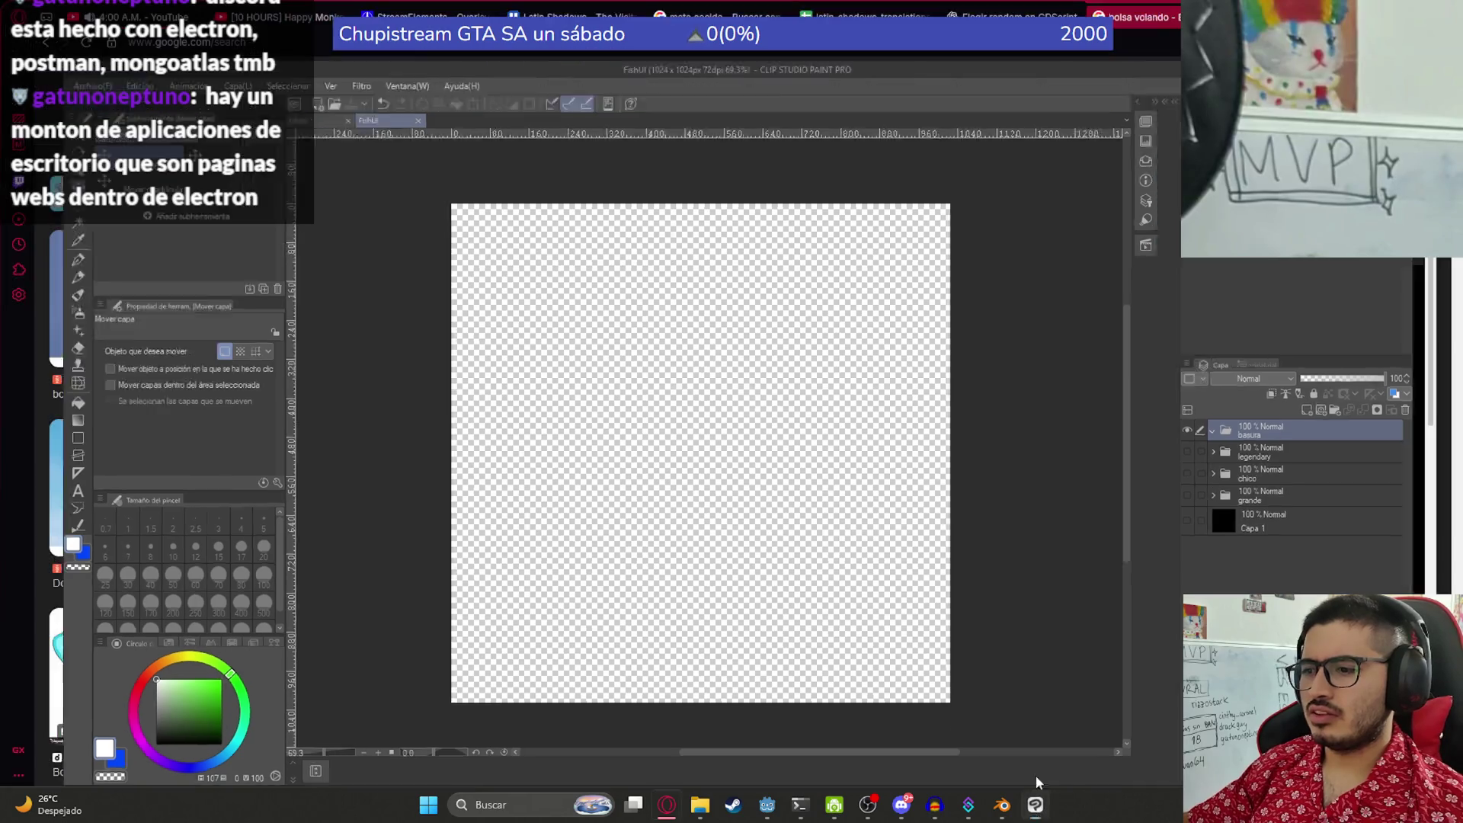
pyautogui.click(838, 95)
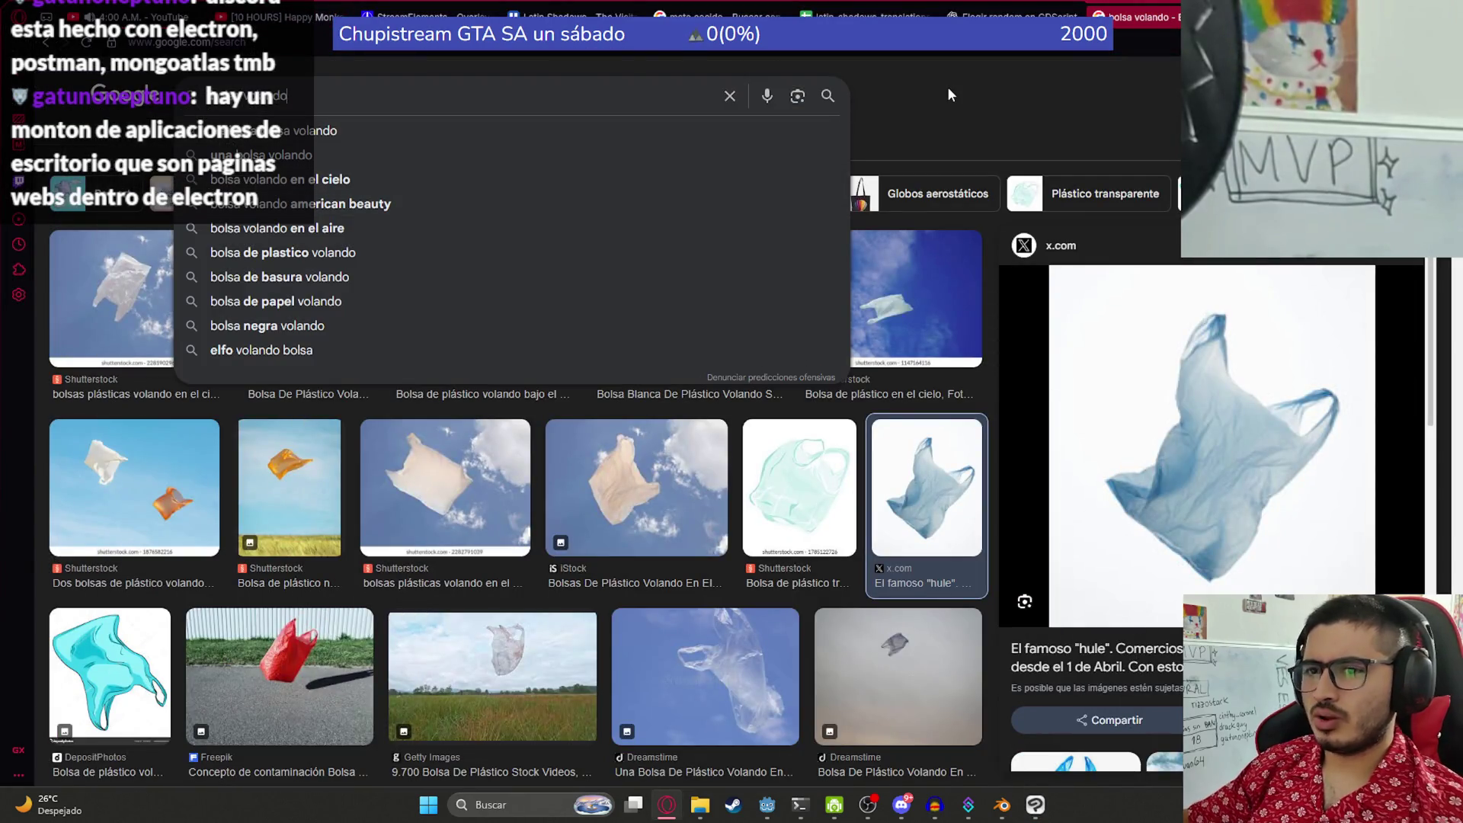
# - Search Google Images for 'icono basura' and browse through the results
pyautogui.hotkey('ctrl', 'a')
pyautogui.write('icono basura')
pyautogui.press('Return')
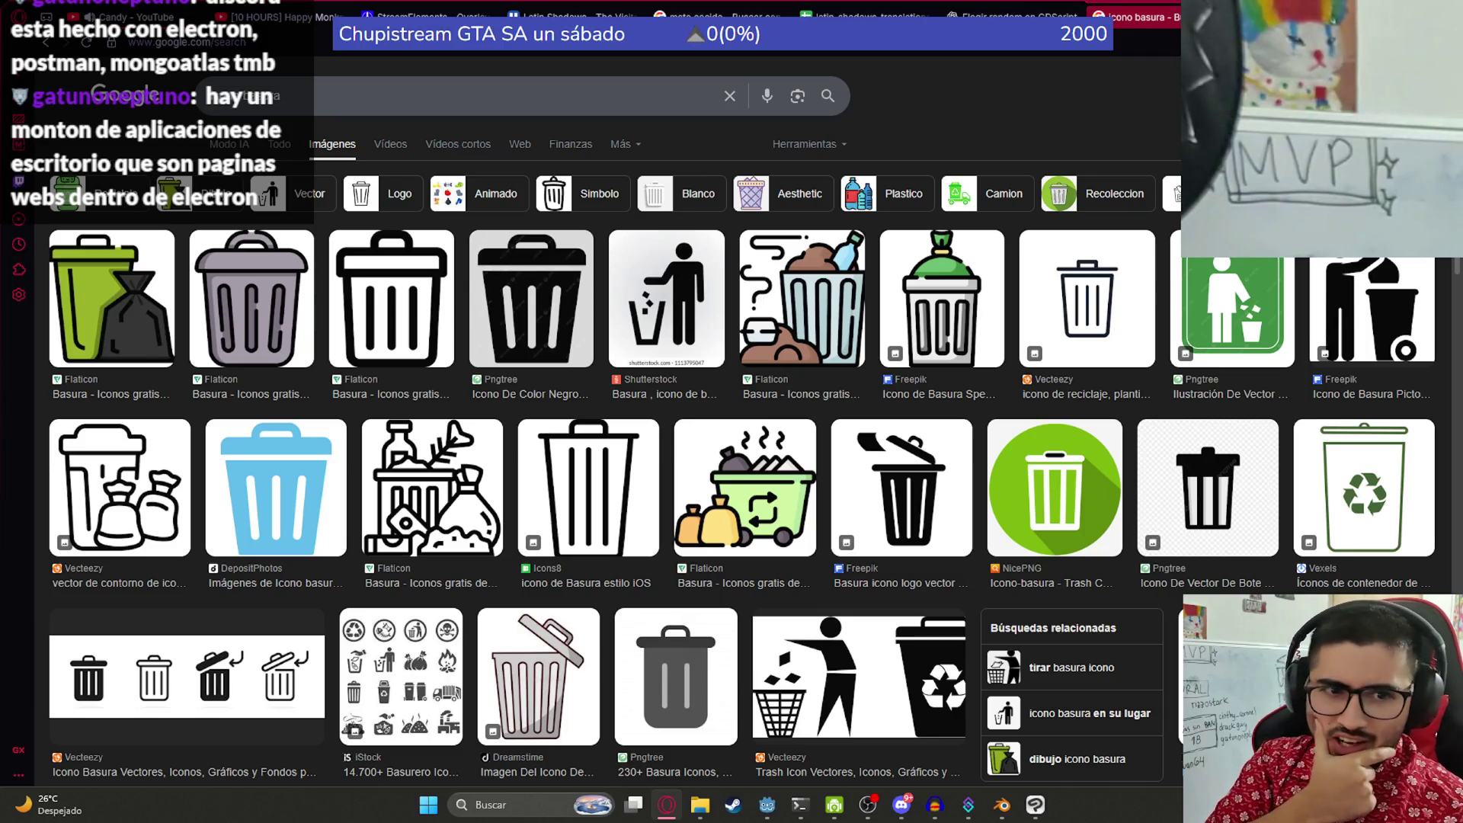
pyautogui.scroll(-7, 532, 326)
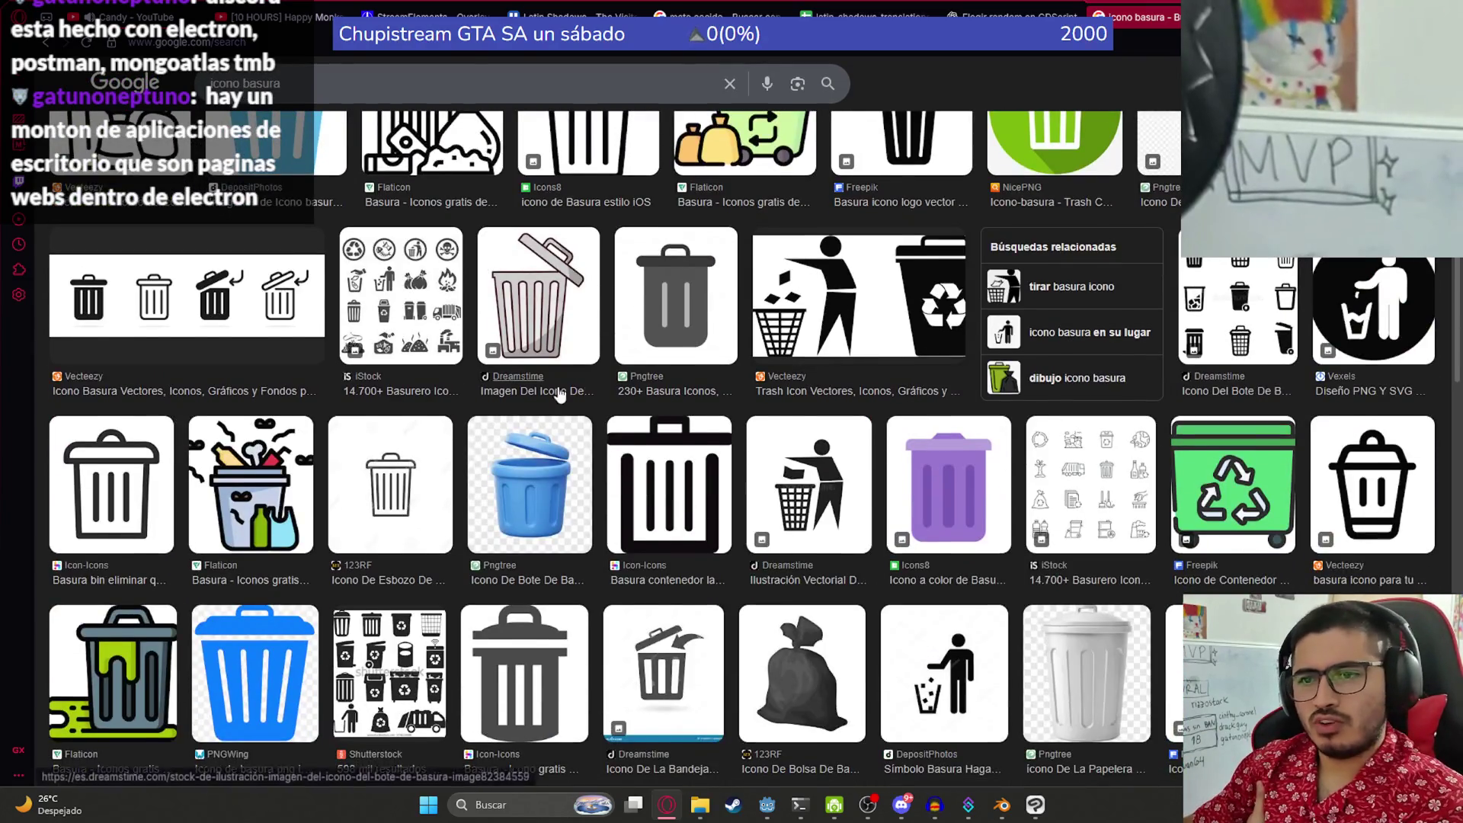
pyautogui.scroll(-10, 418, 380)
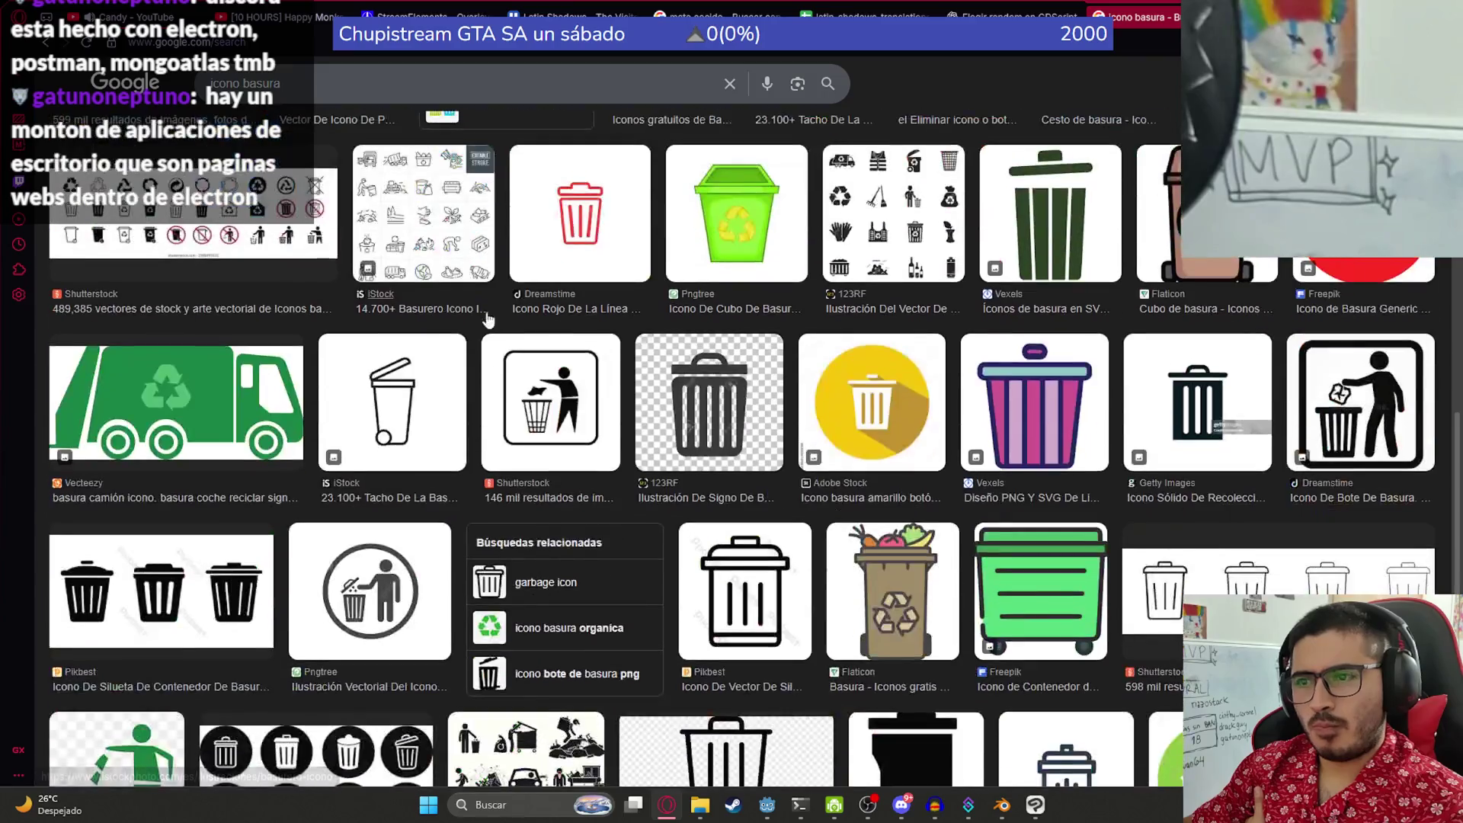
pyautogui.scroll(-10, 573, 195)
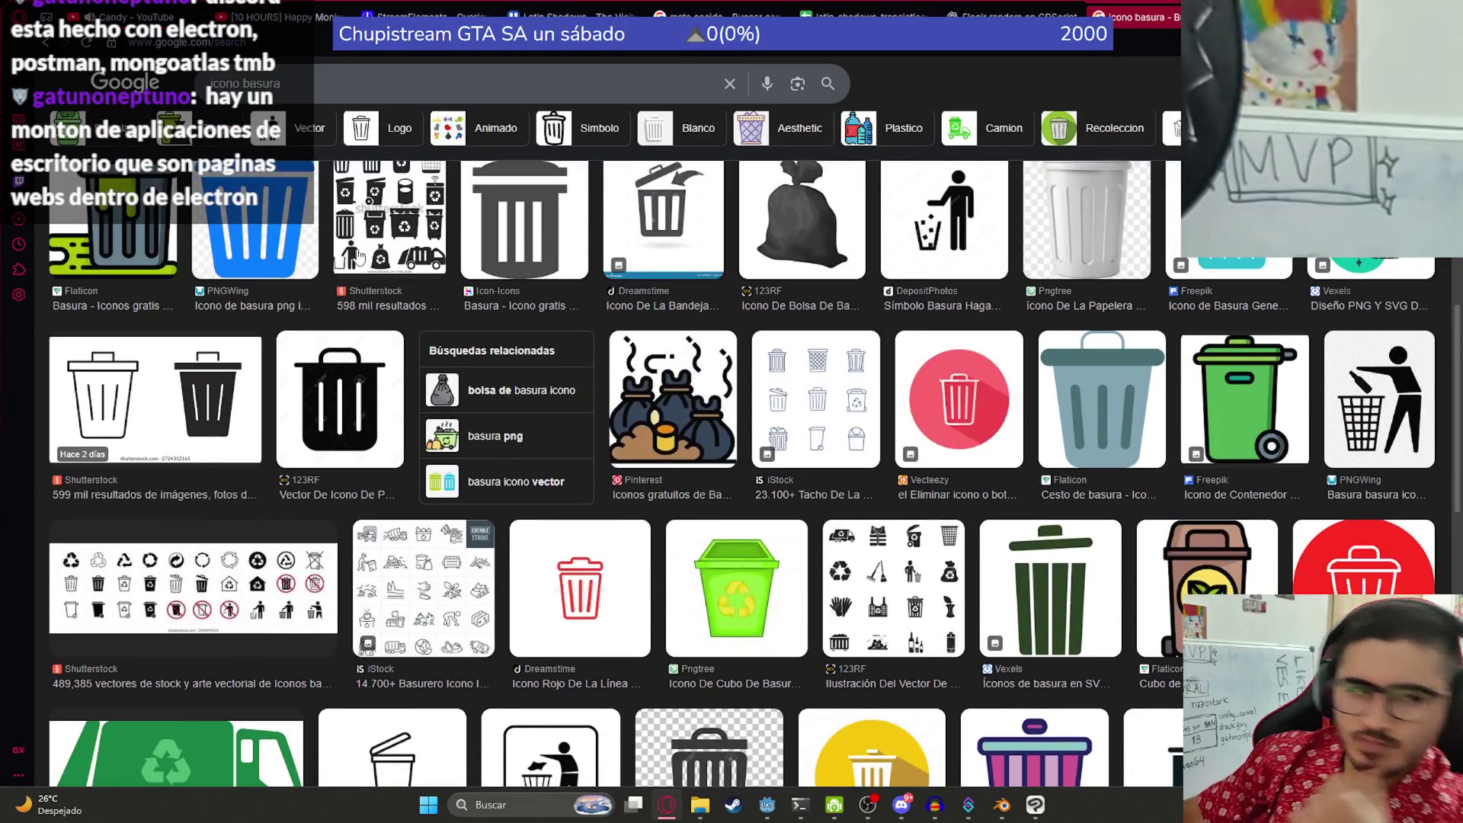
pyautogui.scroll(9, 368, 390)
pyautogui.scroll(-7, 456, 418)
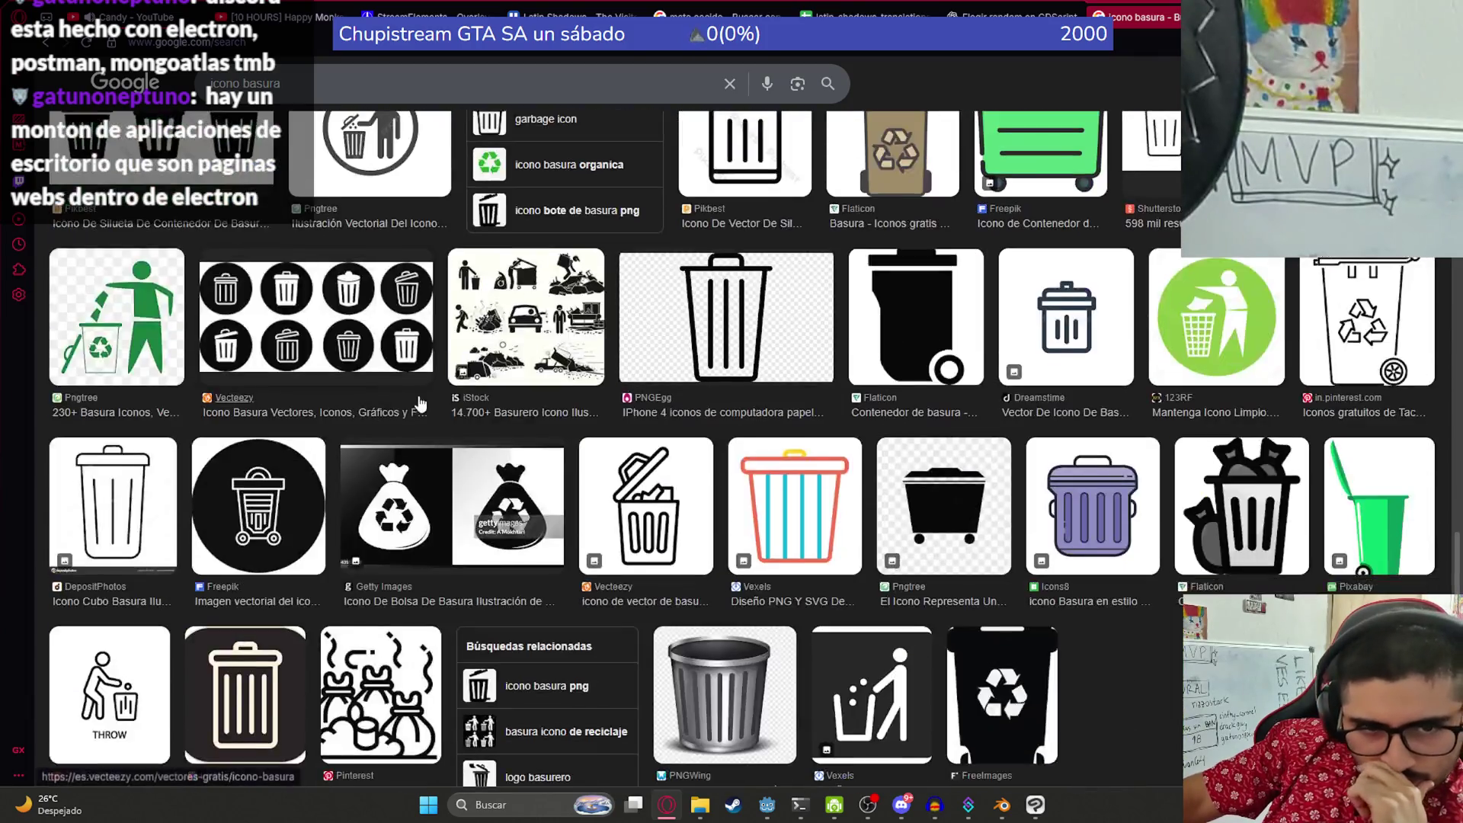
pyautogui.scroll(-7, 456, 417)
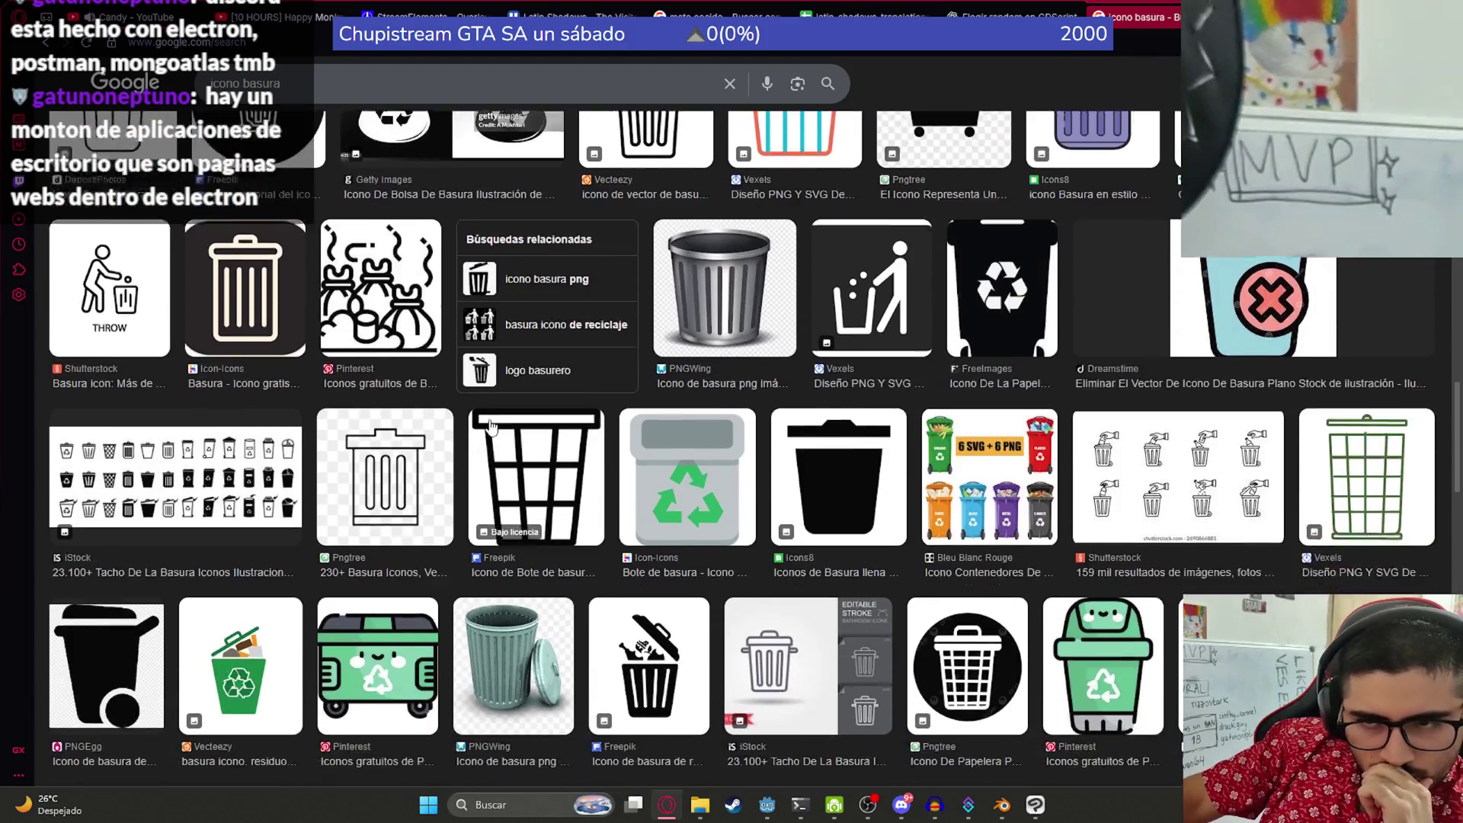
pyautogui.scroll(-18, 510, 417)
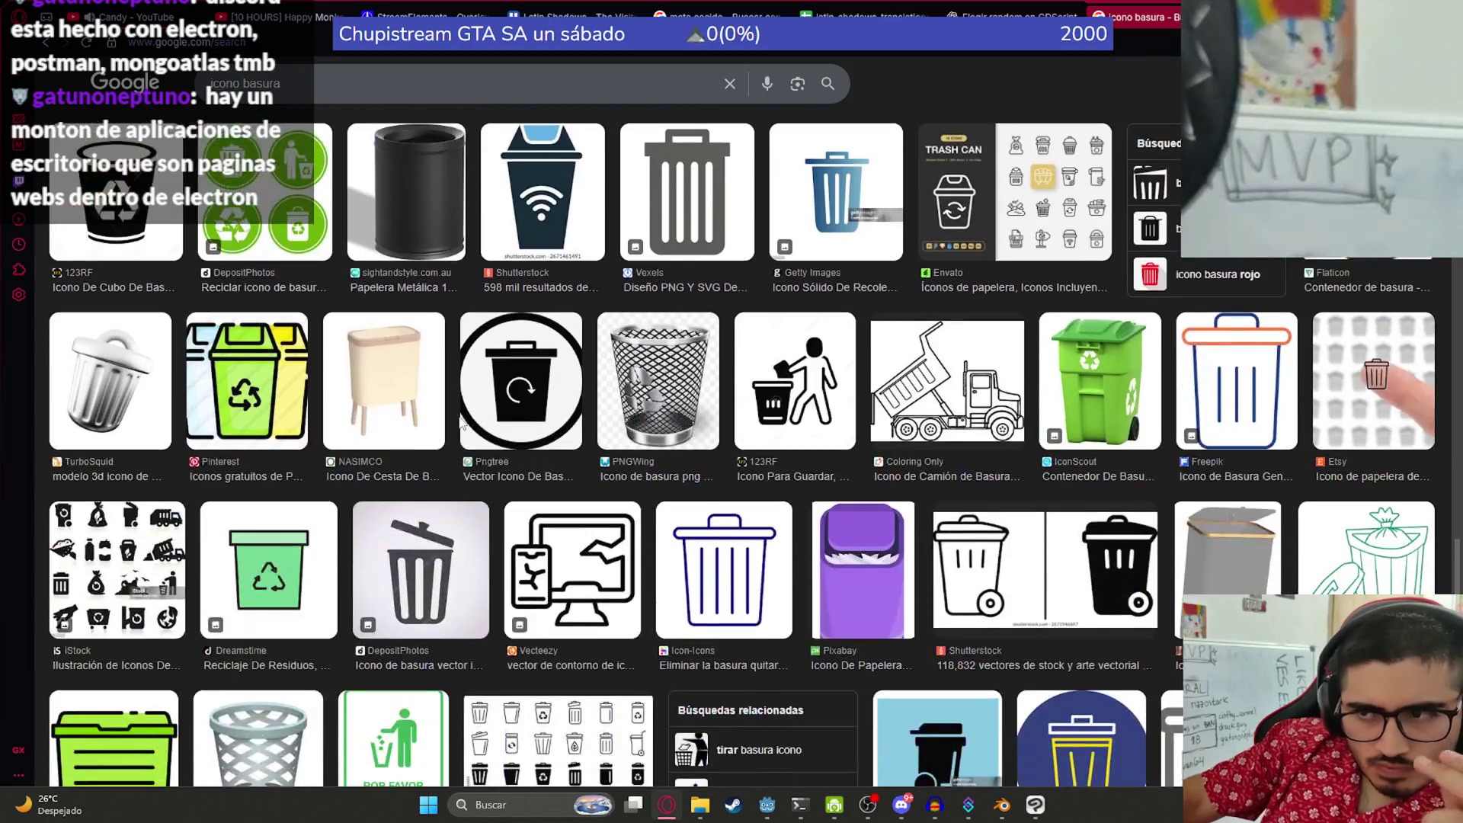
pyautogui.scroll(-5, 620, 393)
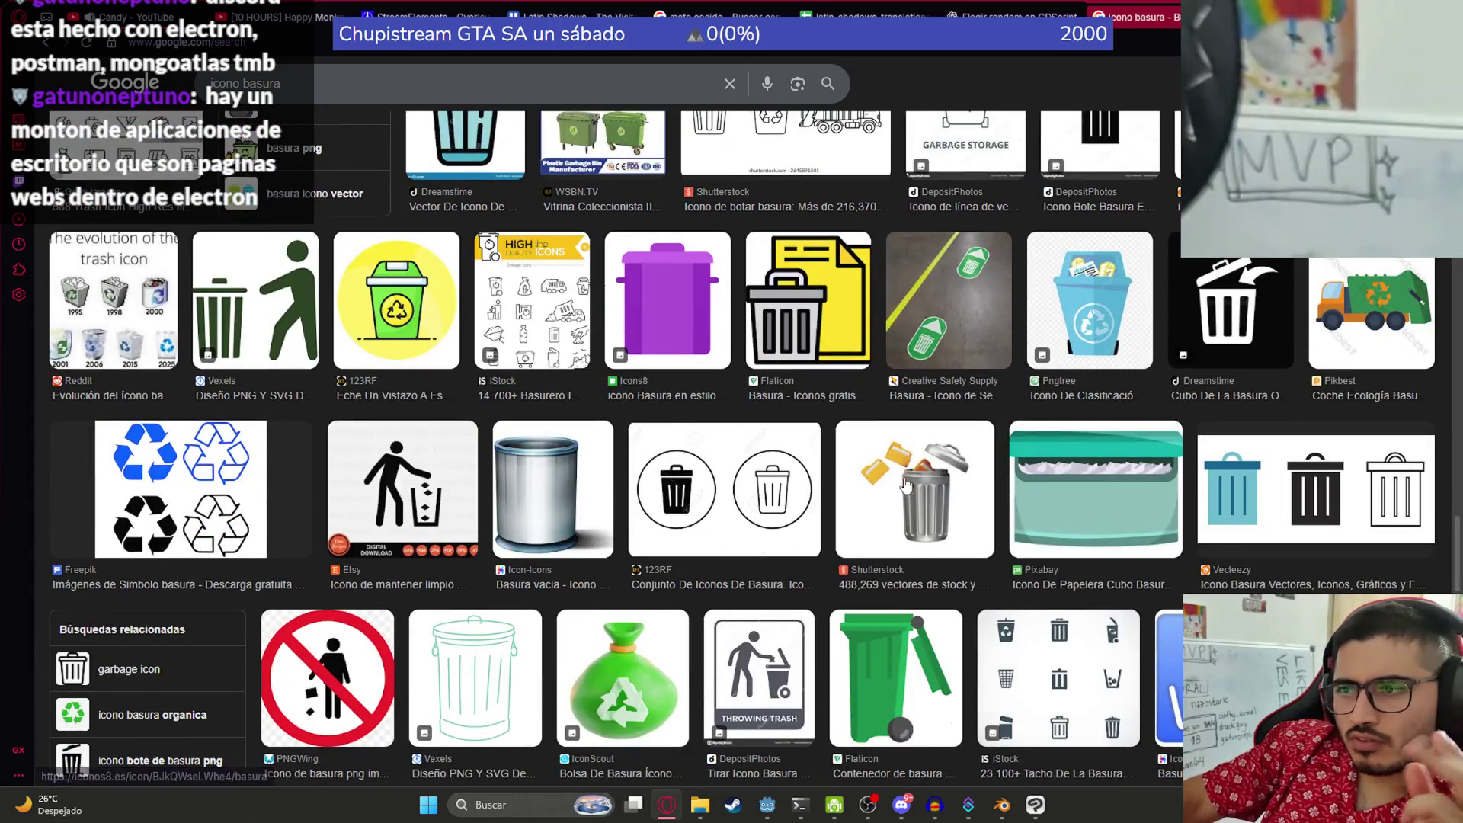
pyautogui.scroll(-8, 755, 448)
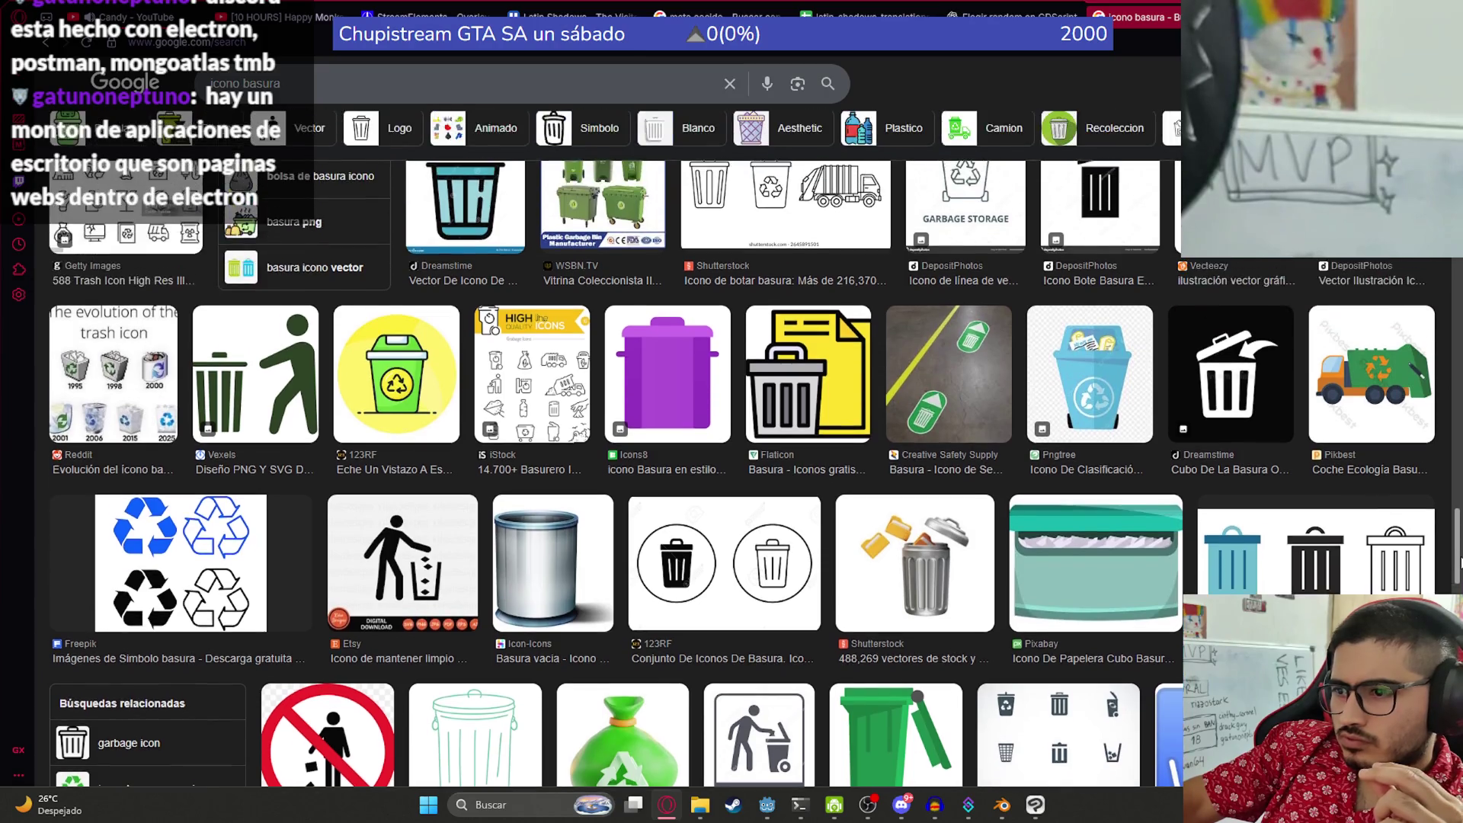
pyautogui.scroll(-15, 741, 449)
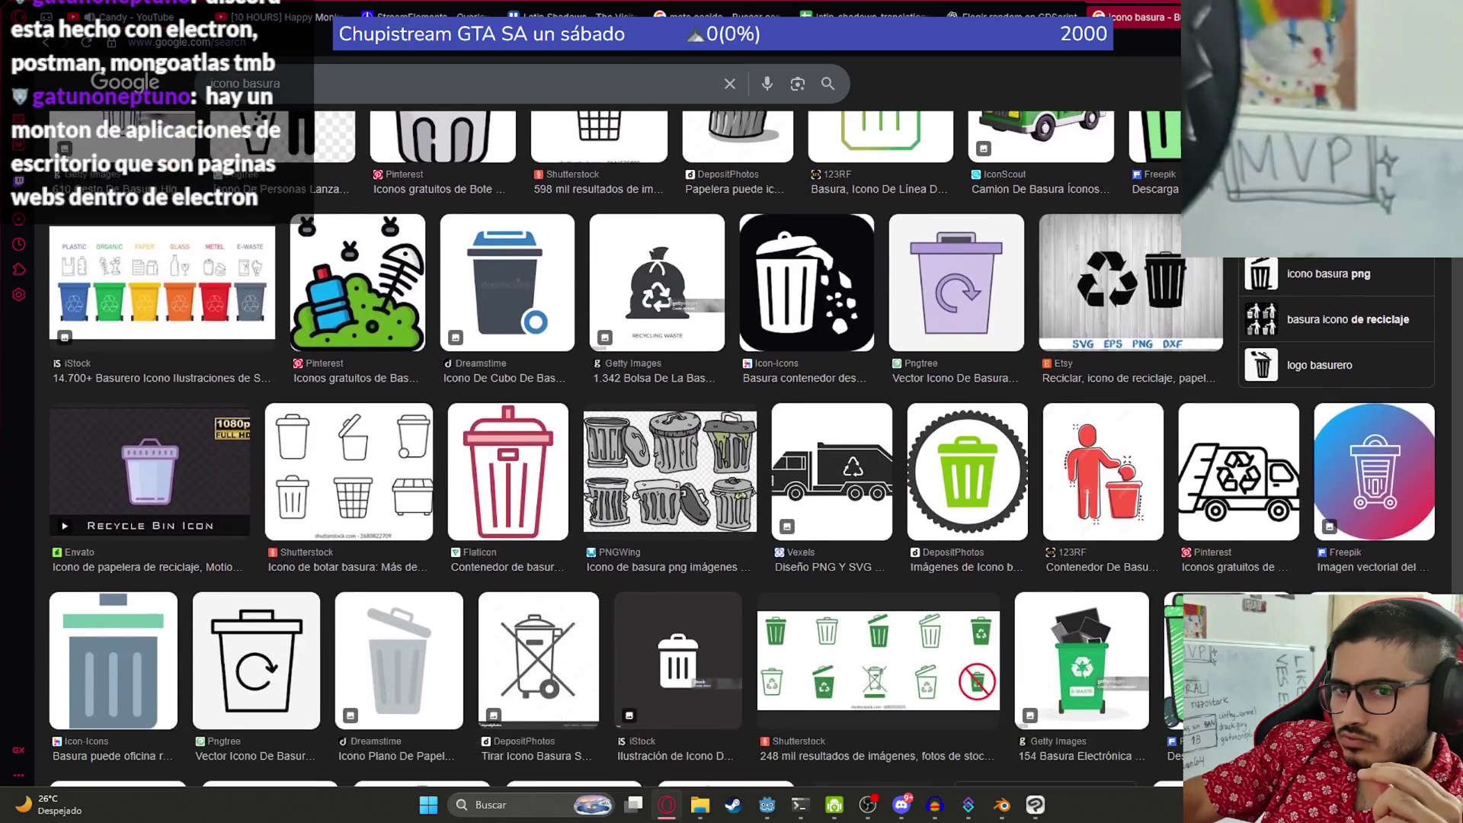
pyautogui.scroll(-1, 742, 448)
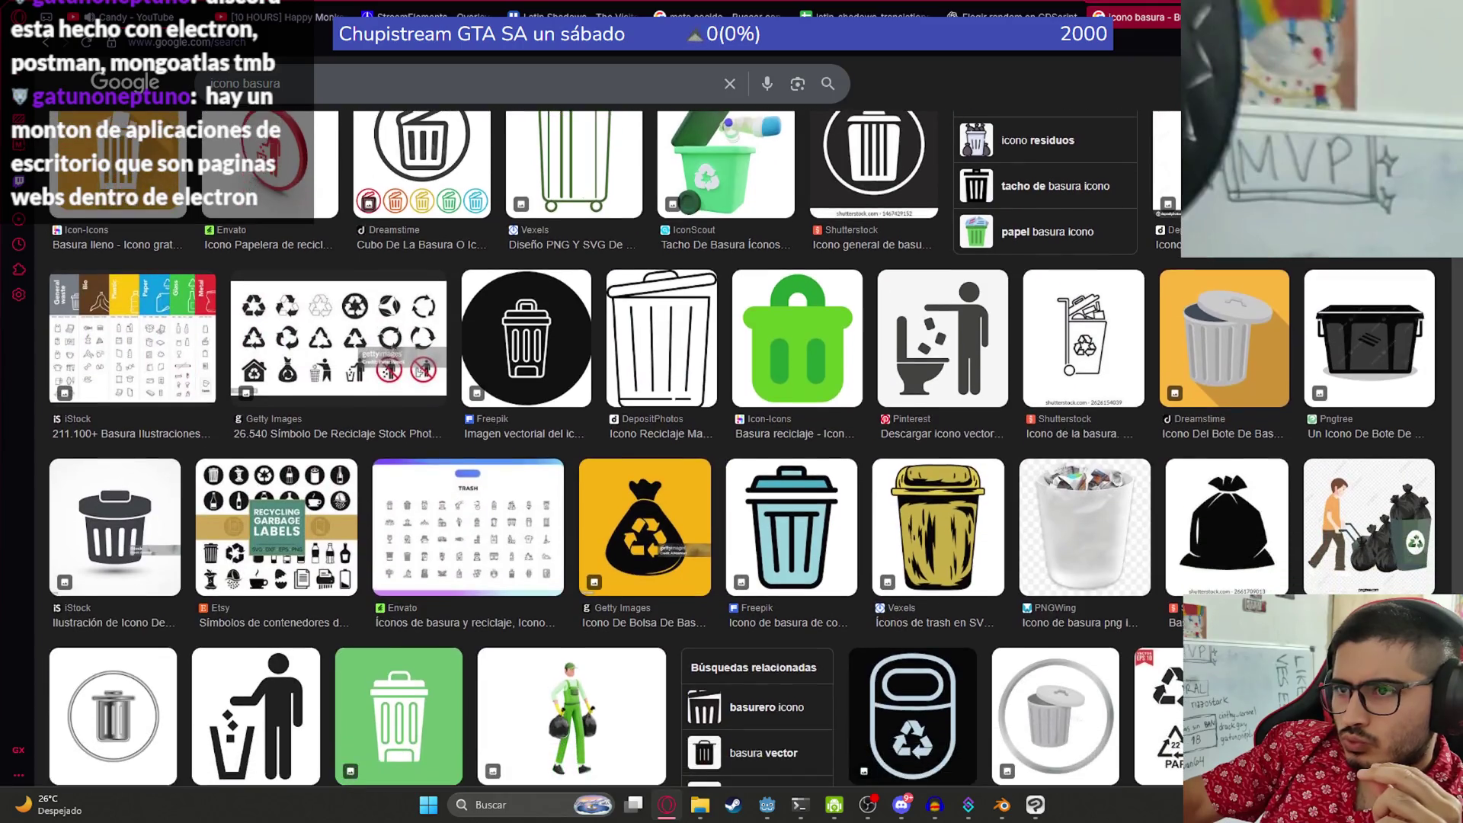
pyautogui.scroll(20, 732, 448)
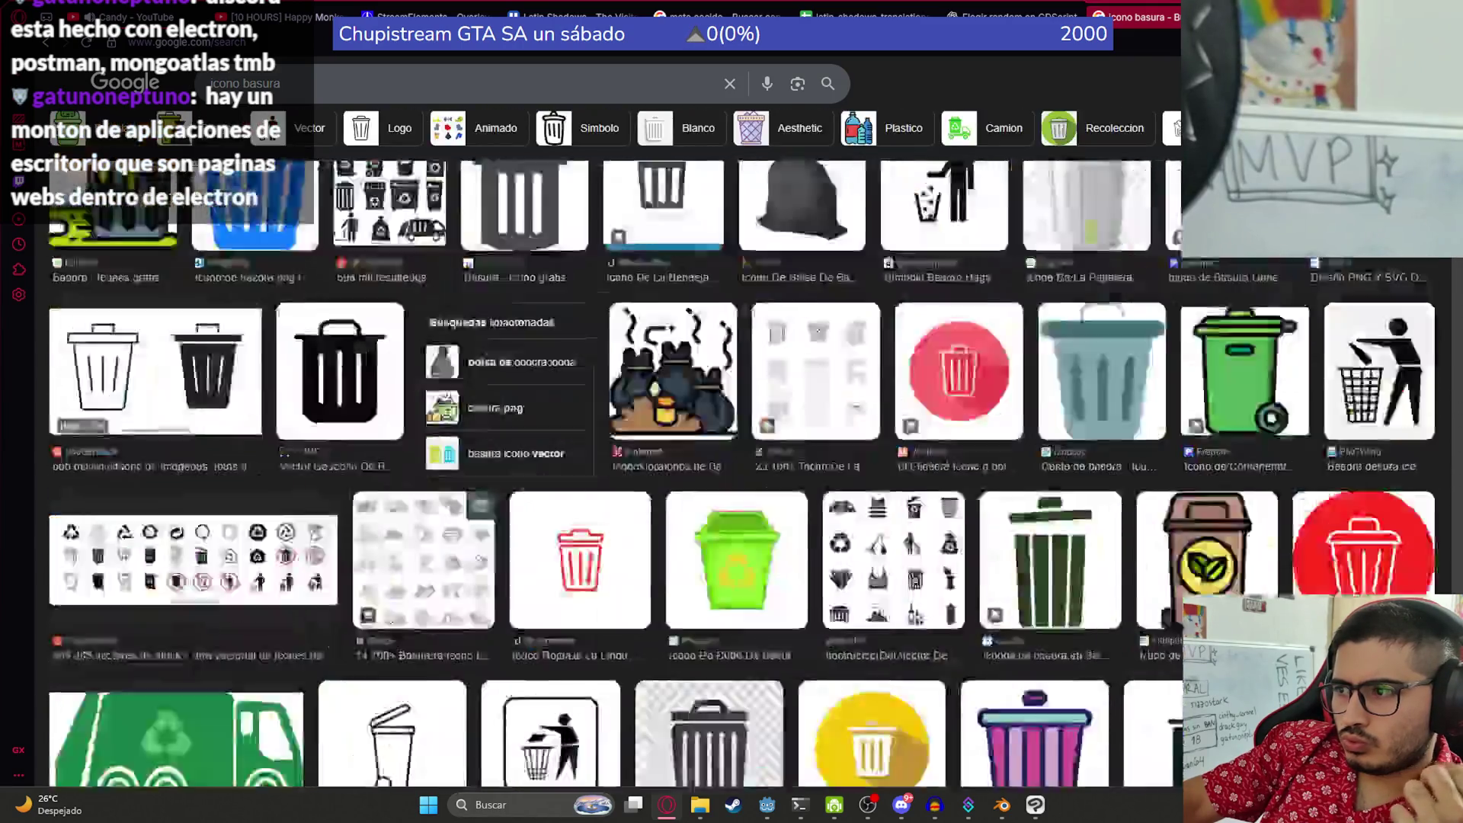
# - Replace the query with 'logo basura' and run the search
pyautogui.click(323, 82)
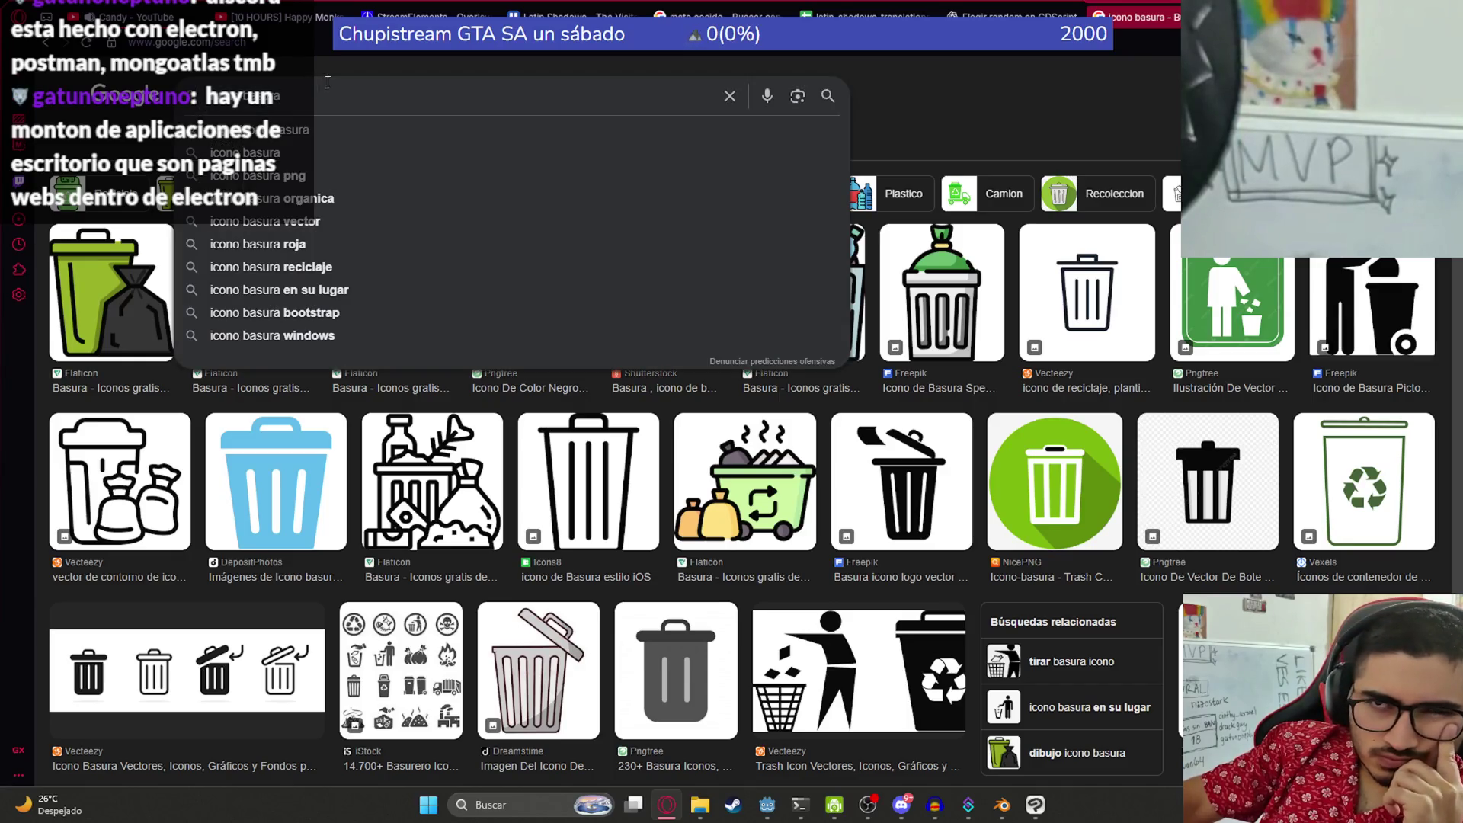
pyautogui.hotkey('ctrl', 'a')
pyautogui.press('BackSpace')
pyautogui.write('logo bas')
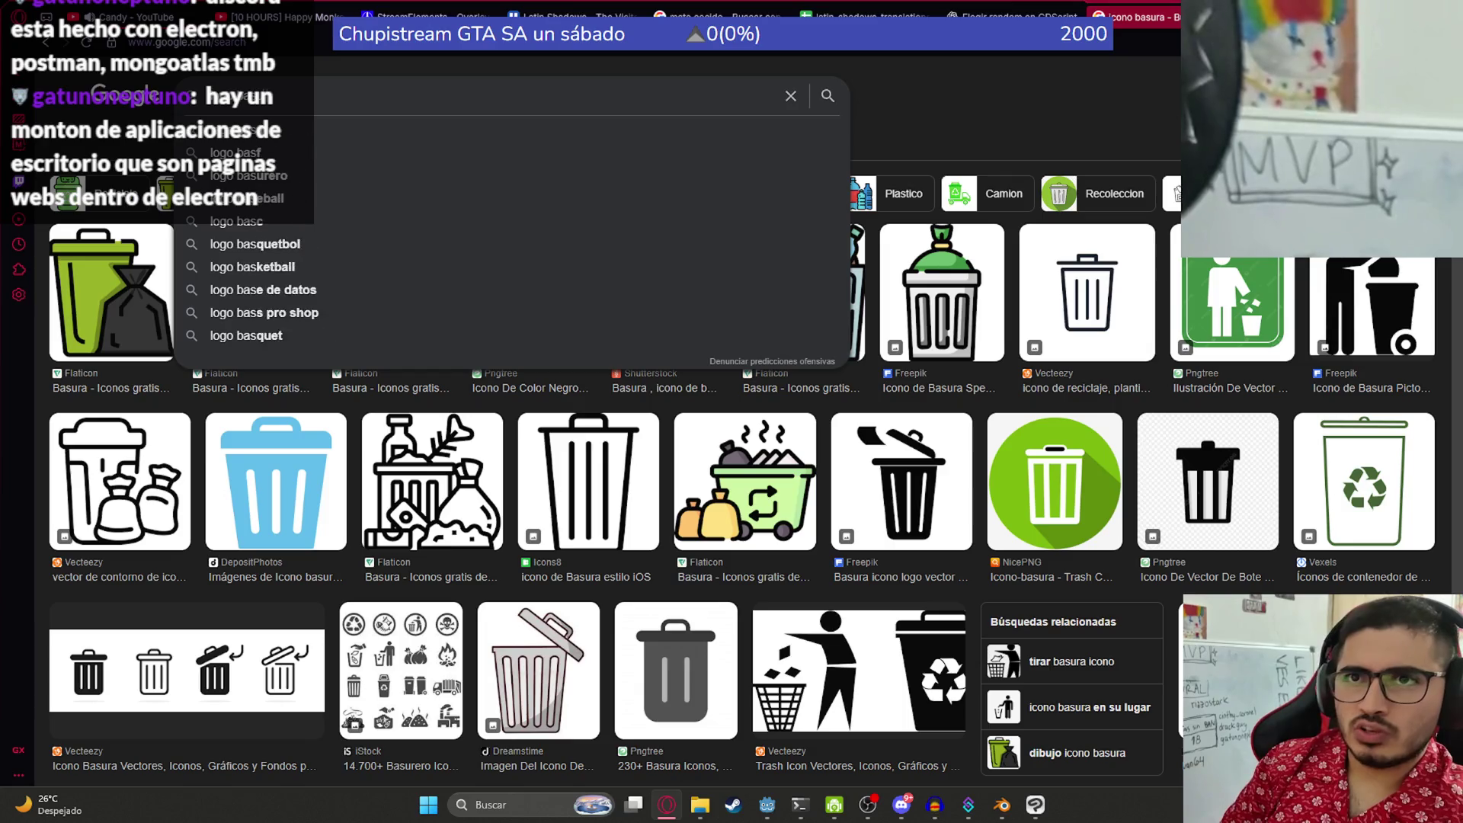
pyautogui.write('ura')
pyautogui.press('Return')
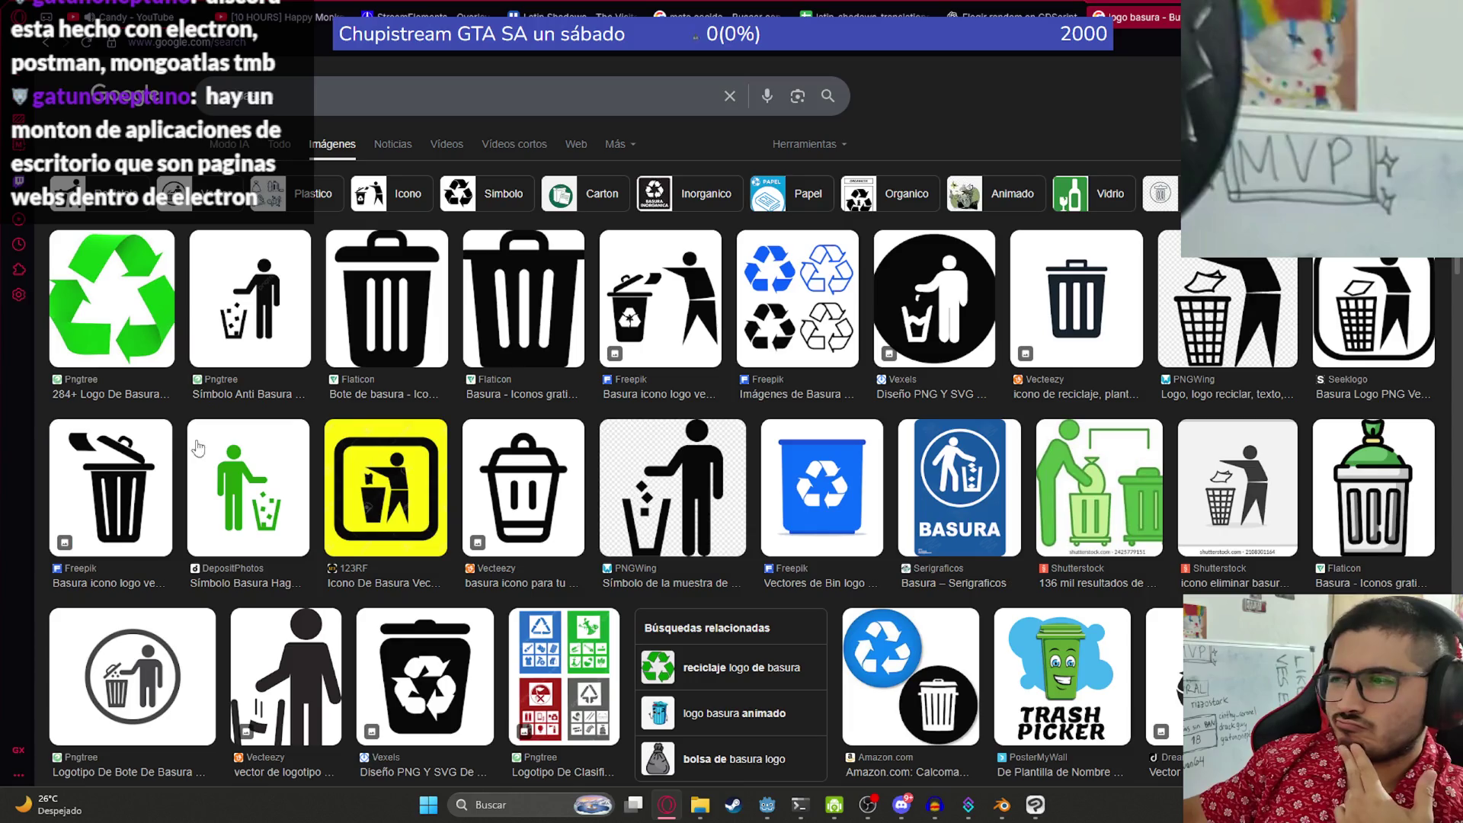
pyautogui.click(457, 96)
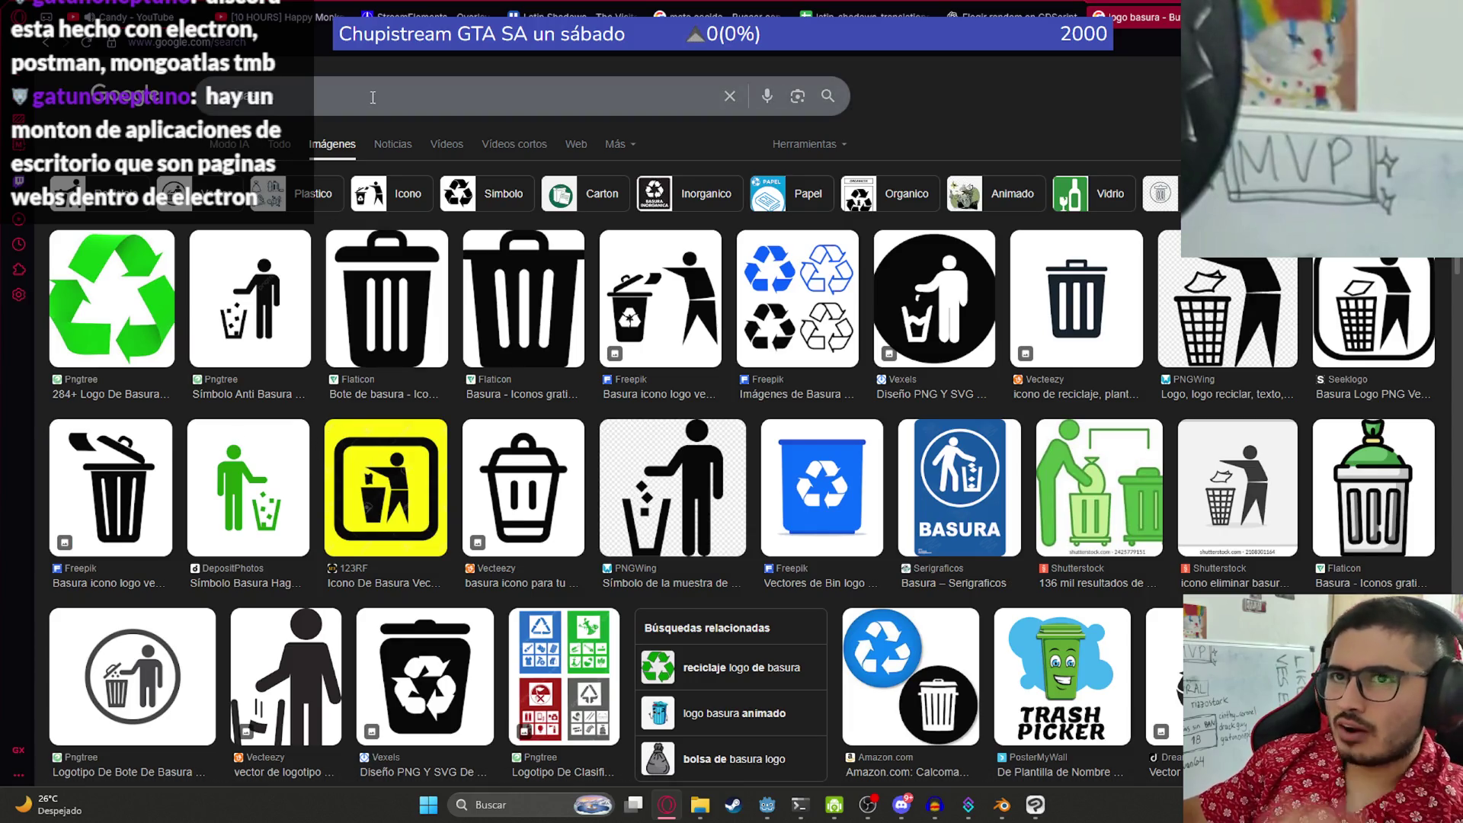
# - Search images for 'stardew valley basura' and preview the Redbubble trash sticker set
pyautogui.hotkey('ctrl', 'a')
pyautogui.write('stardew valley basura')
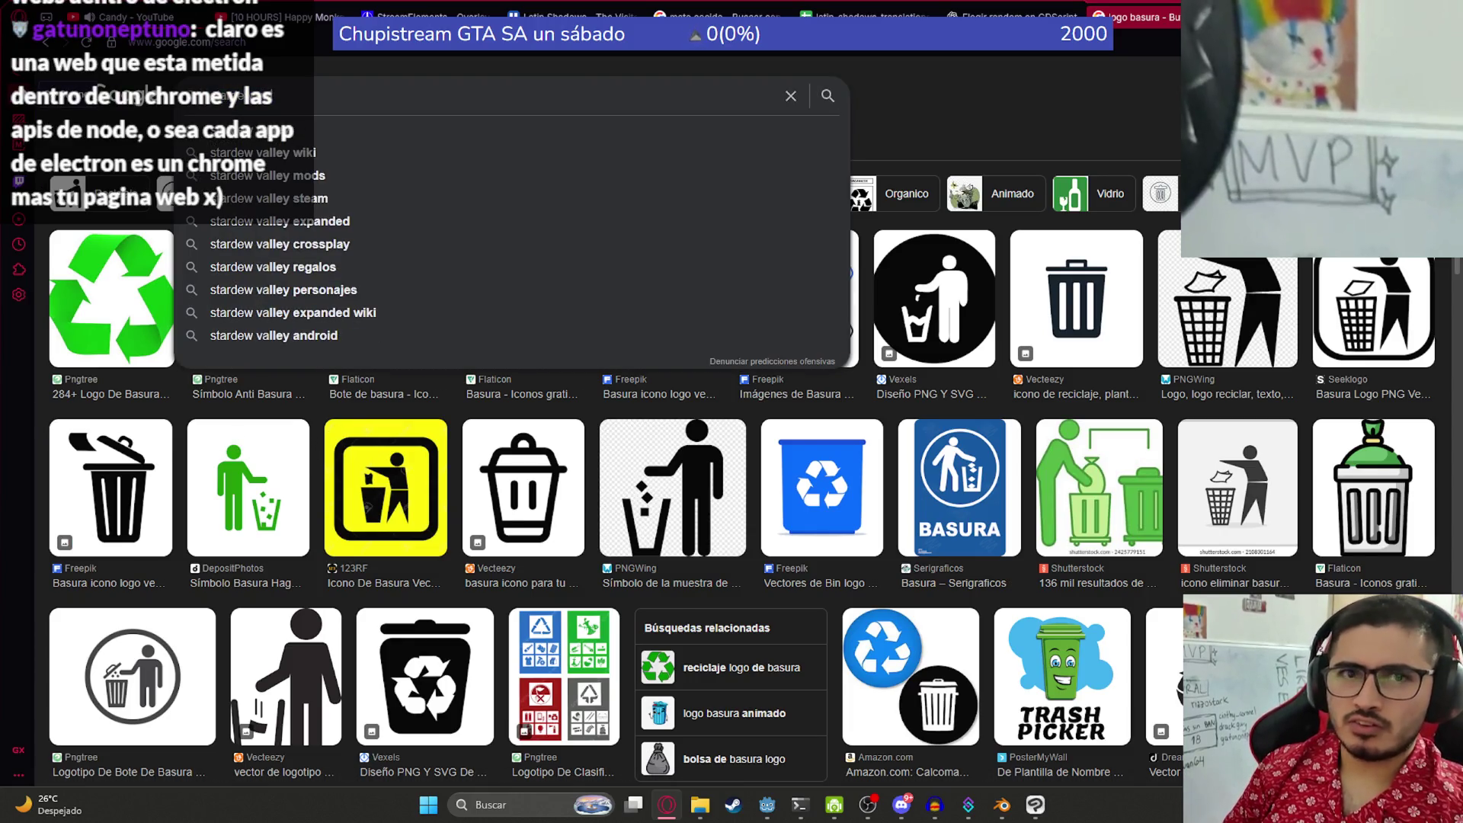
pyautogui.press('Return')
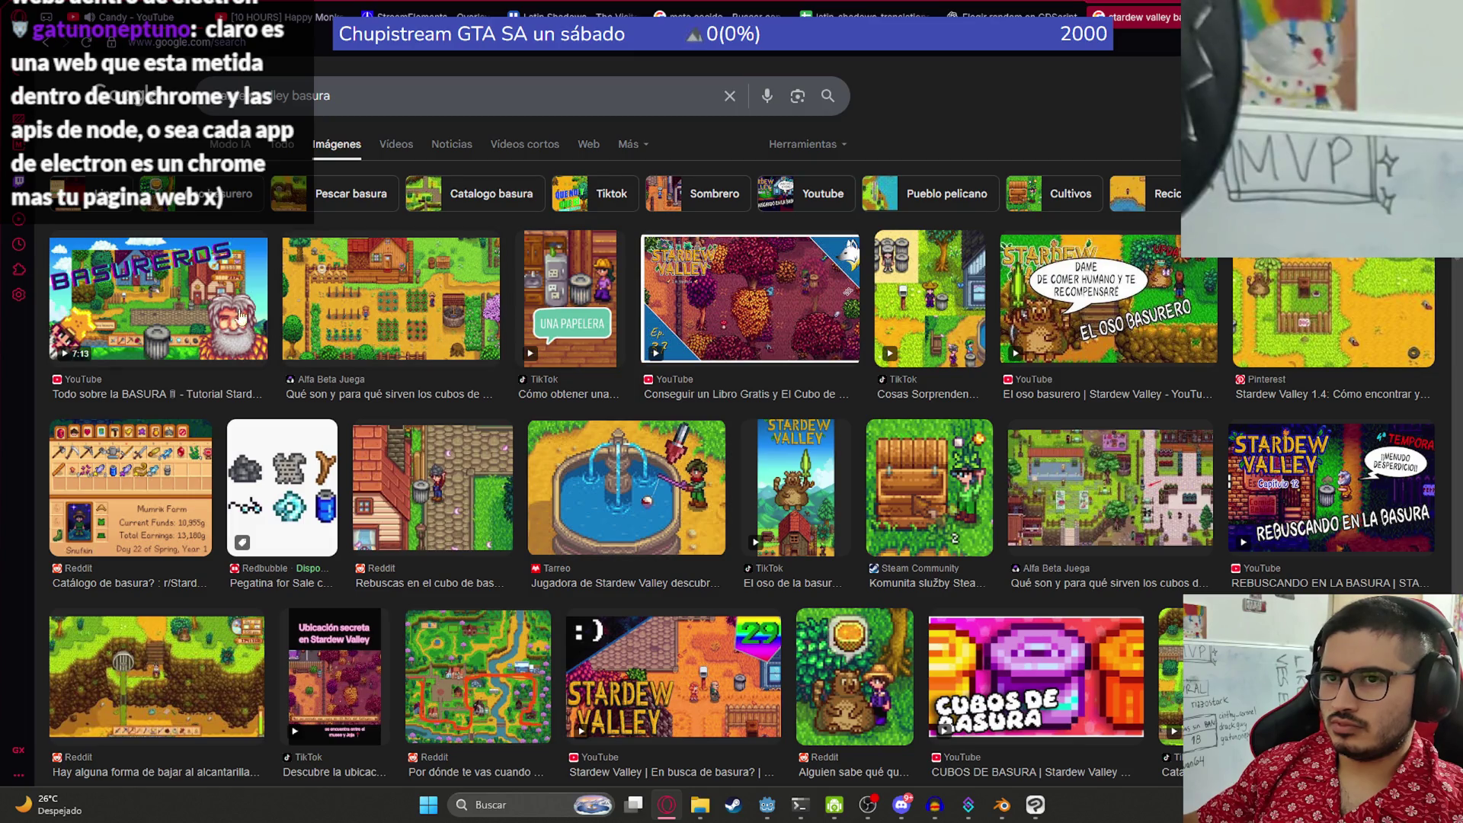
pyautogui.click(315, 96)
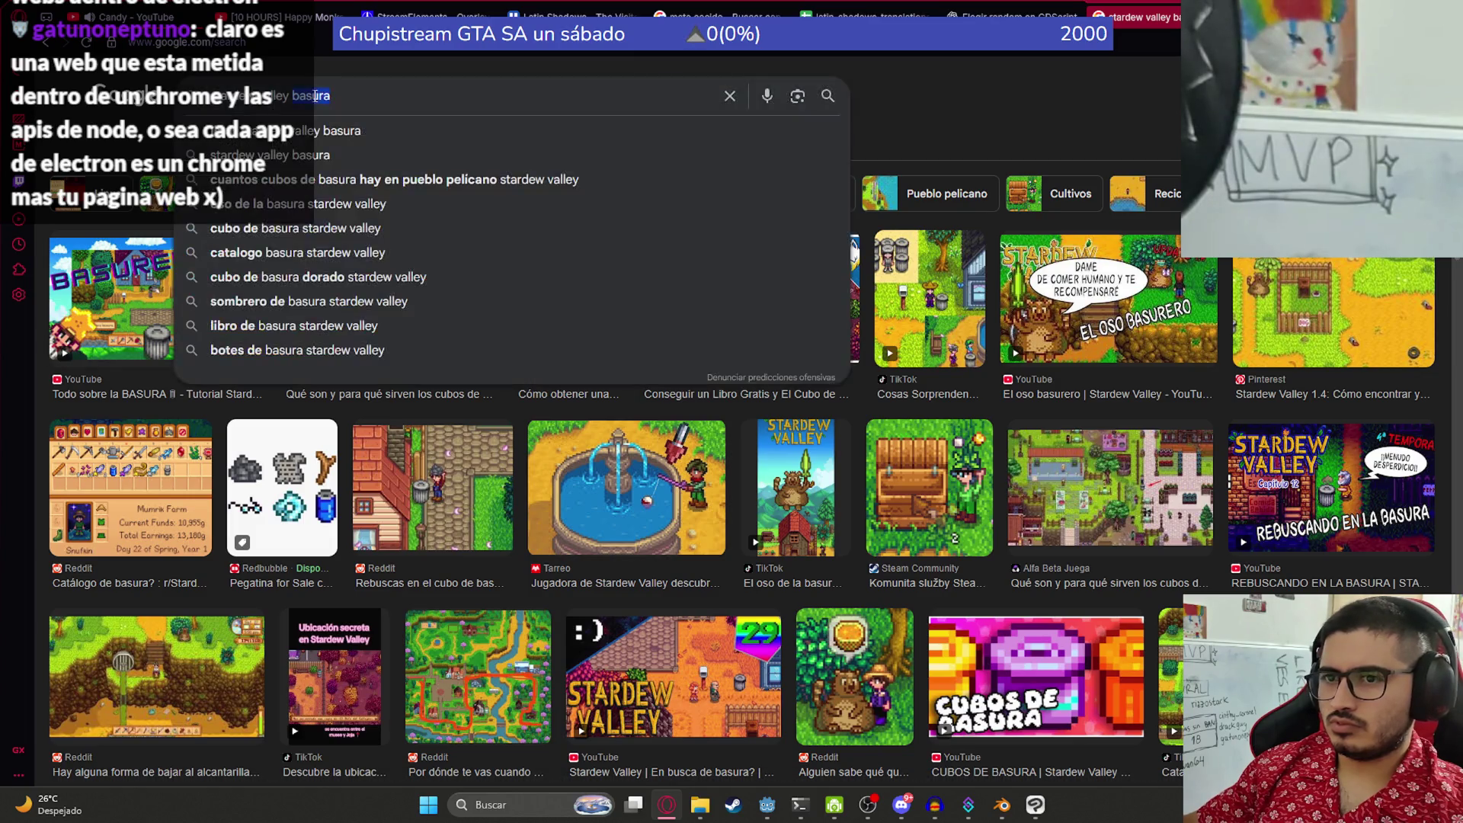
pyautogui.click(294, 472)
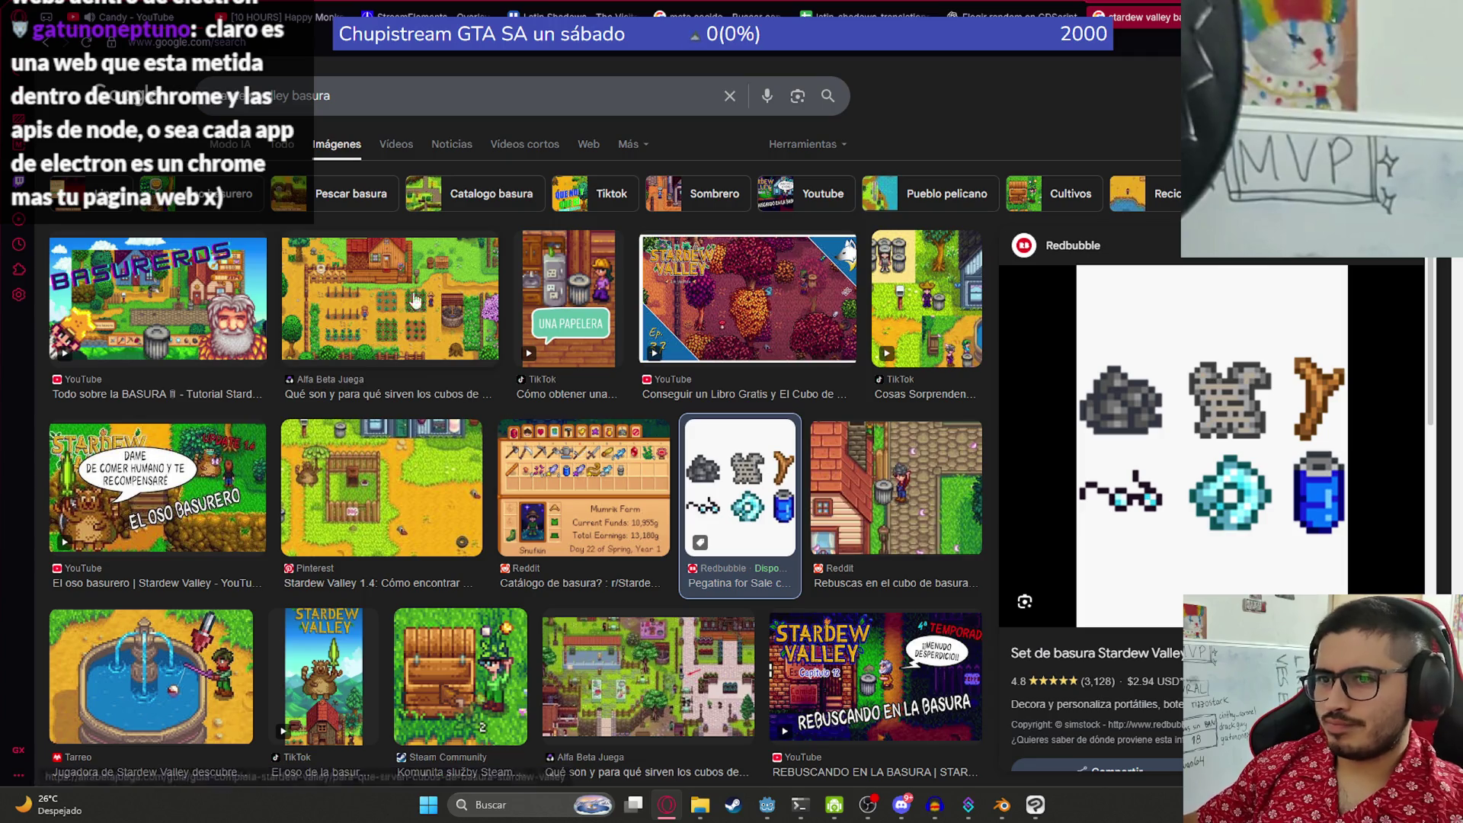
# - Change the query to 'icono de basura pixelart' and search
pyautogui.doubleClick(348, 106)
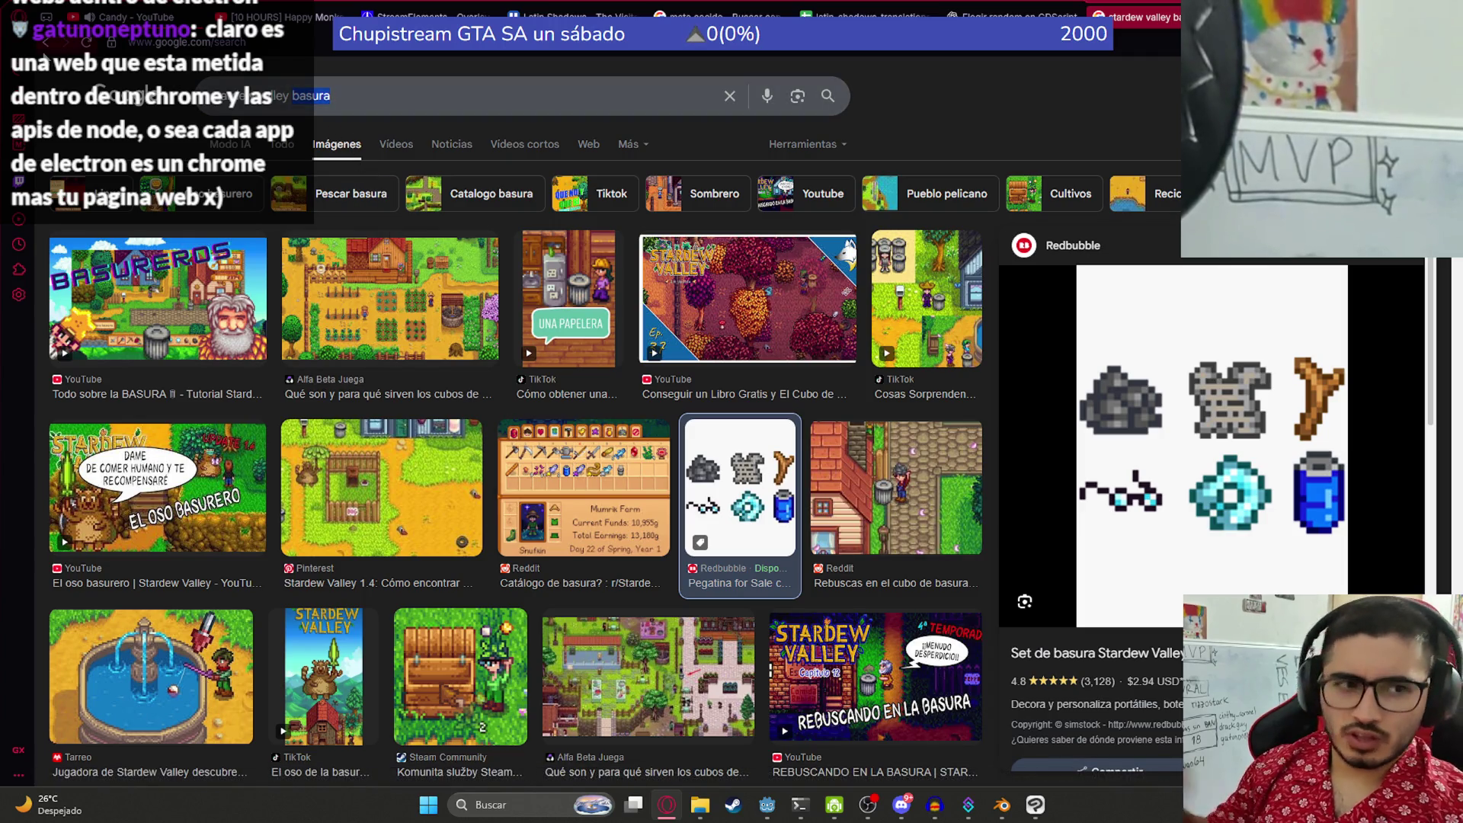
pyautogui.press('BackSpace')
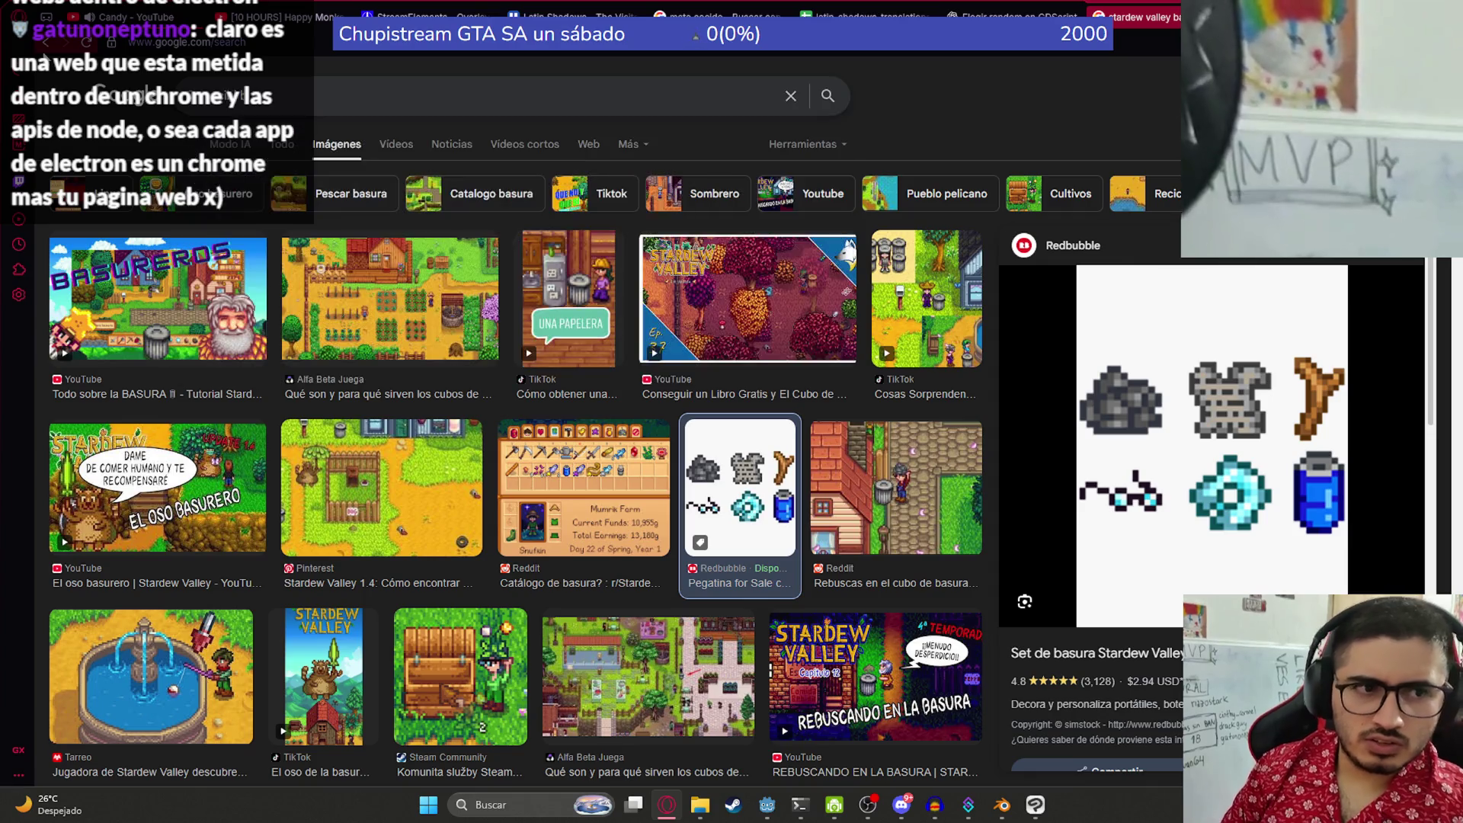
pyautogui.write('icono ')
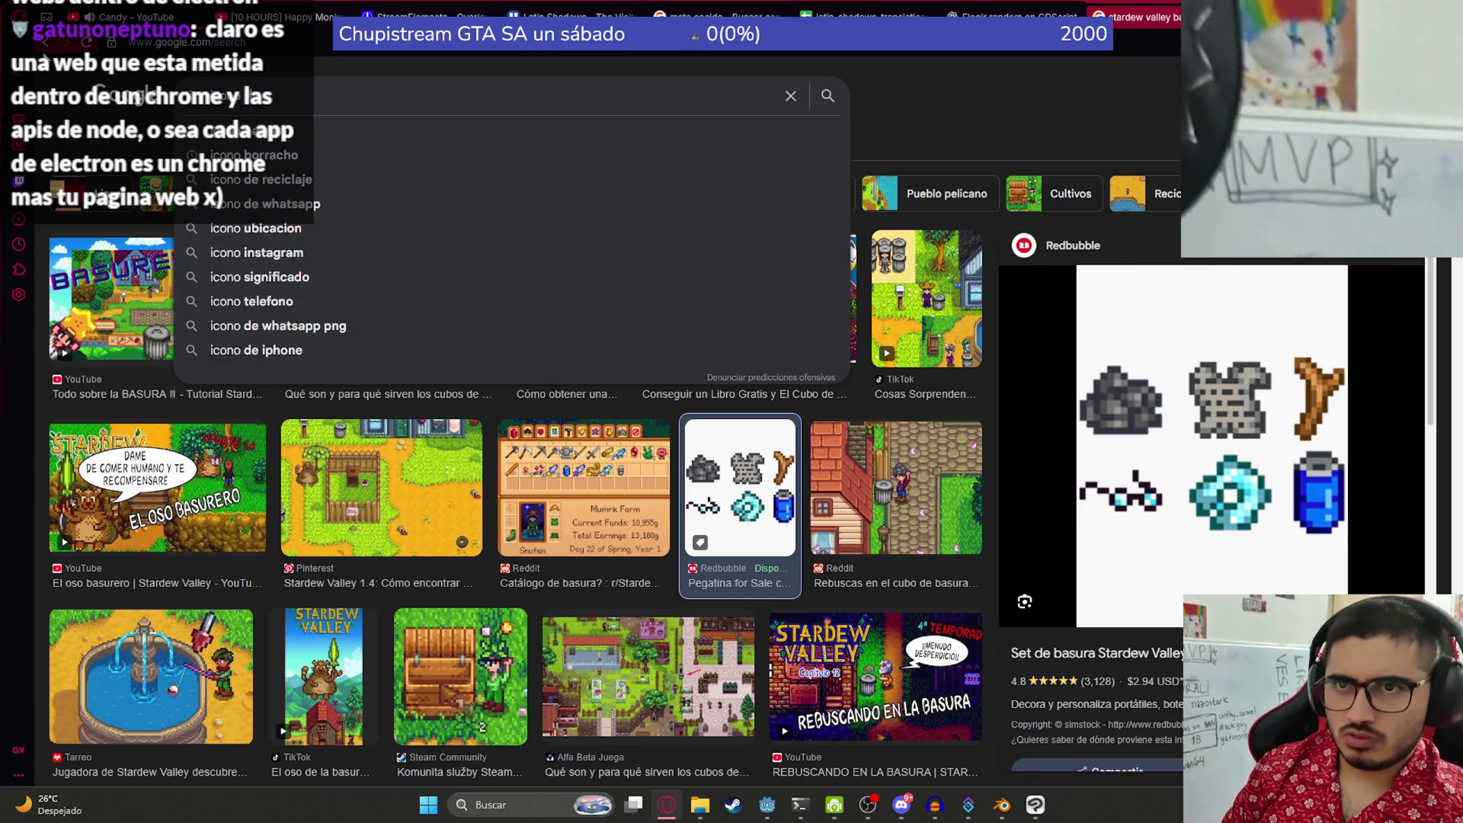
pyautogui.write('de basura pixelart')
pyautogui.press('Return')
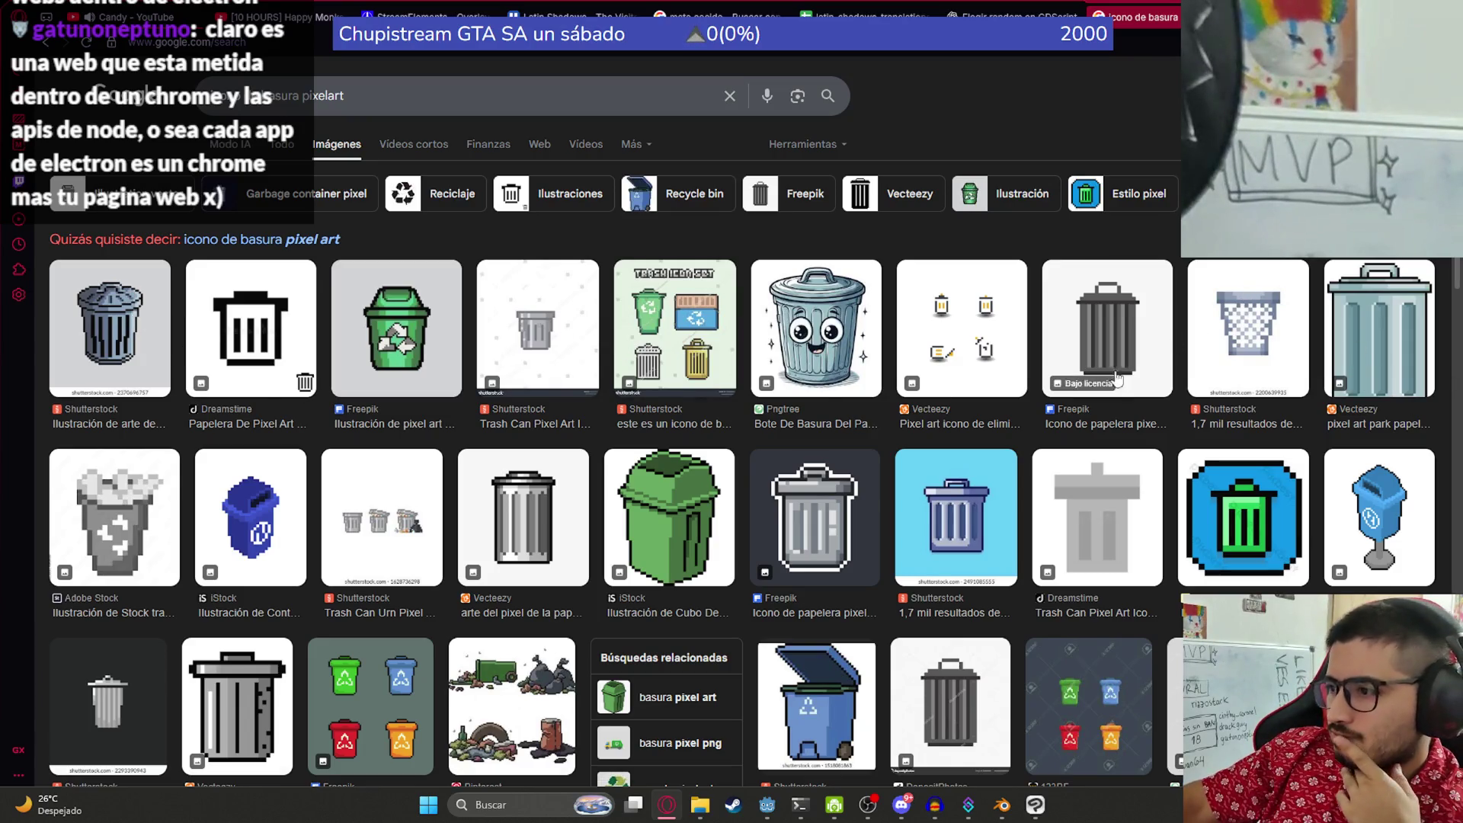
# - Scroll the pixel-art trash results and preview the Pinterest 'Vectores de Basura' image
pyautogui.scroll(-3, 387, 400)
pyautogui.click(469, 474)
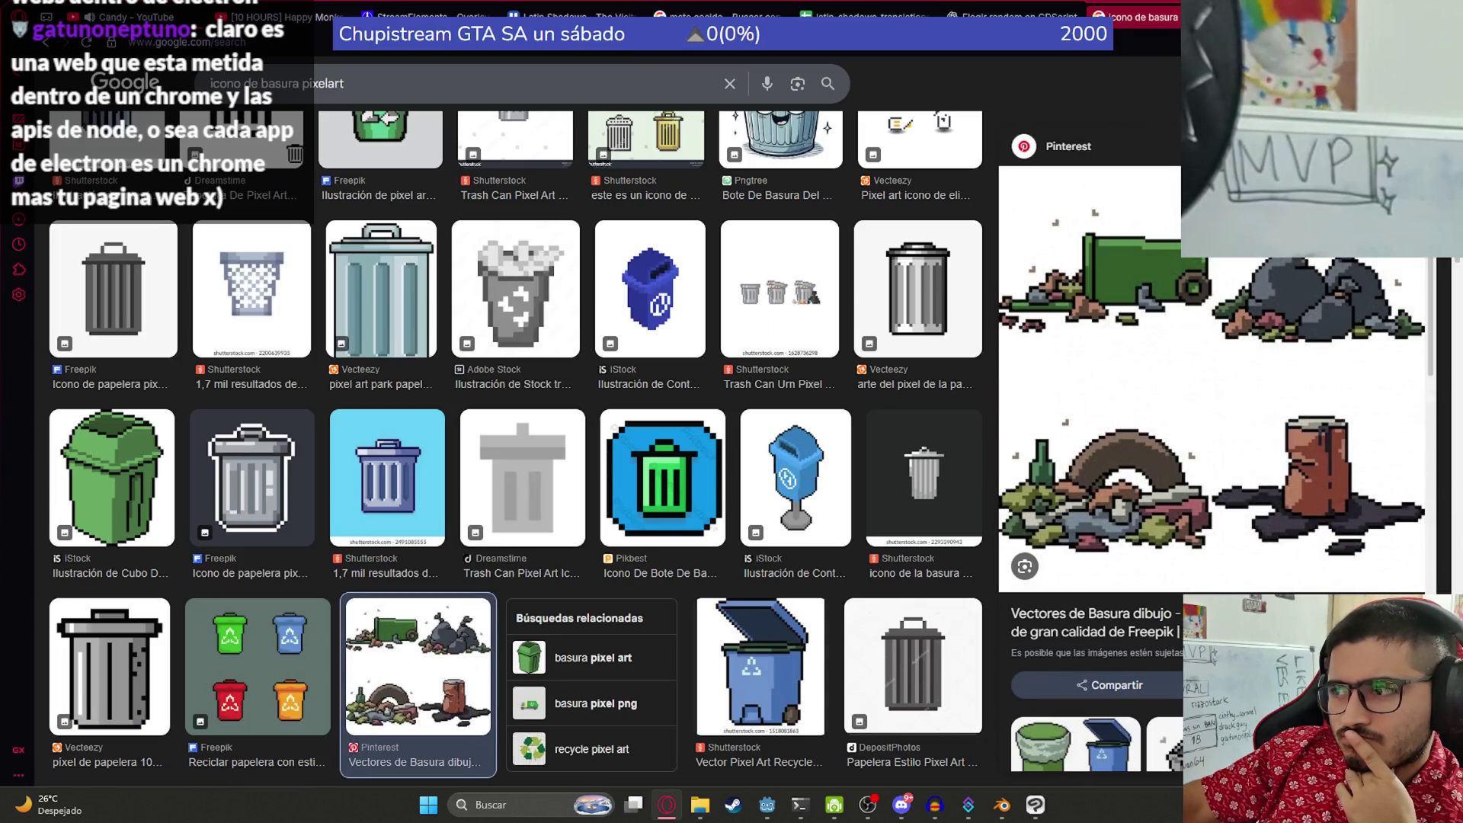
pyautogui.press('Escape')
pyautogui.scroll(-5, 1059, 721)
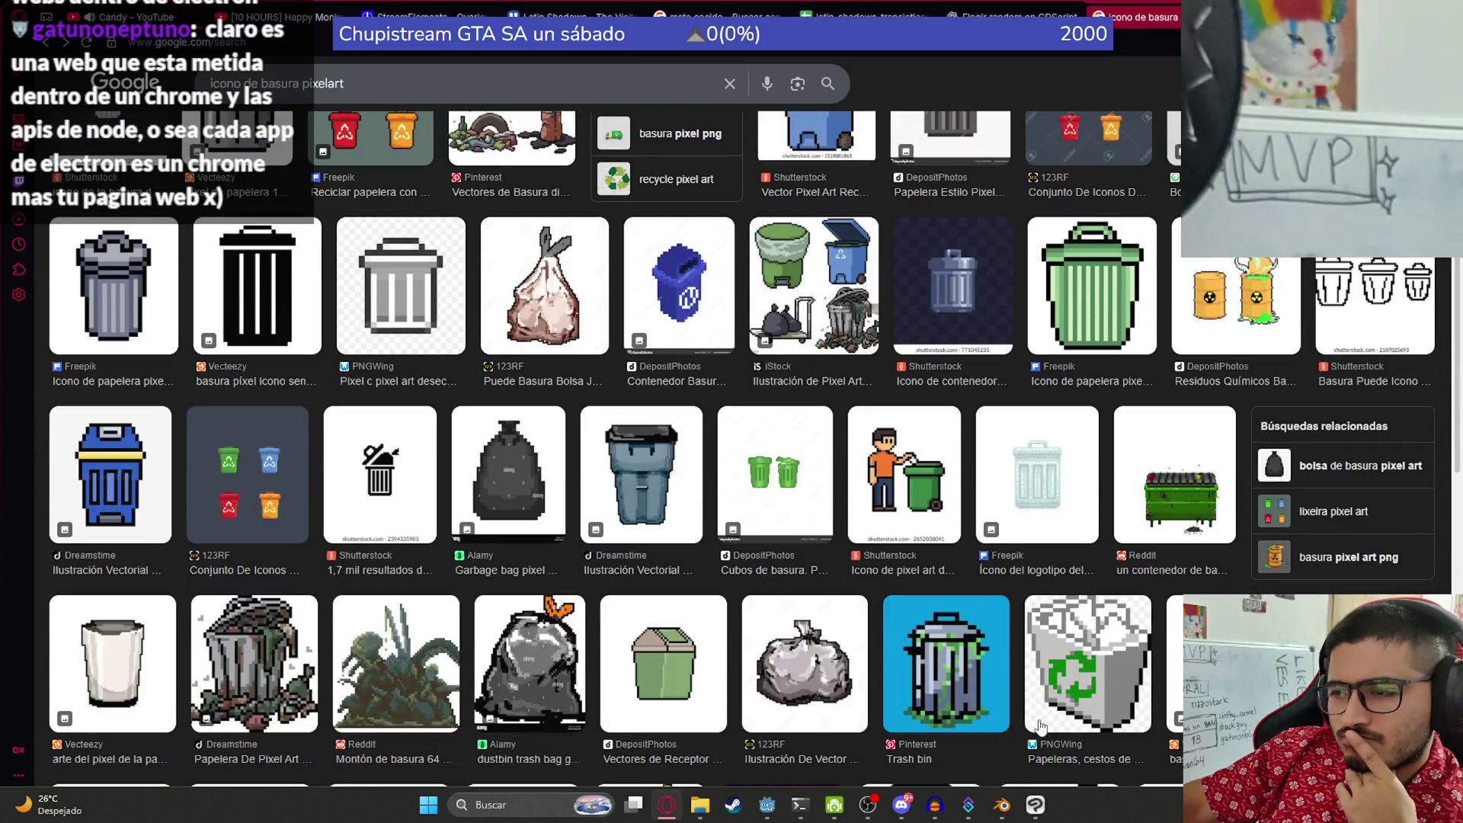
pyautogui.scroll(-2, 866, 544)
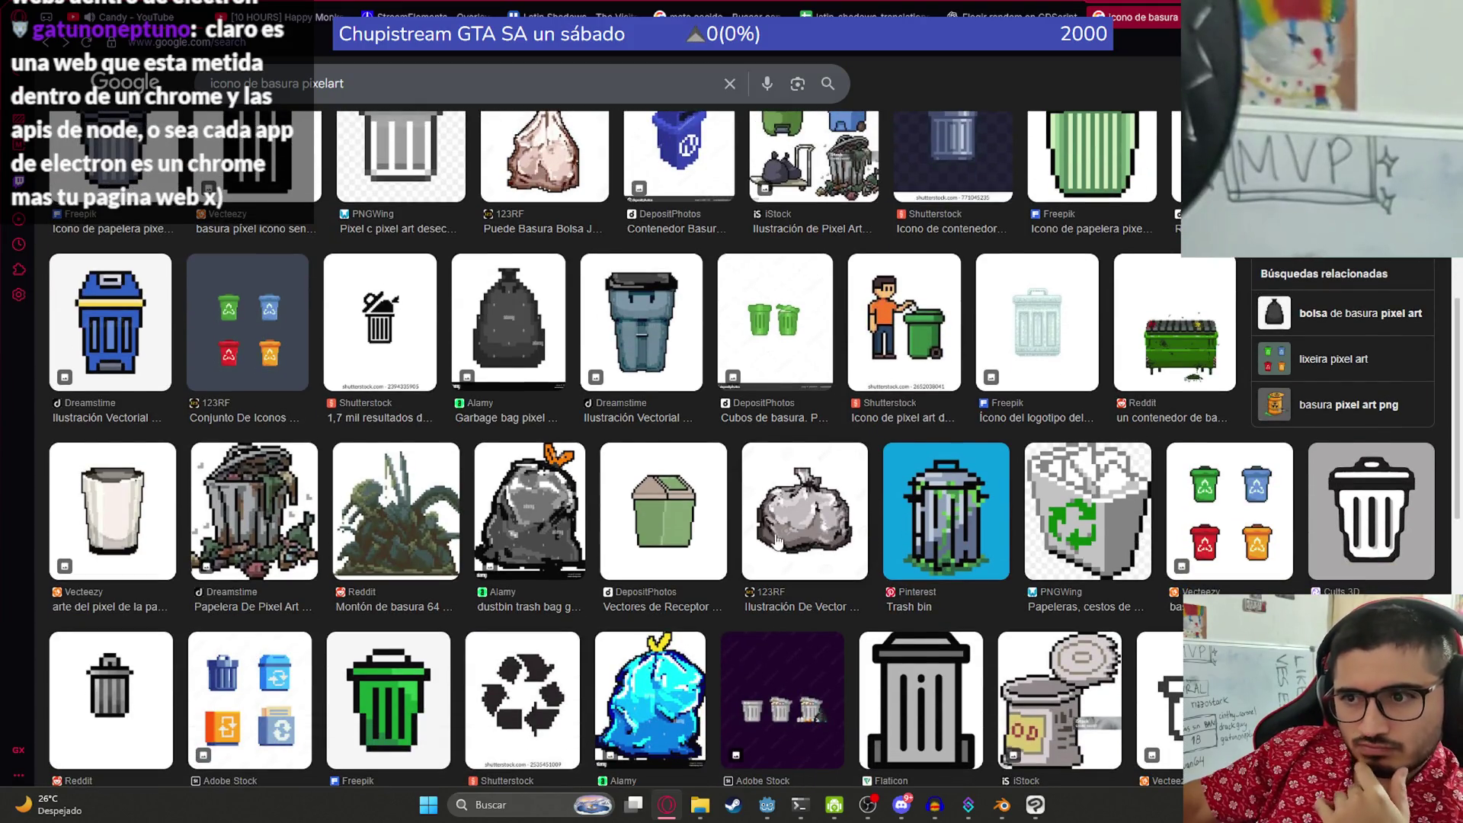
# - Glance at Blender, keep browsing the pixel-art trash icons, then return to Blender
pyautogui.click(1002, 805)
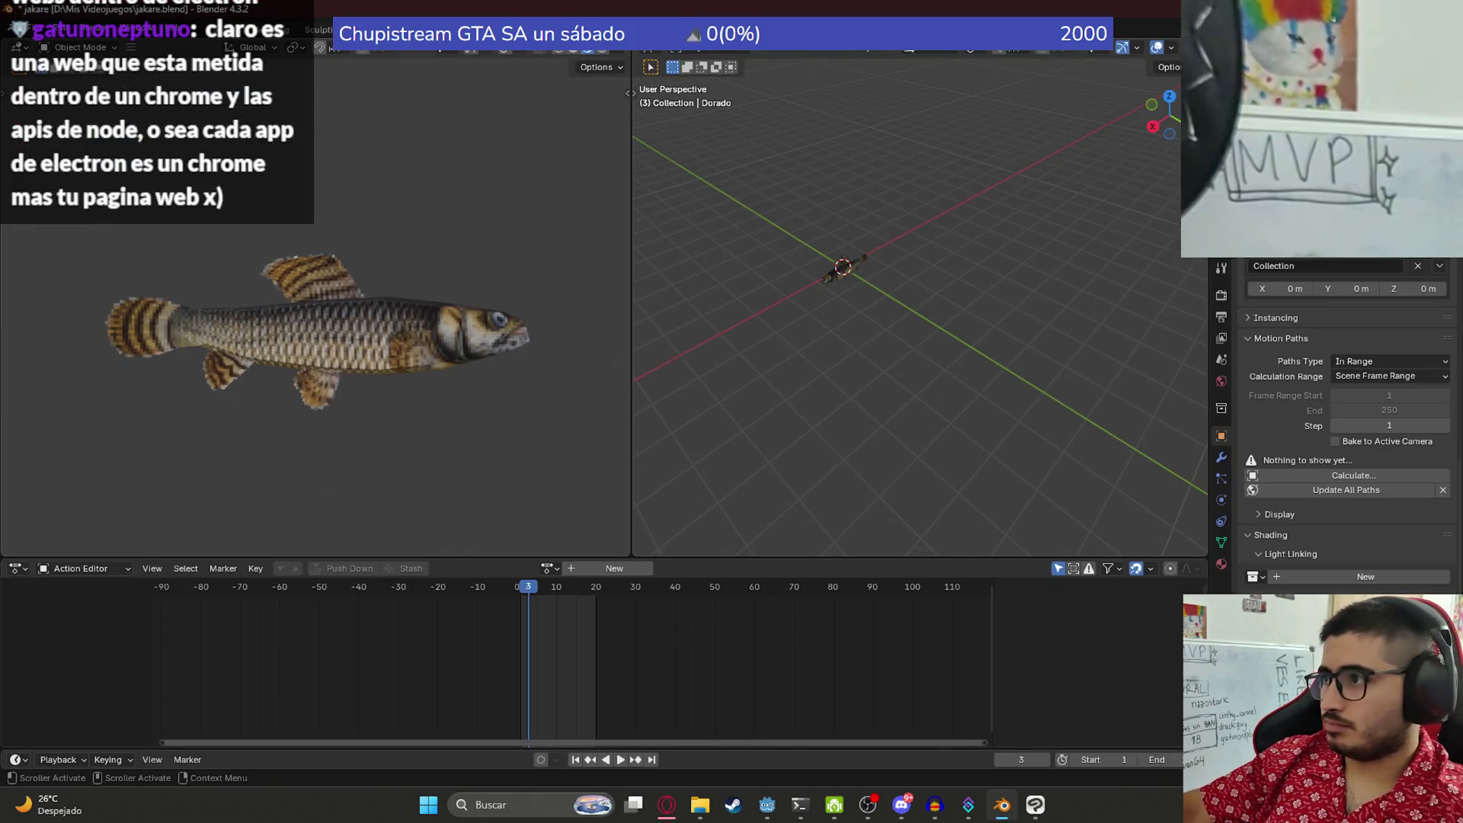
pyautogui.click(1002, 805)
pyautogui.scroll(-1, 444, 526)
pyautogui.scroll(-10, 444, 526)
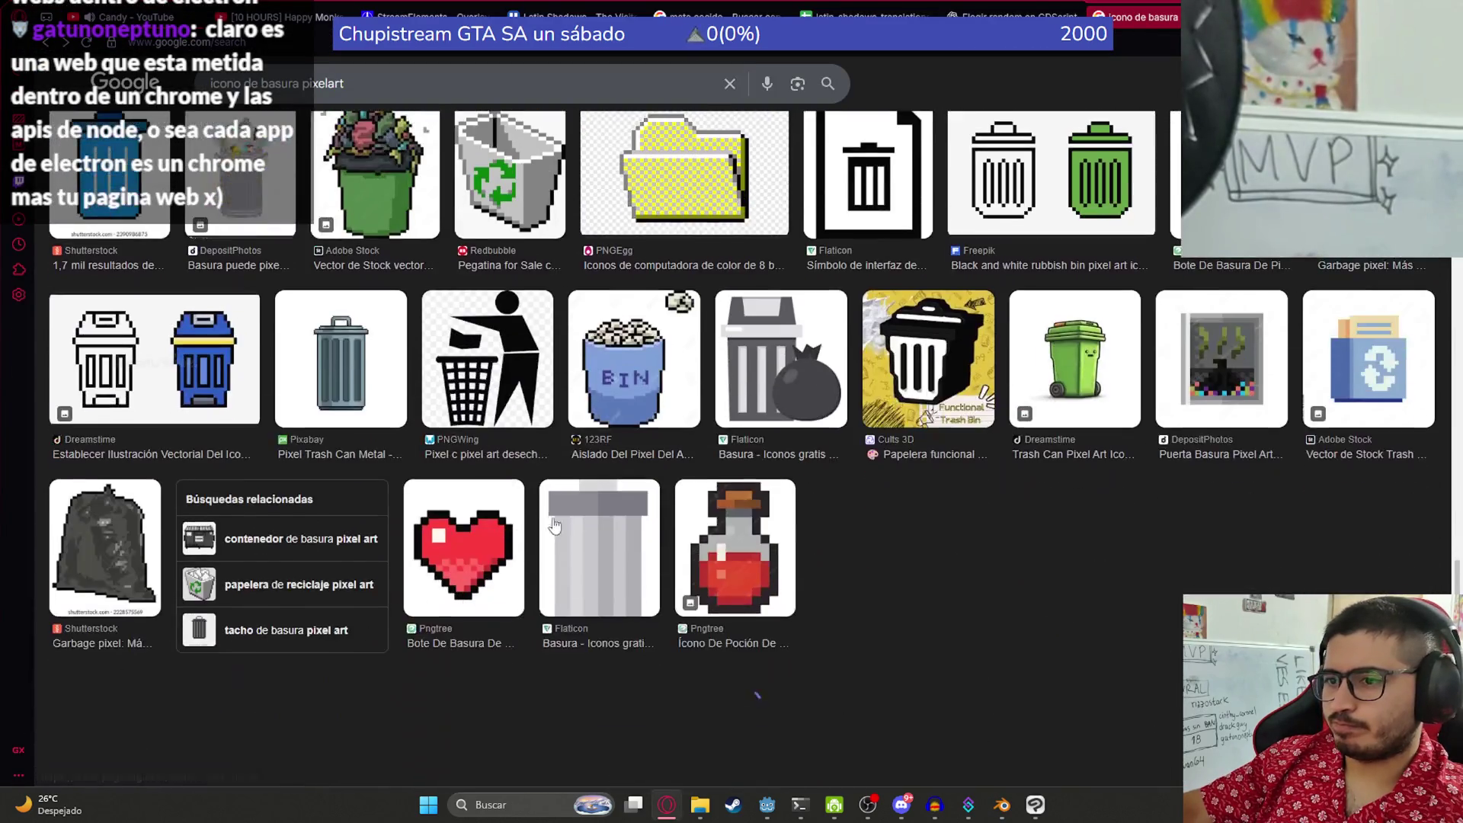
pyautogui.scroll(3, 567, 557)
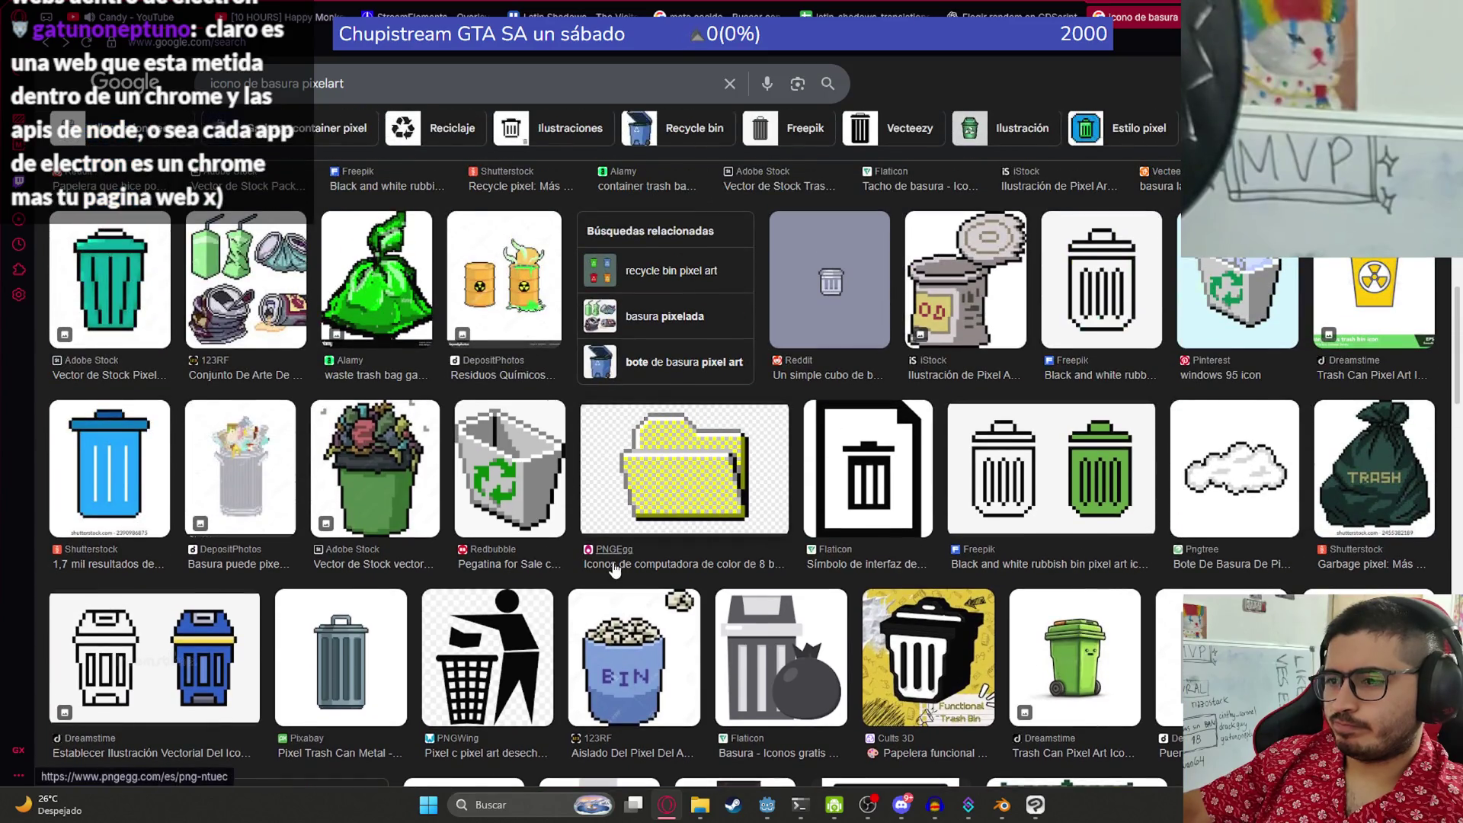
pyautogui.scroll(-6, 670, 587)
pyautogui.scroll(-6, 700, 575)
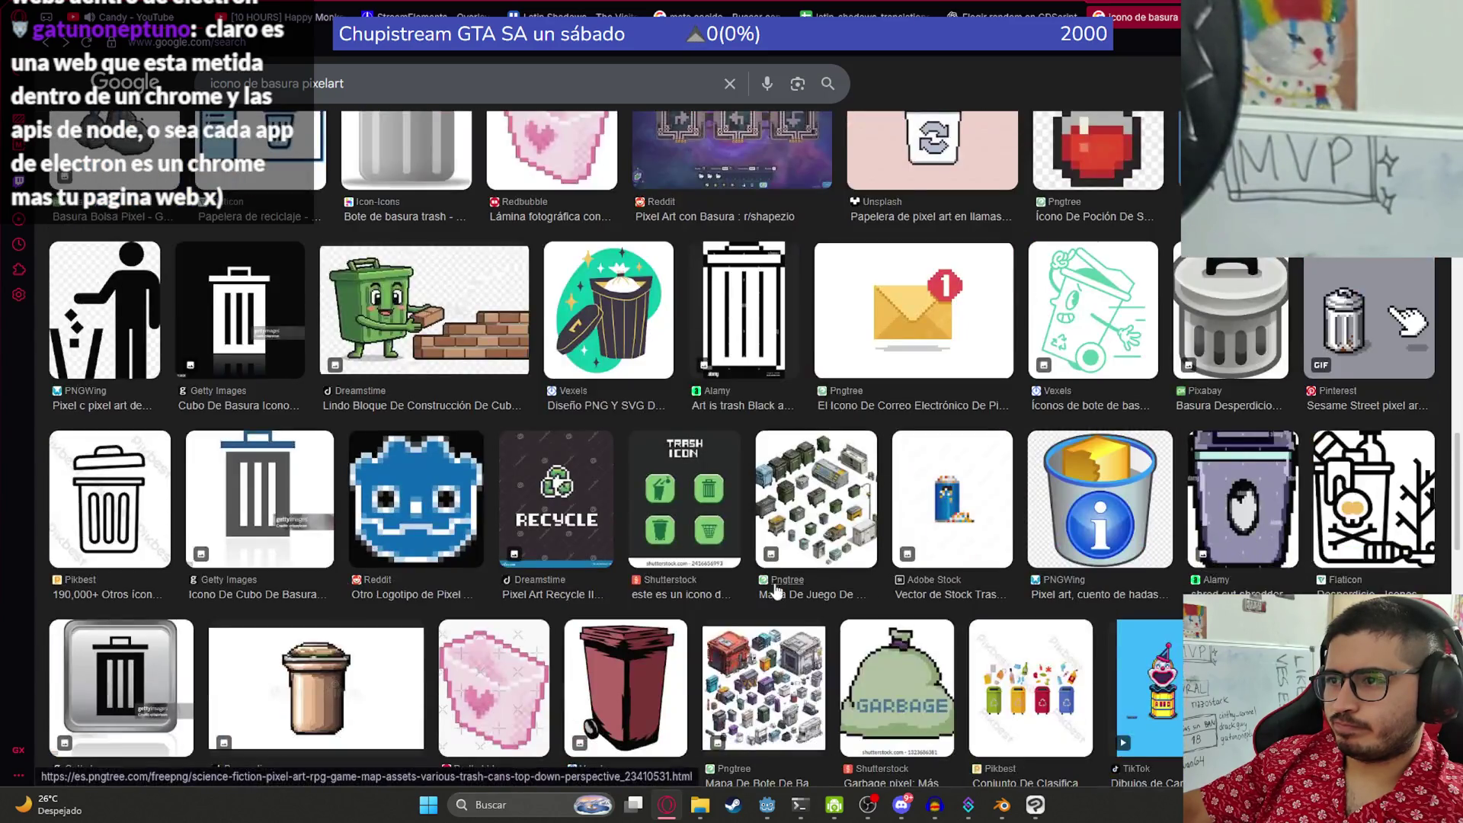
pyautogui.scroll(20, 921, 250)
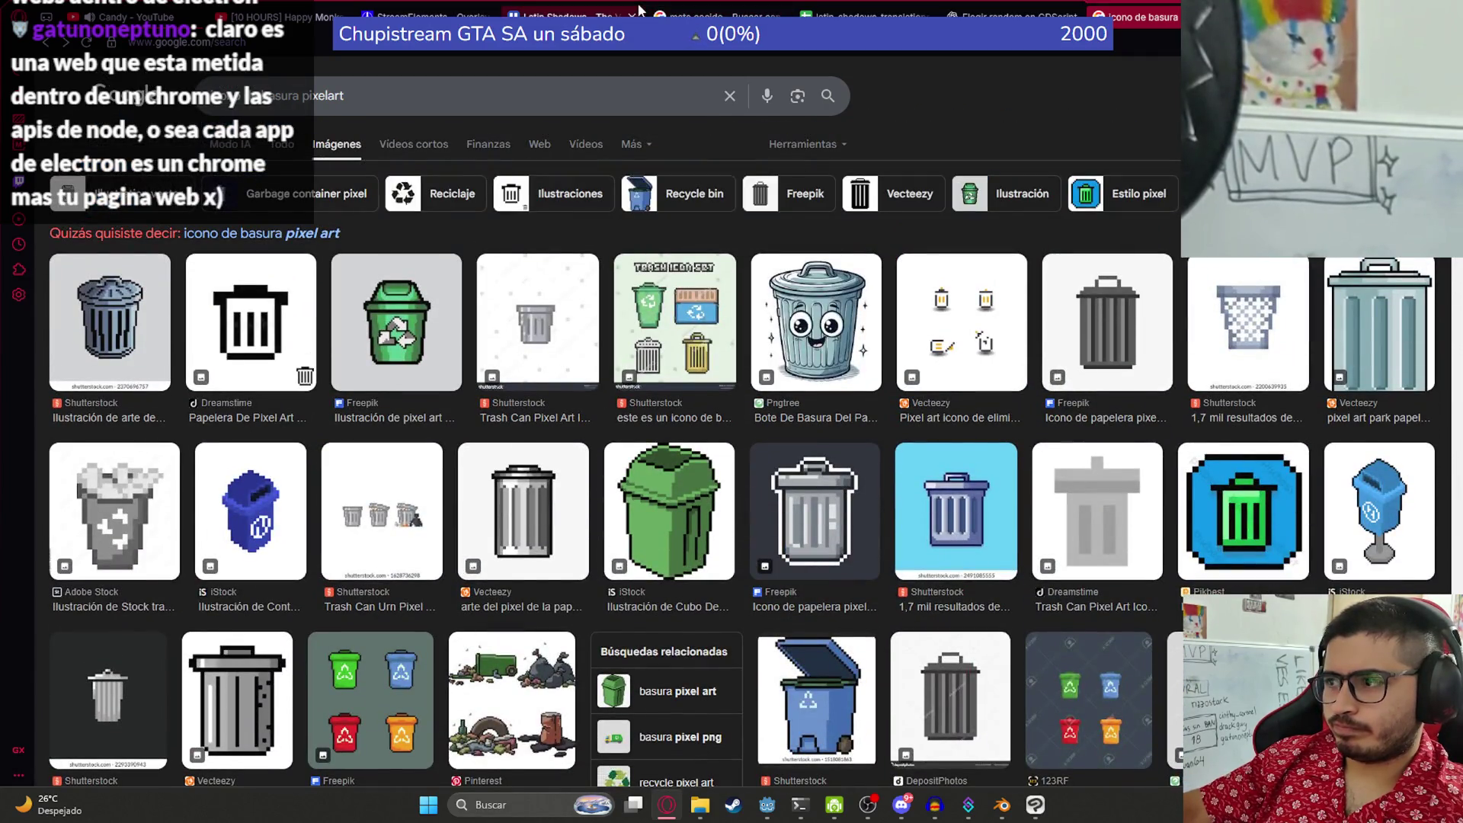
pyautogui.click(400, 98)
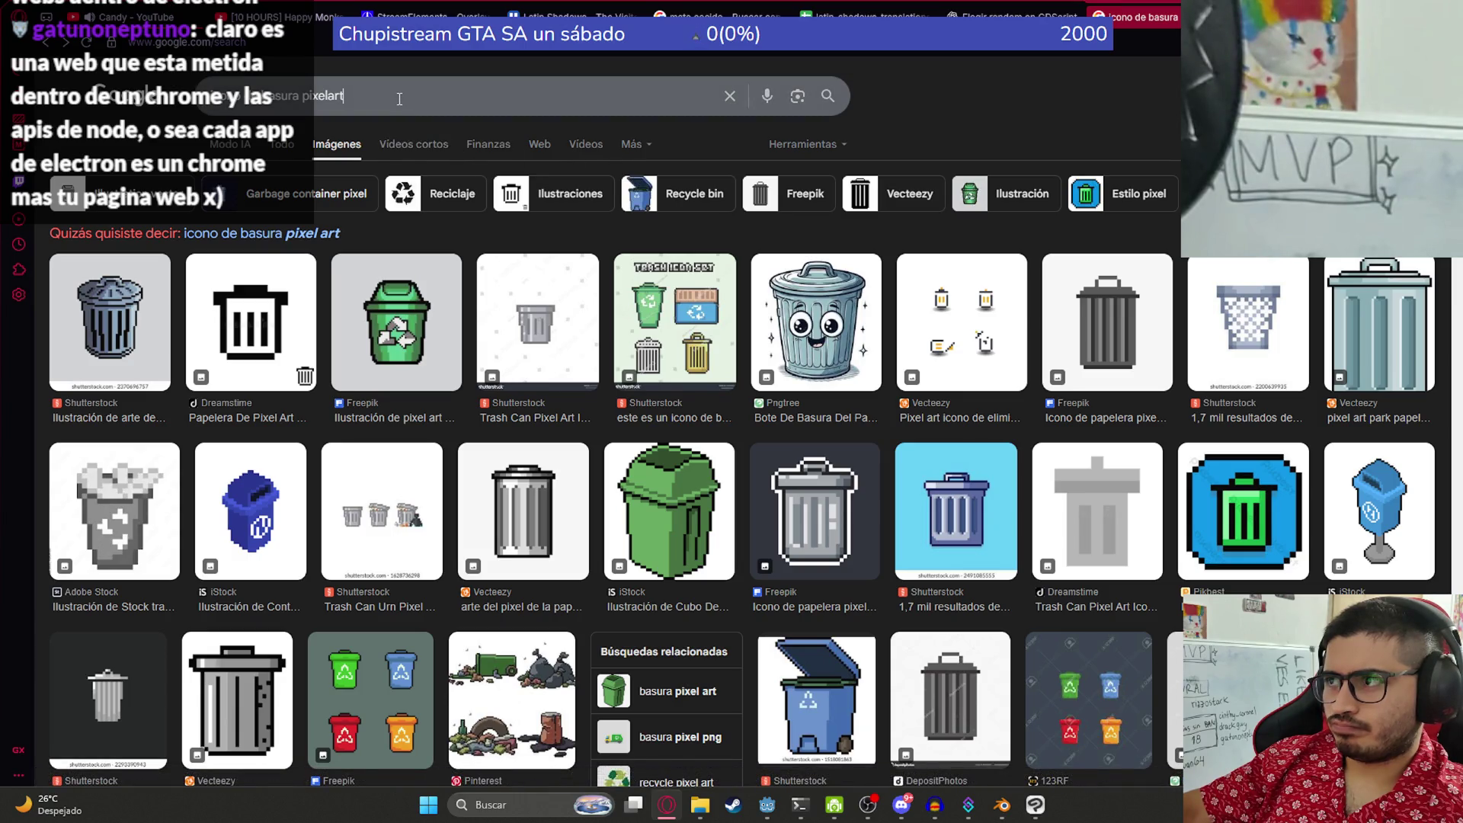
pyautogui.doubleClick(399, 98)
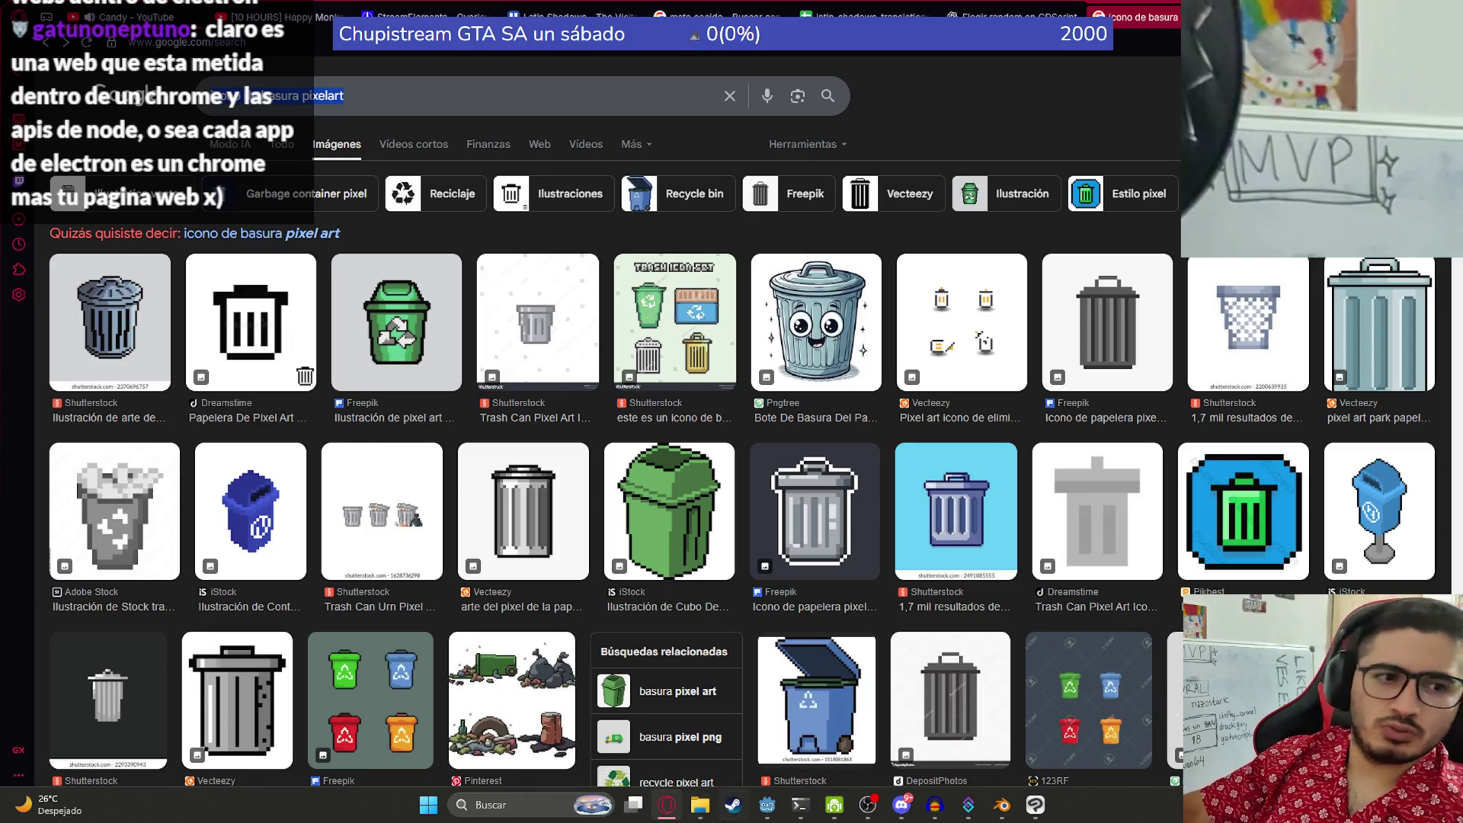
pyautogui.click(1002, 805)
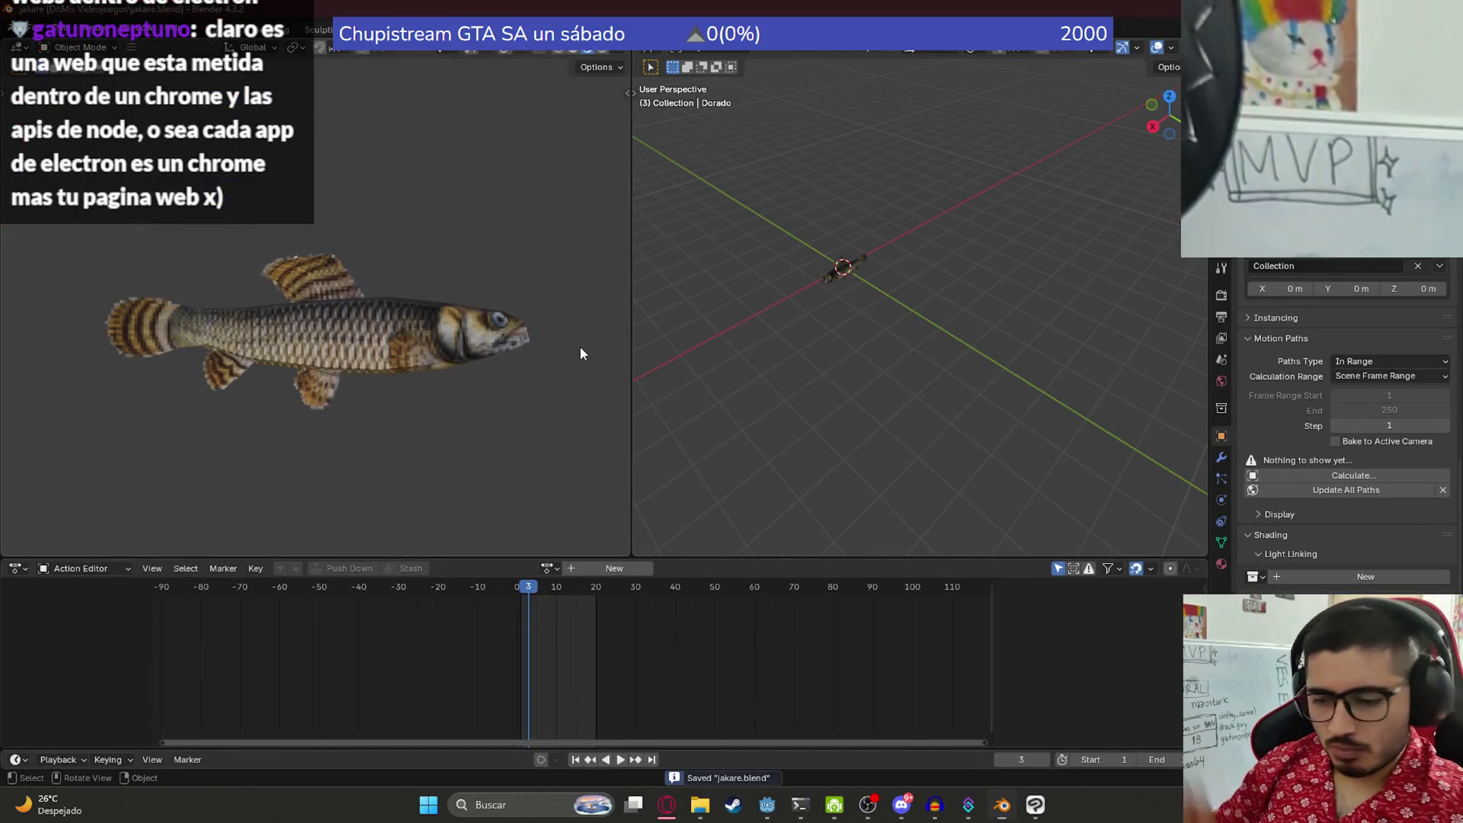
# - Launch Blender 4.3 and open othersassets.blend from the recent files list
pyautogui.hotkey('alt', 'space')
pyautogui.write('blender 4.3')
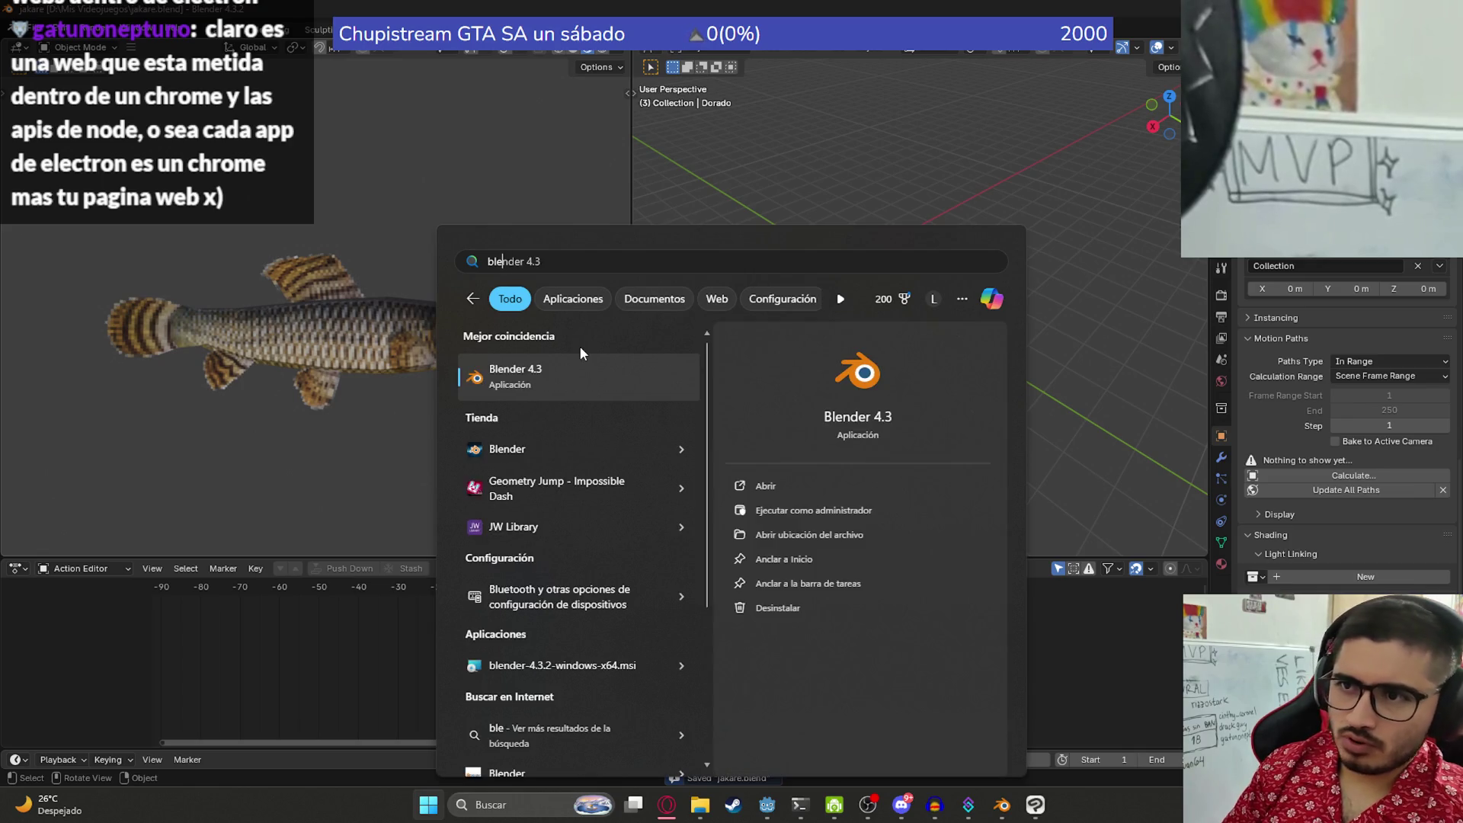
pyautogui.press('Return')
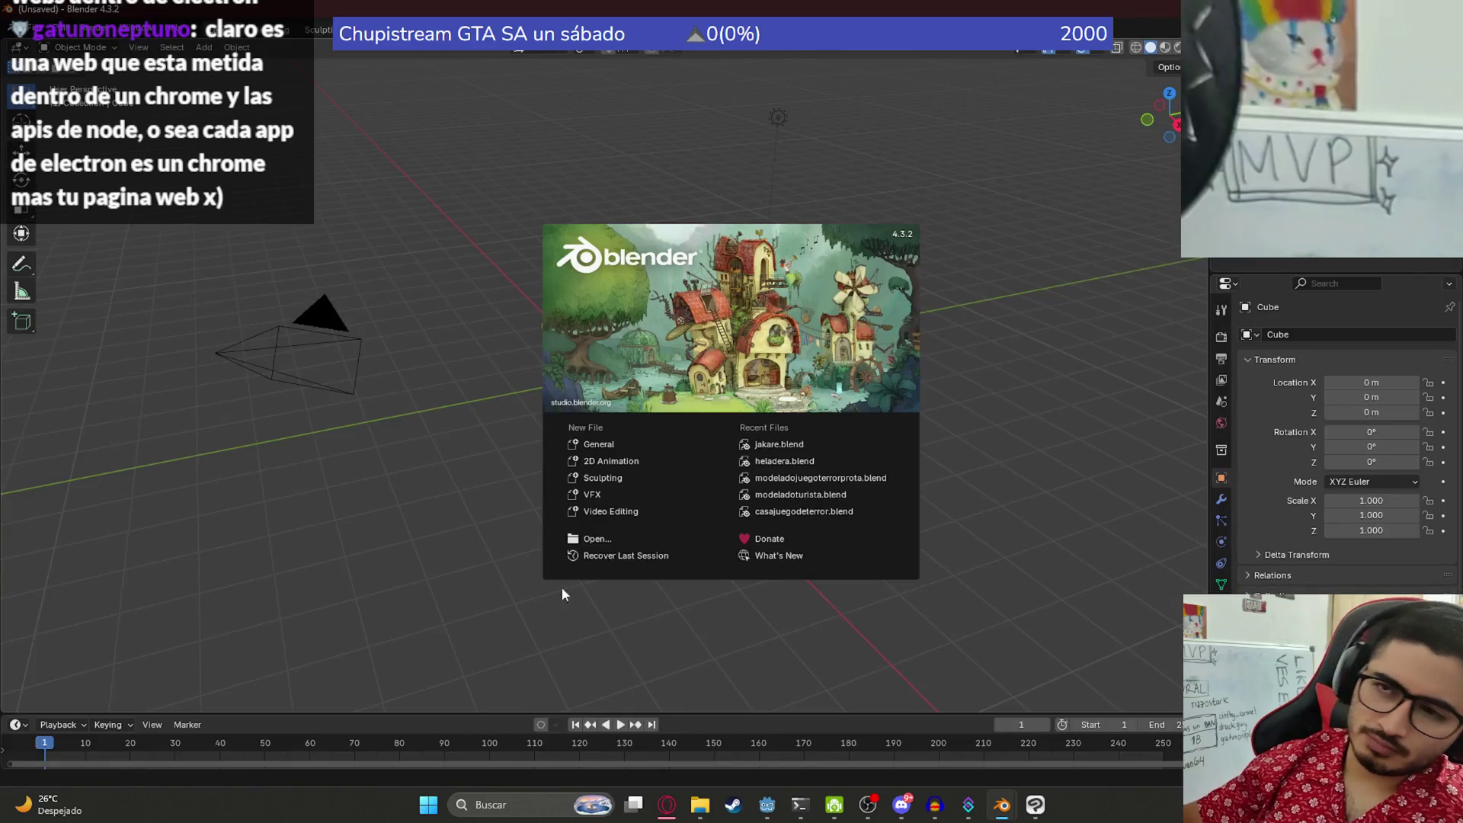
pyautogui.click(561, 586)
pyautogui.click(38, 30)
pyautogui.moveTo(73, 76)
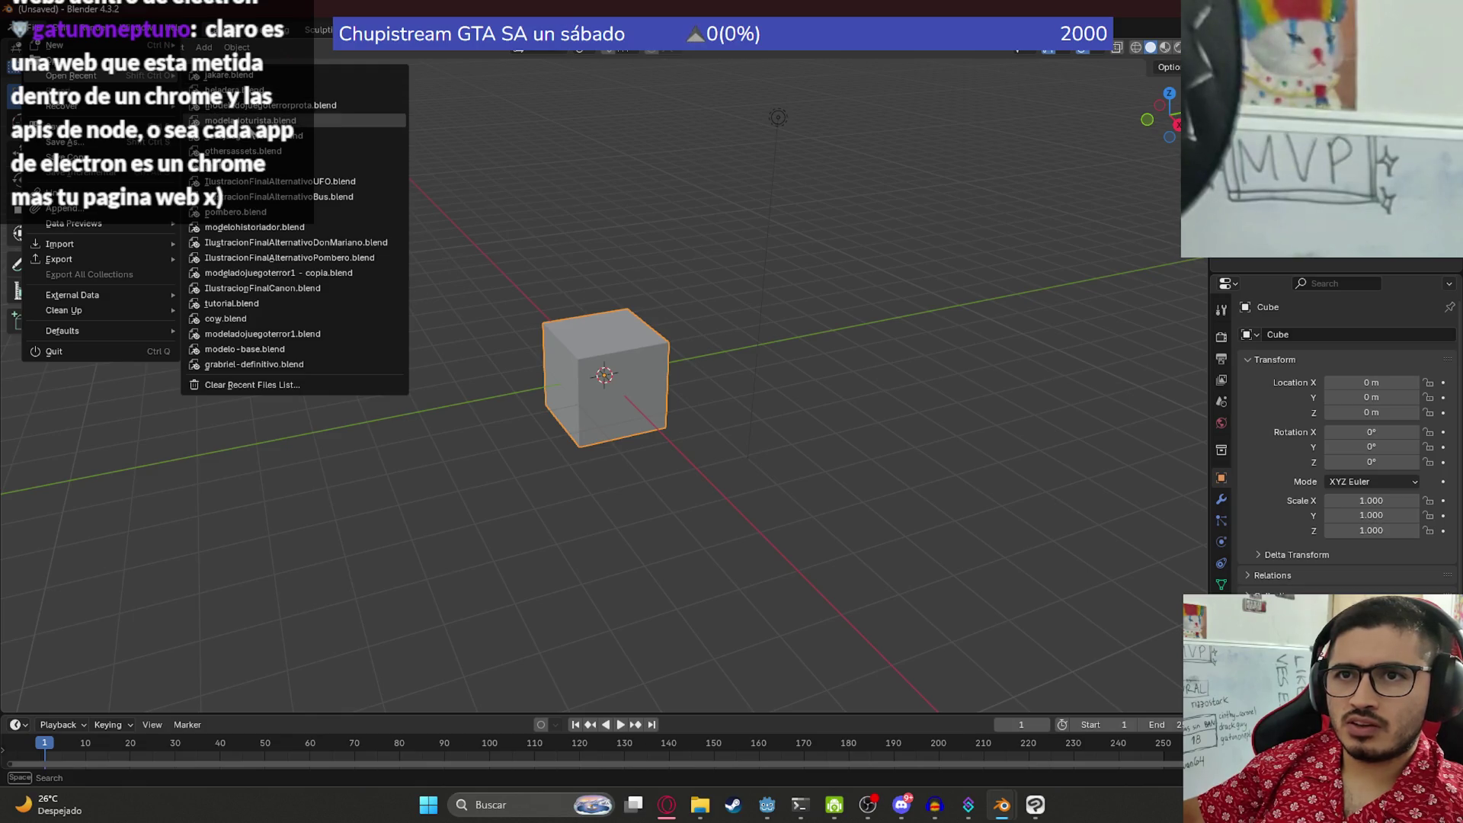
pyautogui.click(243, 151)
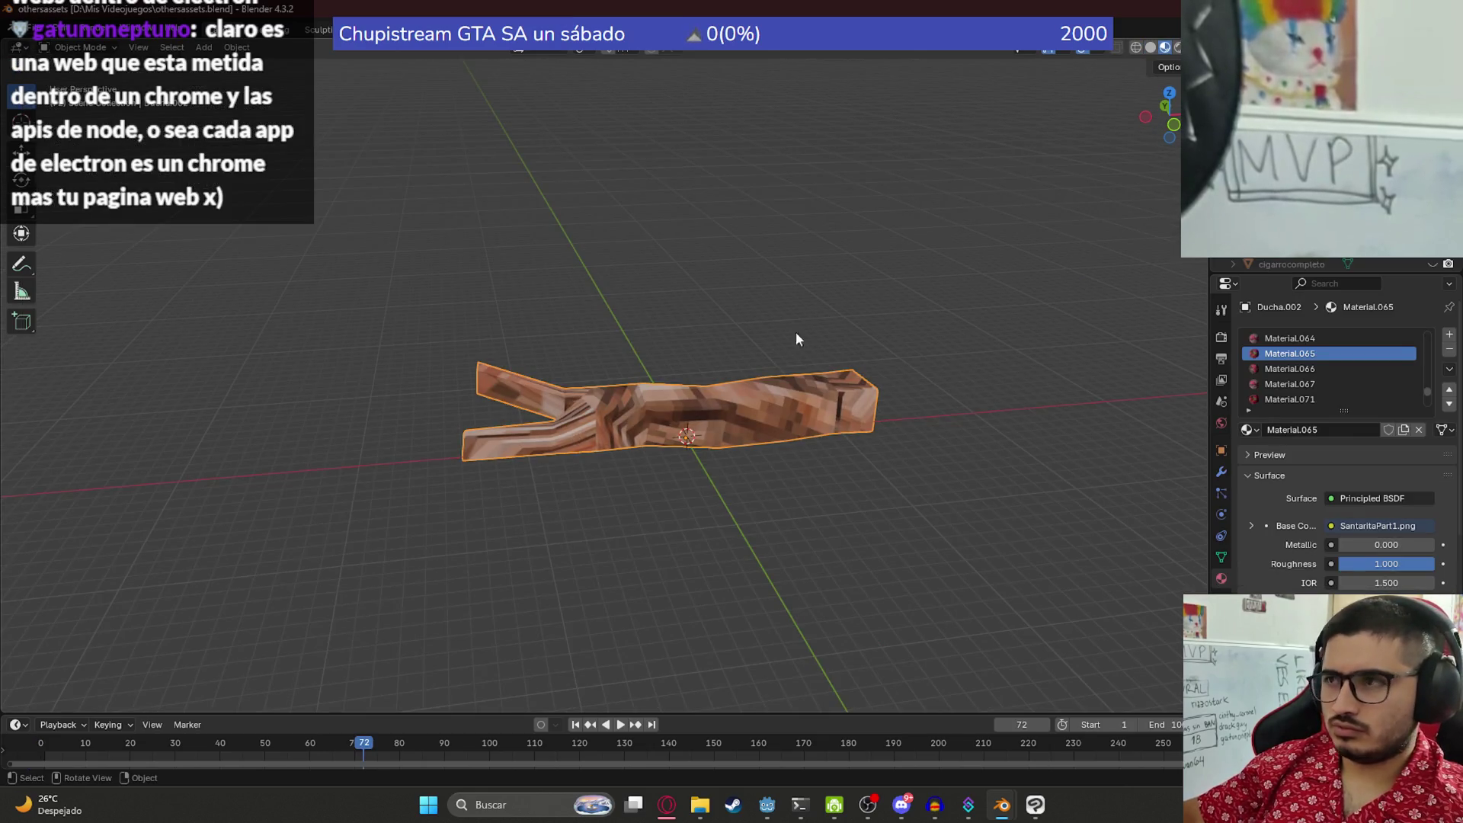
# - Delete the log object and frame the small bottle in the viewport
pyautogui.press('Delete')
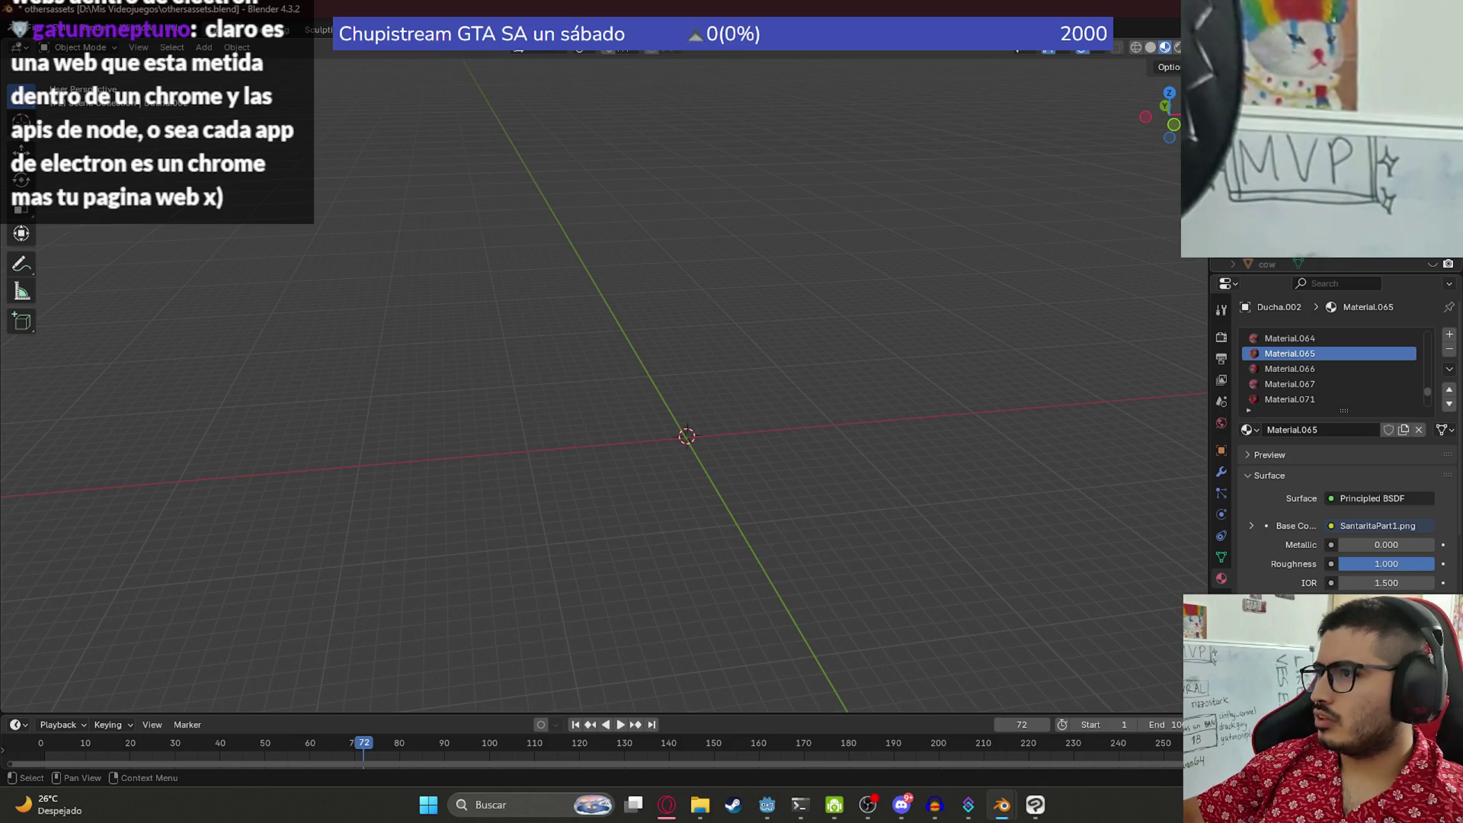
pyautogui.scroll(5, 846, 486)
pyautogui.click(708, 435)
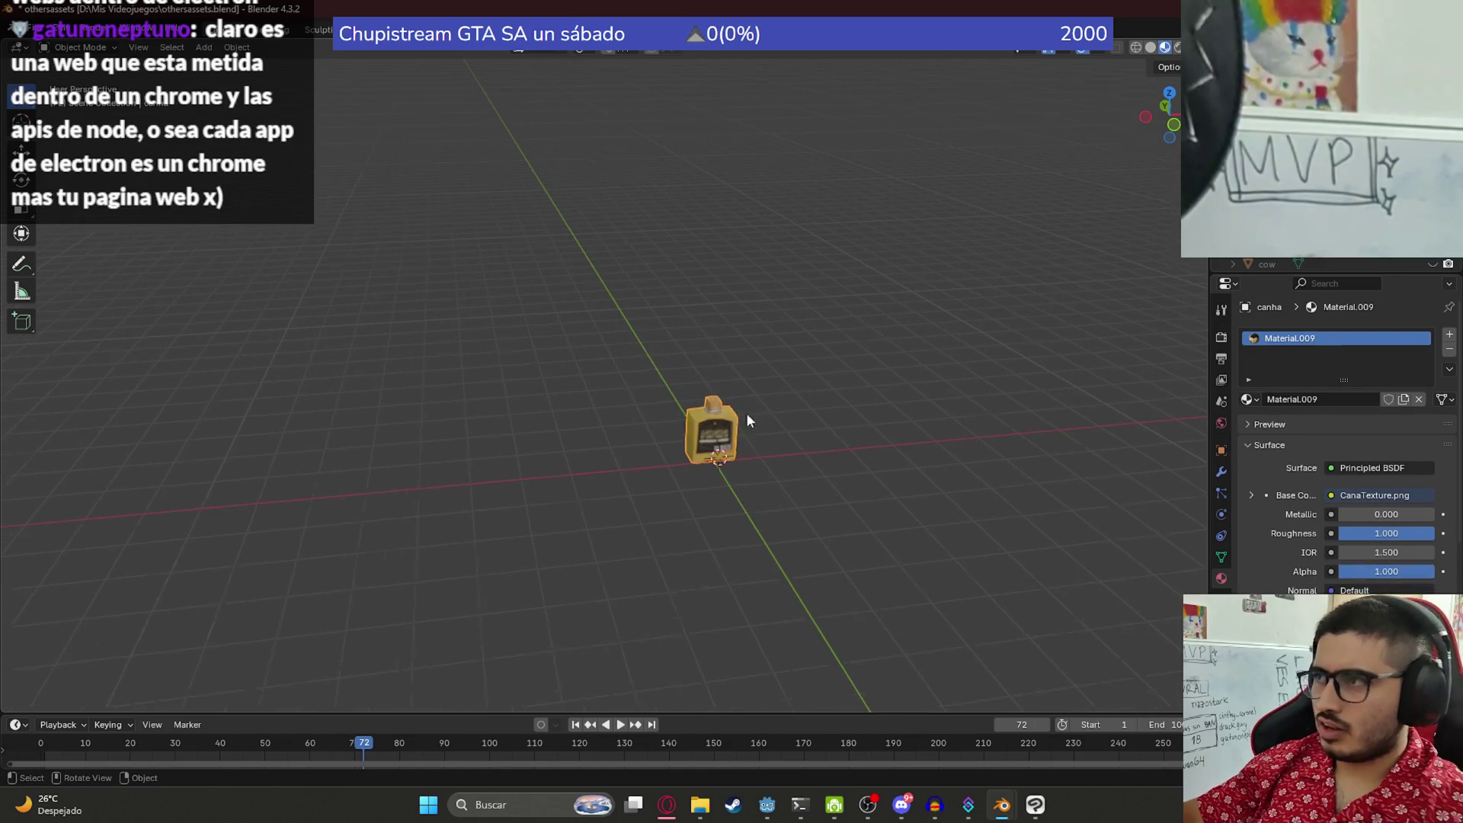
pyautogui.press('KP_Decimal')
pyautogui.hotkey('alt', 'a')
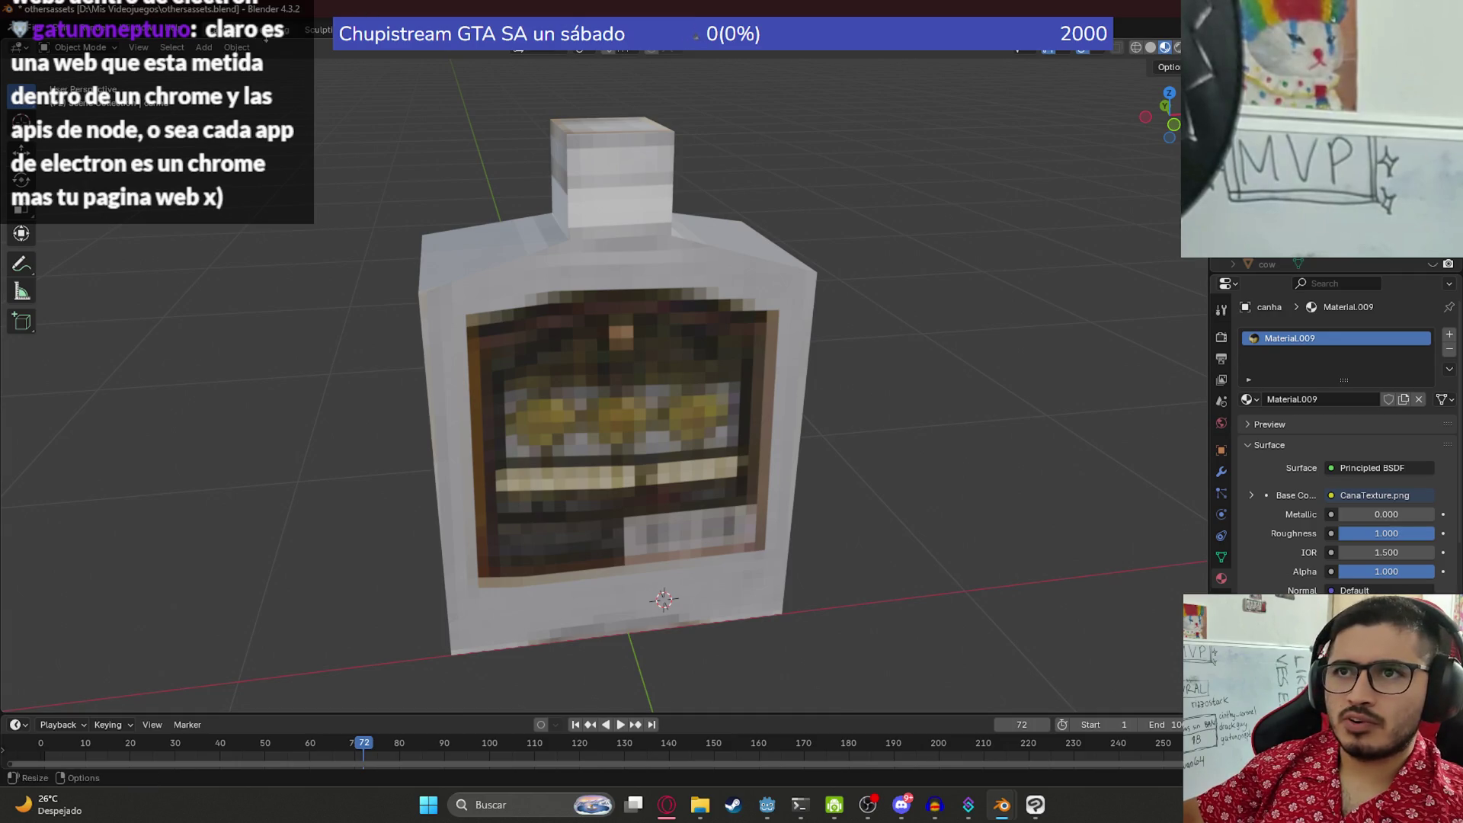
# - In the Animation workspace, frame canhavacia in both views with Material Preview shading
pyautogui.click(506, 29)
pyautogui.scroll(-2, 558, 316)
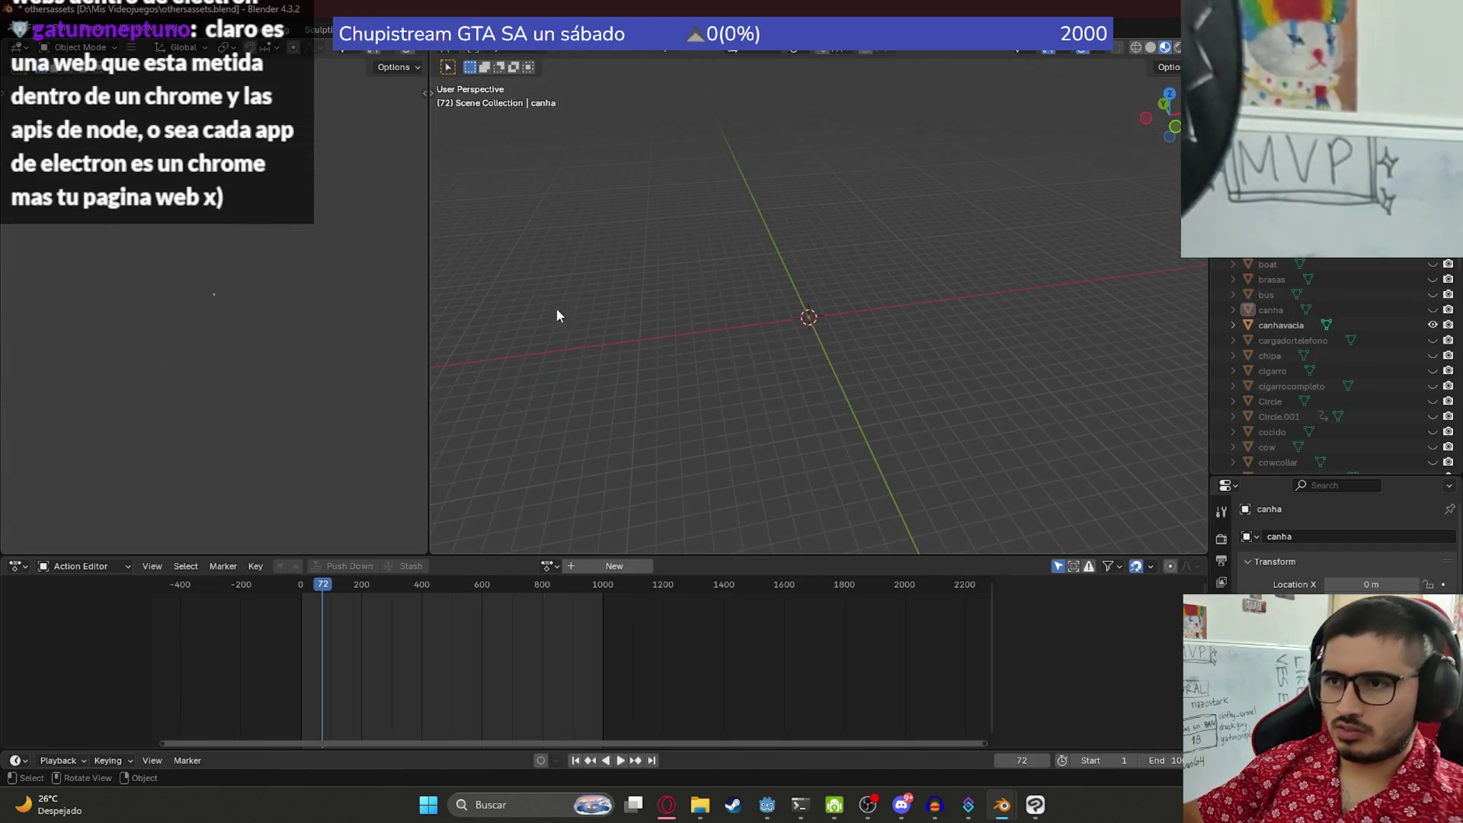
pyautogui.moveTo(729, 308)
pyautogui.mouseDown()
pyautogui.moveTo(826, 342)
pyautogui.moveTo(759, 478)
pyautogui.mouseUp()
pyautogui.click(732, 479)
pyautogui.press('KP_Decimal')
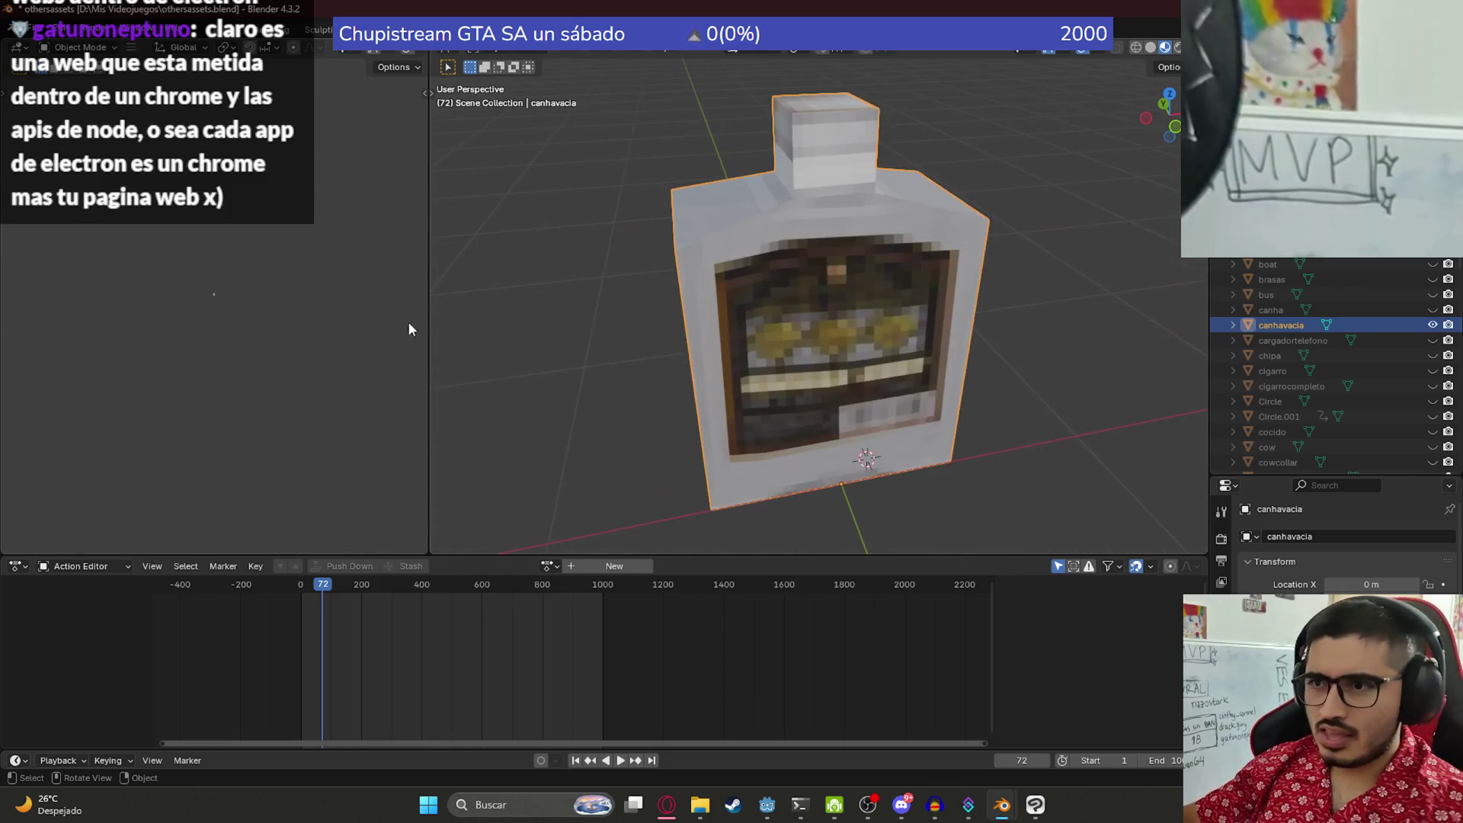
pyautogui.press('KP_Decimal')
pyautogui.moveTo(217, 306)
pyautogui.mouseDown()
pyautogui.moveTo(231, 328)
pyautogui.moveTo(192, 292)
pyautogui.moveTo(175, 304)
pyautogui.mouseUp()
pyautogui.press('z')
pyautogui.click(185, 397)
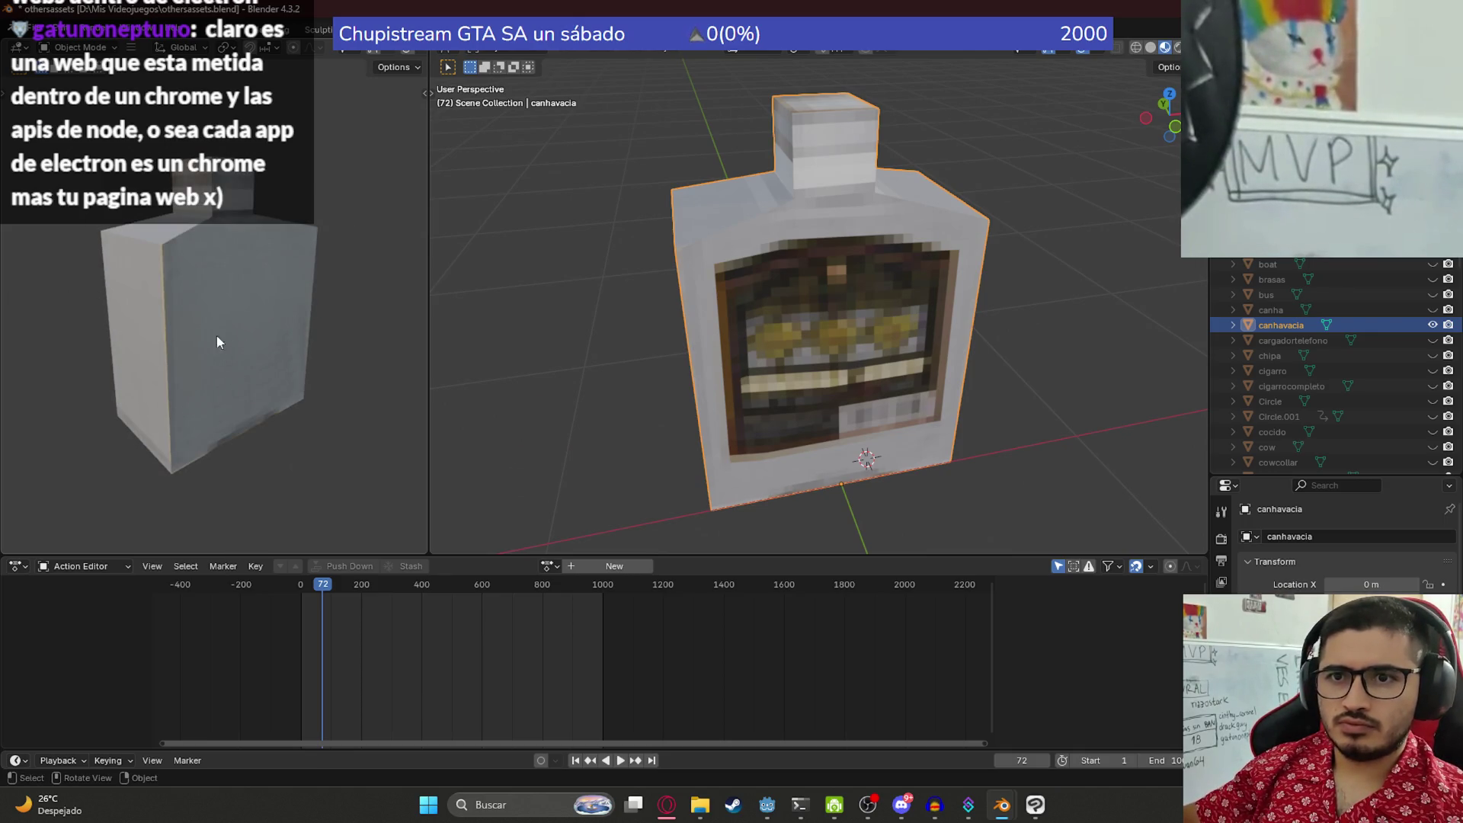
# - Widen the second 3D view to face the bottle and snip it as a screenshot
pyautogui.moveTo(425, 363); pyautogui.dragTo(661, 366)
pyautogui.moveTo(363, 376)
pyautogui.mouseDown()
pyautogui.moveTo(387, 389)
pyautogui.moveTo(506, 326)
pyautogui.moveTo(460, 339)
pyautogui.moveTo(327, 294)
pyautogui.mouseUp()
pyautogui.scroll(2, 350, 315)
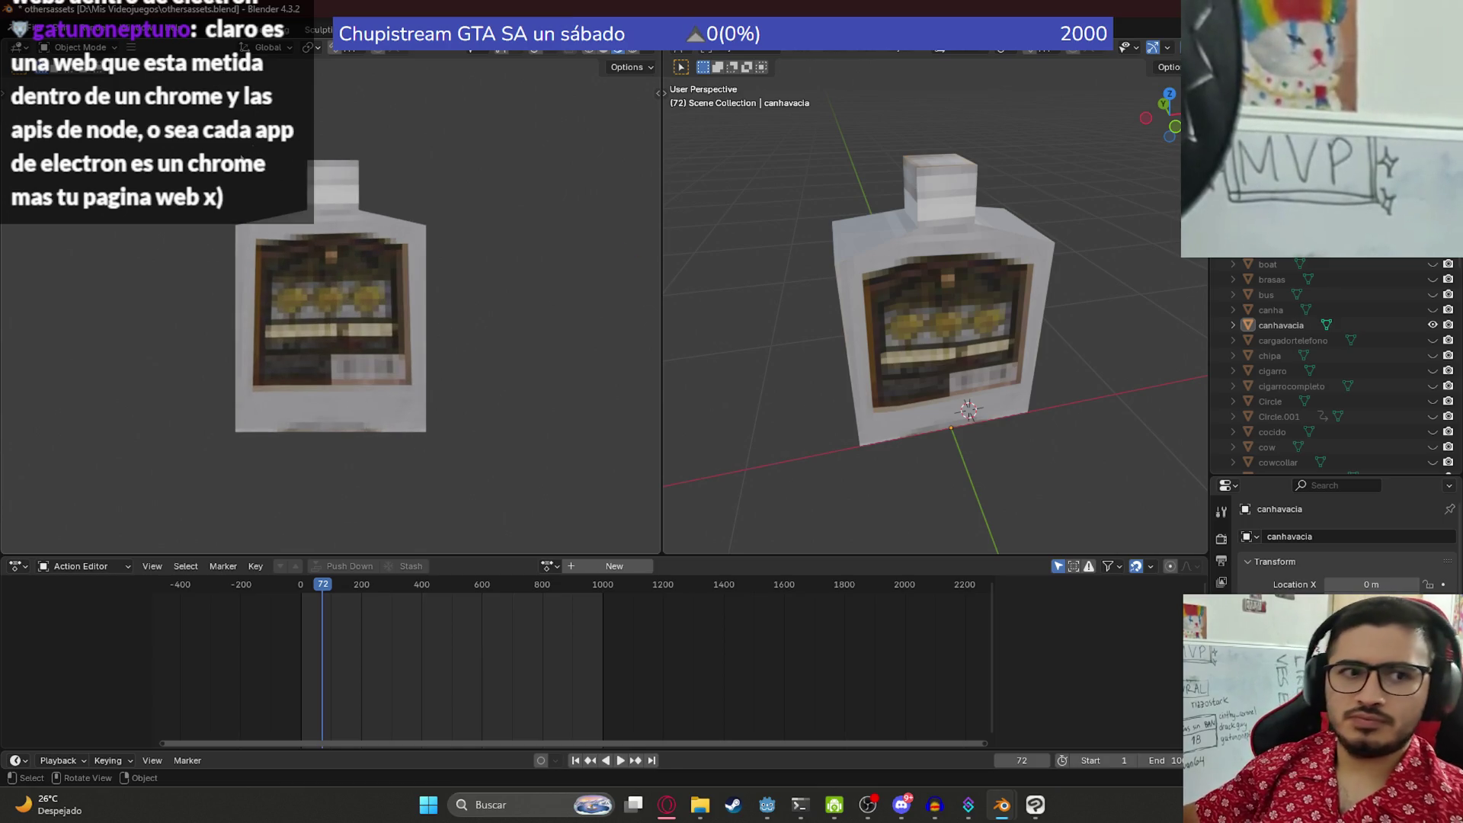
pyautogui.press('super+shift+s')
pyautogui.moveTo(126, 117)
pyautogui.mouseDown()
pyautogui.moveTo(606, 478)
pyautogui.moveTo(590, 494)
pyautogui.mouseUp()
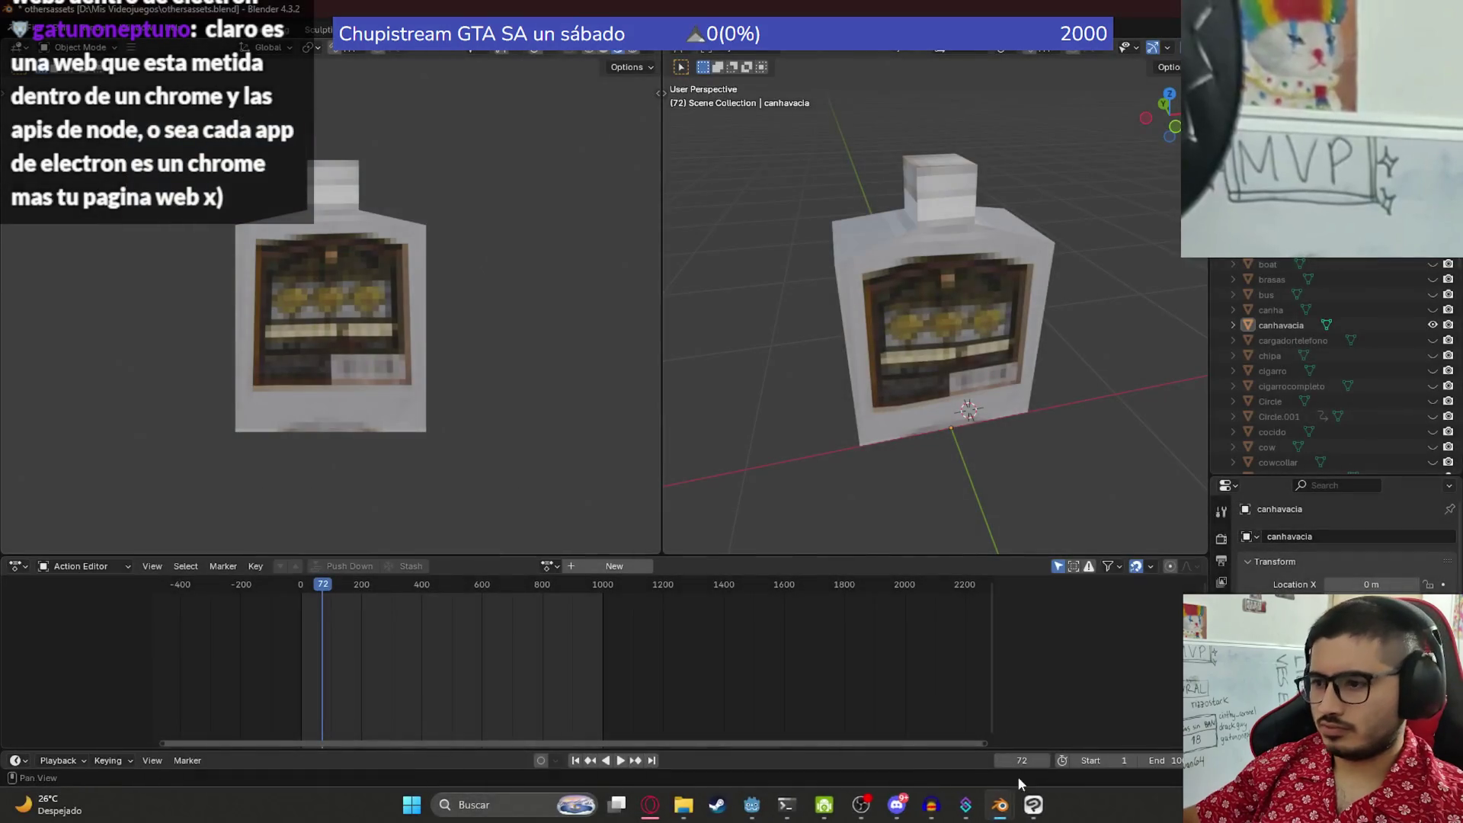
# - Paste the bottle screenshot into FishUI, centre it and delete its dark background
pyautogui.click(1034, 804)
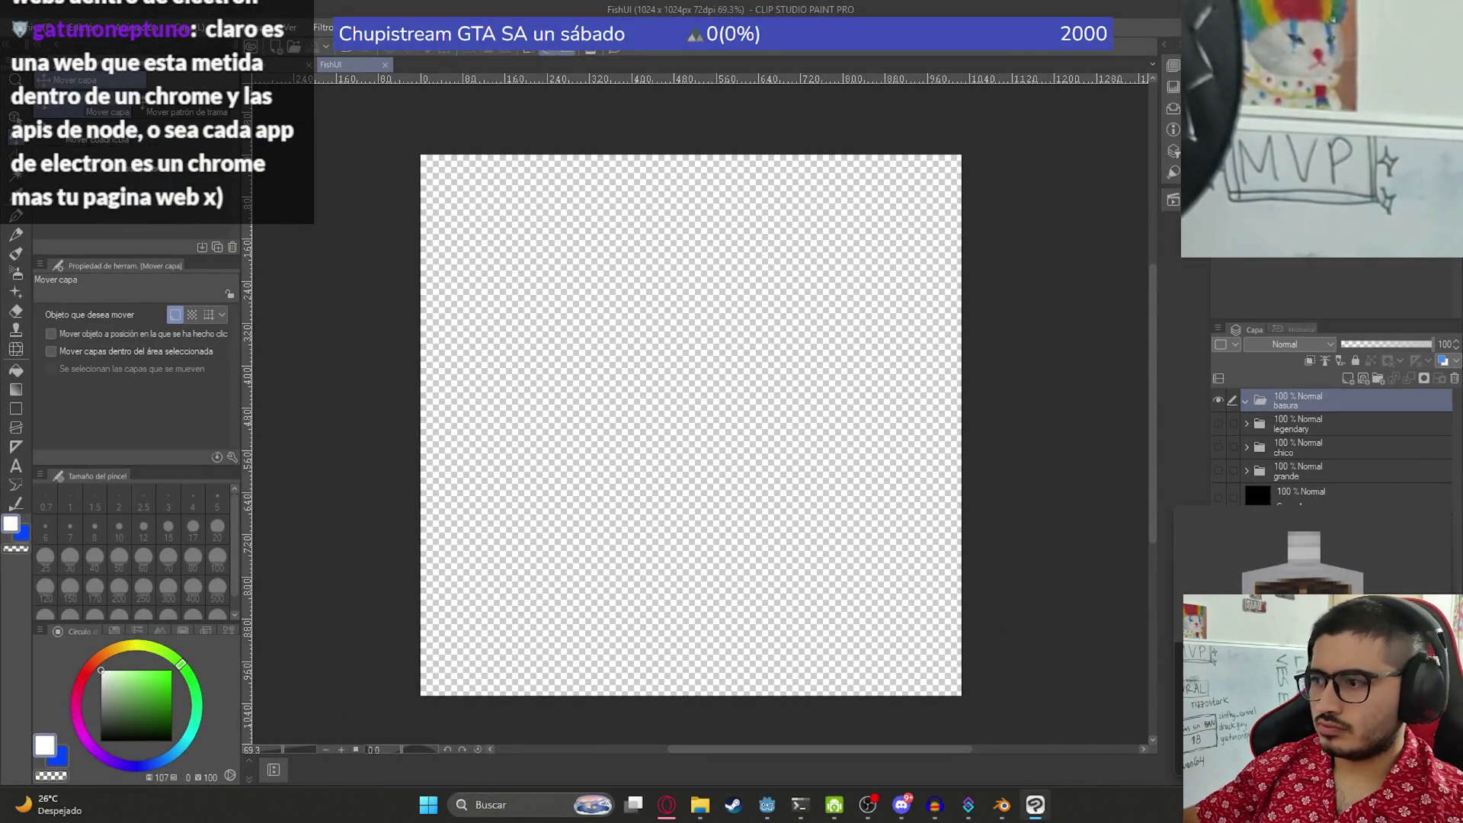
pyautogui.hotkey('ctrl', 'v')
pyautogui.moveTo(691, 360); pyautogui.dragTo(795, 505)
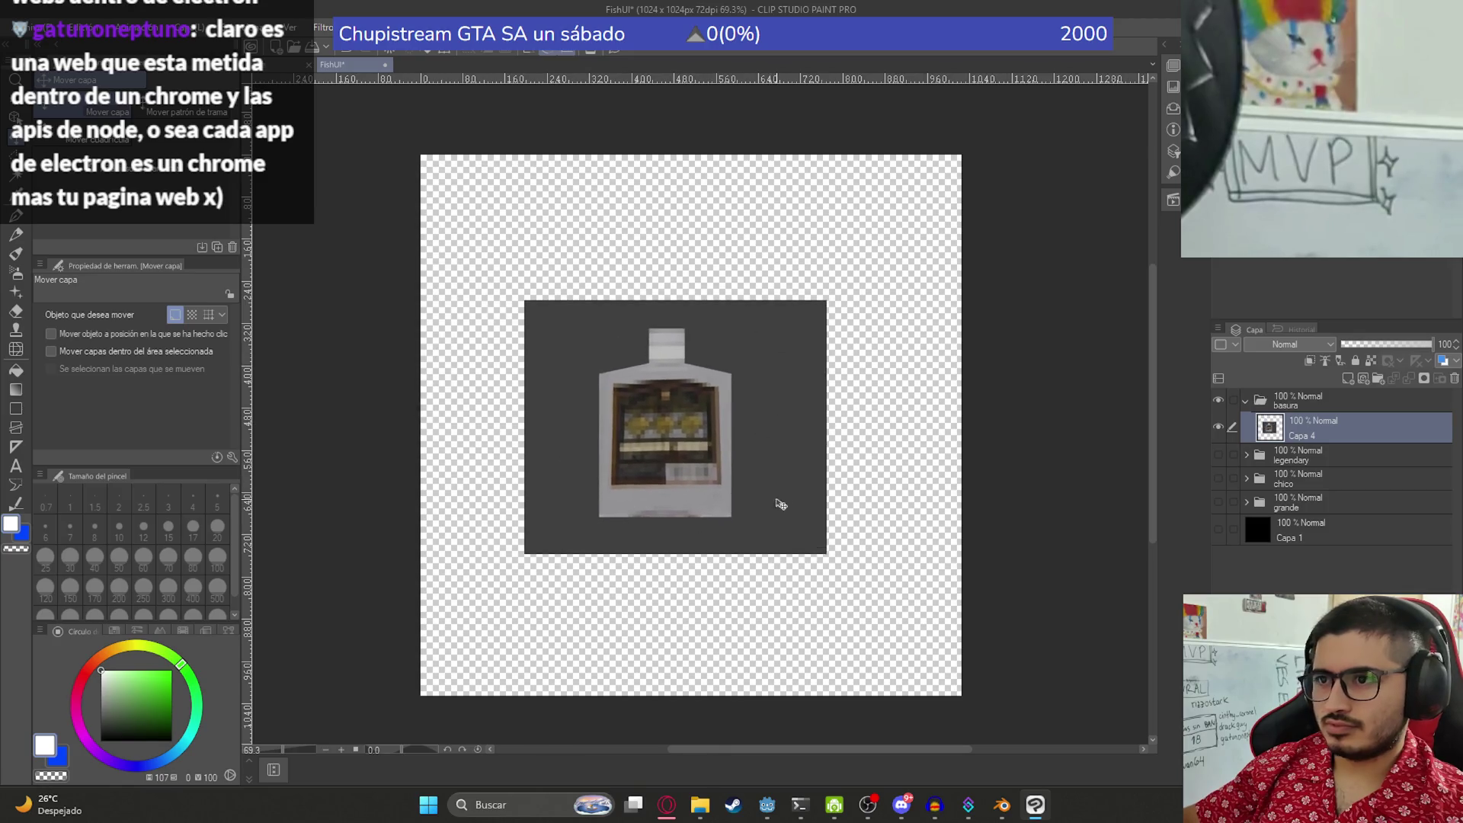
pyautogui.press('w')
pyautogui.click(793, 503)
pyautogui.press('Delete')
pyautogui.hotkey('ctrl', 'd')
# - Show the chico fish as a size reference and shift the bottle slightly right
pyautogui.click(1218, 454)
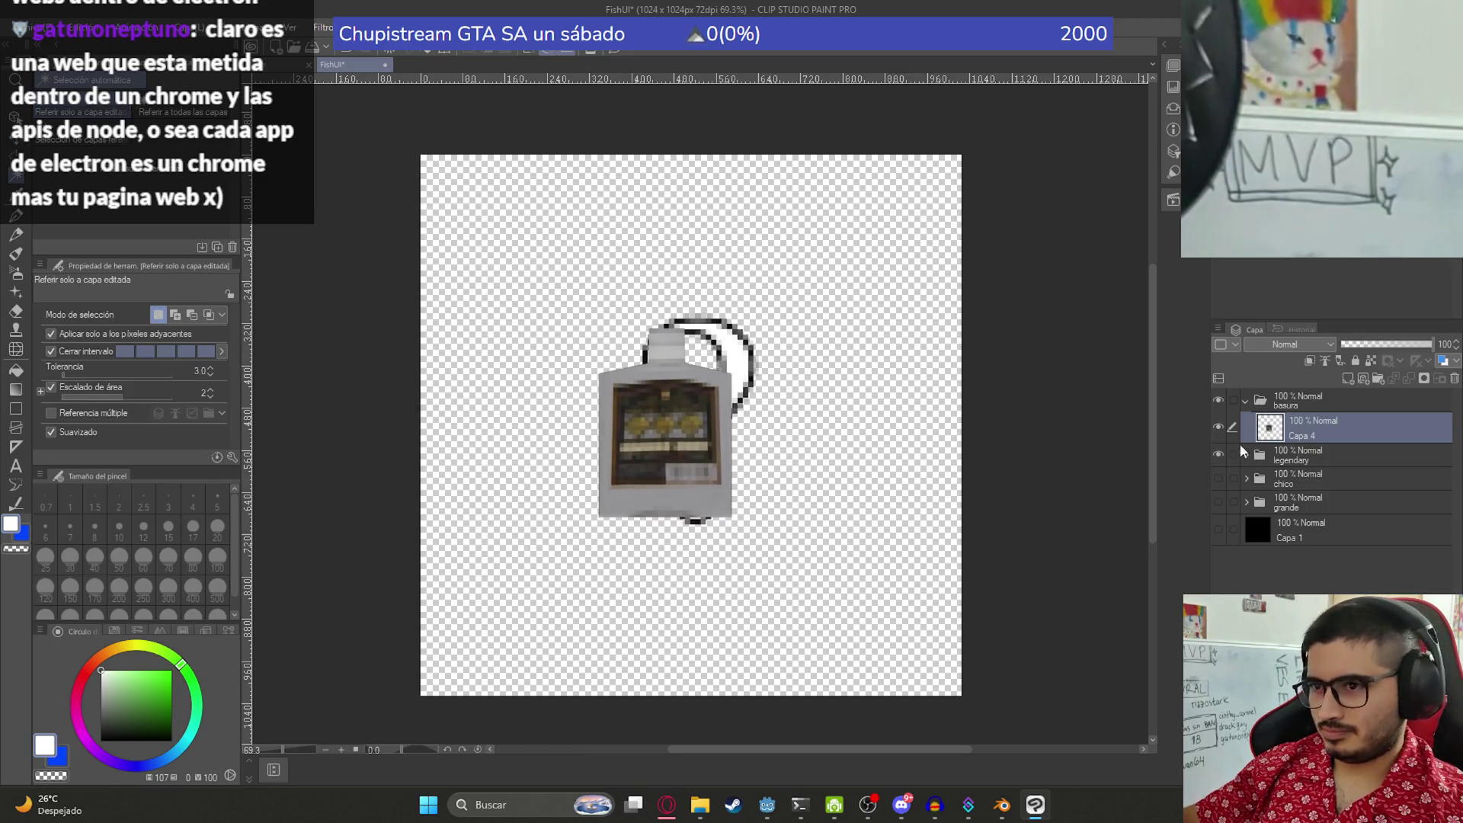
pyautogui.click(1218, 454)
pyautogui.click(1219, 478)
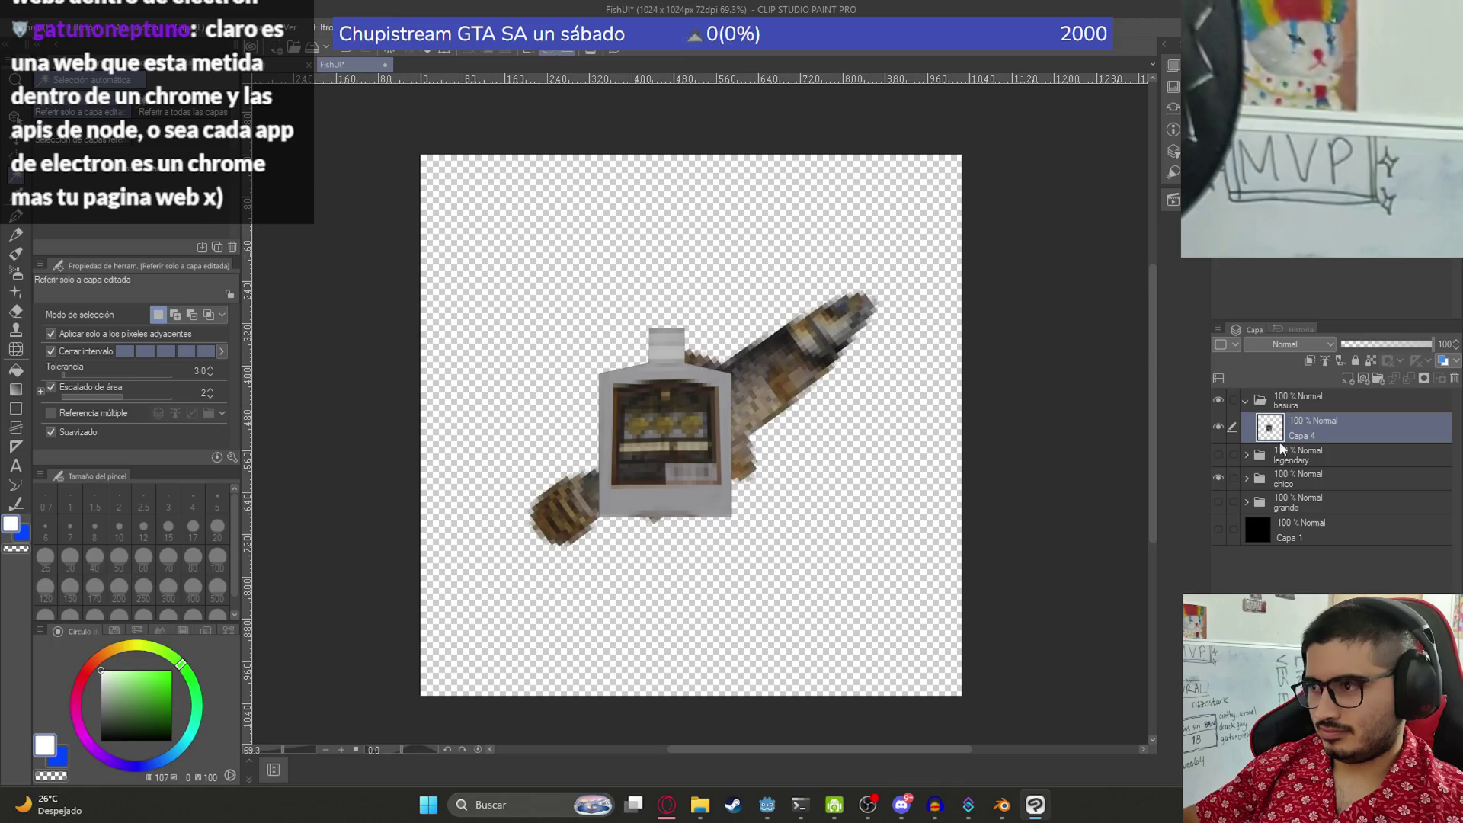
pyautogui.click(756, 381)
pyautogui.hotkey('ctrl', 'd')
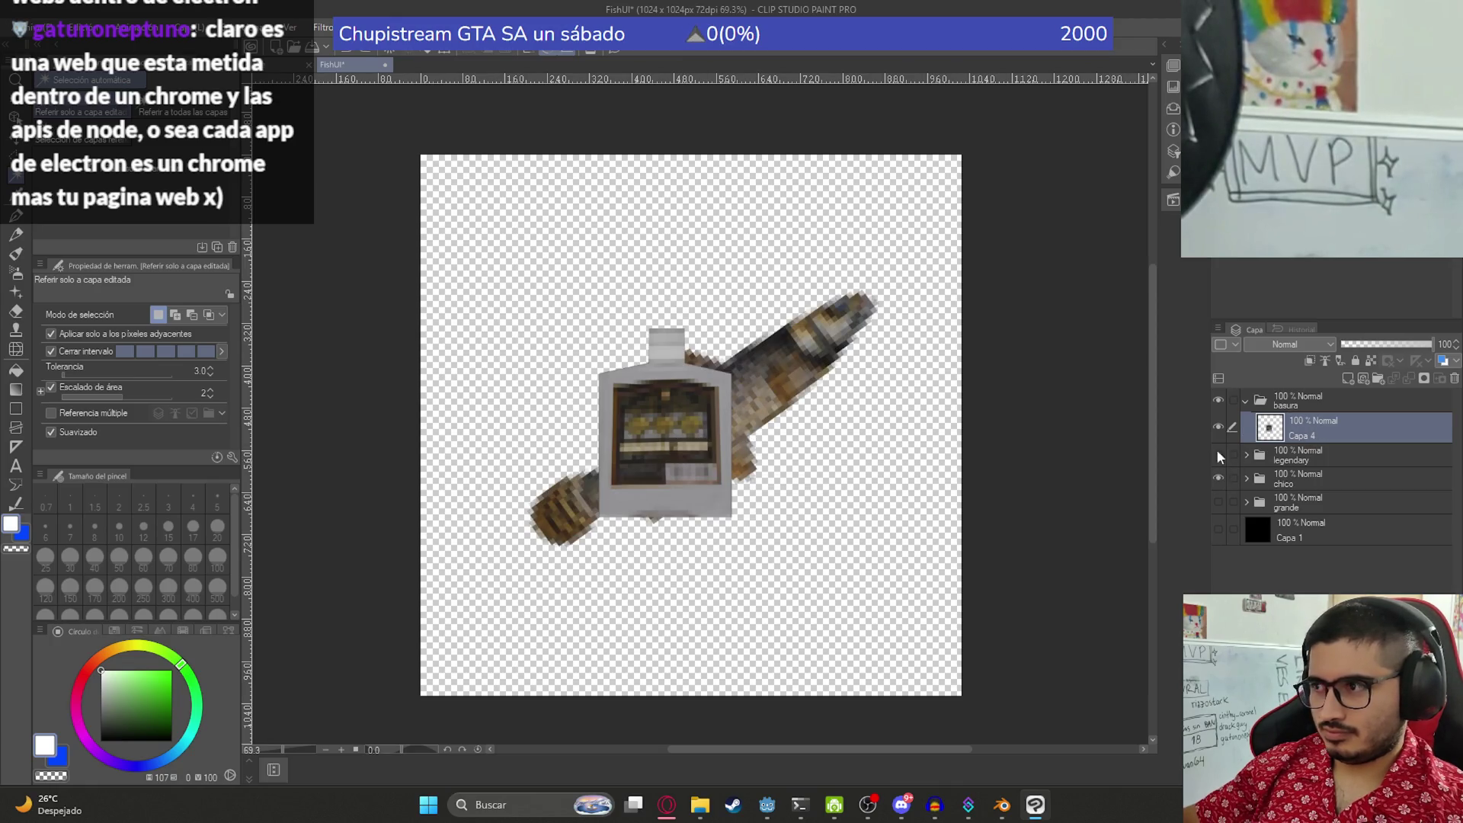
pyautogui.press('k')
pyautogui.moveTo(661, 436)
pyautogui.mouseDown()
pyautogui.moveTo(702, 324)
pyautogui.moveTo(708, 374)
pyautogui.moveTo(690, 421)
pyautogui.mouseUp()
# - Enlarge the bottle slightly with Free Transform and duplicate its layer
pyautogui.hotkey('ctrl', 't')
pyautogui.moveTo(701, 309); pyautogui.dragTo(700, 273)
pyautogui.moveTo(720, 401); pyautogui.dragTo(719, 416)
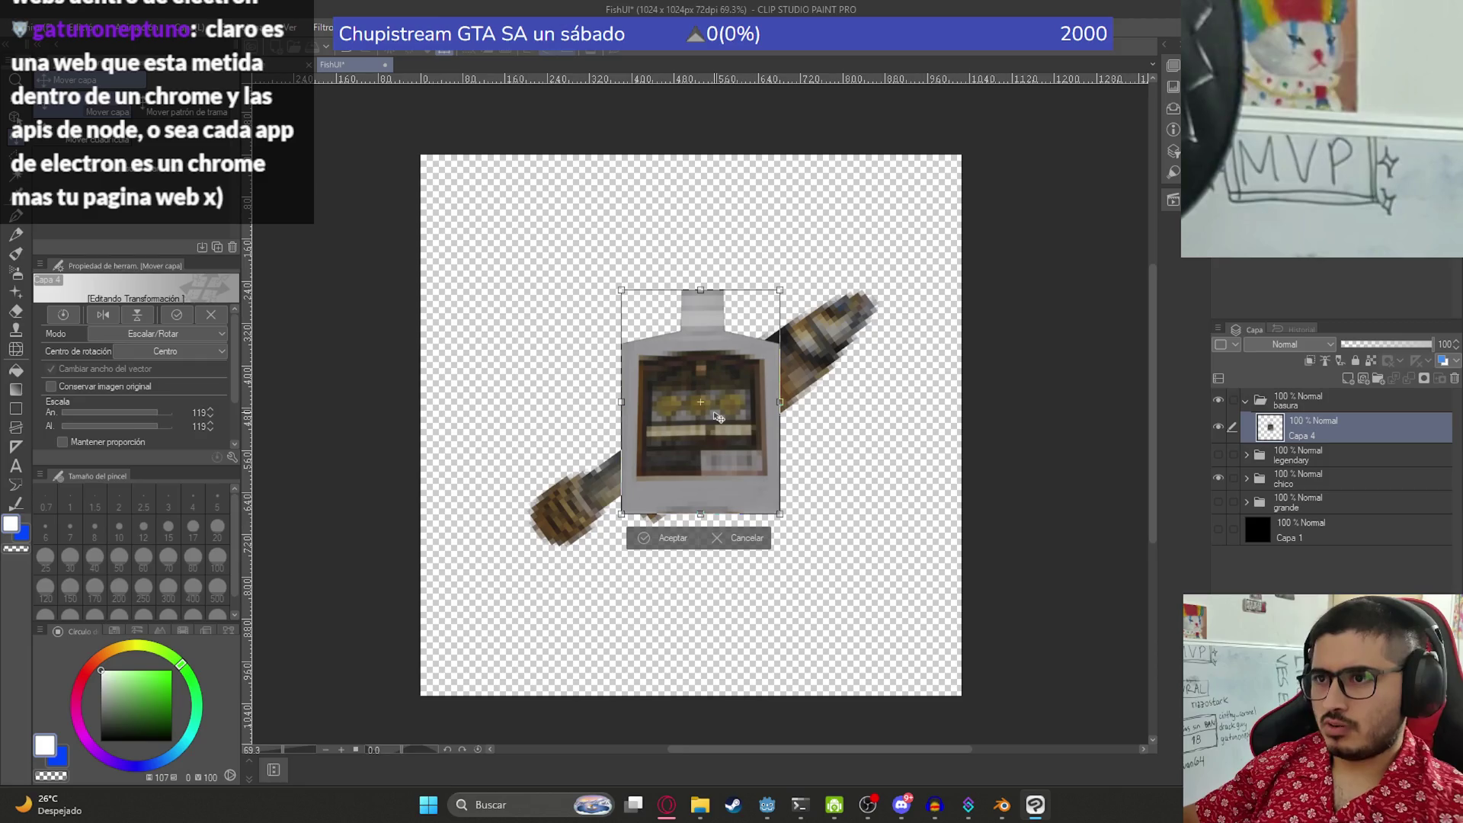
pyautogui.press('Return')
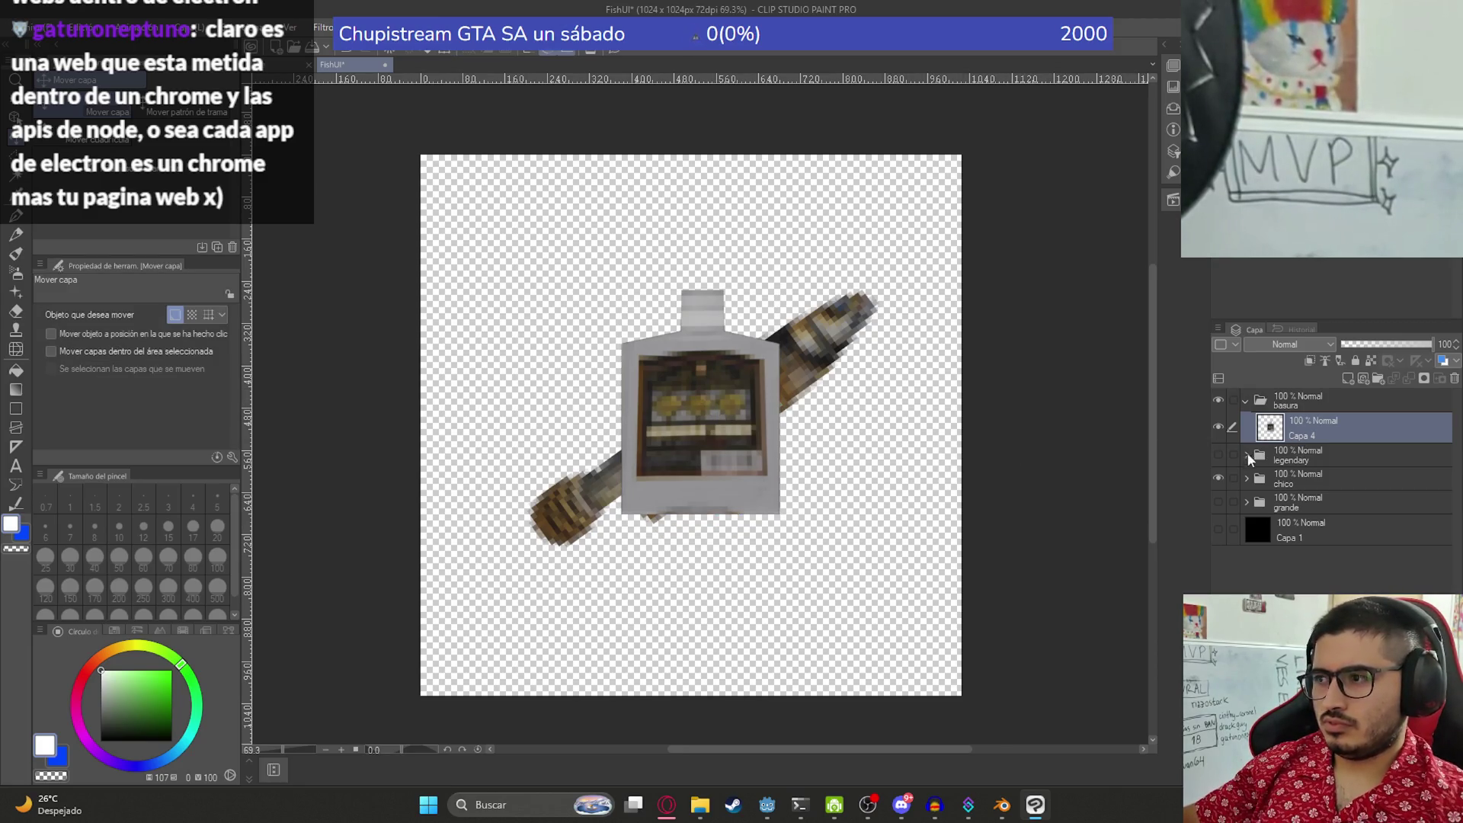
pyautogui.hotkey('ctrl', 'j')
pyautogui.click(323, 27)
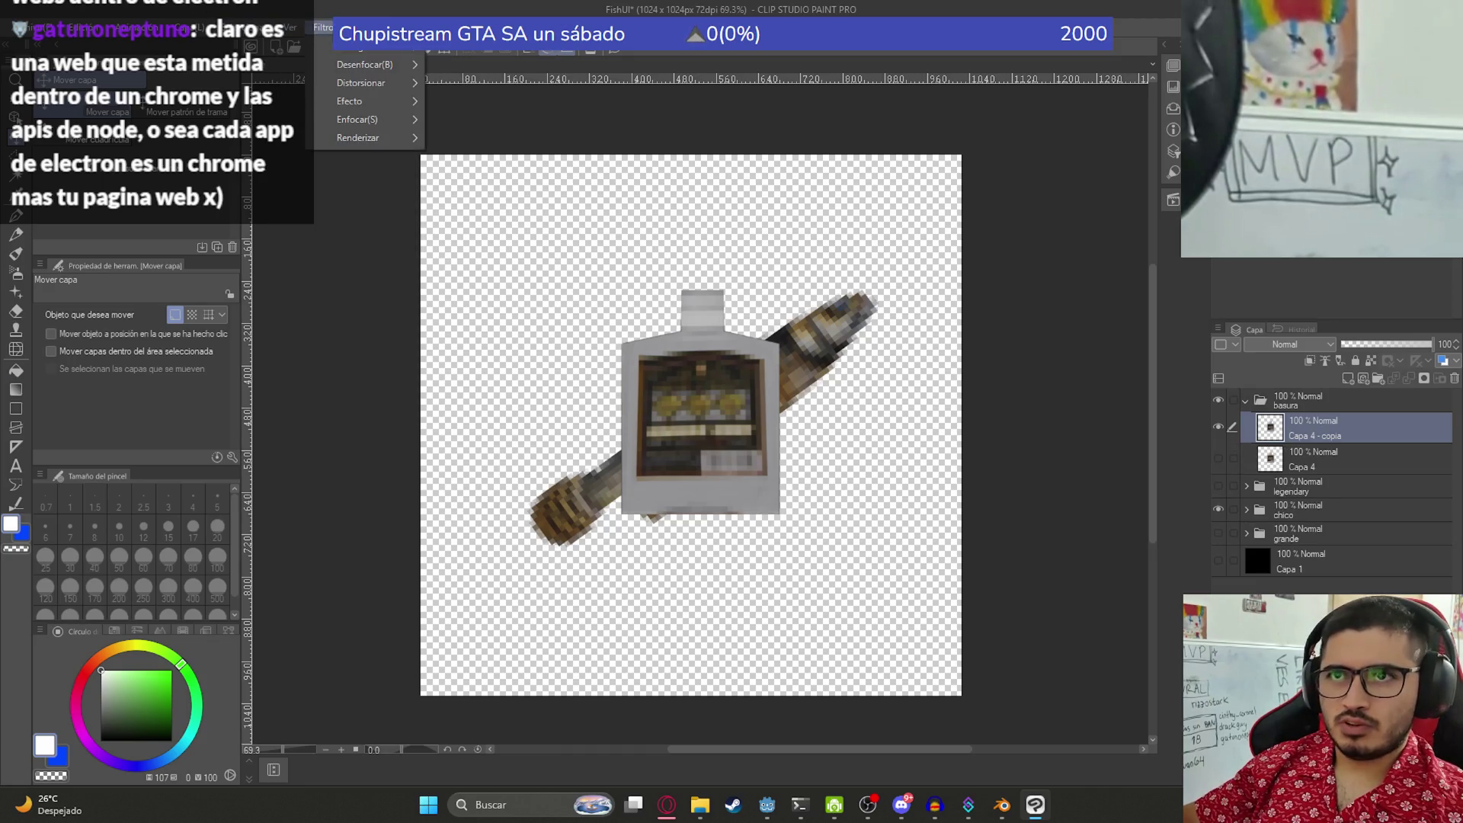
# - Pixelate the bottle copy with a cell-size 10 Mosaic and rotate it about 40° clockwise
pyautogui.moveTo(377, 102)
pyautogui.click(486, 117)
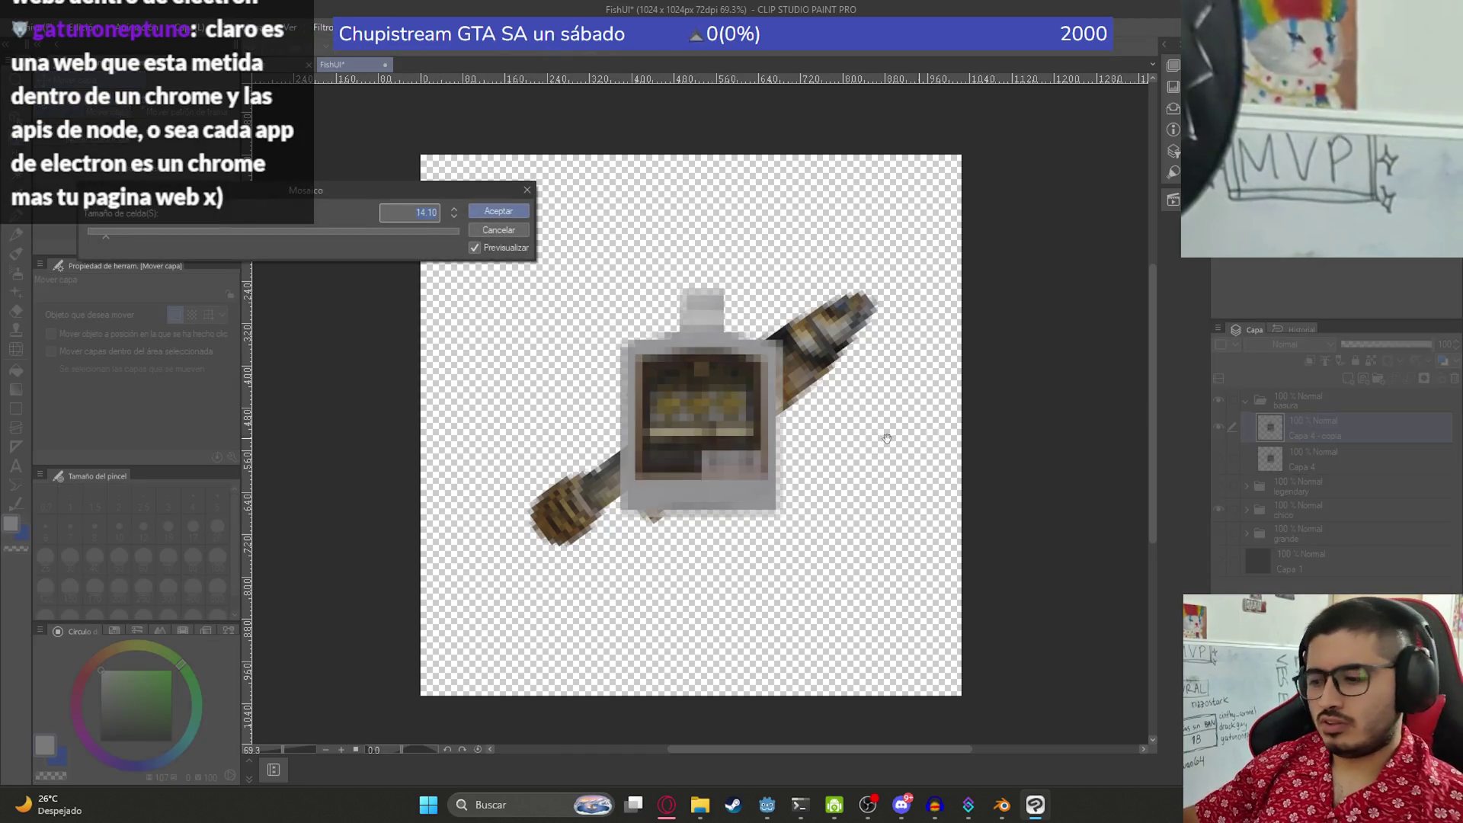
pyautogui.write('10')
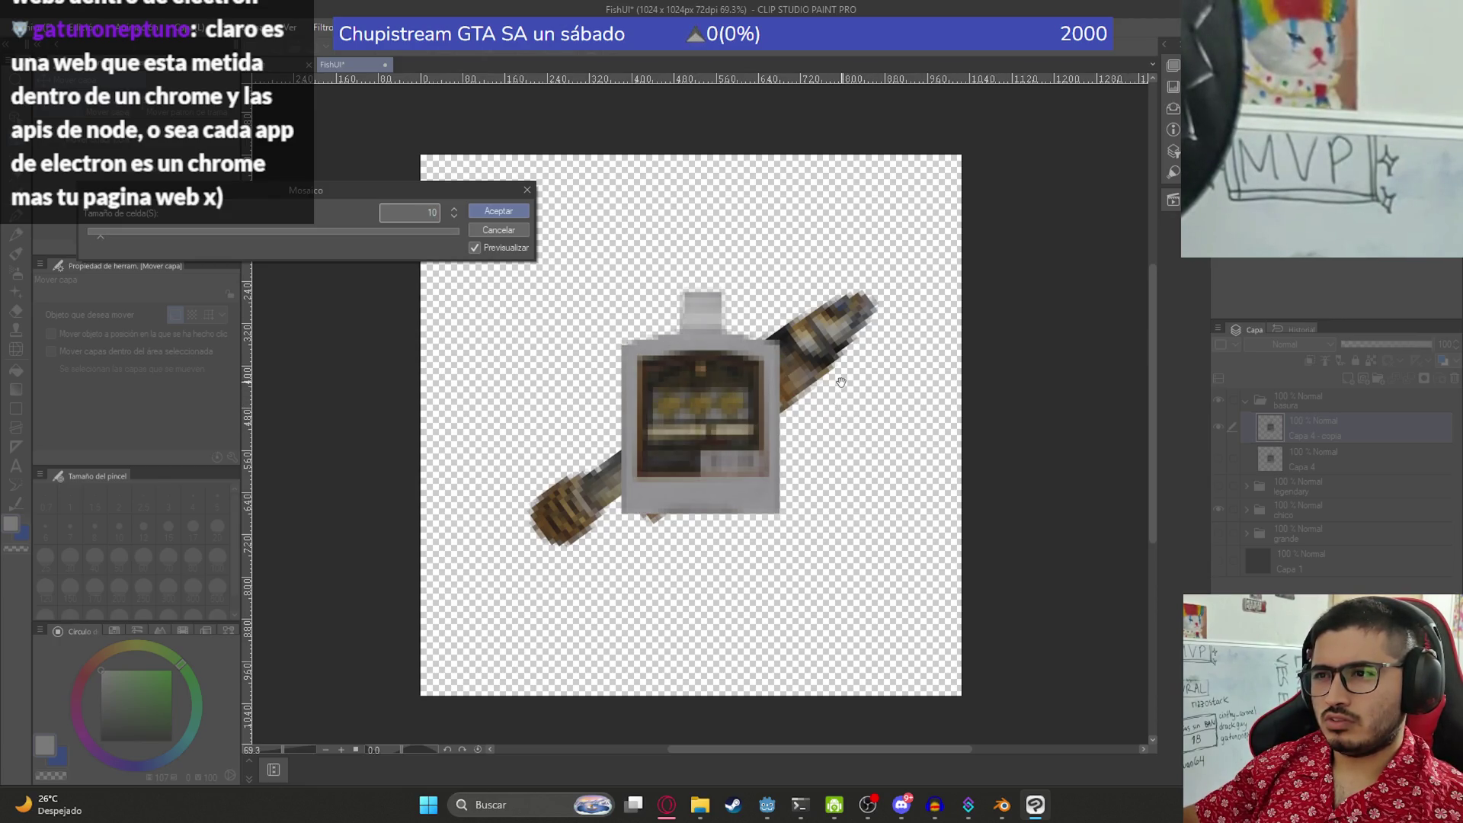
pyautogui.press('Return')
pyautogui.hotkey('ctrl', 't')
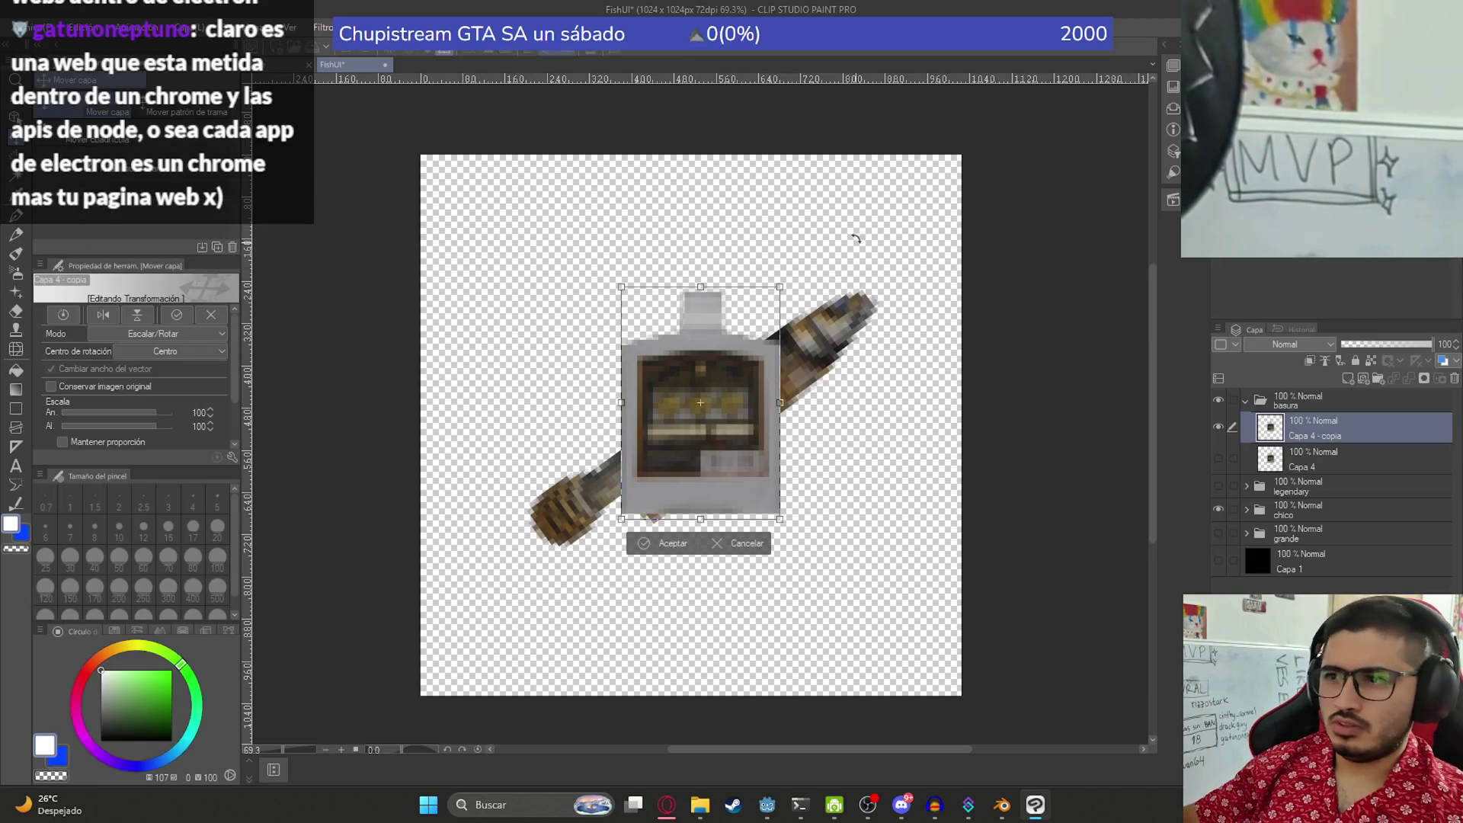
pyautogui.moveTo(846, 204)
pyautogui.mouseDown()
pyautogui.moveTo(931, 310)
pyautogui.moveTo(955, 380)
pyautogui.moveTo(856, 221)
pyautogui.moveTo(980, 345)
pyautogui.moveTo(999, 409)
pyautogui.moveTo(1006, 369)
pyautogui.mouseUp()
pyautogui.press('Return')
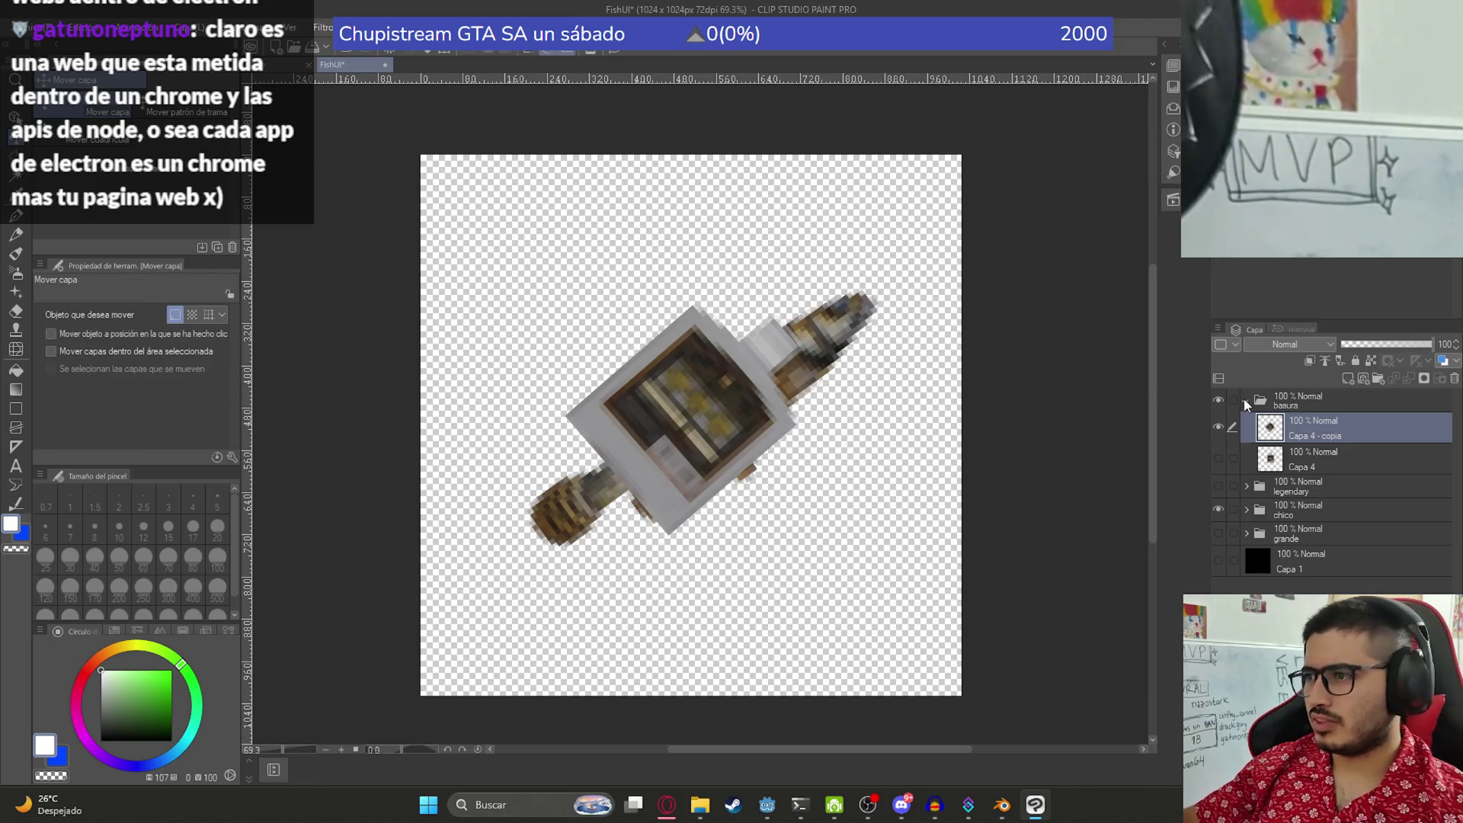
# - Hide the basura and chico groups and show the grande yellow fish
pyautogui.click(1247, 401)
pyautogui.click(1218, 400)
pyautogui.click(1219, 448)
pyautogui.click(1218, 471)
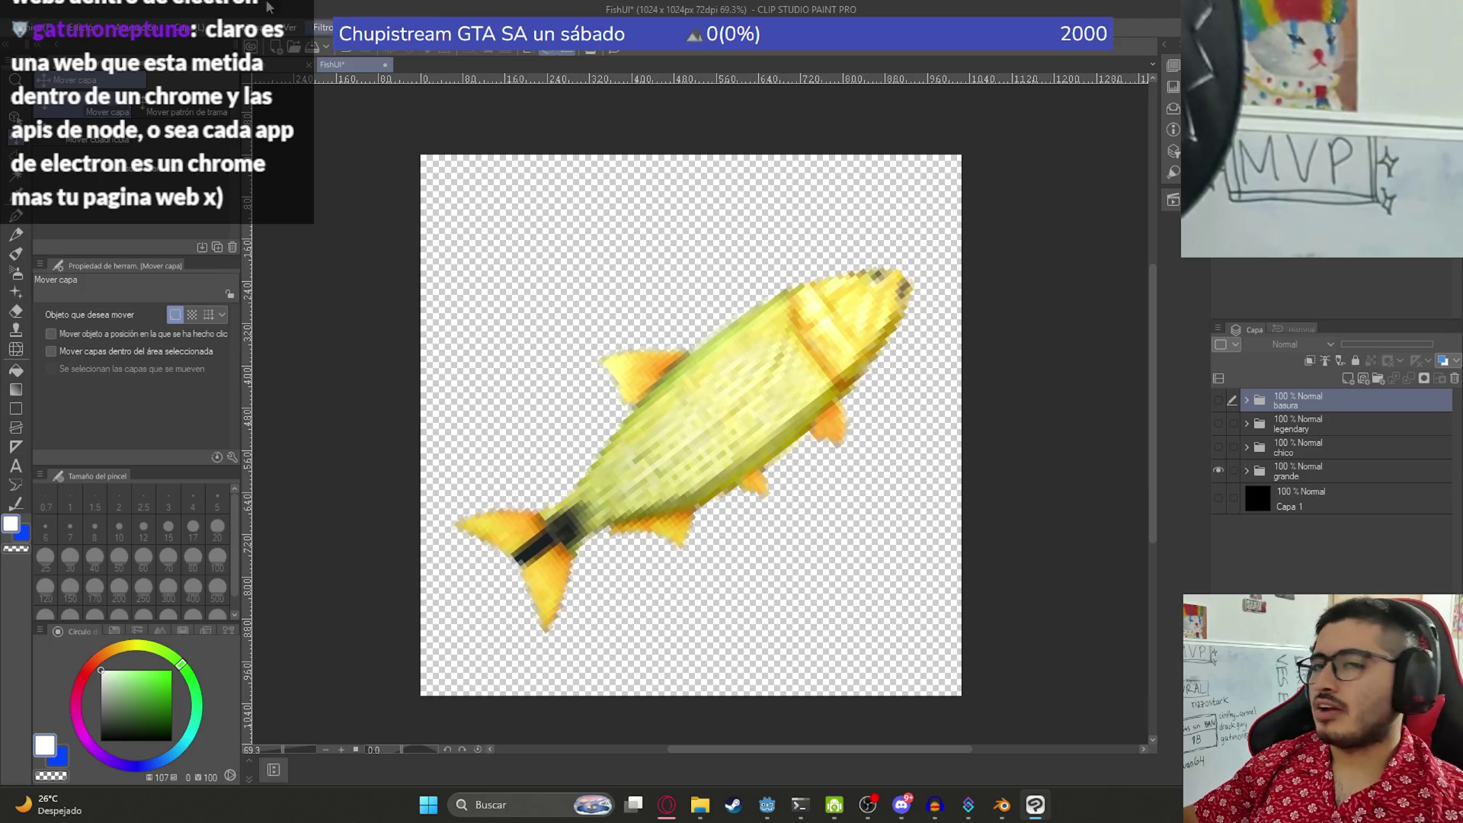
# - Export the big fish layer as FishBigUI.png into juegoterror1/assets/UI
pyautogui.click(21, 28)
pyautogui.moveTo(199, 225)
pyautogui.click(364, 263)
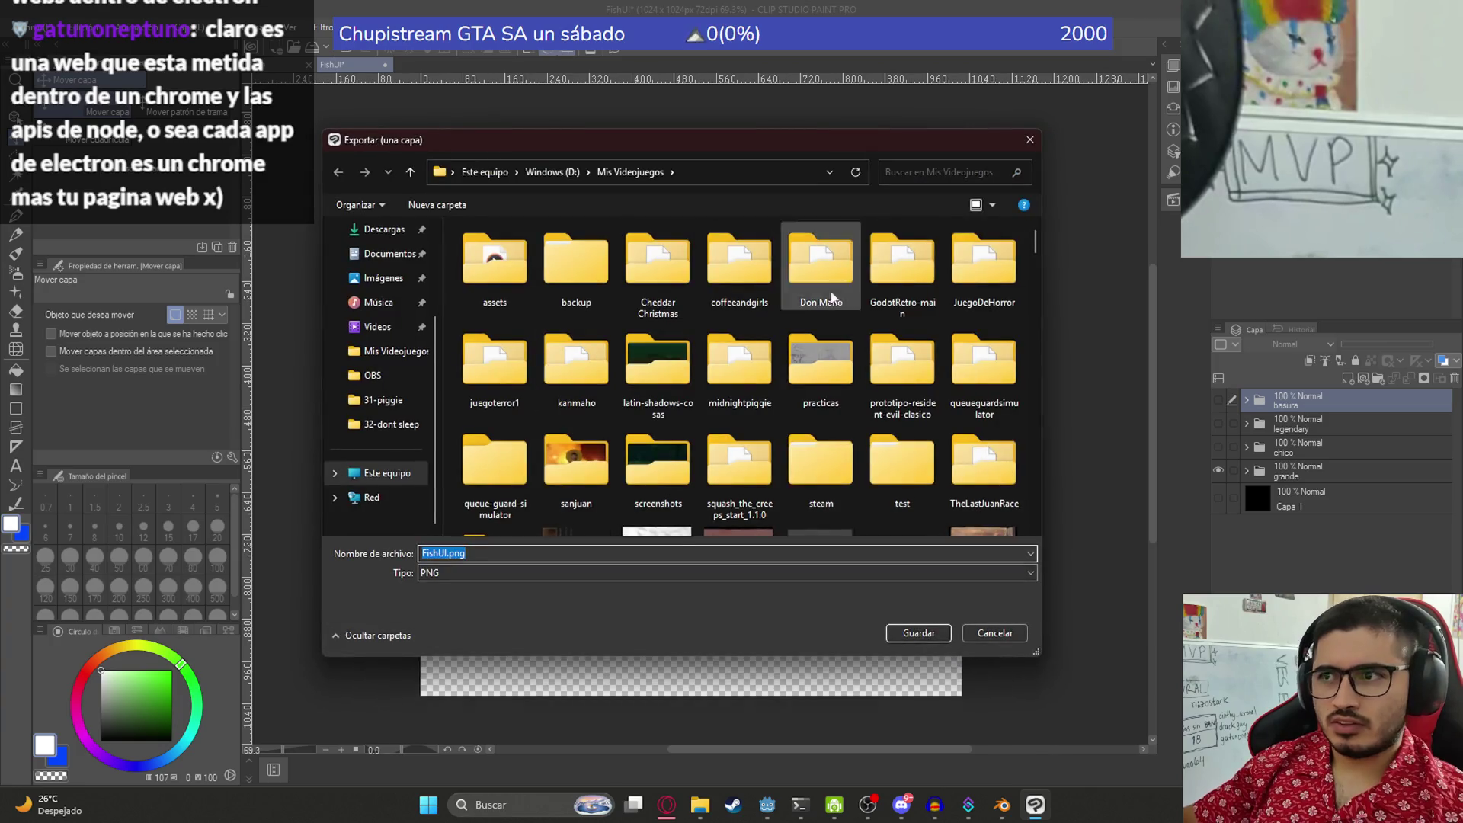
pyautogui.doubleClick(495, 365)
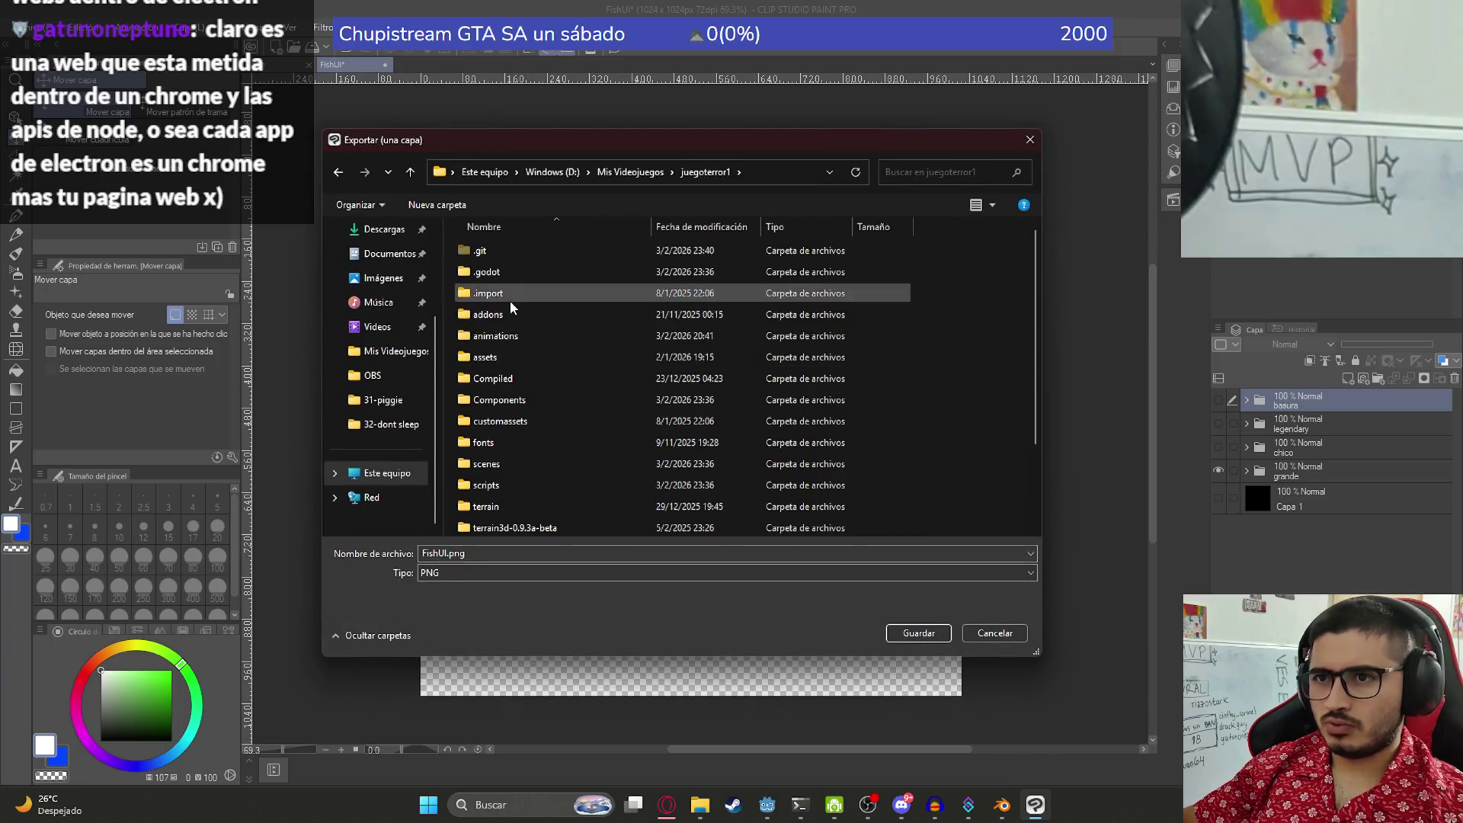
pyautogui.doubleClick(497, 363)
pyautogui.scroll(-5, 533, 396)
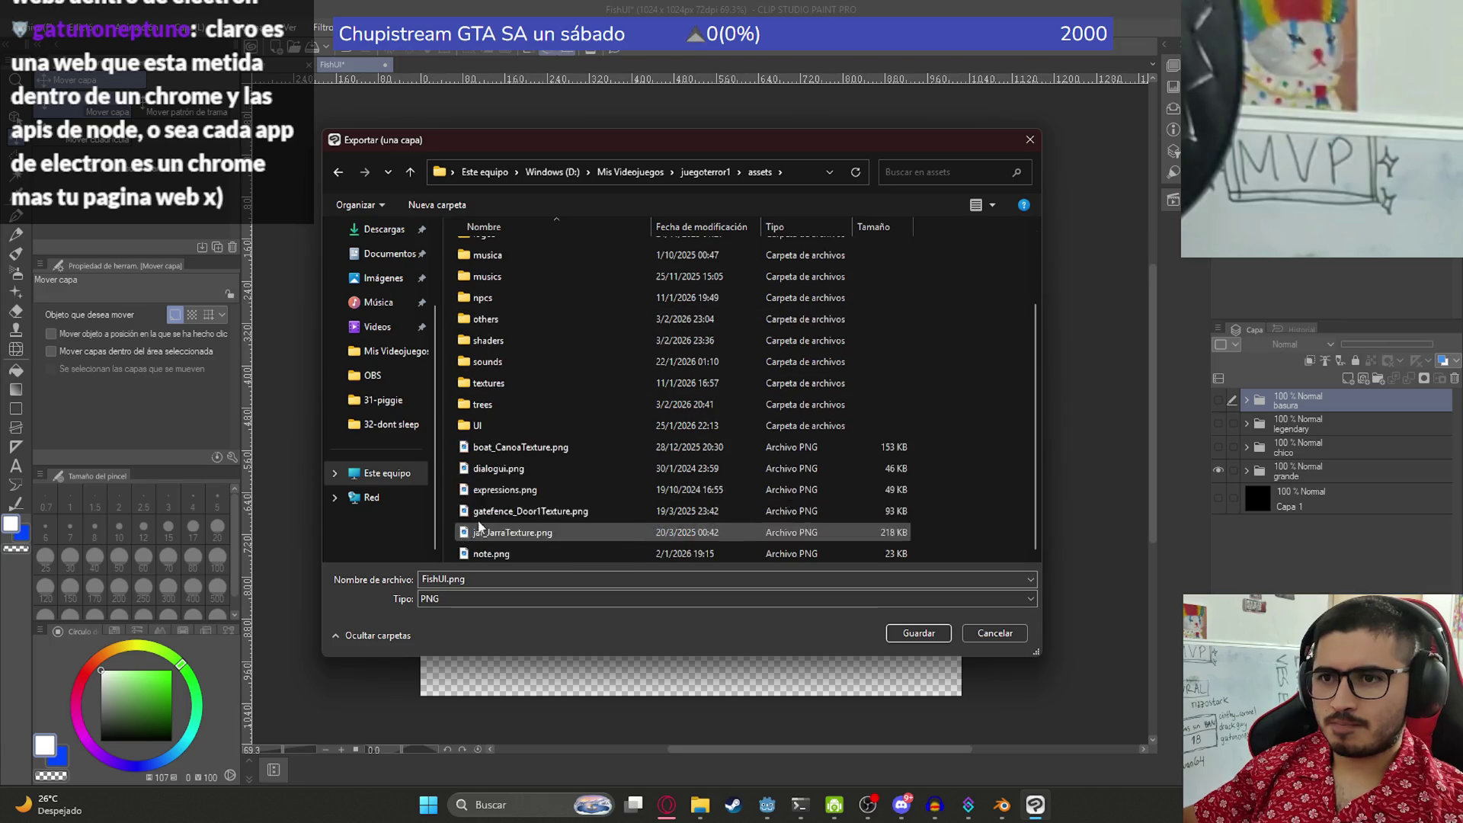
pyautogui.doubleClick(488, 424)
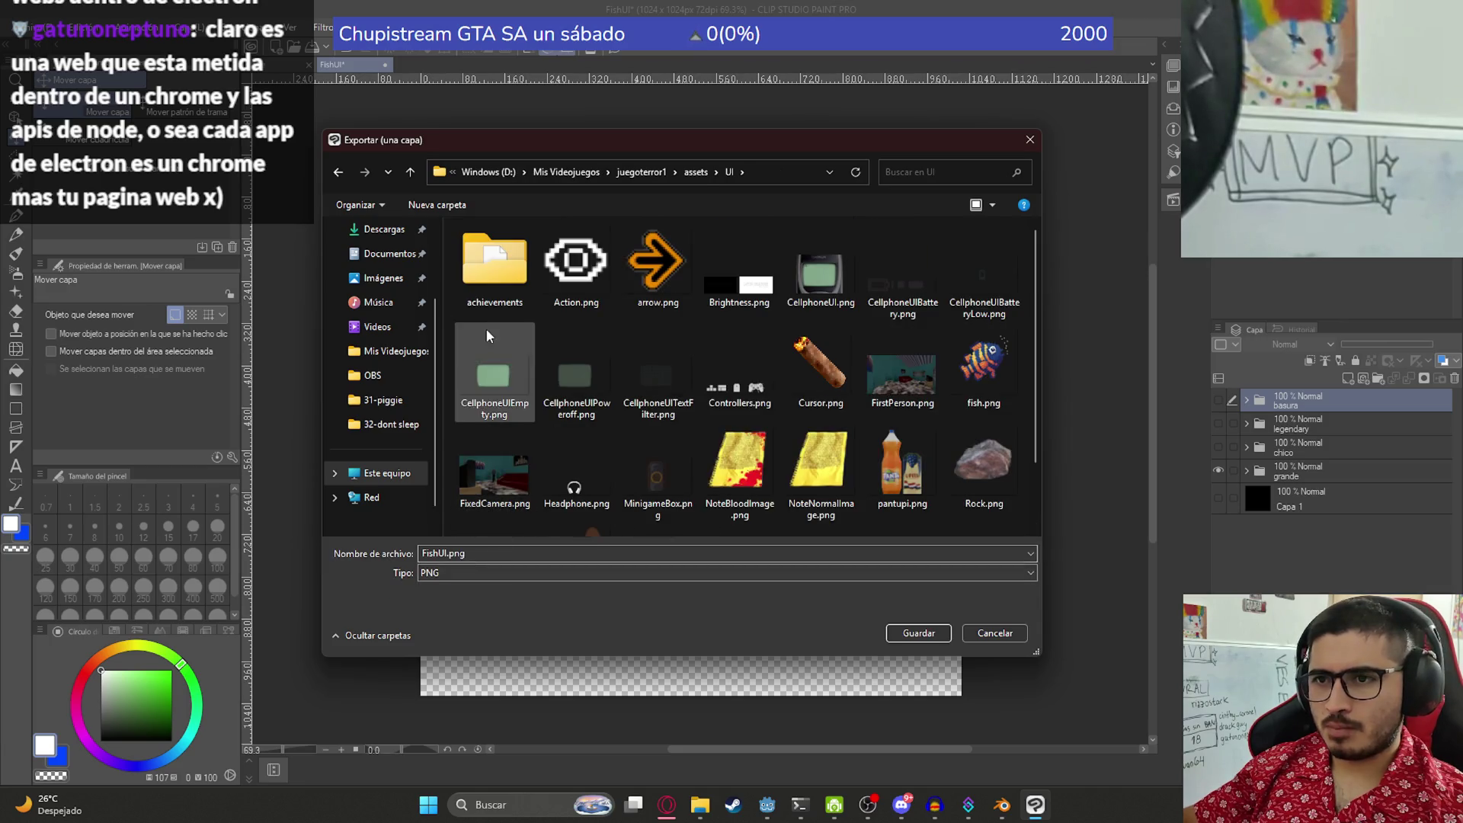
pyautogui.scroll(-1, 485, 519)
pyautogui.rightClick(769, 471)
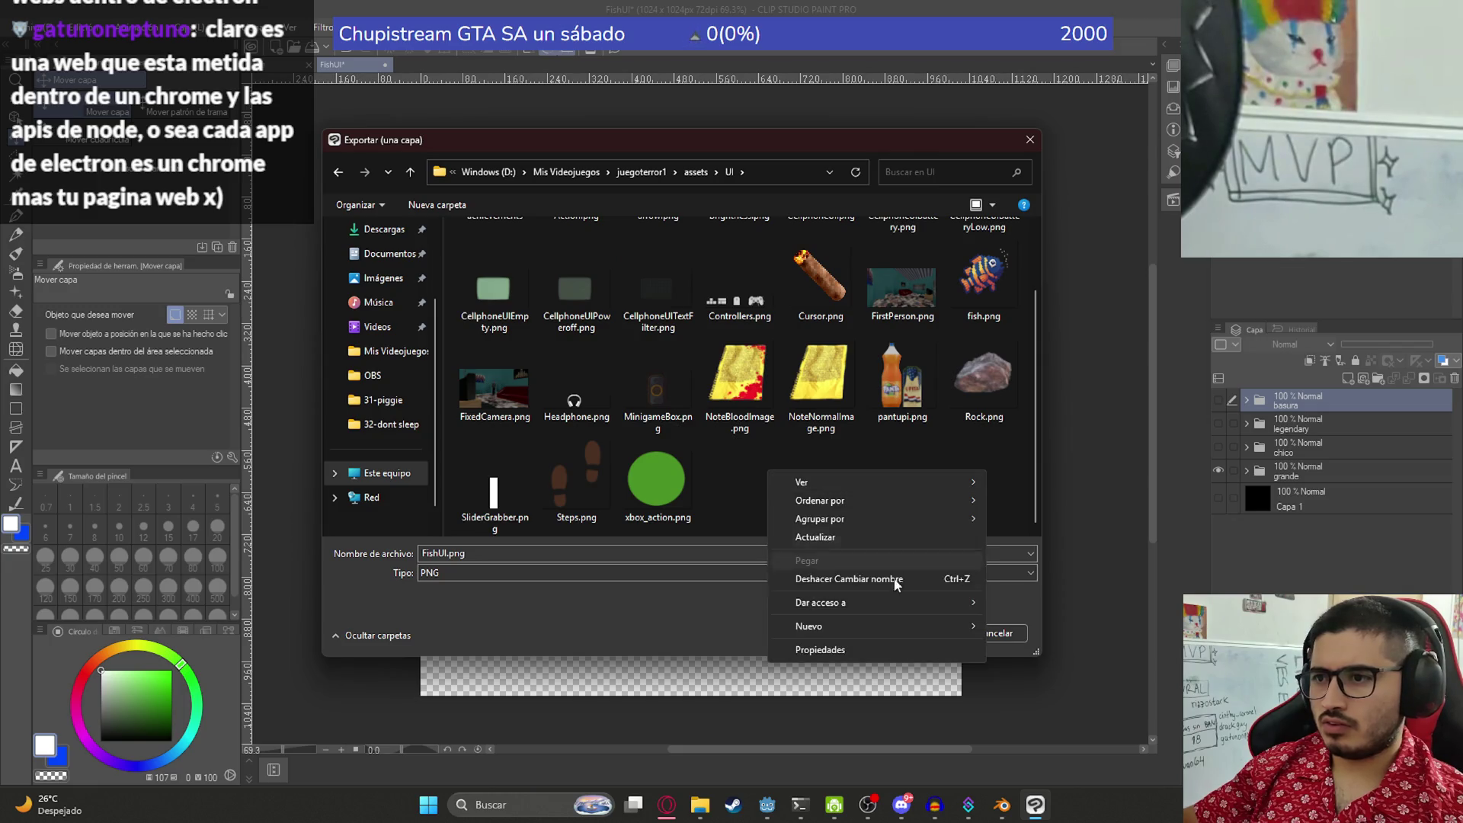
pyautogui.click(532, 570)
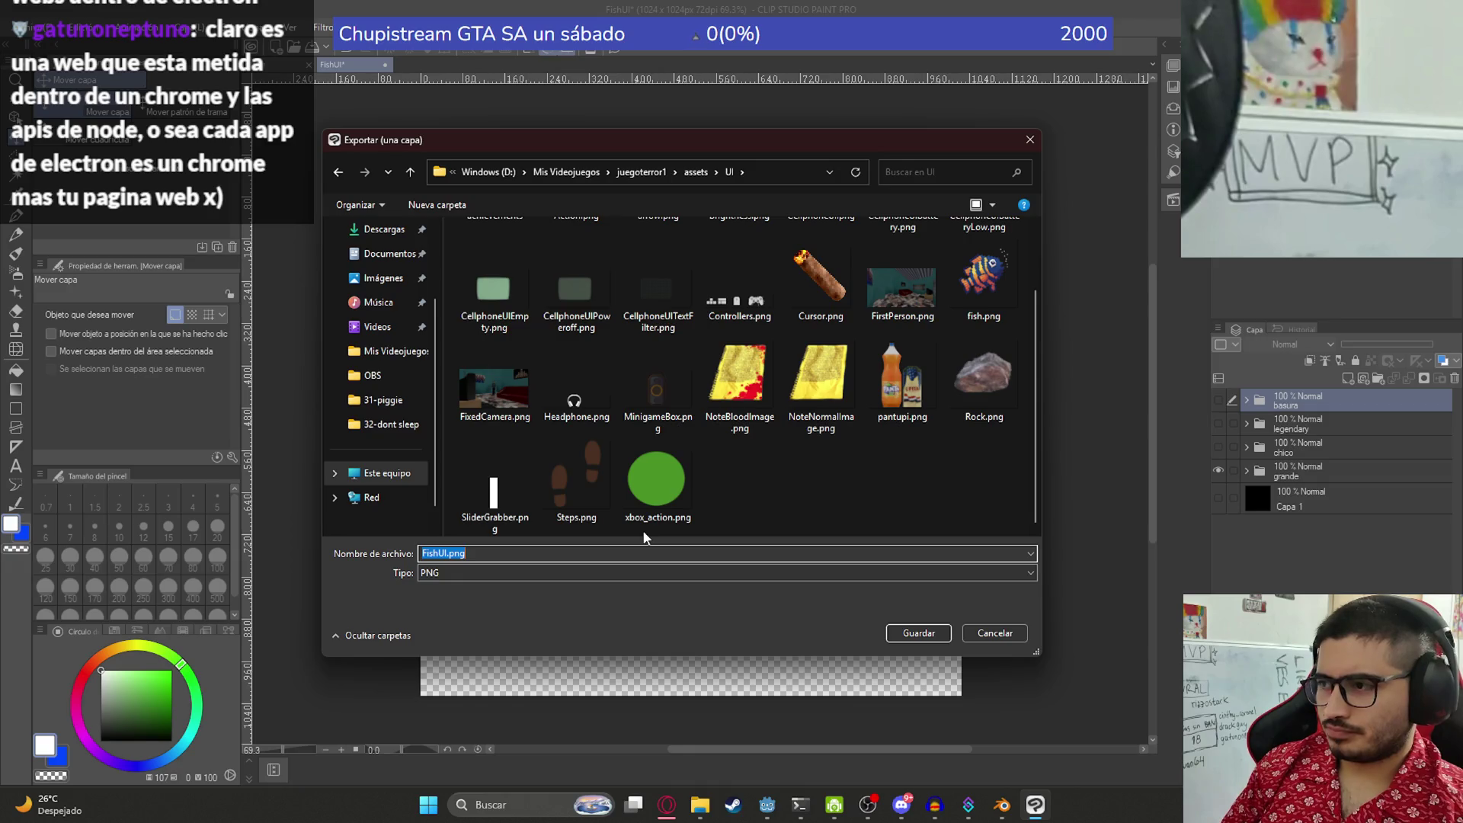
pyautogui.write('Fish')
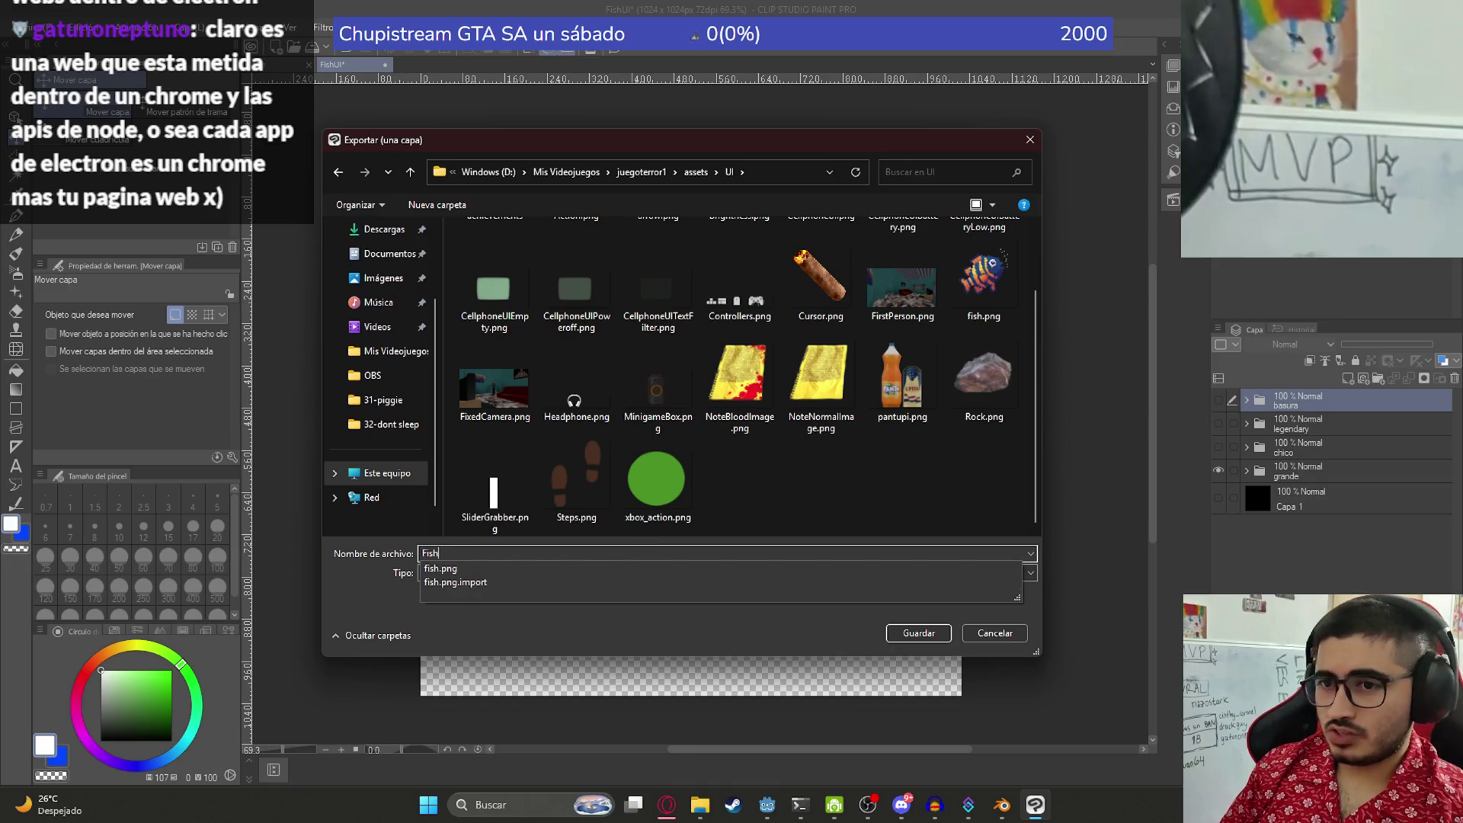
pyautogui.write('BigUI')
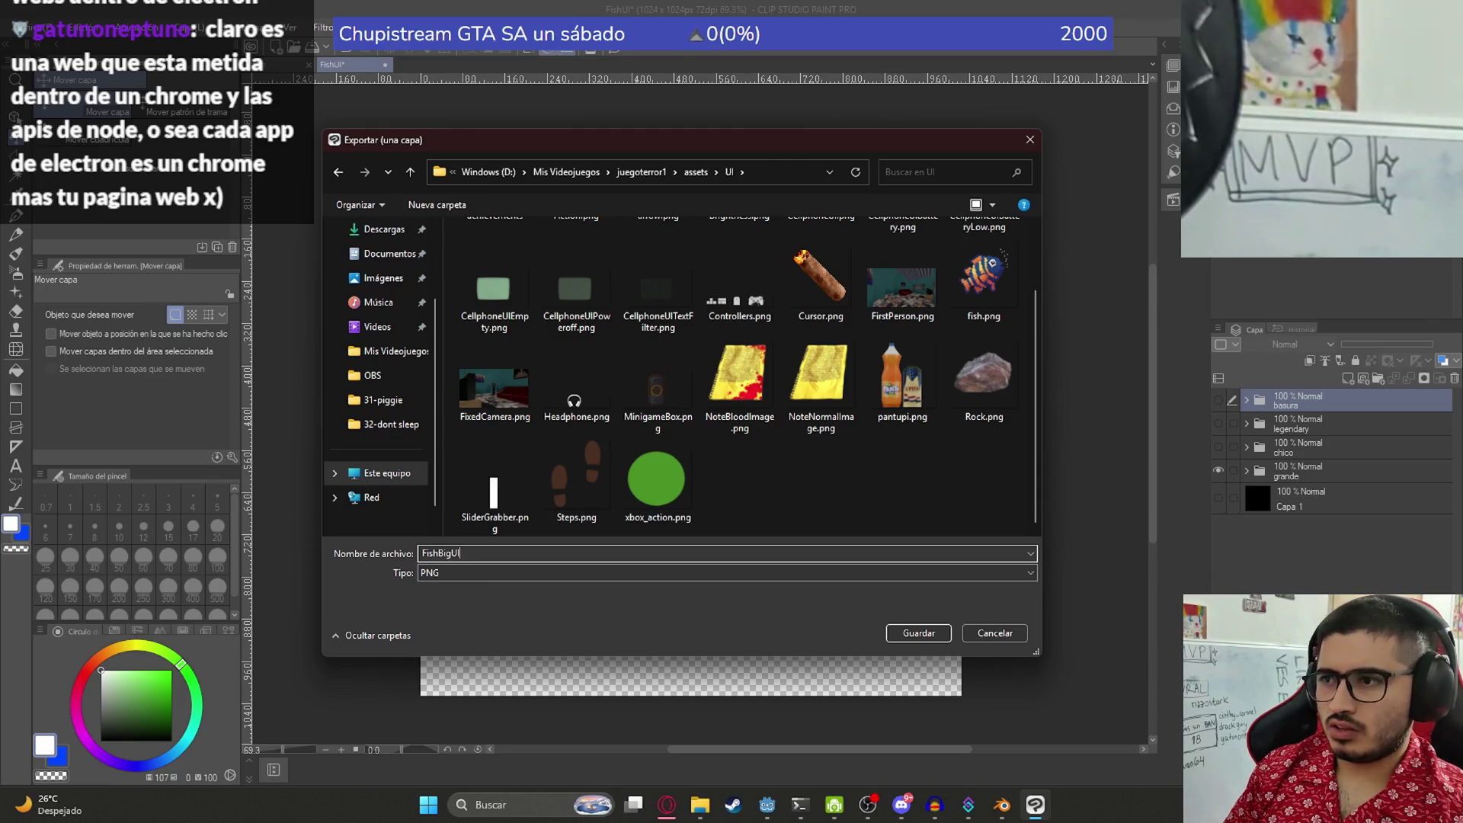
pyautogui.press('Return')
pyautogui.press('Return')
pyautogui.press('Return')
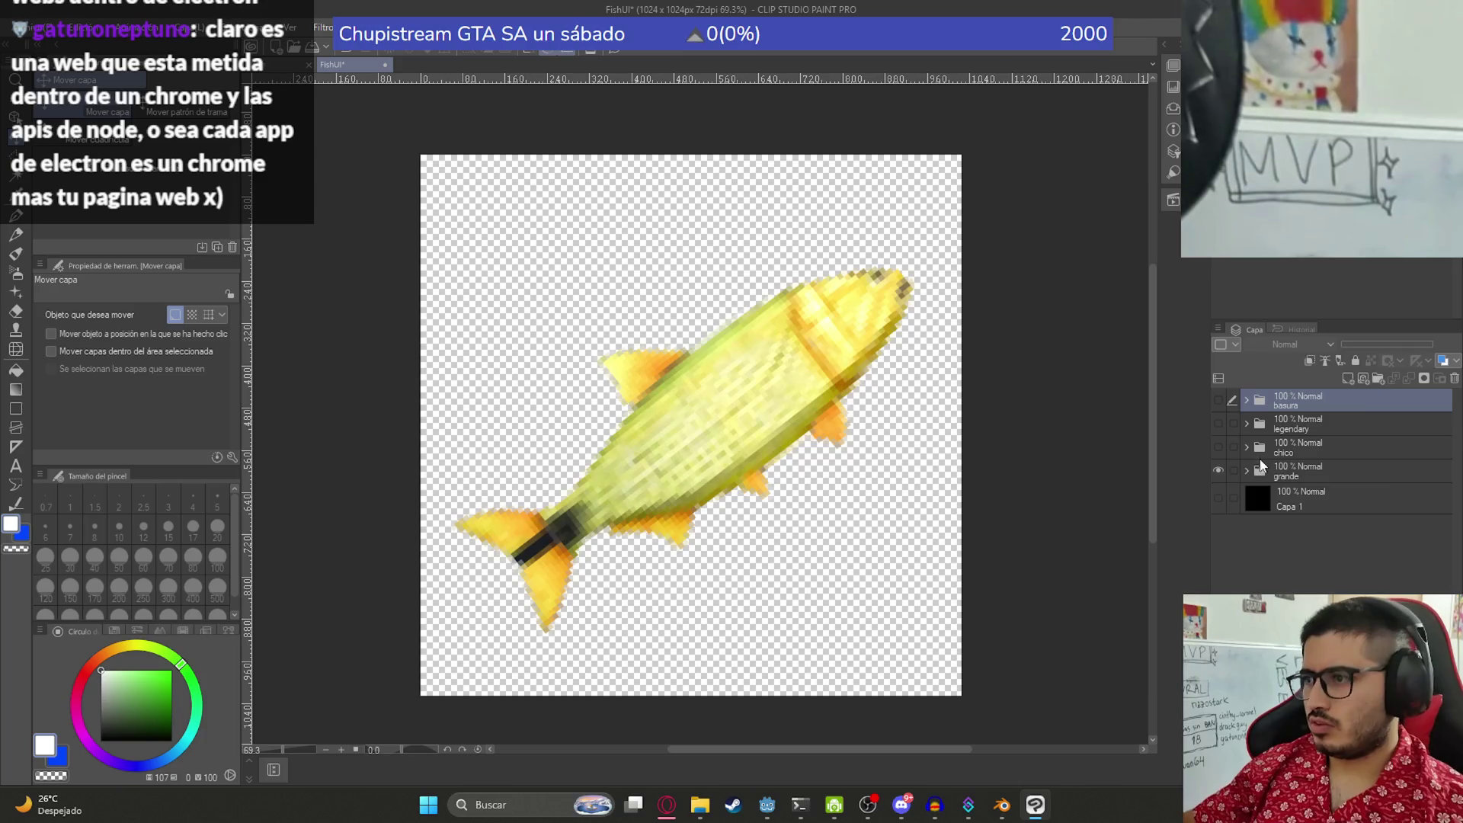
# - Show only the small fish layer and export it as FishSmallUI.png into assets/UI
pyautogui.click(1219, 470)
pyautogui.click(1218, 446)
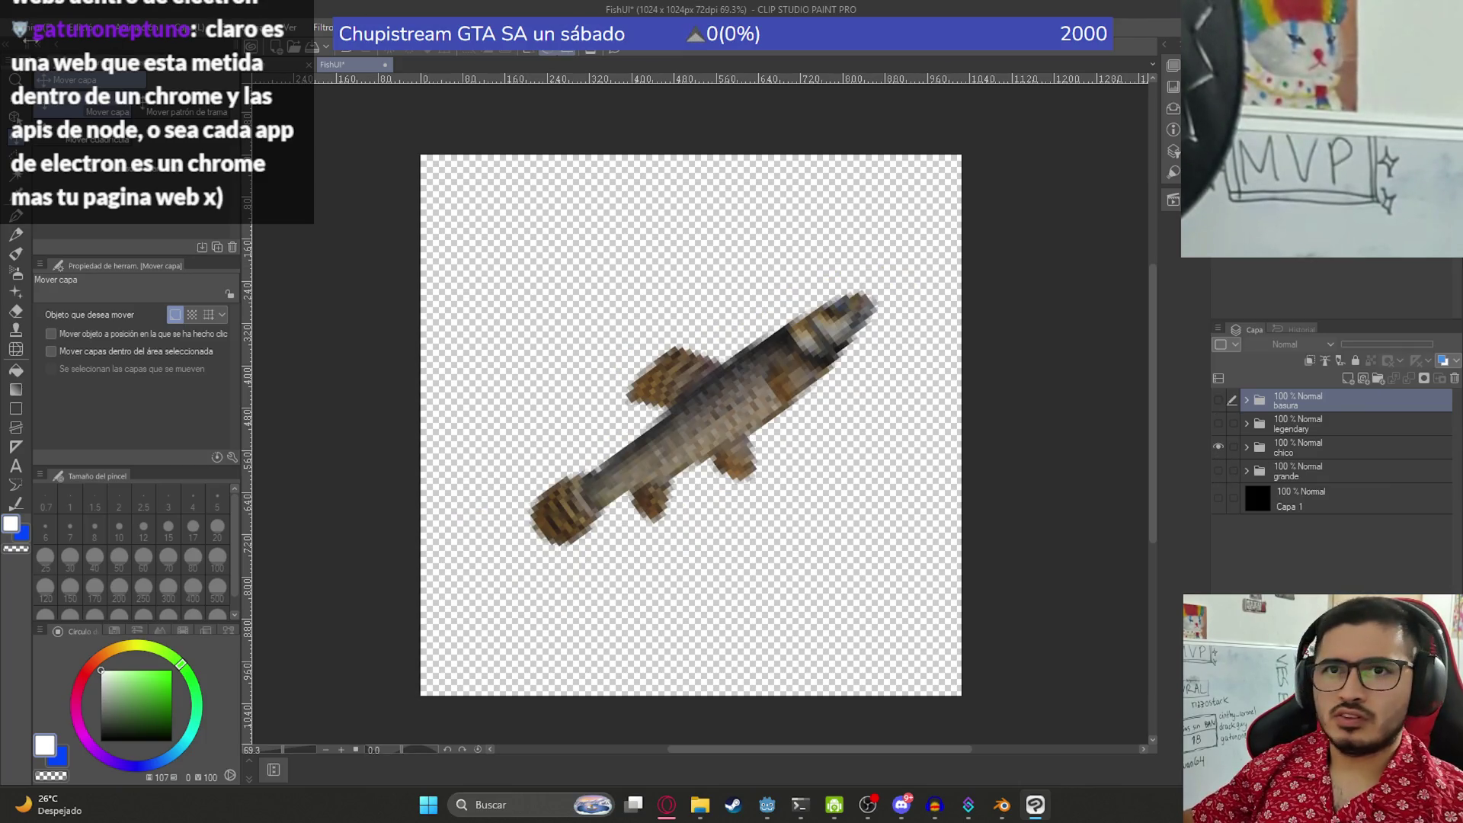
pyautogui.click(34, 28)
pyautogui.moveTo(115, 225)
pyautogui.click(329, 267)
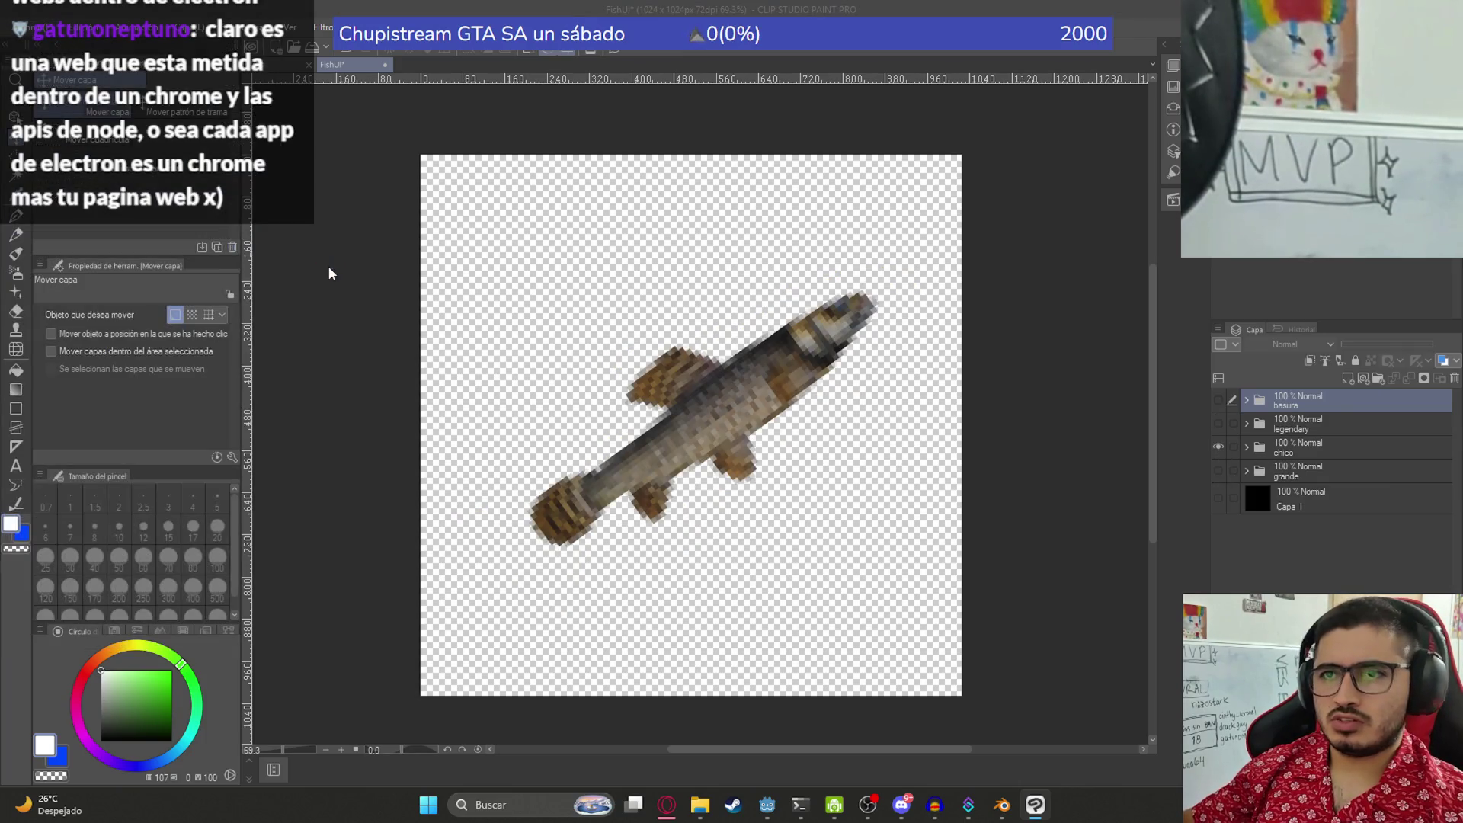
pyautogui.write('FishSmallUI')
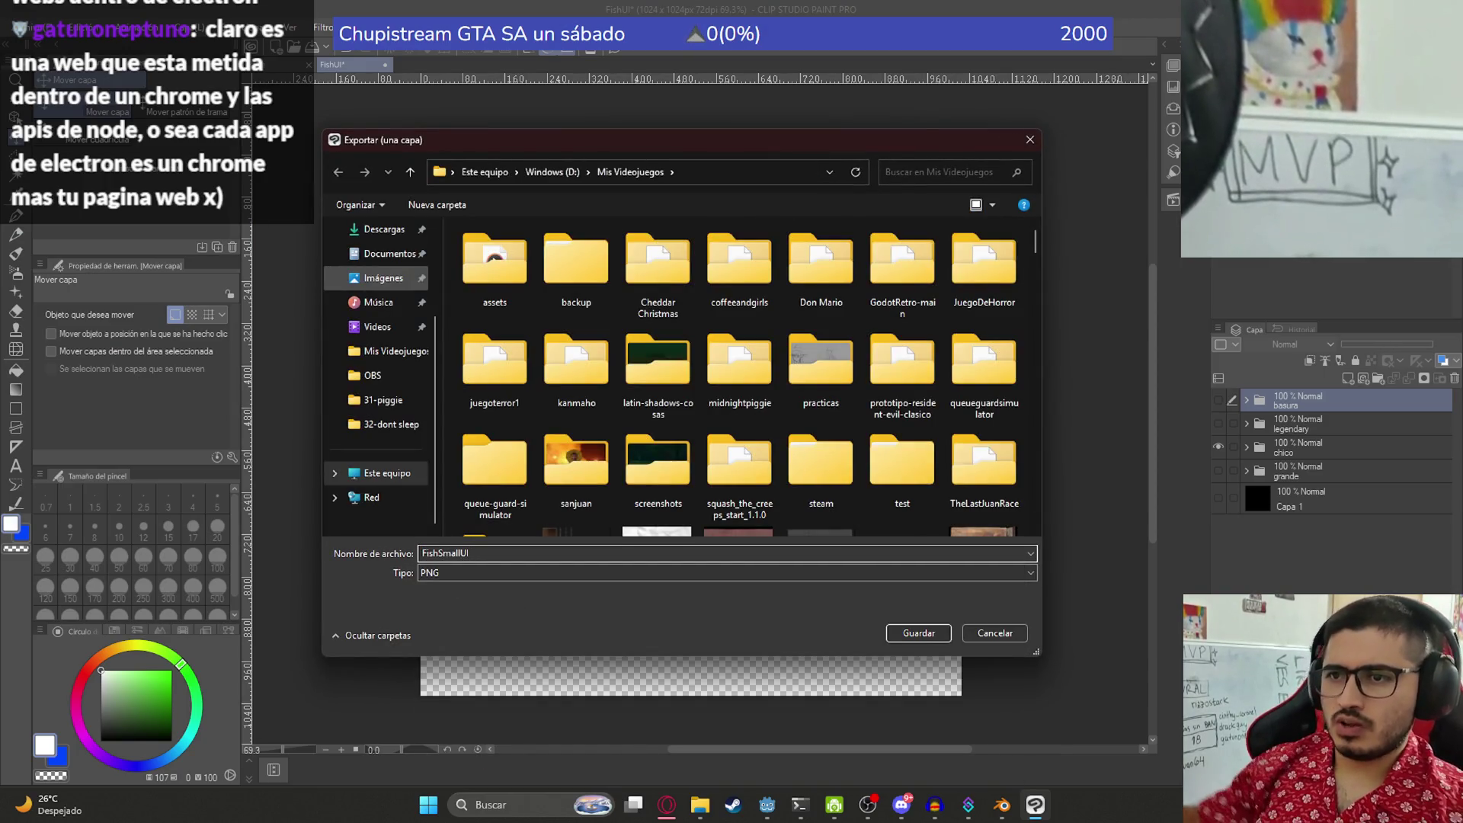
pyautogui.doubleClick(495, 366)
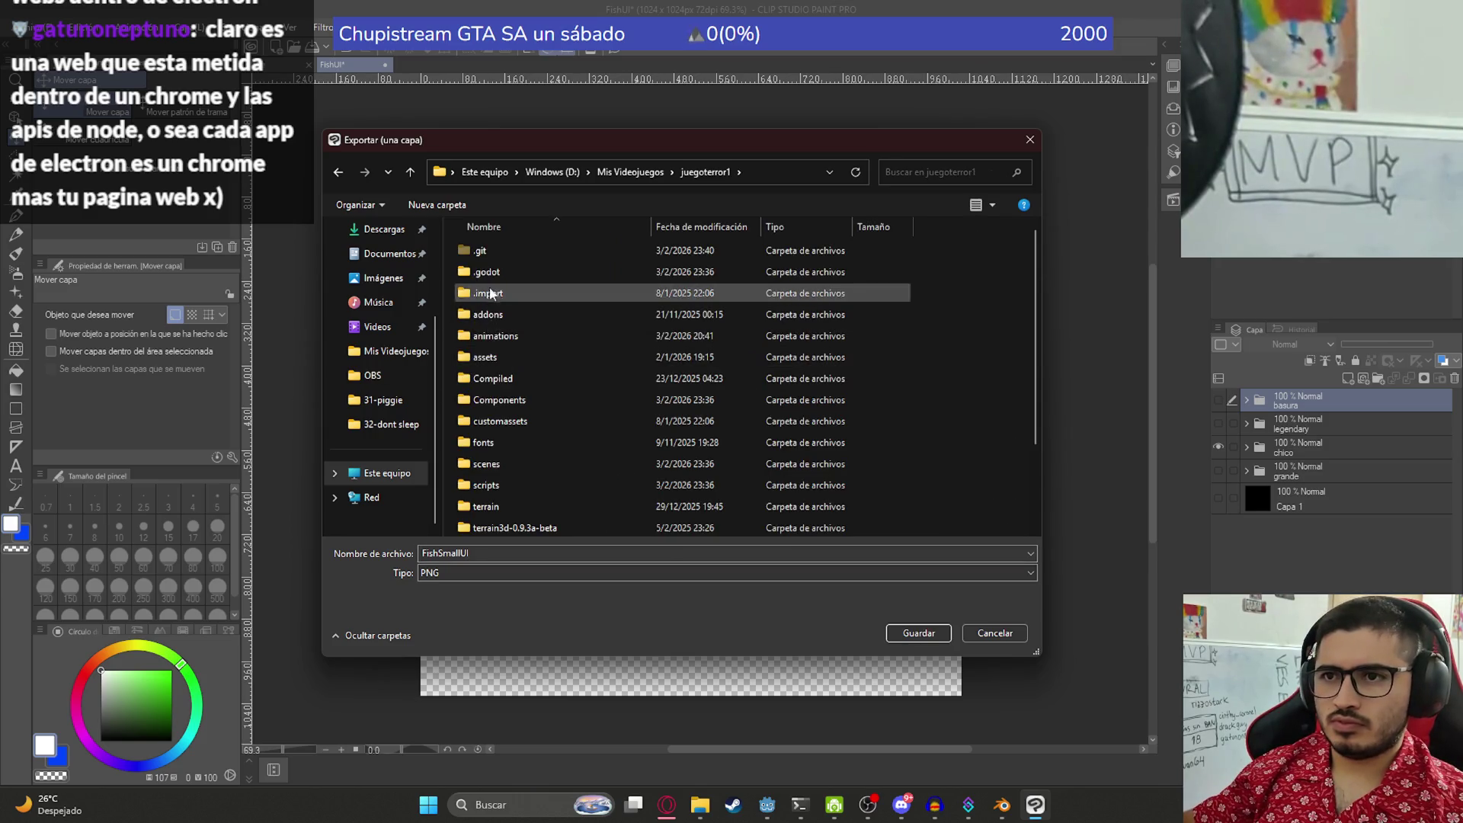
pyautogui.doubleClick(490, 357)
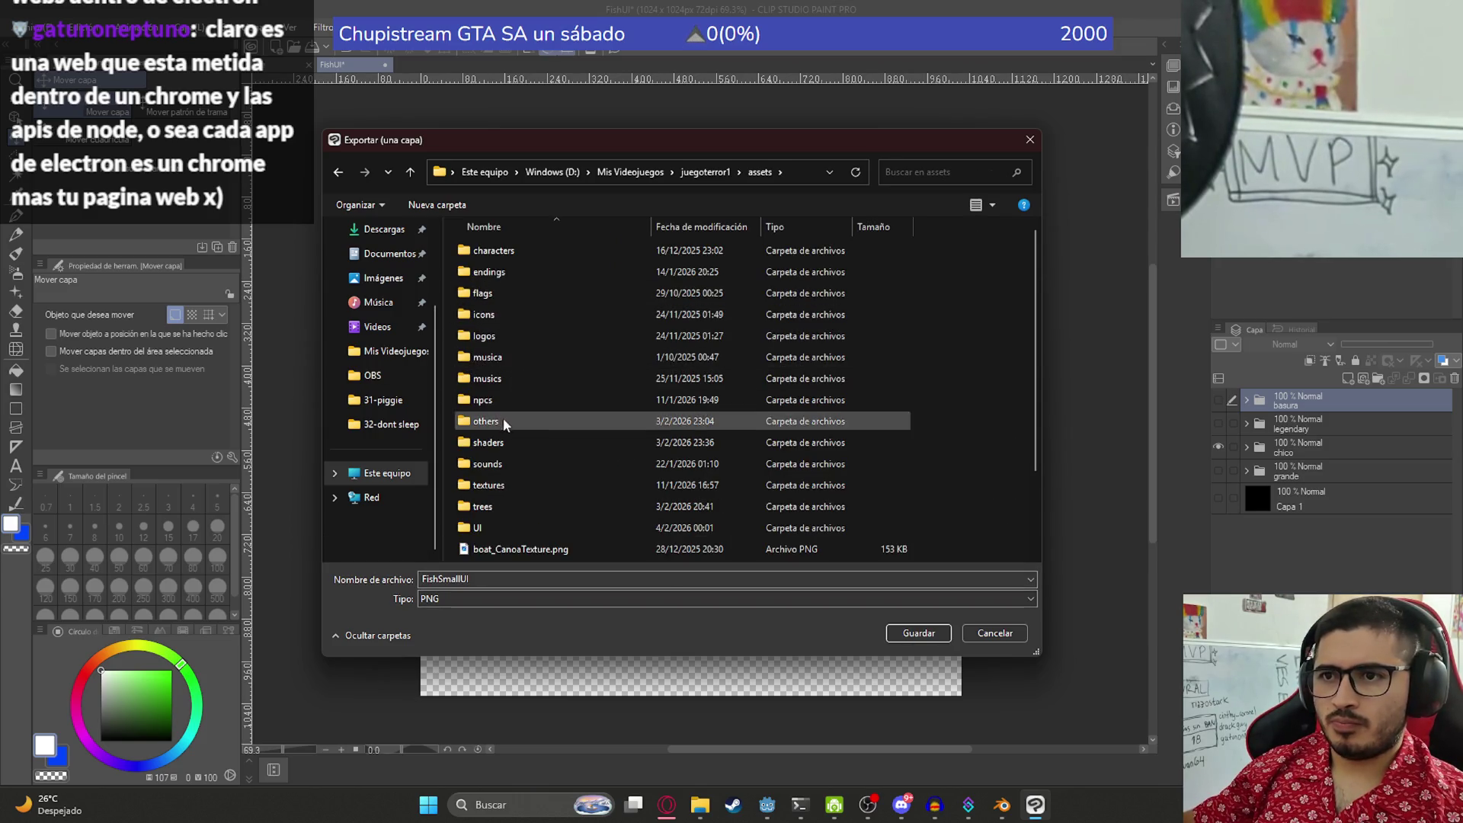
pyautogui.doubleClick(477, 527)
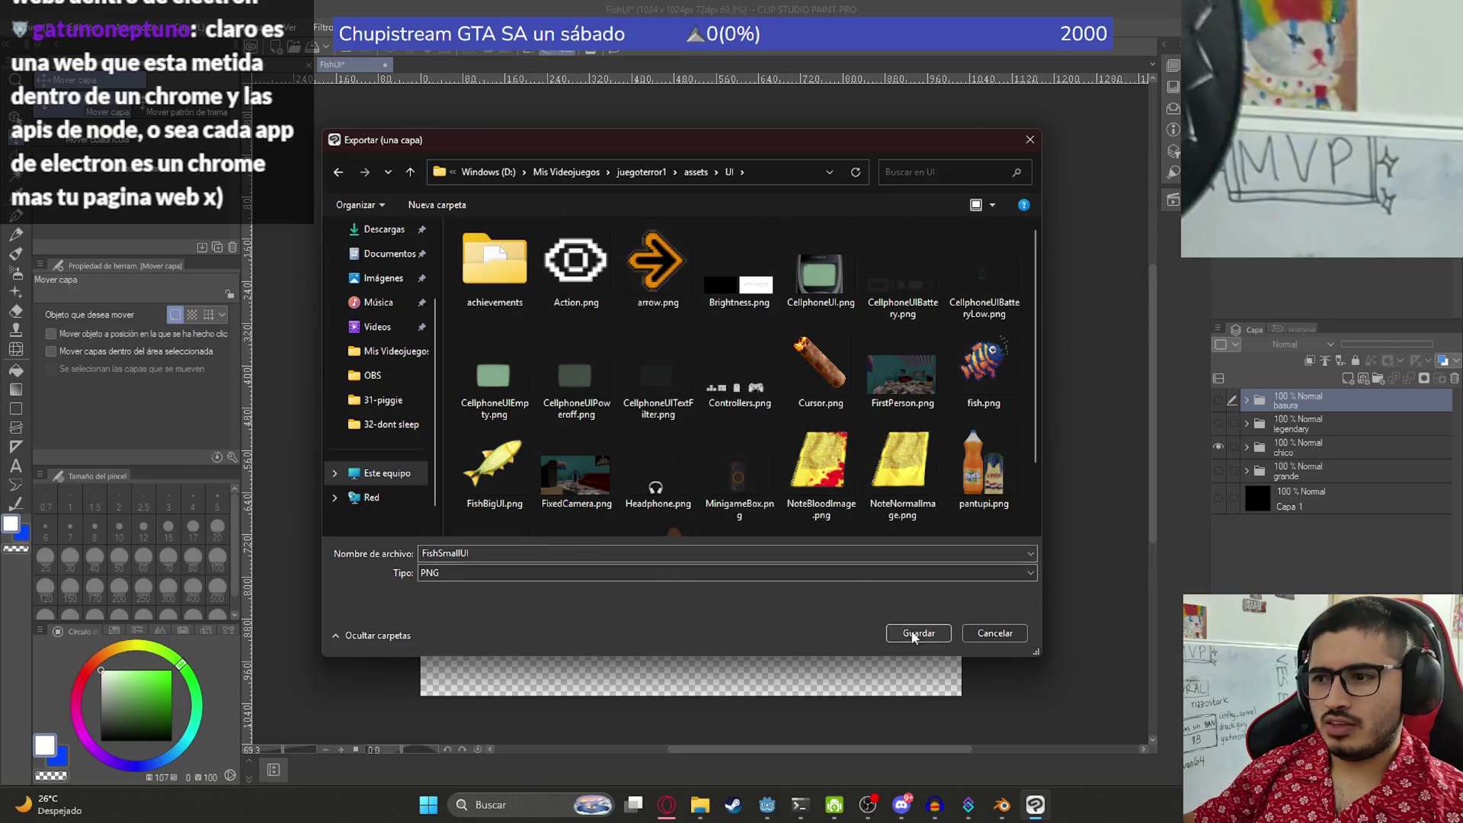
pyautogui.click(914, 637)
pyautogui.press('Return')
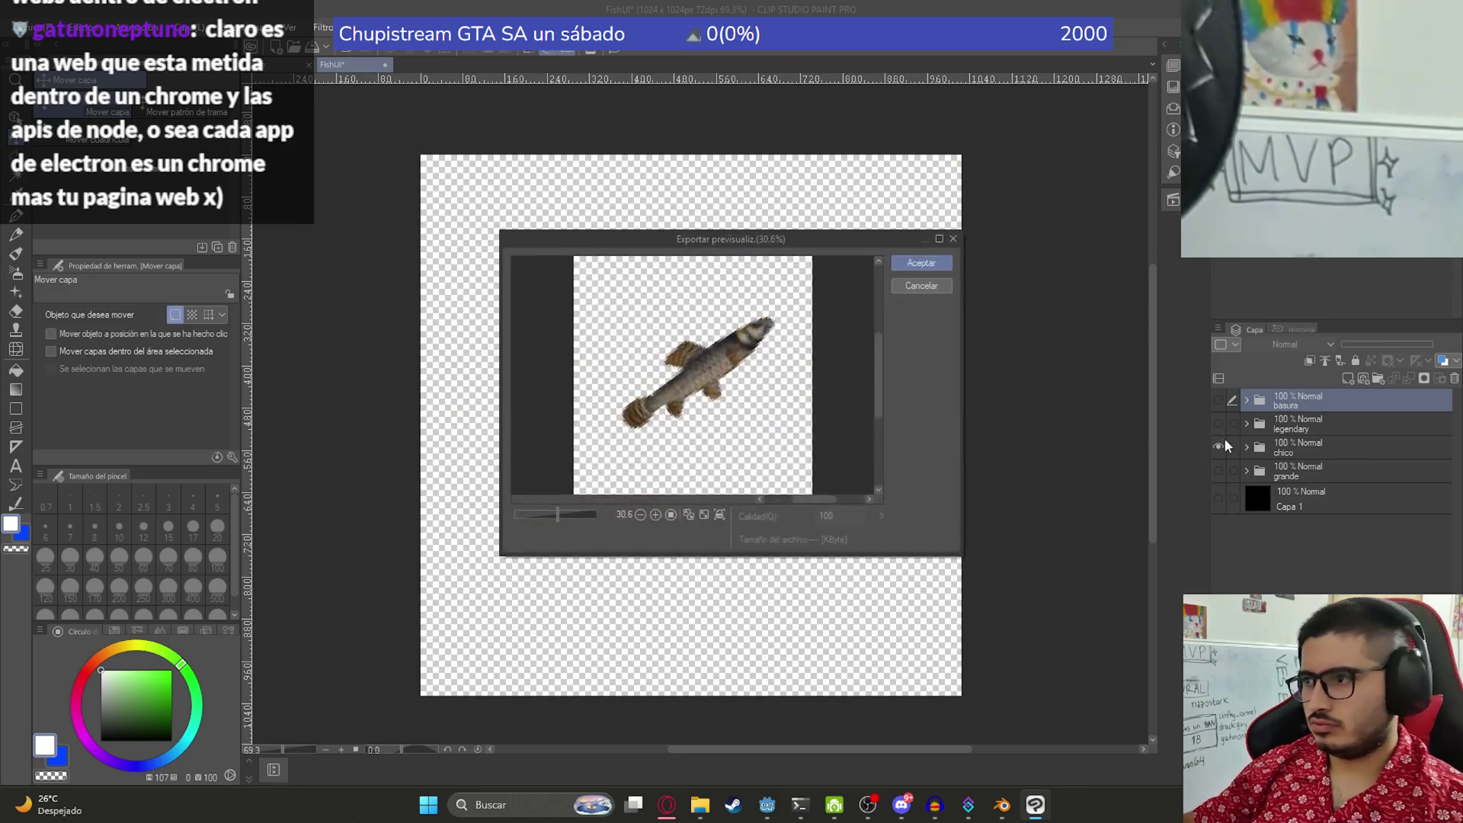
pyautogui.press('Return')
# - Export the question-mark layer as FishLegendary.png into assets/UI, then show the trash layer
pyautogui.click(1221, 441)
pyautogui.click(1219, 424)
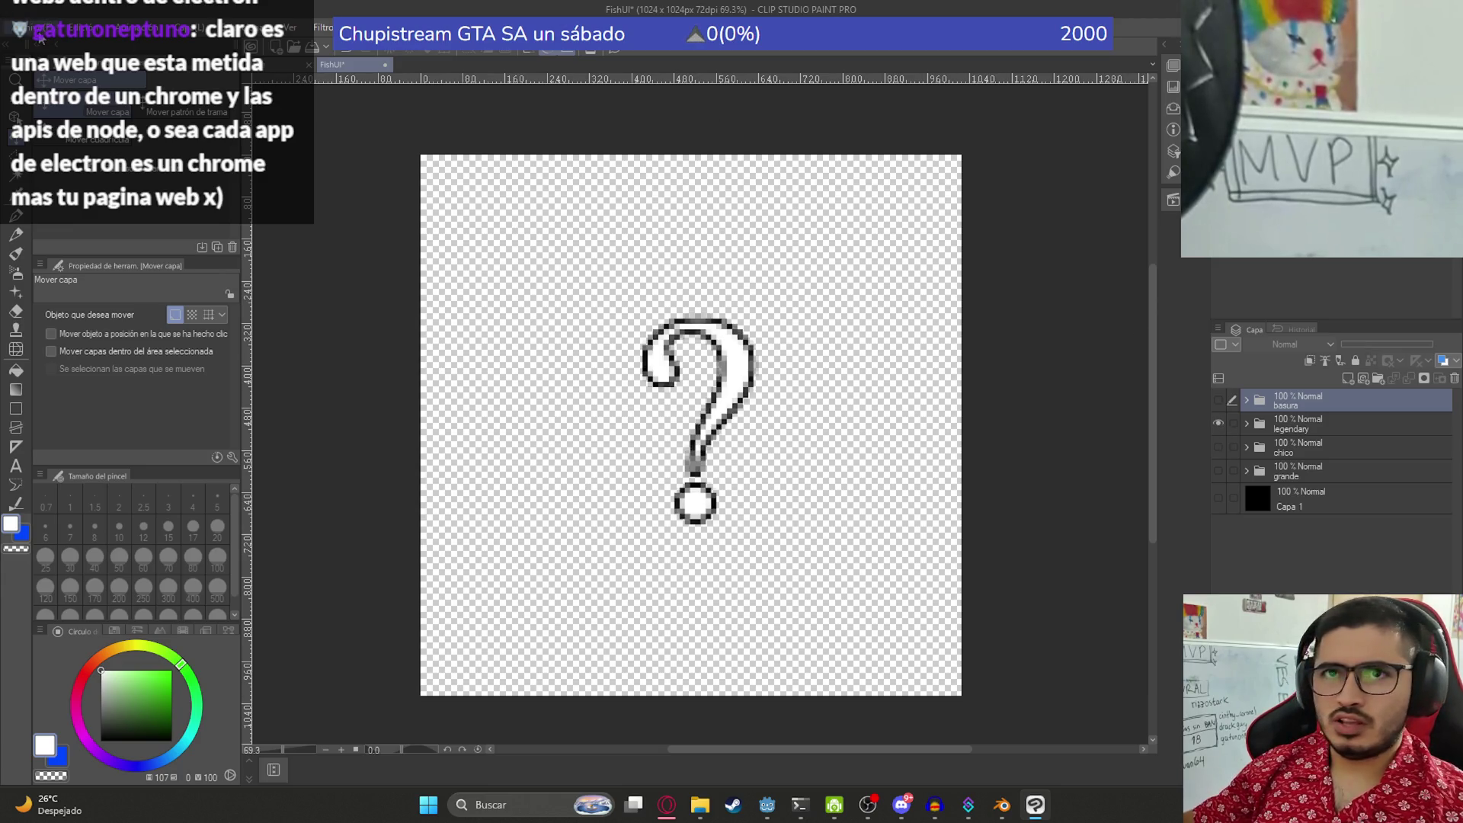
pyautogui.click(42, 37)
pyautogui.moveTo(270, 229)
pyautogui.click(350, 267)
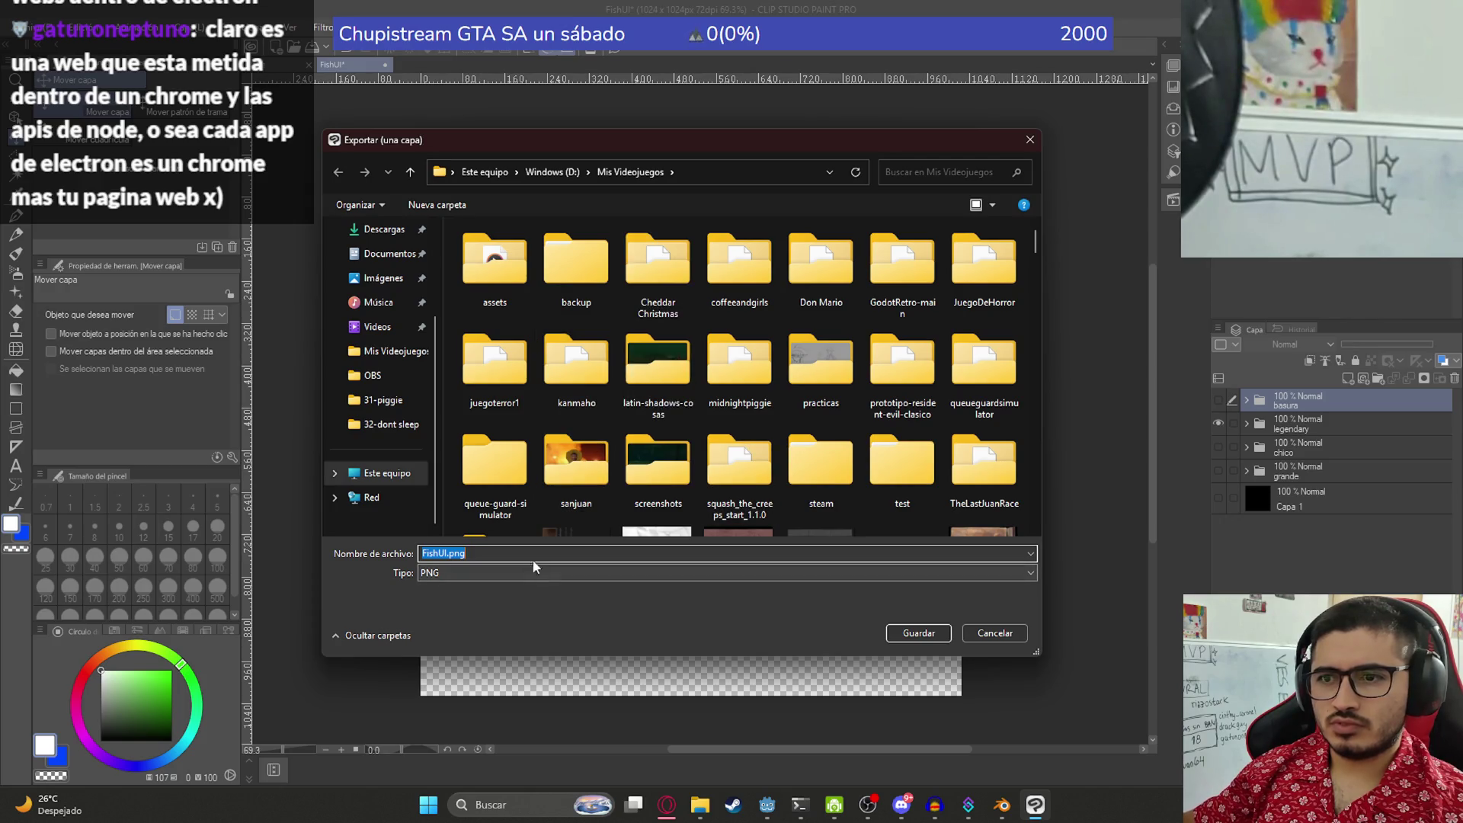
pyautogui.doubleClick(503, 358)
pyautogui.doubleClick(510, 355)
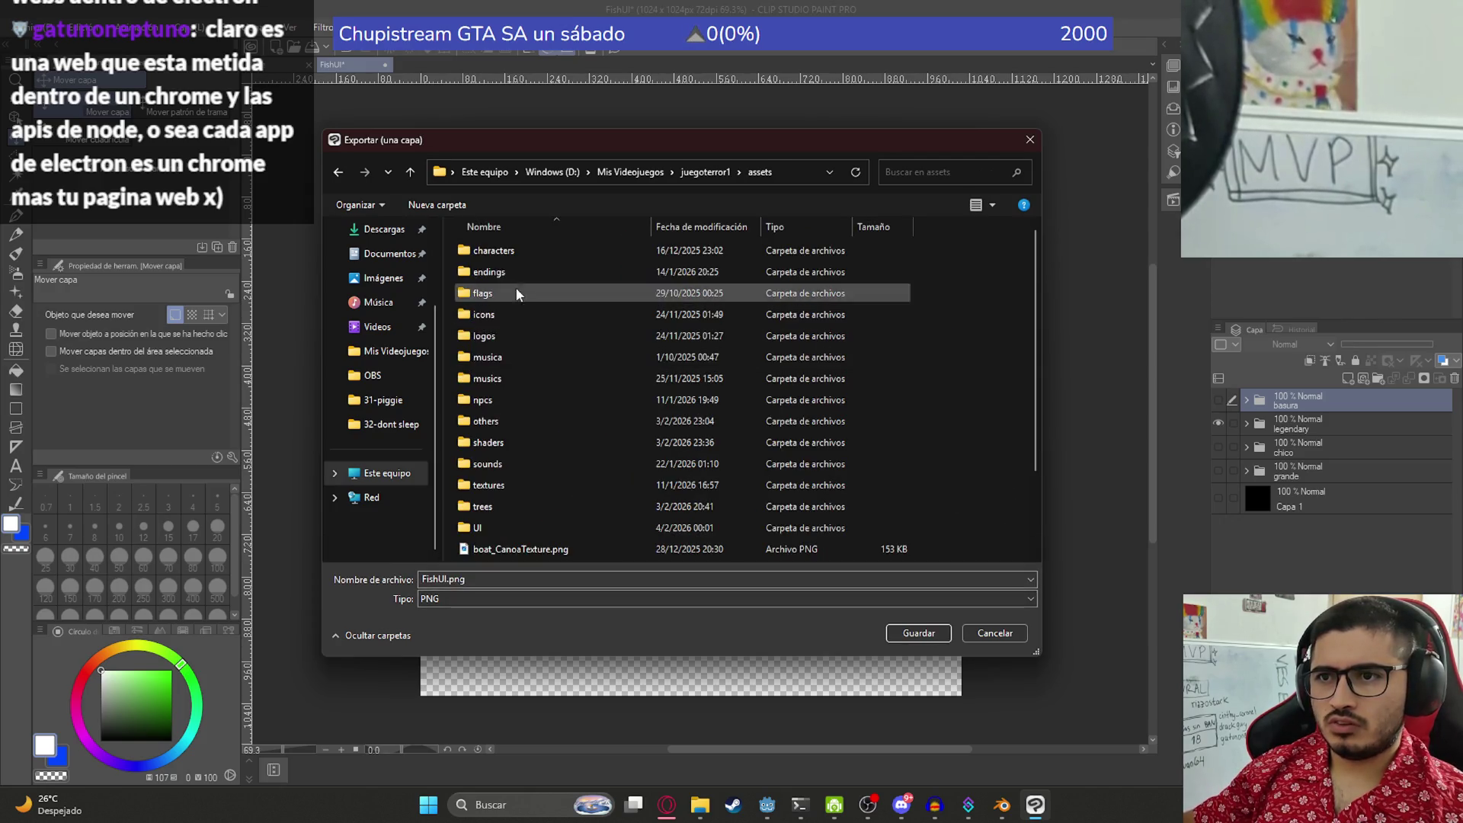
pyautogui.doubleClick(504, 528)
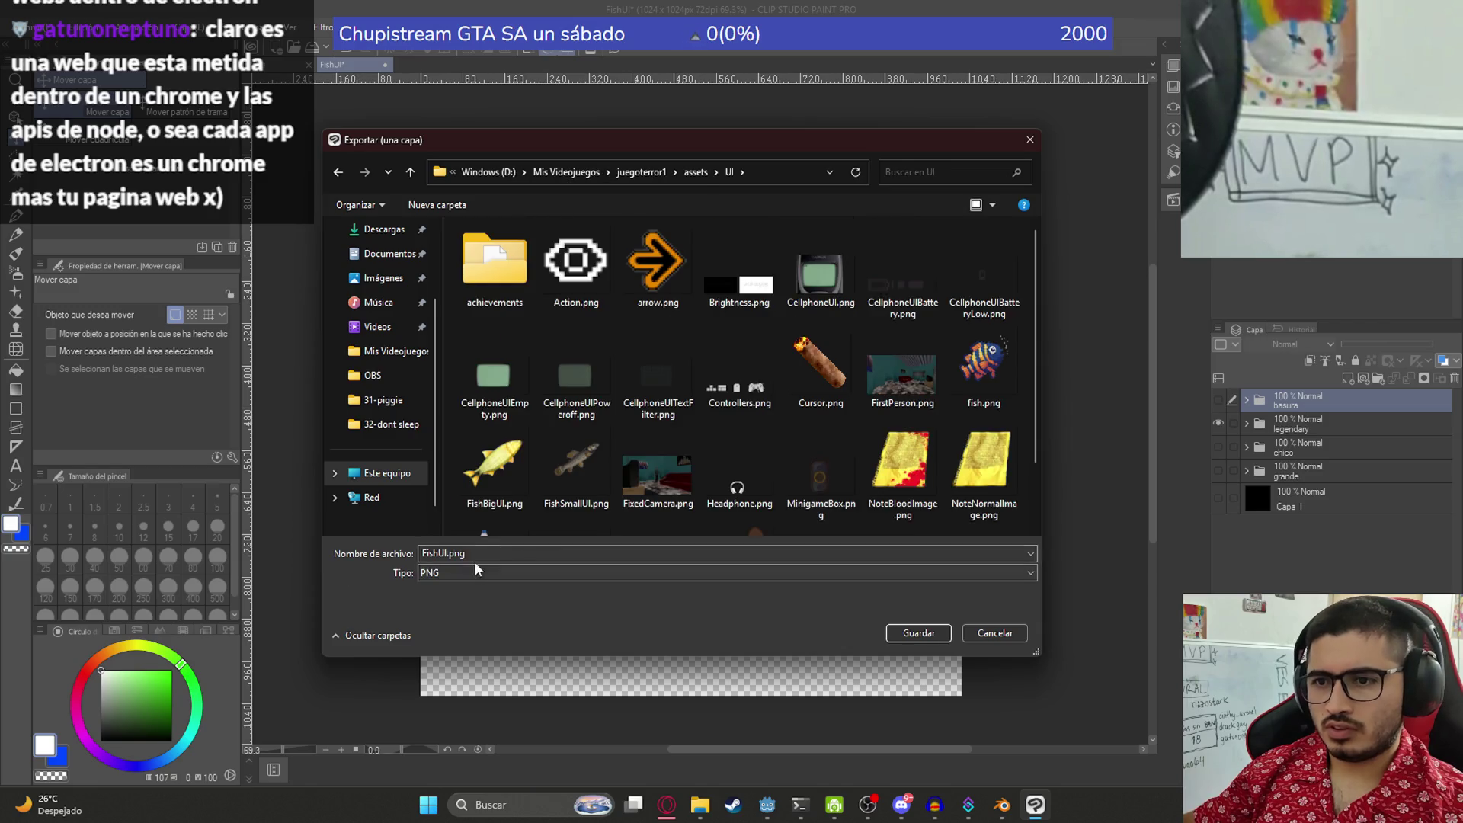
pyautogui.write('FishLegendary')
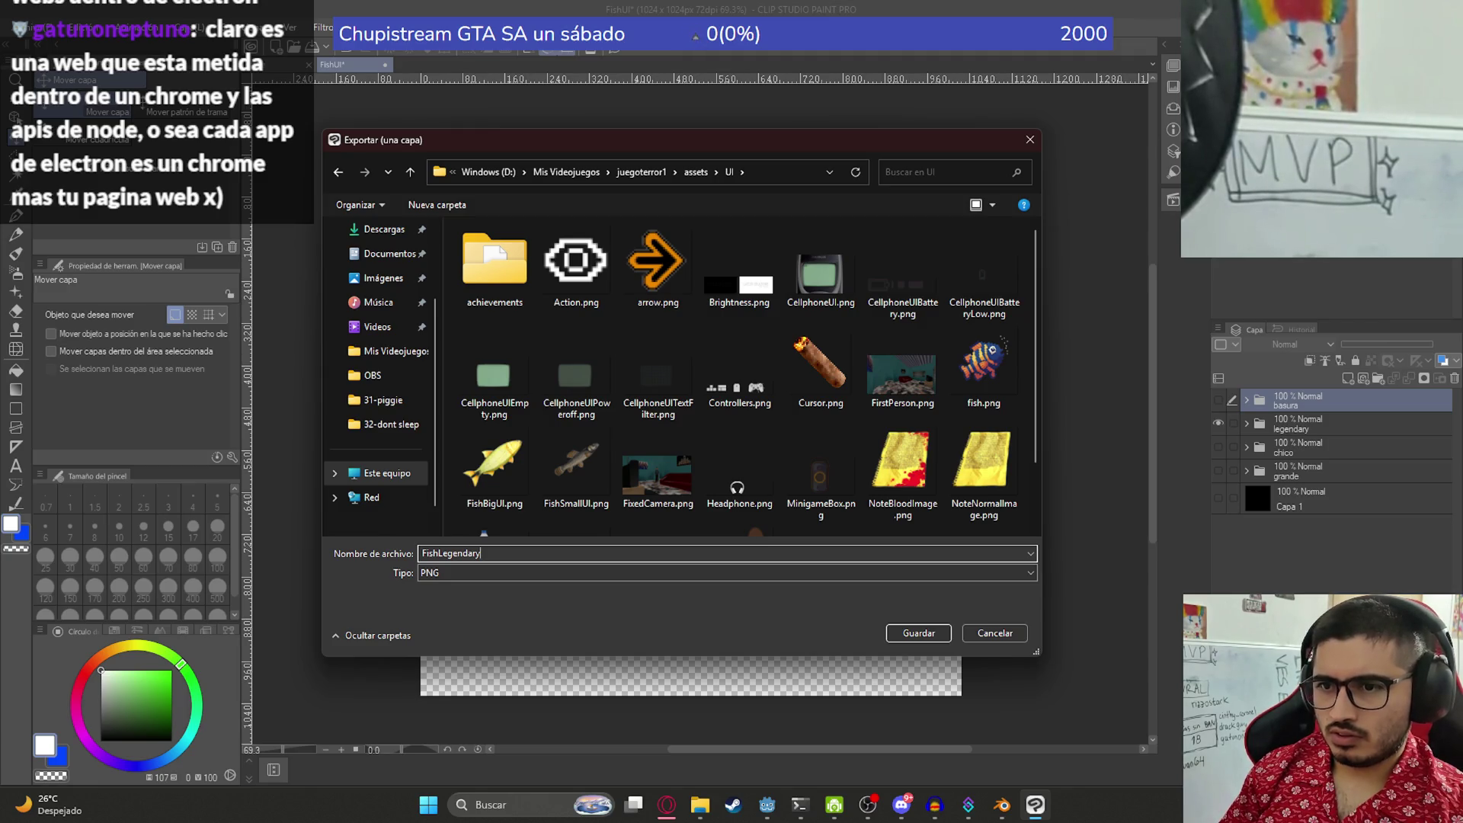
pyautogui.press('Return')
pyautogui.press('Return')
pyautogui.click(1218, 423)
pyautogui.click(1218, 399)
# - Export the bottle layer as FishTrash.png into juegoterror1/assets/UI, replacing the old file name
pyautogui.click(42, 31)
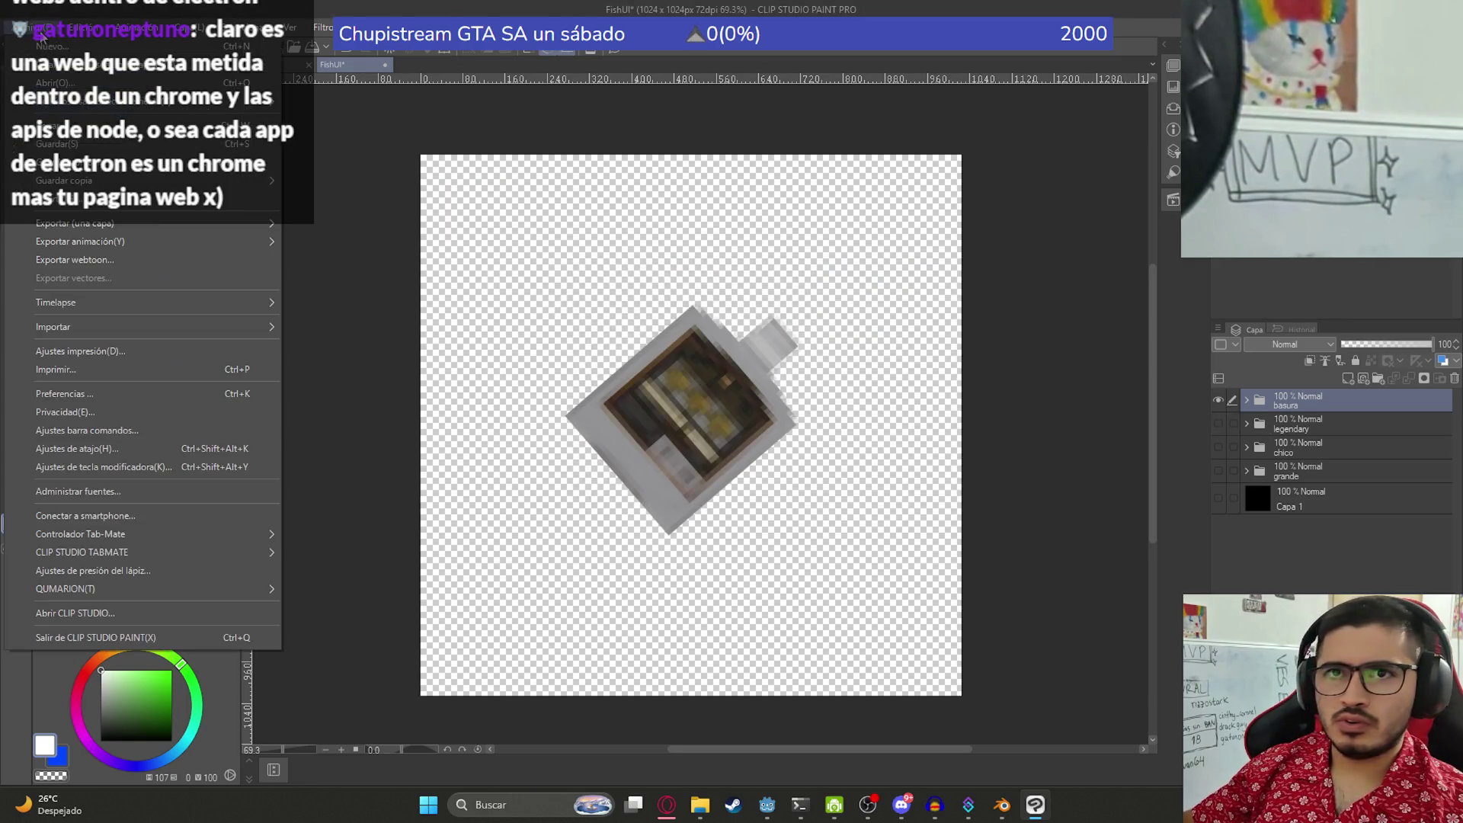
pyautogui.moveTo(160, 222)
pyautogui.click(303, 265)
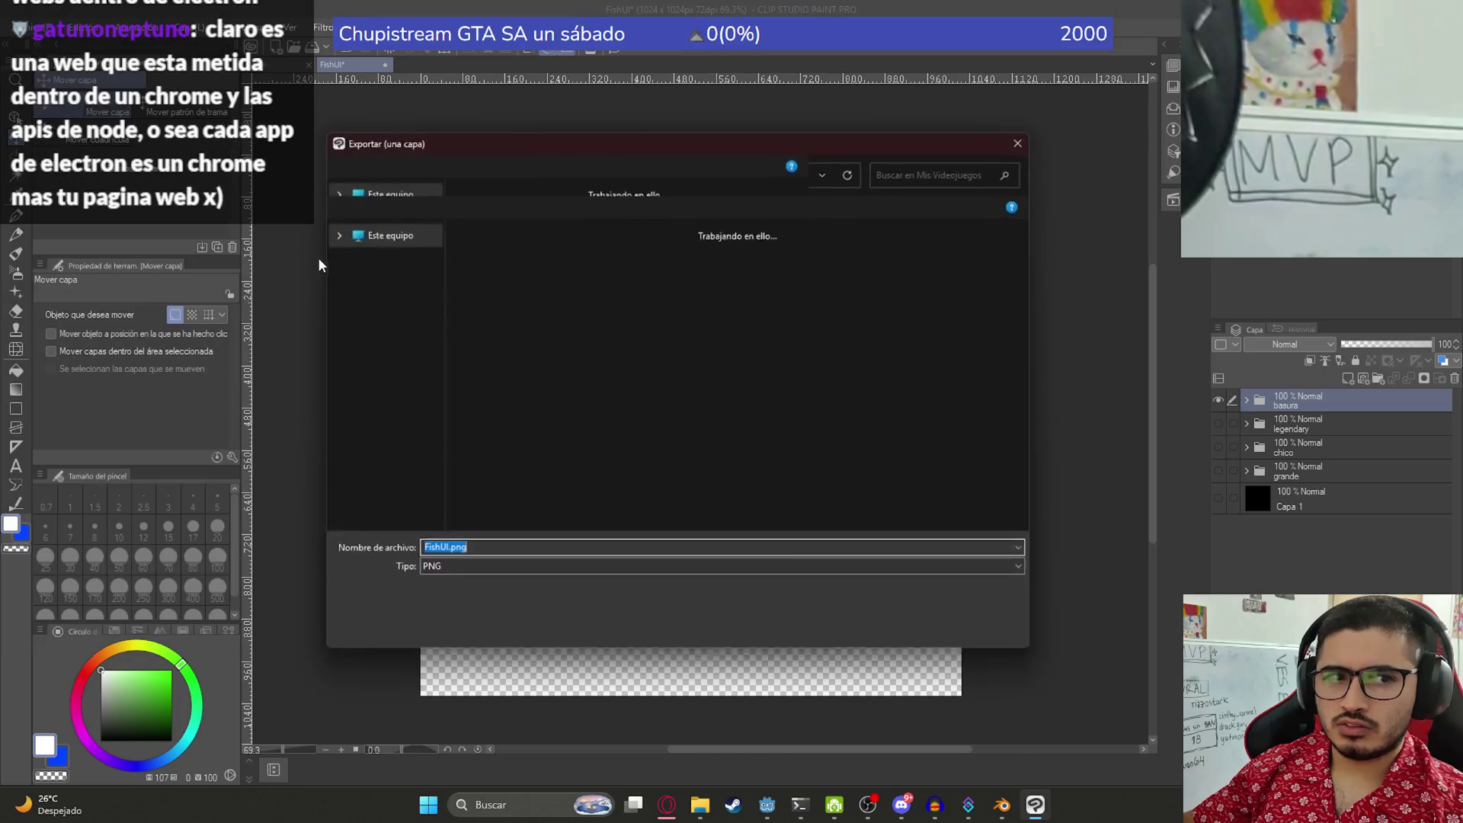
pyautogui.click(473, 341)
pyautogui.doubleClick(473, 342)
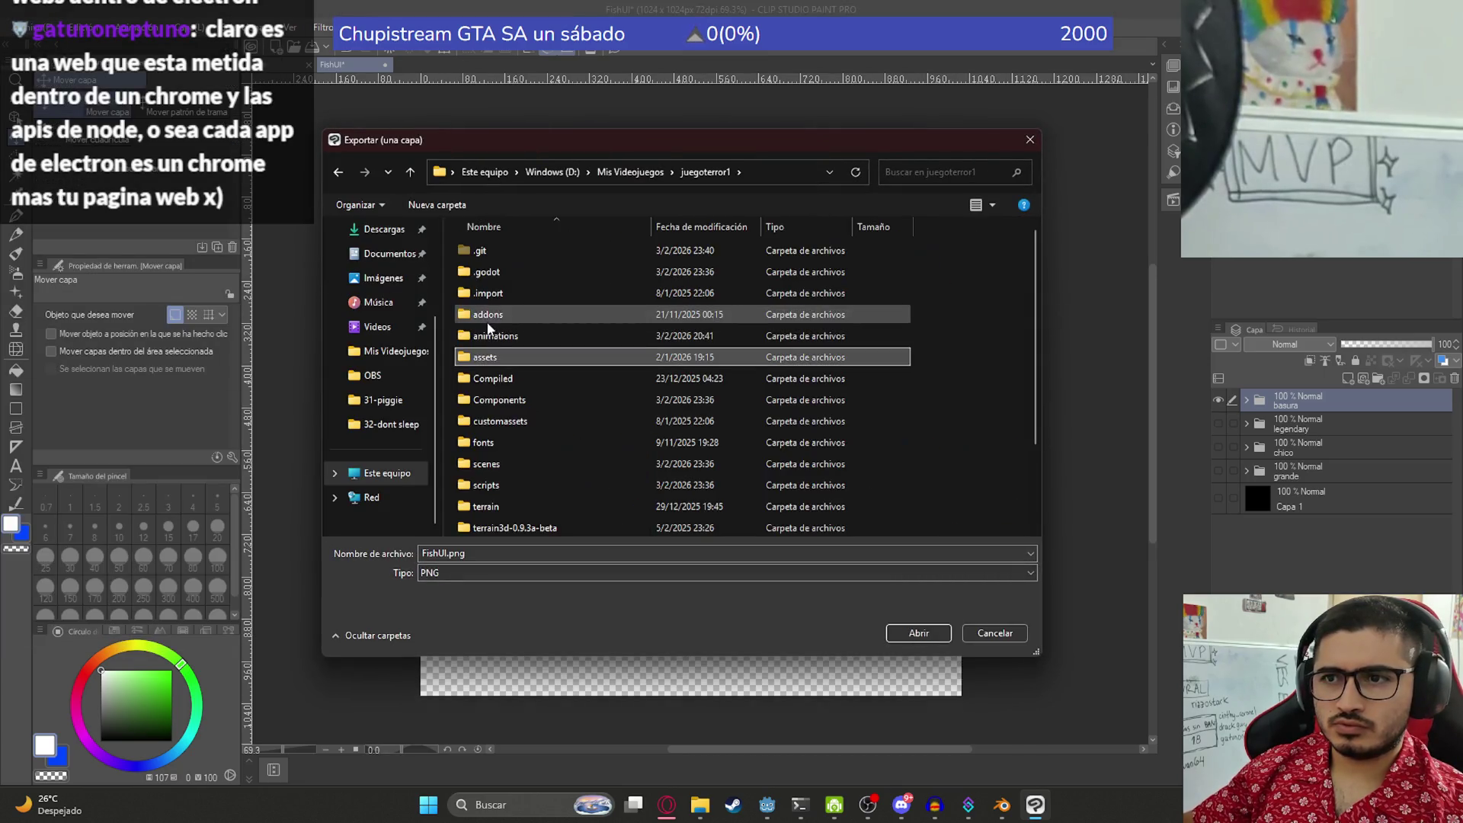
pyautogui.doubleClick(495, 358)
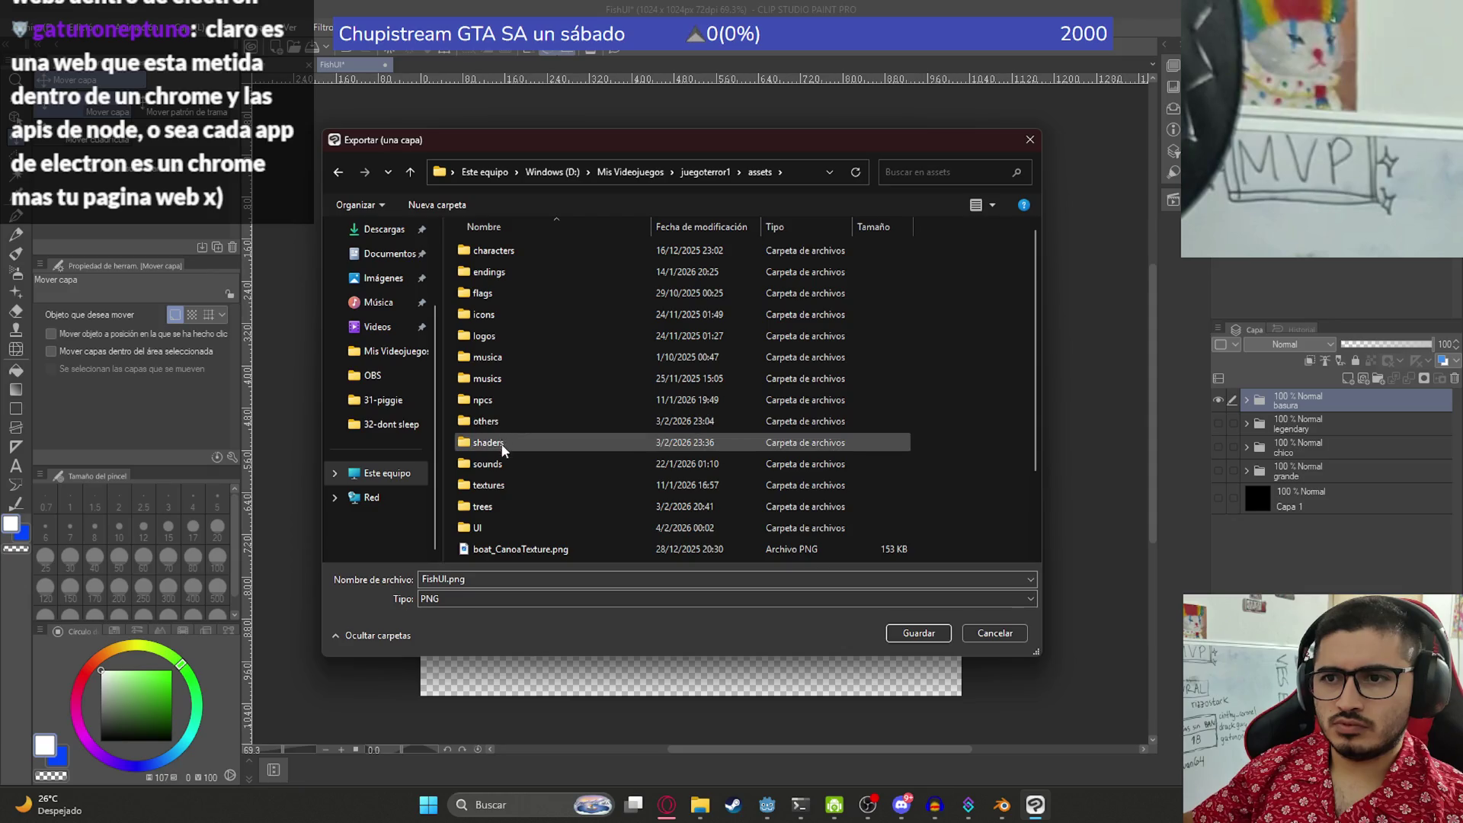
pyautogui.doubleClick(488, 527)
pyautogui.tripleClick(482, 557)
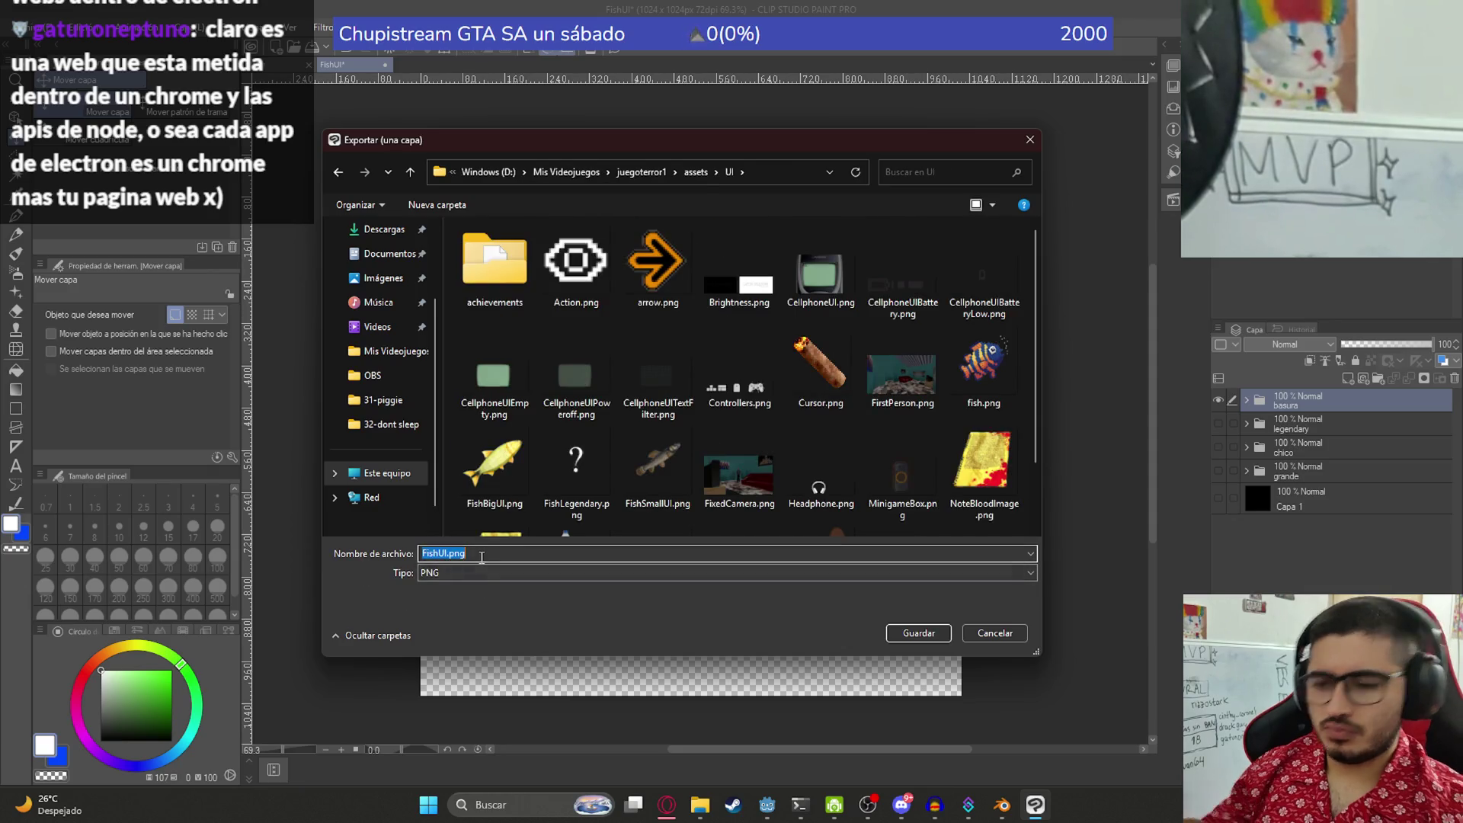
pyautogui.write('FishTrash')
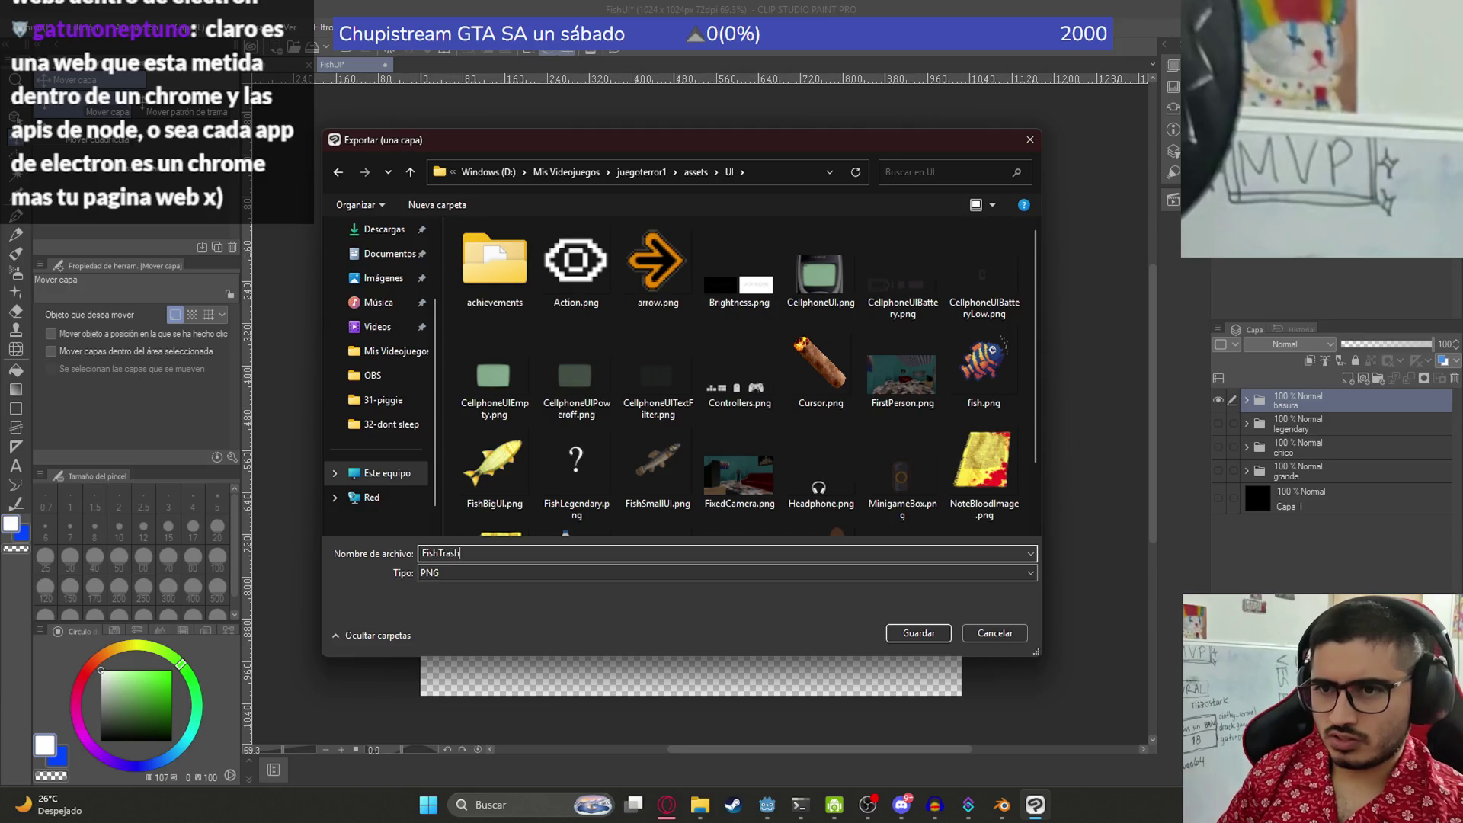
pyautogui.press('Return')
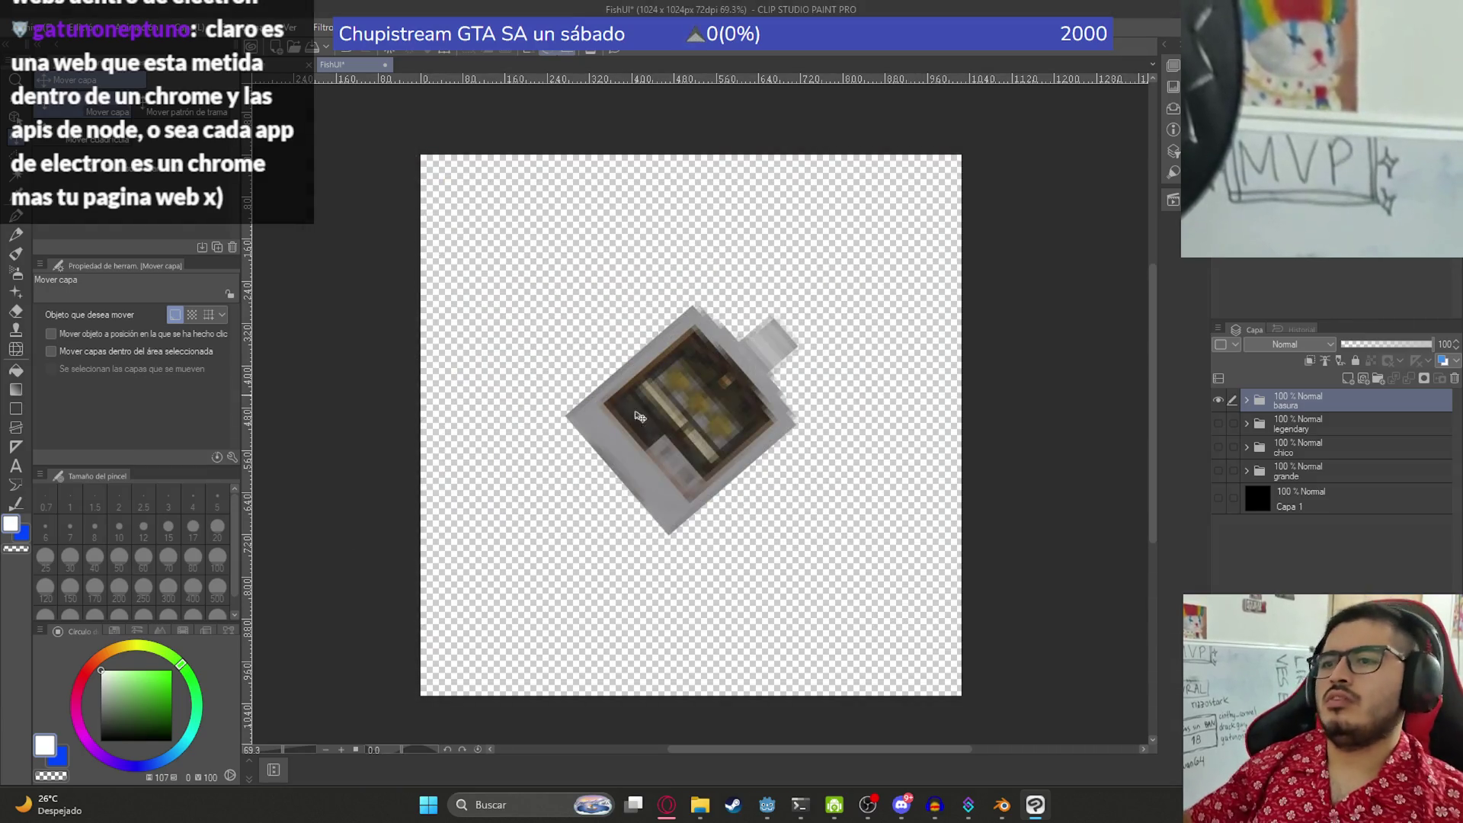
pyautogui.click(769, 805)
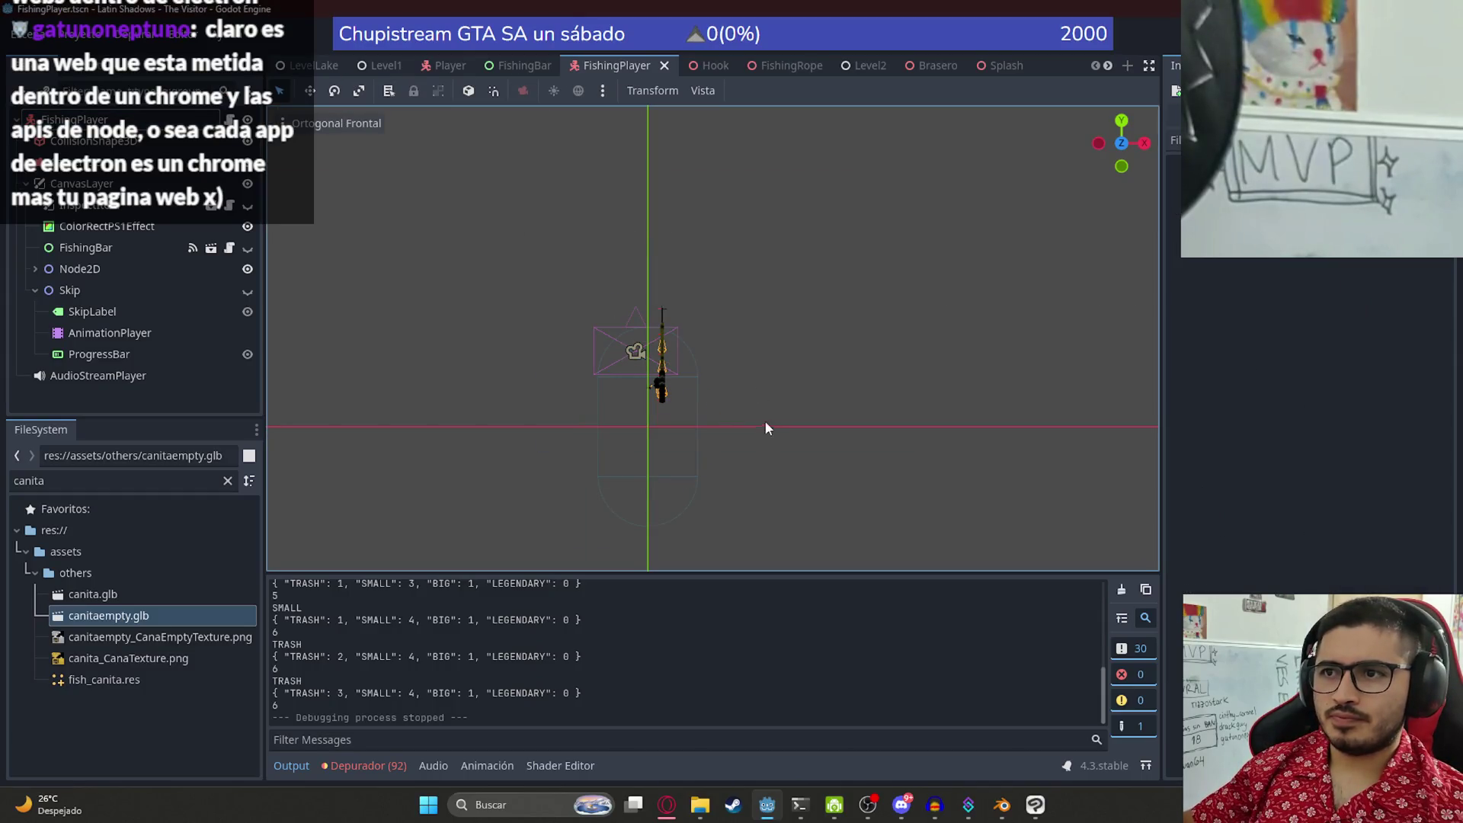
# - In the 2D HUD view, assign FishBigUI.png as the big fish icon's texture
pyautogui.hotkey('ctrl', 'F1')
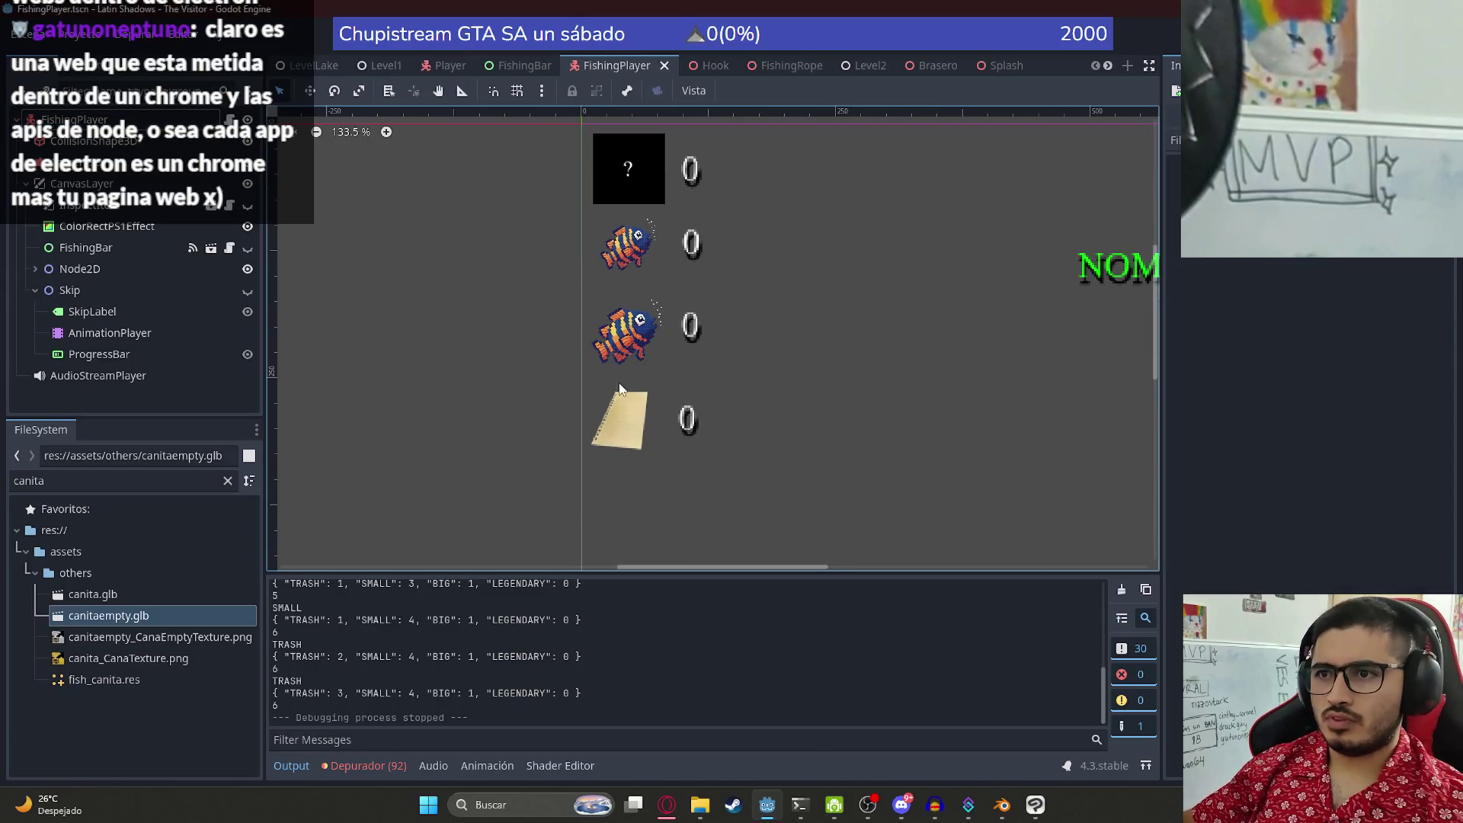
pyautogui.click(646, 342)
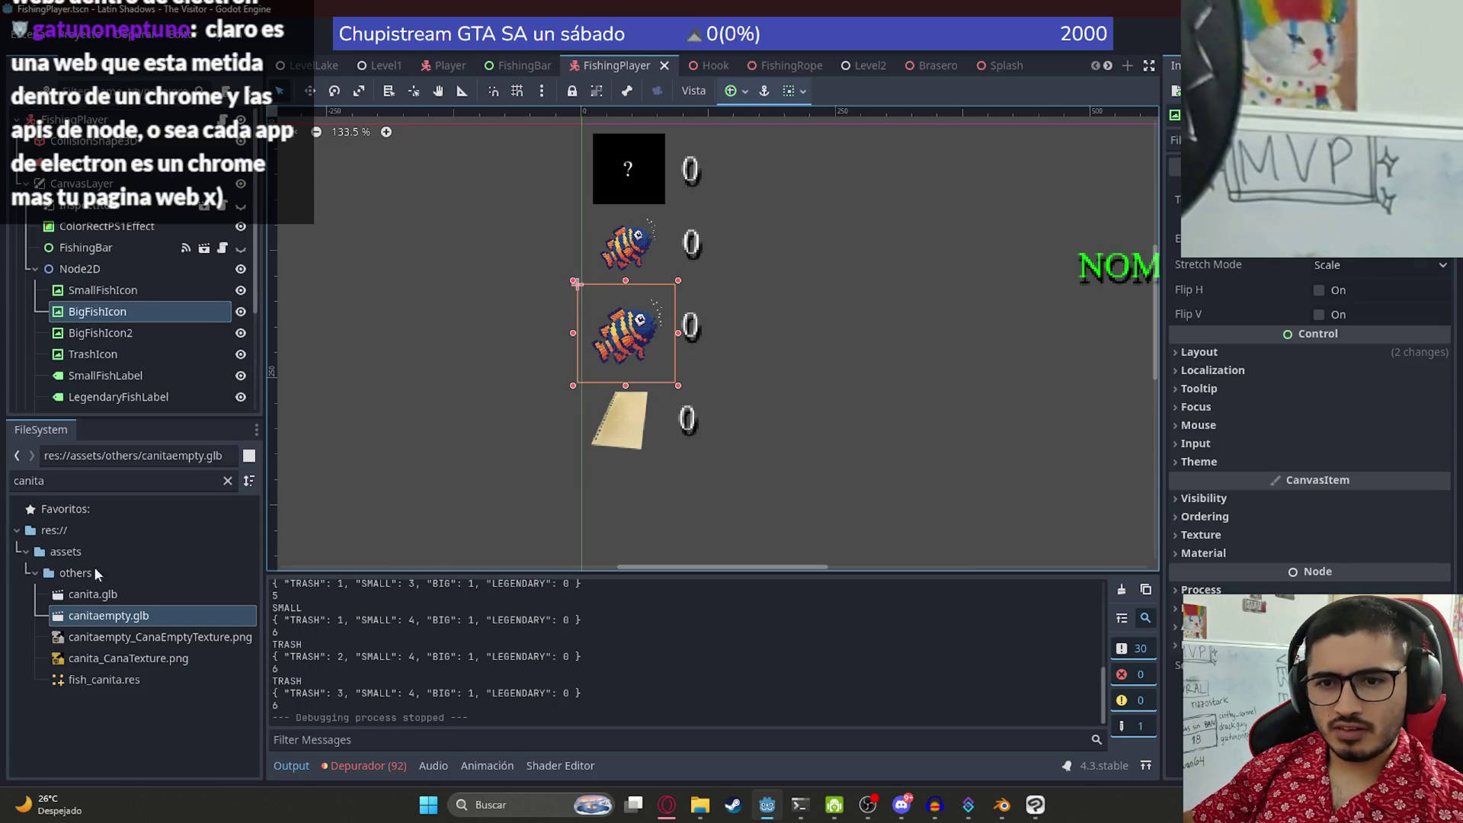
pyautogui.doubleClick(98, 485)
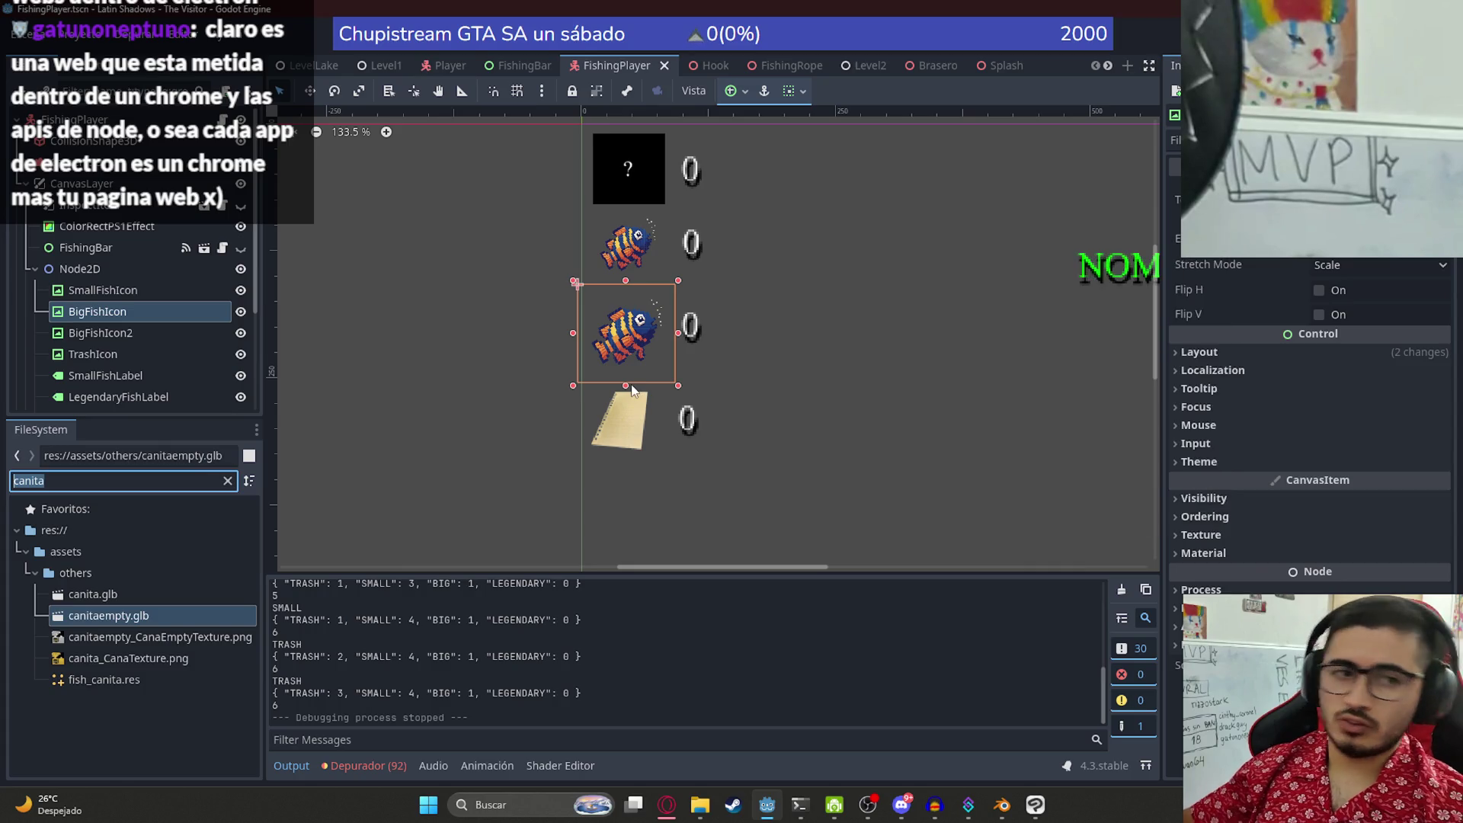
pyautogui.write('big')
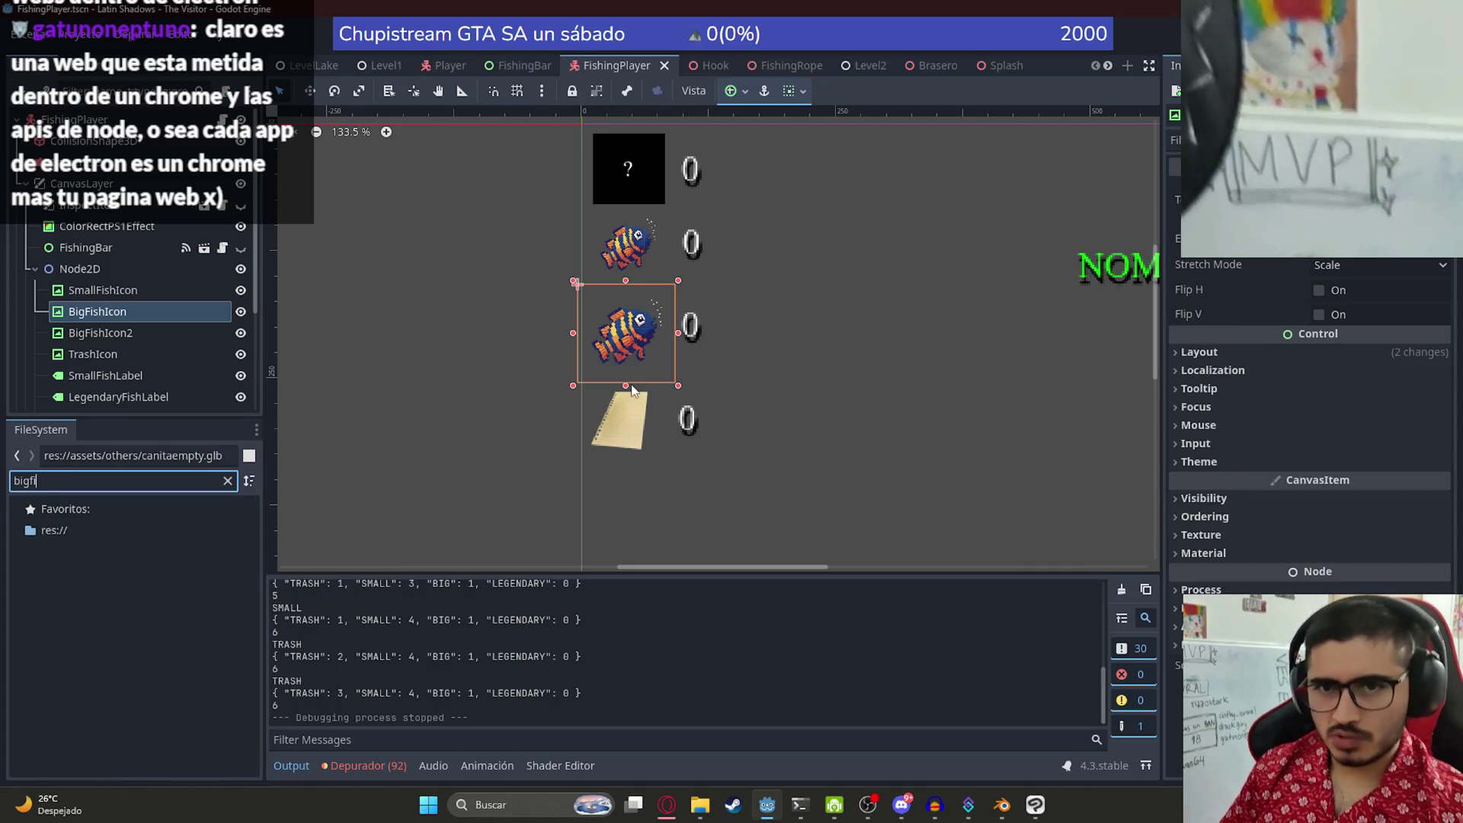
pyautogui.press('BackSpace')
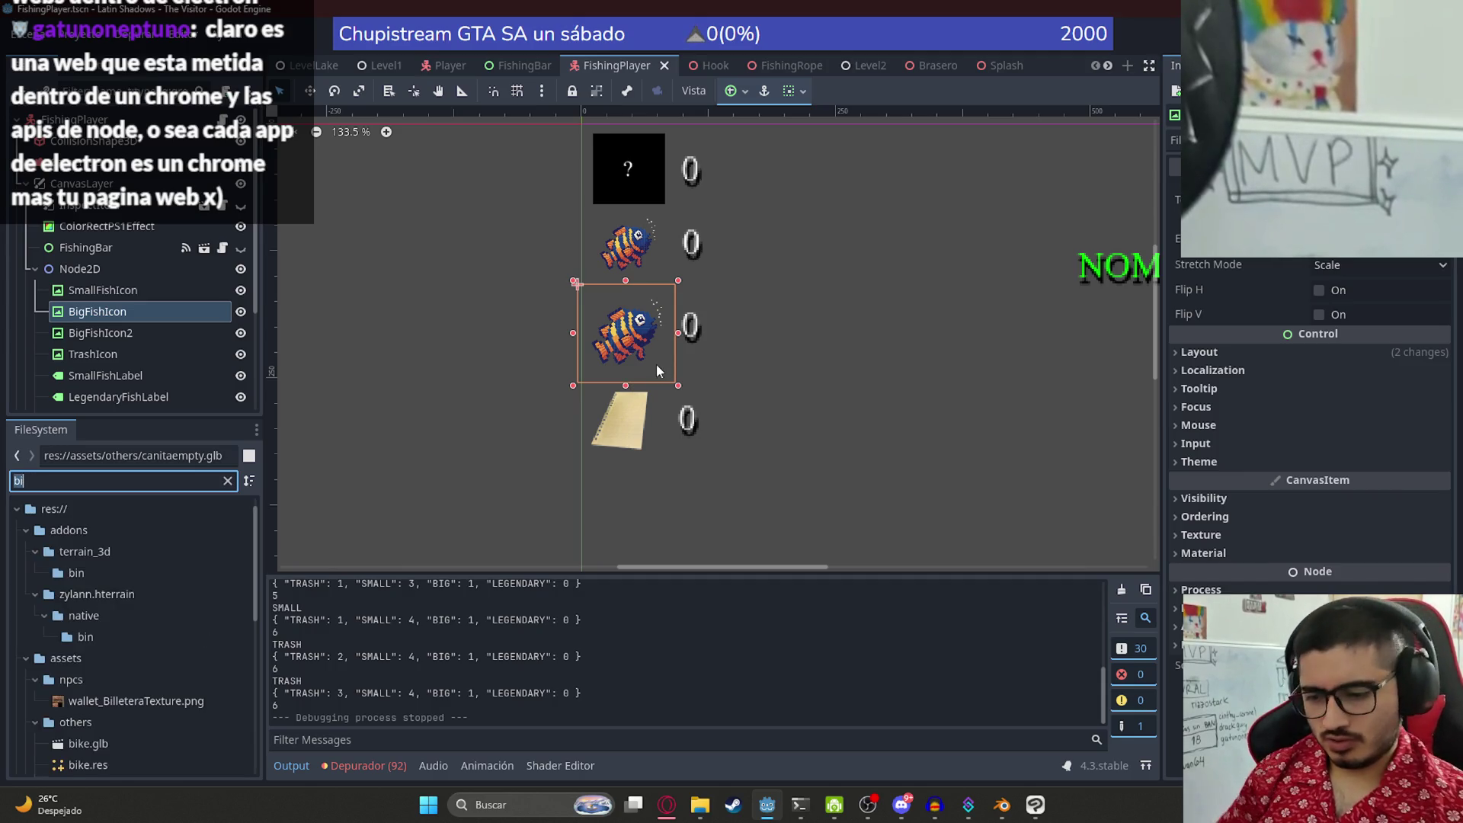
pyautogui.write('gfishb')
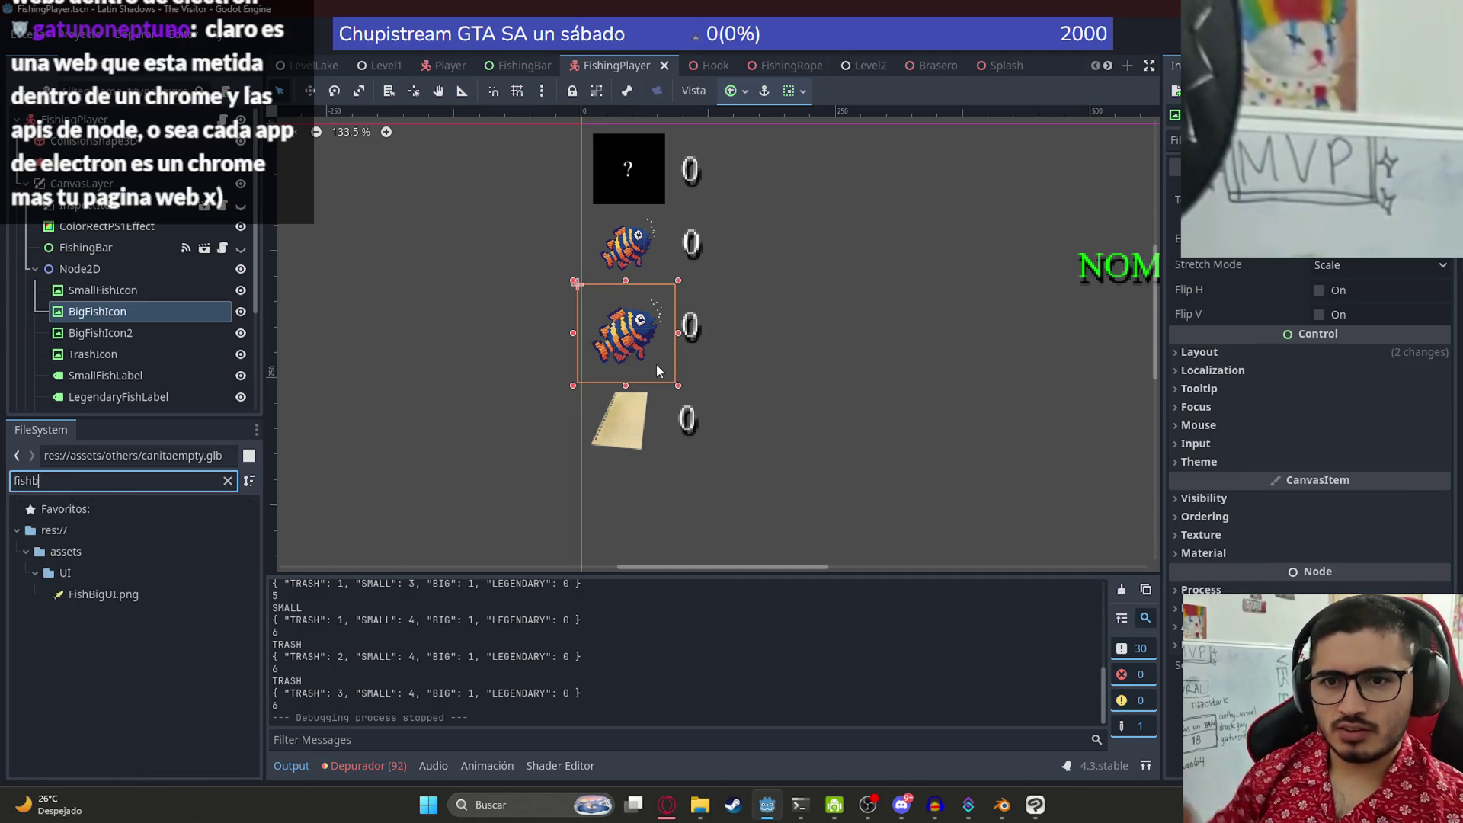
pyautogui.press('BackSpace')
pyautogui.scroll(-5, 107, 633)
pyautogui.moveTo(112, 672)
pyautogui.mouseDown()
pyautogui.moveTo(567, 328)
pyautogui.moveTo(625, 332)
pyautogui.moveTo(85, 318)
pyautogui.mouseUp()
pyautogui.scroll(3, 662, 347)
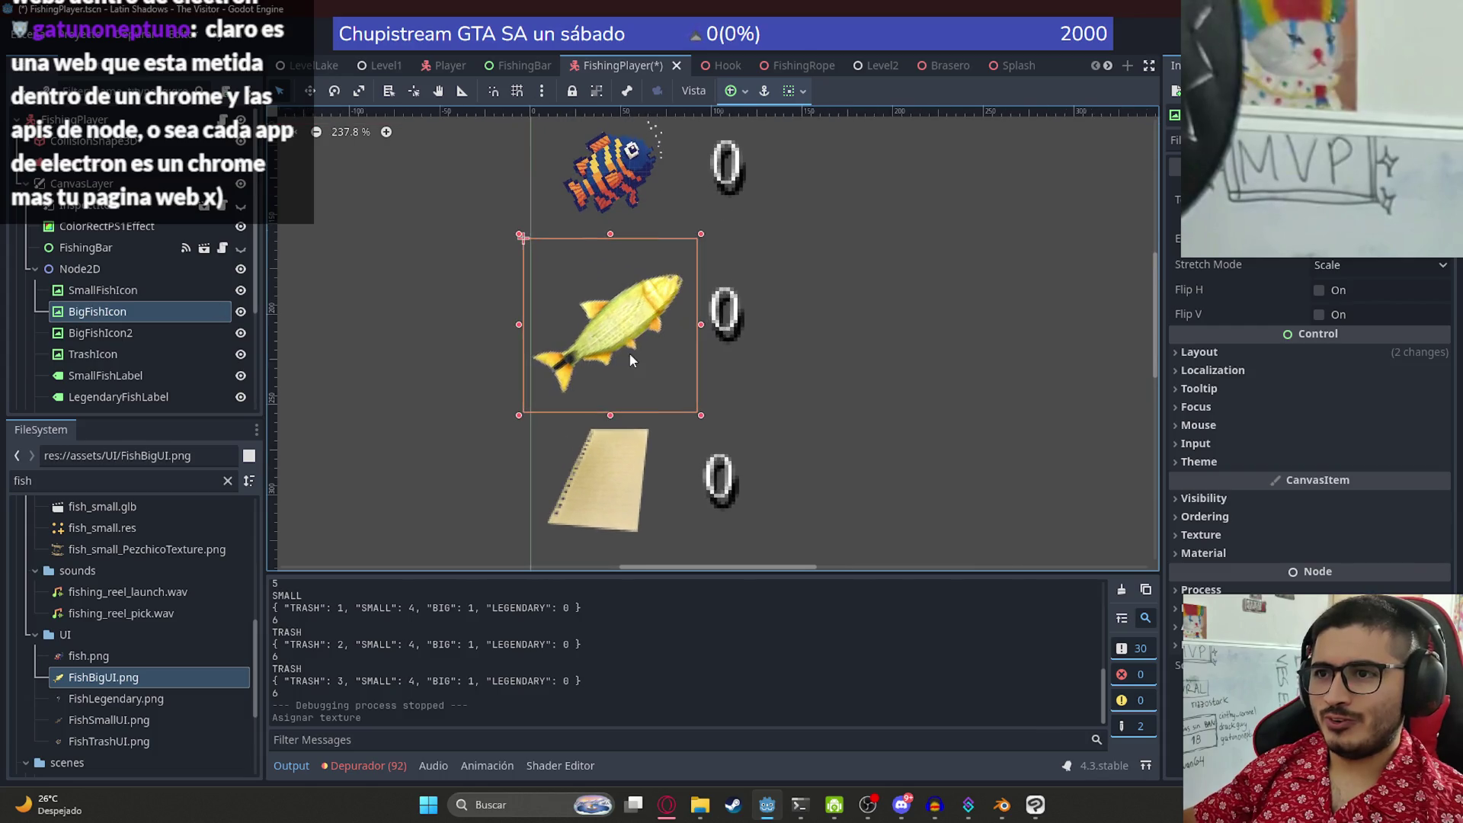
pyautogui.scroll(-5, 613, 339)
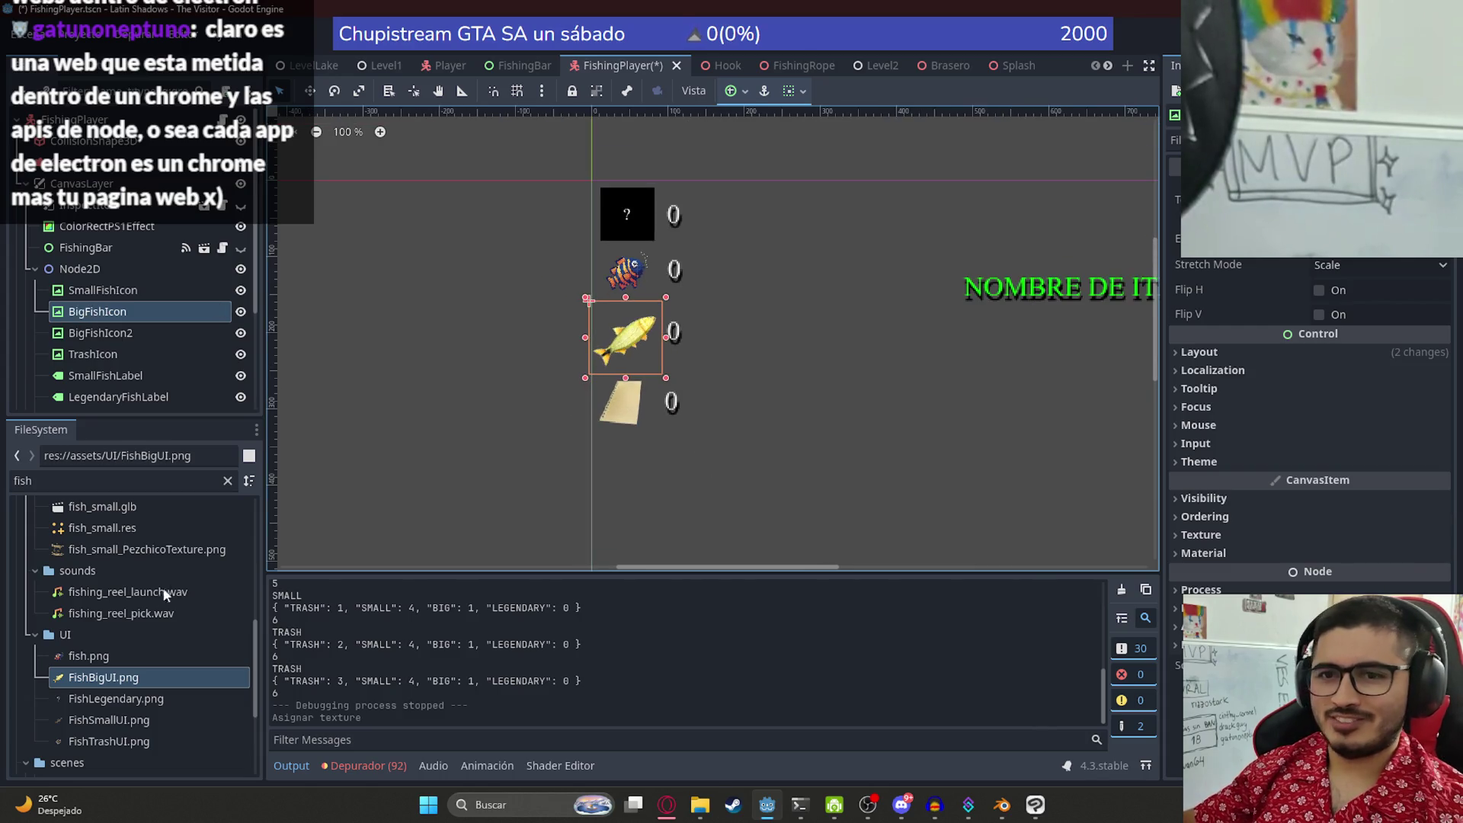
pyautogui.scroll(12, 618, 354)
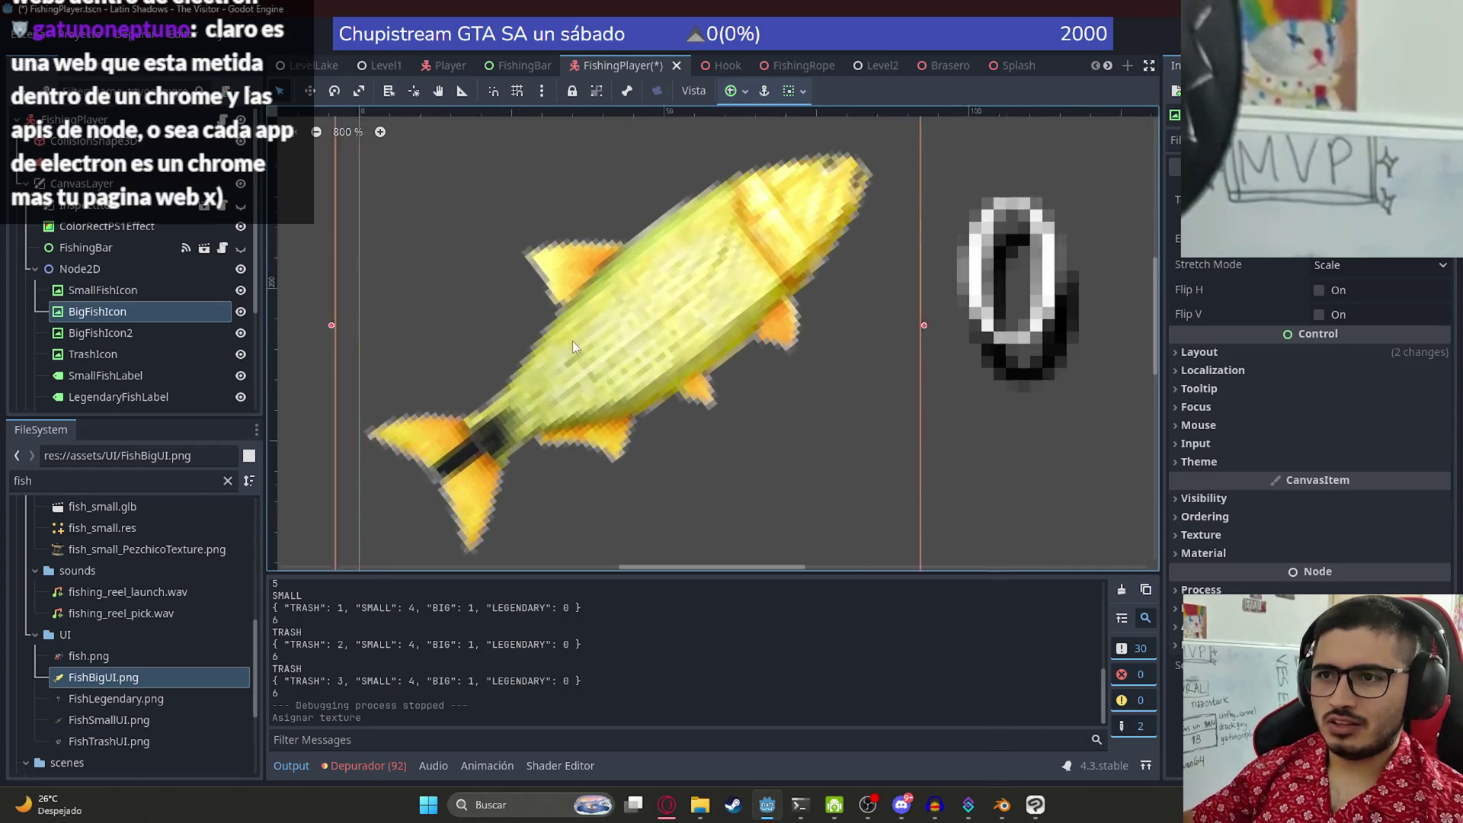
pyautogui.scroll(-11, 573, 351)
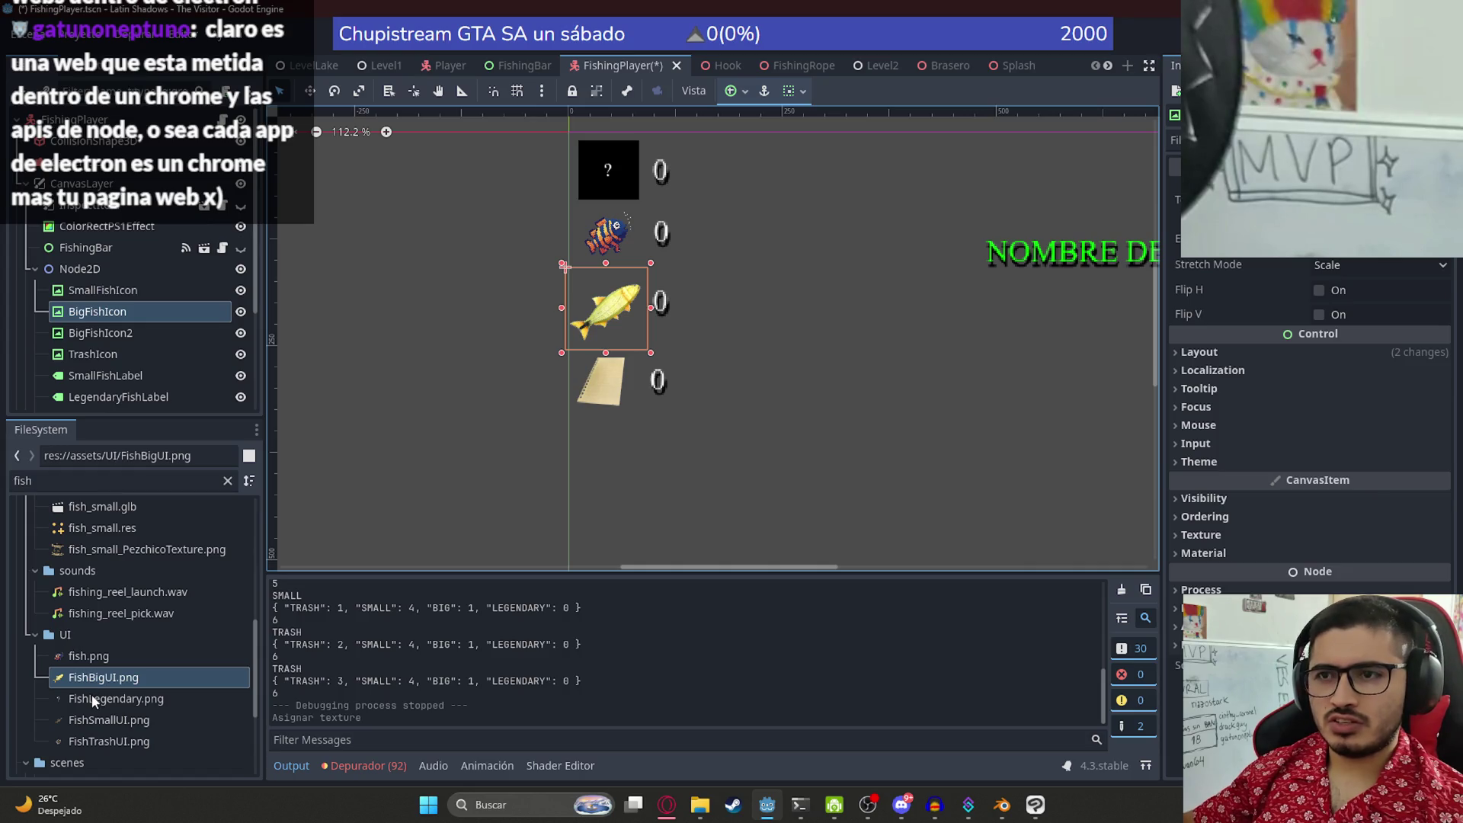
# - Assign FishSmallUI.png, FishTrashUI.png and FishLegendary.png to the small fish, trash and '?' icons
pyautogui.click(128, 292)
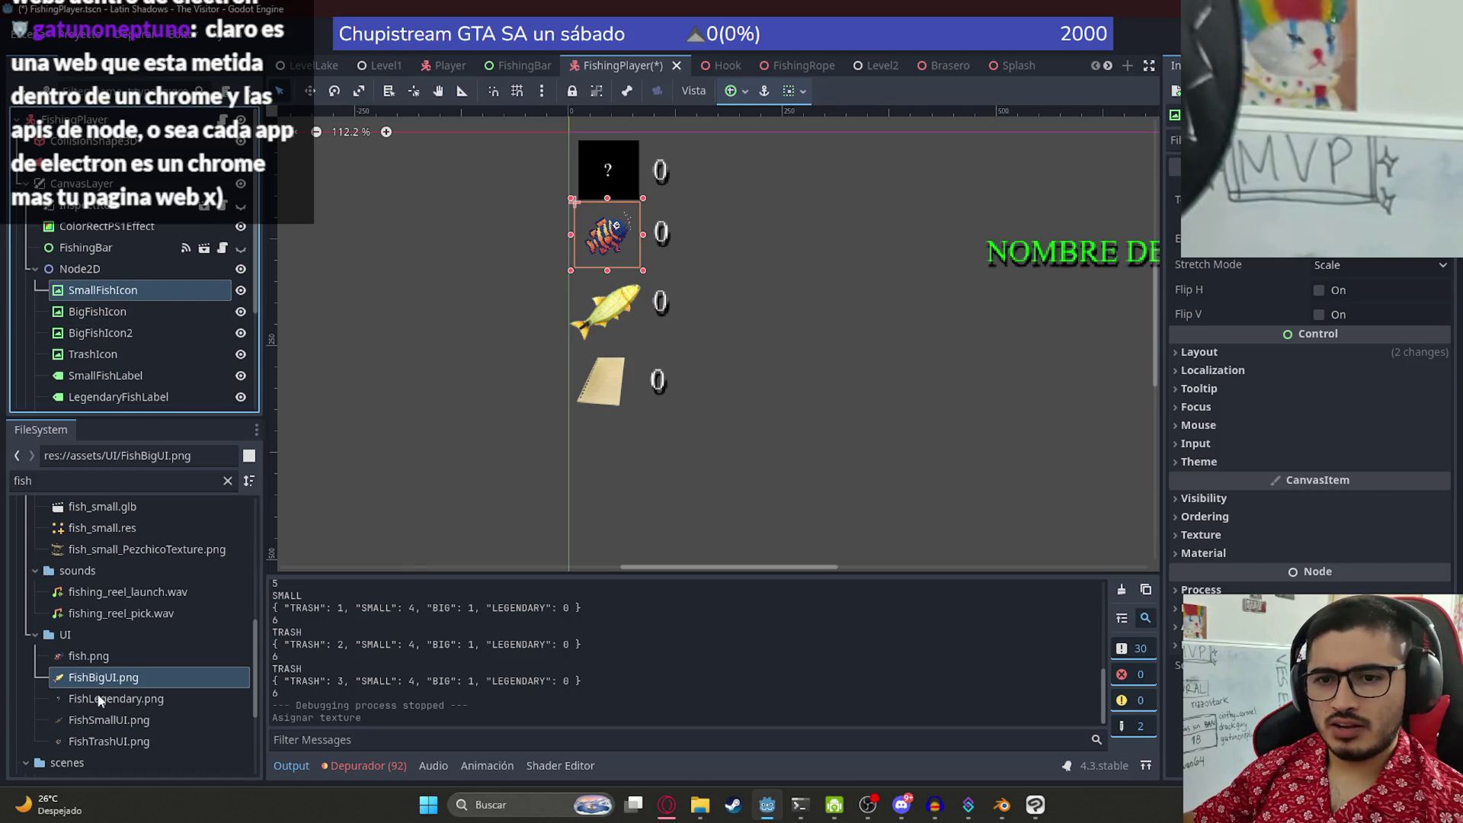
pyautogui.moveTo(109, 719); pyautogui.dragTo(93, 295)
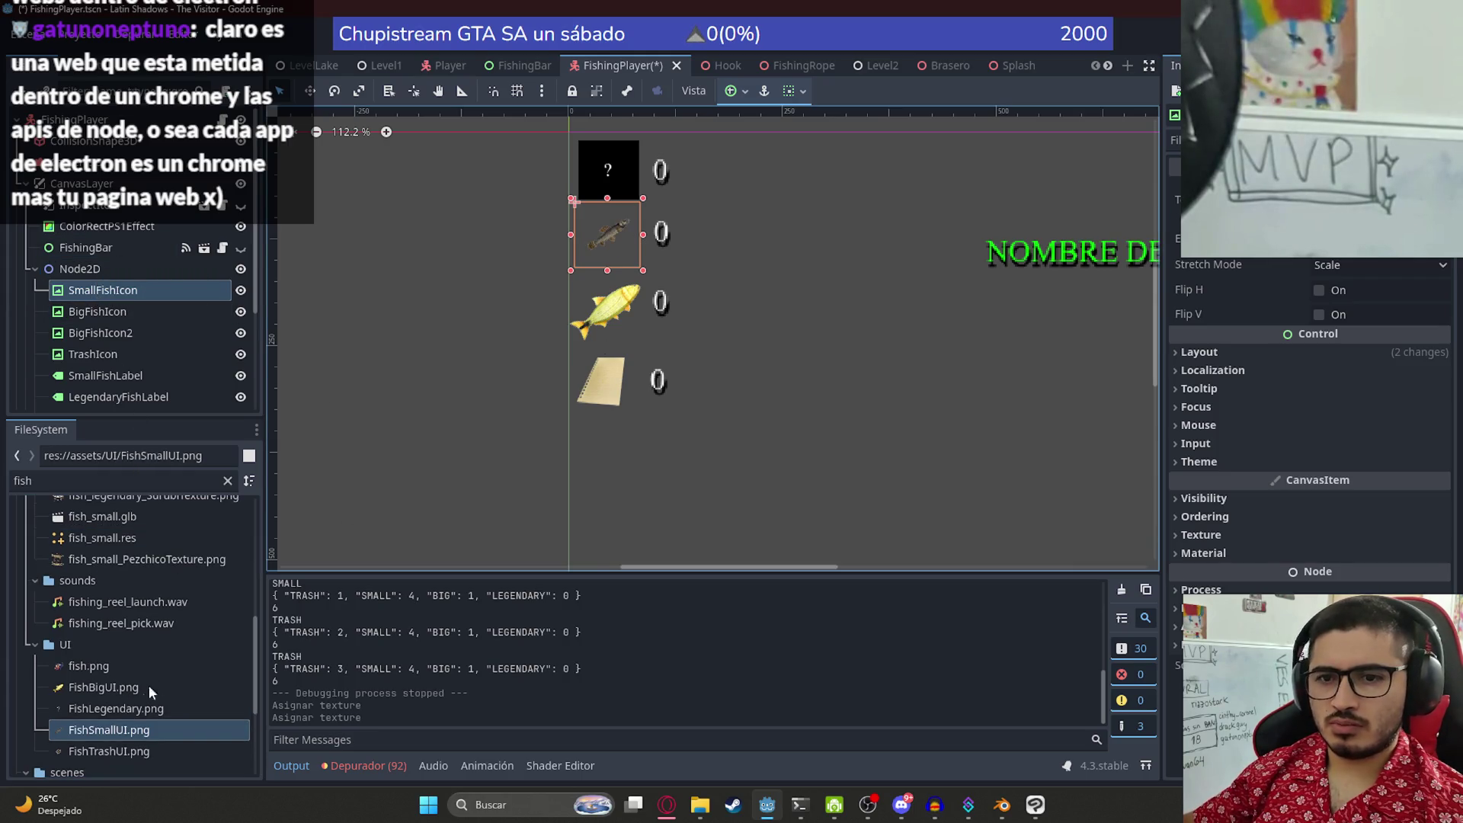
pyautogui.moveTo(106, 753)
pyautogui.mouseDown()
pyautogui.moveTo(145, 299)
pyautogui.moveTo(138, 353)
pyautogui.mouseUp()
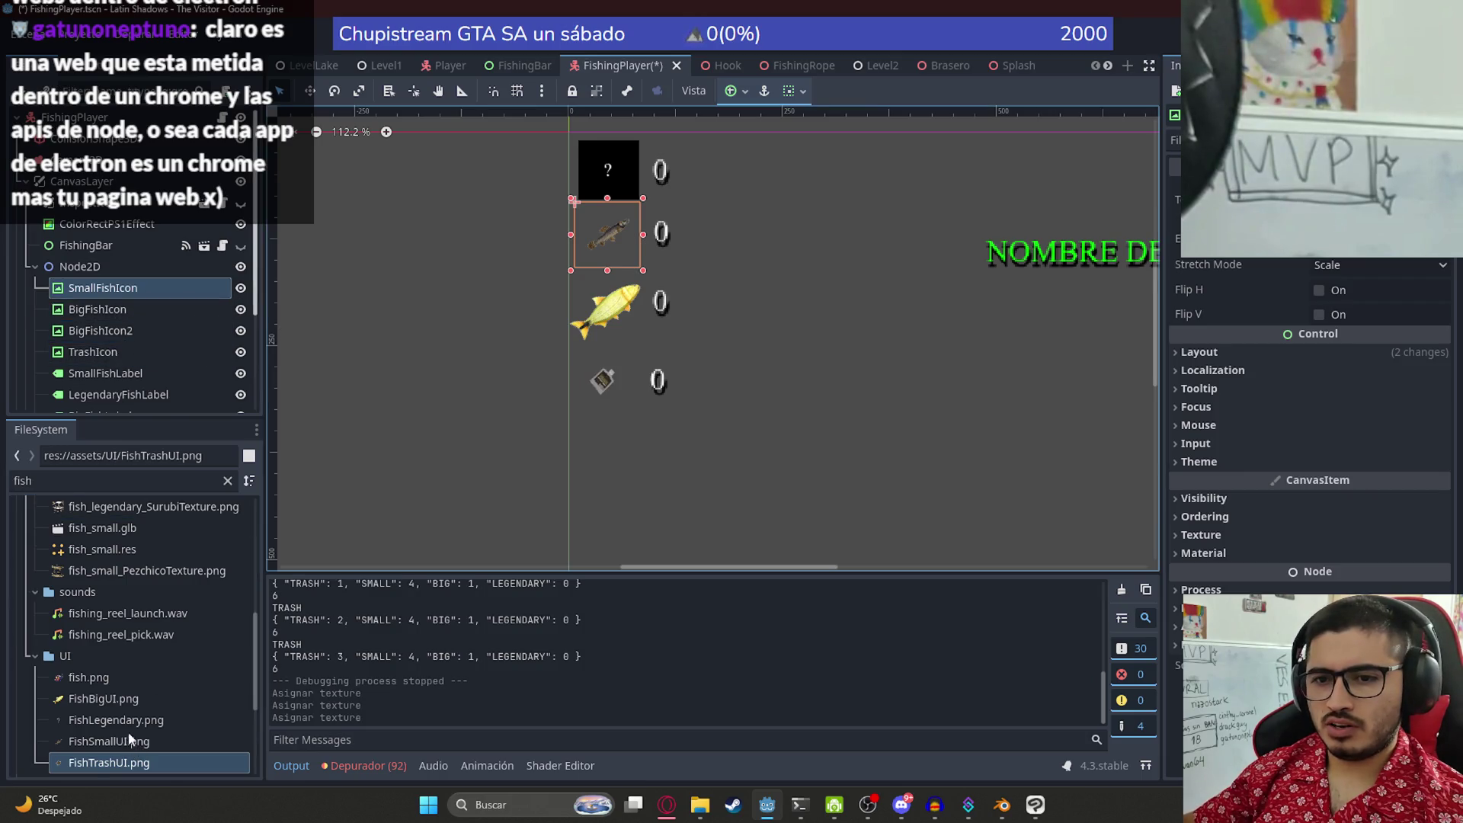
pyautogui.scroll(-3, 130, 737)
pyautogui.moveTo(129, 650)
pyautogui.mouseDown()
pyautogui.moveTo(137, 320)
pyautogui.moveTo(122, 349)
pyautogui.moveTo(118, 327)
pyautogui.mouseUp()
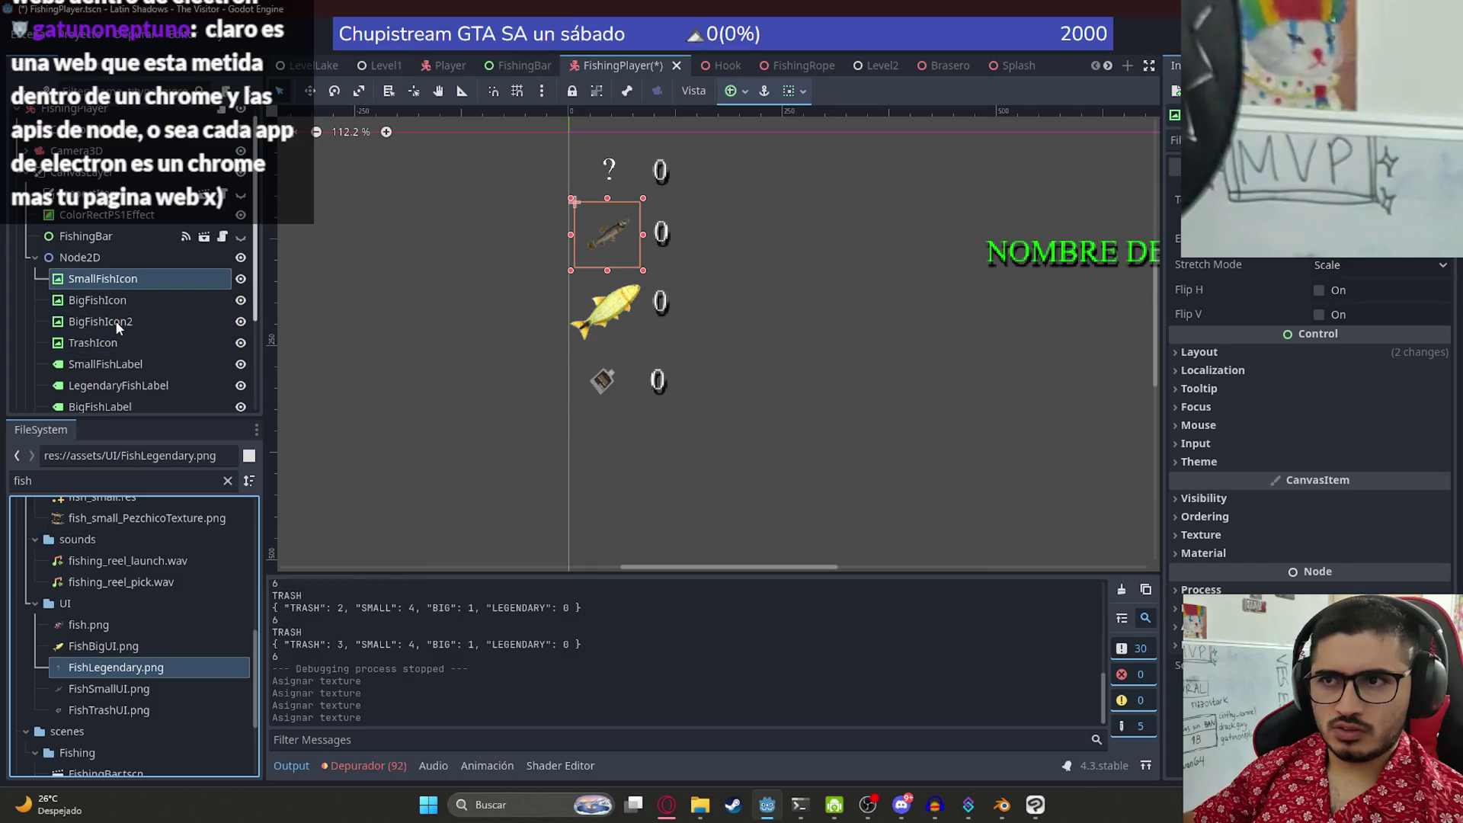
# - Rename the BigFishIcon2 node to LegendaryFishIcon
pyautogui.click(119, 322)
pyautogui.click(118, 322)
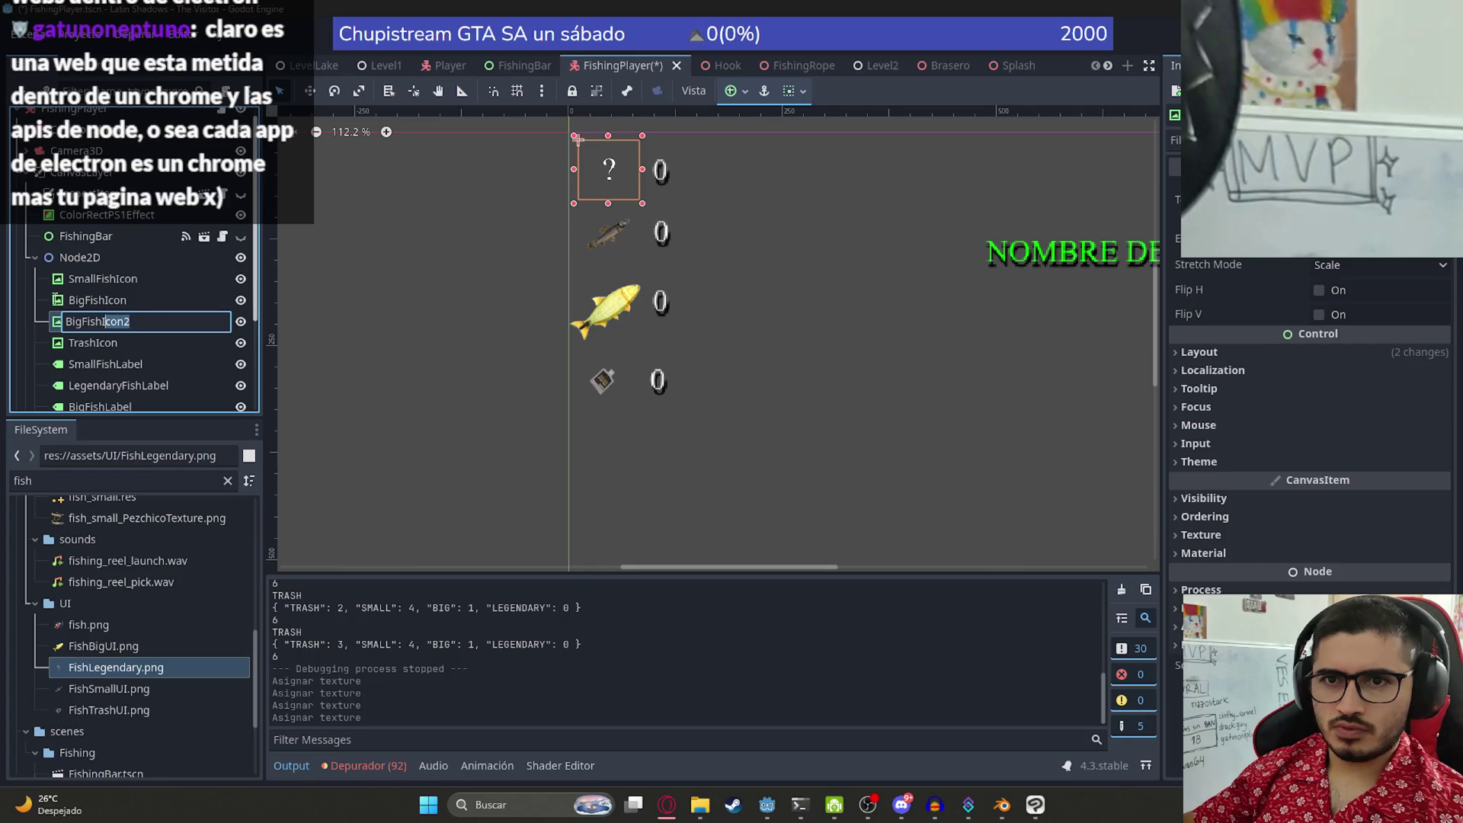
pyautogui.write('endaryFishIc')
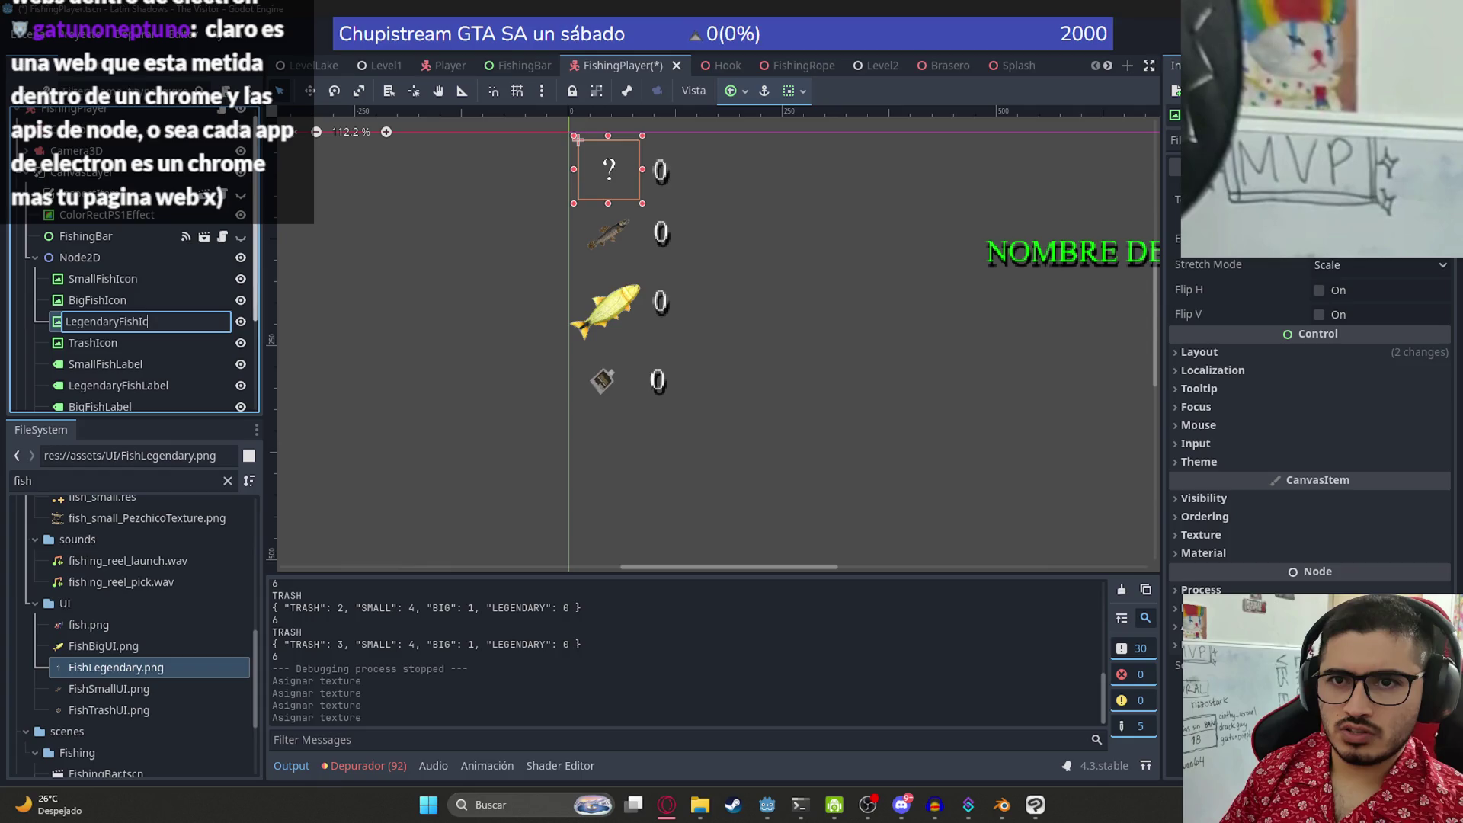
pyautogui.write('on')
pyautogui.press('Return')
pyautogui.click(771, 359)
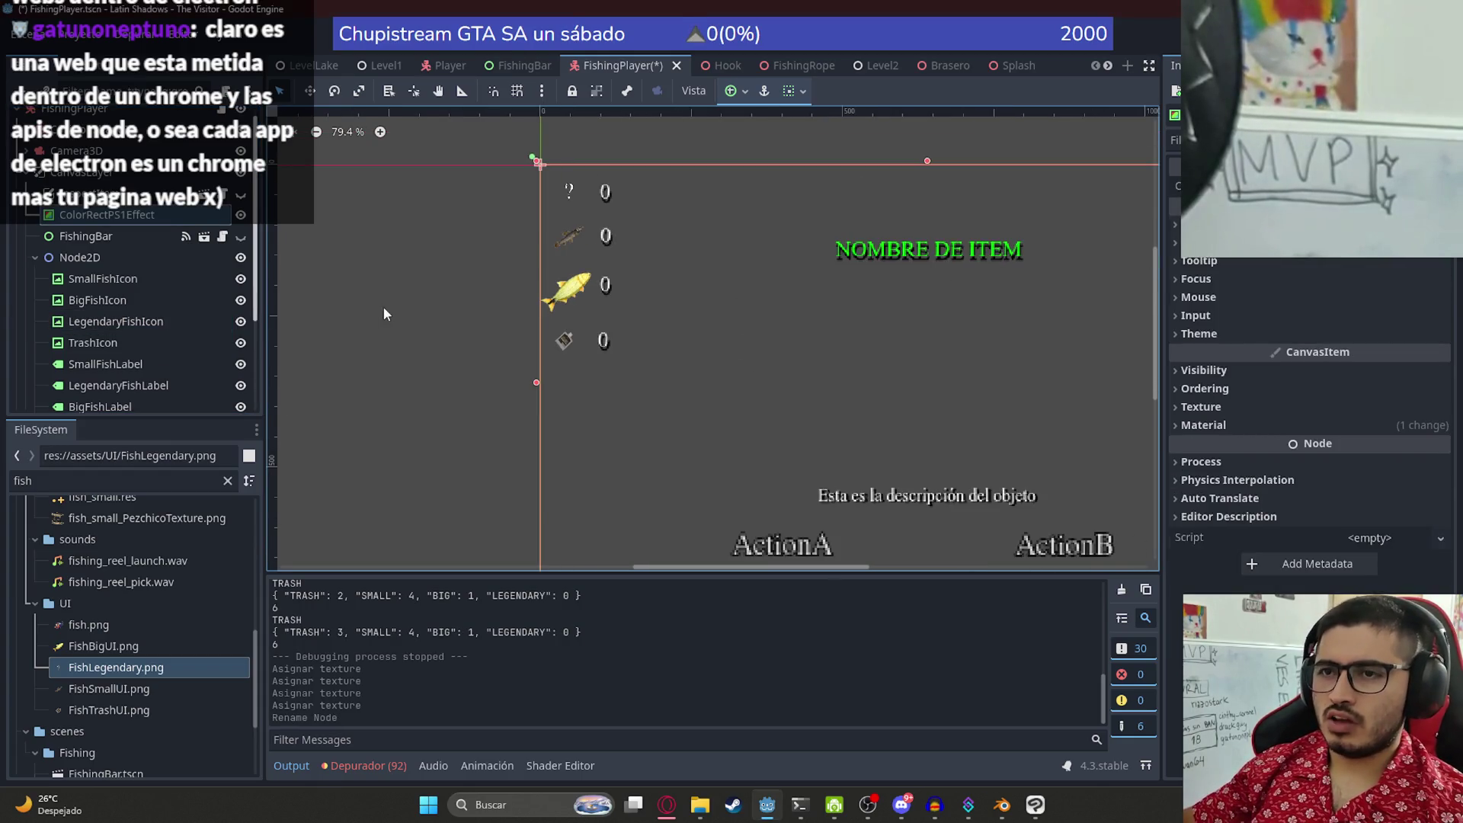
pyautogui.scroll(-2, 383, 306)
pyautogui.click(409, 291)
# - Set the legendary '?' icon's Transform width to 70 px
pyautogui.scroll(-1, 620, 161)
pyautogui.hscroll(-3, 801, 189)
pyautogui.scroll(2, 801, 189)
pyautogui.hscroll(2, 661, 242)
pyautogui.scroll(4, 660, 242)
pyautogui.scroll(2, 523, 272)
pyautogui.hscroll(2, 523, 272)
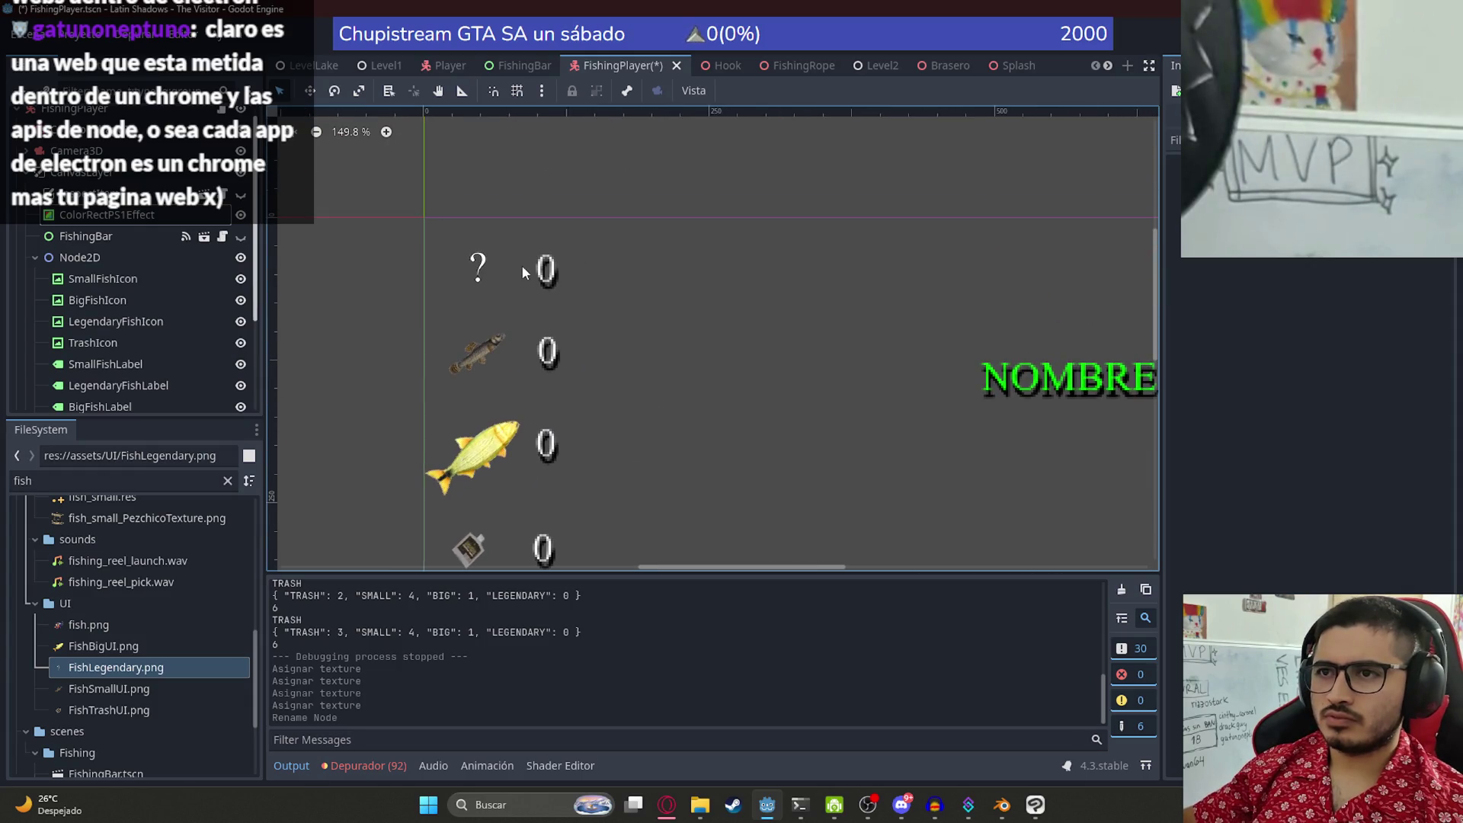
pyautogui.click(483, 271)
pyautogui.scroll(6, 503, 278)
pyautogui.scroll(-2, 519, 282)
pyautogui.scroll(-3, 522, 285)
pyautogui.scroll(-4, 522, 285)
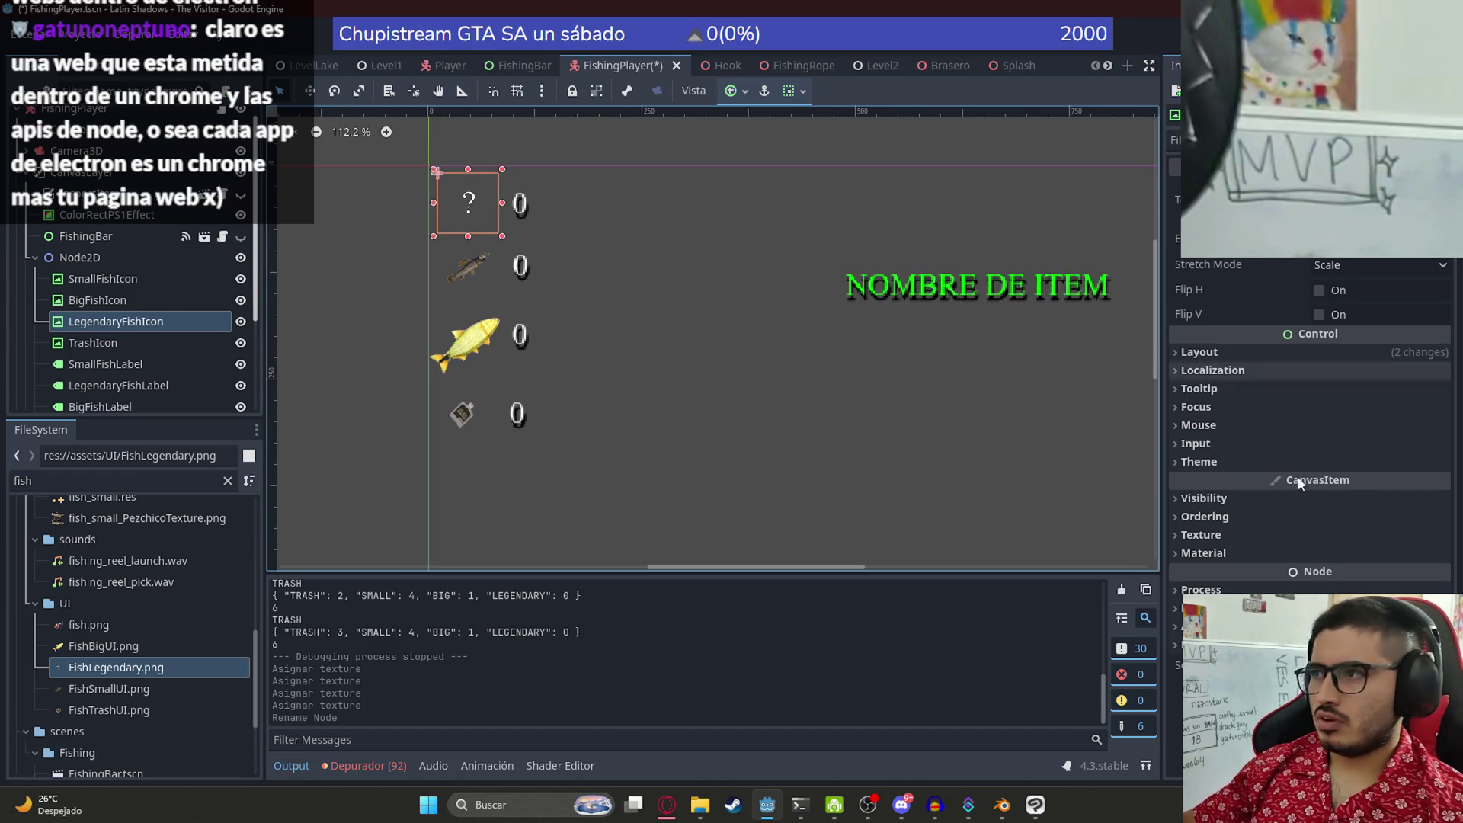
pyautogui.click(1207, 497)
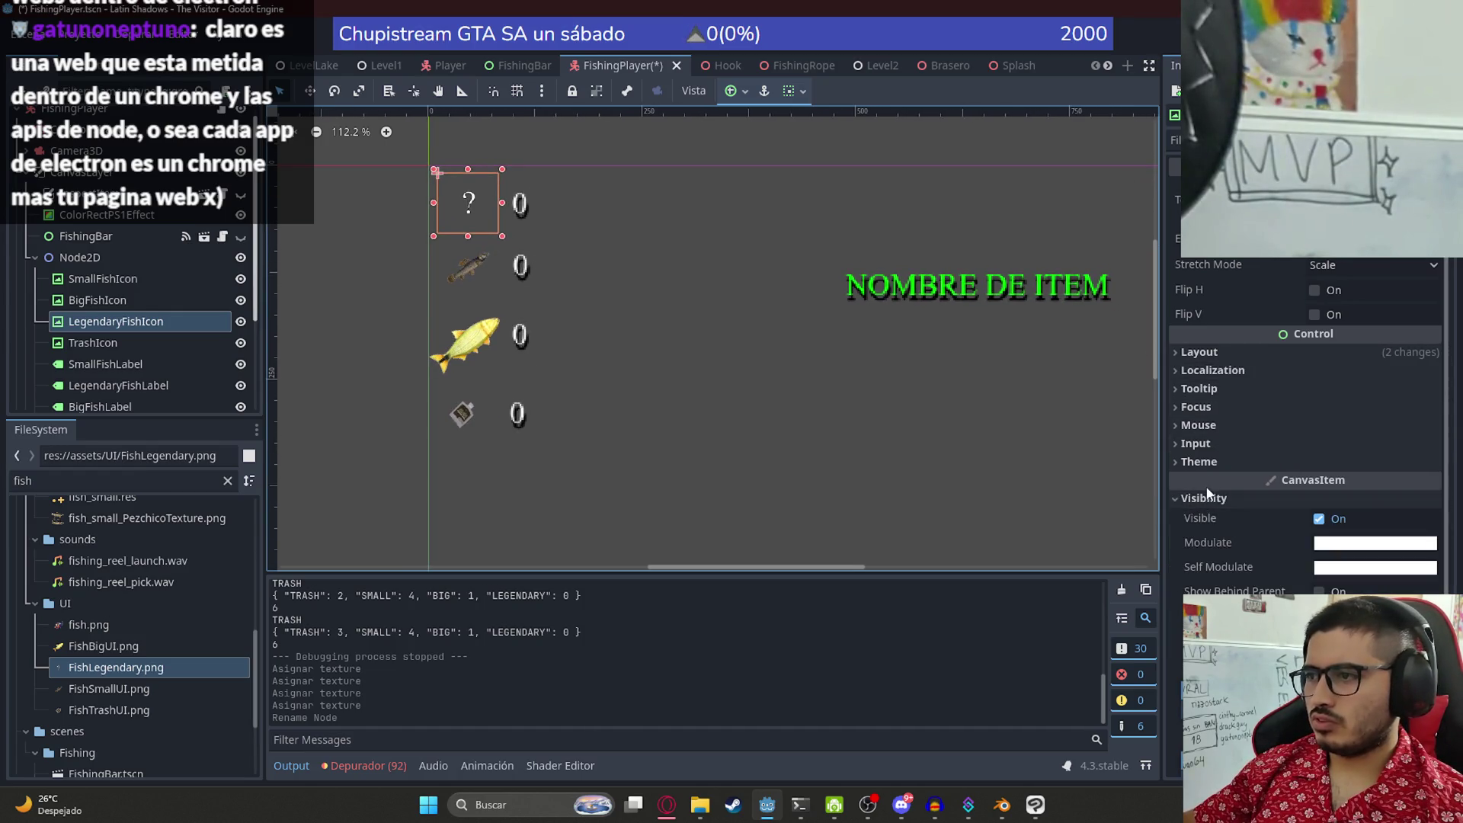
pyautogui.click(1228, 346)
pyautogui.click(1226, 351)
pyautogui.scroll(-3, 1250, 328)
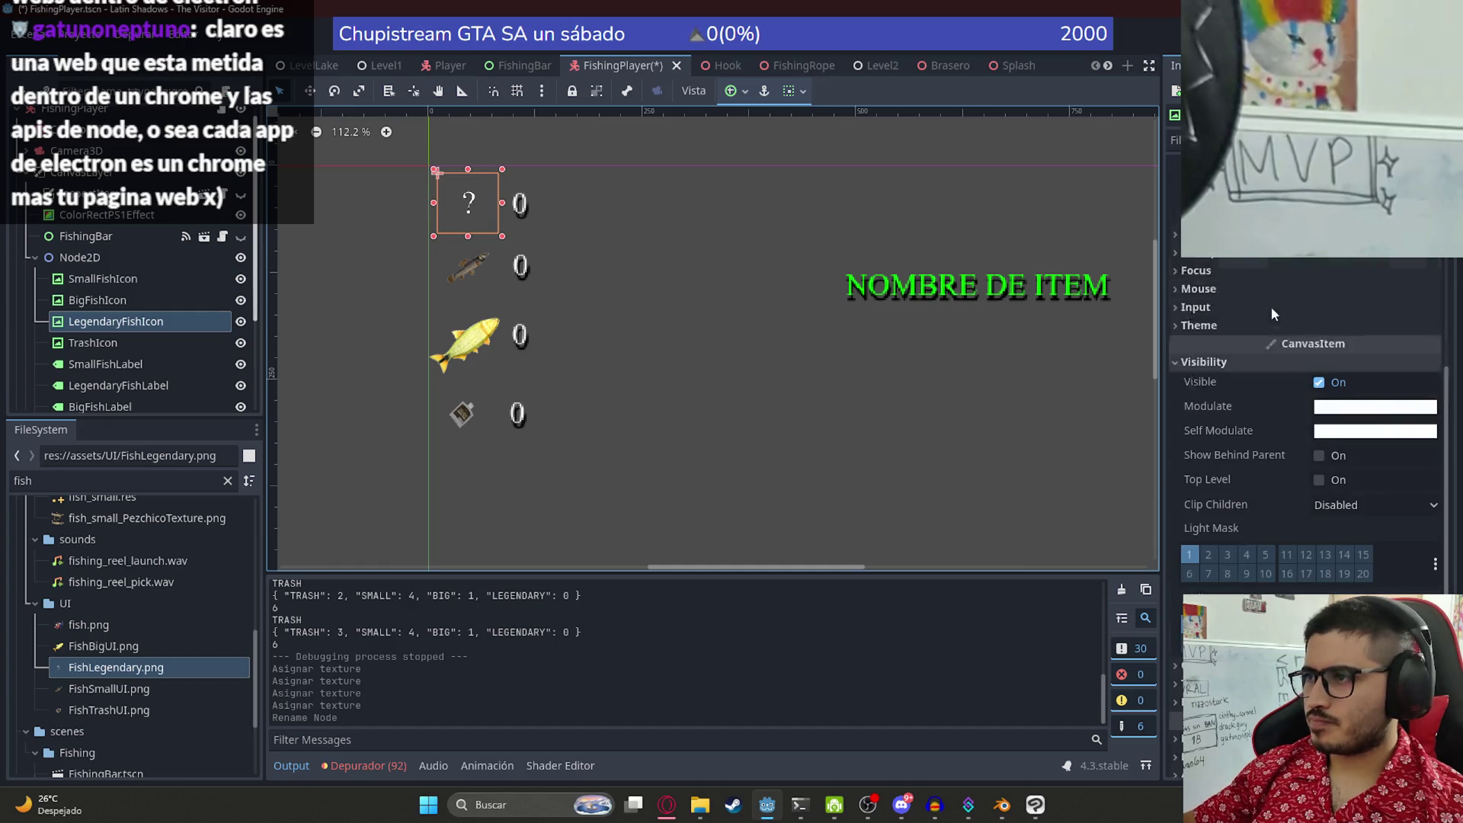
pyautogui.scroll(5, 1272, 306)
pyautogui.click(1370, 369)
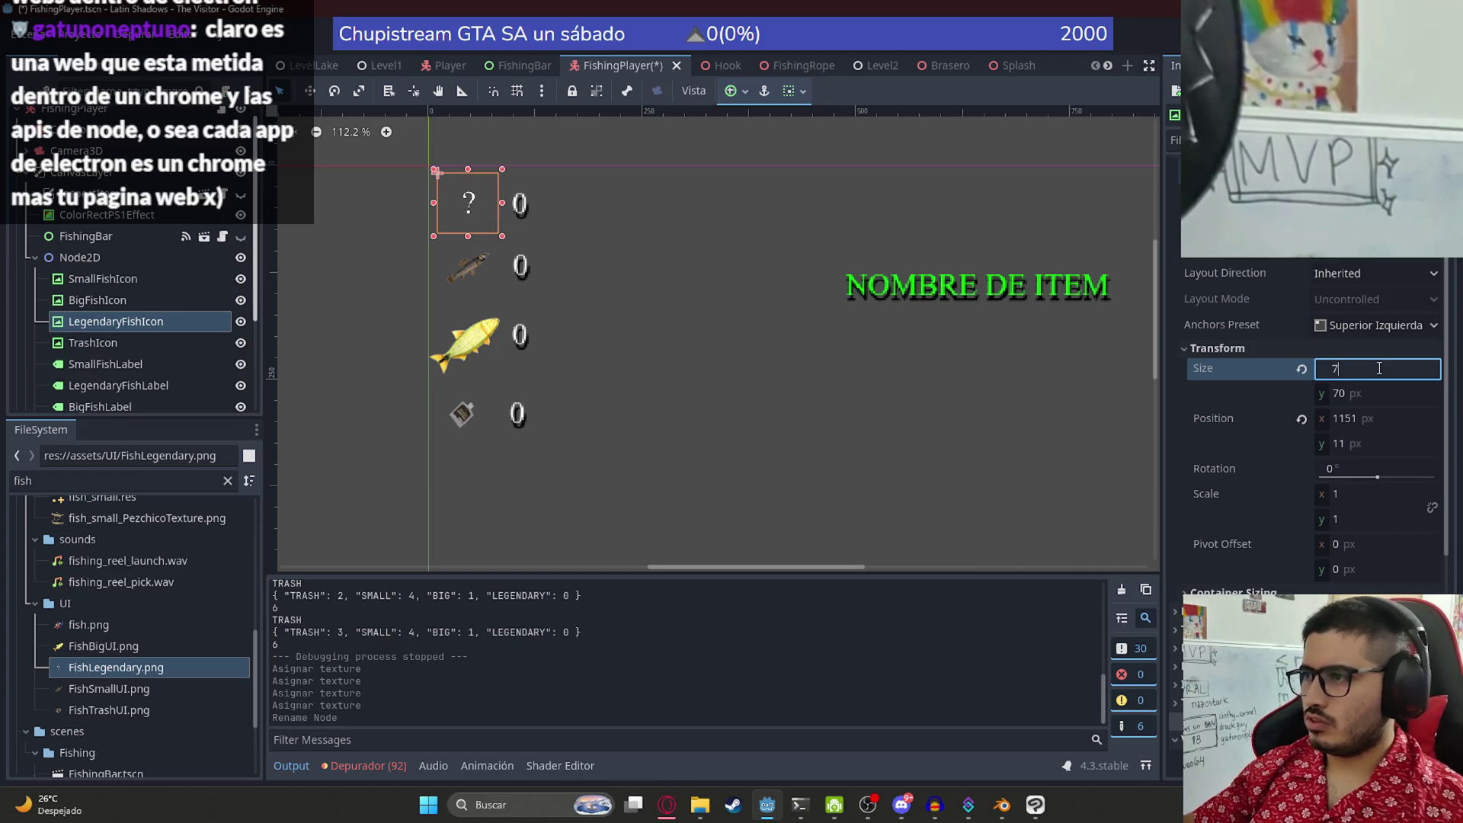
pyautogui.write('0')
pyautogui.press('Return')
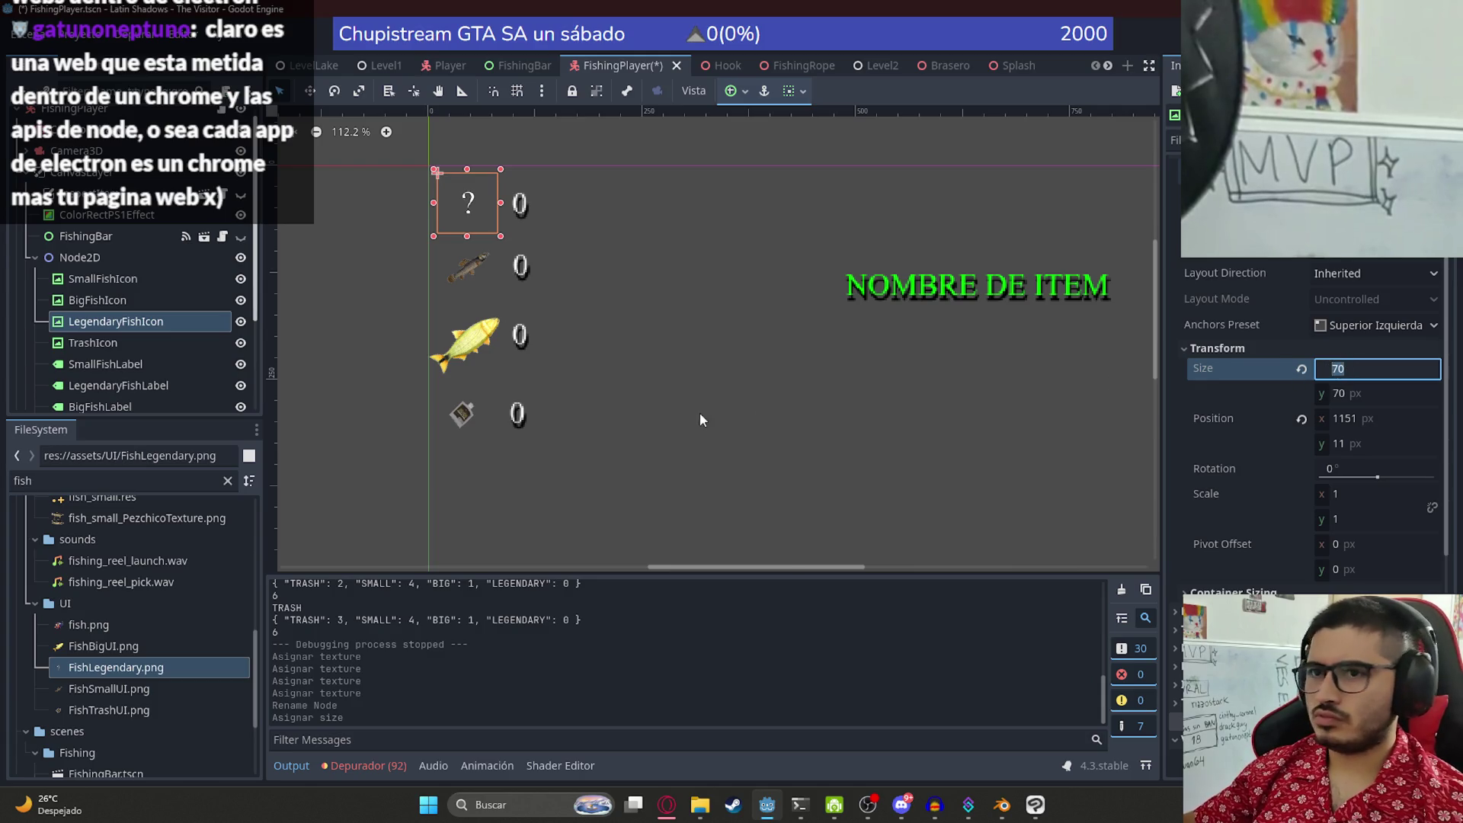
# - Resize the small fish icon to 80 x 80 px
pyautogui.click(482, 255)
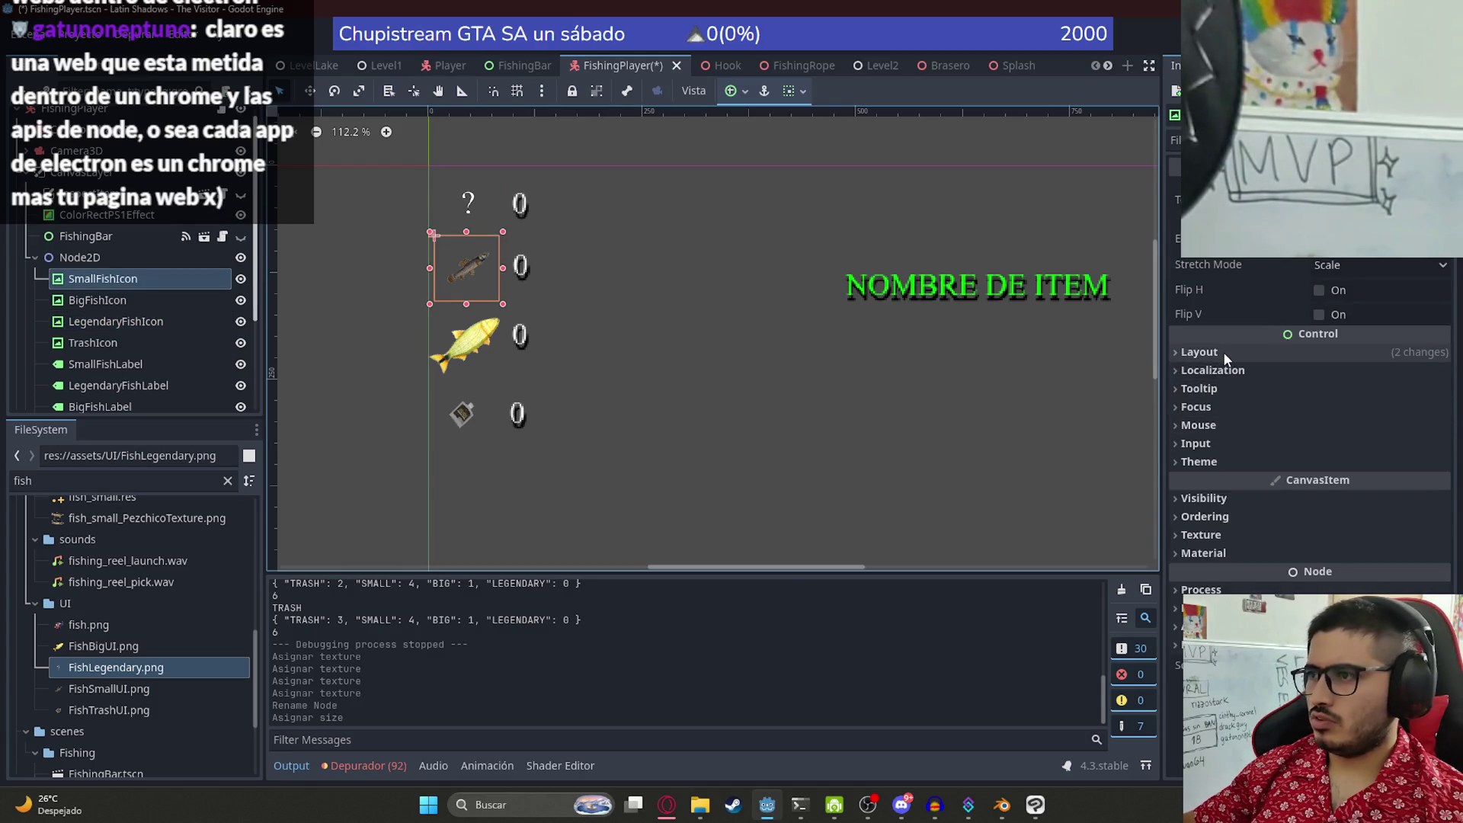
pyautogui.click(1221, 351)
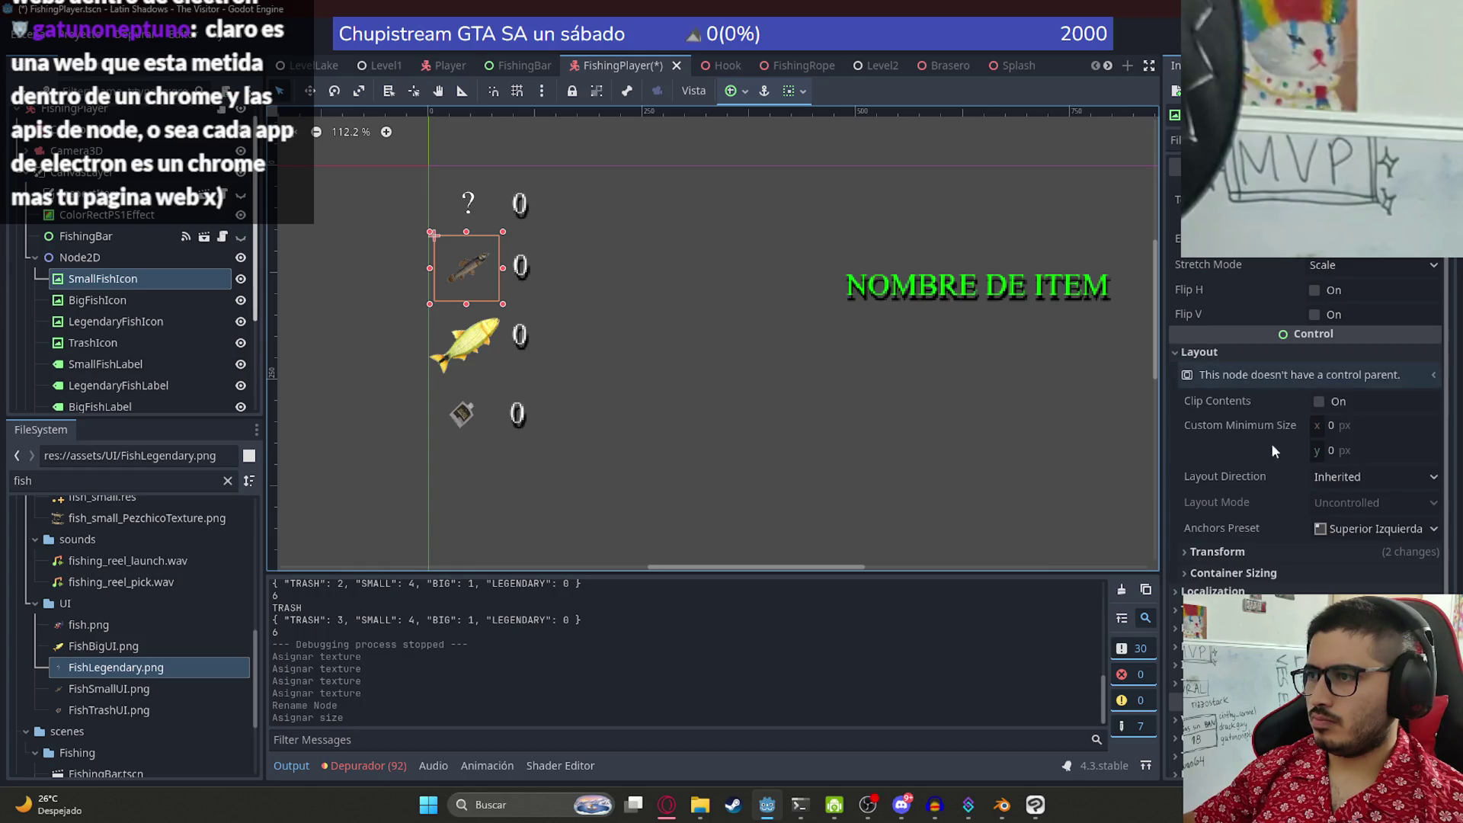
pyautogui.click(1235, 551)
pyautogui.click(1339, 571)
pyautogui.write('70')
pyautogui.press('Return')
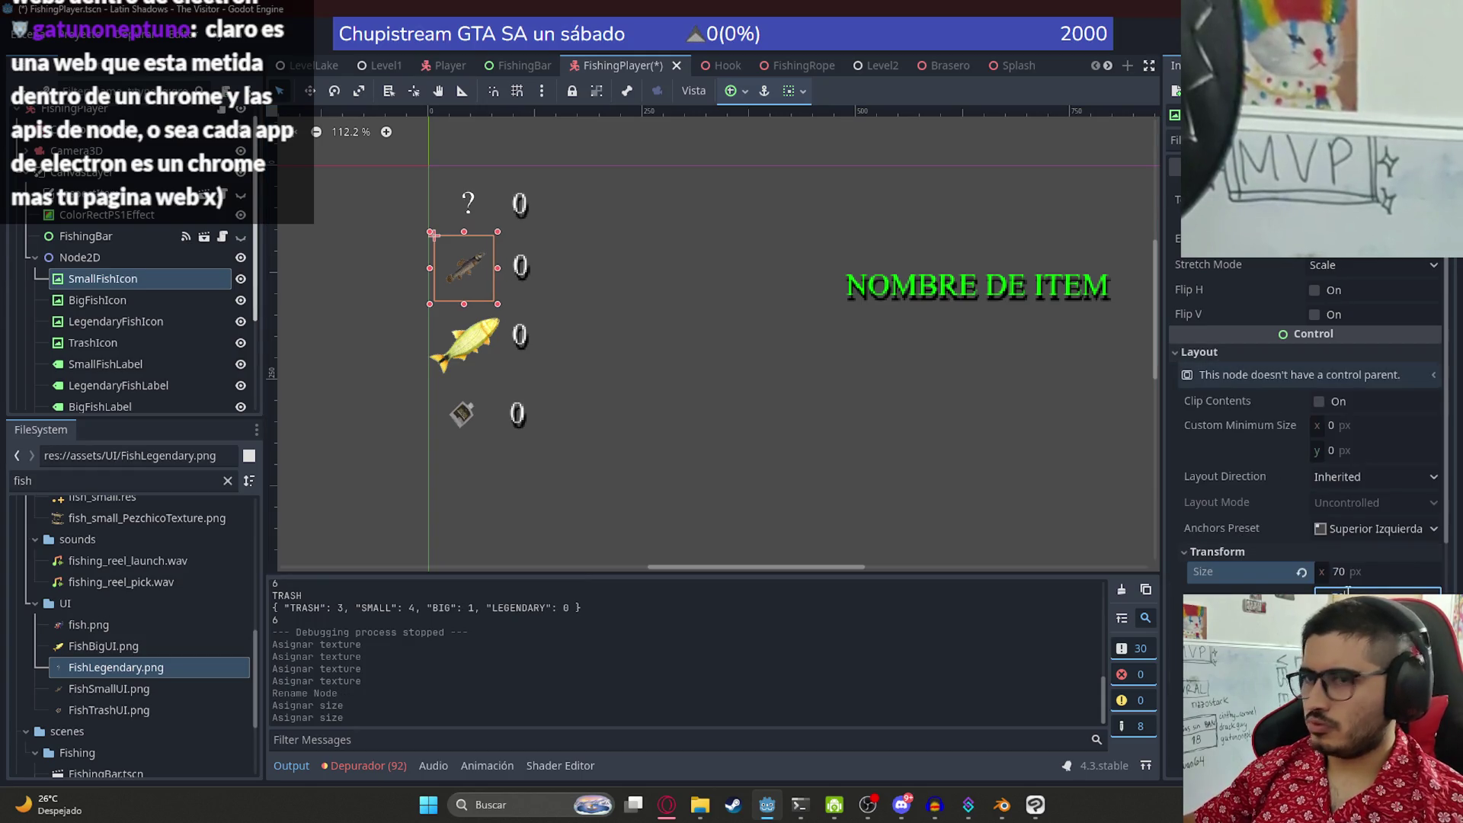
pyautogui.click(1339, 572)
pyautogui.write('80')
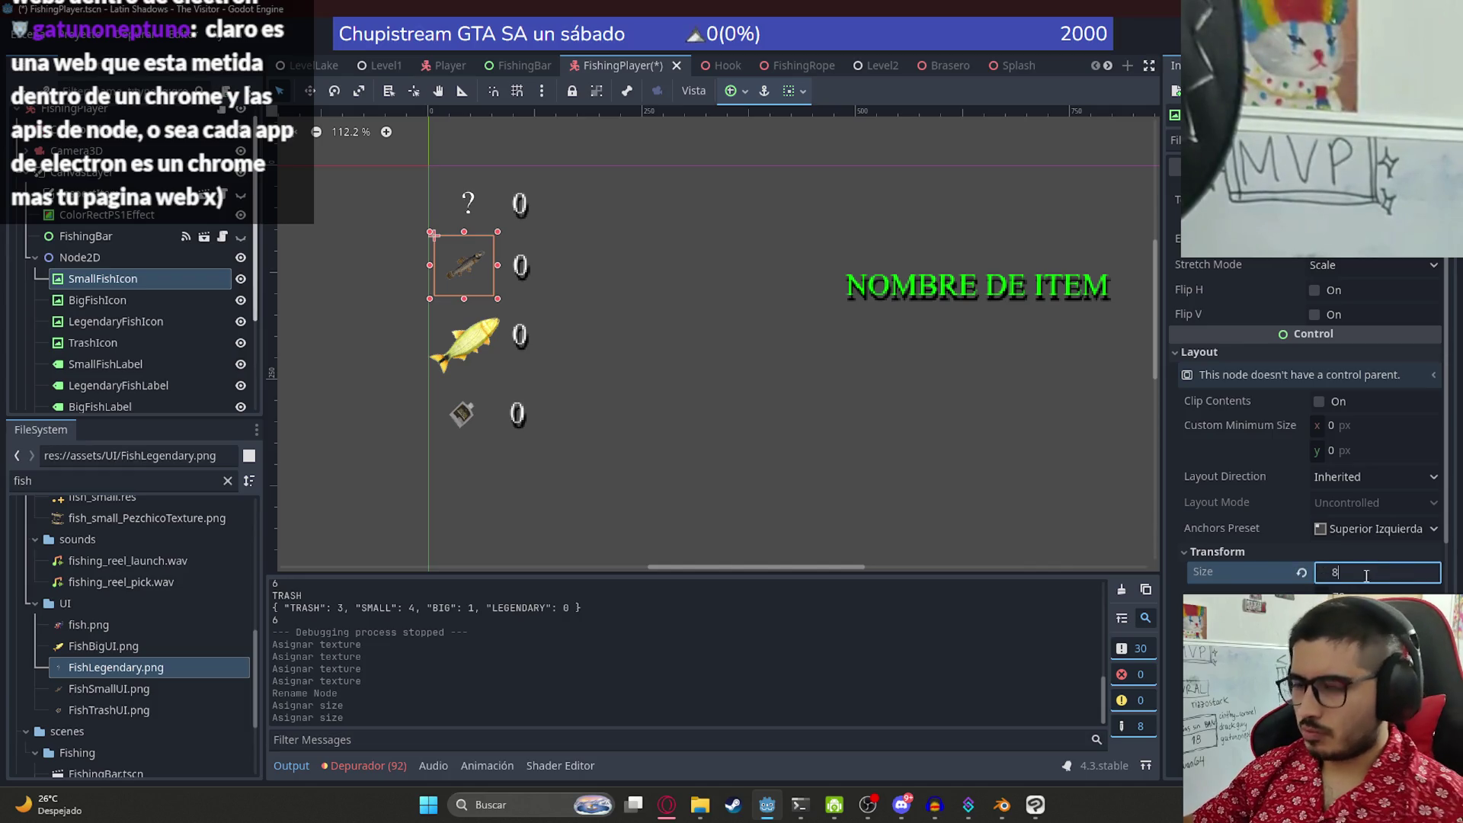
pyautogui.click(1362, 593)
pyautogui.write('80')
pyautogui.press('Return')
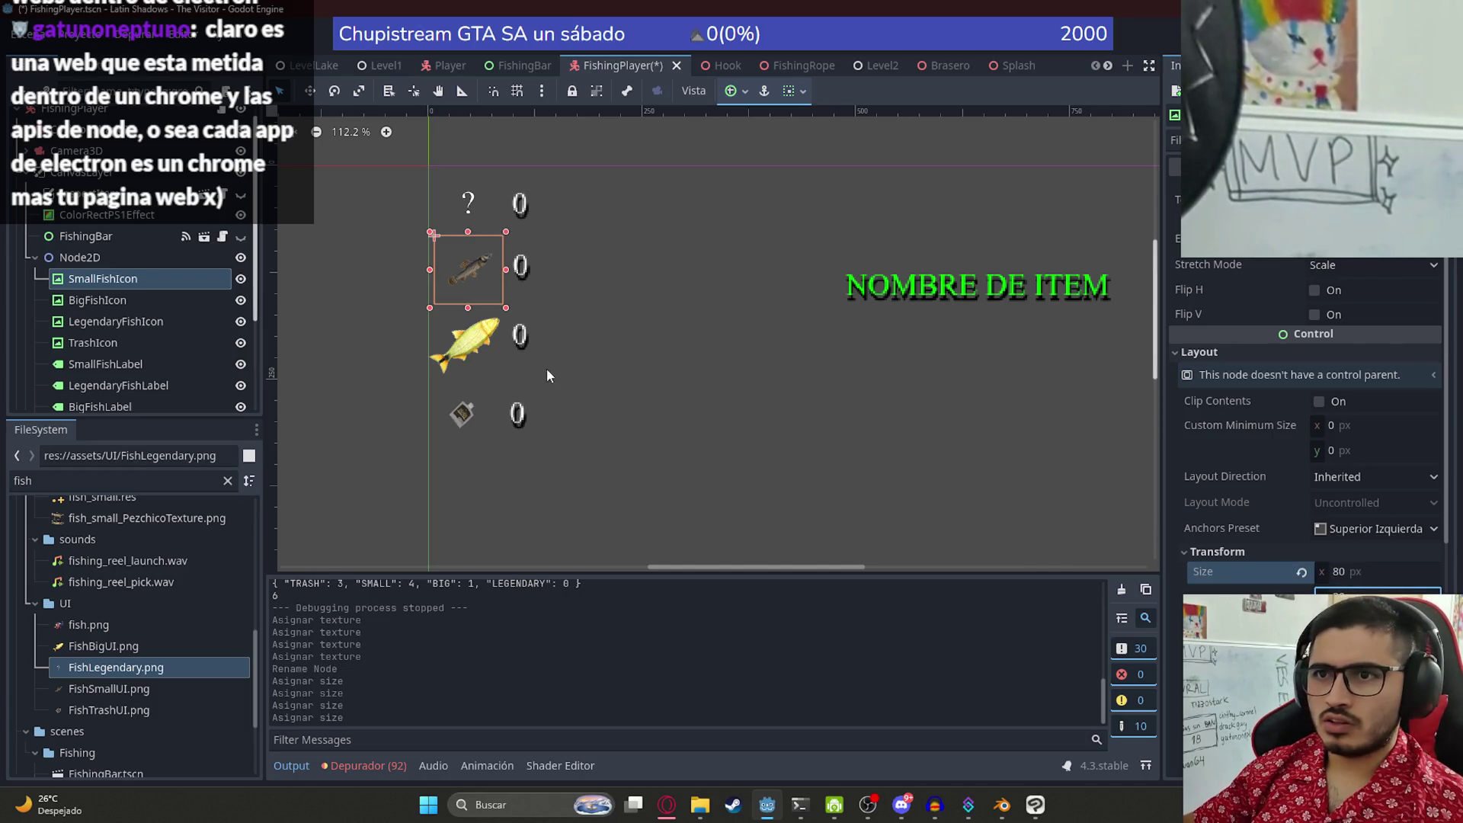
# - Widen the small fish icon to 100 px and move it up and left
pyautogui.scroll(3, 451, 277)
pyautogui.scroll(-5, 458, 289)
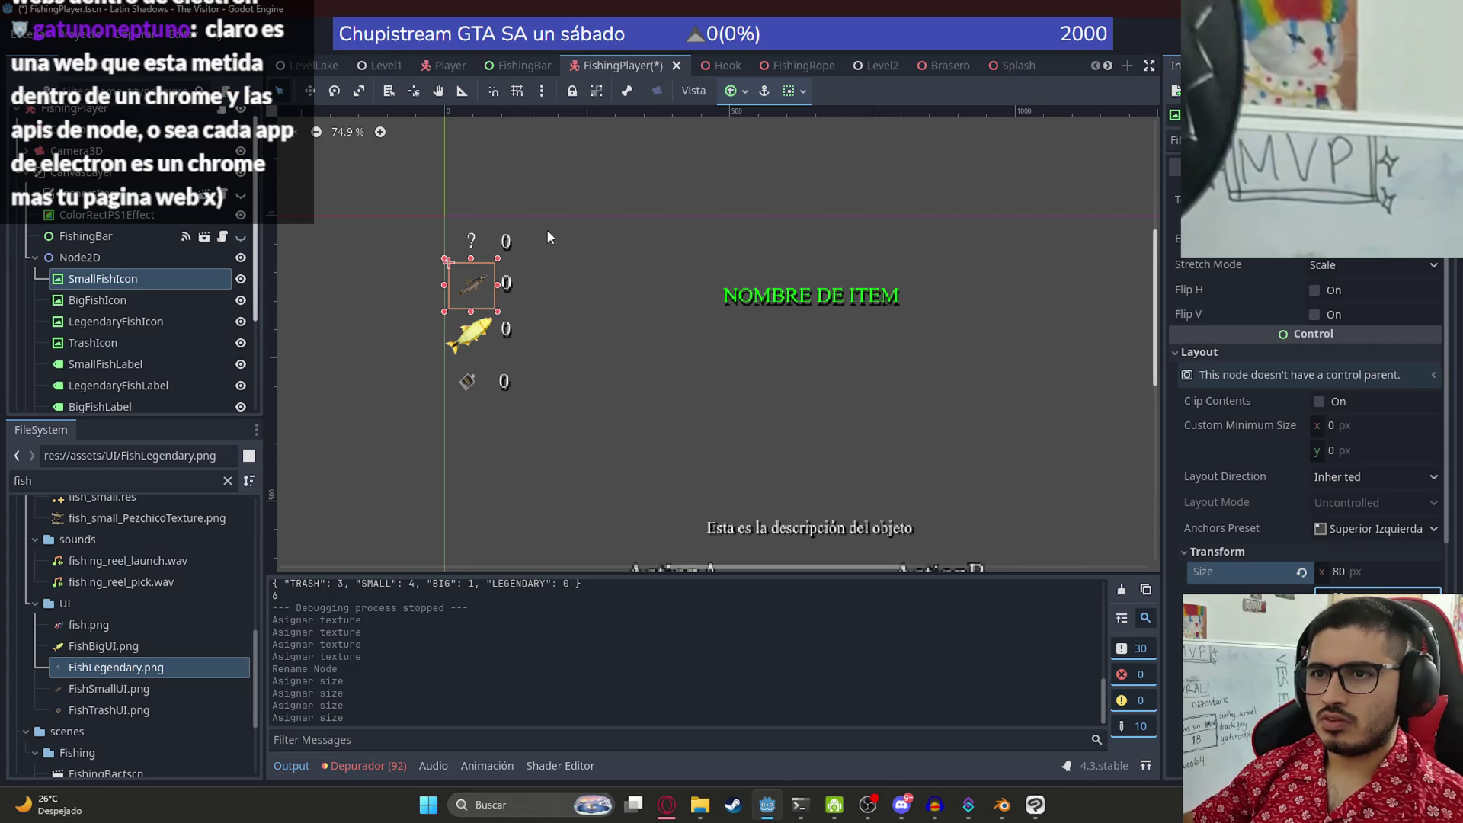
pyautogui.scroll(3, 738, 310)
pyautogui.scroll(-3, 445, 340)
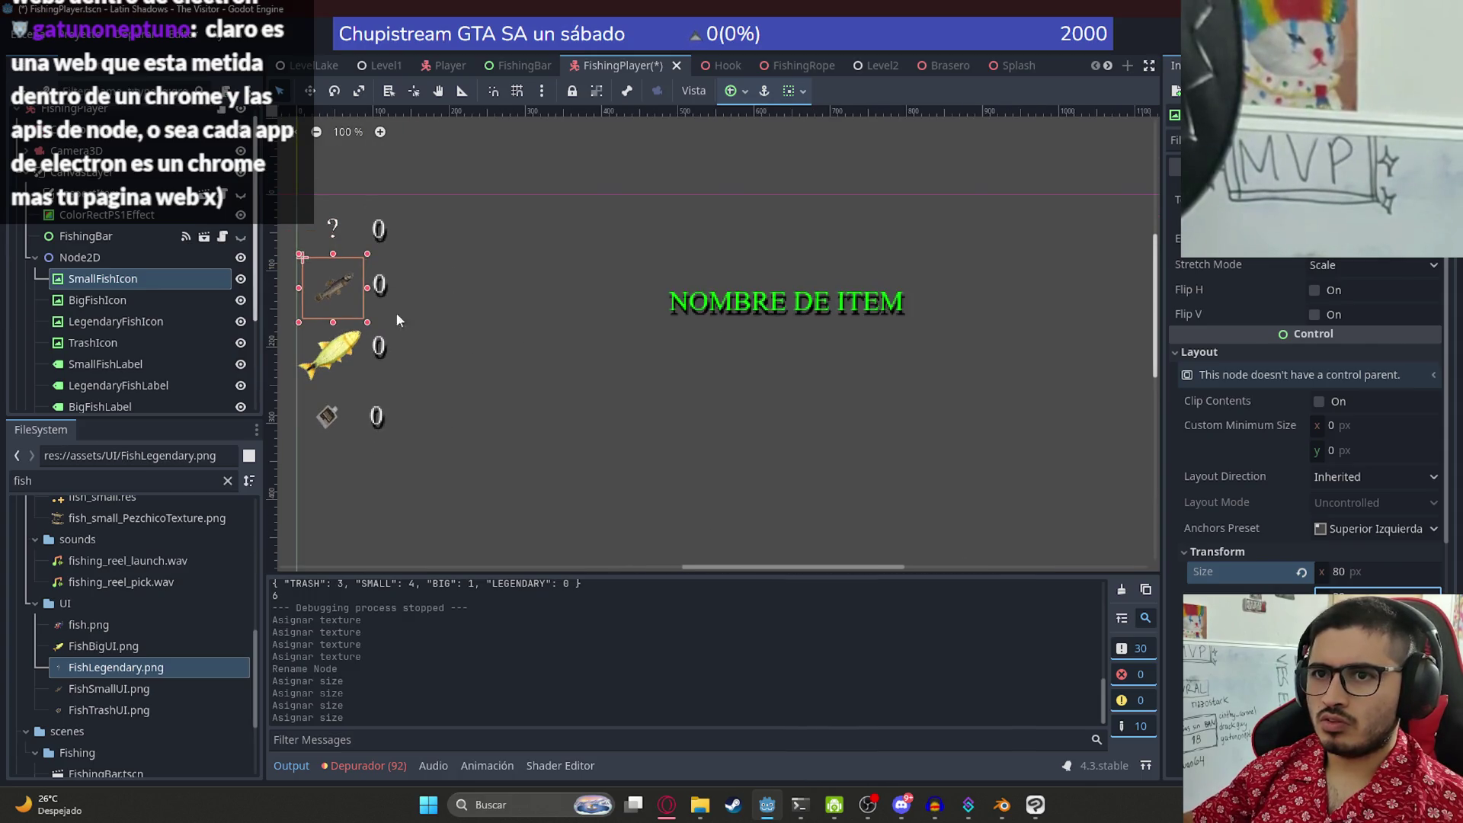
pyautogui.scroll(-2, 567, 268)
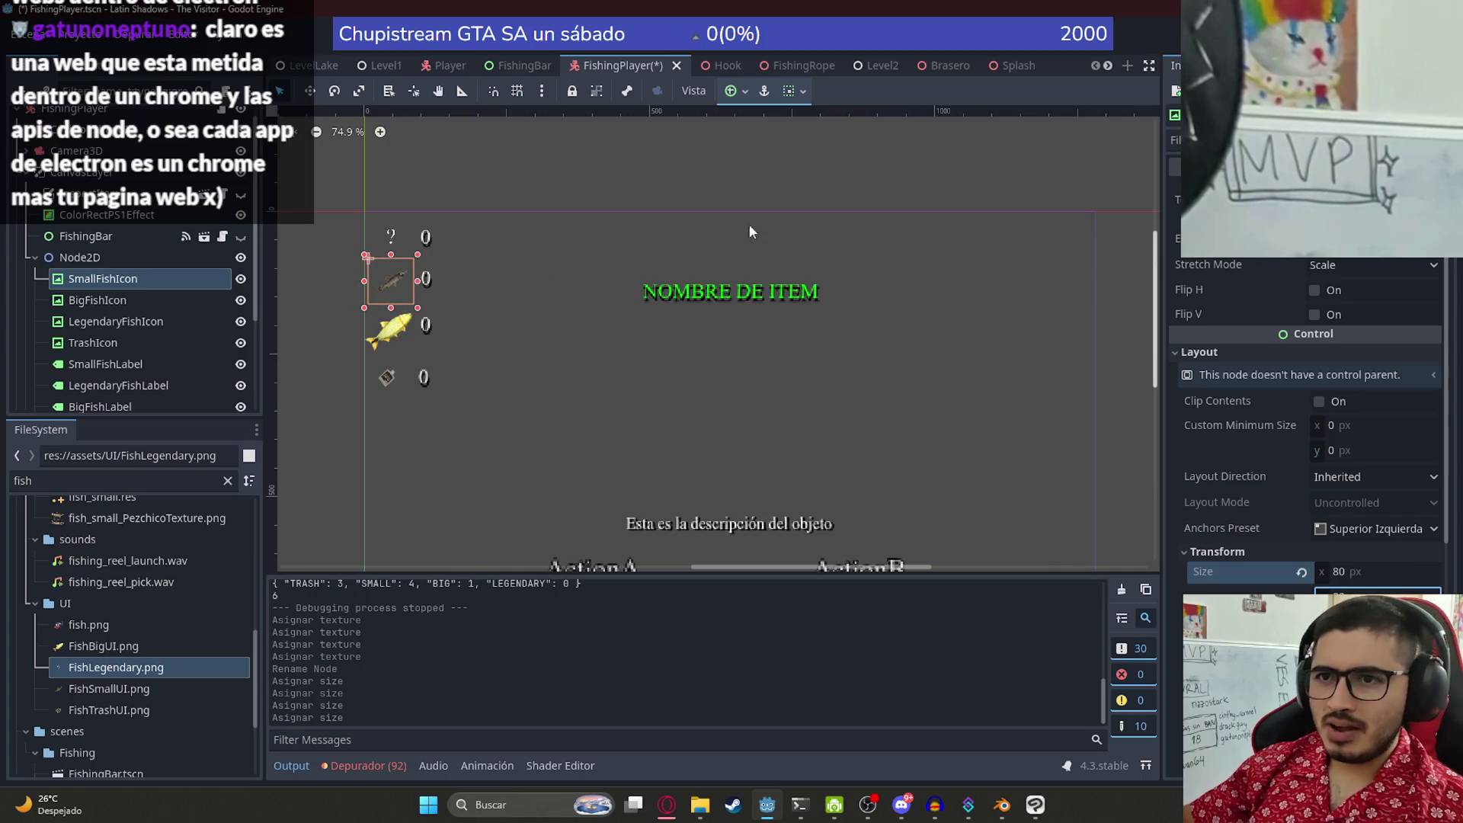
pyautogui.click(427, 194)
pyautogui.moveTo(430, 192)
pyautogui.mouseDown()
pyautogui.moveTo(707, 252)
pyautogui.moveTo(519, 343)
pyautogui.mouseUp()
pyautogui.scroll(5, 519, 343)
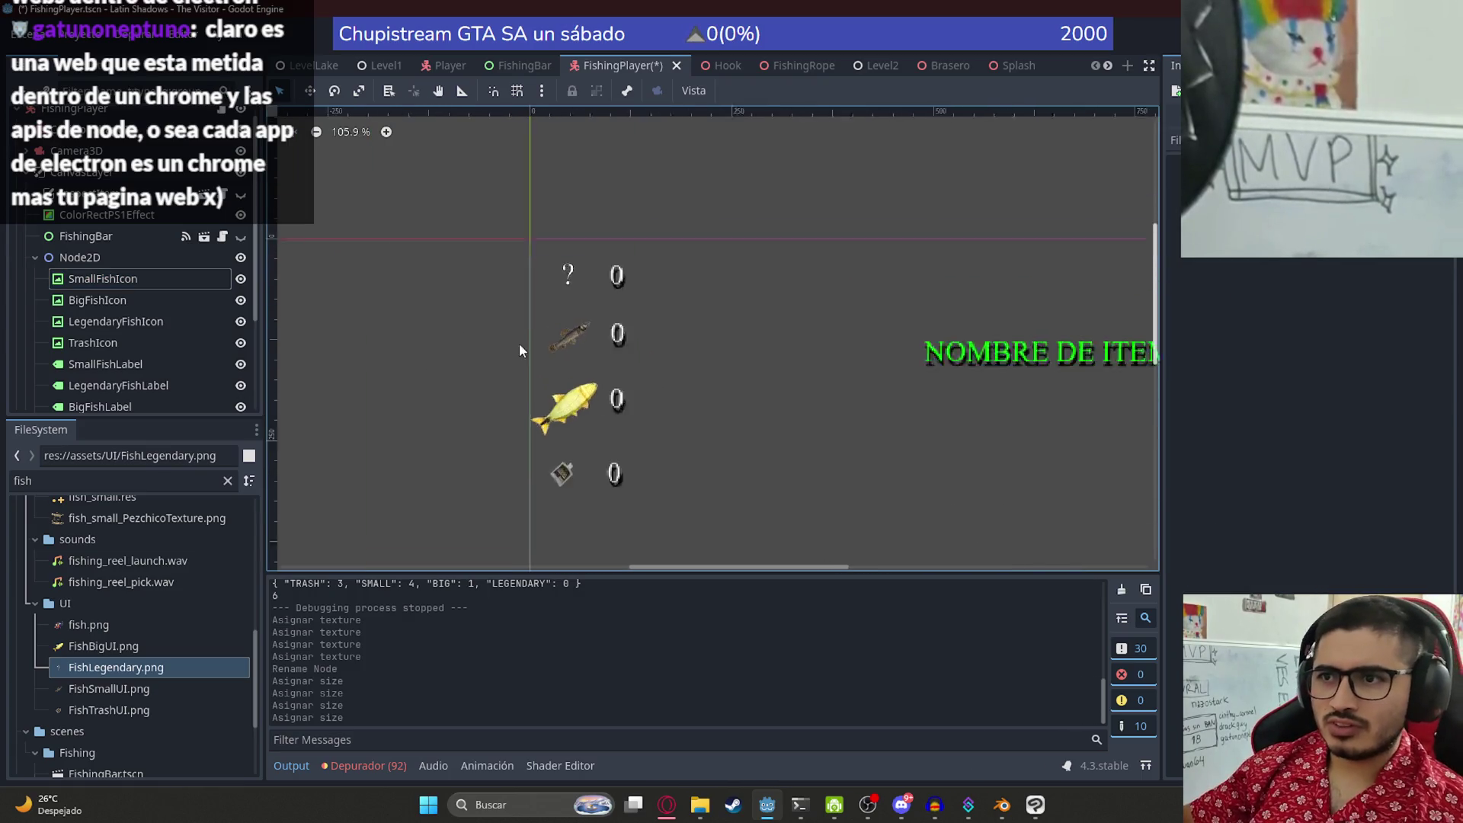
pyautogui.click(564, 349)
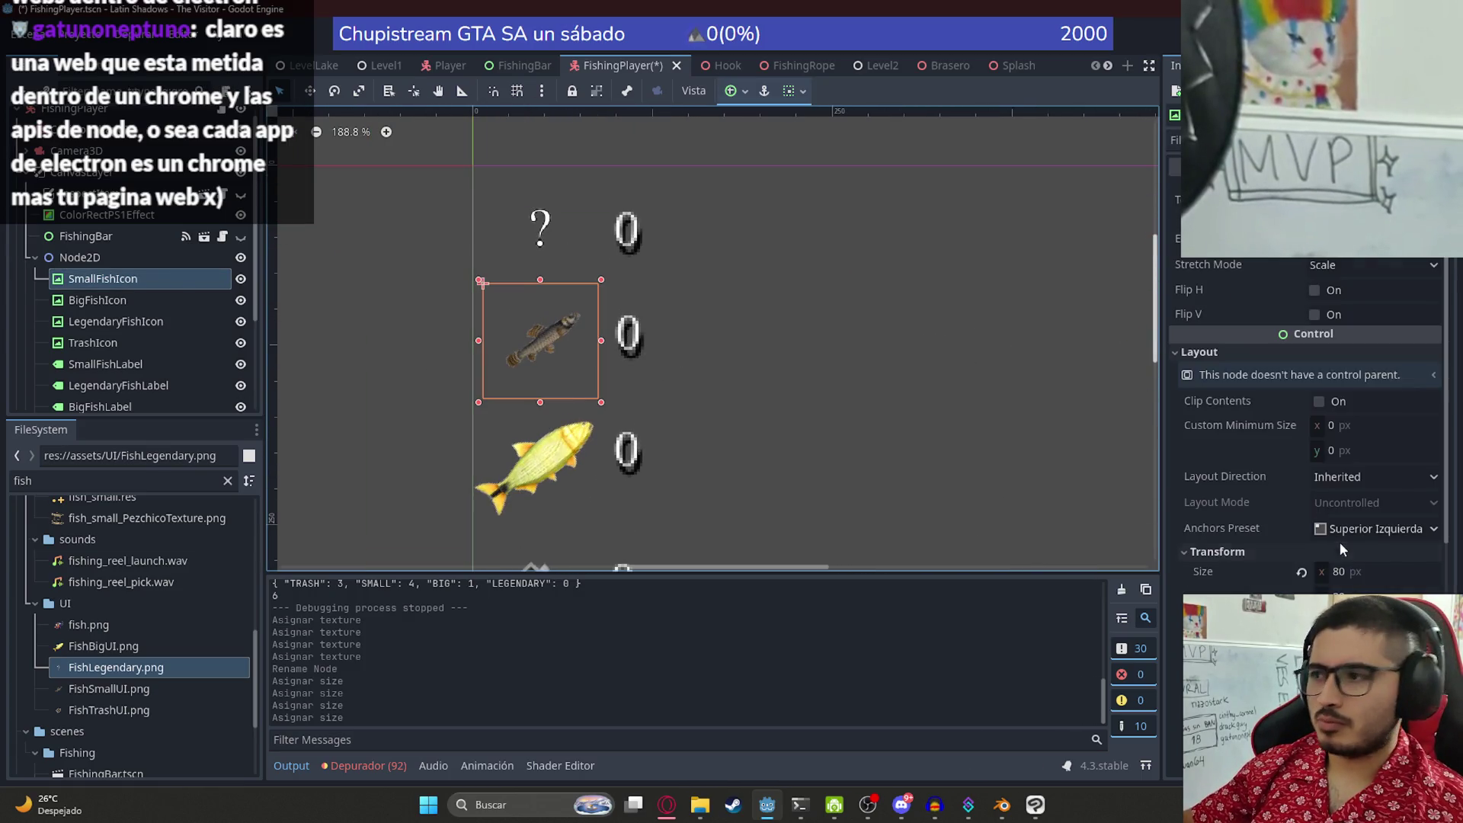
pyautogui.click(1366, 572)
pyautogui.write('00')
pyautogui.press('Return')
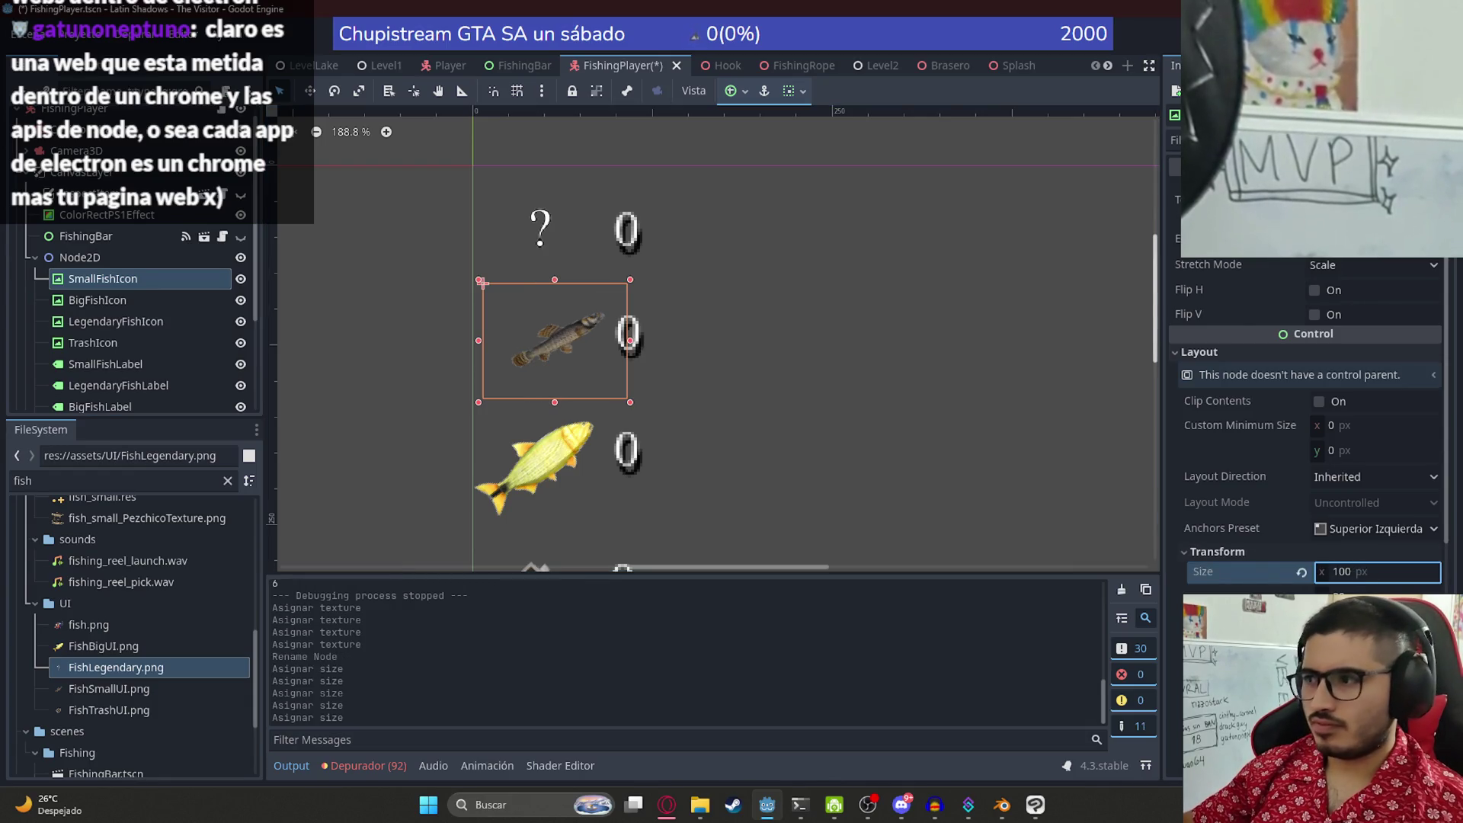
pyautogui.moveTo(562, 361); pyautogui.dragTo(547, 339)
# - Resize the legendary '?' icon to 100 x 100 px and nudge it up-left
pyautogui.click(565, 257)
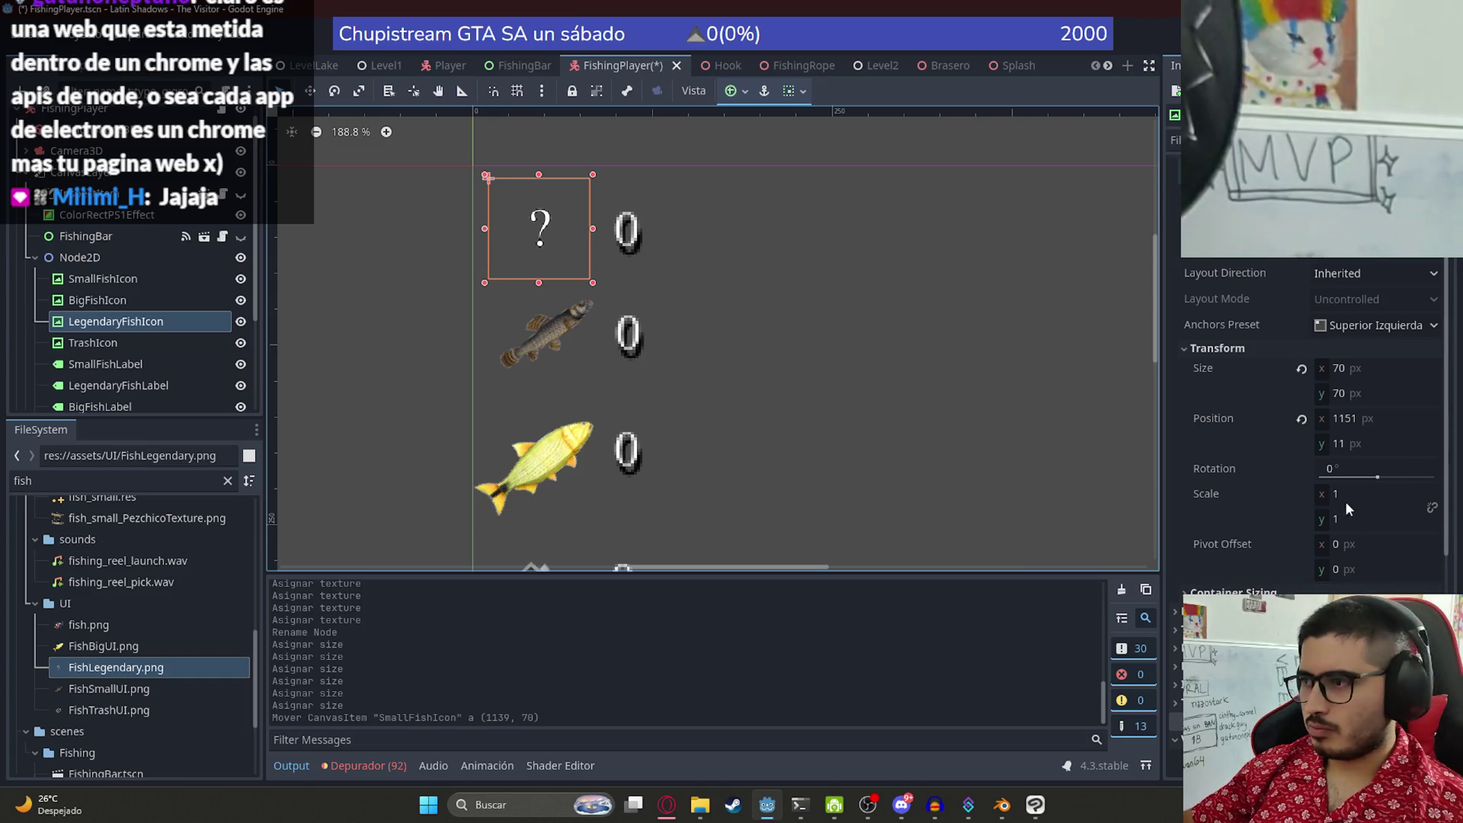
pyautogui.click(1341, 368)
pyautogui.write('100')
pyautogui.press('Tab')
pyautogui.write('100')
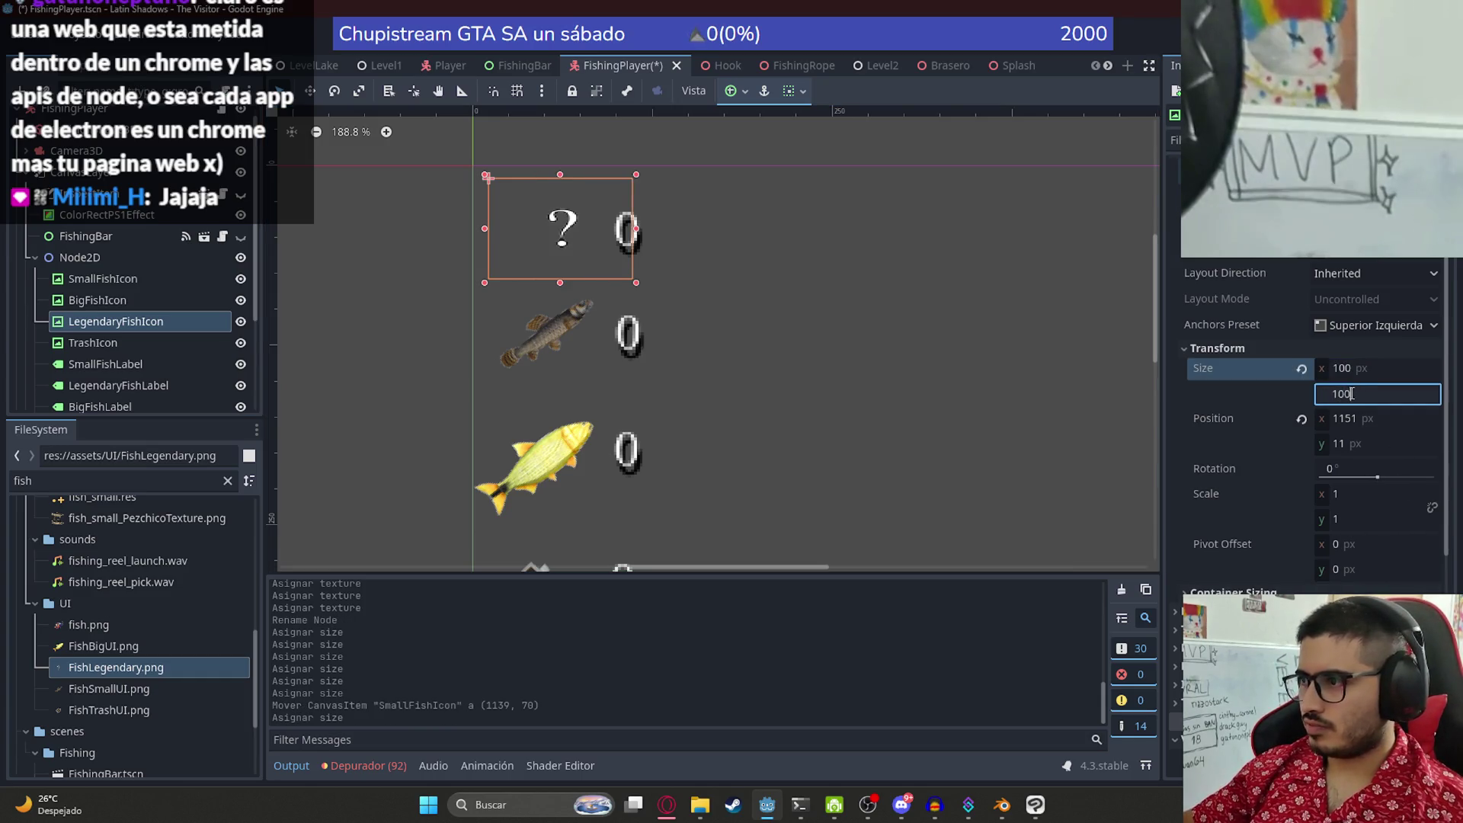
pyautogui.press('Return')
pyautogui.moveTo(561, 241)
pyautogui.mouseDown()
pyautogui.moveTo(537, 194)
pyautogui.moveTo(548, 233)
pyautogui.mouseUp()
# - Select the big yellow fish icon and raise it slightly
pyautogui.scroll(-2, 579, 346)
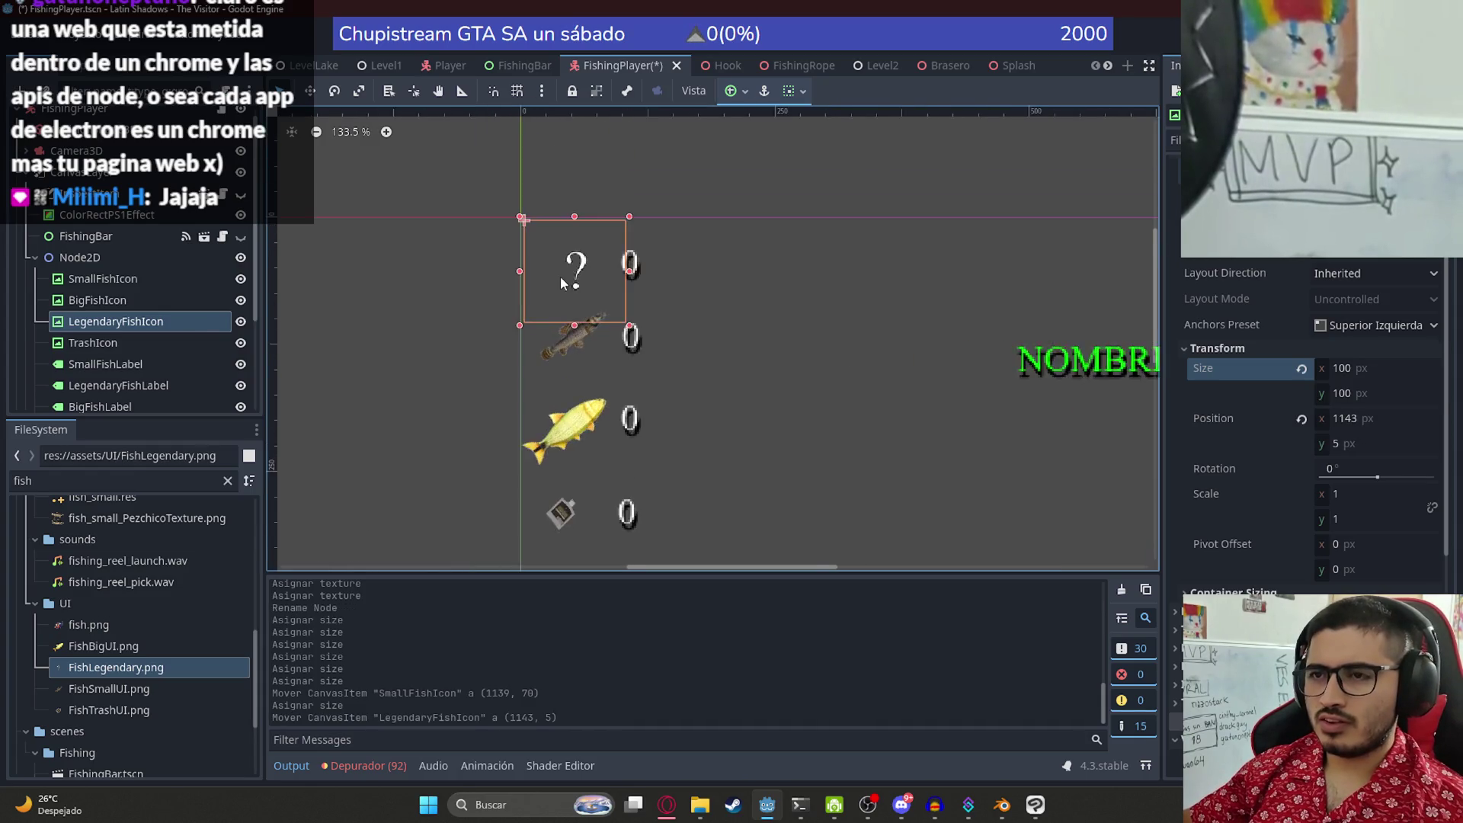
pyautogui.scroll(2, 583, 373)
pyautogui.click(583, 373)
pyautogui.scroll(-2, 637, 366)
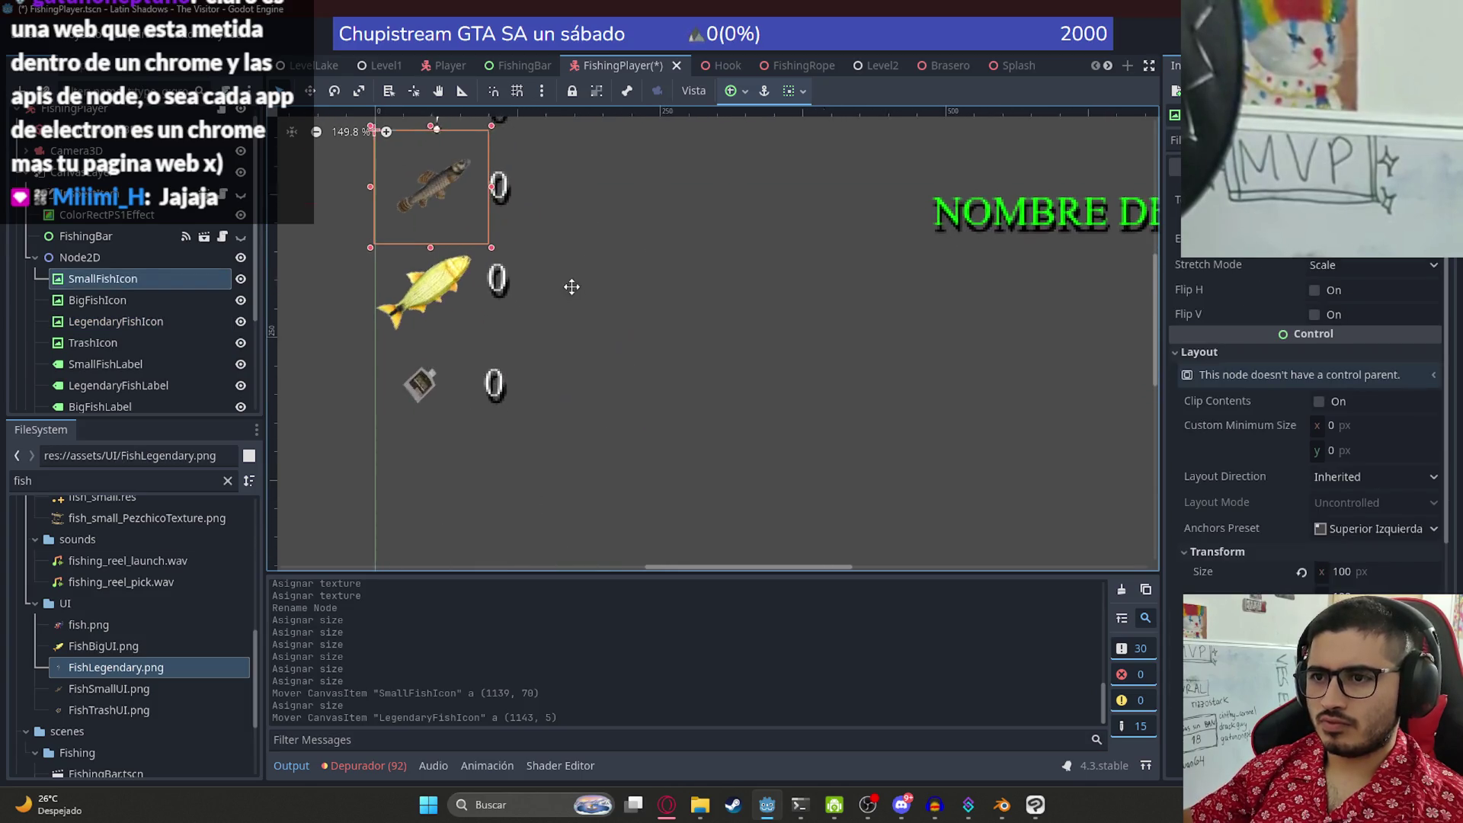
pyautogui.click(457, 299)
pyautogui.click(1200, 352)
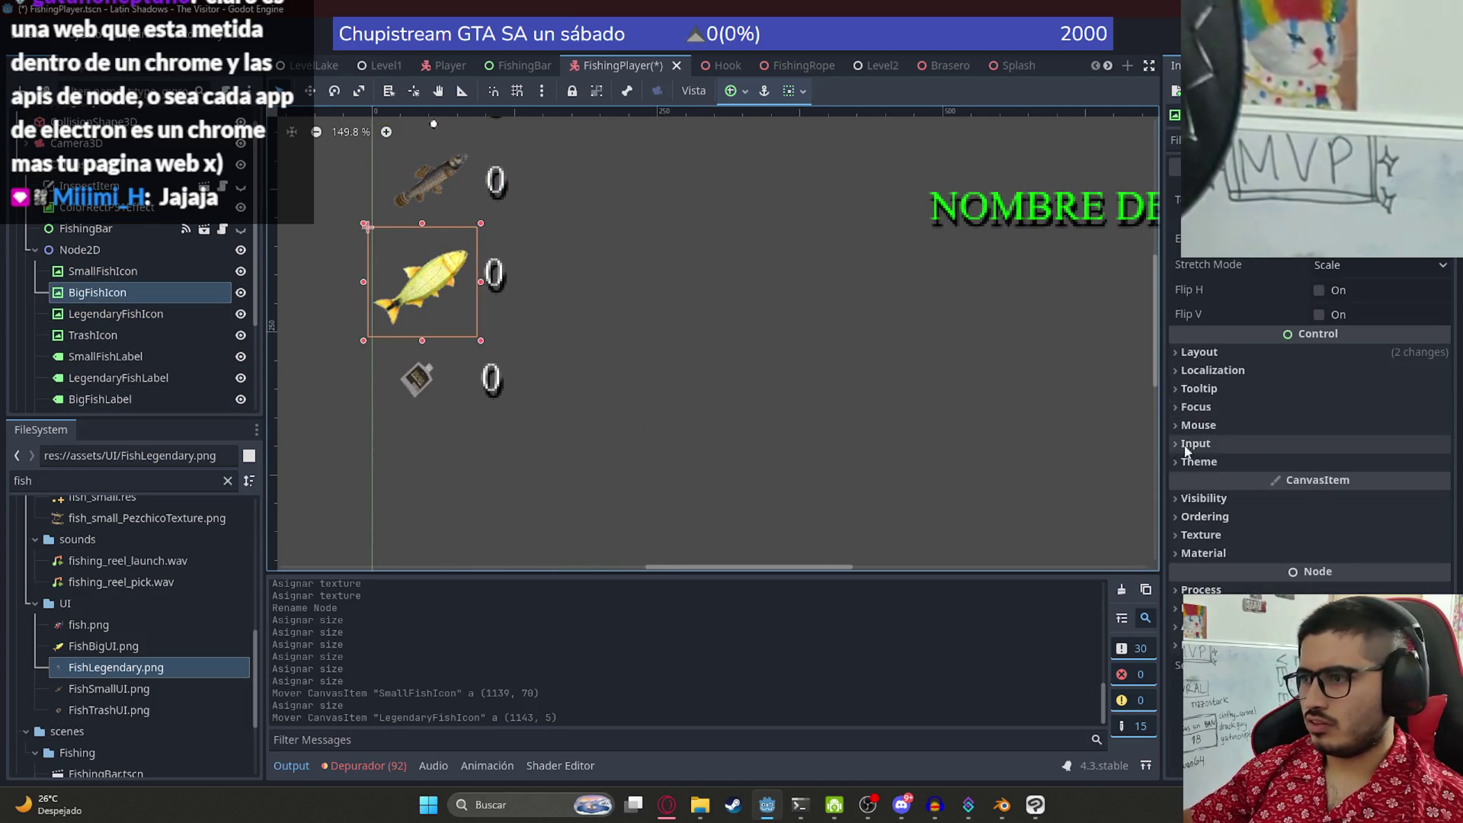
pyautogui.click(1215, 355)
pyautogui.click(1239, 551)
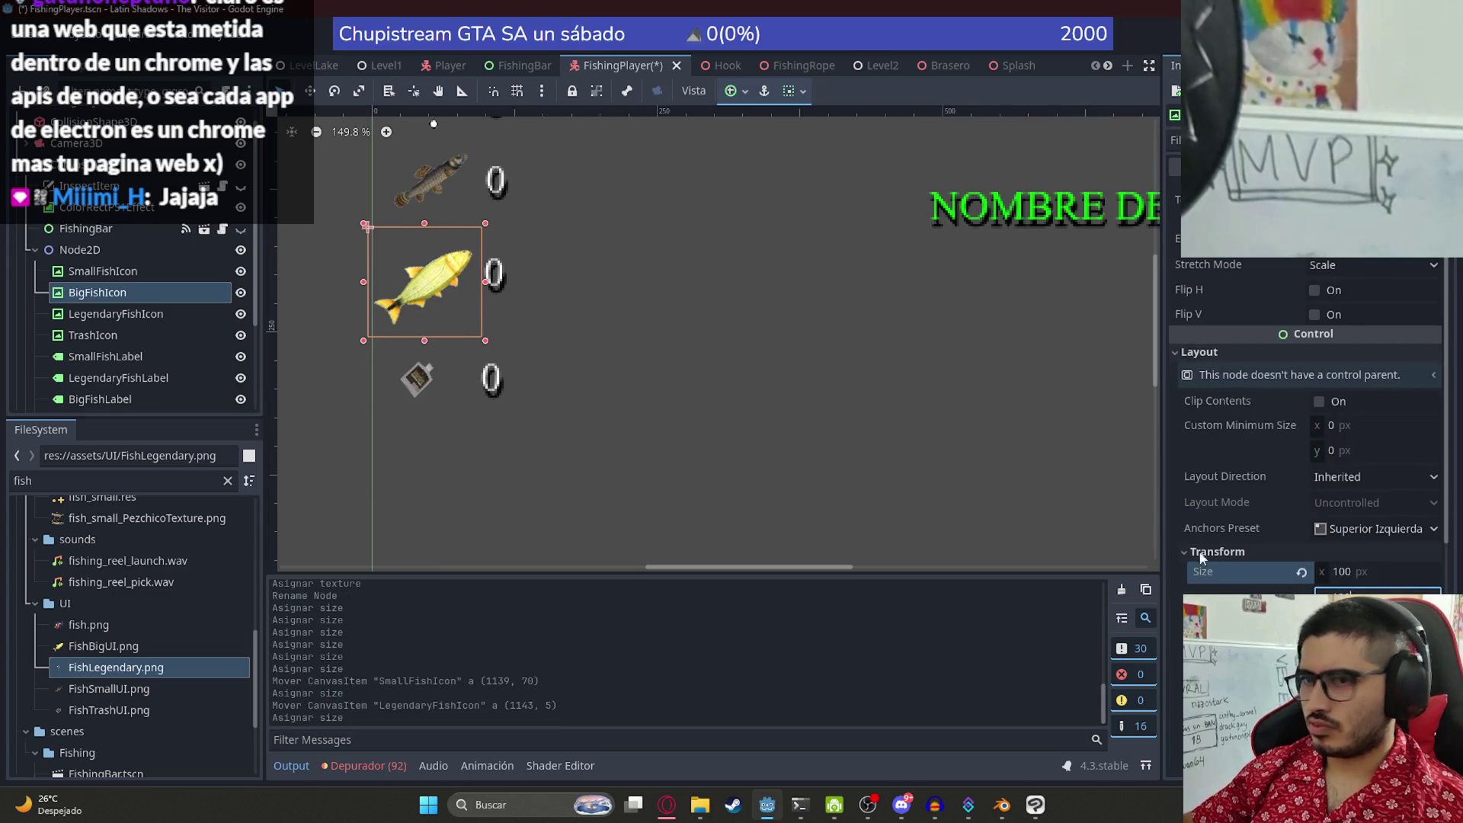
pyautogui.moveTo(423, 287); pyautogui.dragTo(425, 281)
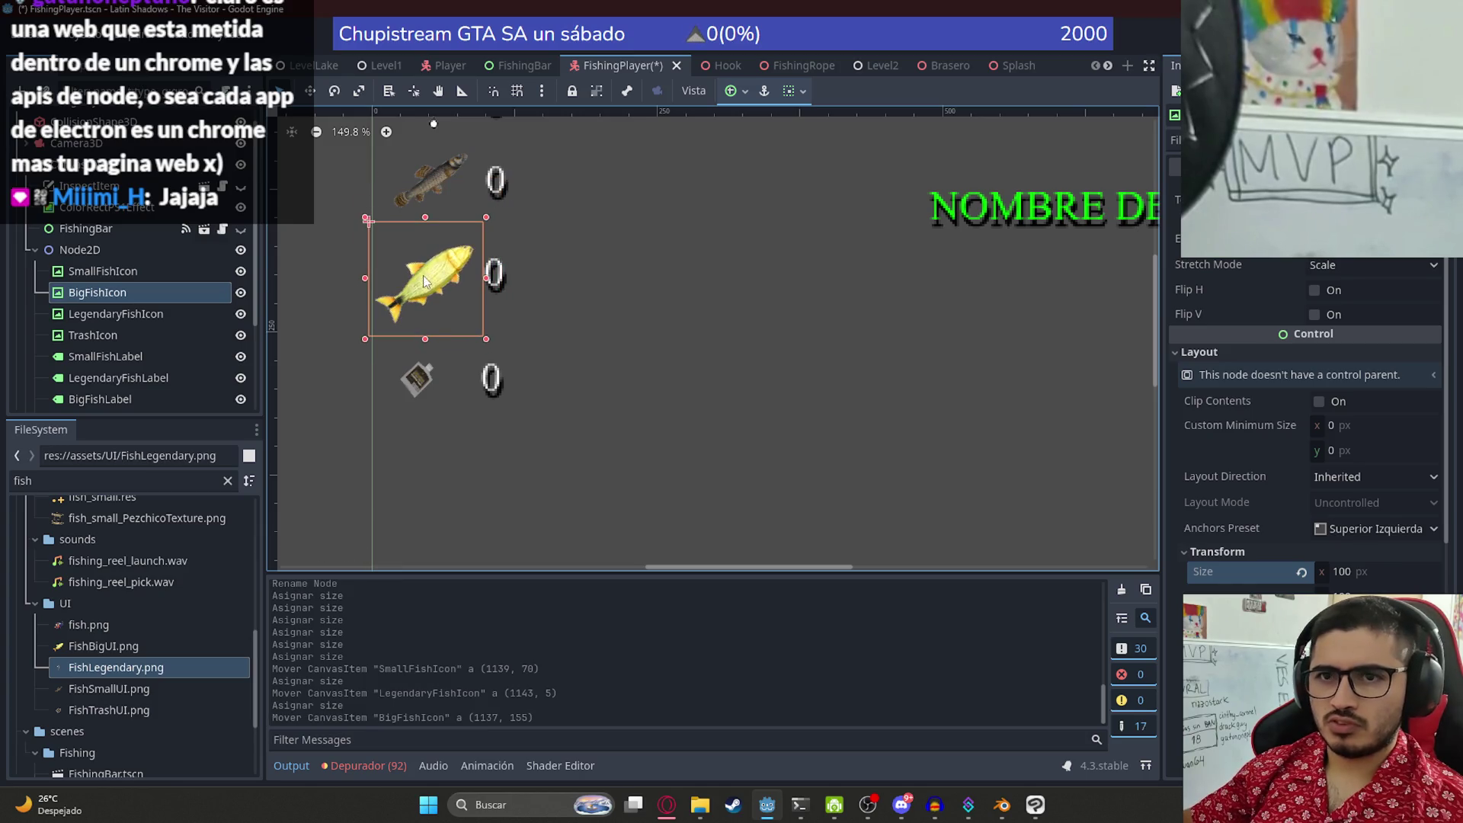
# - Shrink the trash icon by editing its Transform size value
pyautogui.click(416, 362)
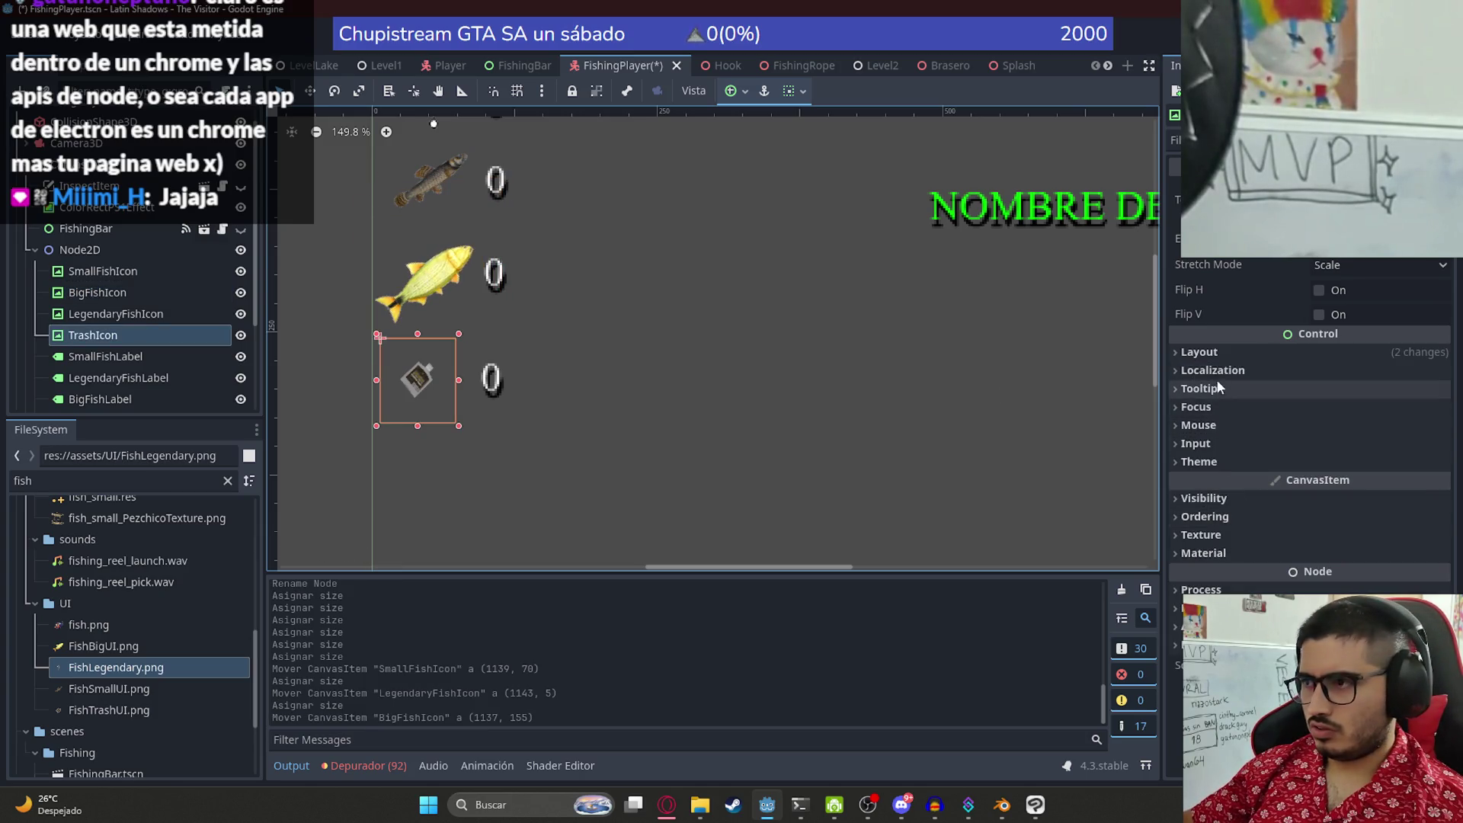
pyautogui.click(1200, 352)
pyautogui.click(1217, 551)
pyautogui.click(1358, 573)
pyautogui.write('1')
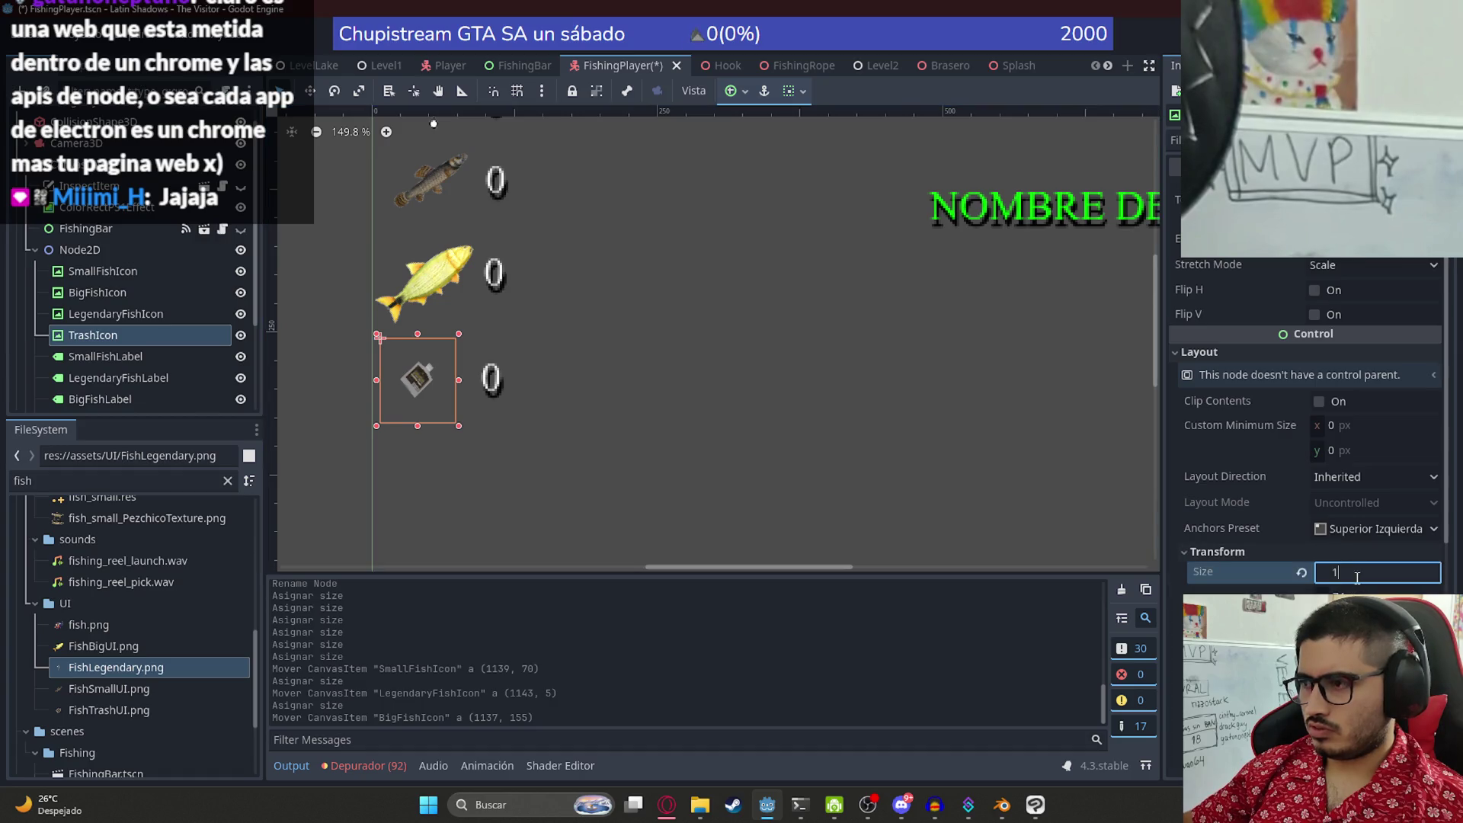
pyautogui.press('Return')
pyautogui.click(699, 353)
pyautogui.scroll(-2, 698, 354)
# - Move the legendary '?' and small fish icons up-left, with the small fish counter beside its icon
pyautogui.scroll(-4, 642, 335)
pyautogui.scroll(6, 429, 286)
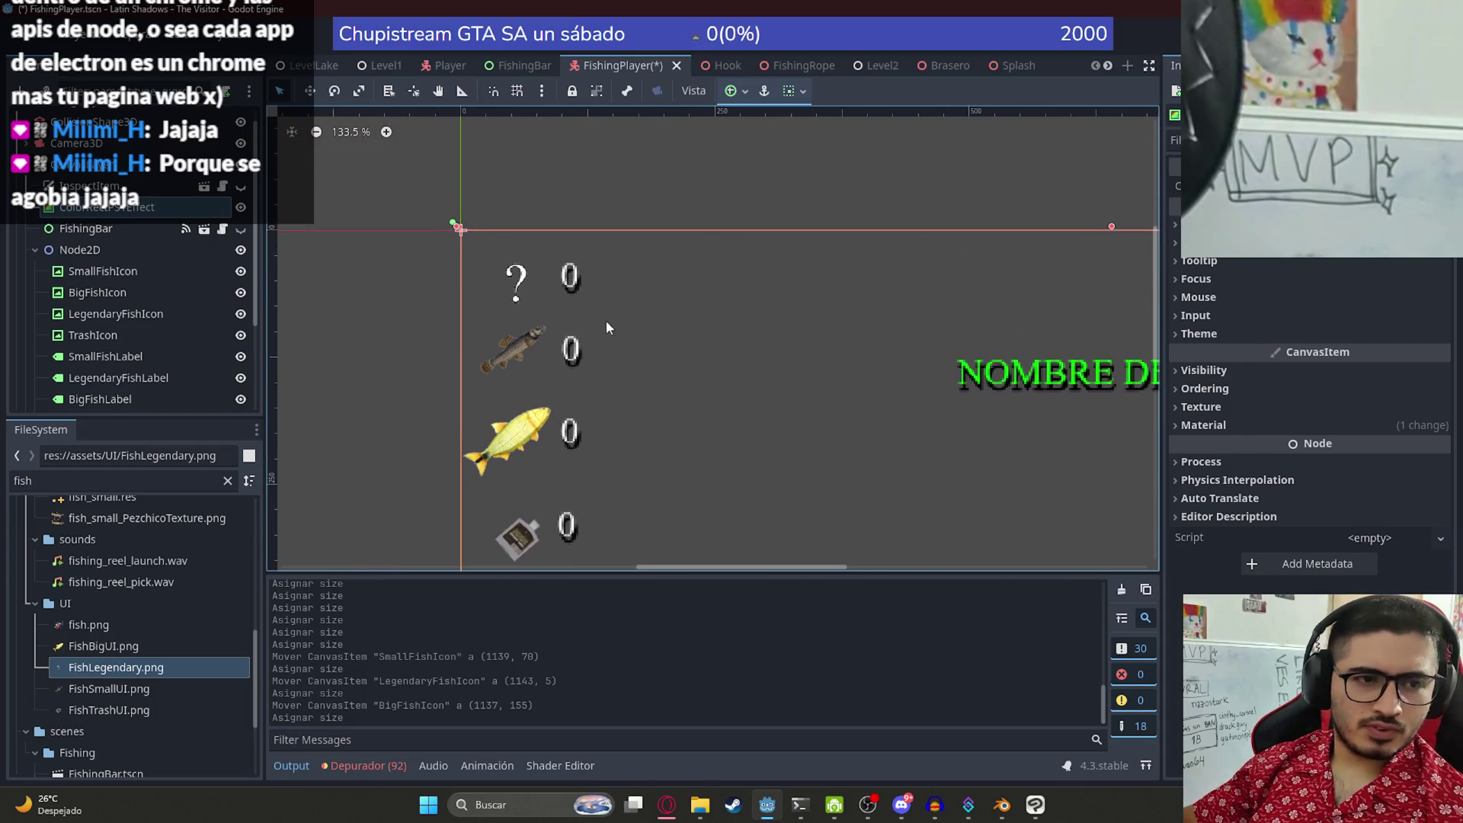
pyautogui.scroll(3, 510, 285)
pyautogui.scroll(5, 506, 288)
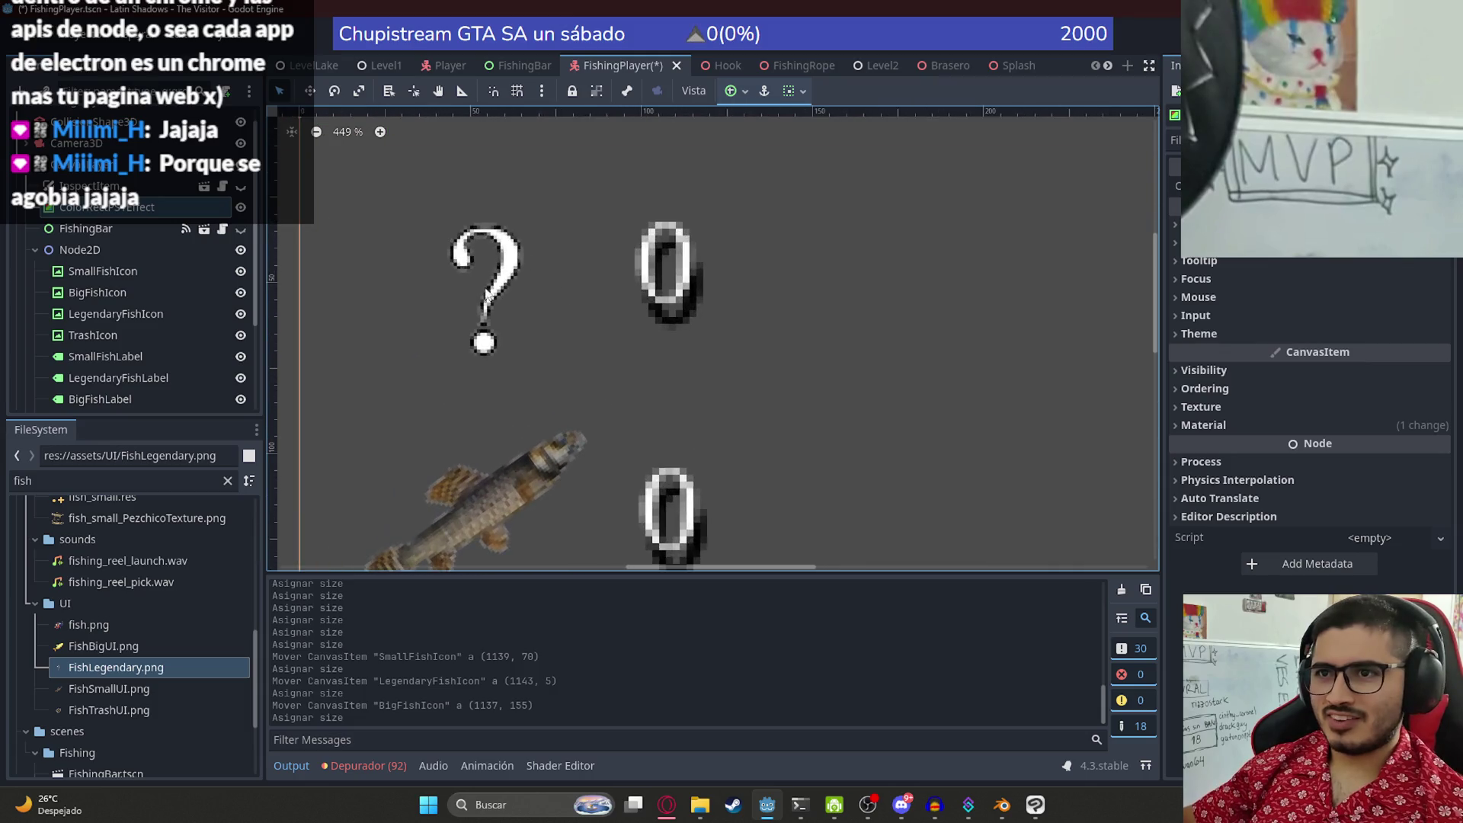
pyautogui.scroll(-3, 765, 404)
pyautogui.scroll(-5, 765, 404)
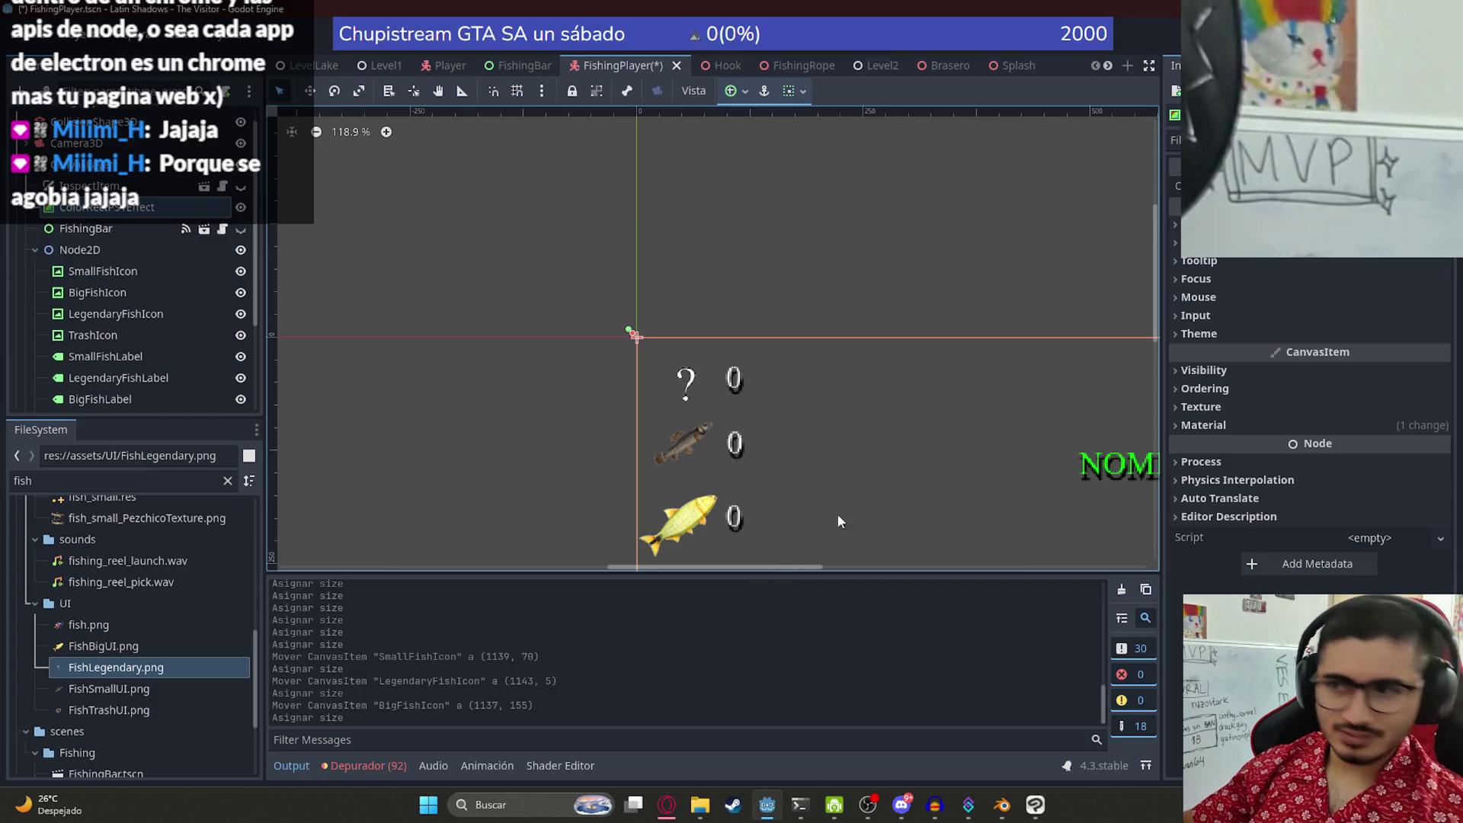
pyautogui.moveTo(750, 448); pyautogui.dragTo(668, 326)
pyautogui.scroll(4, 667, 326)
pyautogui.moveTo(624, 282)
pyautogui.mouseDown()
pyautogui.moveTo(568, 228)
pyautogui.moveTo(596, 262)
pyautogui.moveTo(556, 248)
pyautogui.moveTo(576, 252)
pyautogui.mouseUp()
pyautogui.moveTo(595, 382)
pyautogui.mouseDown()
pyautogui.moveTo(526, 374)
pyautogui.moveTo(679, 336)
pyautogui.moveTo(655, 354)
pyautogui.mouseUp()
pyautogui.click(846, 379)
# - Move the big fish icon, trash icon and trash counter up, then frame the whole HUD panel
pyautogui.scroll(-2, 536, 302)
pyautogui.scroll(1, 496, 295)
pyautogui.moveTo(509, 386)
pyautogui.mouseDown()
pyautogui.moveTo(522, 340)
pyautogui.moveTo(504, 351)
pyautogui.moveTo(587, 369)
pyautogui.moveTo(602, 338)
pyautogui.moveTo(599, 355)
pyautogui.mouseUp()
pyautogui.scroll(-3, 549, 351)
pyautogui.moveTo(524, 449)
pyautogui.mouseDown()
pyautogui.moveTo(519, 411)
pyautogui.moveTo(564, 415)
pyautogui.mouseUp()
pyautogui.click(605, 423)
pyautogui.click(638, 379)
pyautogui.scroll(-2, 701, 412)
pyautogui.moveTo(459, 249); pyautogui.dragTo(692, 369)
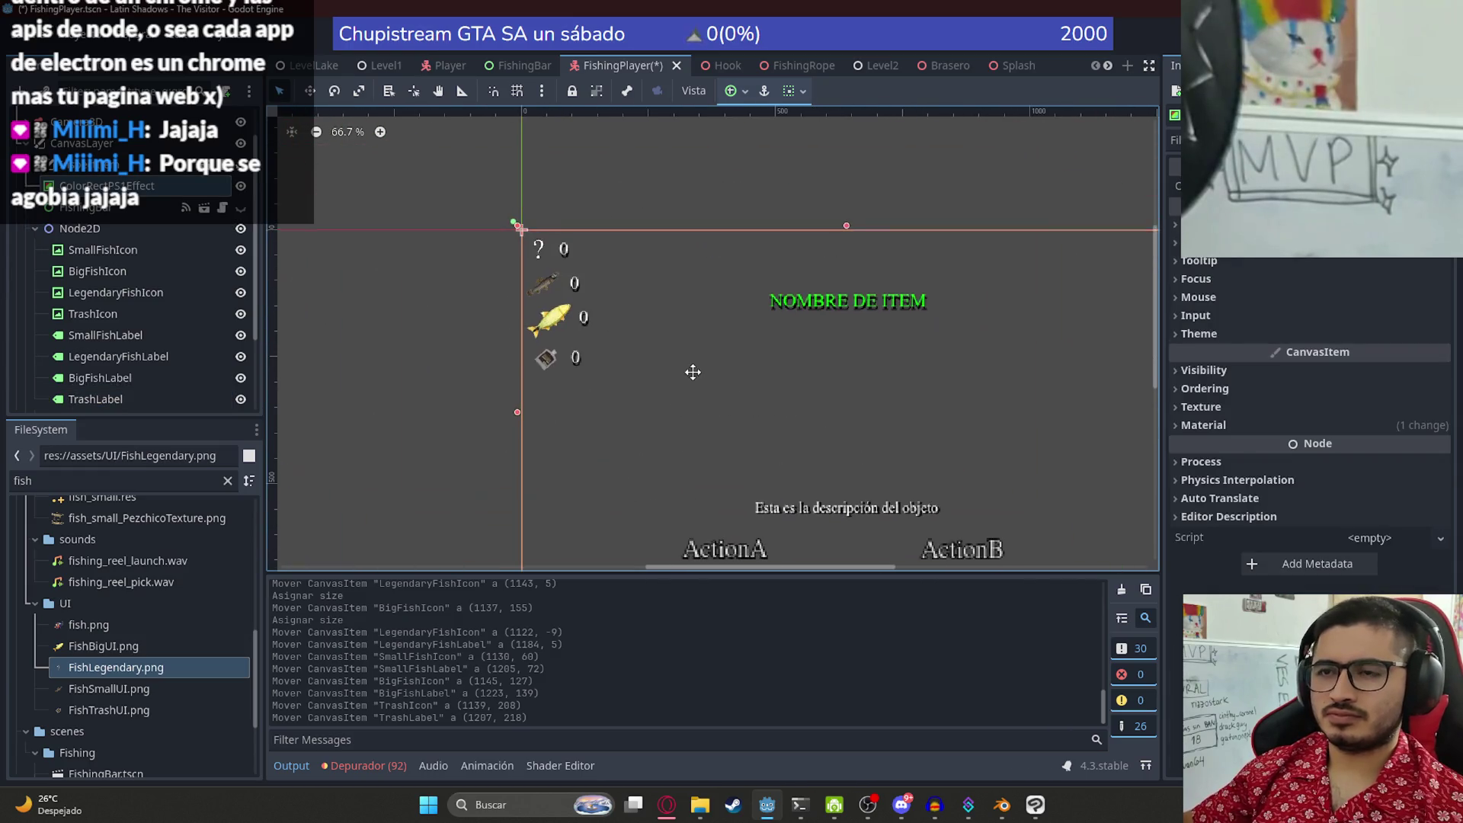
pyautogui.moveTo(620, 433)
pyautogui.mouseDown()
pyautogui.moveTo(594, 327)
pyautogui.moveTo(583, 345)
pyautogui.mouseUp()
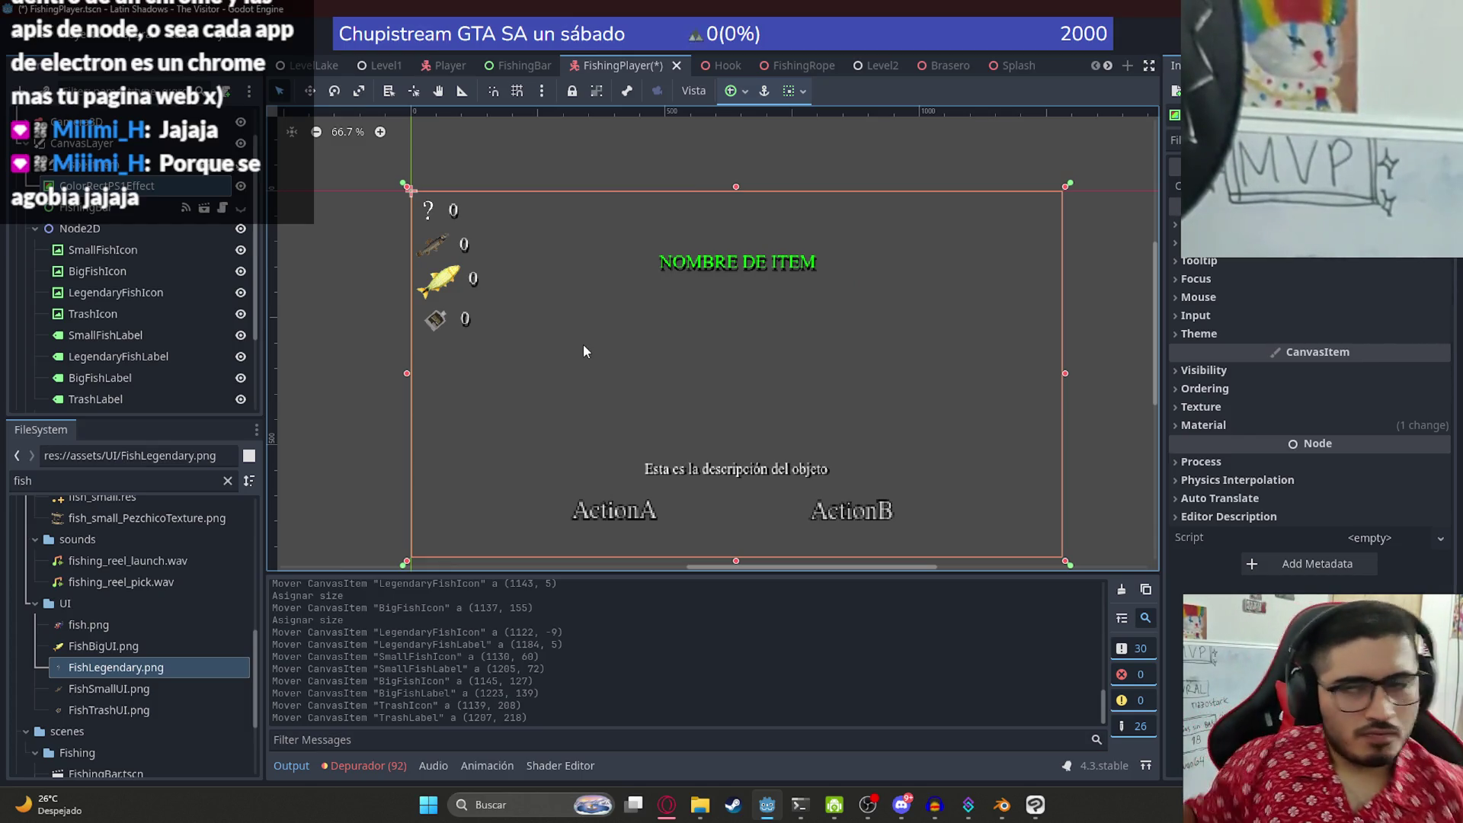
# - Run the FishingPlayer scene twice to check the HUD, stopping each run
pyautogui.rightClick(647, 61)
pyautogui.click(710, 187)
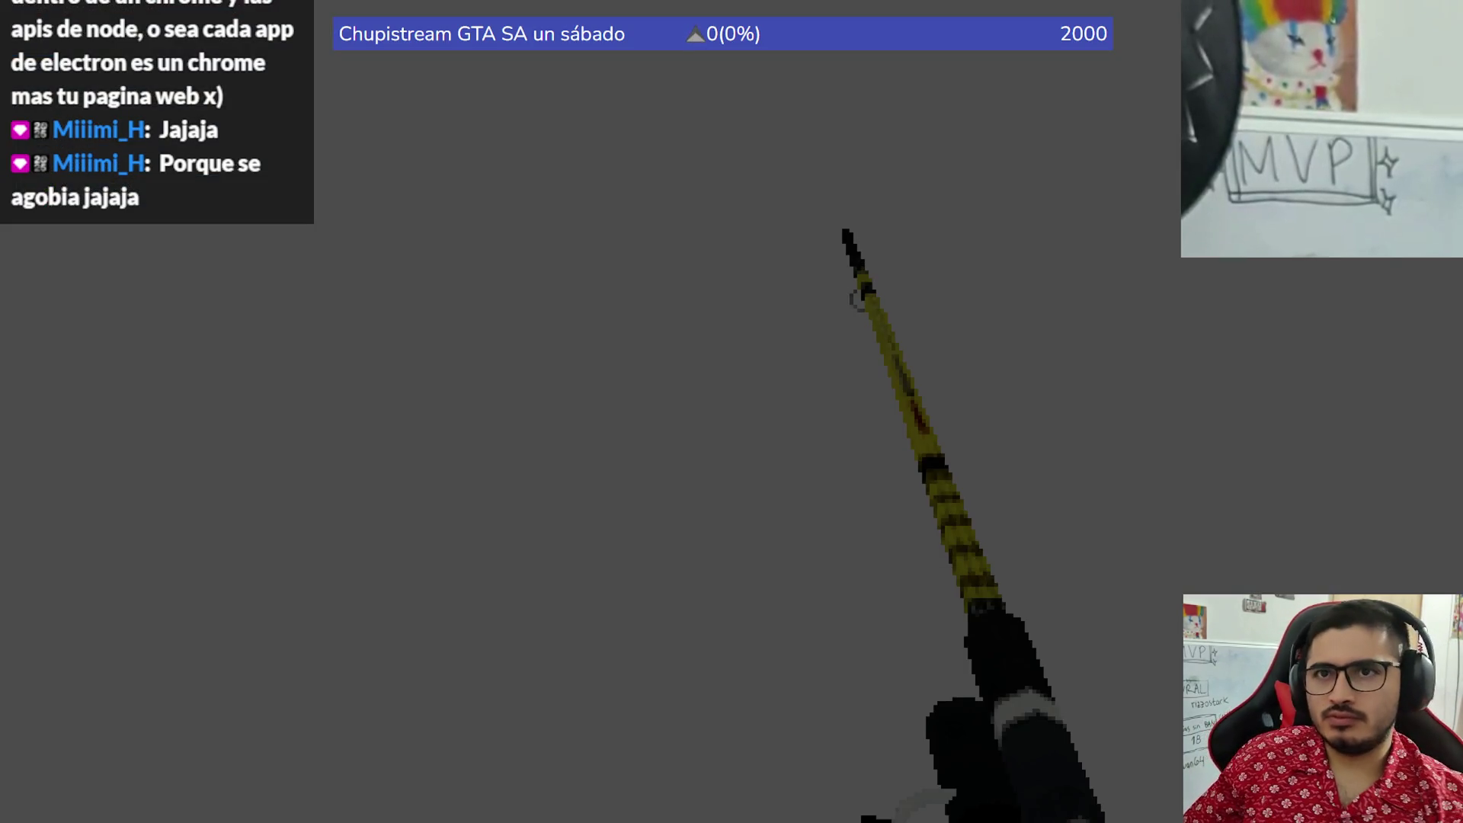
pyautogui.press('F8')
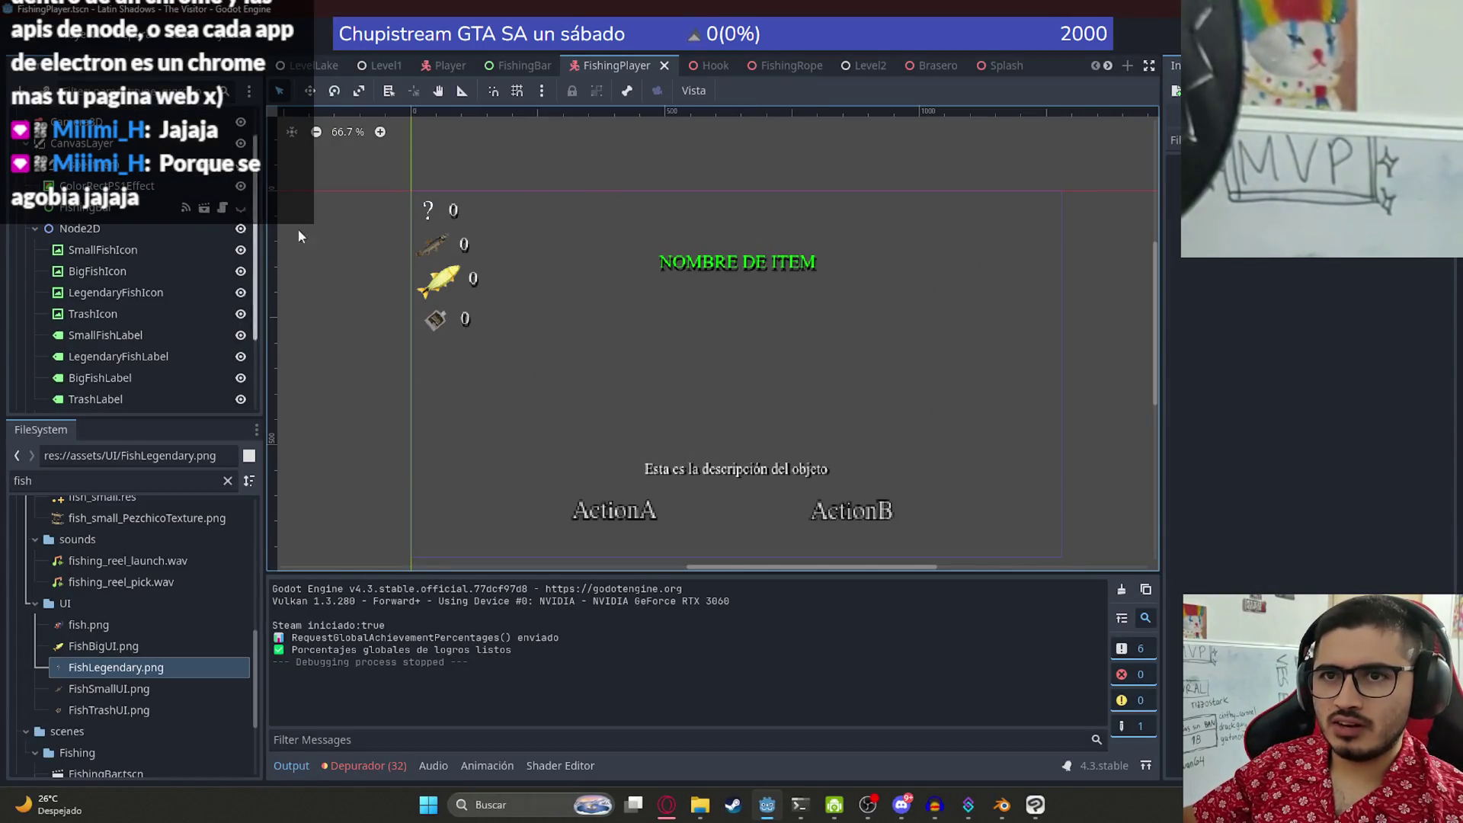
pyautogui.rightClick(624, 66)
pyautogui.click(690, 193)
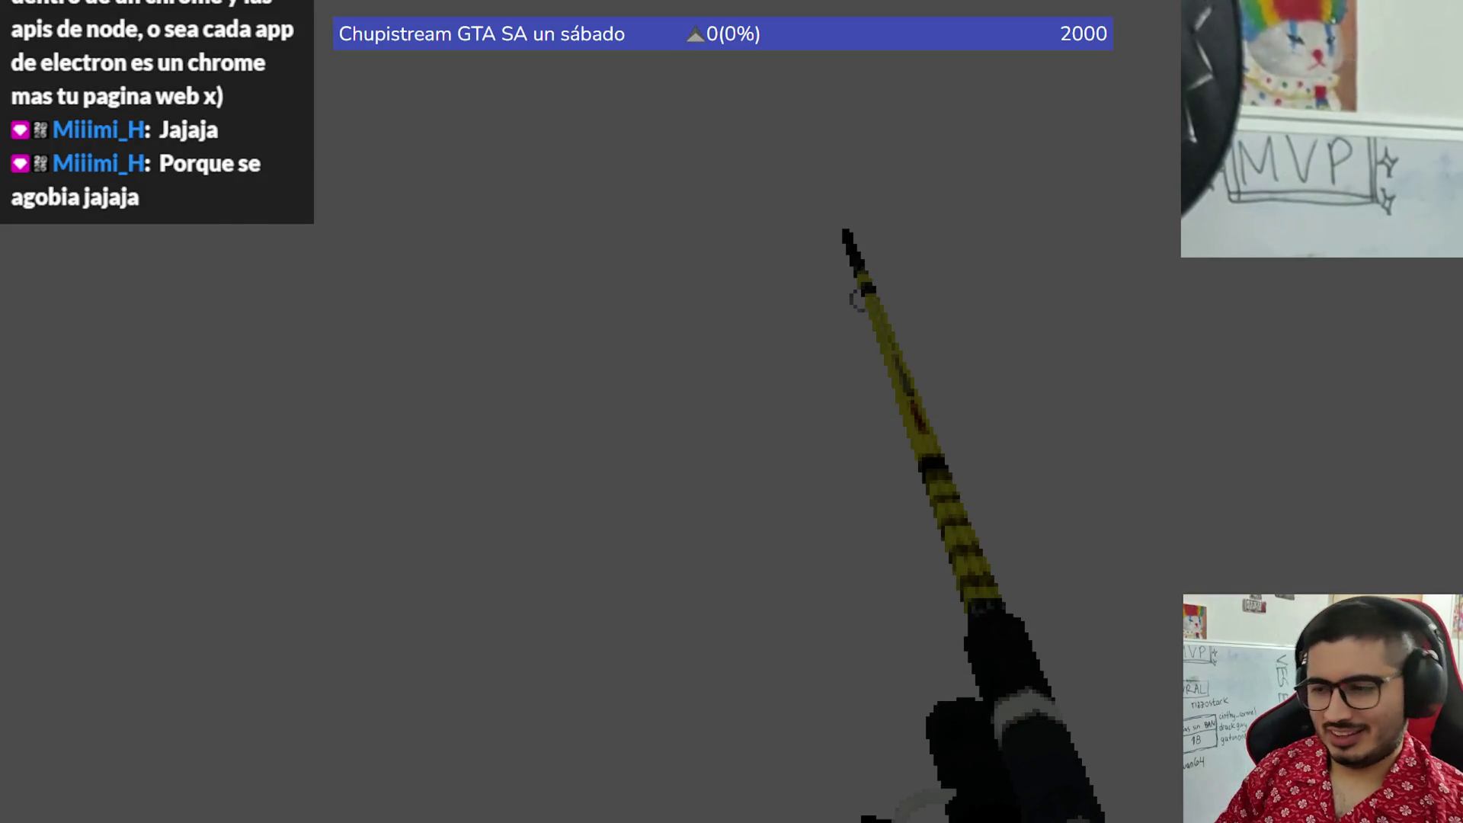
pyautogui.press('F8')
# - Play the LevelLake scene, start fishing, snip a screenshot of the HUD, and close the game
pyautogui.rightClick(309, 65)
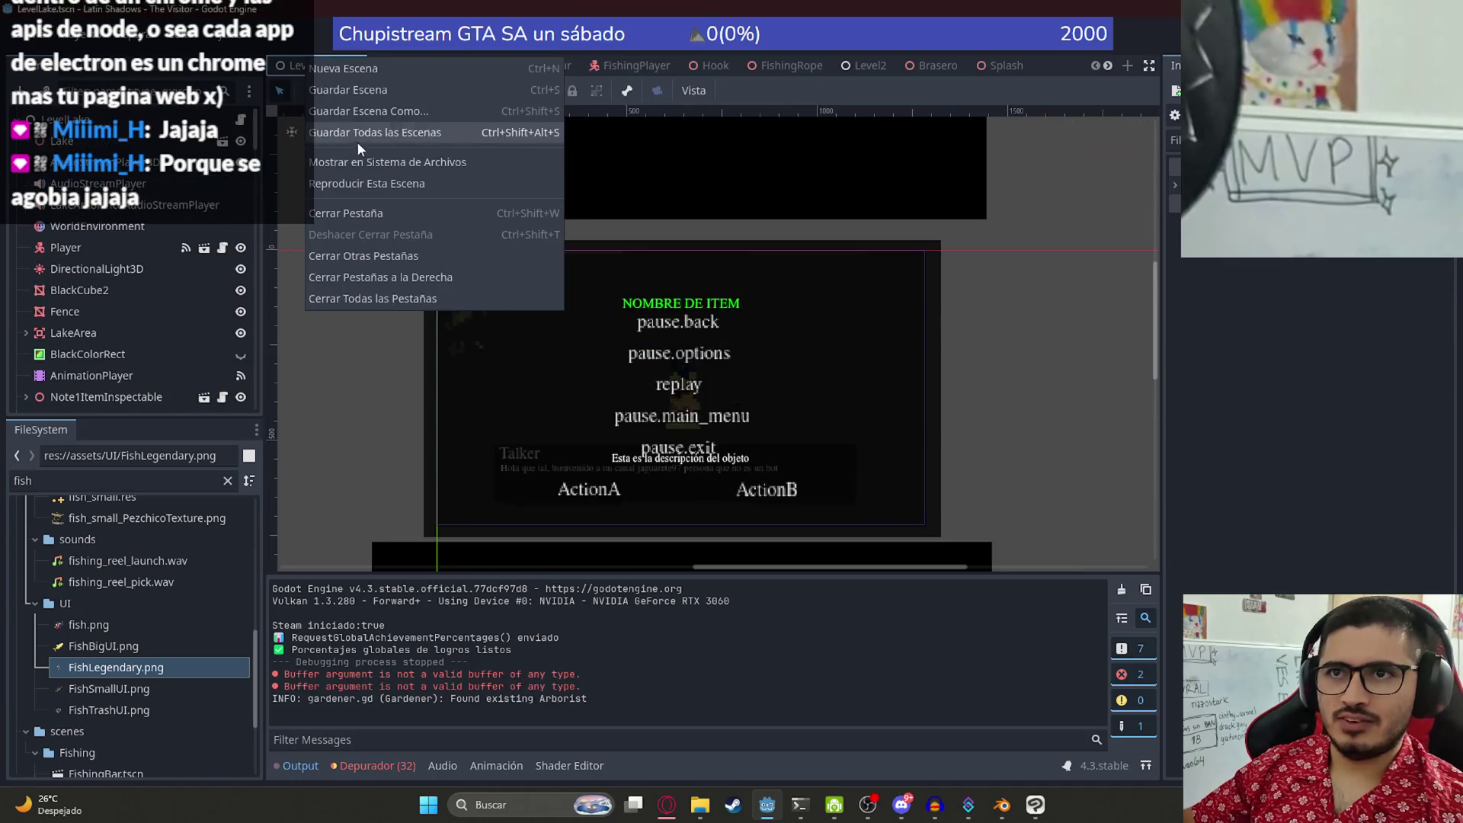
pyautogui.click(357, 176)
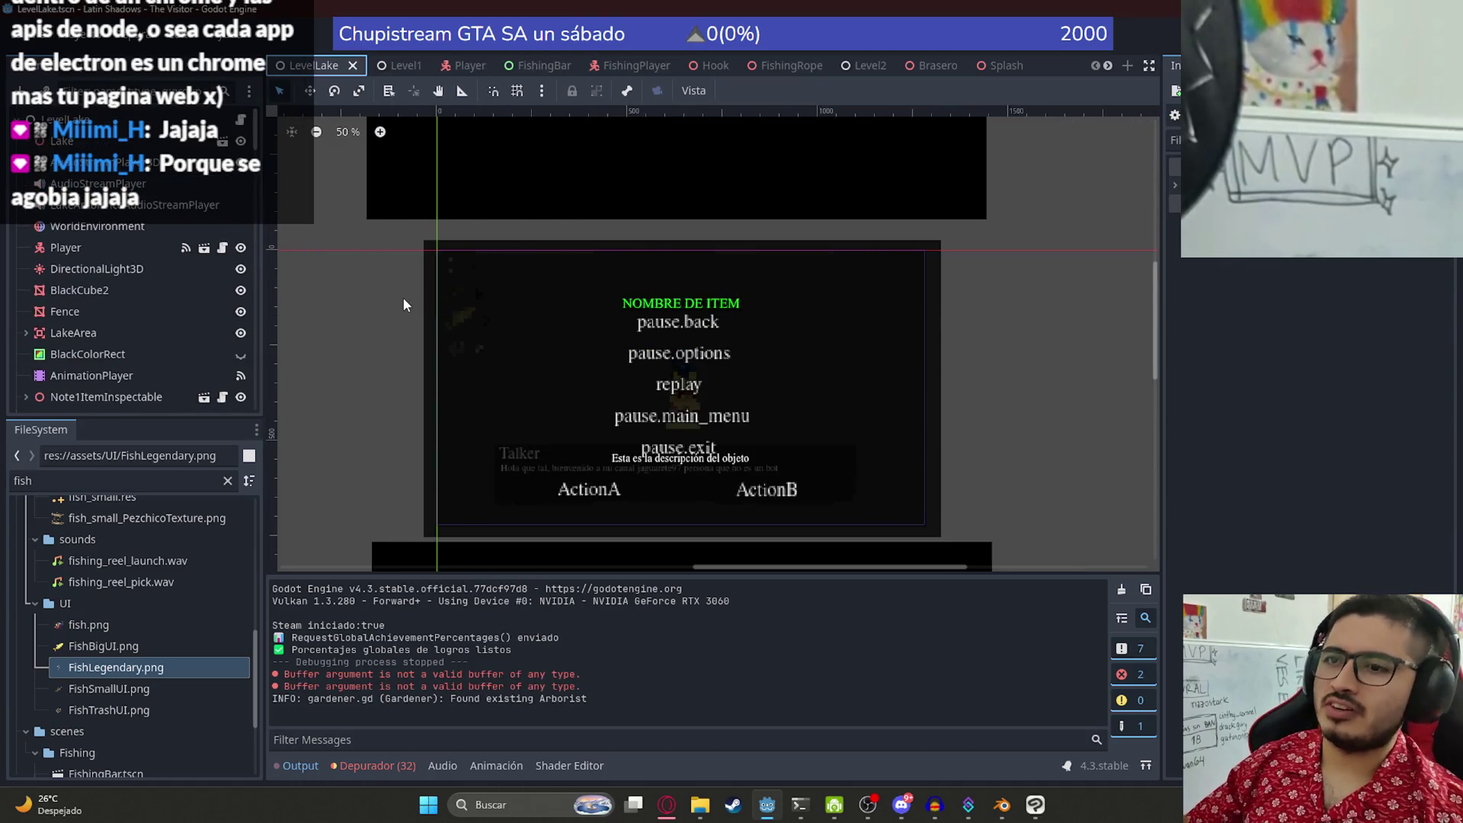
pyautogui.press('F5')
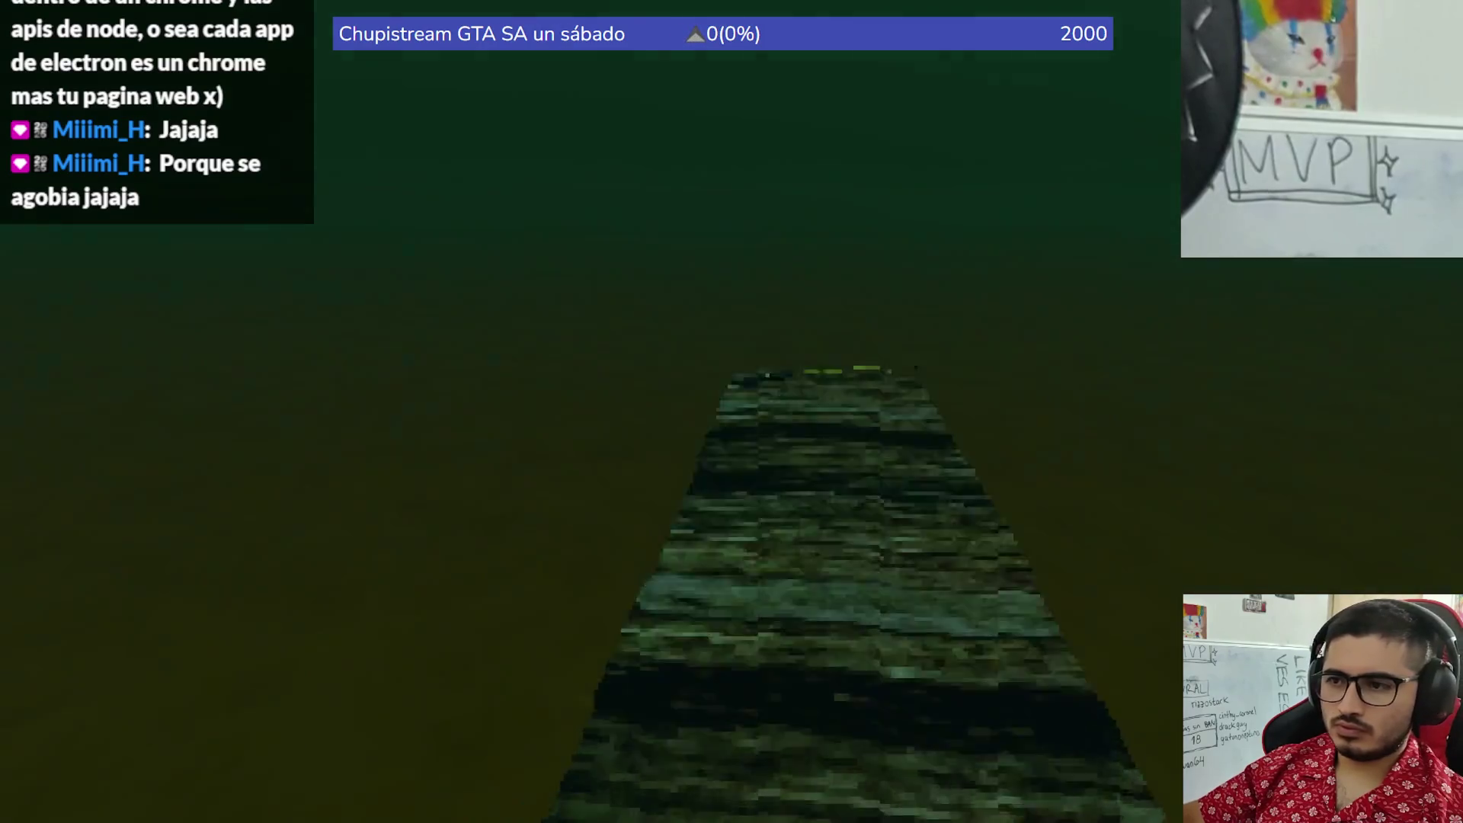
pyautogui.click(477, 738)
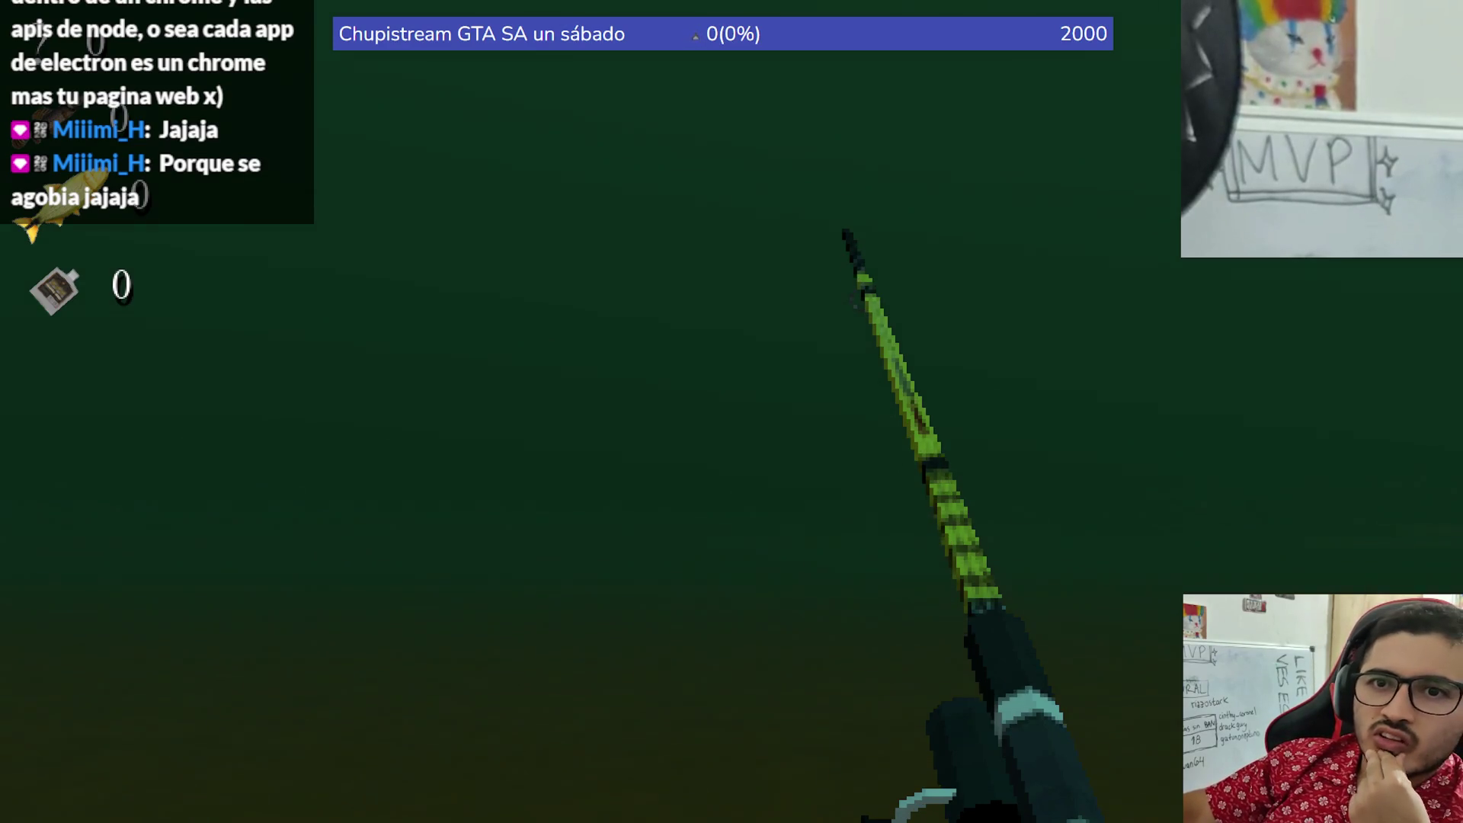
pyautogui.press('super+shift+s')
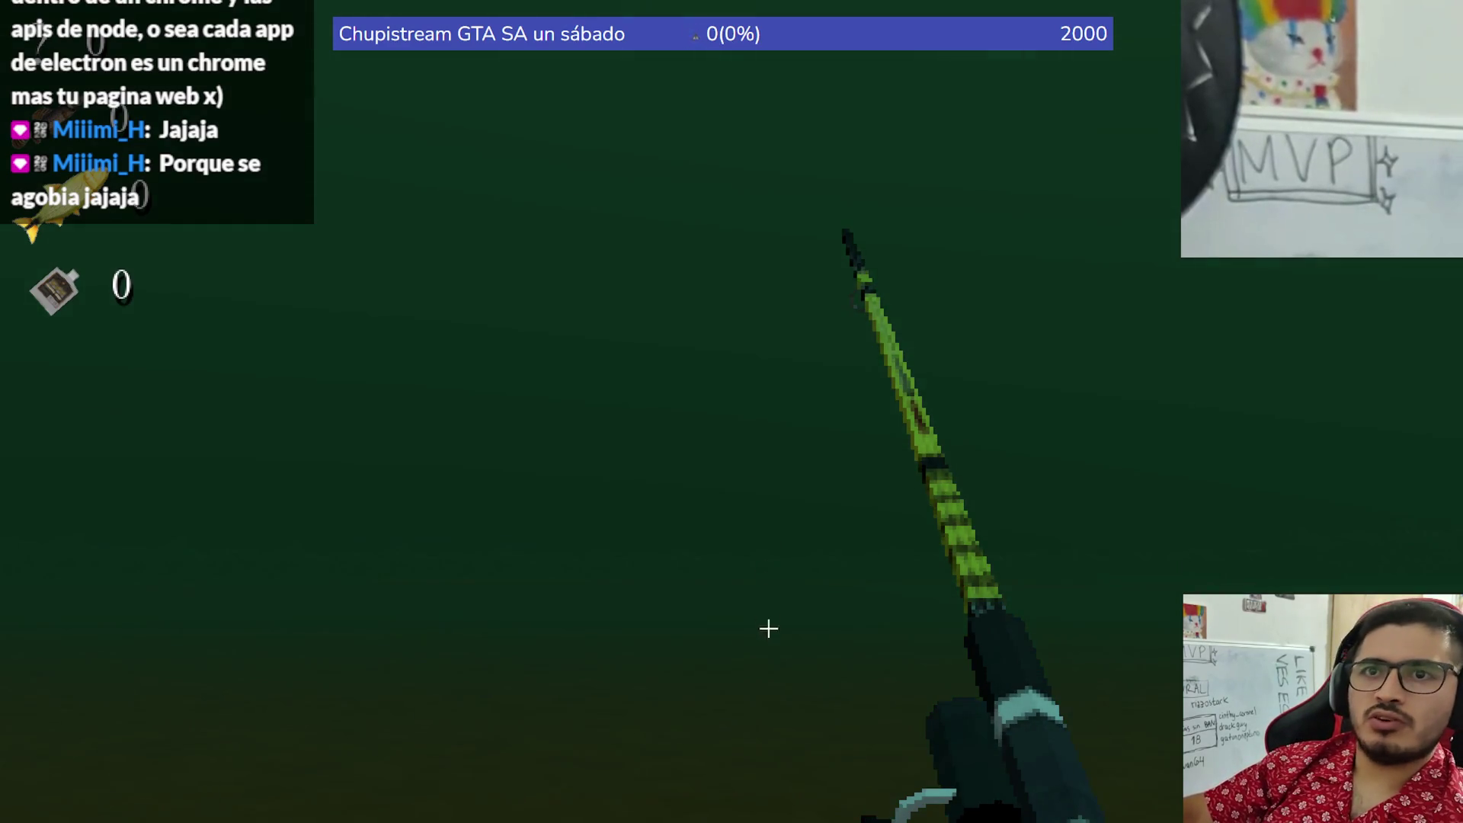
pyautogui.press('Escape')
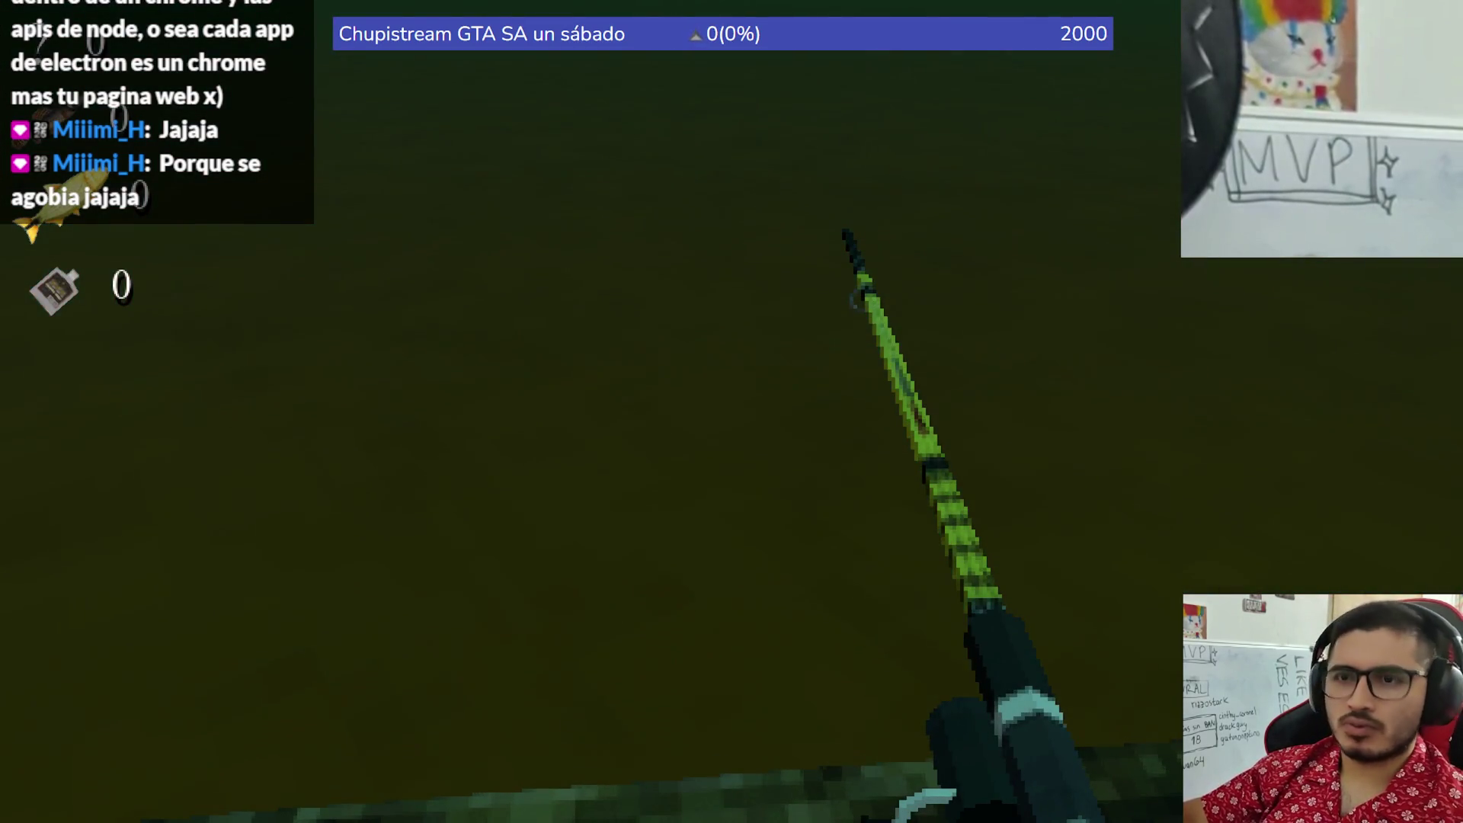
pyautogui.hotkey('alt', 'F4')
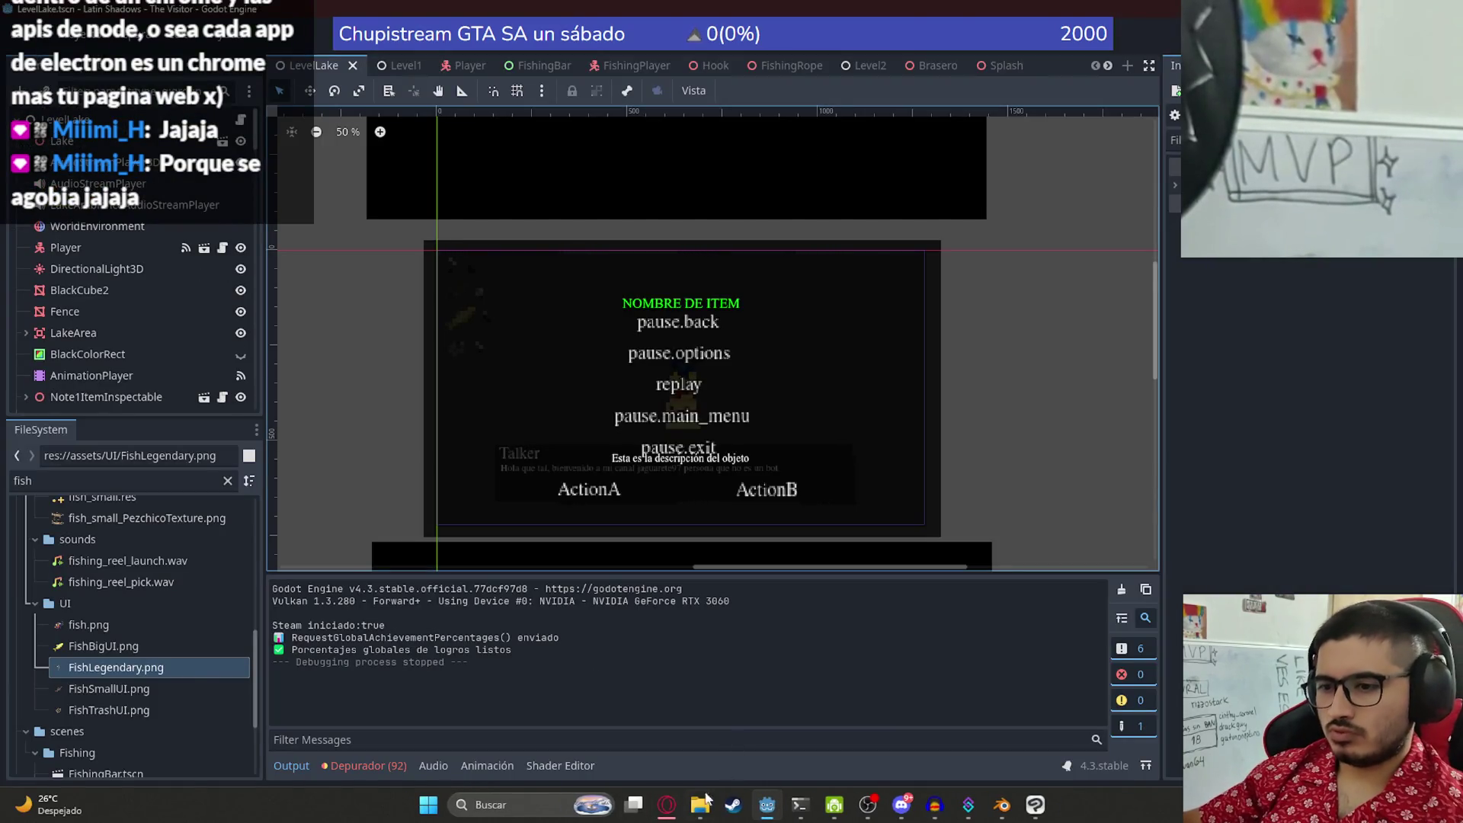
# - Send ChatGPT a new chat with the screenshot and 'Mejorame la interfaz de pesca que esta arriba a la izquierda'
pyautogui.click(667, 805)
pyautogui.click(1006, 14)
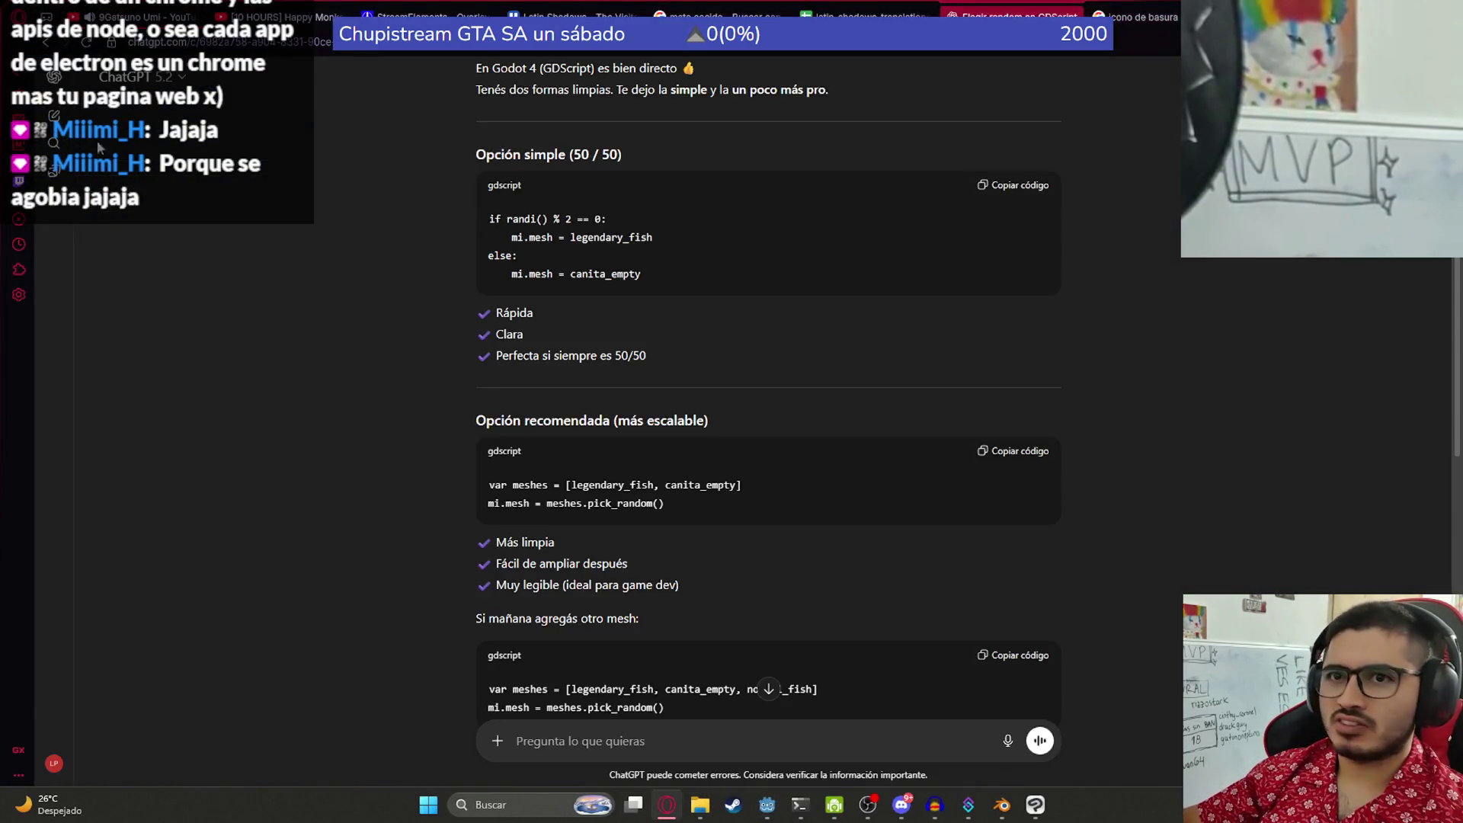
pyautogui.hotkey('ctrl', 'shift', 'o')
pyautogui.hotkey('ctrl', 'v')
pyautogui.write('M')
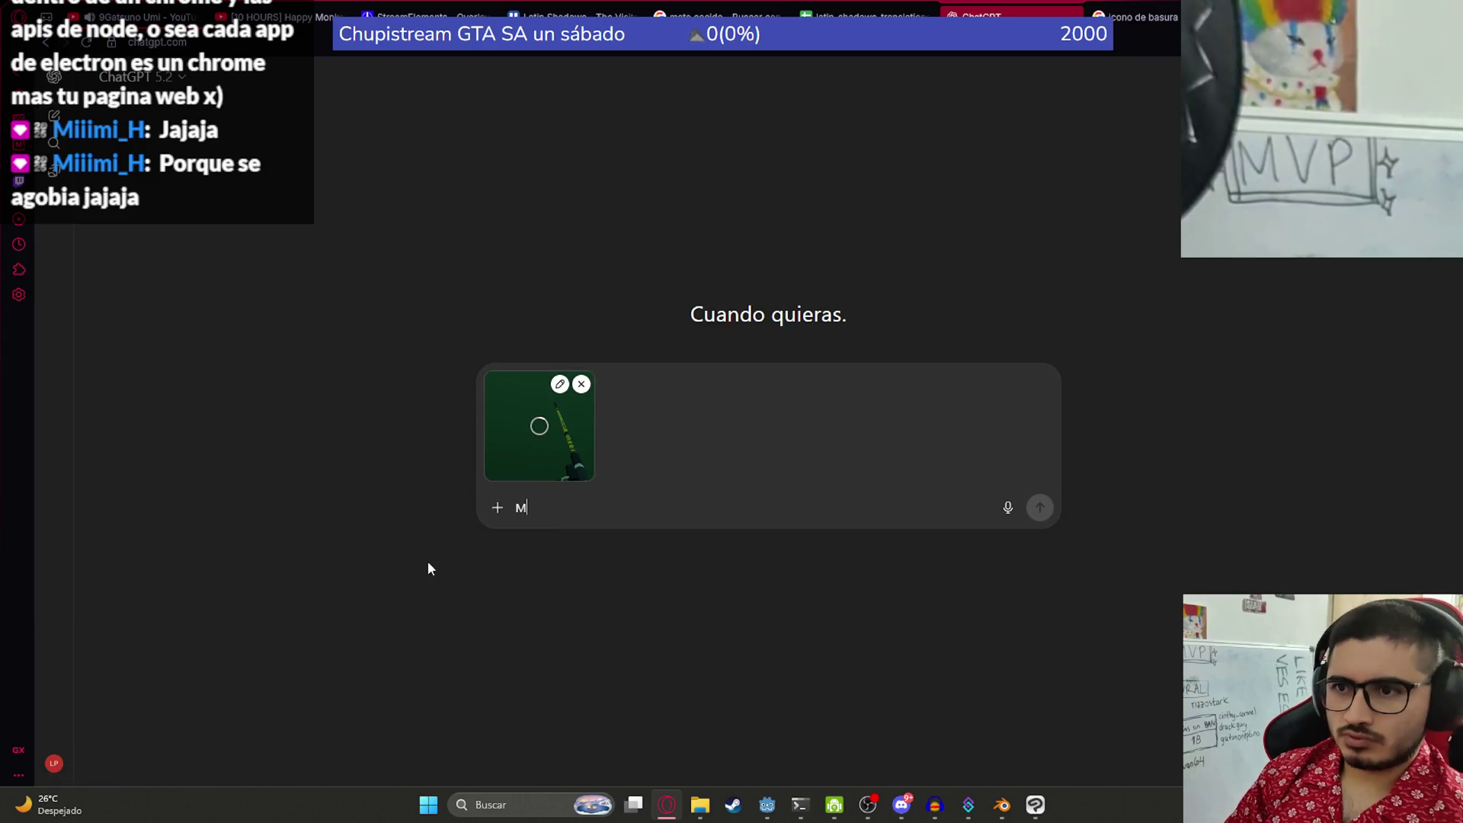
pyautogui.write('ejorame la interfaz de pesca que esta arriba a la iz')
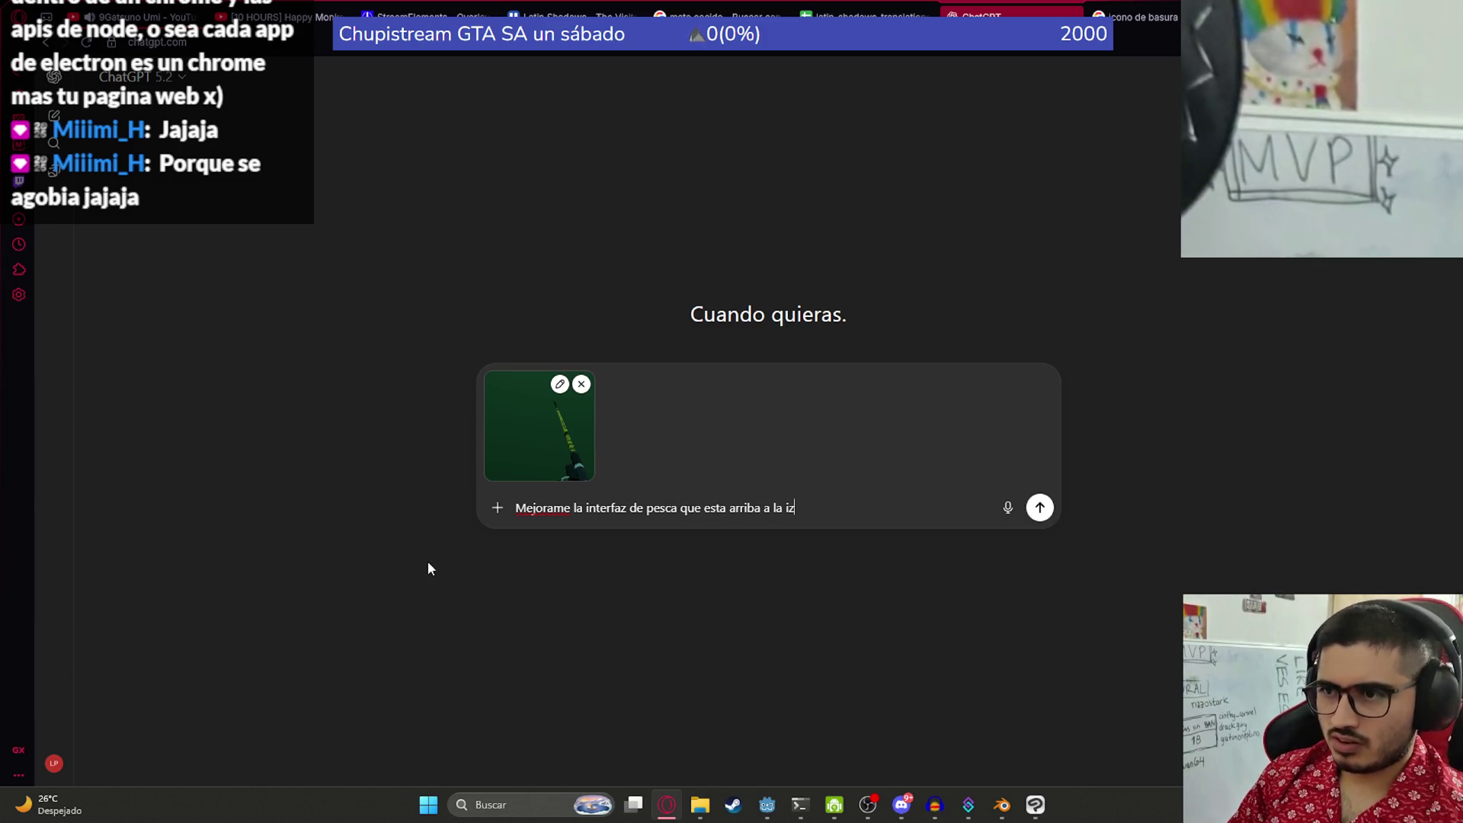
pyautogui.write('quierda')
pyautogui.press('Return')
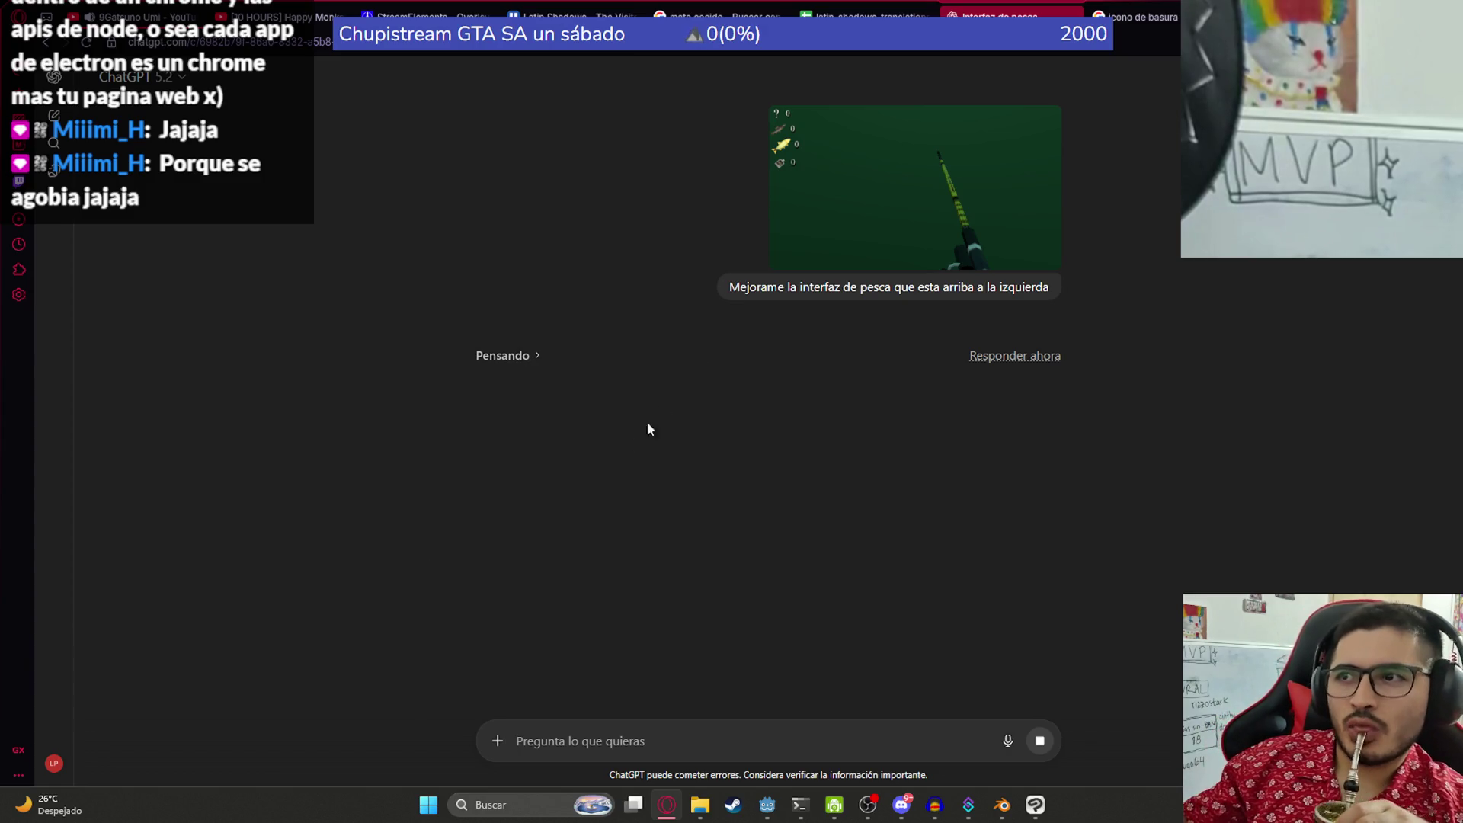
# - Enlarge the attached game screenshot in the chat to review it
pyautogui.click(850, 235)
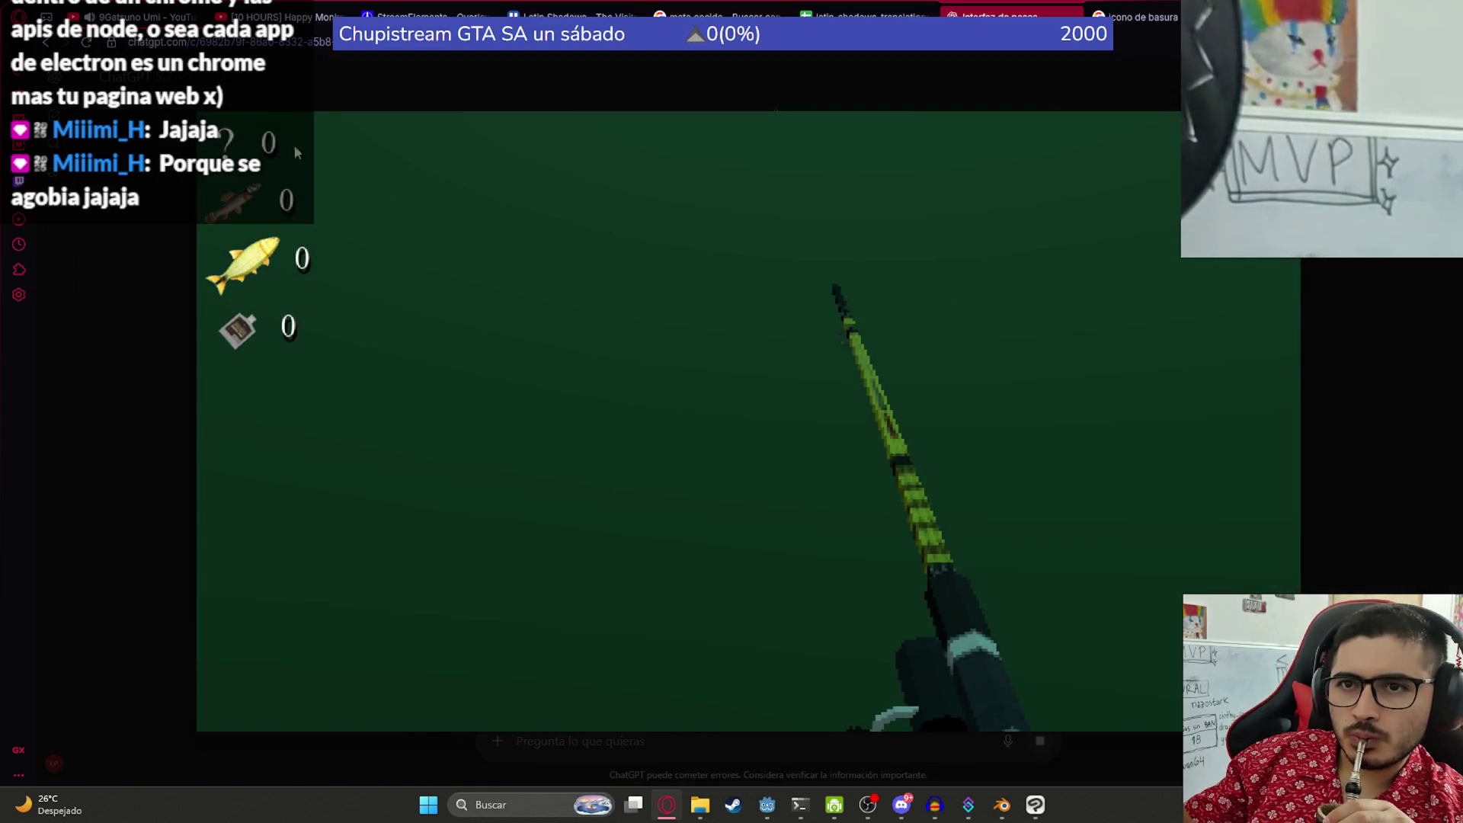
pyautogui.click(1369, 373)
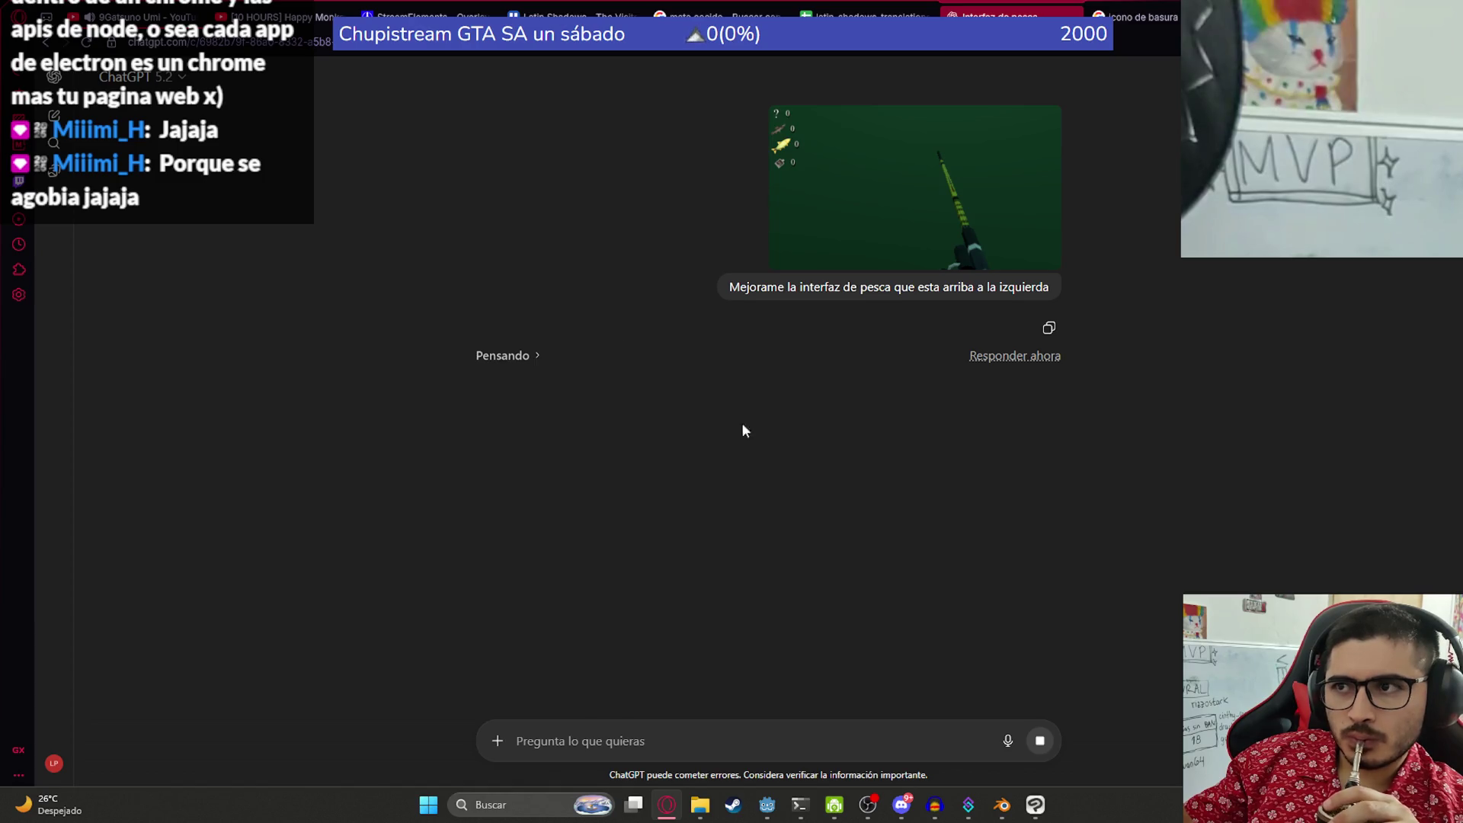
pyautogui.click(907, 220)
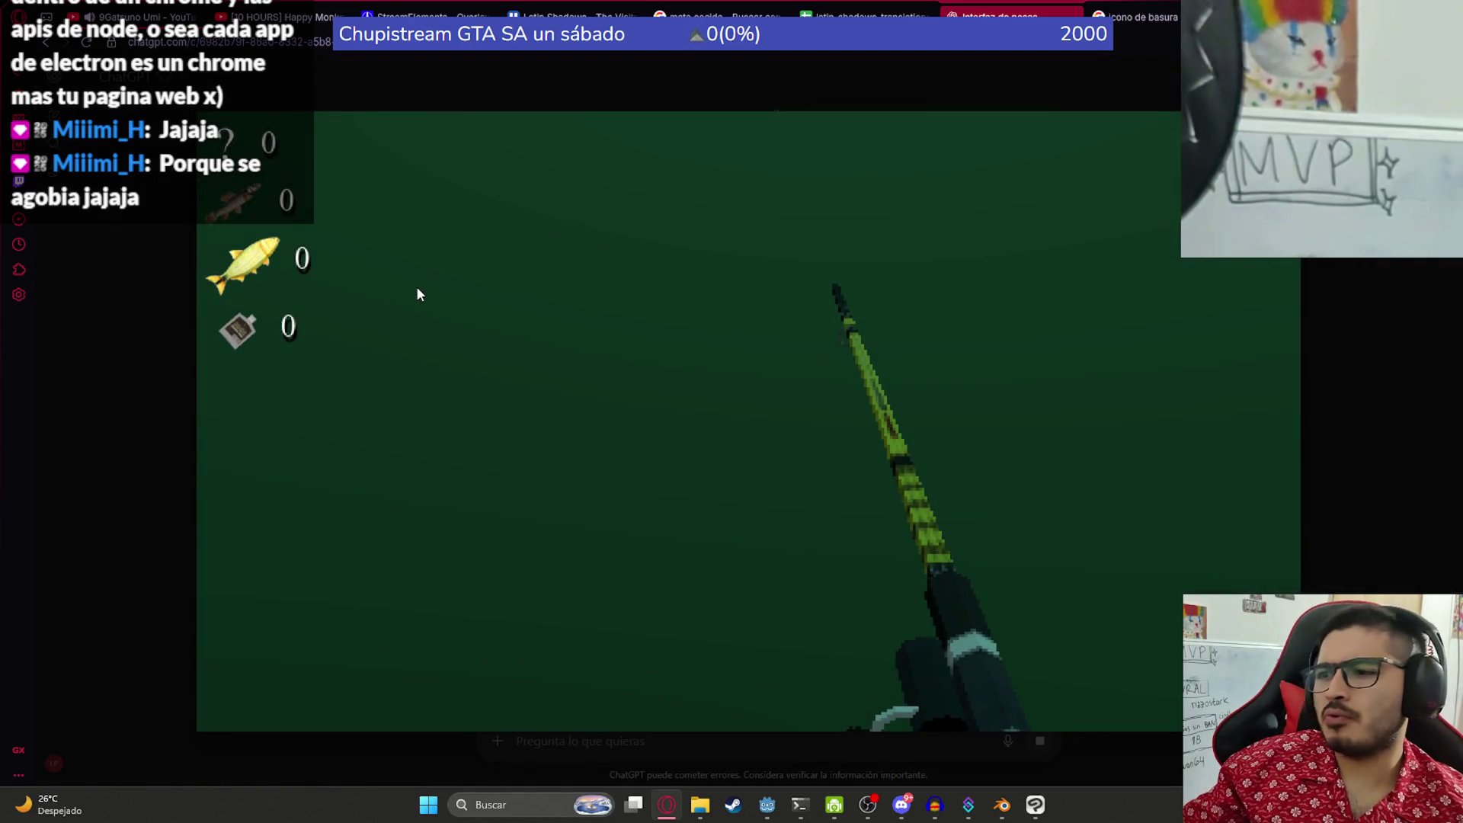
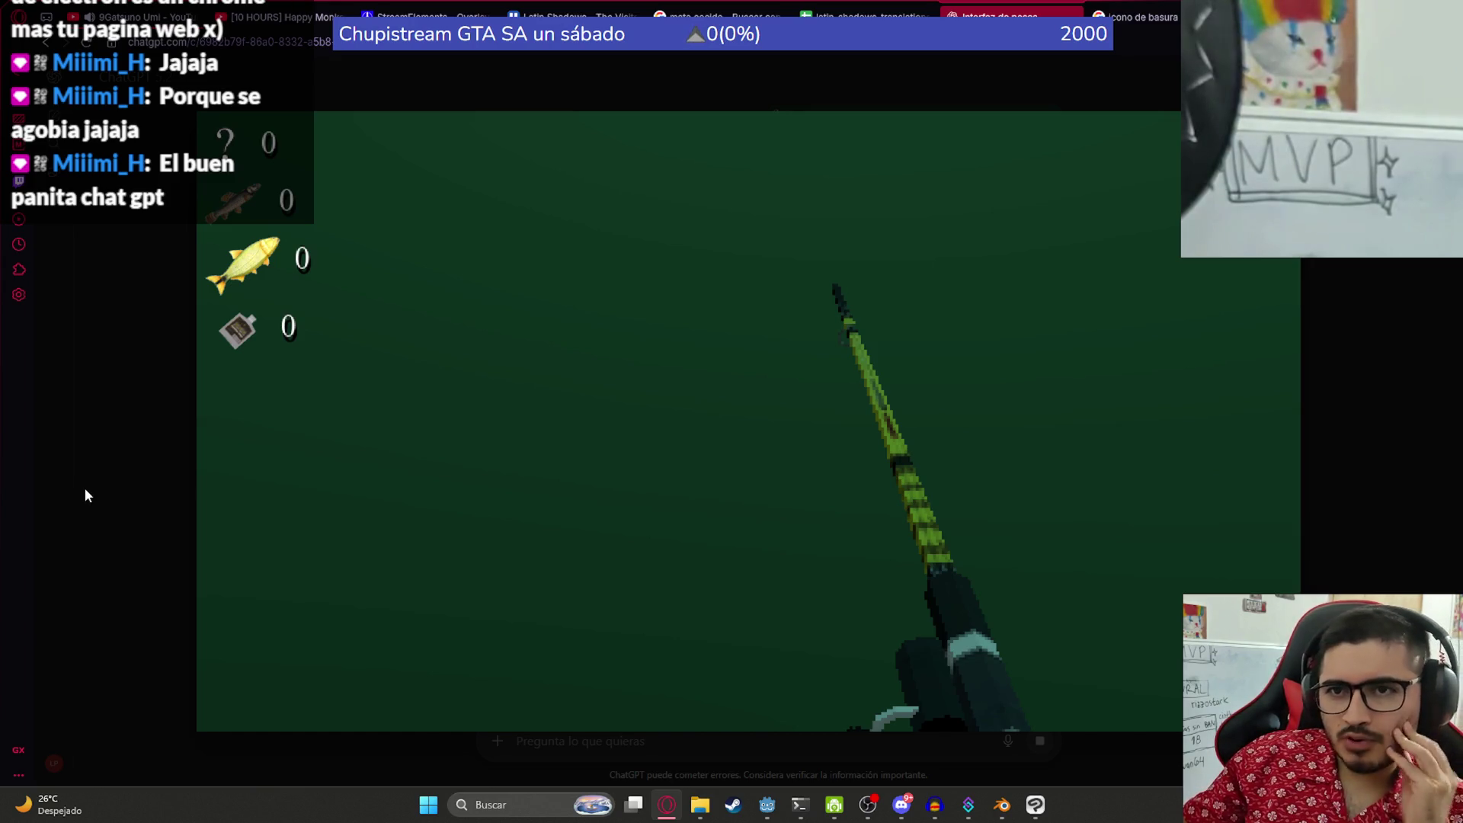
# - Enlarge and close the attached fishing screenshot twice, then open a new browser tab
pyautogui.click(100, 487)
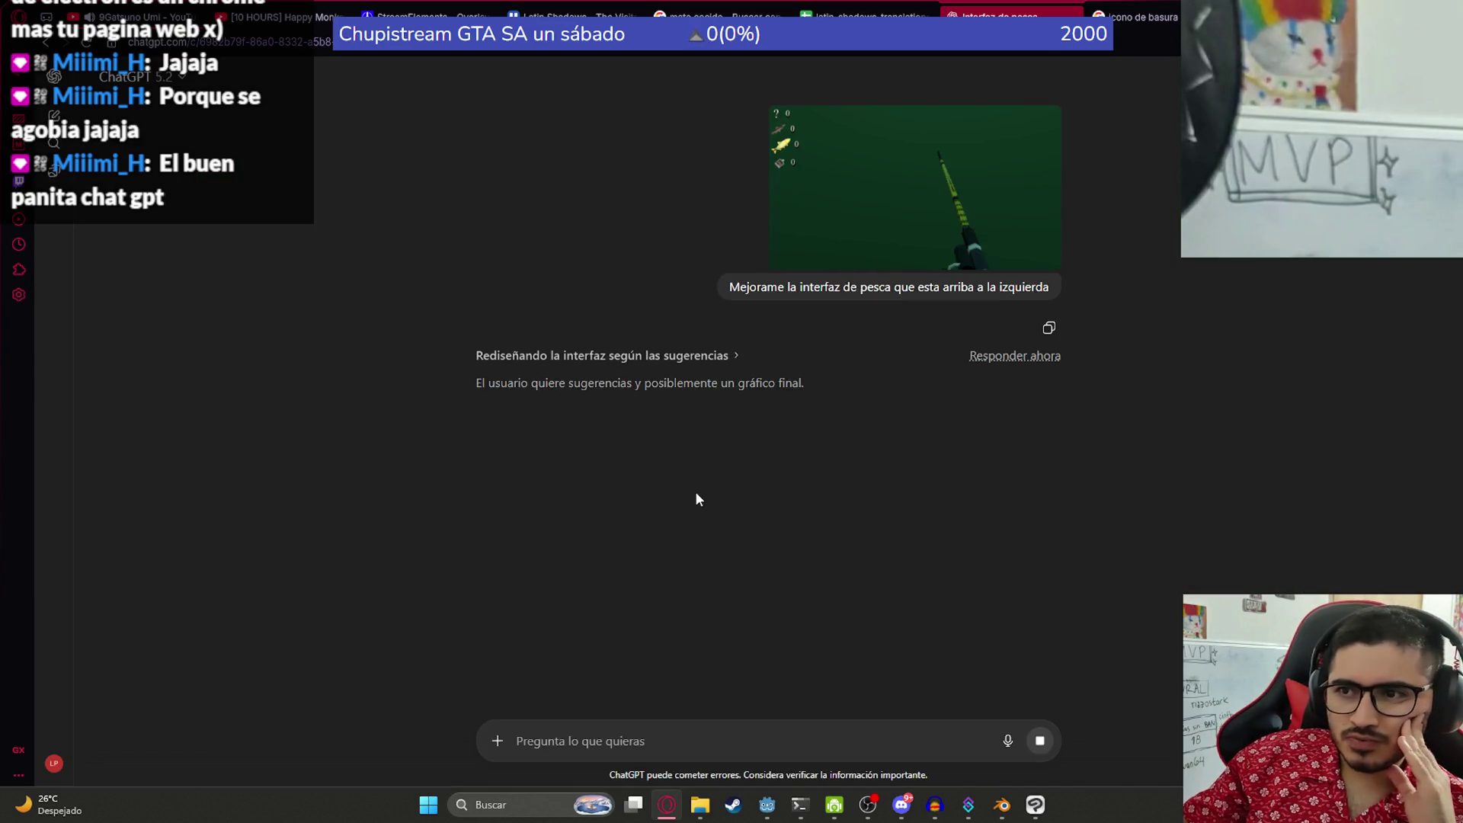
pyautogui.click(887, 196)
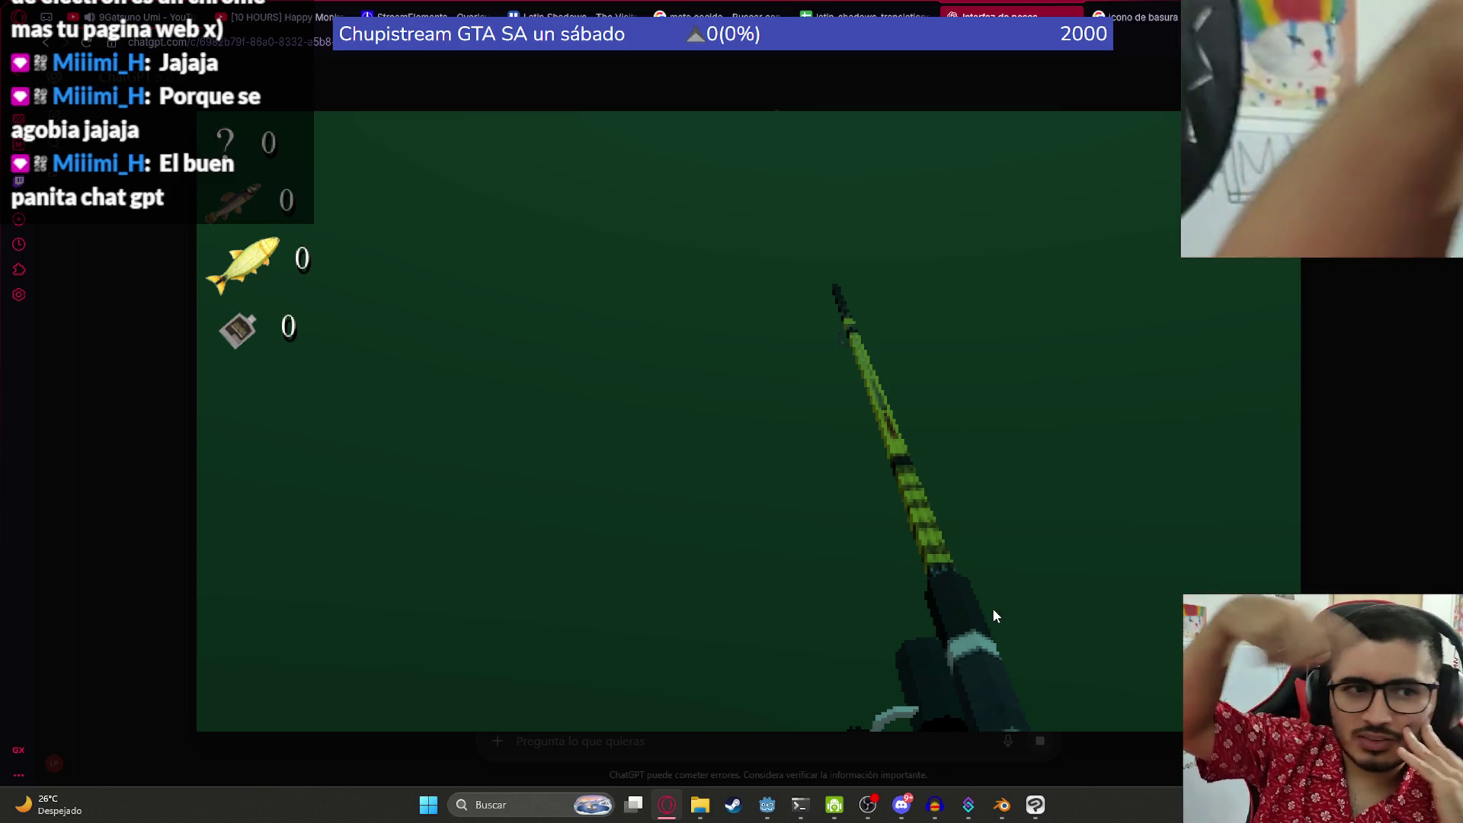
pyautogui.click(141, 418)
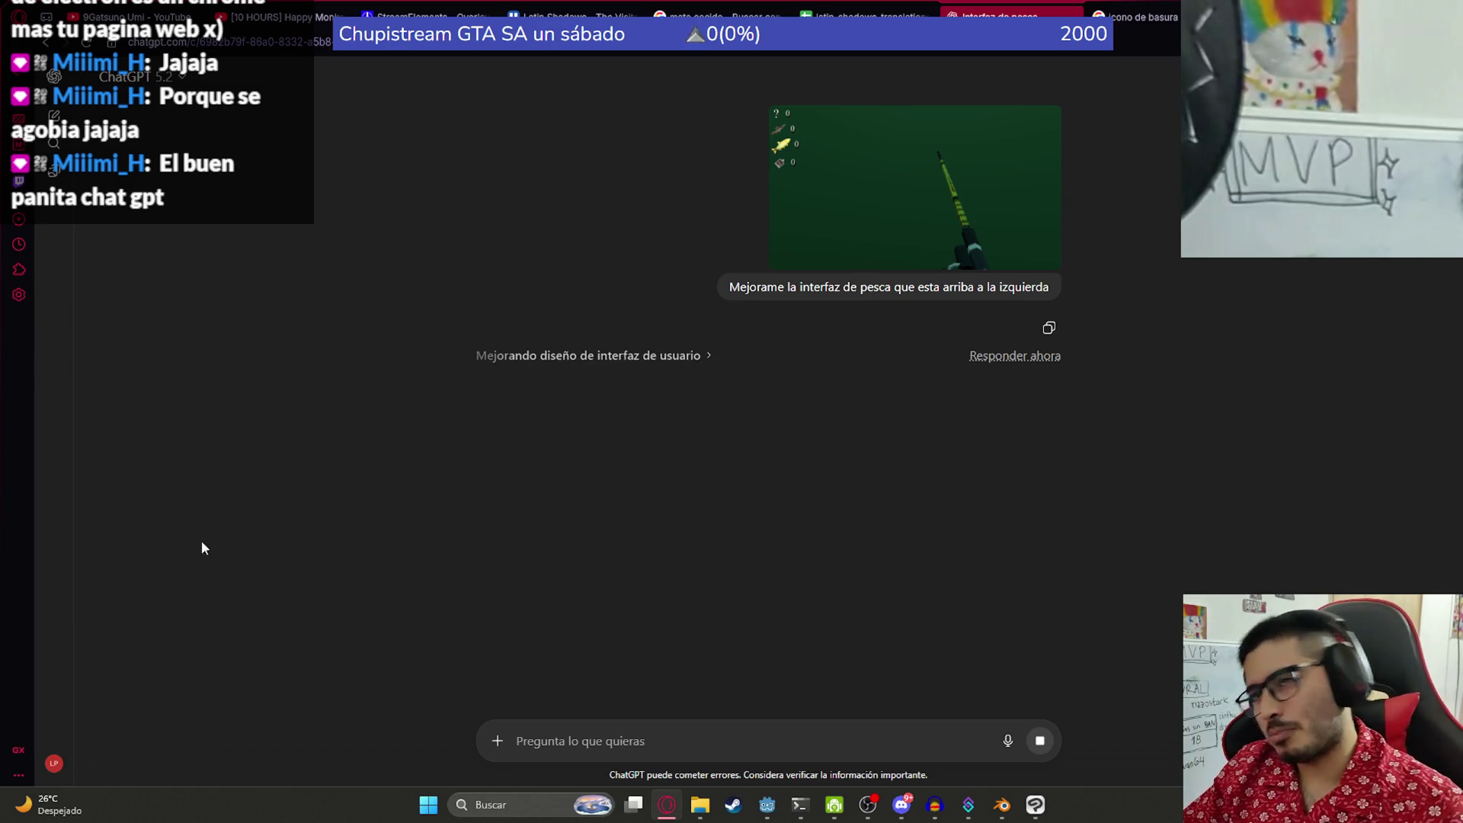
pyautogui.click(872, 240)
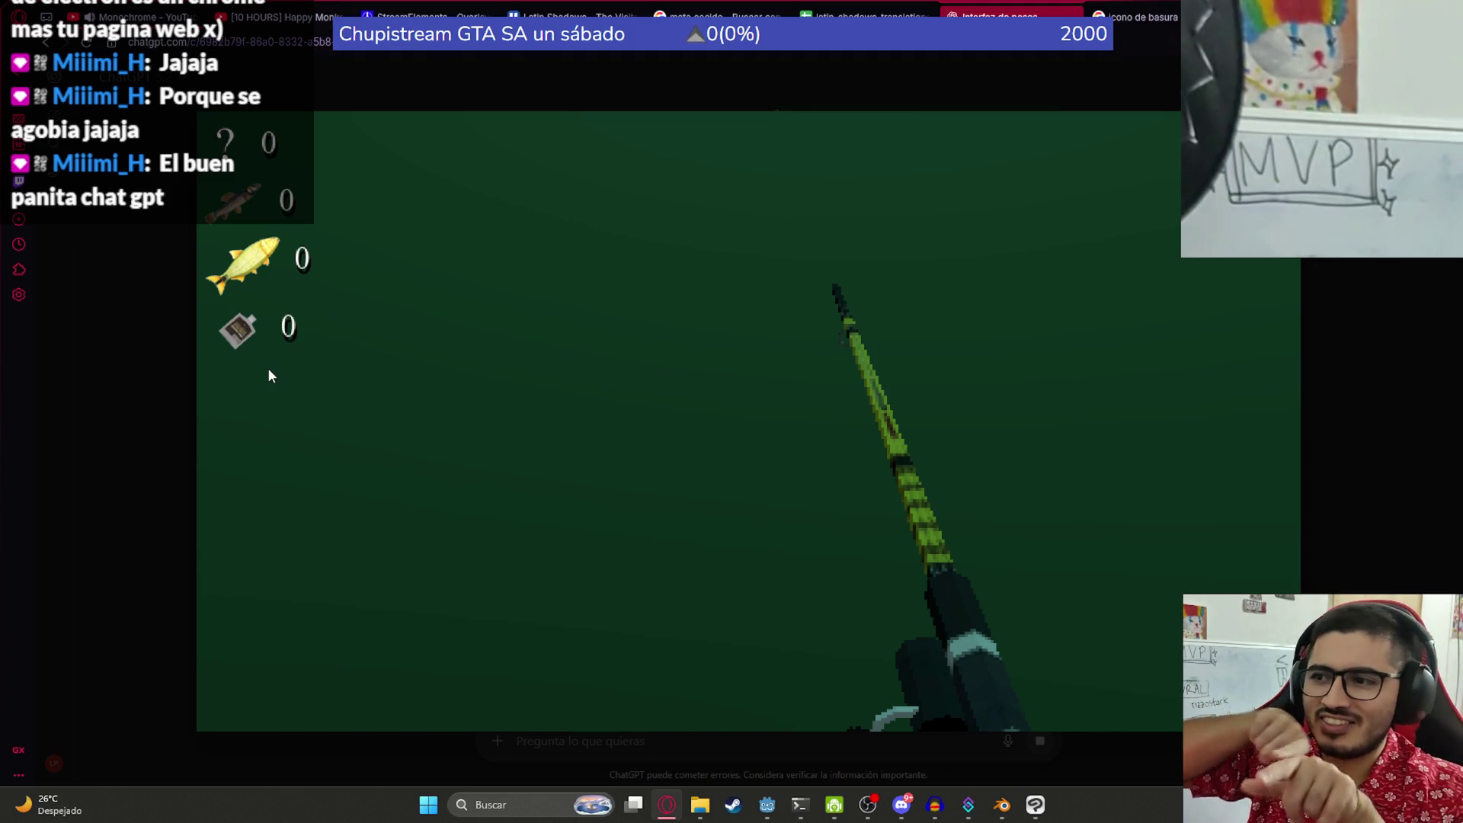
pyautogui.click(140, 423)
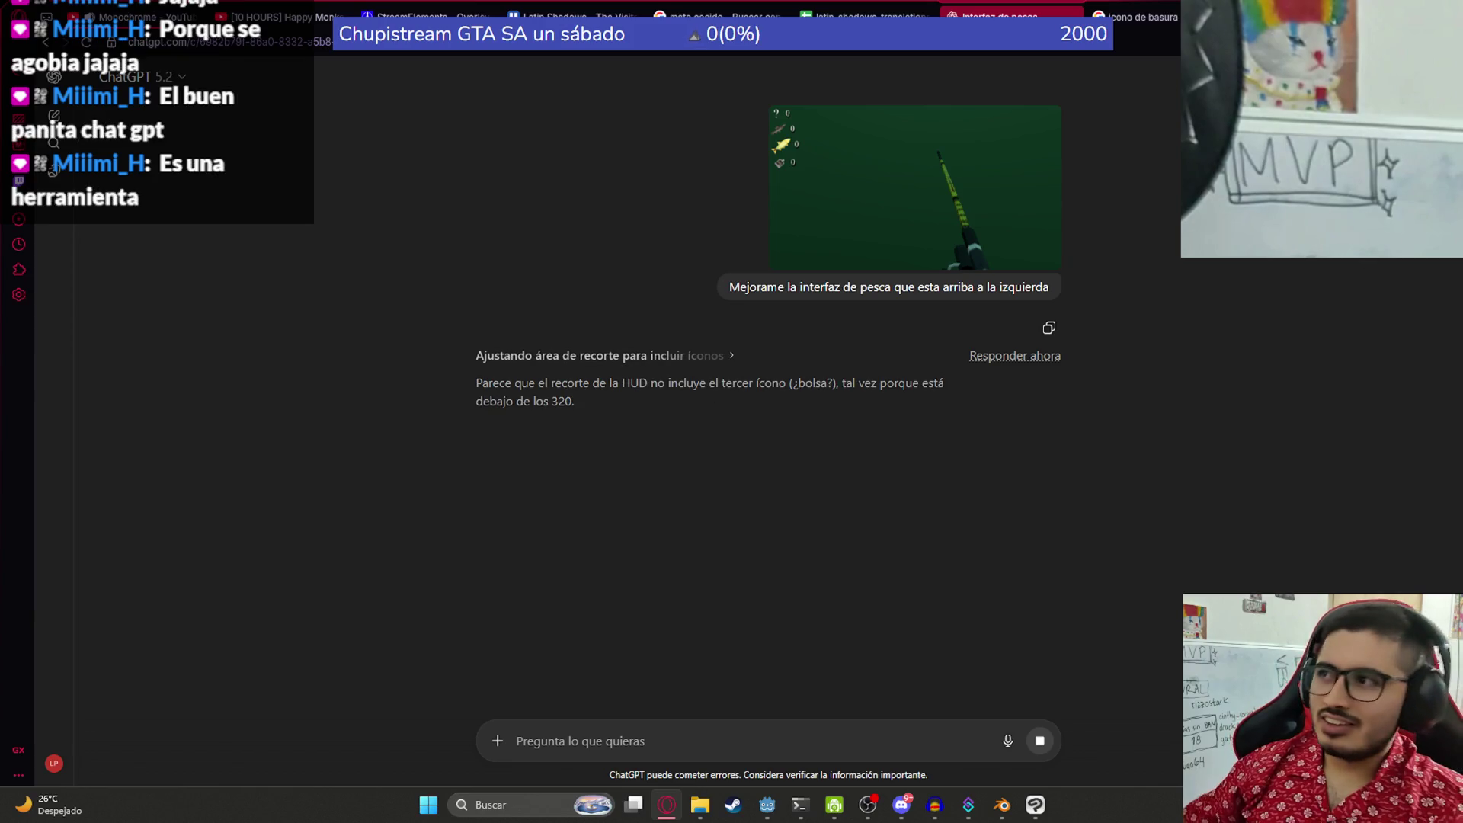
pyautogui.hotkey('ctrl', 't')
# - Load YouTube and open the Jaguarete97 Gameplays channel from the subscriptions sidebar
pyautogui.write('y')
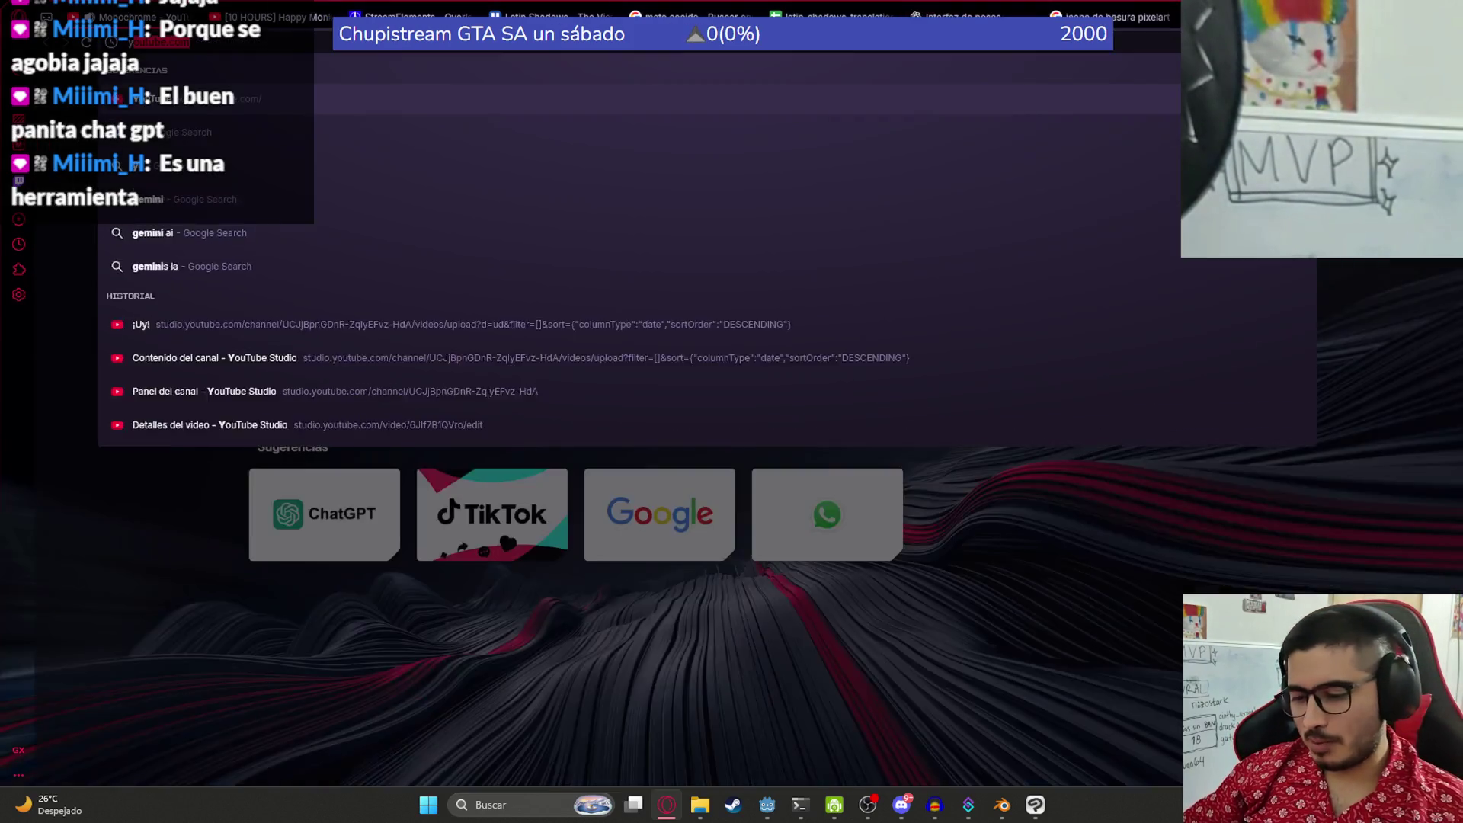
pyautogui.press('Return')
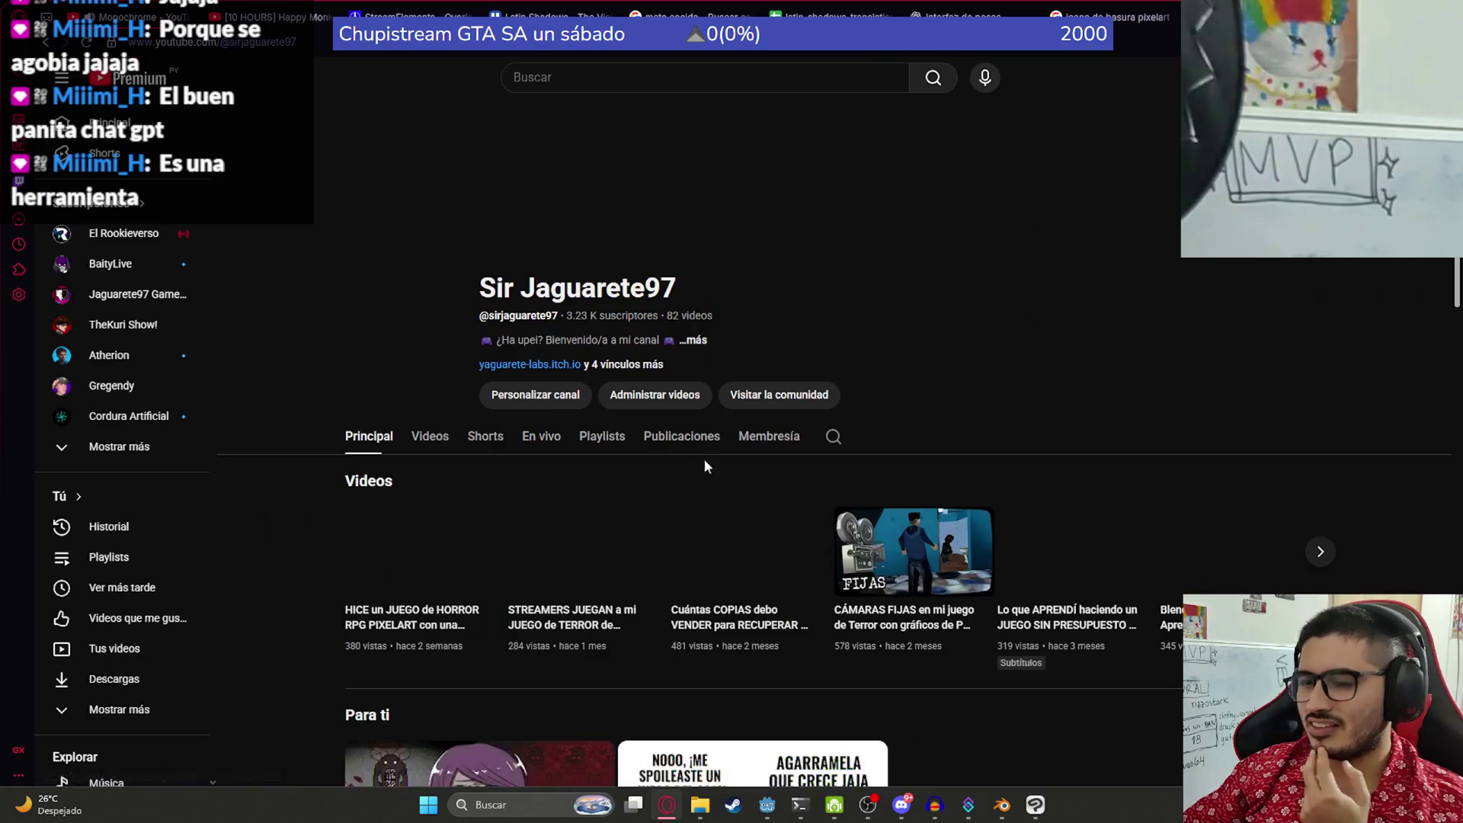
pyautogui.scroll(-7, 562, 369)
pyautogui.scroll(4, 561, 369)
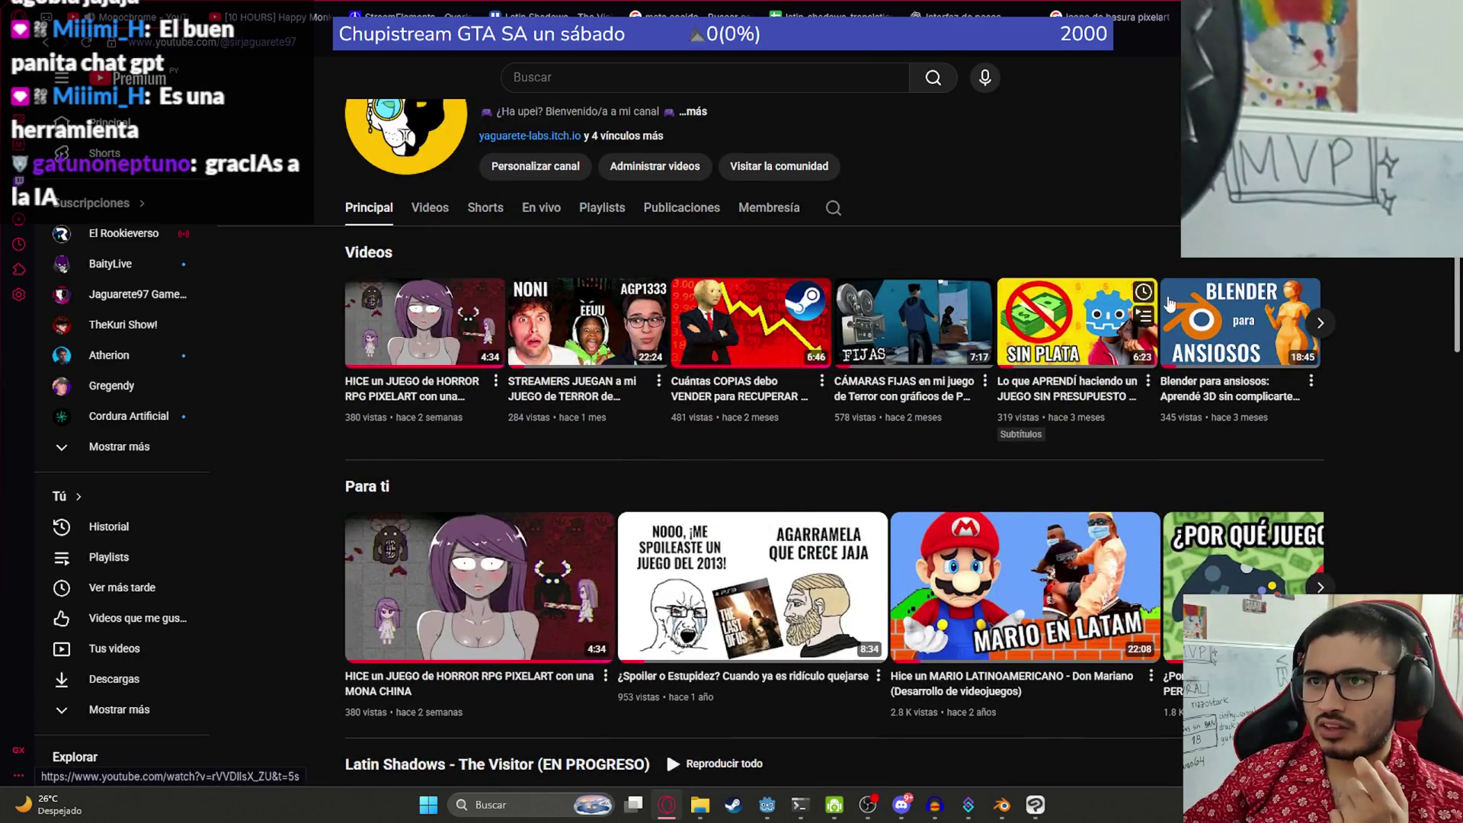
pyautogui.scroll(-10, 481, 549)
pyautogui.scroll(-3, 483, 547)
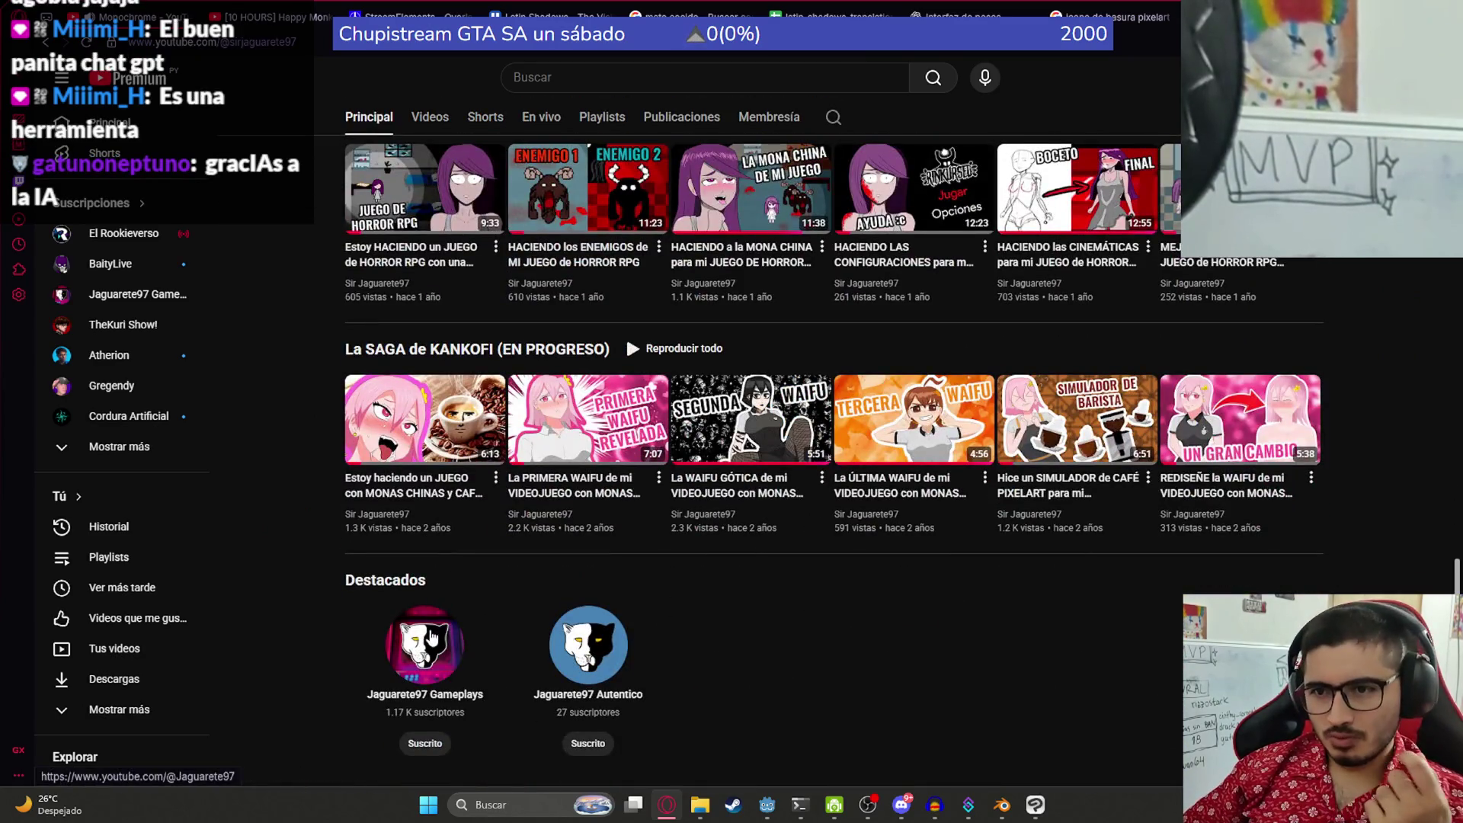
pyautogui.click(431, 634)
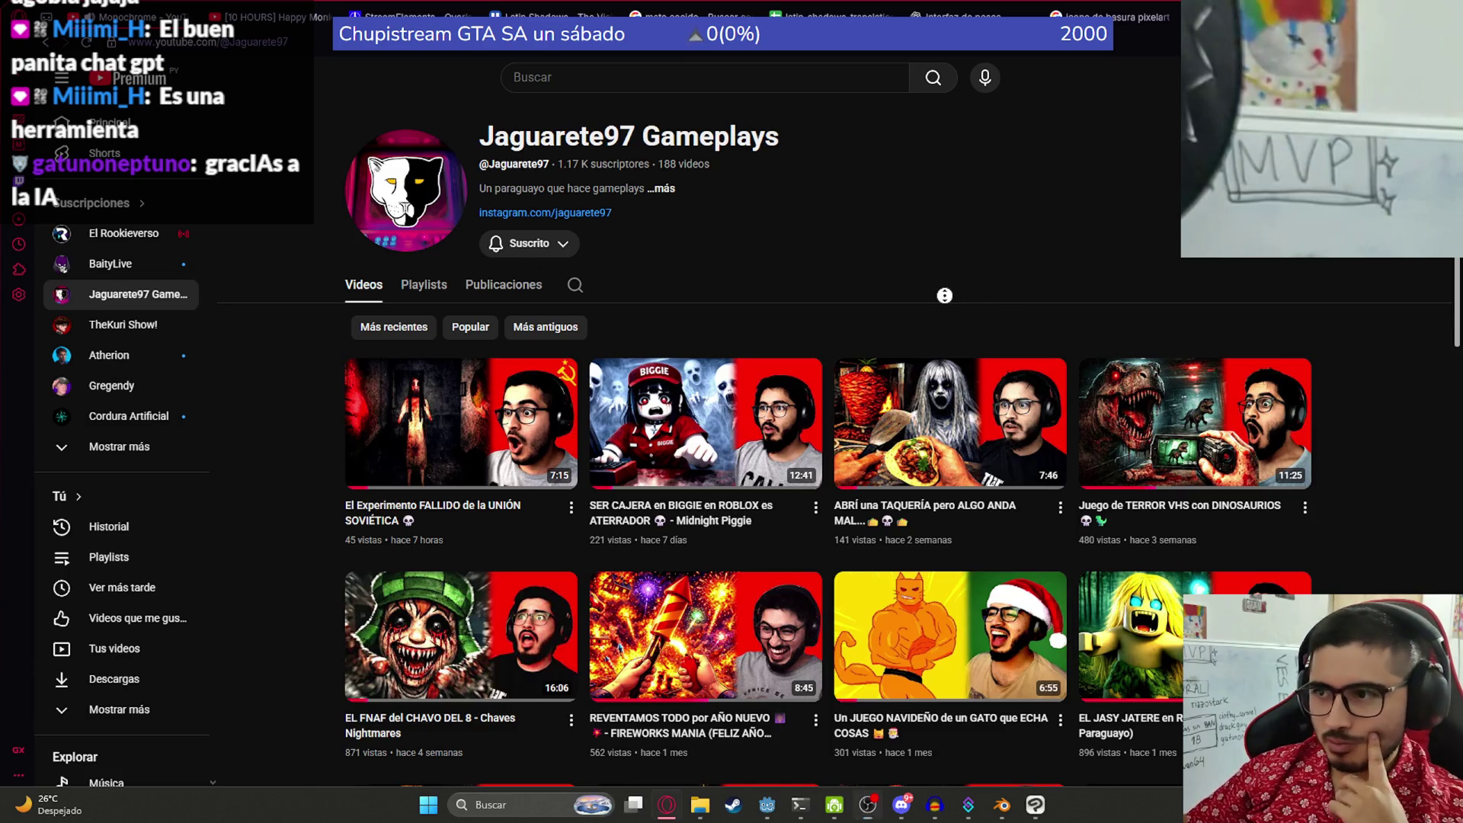
# - Browse the Jaguarete97 Gameplays video grid, then switch back to the ChatGPT tab
pyautogui.scroll(-4, 944, 296)
pyautogui.scroll(3, 724, 564)
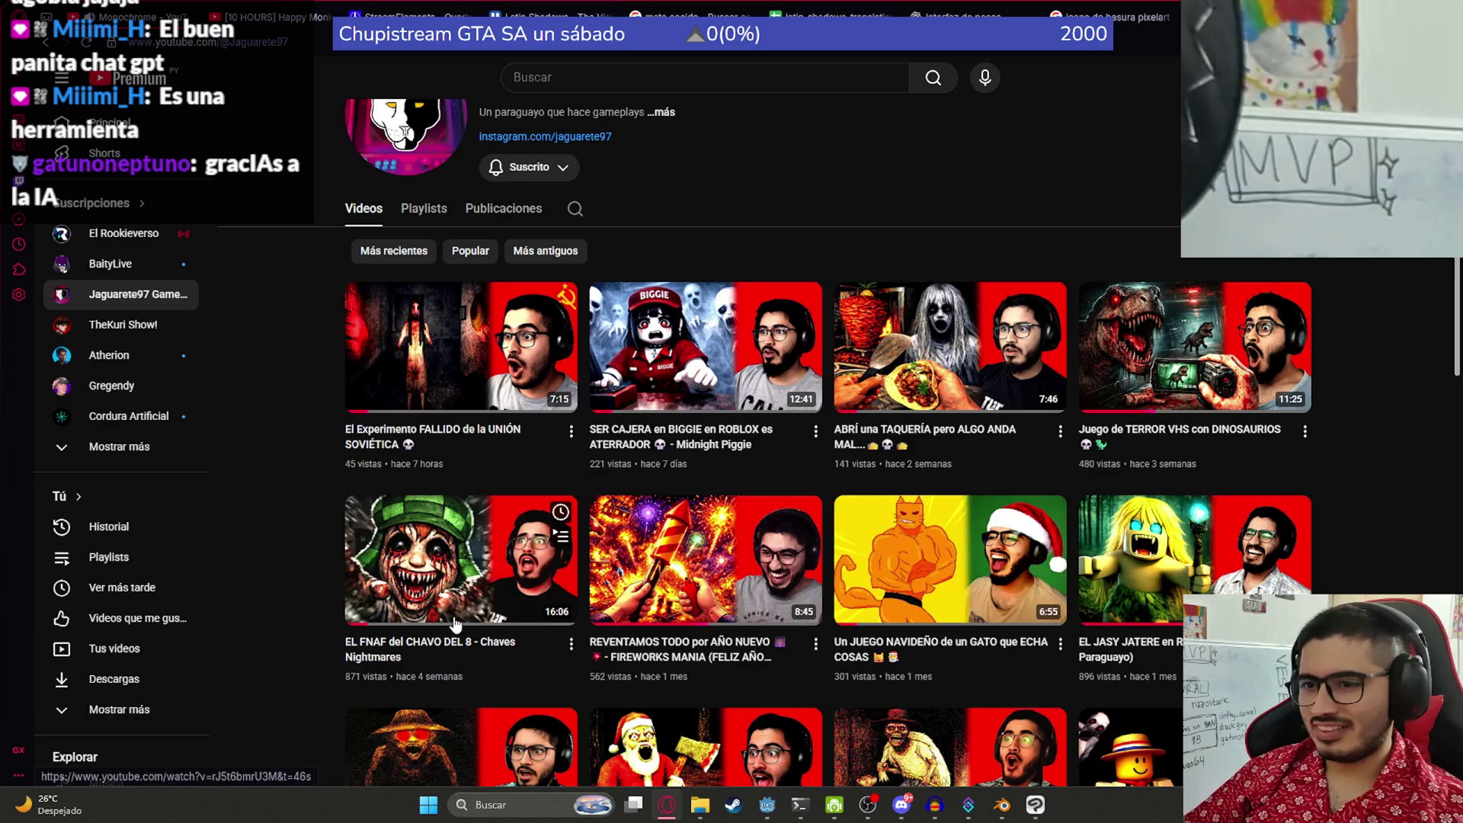
pyautogui.scroll(-5, 473, 564)
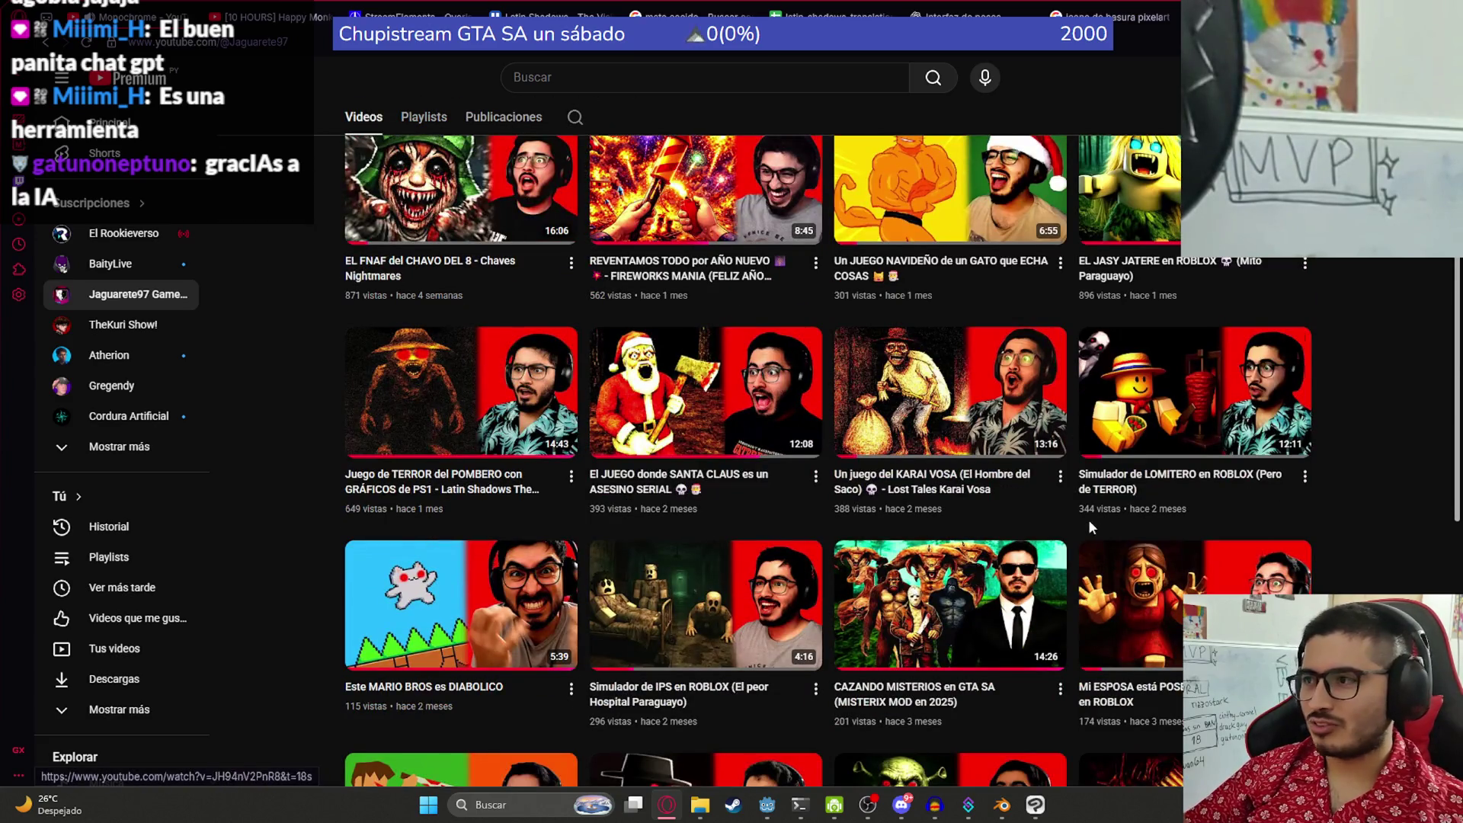
pyautogui.scroll(2, 938, 515)
pyautogui.scroll(-5, 915, 534)
pyautogui.scroll(5, 889, 557)
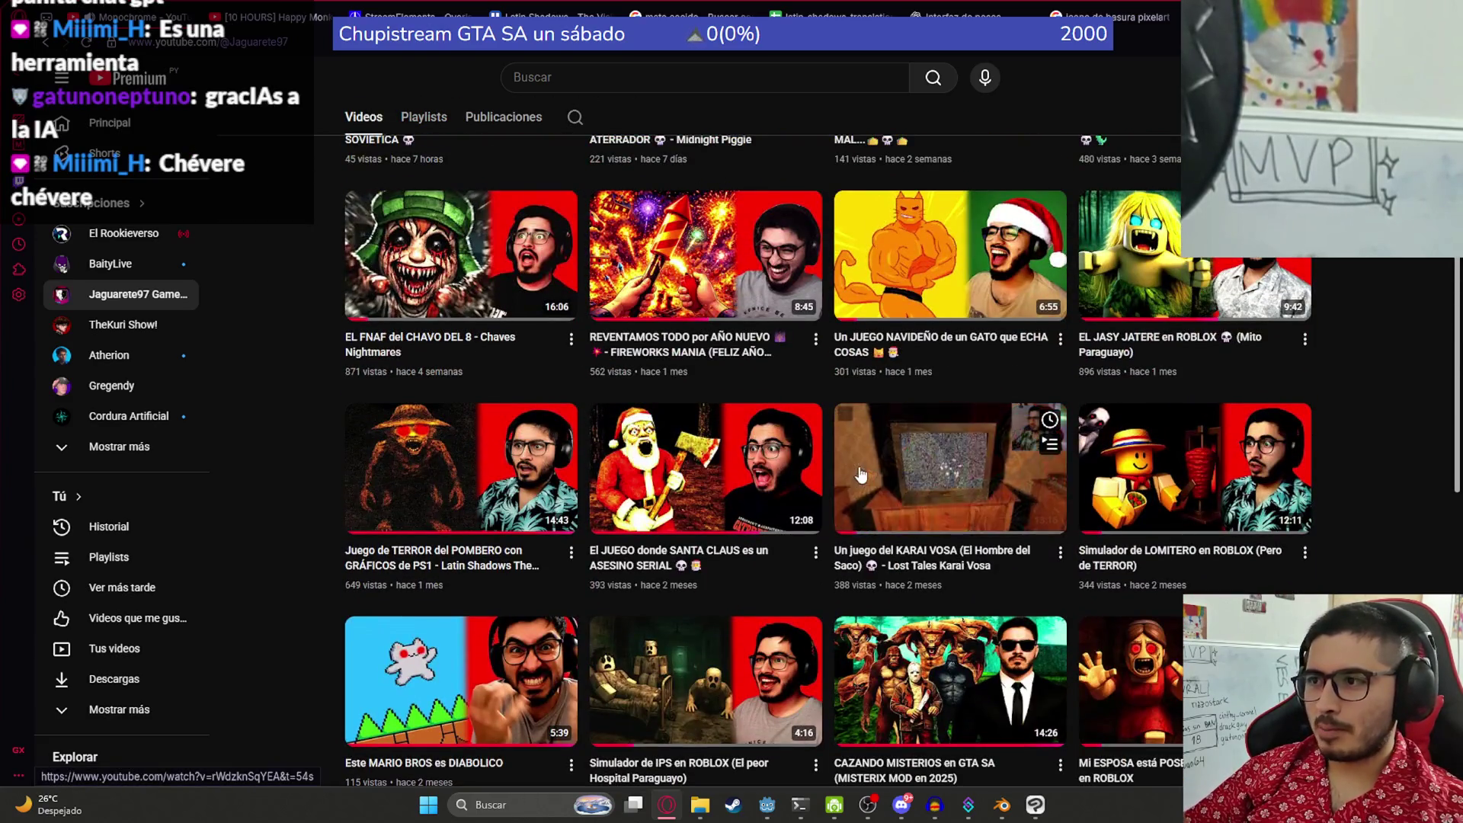
pyautogui.scroll(1, 765, 572)
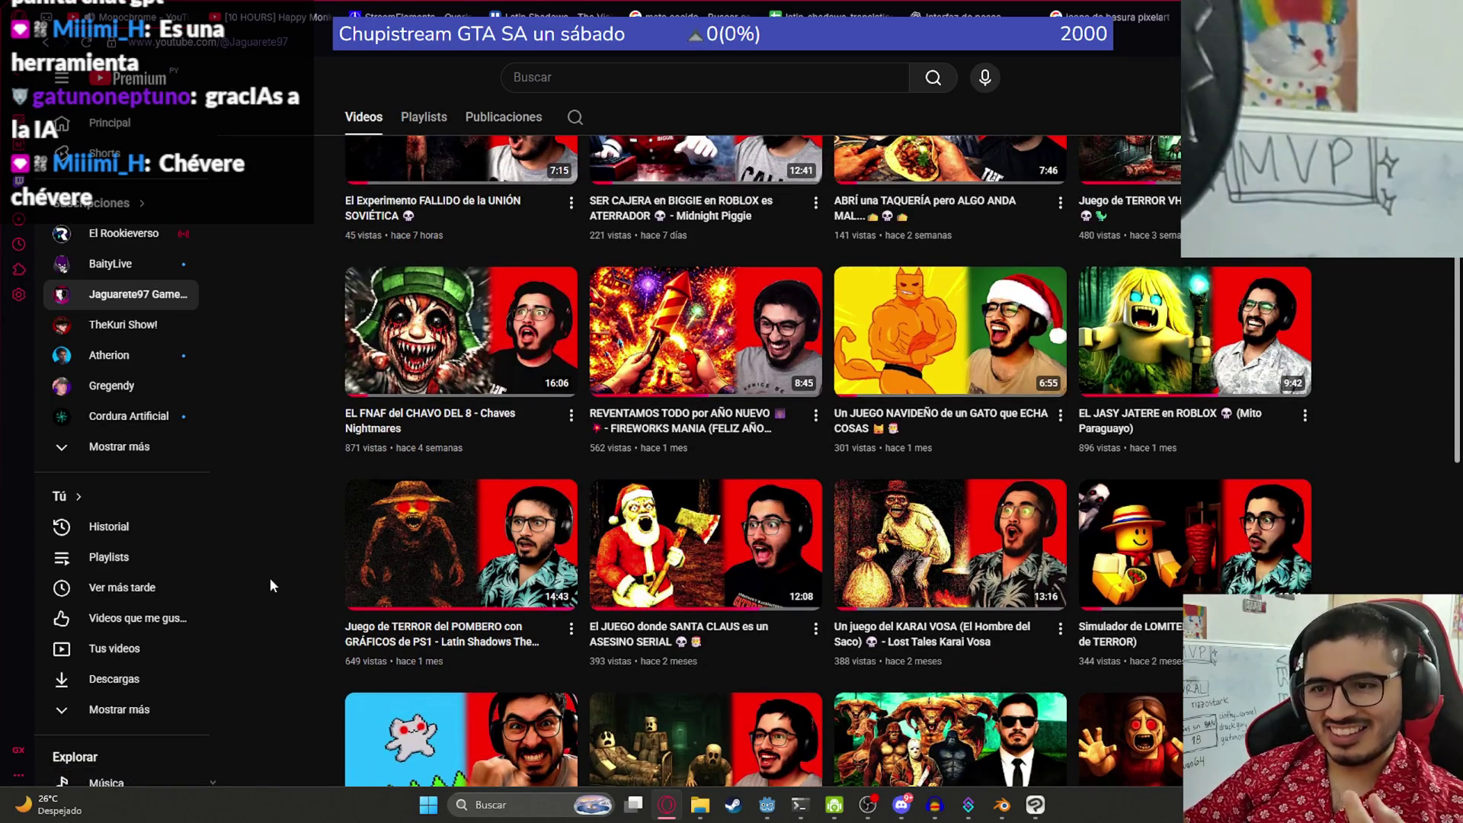
pyautogui.scroll(-3, 326, 469)
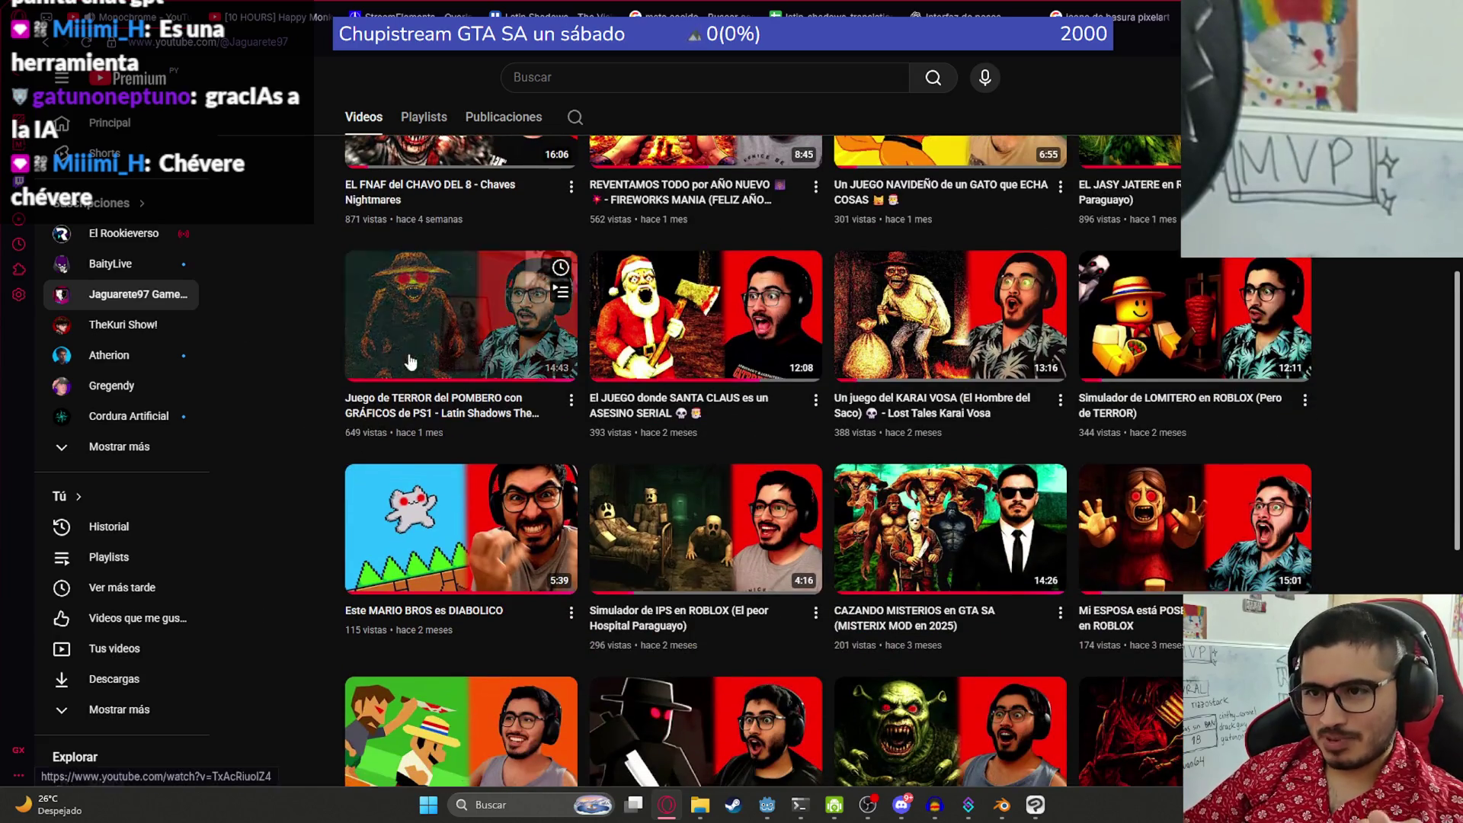
pyautogui.scroll(7, 331, 583)
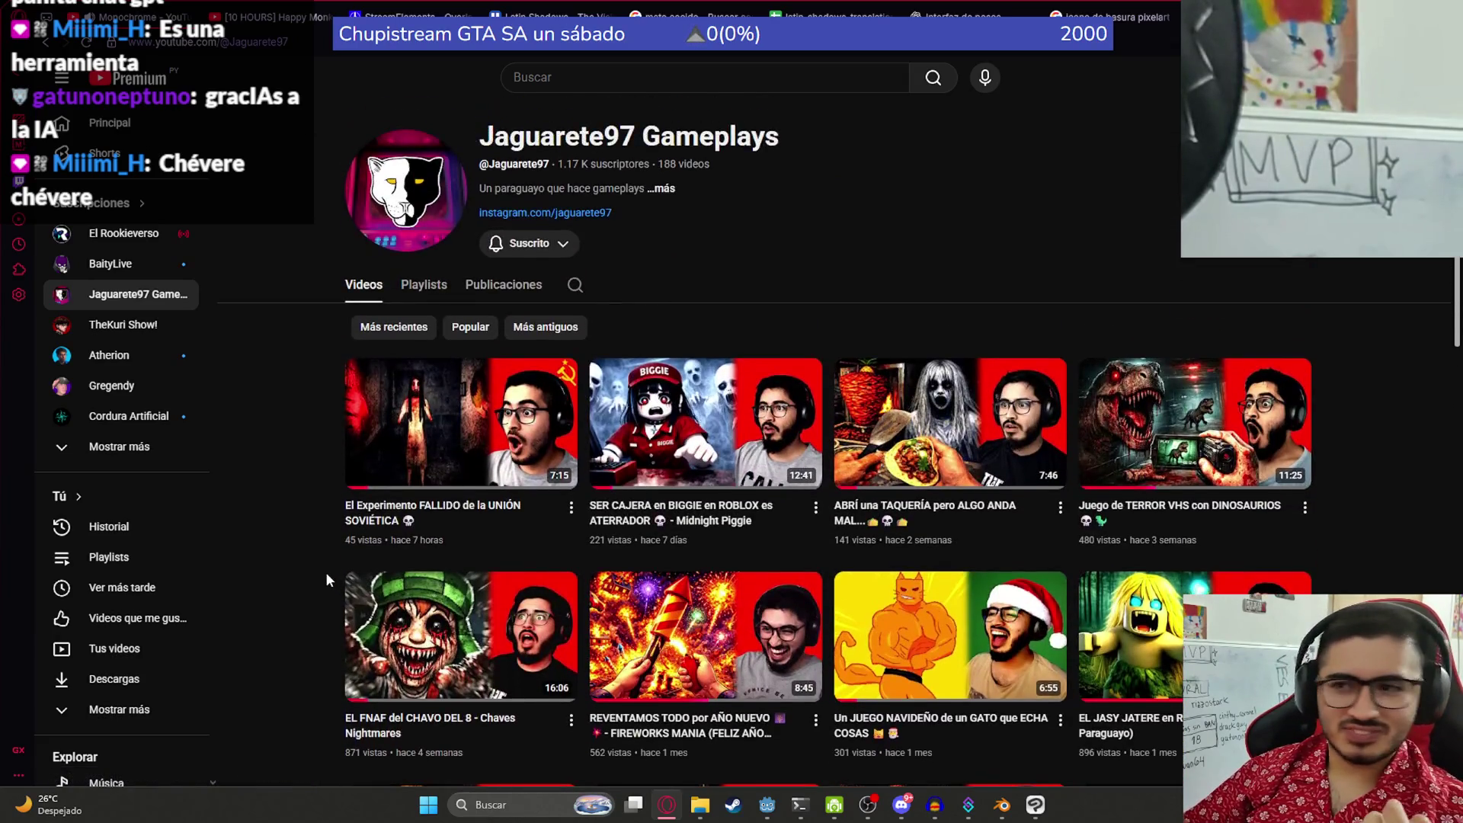
pyautogui.scroll(-7, 327, 572)
pyautogui.scroll(-6, 353, 558)
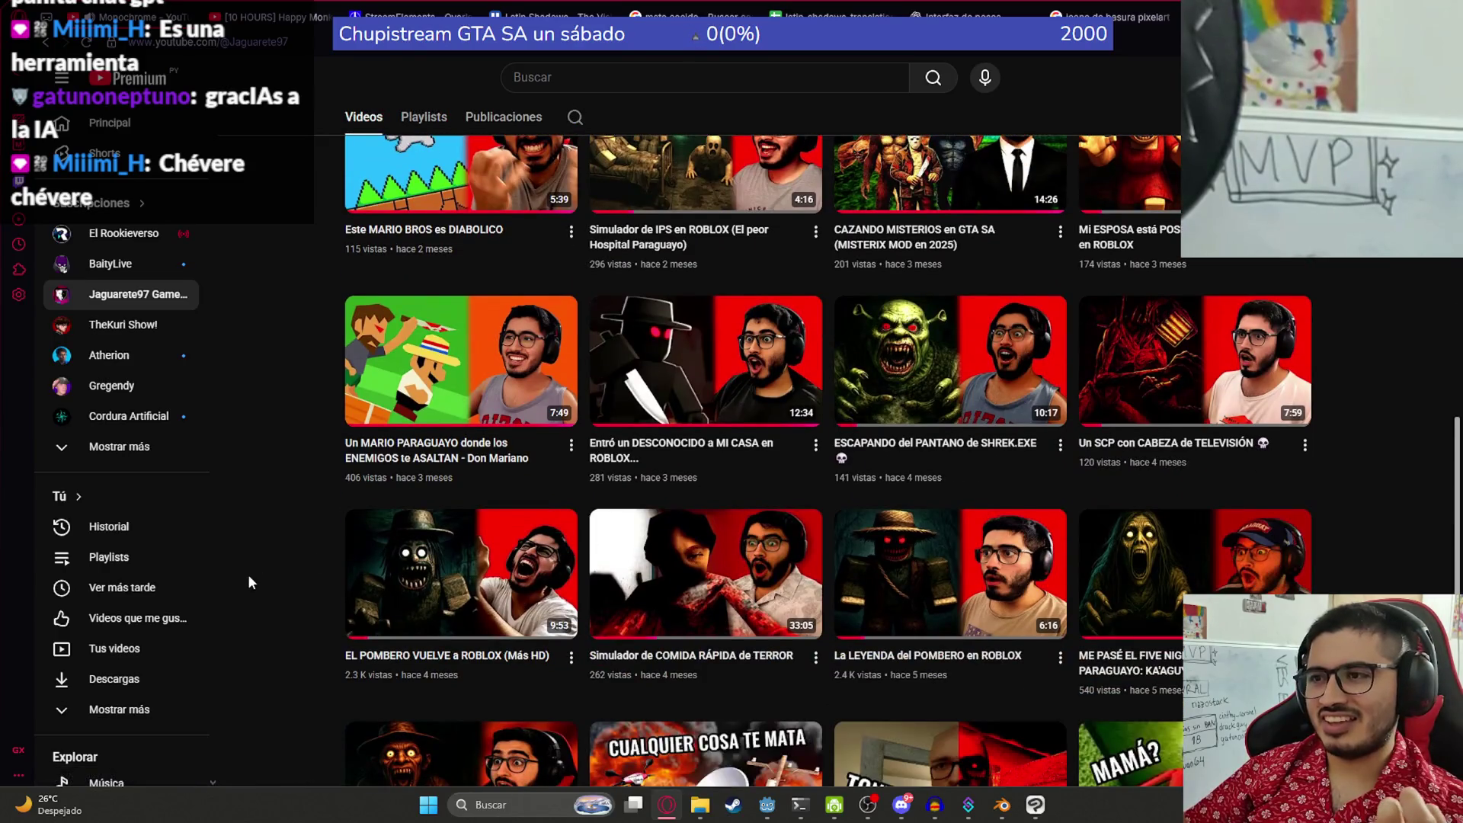
pyautogui.scroll(-1, 249, 574)
pyautogui.scroll(14, 259, 546)
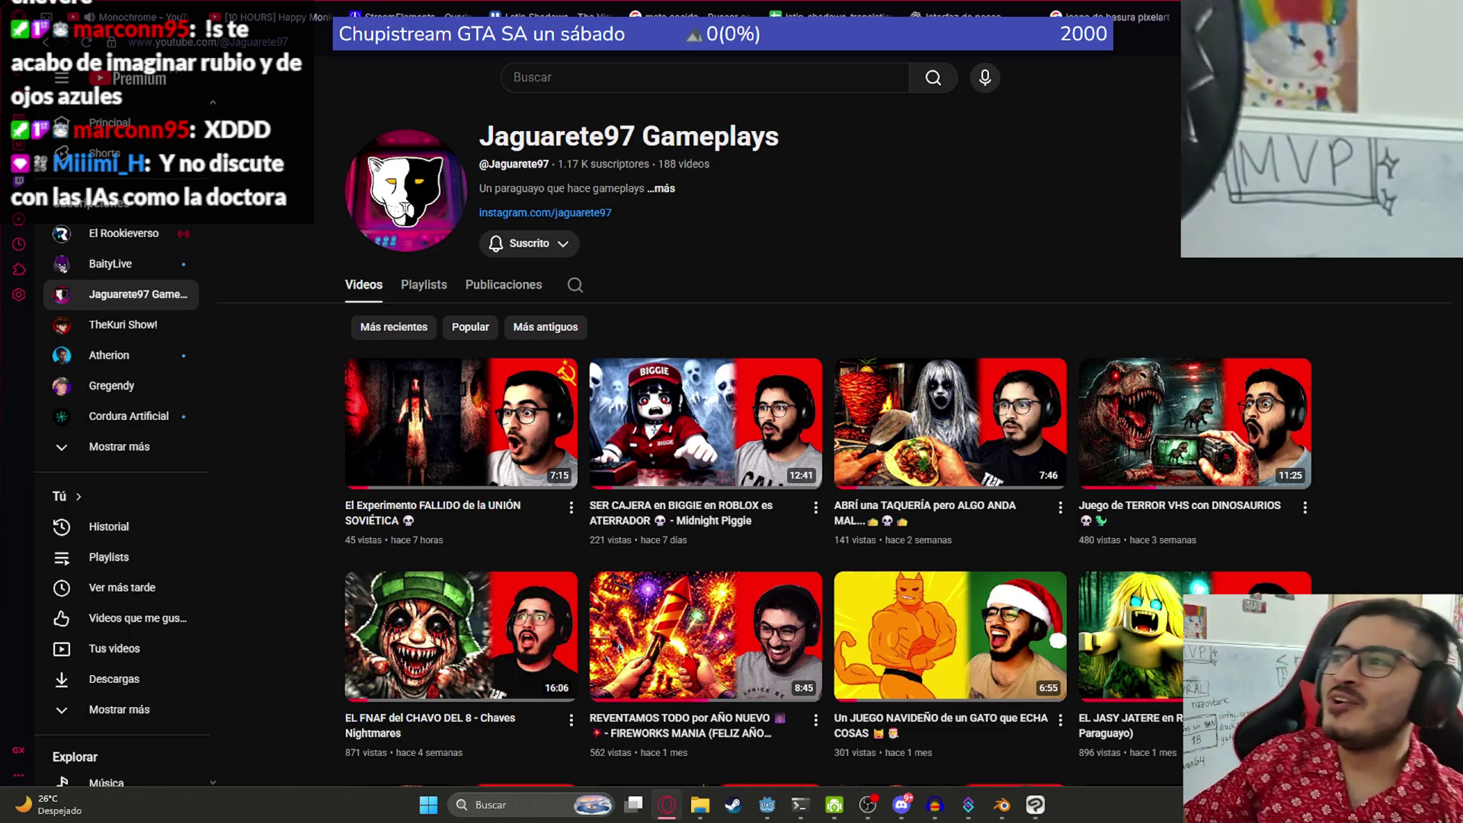
pyautogui.hotkey('ctrl', 'Tab')
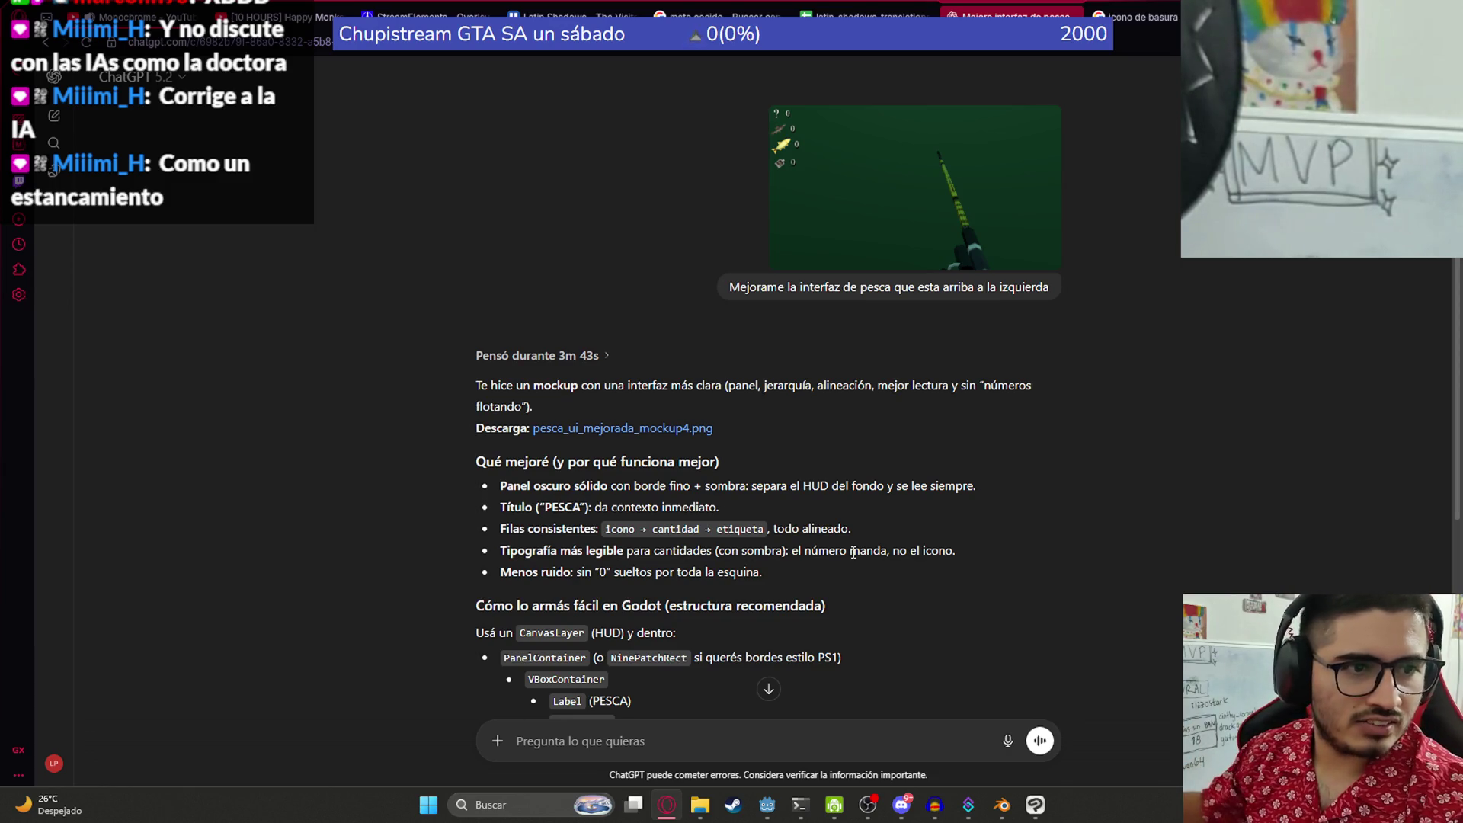
# - Download and view the pesca_ui_mejorada_mockup4.png HUD mockup, then close the viewer
pyautogui.rightClick(393, 99)
pyautogui.click(356, 614)
pyautogui.click(579, 427)
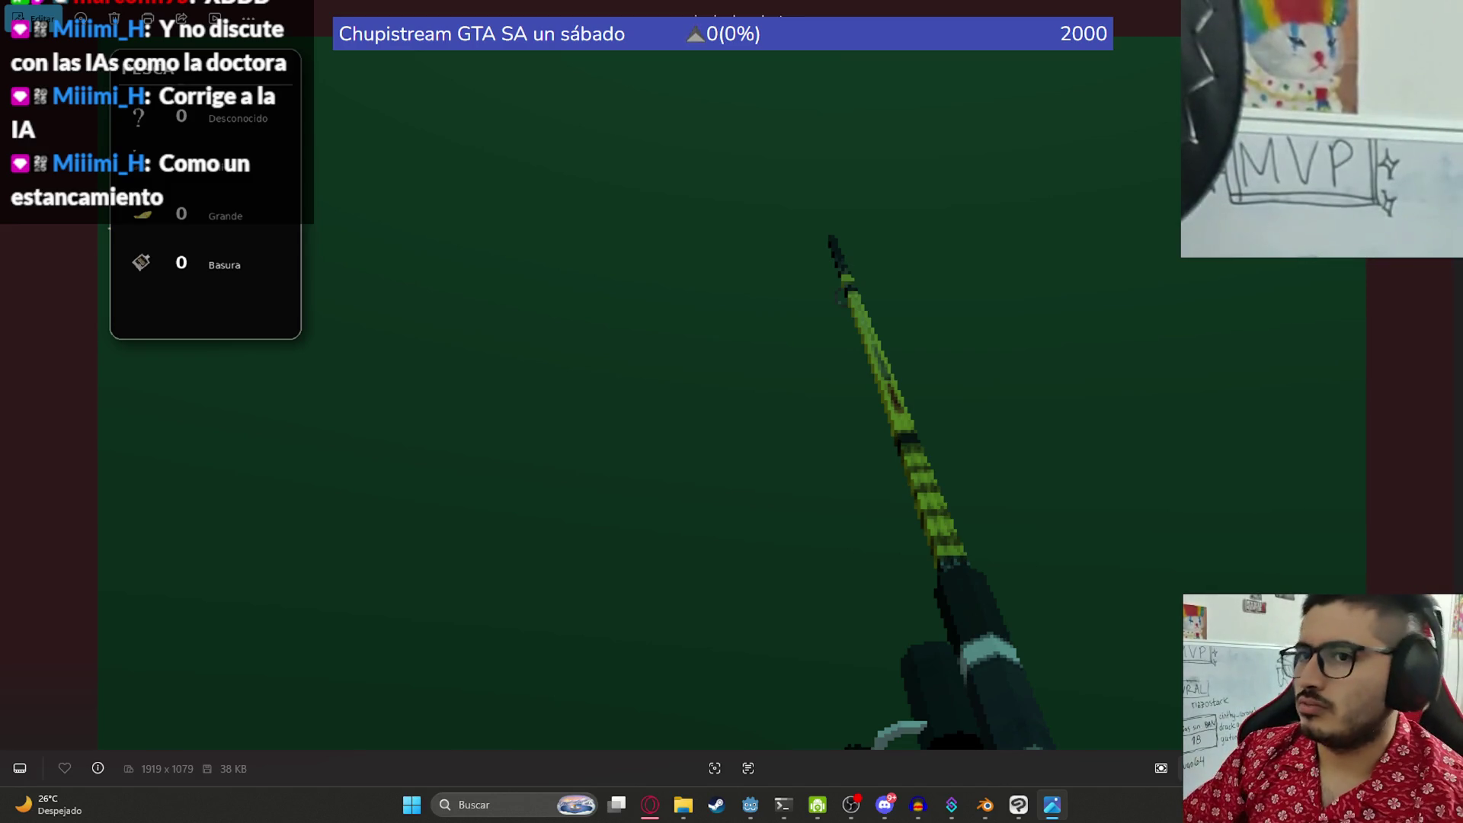
pyautogui.hotkey('alt', 'F4')
# - Copy the original fishing screenshot image from the ChatGPT conversation
pyautogui.scroll(-3, 725, 511)
pyautogui.scroll(-1, 725, 511)
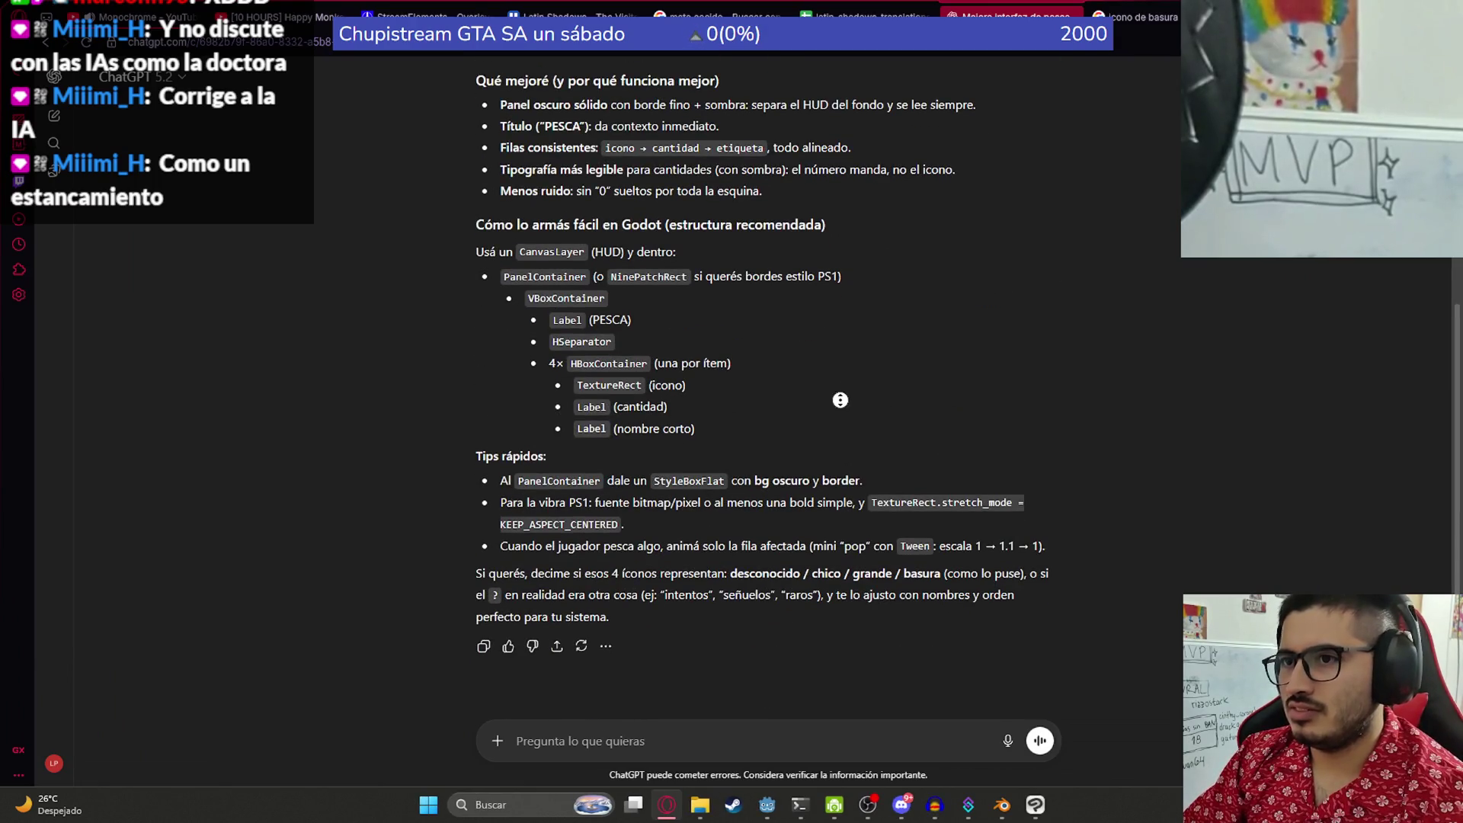
pyautogui.scroll(-1, 663, 625)
pyautogui.scroll(5, 745, 431)
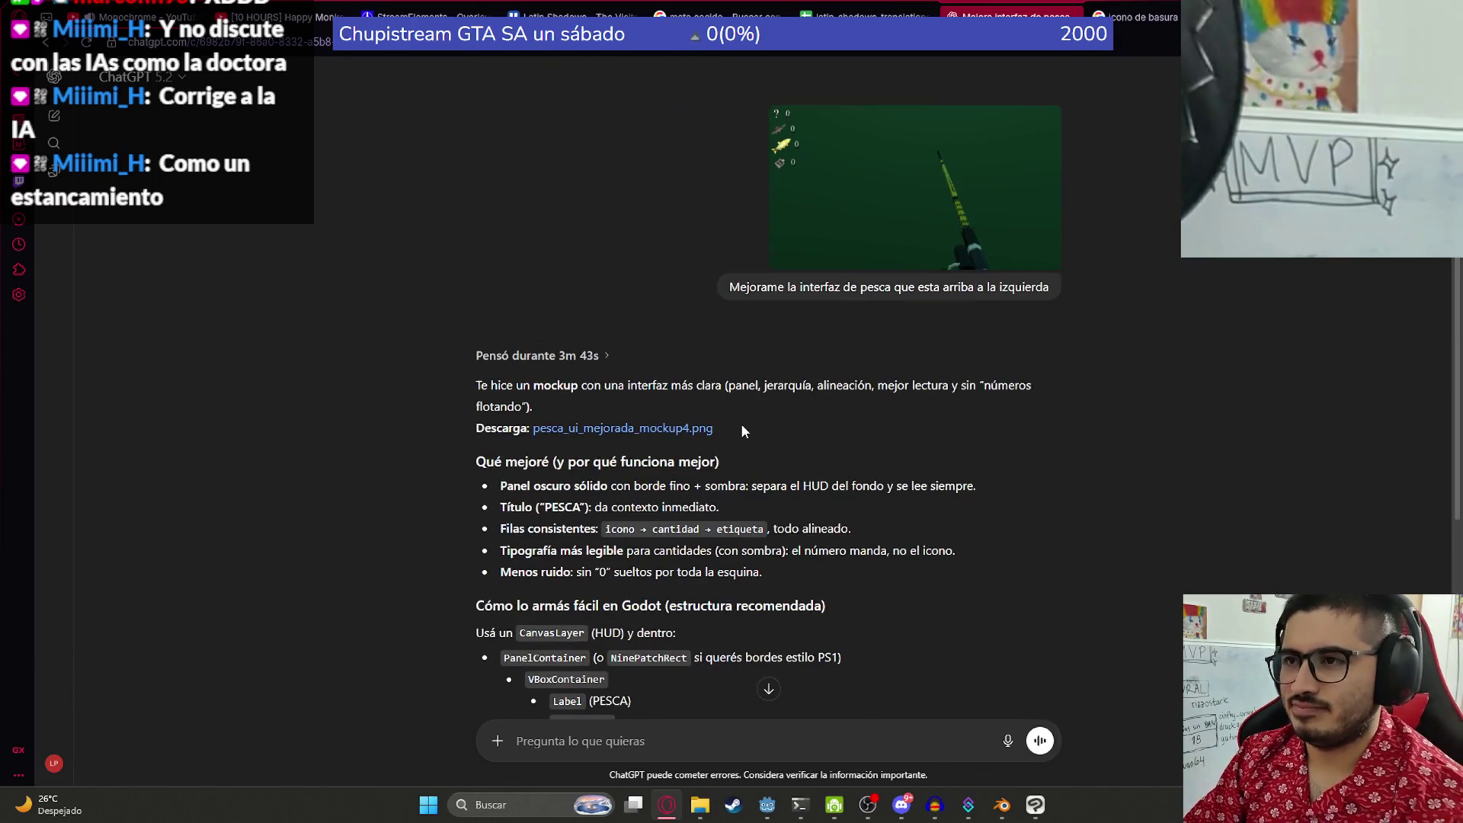
pyautogui.click(878, 229)
pyautogui.rightClick(542, 277)
pyautogui.click(627, 352)
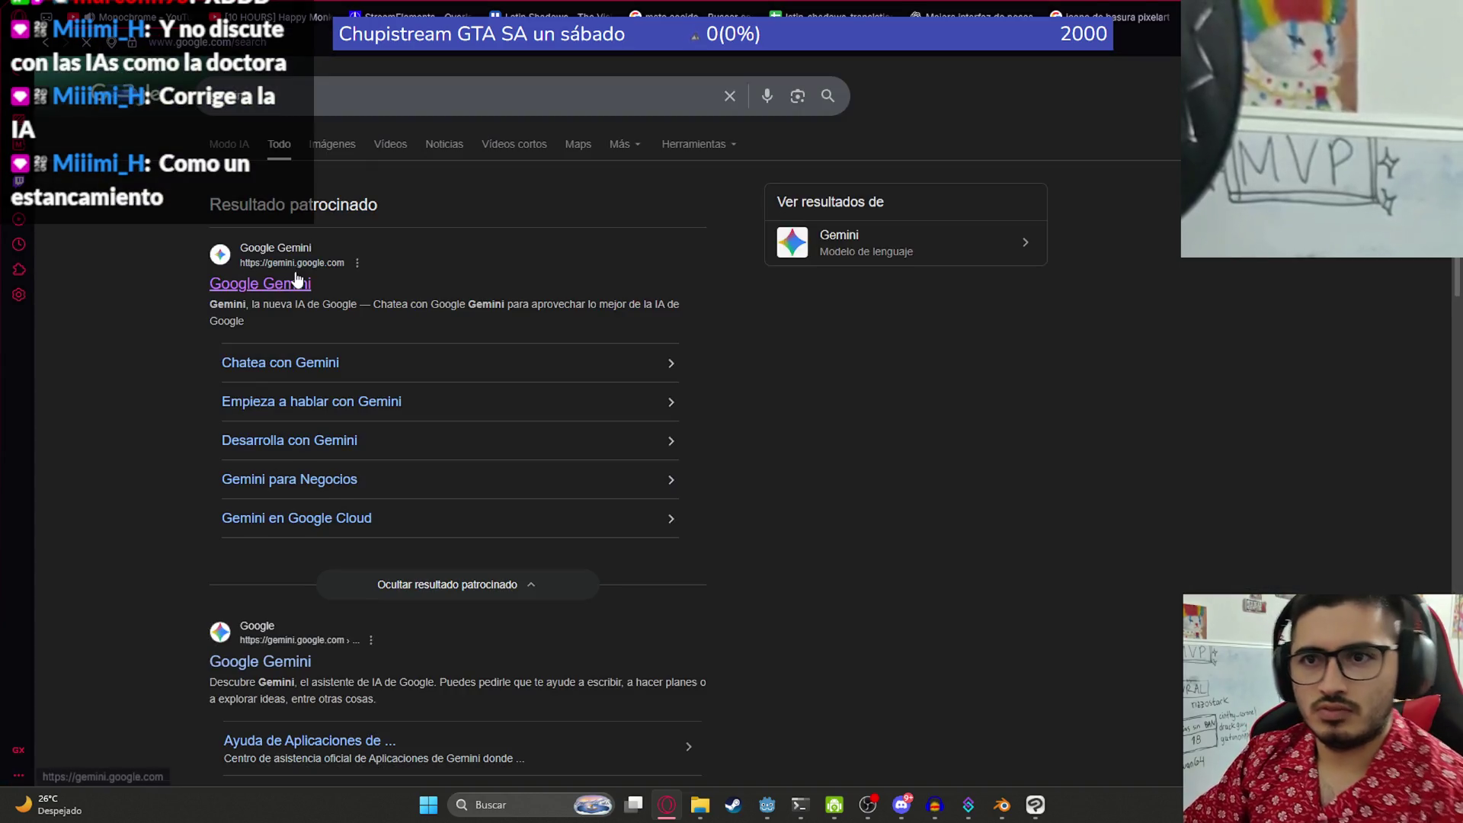
# - In Gemini, paste the fishing screenshot and send 'Mejora la interfaz de pesca de arriba a la izquierda'
pyautogui.click(288, 279)
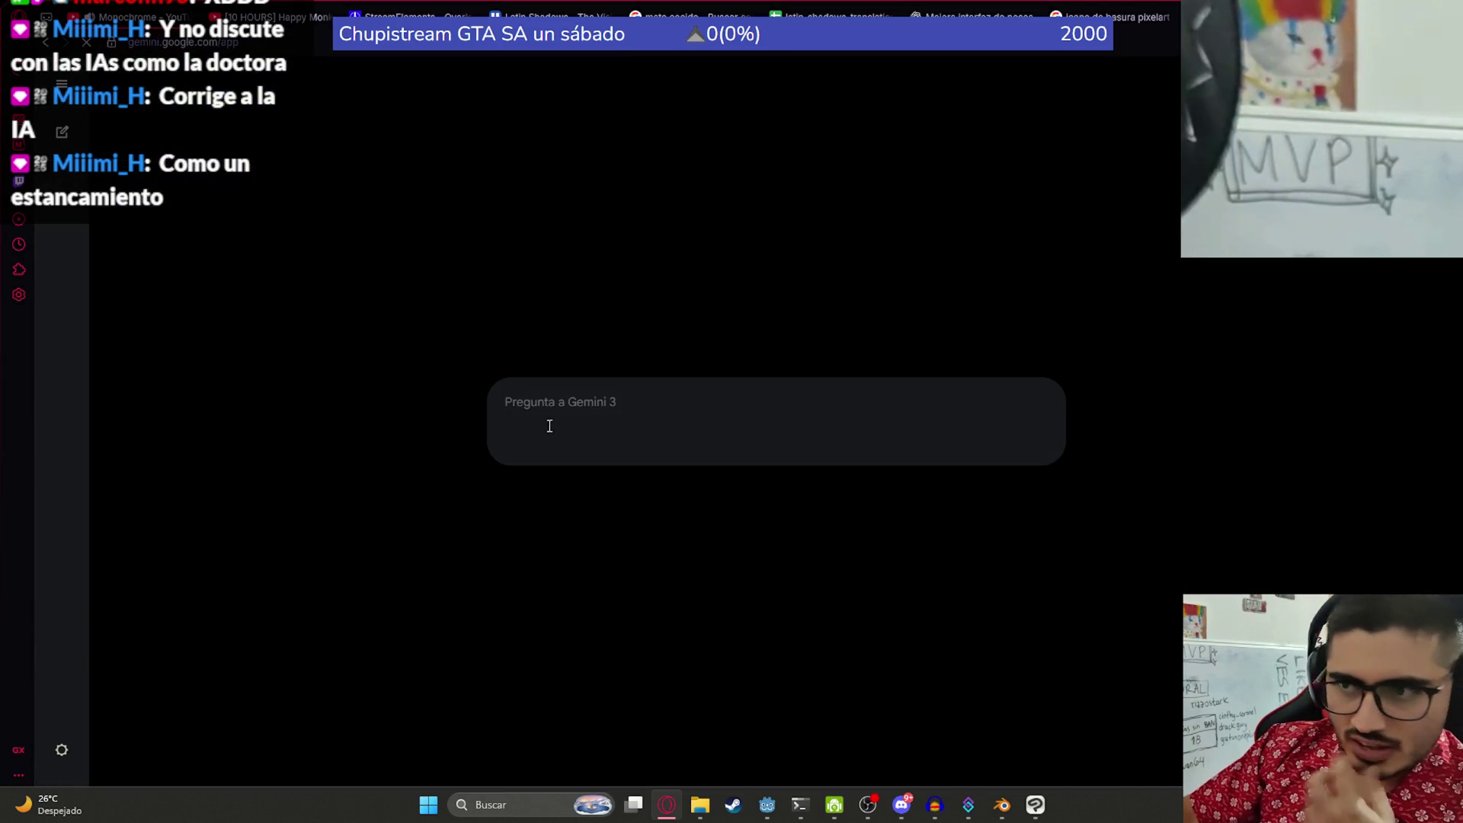
pyautogui.hotkey('ctrl', 'v')
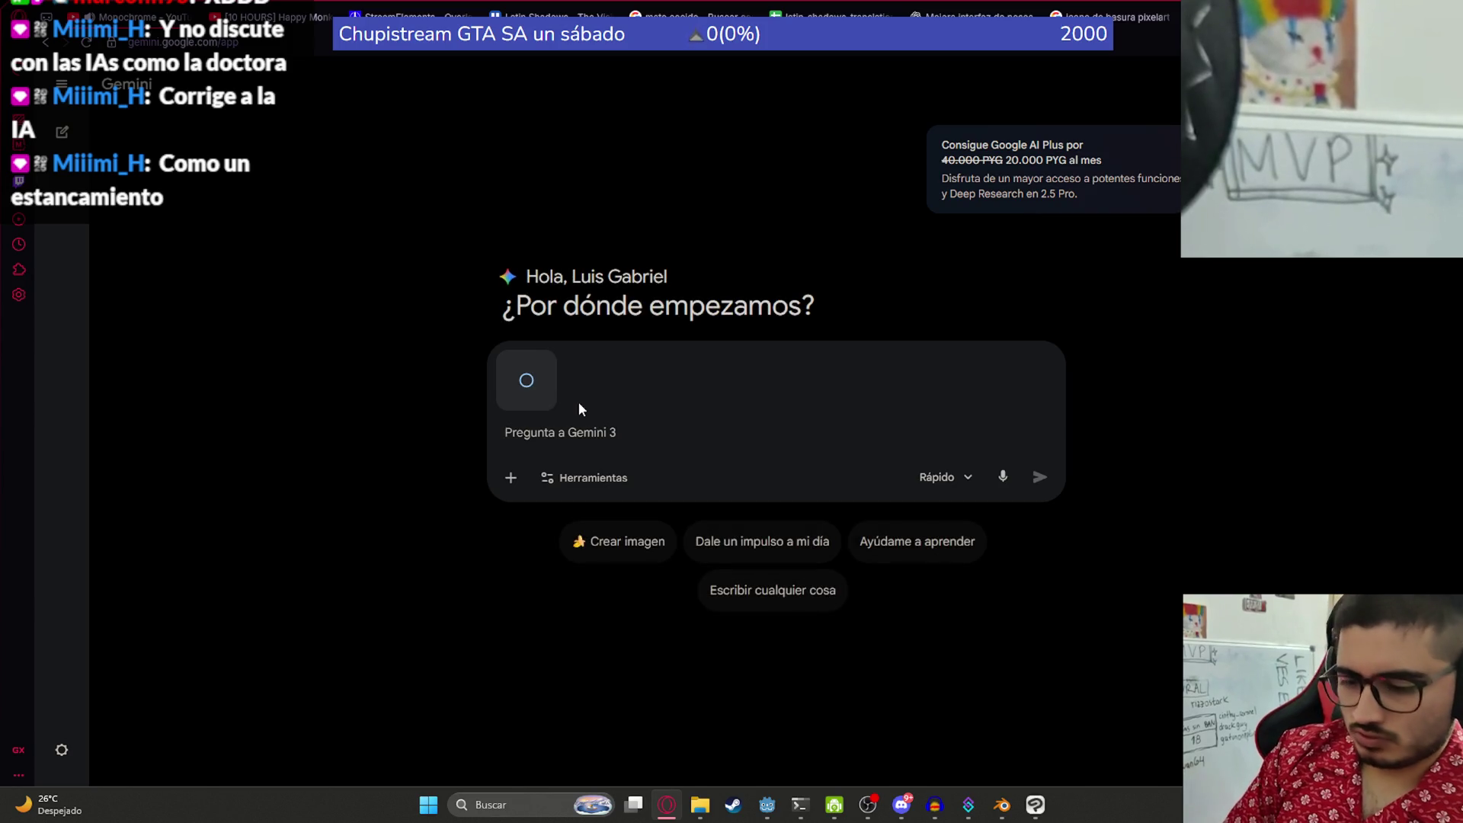
pyautogui.write('Mejora la interfaz de pesca de arri')
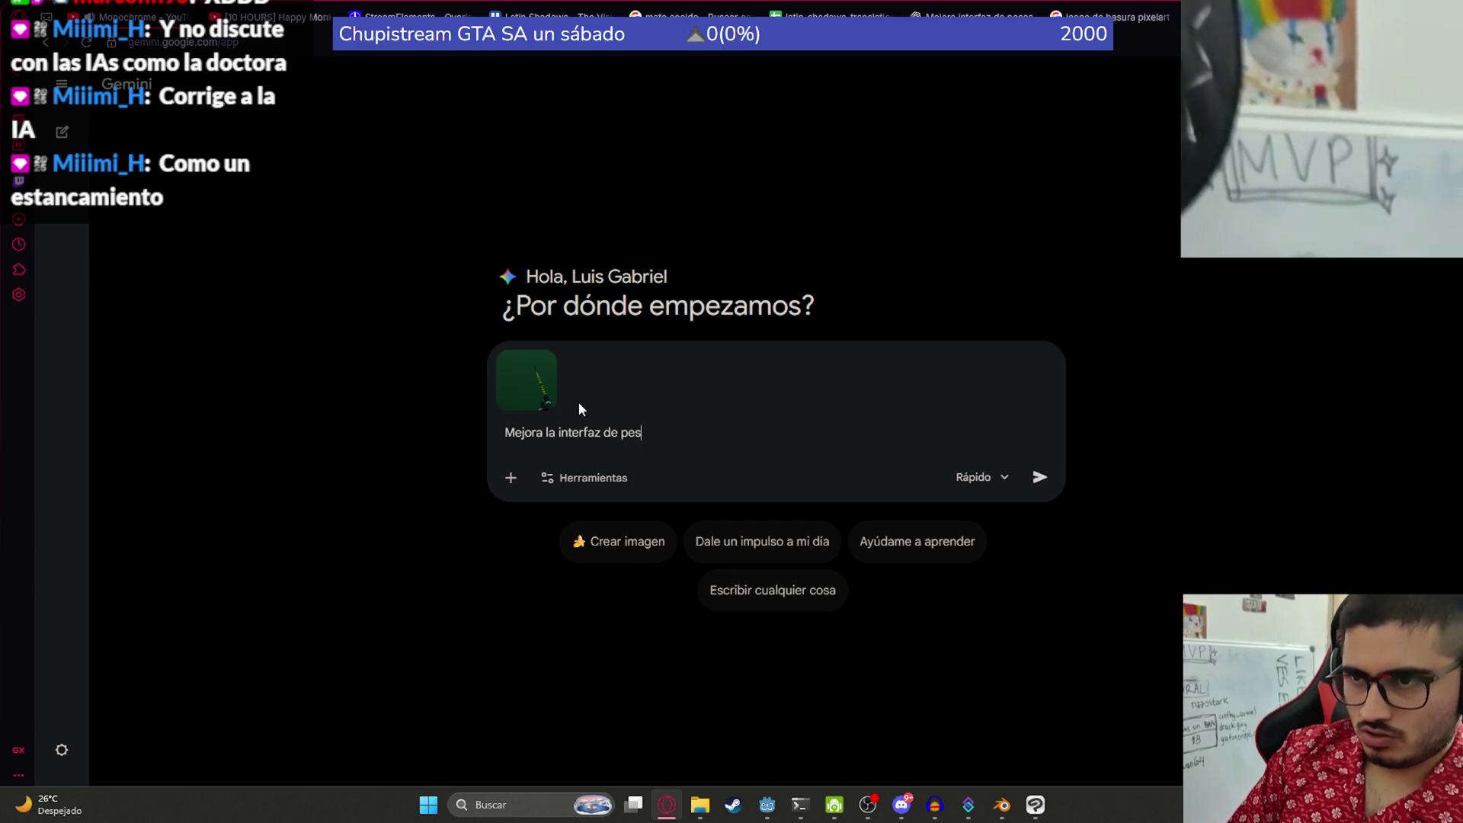
pyautogui.write('ba a la')
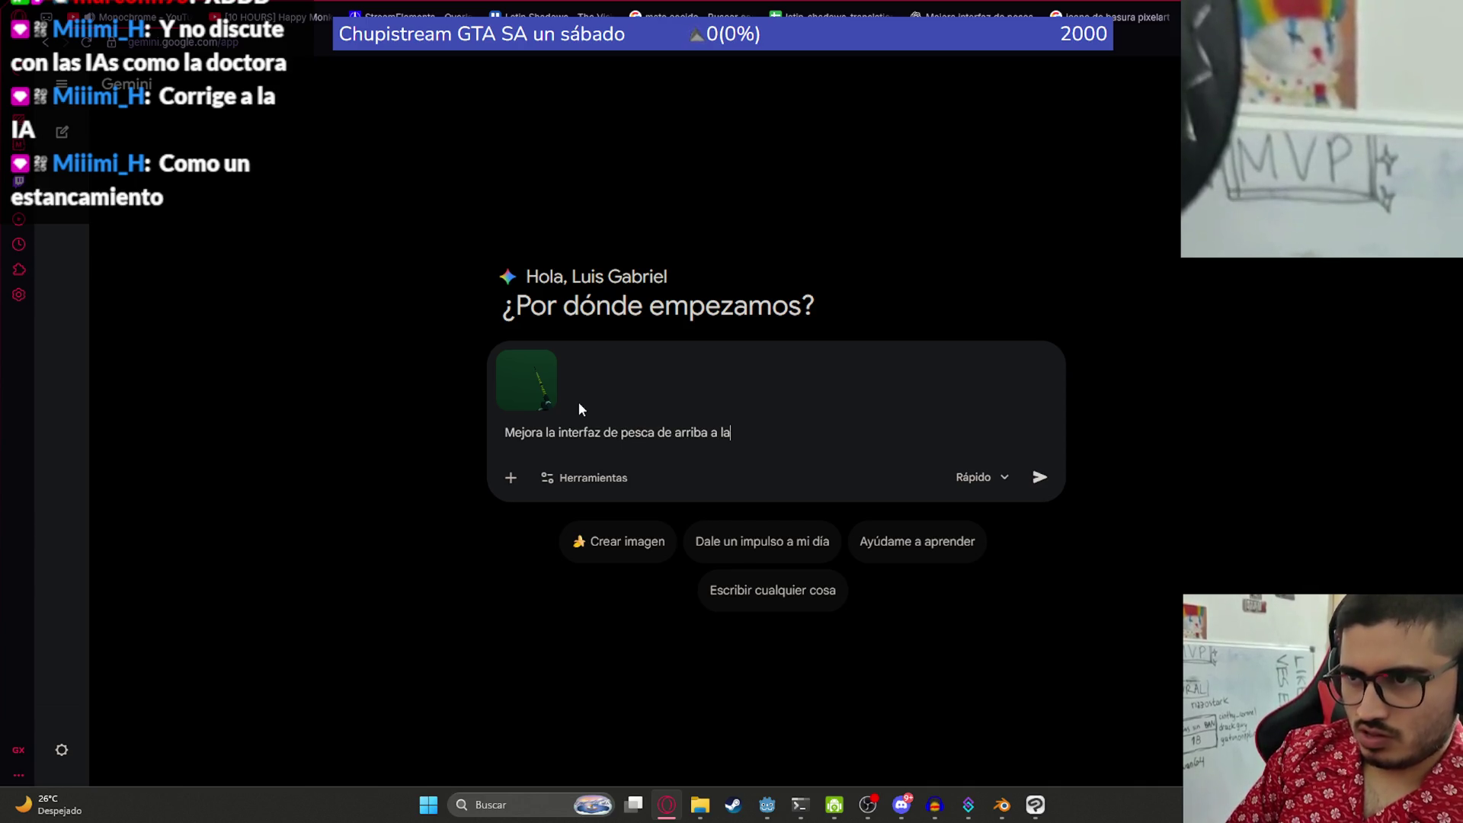
pyautogui.write(' izquierda')
pyautogui.press('Return')
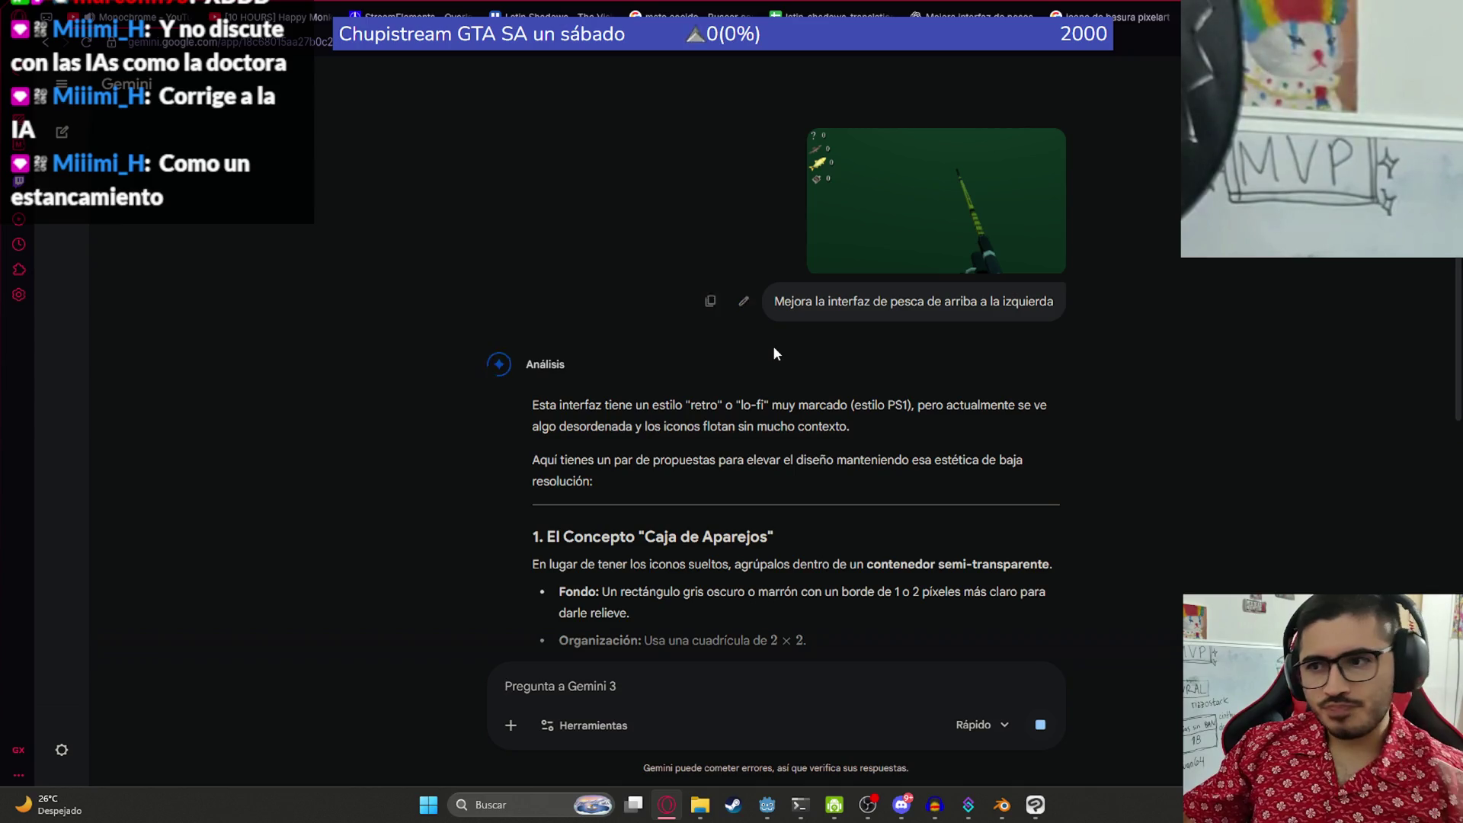
pyautogui.scroll(-10, 770, 403)
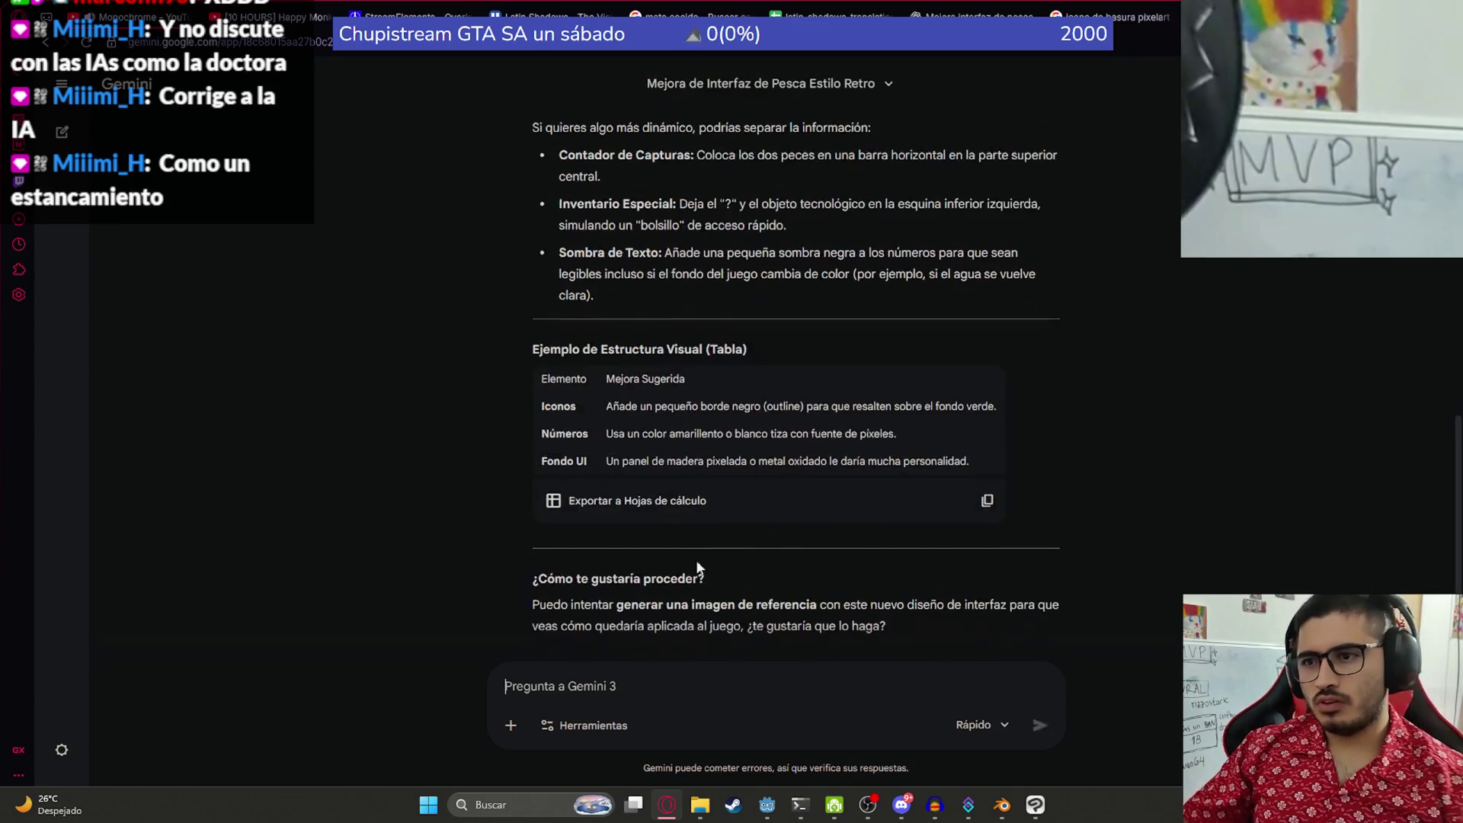
# - Switch Gemini to Crear imágenes, send 'muetramelo', and view the generated HUD mockup
pyautogui.click(612, 726)
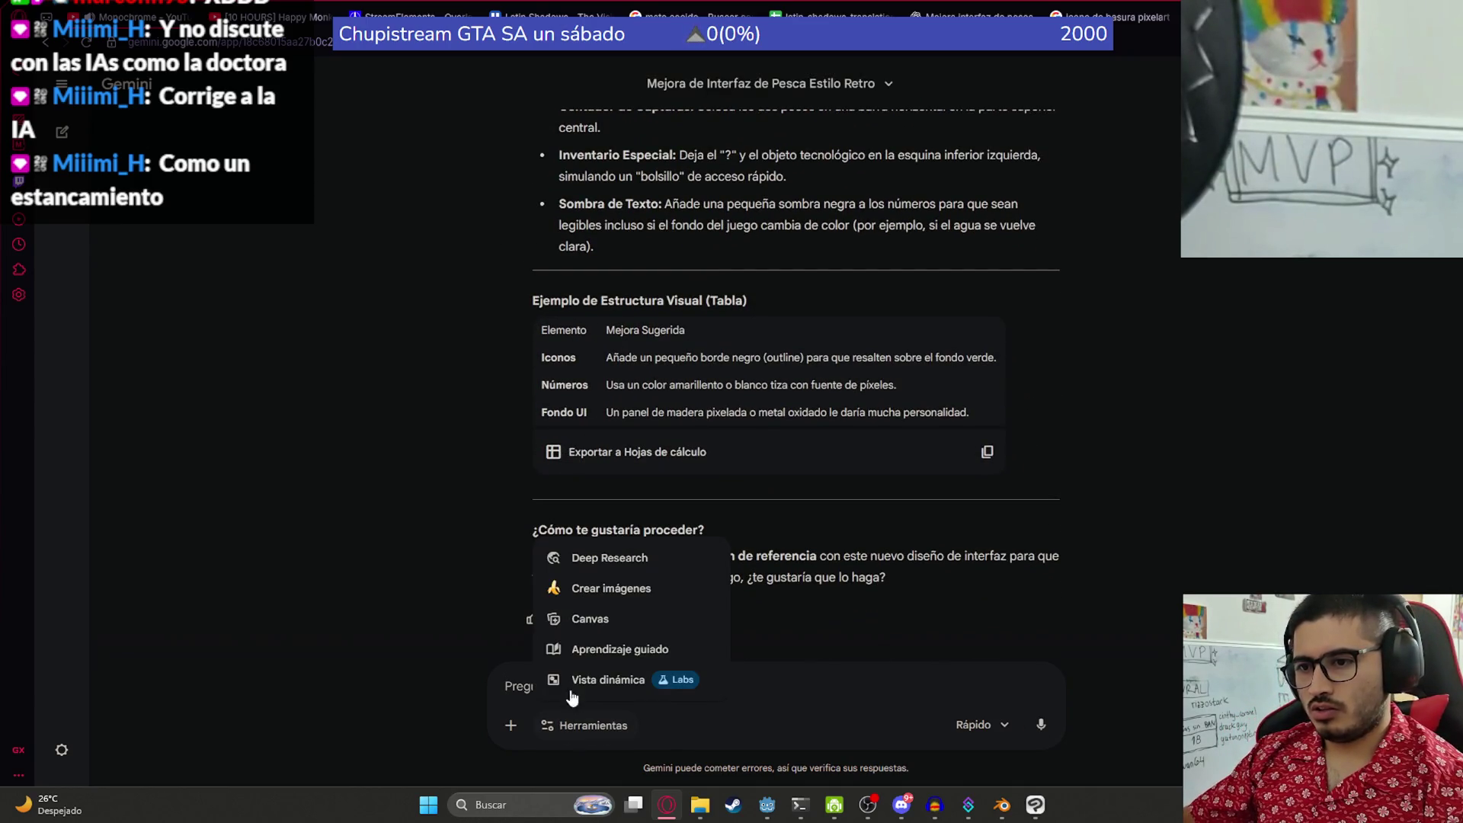
pyautogui.click(589, 589)
pyautogui.write('muetramelo')
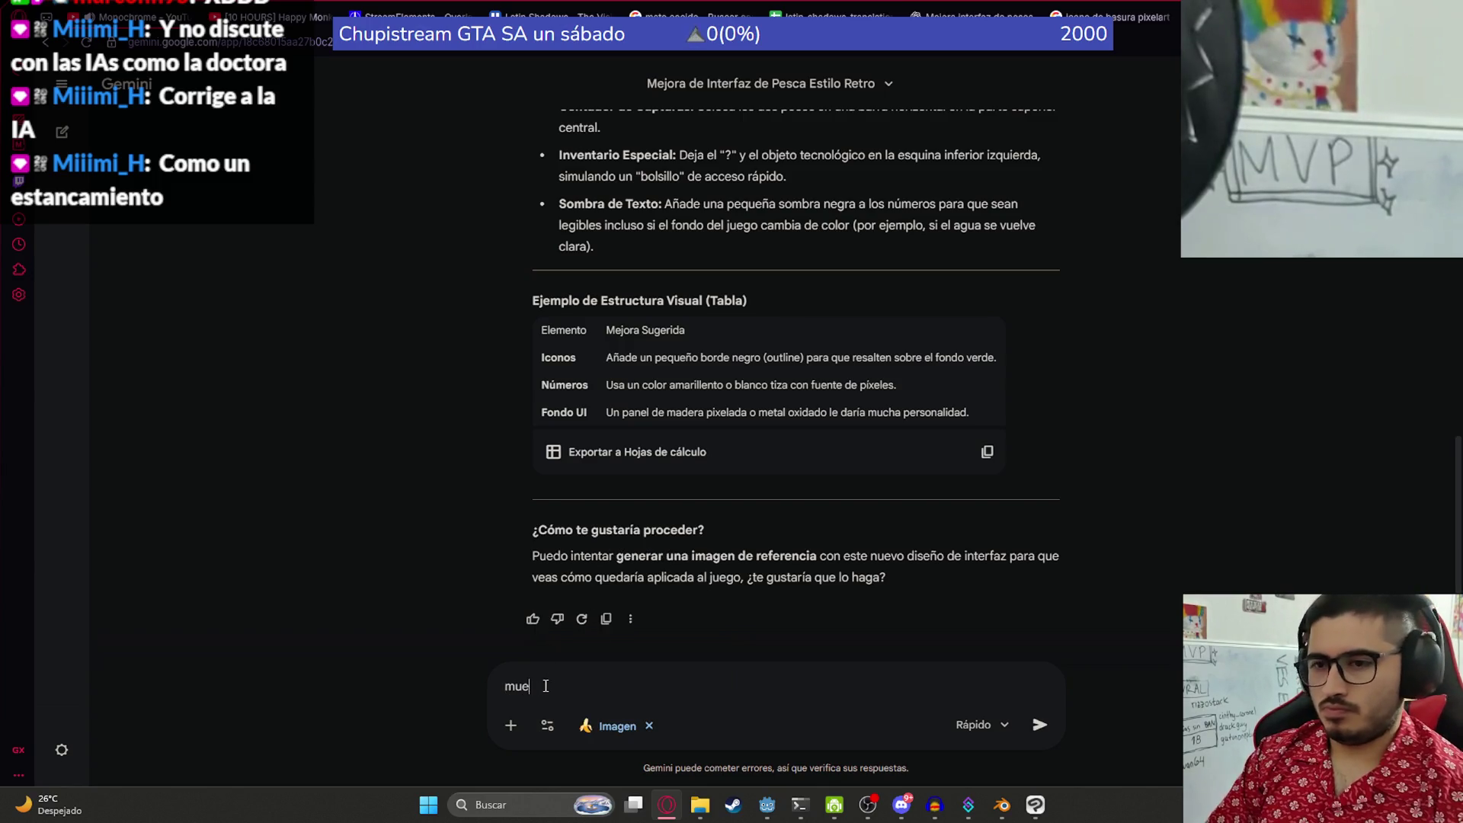
pyautogui.press('Return')
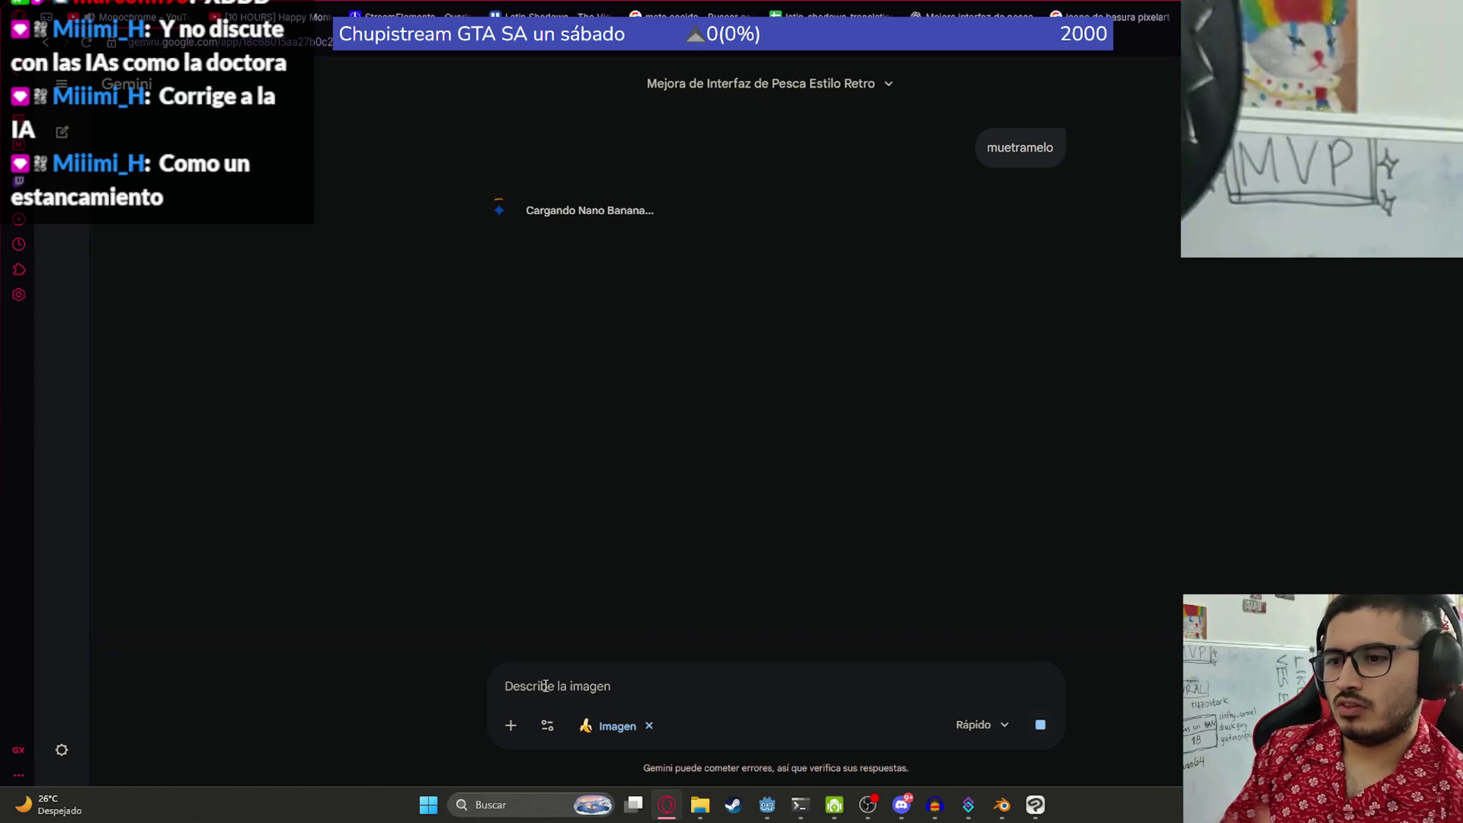
pyautogui.click(674, 814)
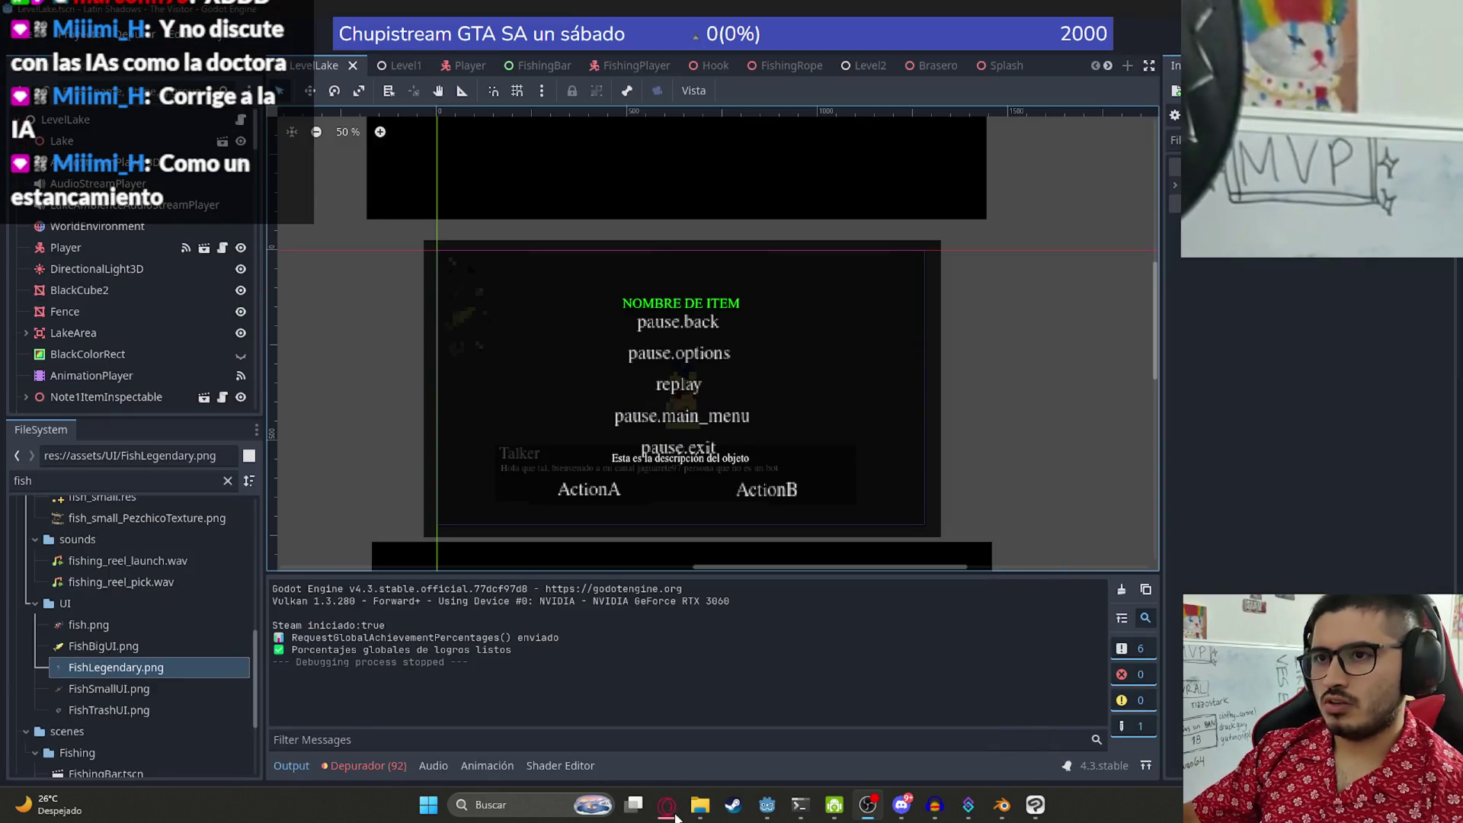
pyautogui.click(674, 814)
pyautogui.scroll(-1, 497, 209)
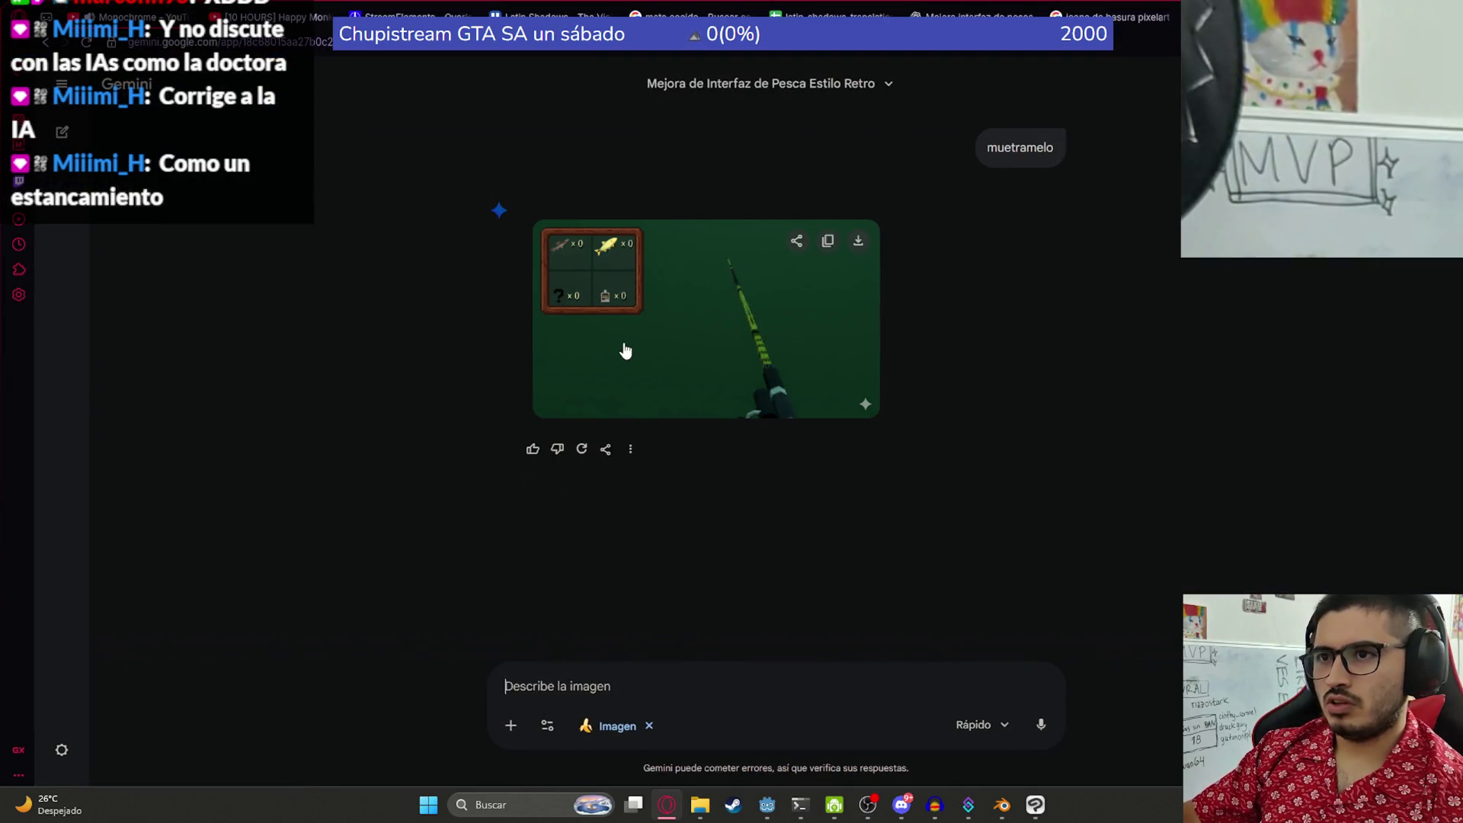
pyautogui.click(625, 354)
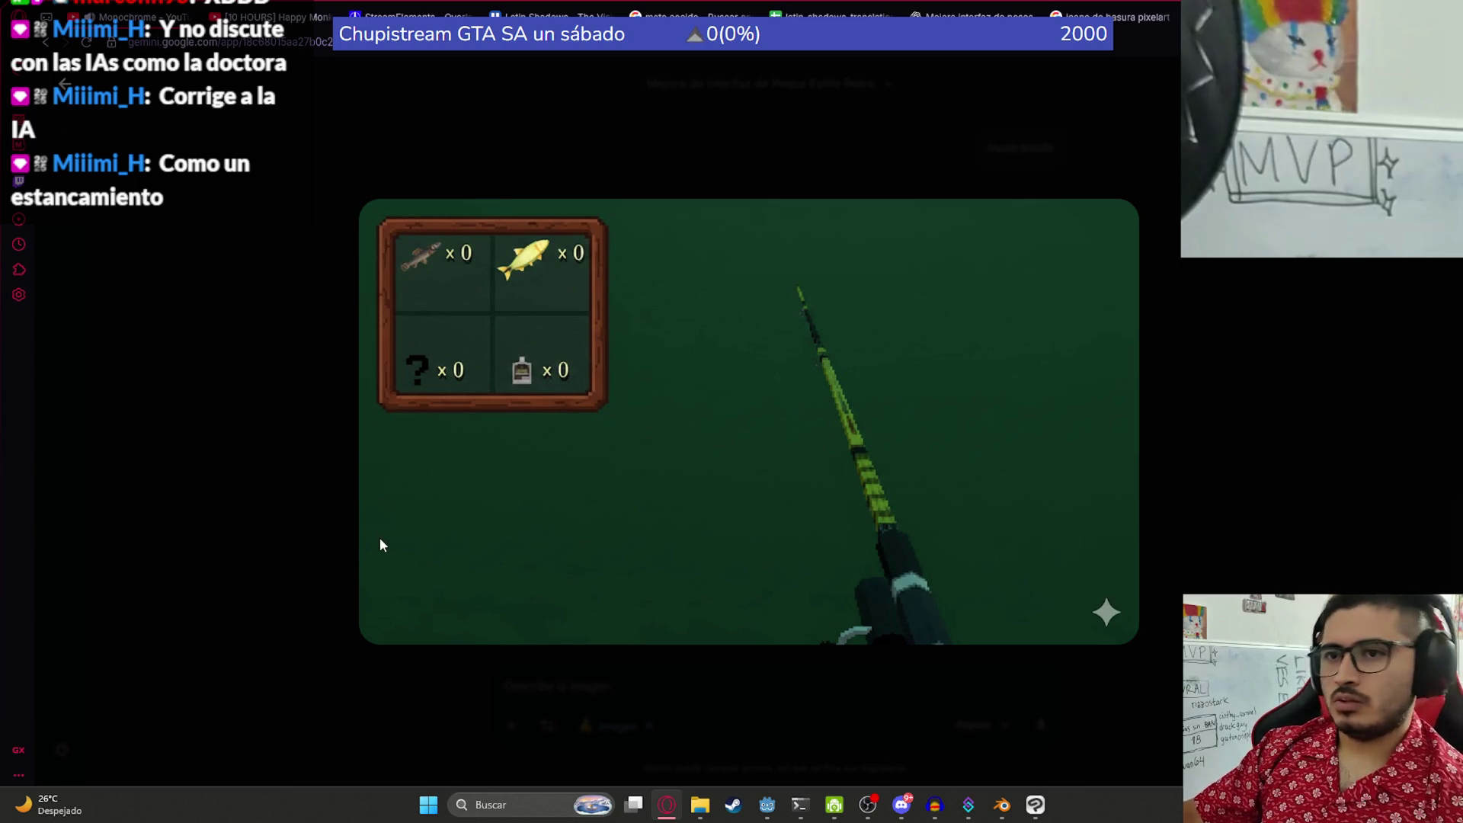
pyautogui.click(252, 575)
# - Ask for 'dame mas opciones' and view the new HUD mockup image
pyautogui.write('dam')
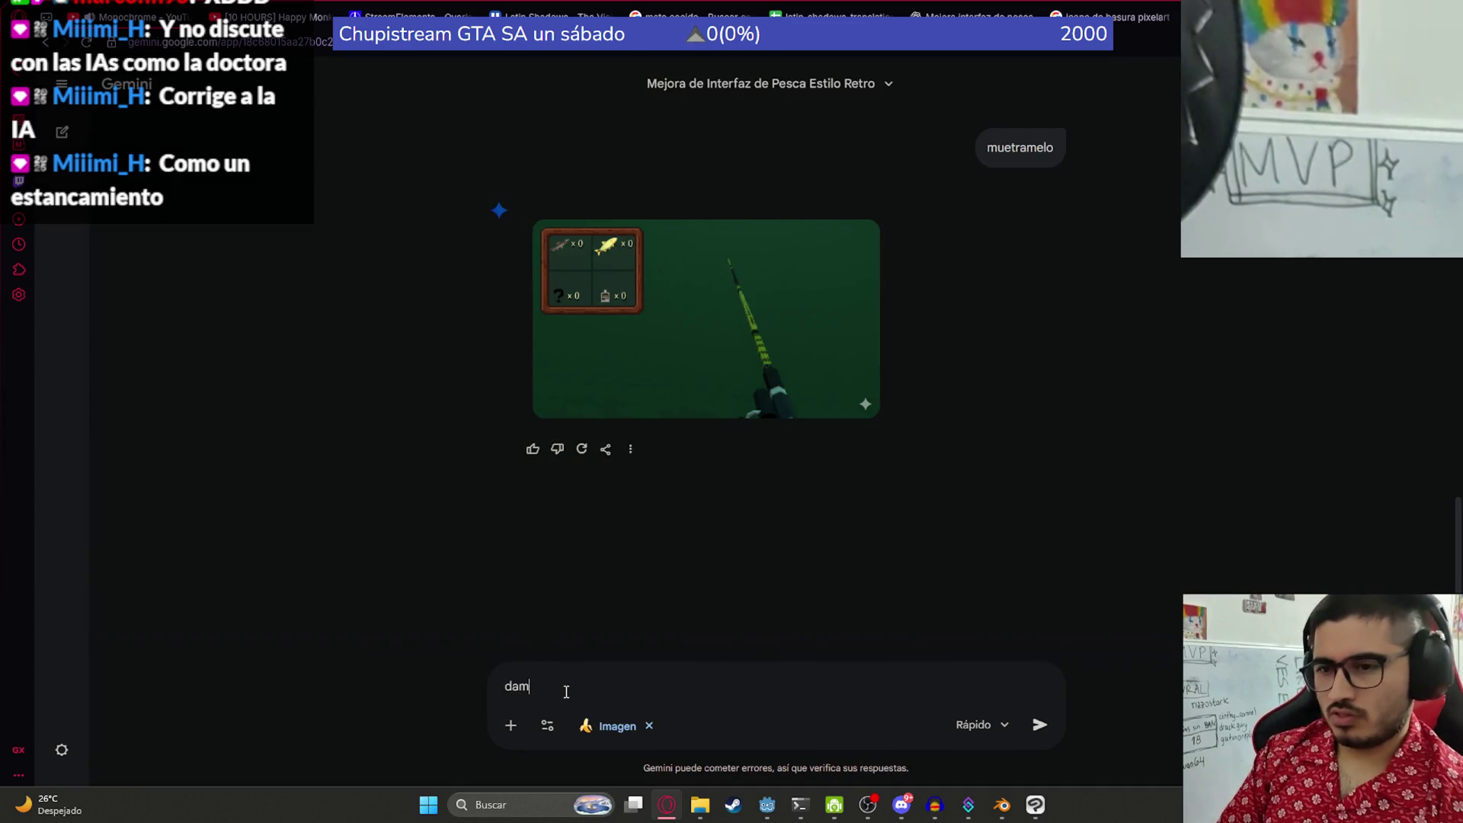
pyautogui.write('e mas opciones')
pyautogui.press('Return')
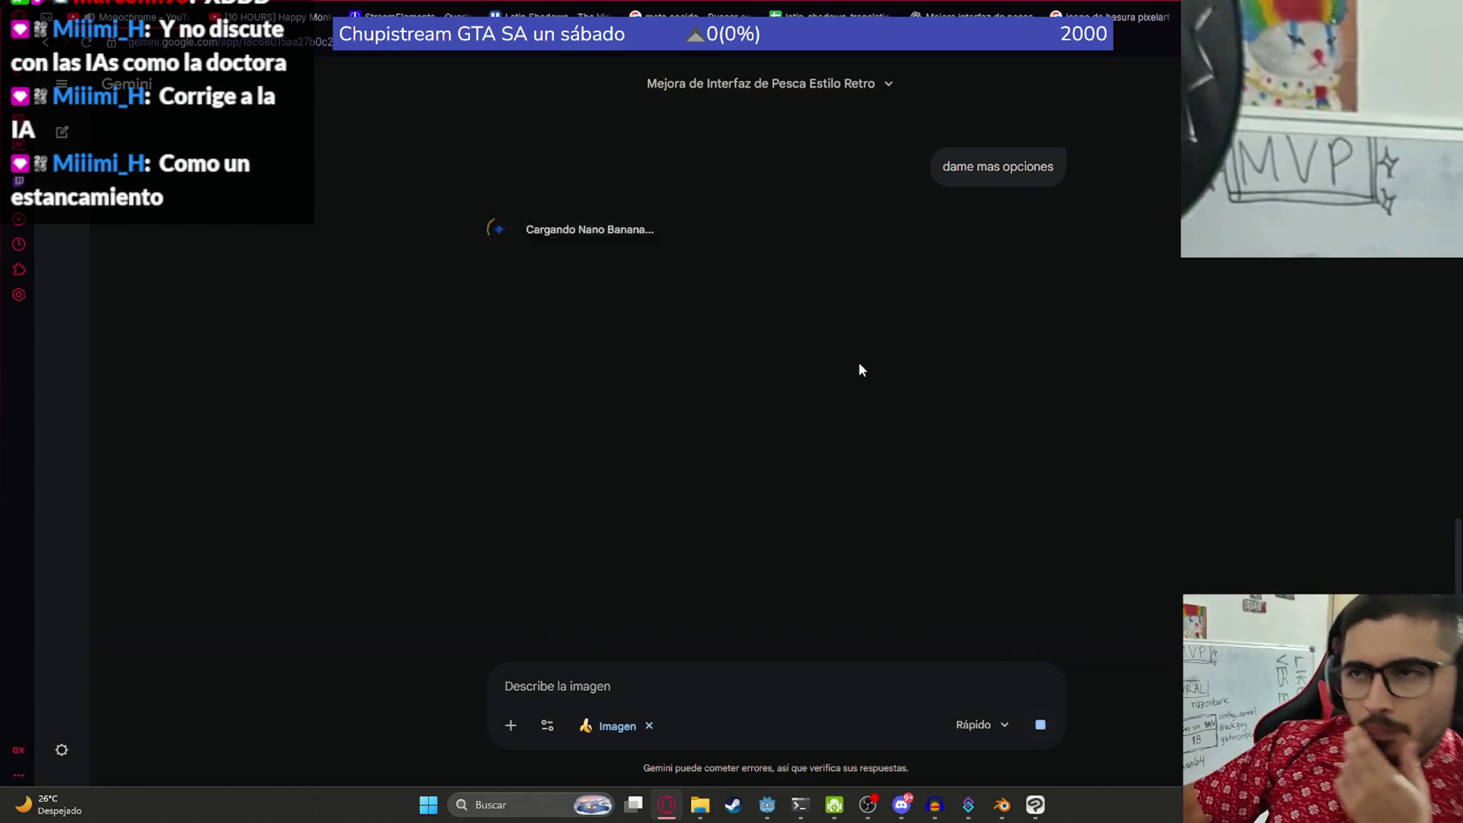
pyautogui.scroll(-3, 686, 381)
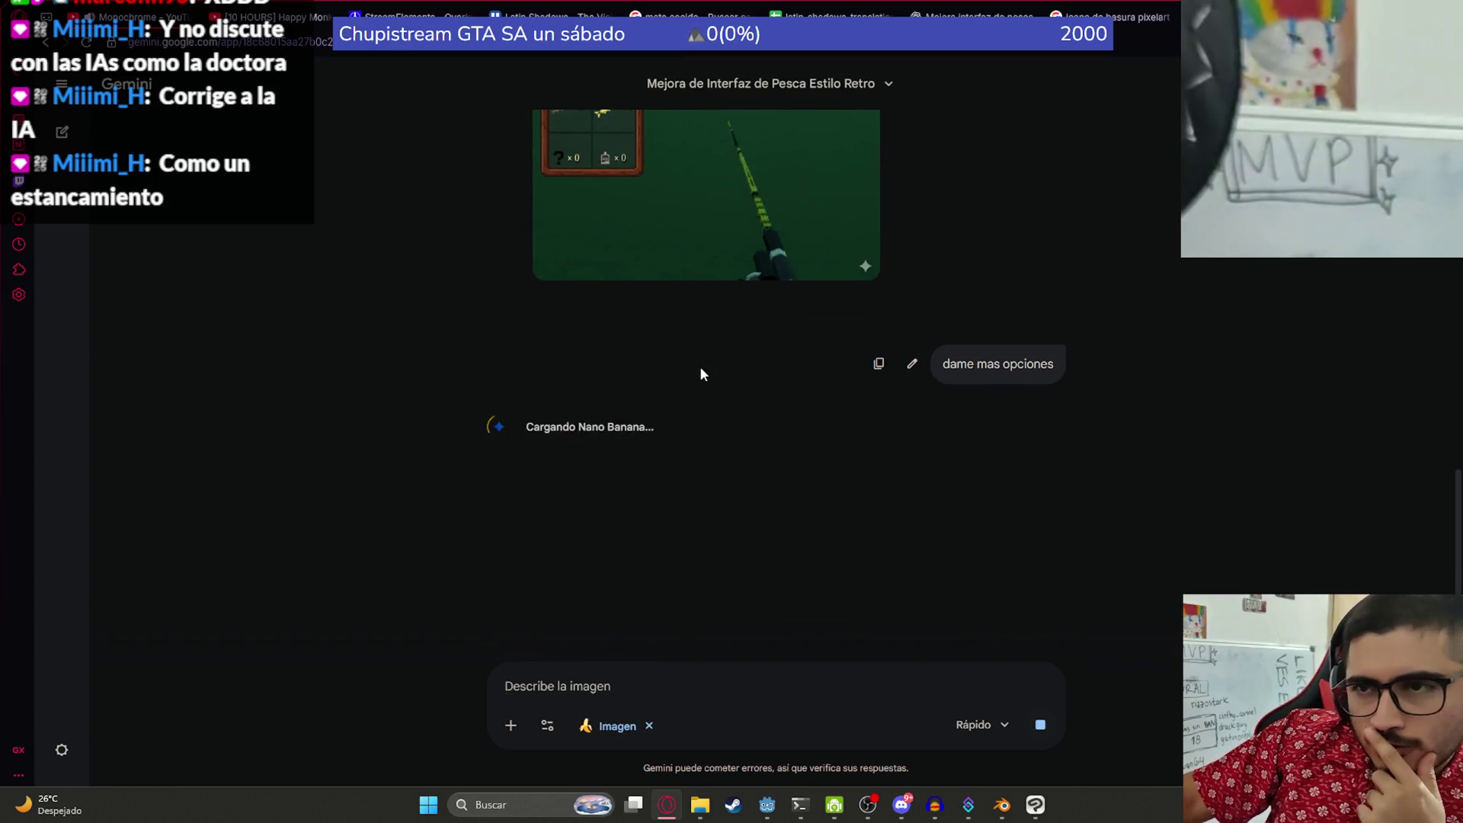
pyautogui.scroll(1, 702, 369)
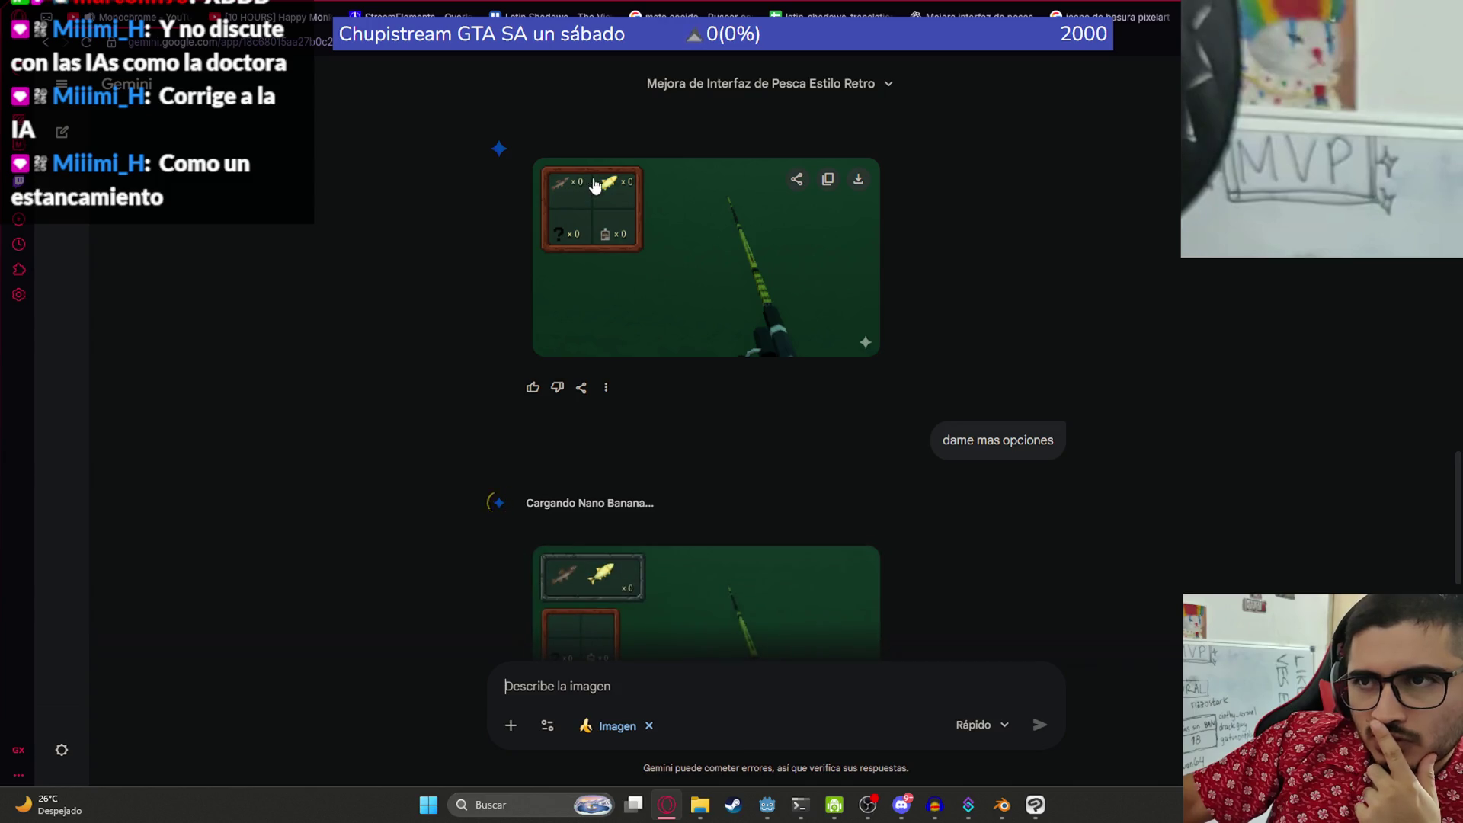
pyautogui.scroll(-2, 638, 479)
pyautogui.click(580, 426)
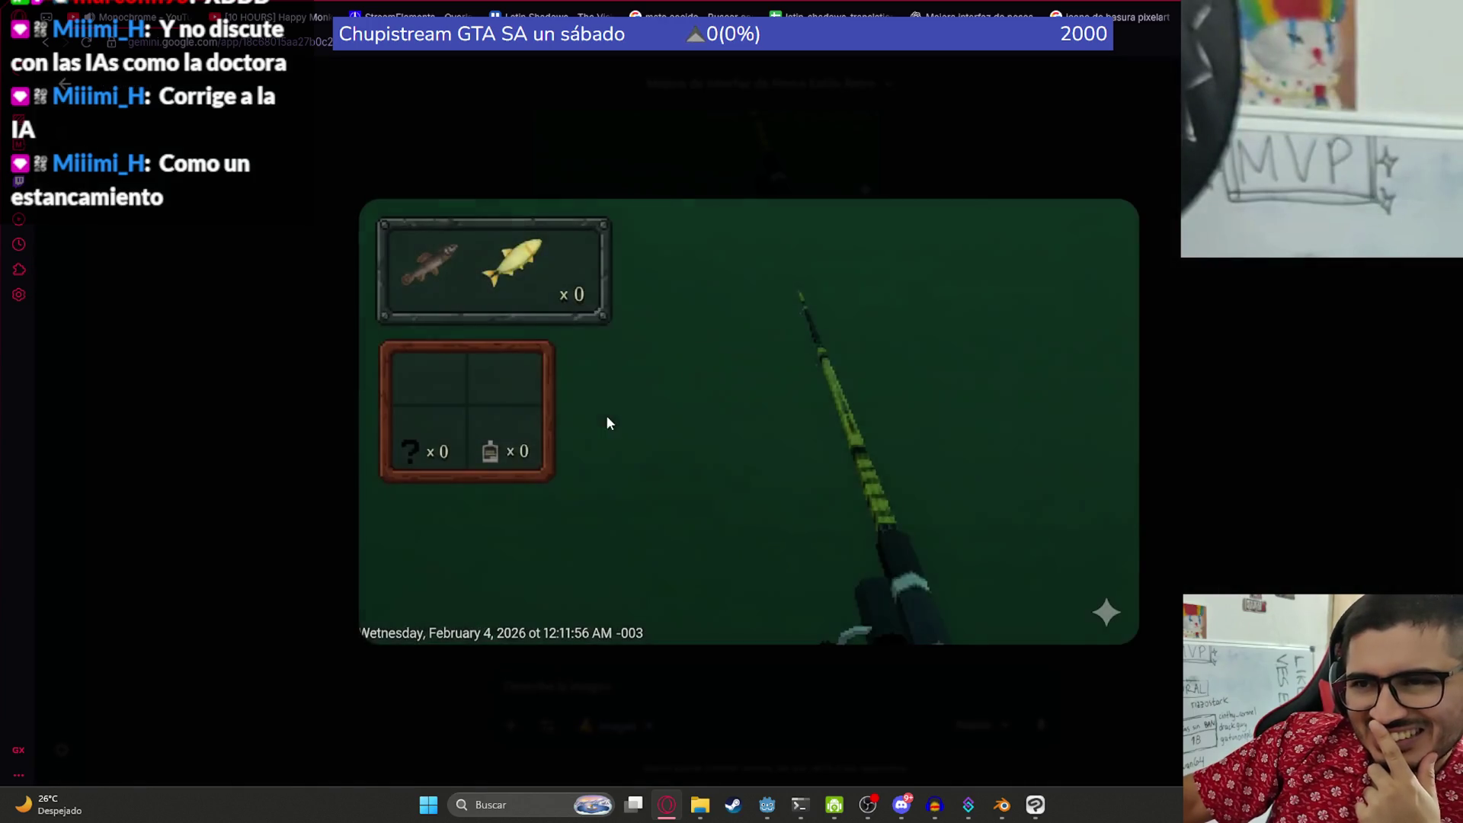
pyautogui.click(1286, 518)
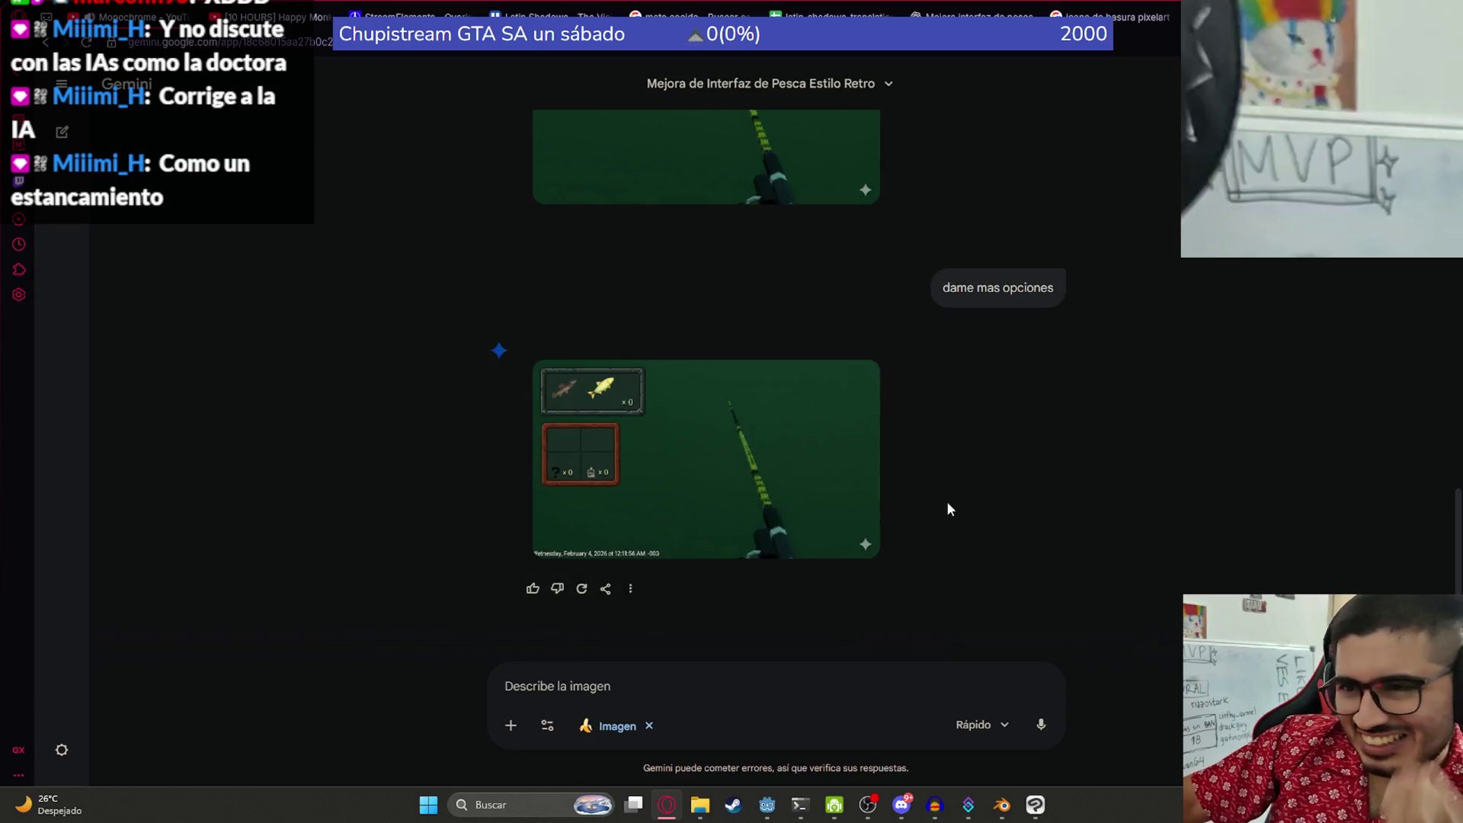
# - Request 'mas ideas consistentes', then switch to the Godot editor
pyautogui.write('m')
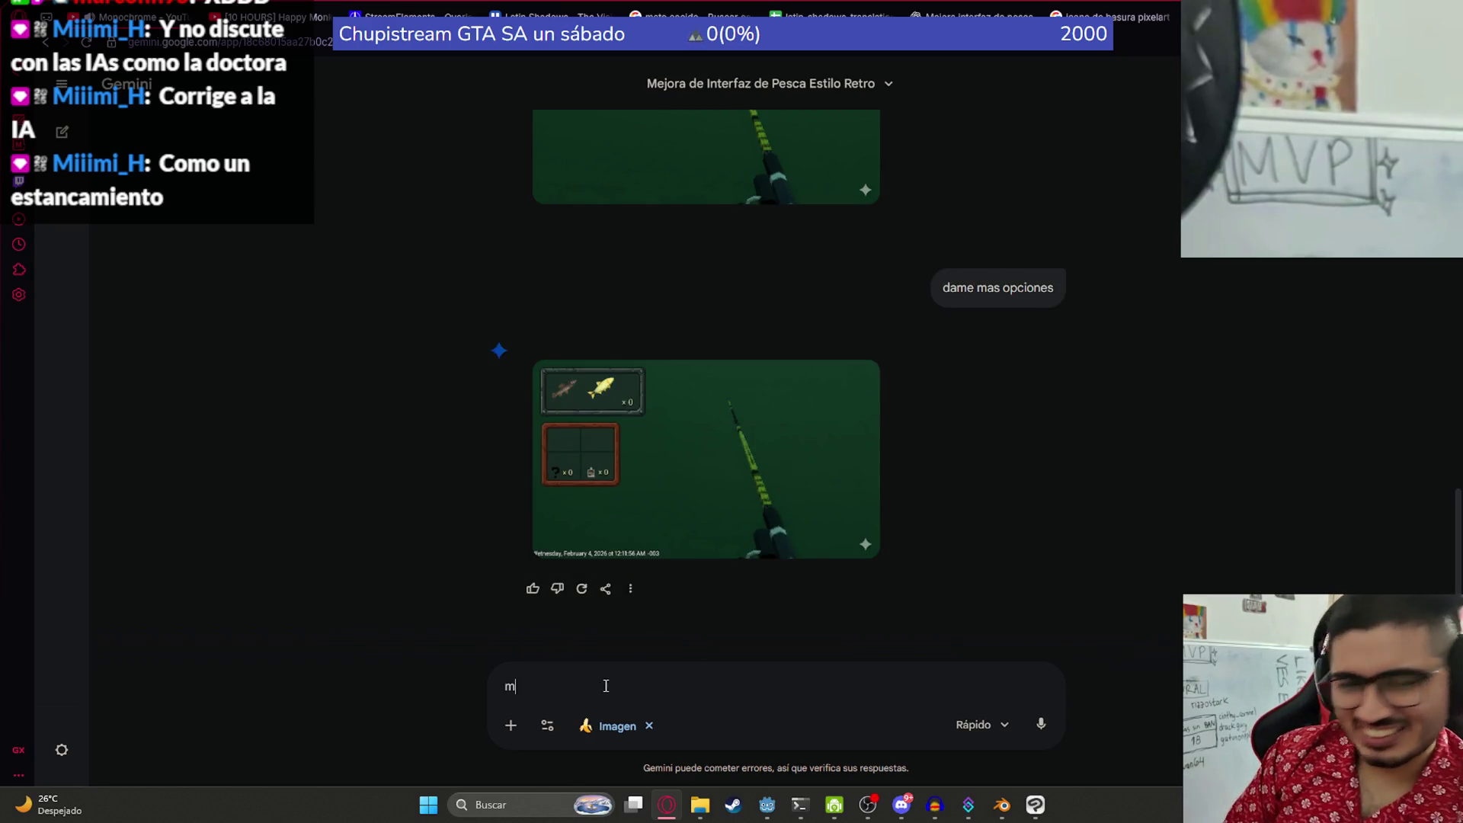
pyautogui.write('as ideas consistentes')
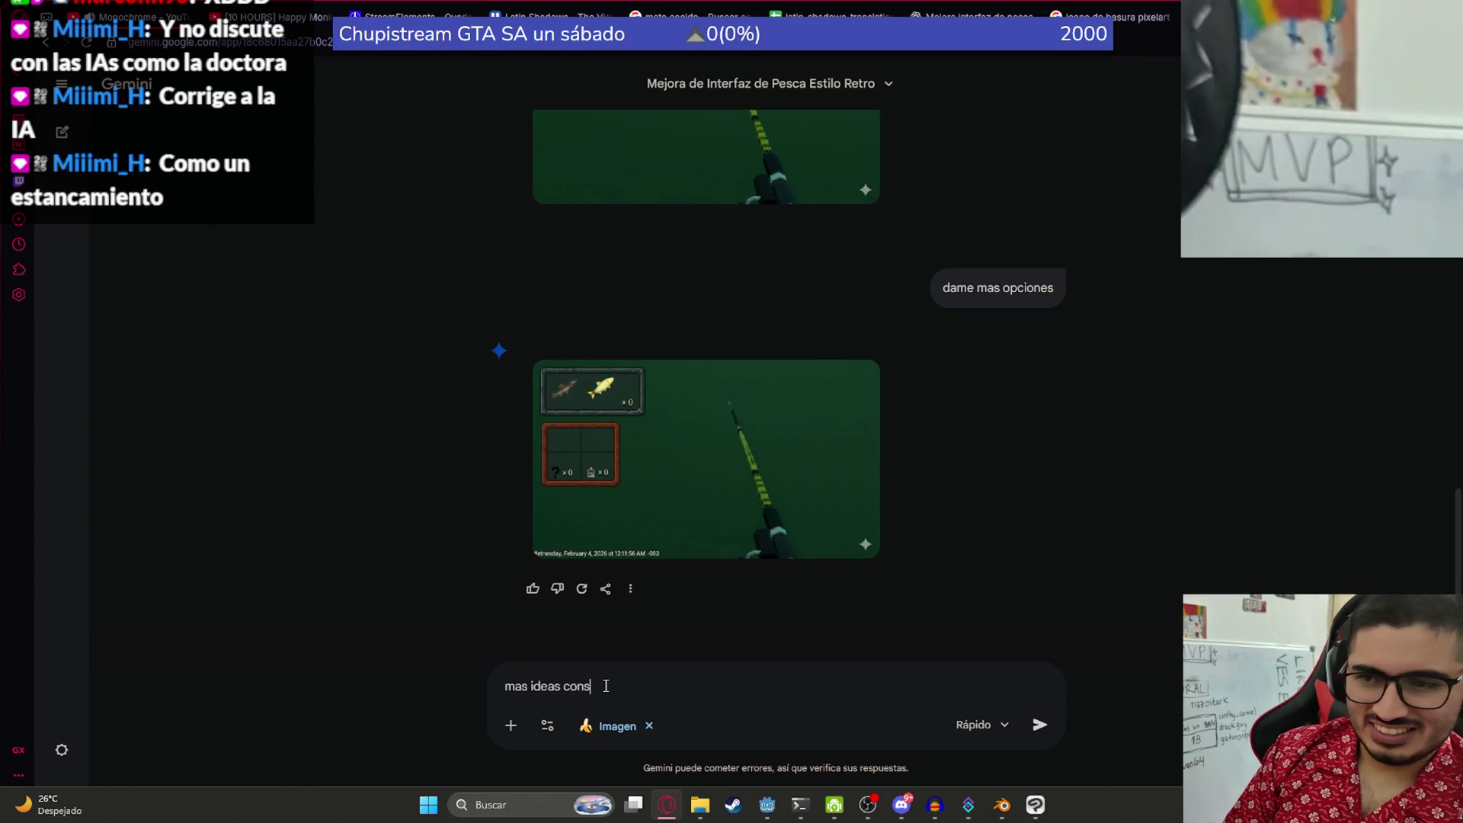
pyautogui.press('Return')
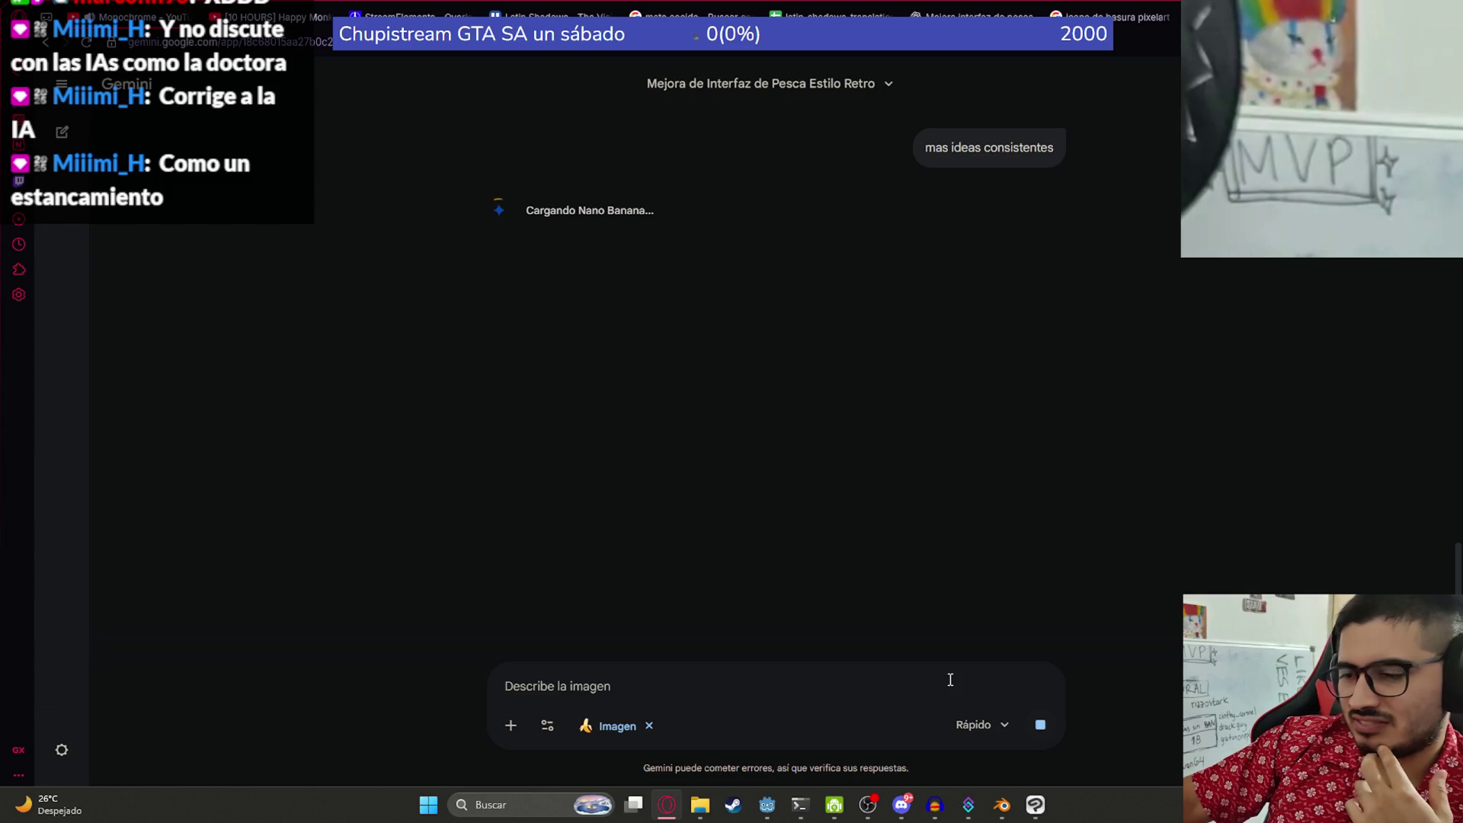
pyautogui.click(766, 804)
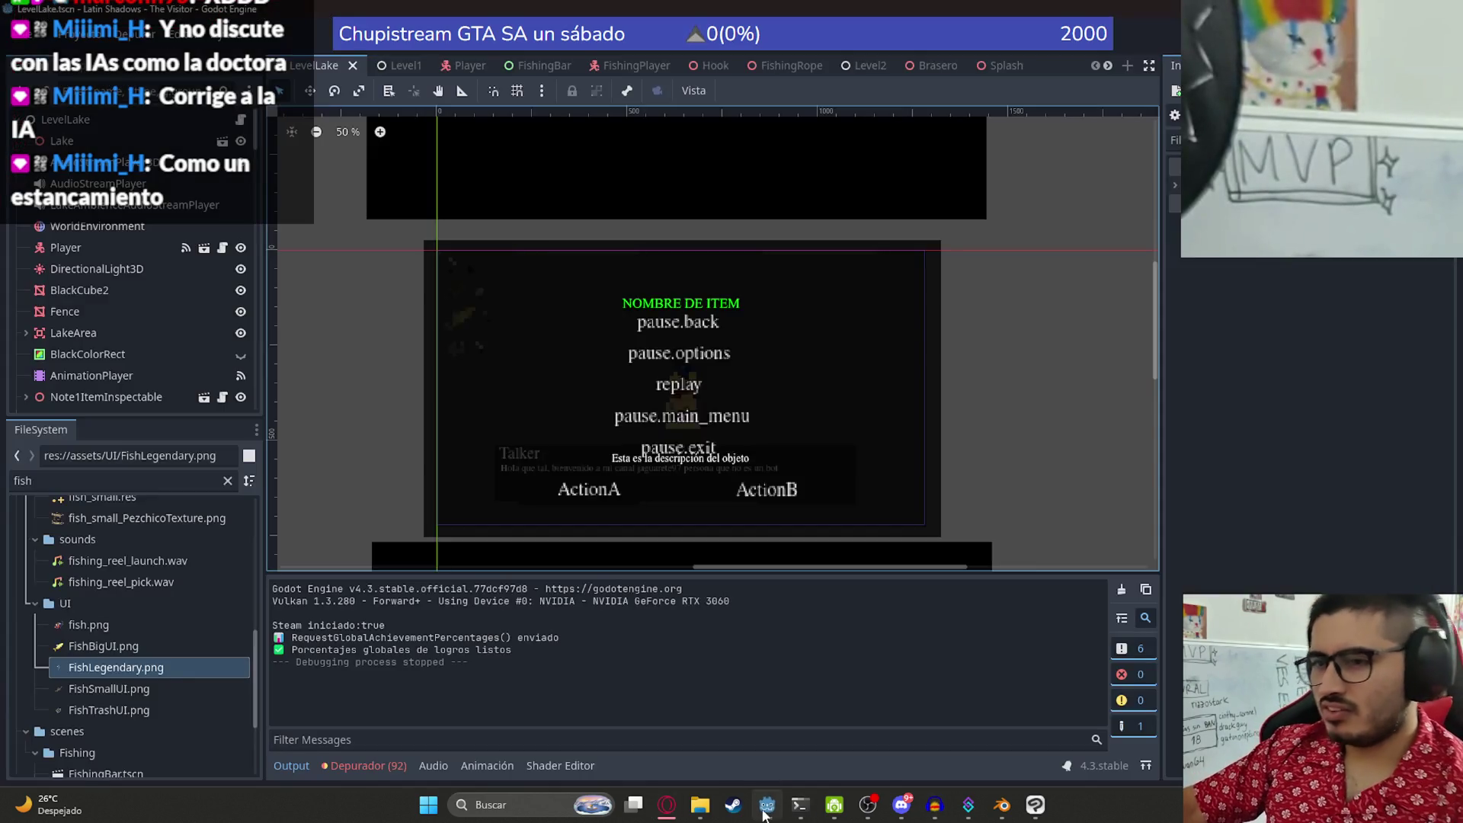
# - Open FishingPlayer.tscn, nudge the legendary fish count label slightly right, and check its x position
pyautogui.click(619, 65)
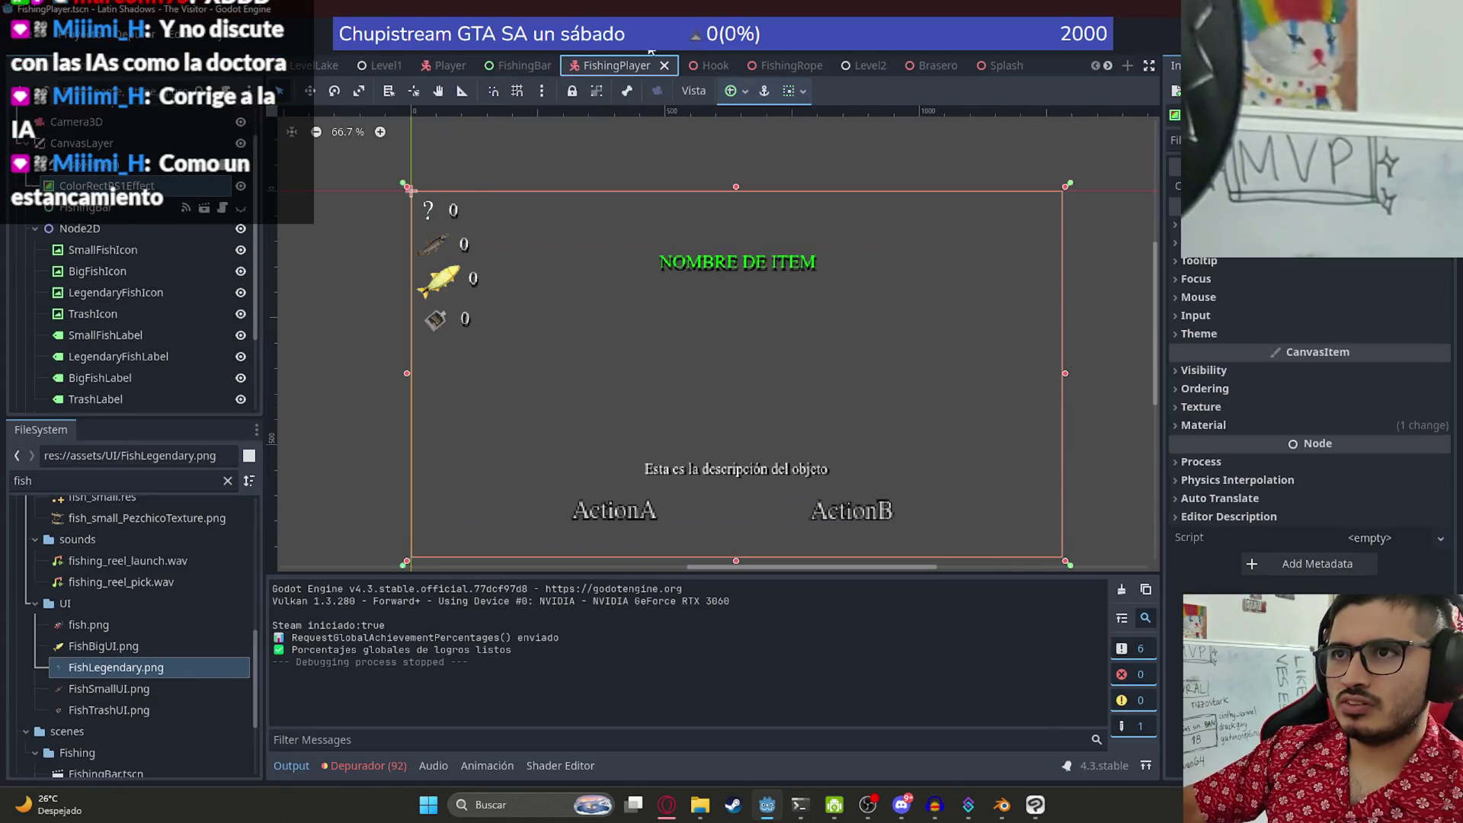
pyautogui.scroll(2, 451, 211)
pyautogui.click(458, 229)
pyautogui.moveTo(452, 218)
pyautogui.mouseDown()
pyautogui.moveTo(484, 218)
pyautogui.moveTo(466, 218)
pyautogui.mouseUp()
pyautogui.scroll(6, 456, 253)
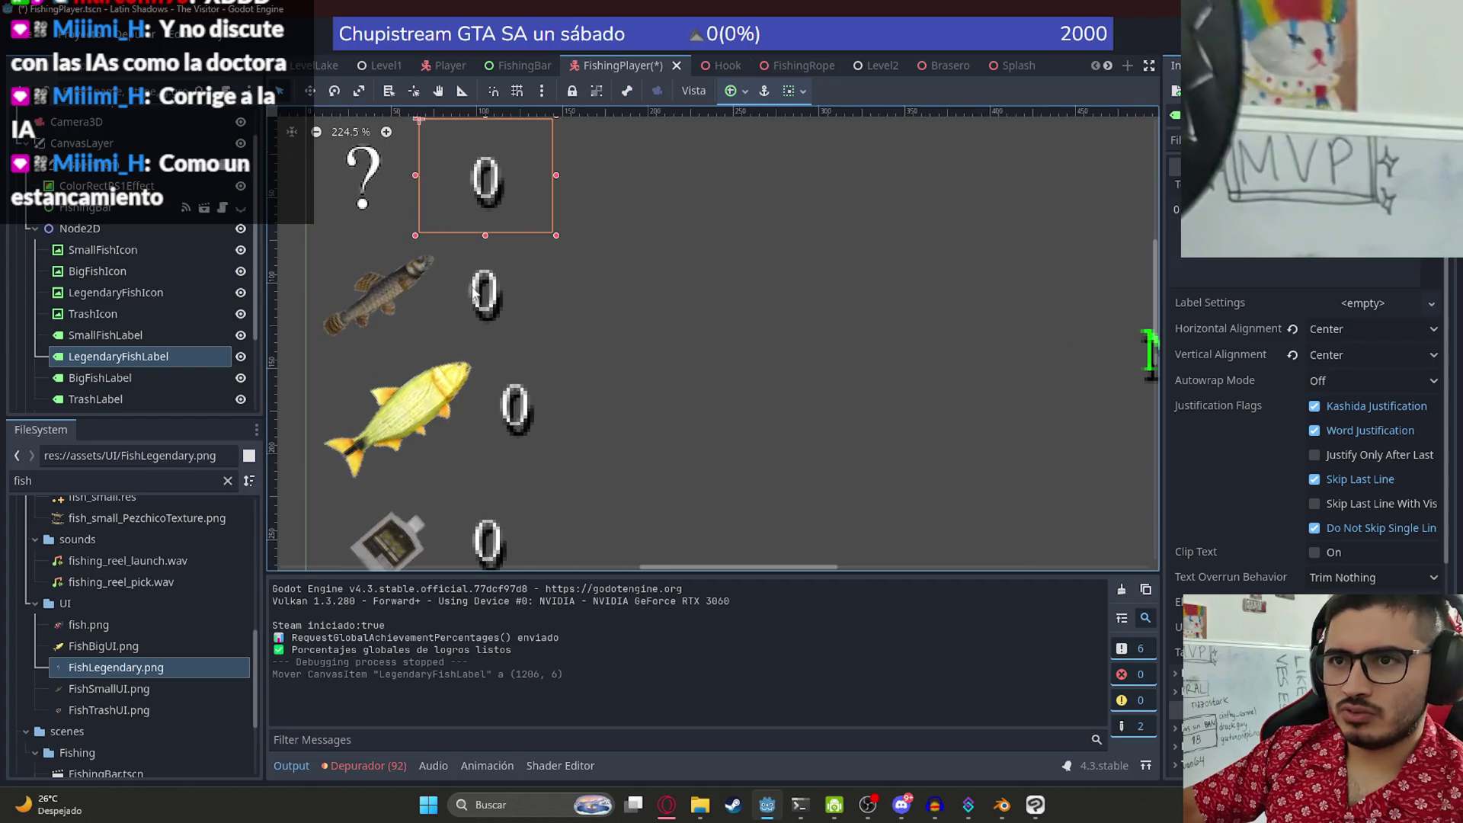
pyautogui.scroll(-5, 1311, 457)
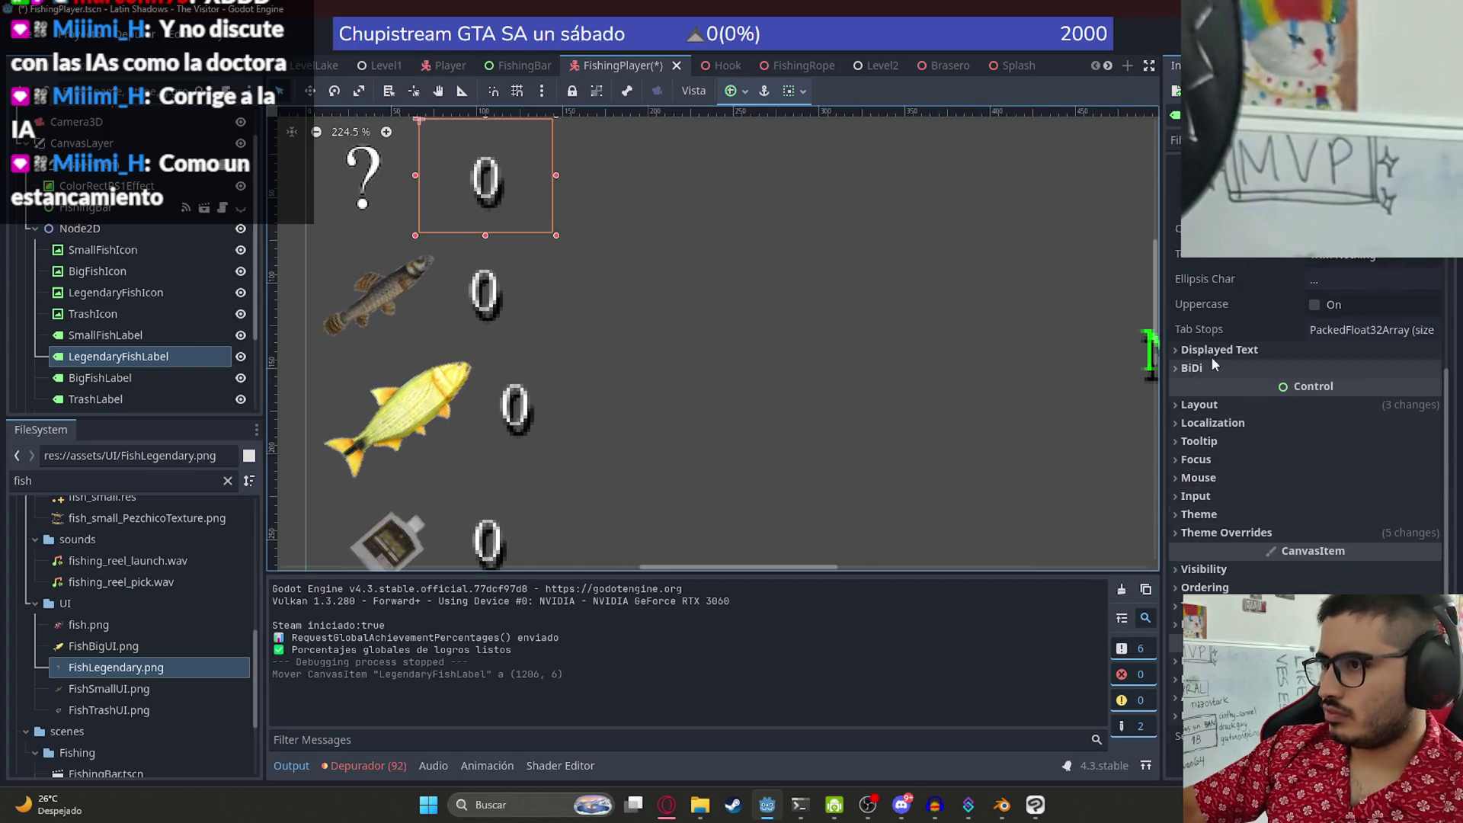
pyautogui.click(1204, 404)
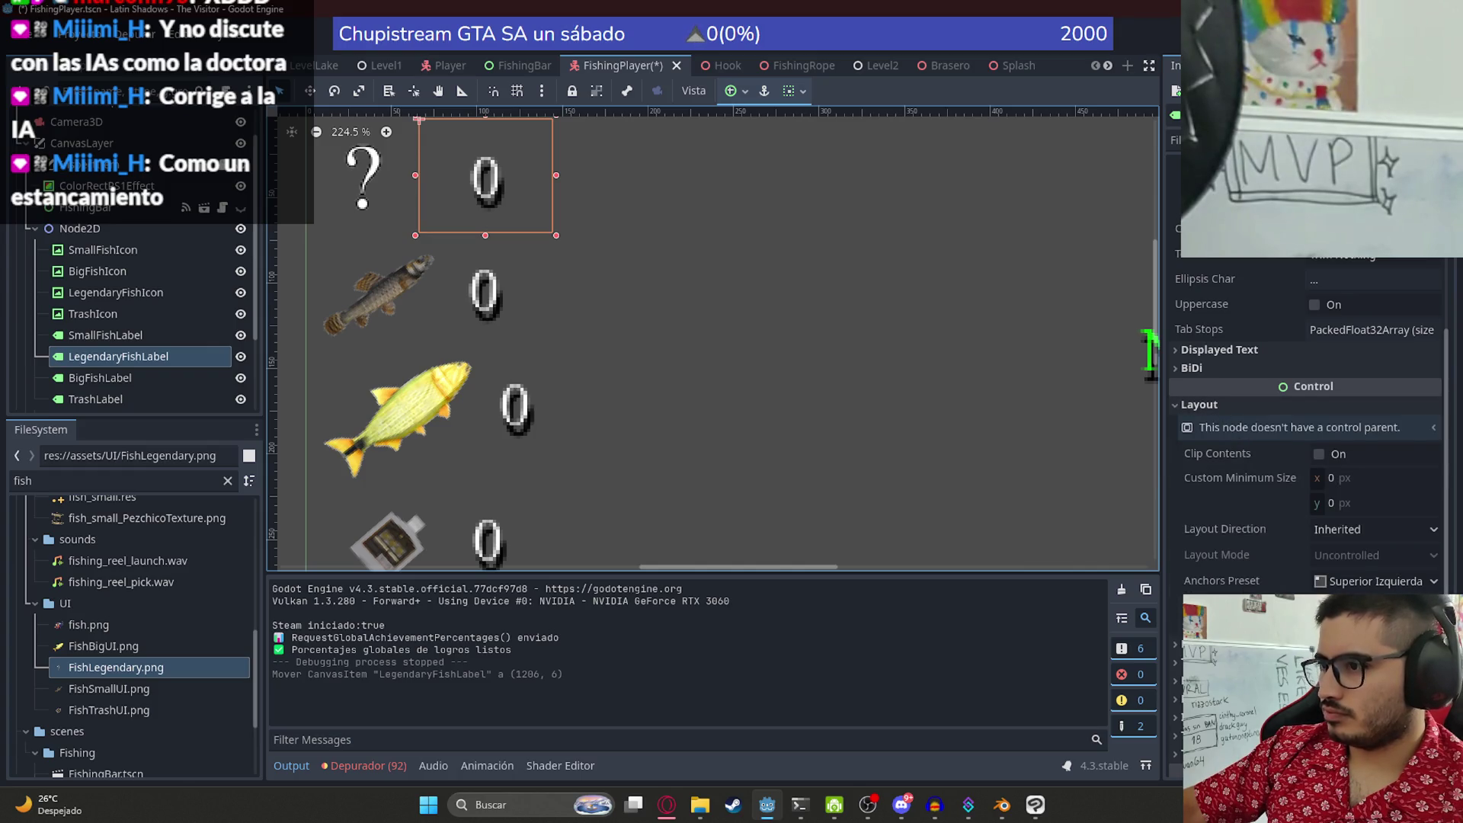
pyautogui.scroll(-4, 1339, 521)
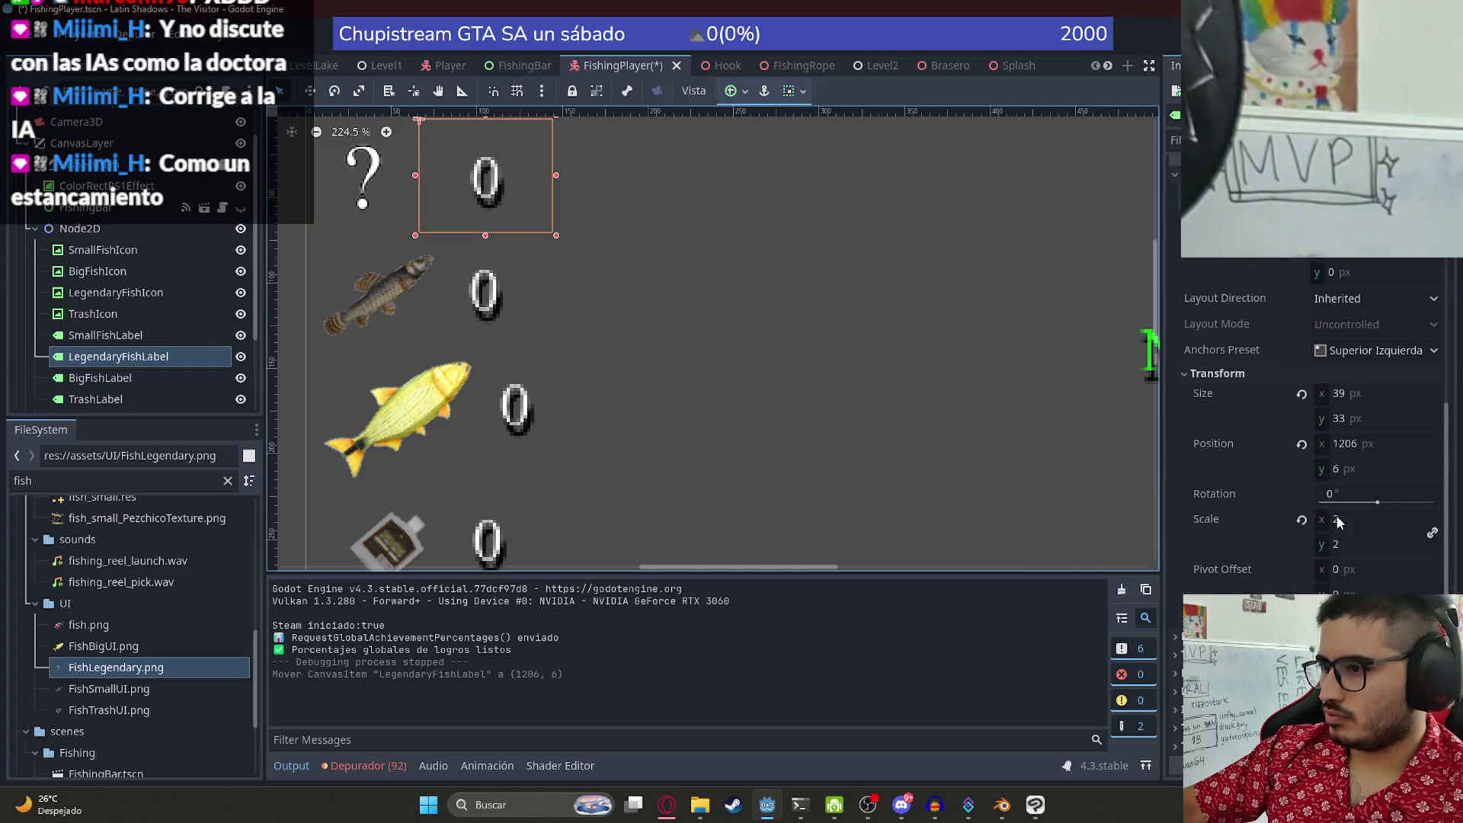
pyautogui.click(1345, 443)
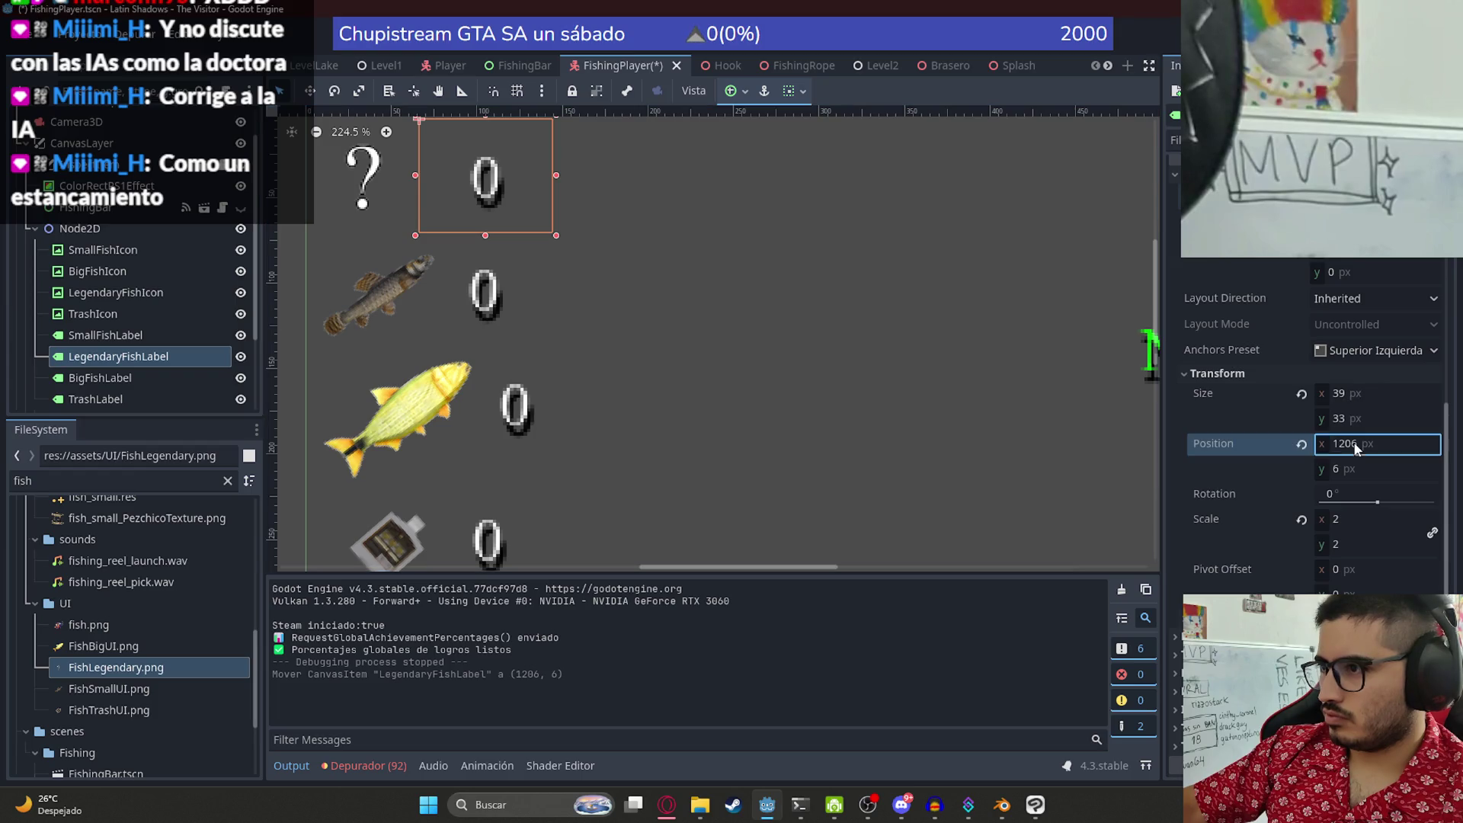
# - Inspect the layout and transform settings of the small fish, big fish and trash count labels
pyautogui.click(484, 301)
pyautogui.scroll(-8, 1242, 512)
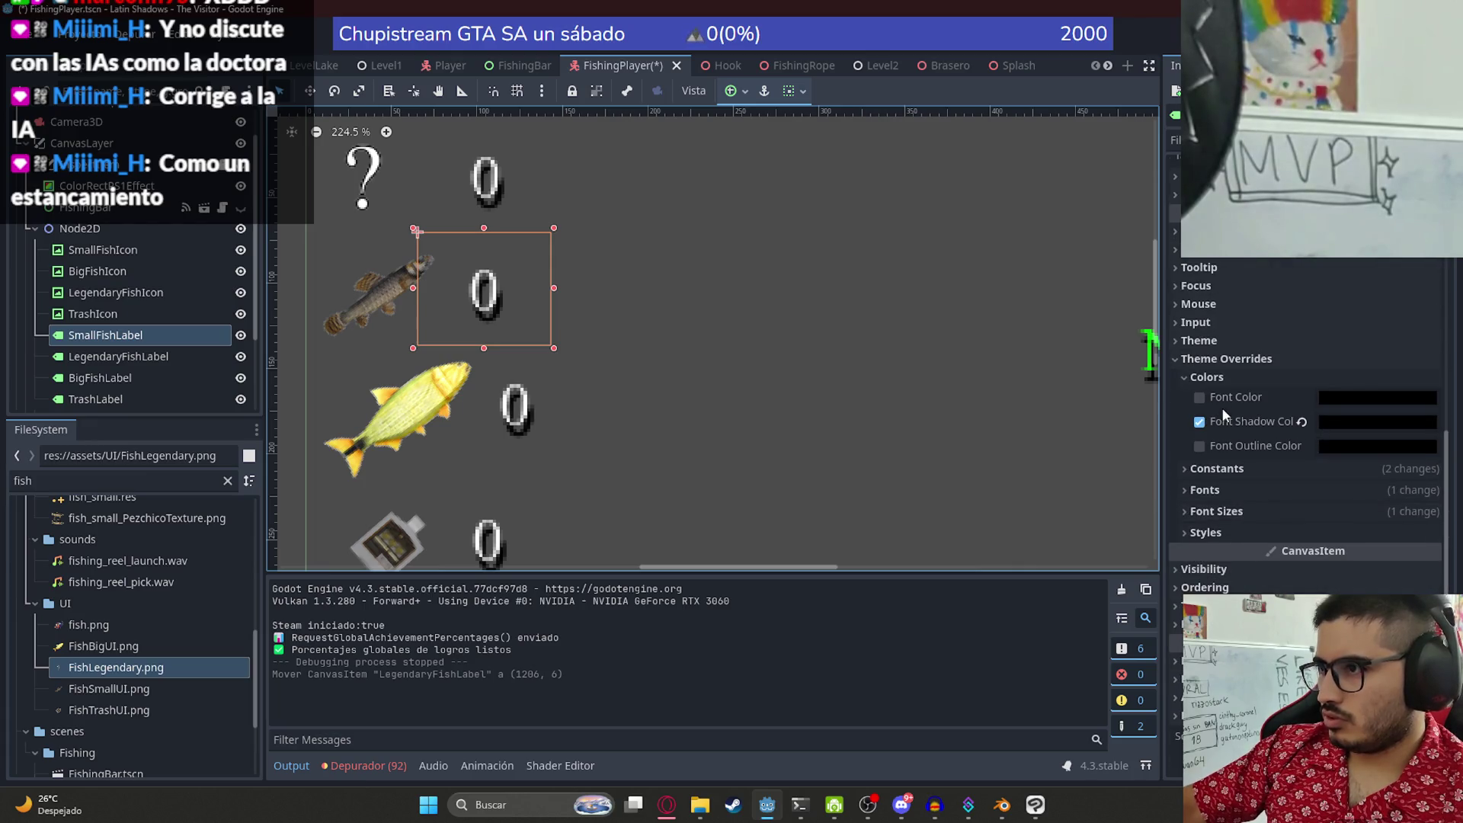
pyautogui.scroll(3, 1233, 364)
pyautogui.click(1219, 385)
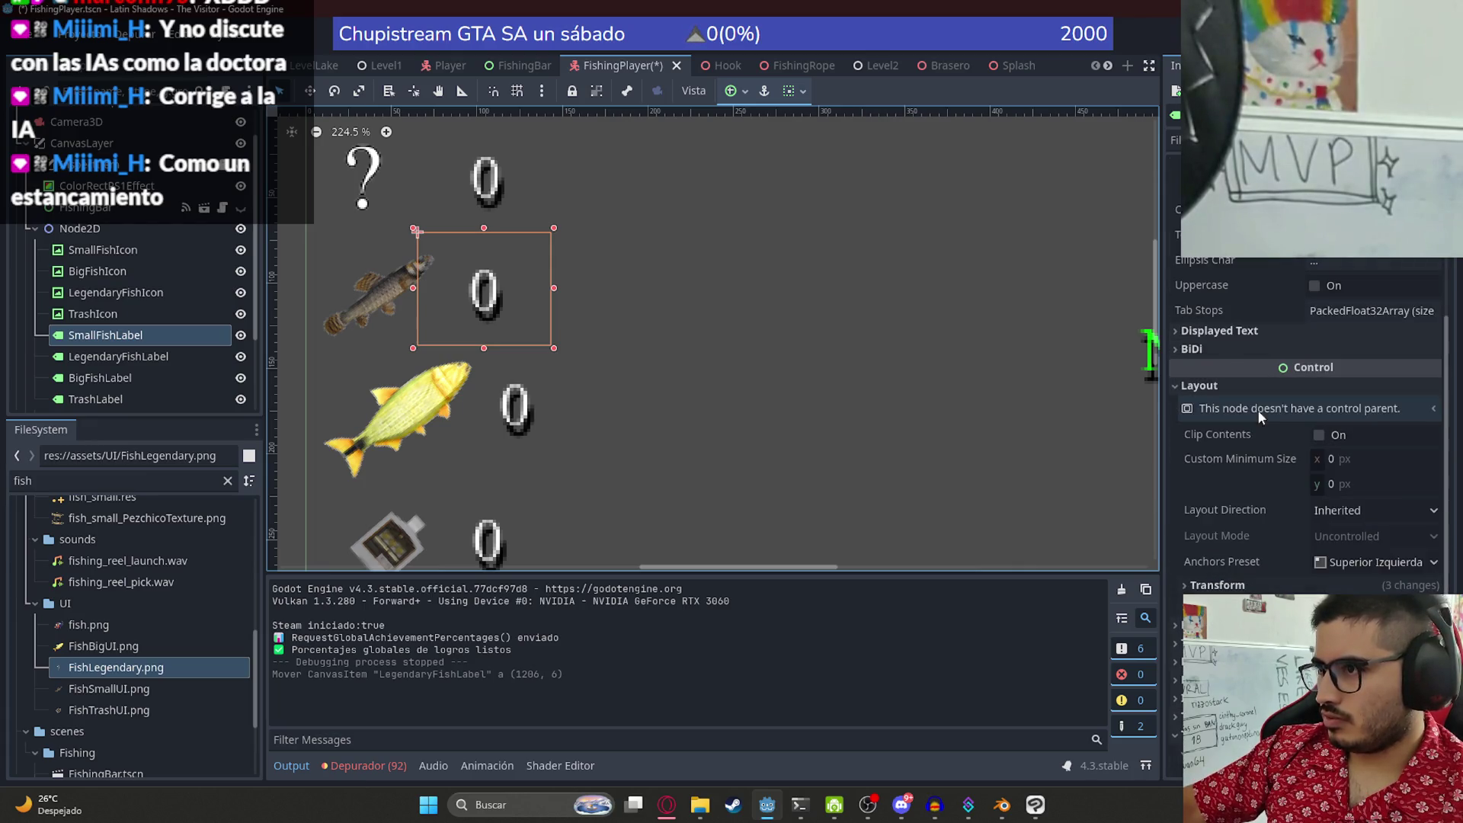
pyautogui.click(1227, 585)
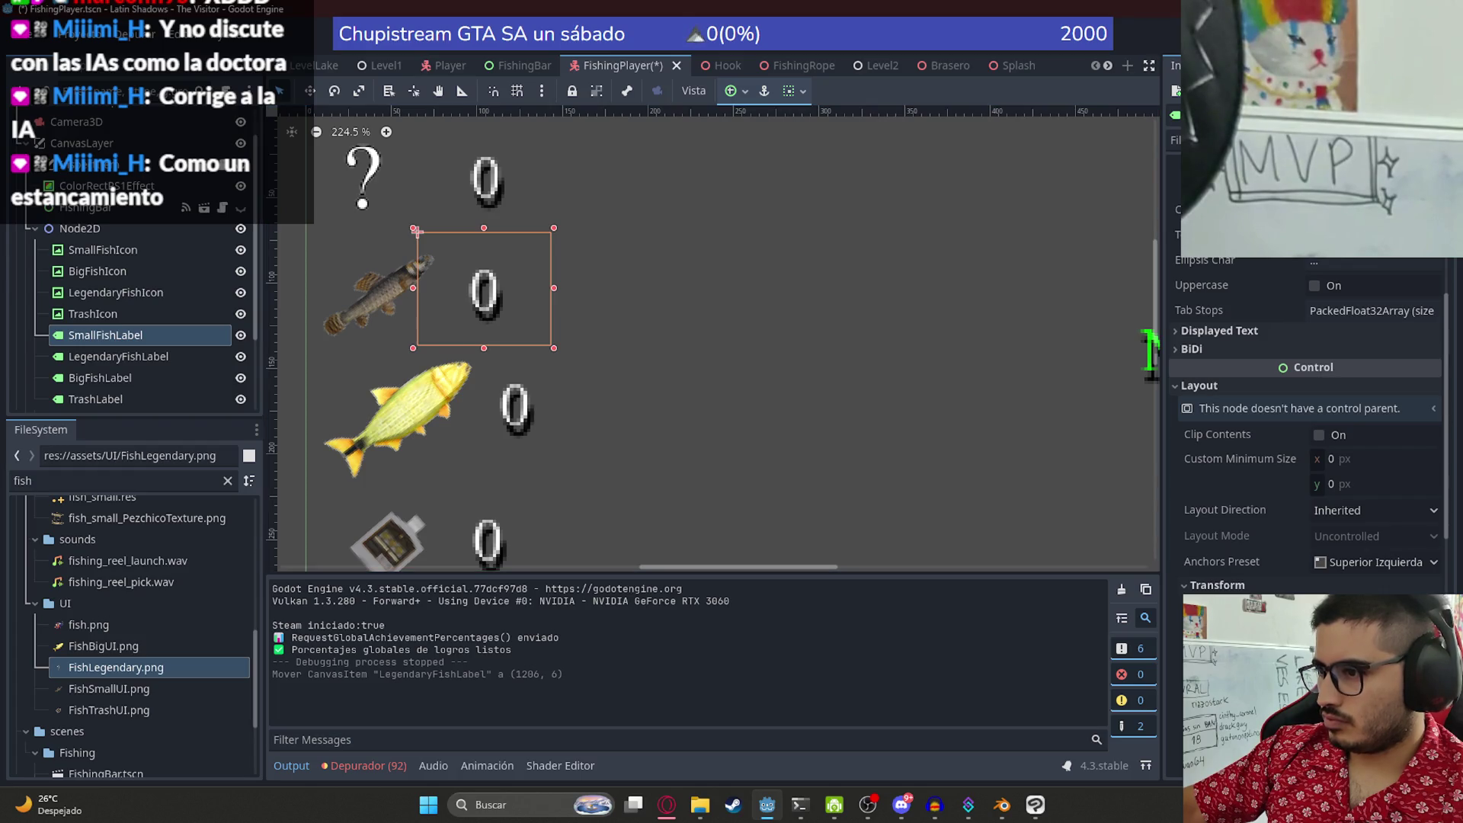
pyautogui.click(507, 412)
pyautogui.scroll(-5, 1219, 524)
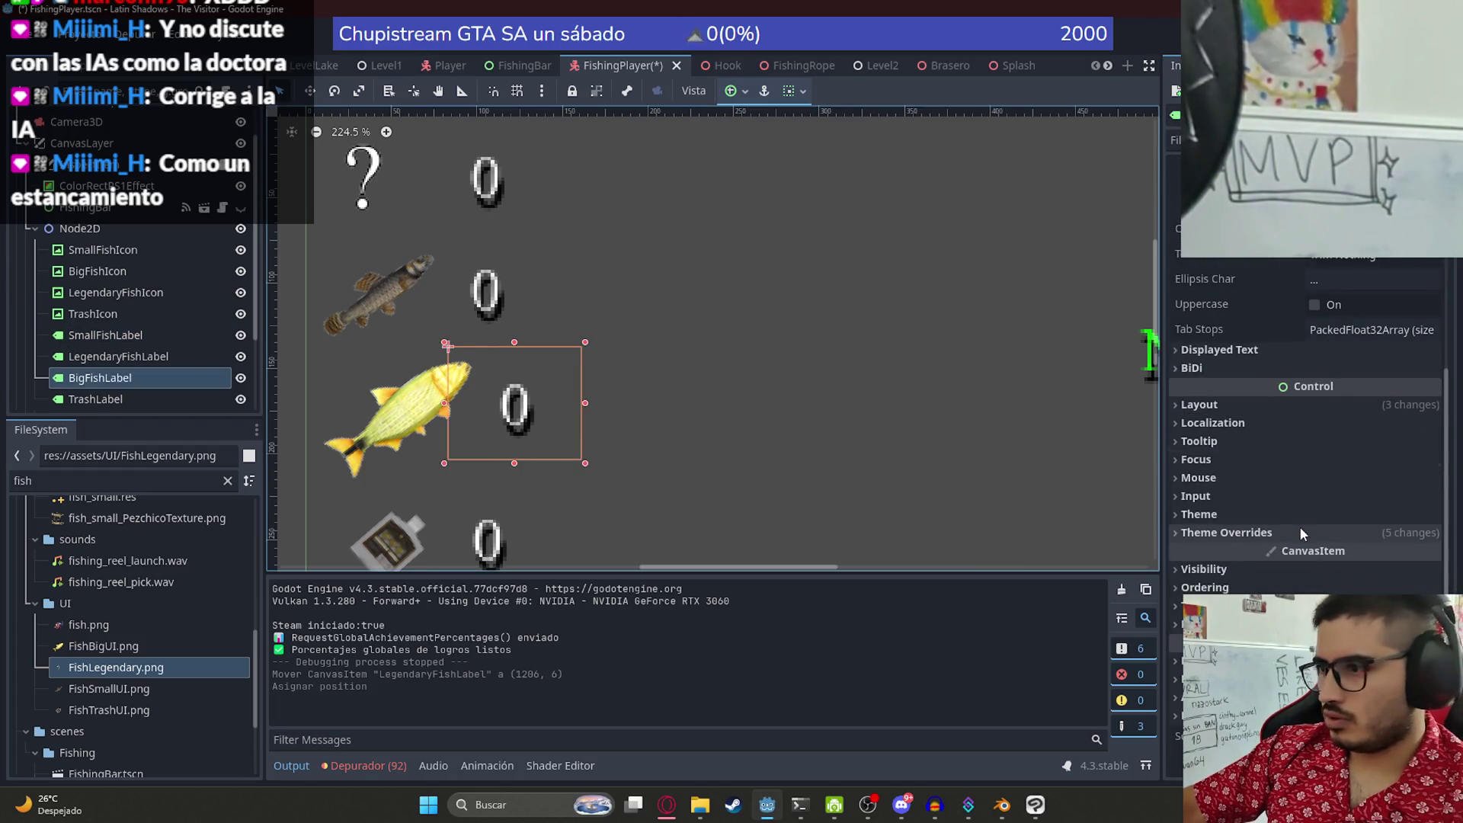
pyautogui.click(1222, 408)
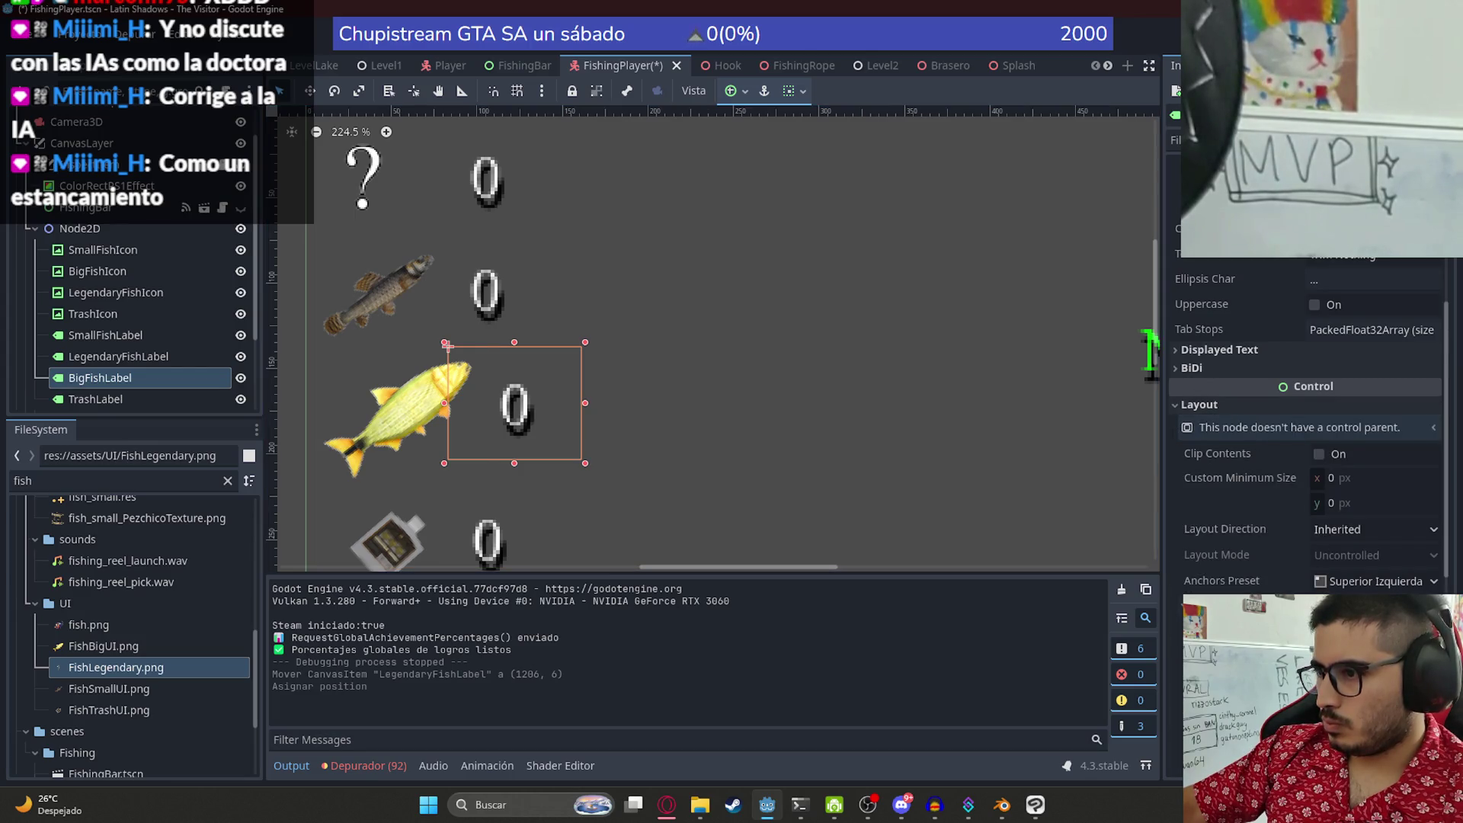
pyautogui.click(488, 541)
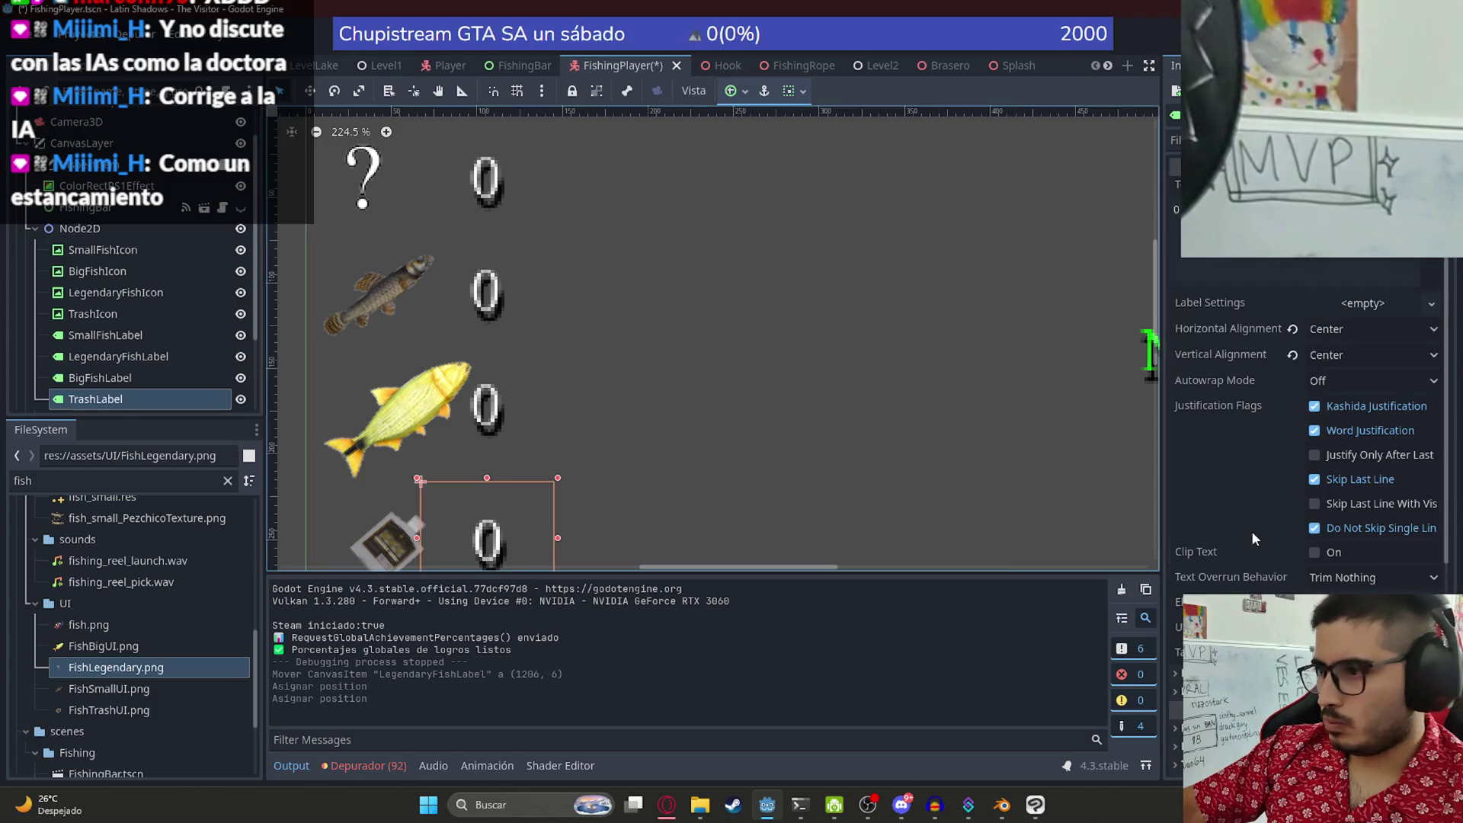
pyautogui.scroll(-5, 1251, 530)
pyautogui.click(1212, 419)
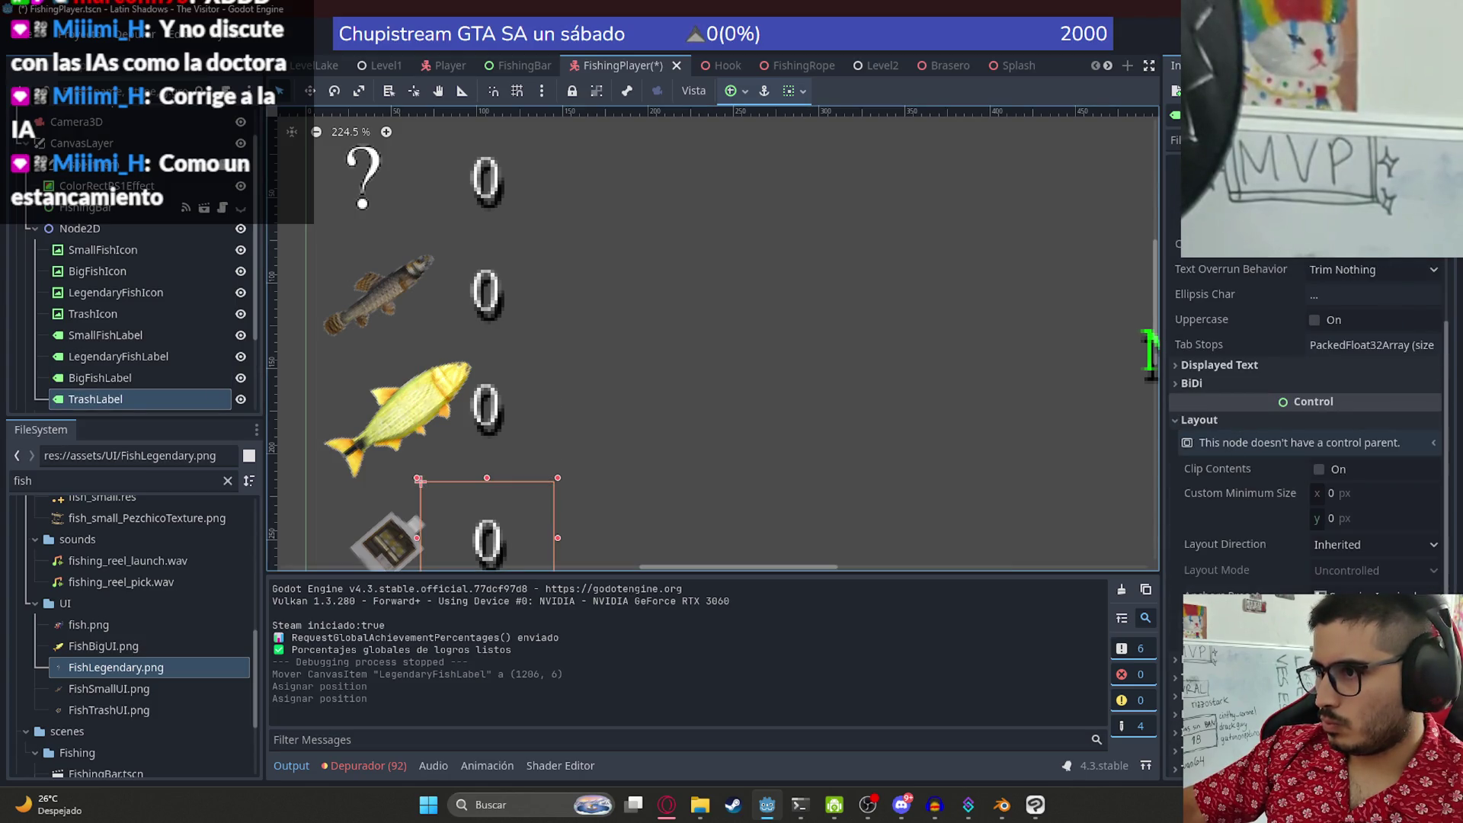
pyautogui.click(838, 382)
pyautogui.scroll(-2, 565, 366)
# - Nudge the big yellow fish icon up-left, then start editing the legendary counter's text
pyautogui.click(431, 389)
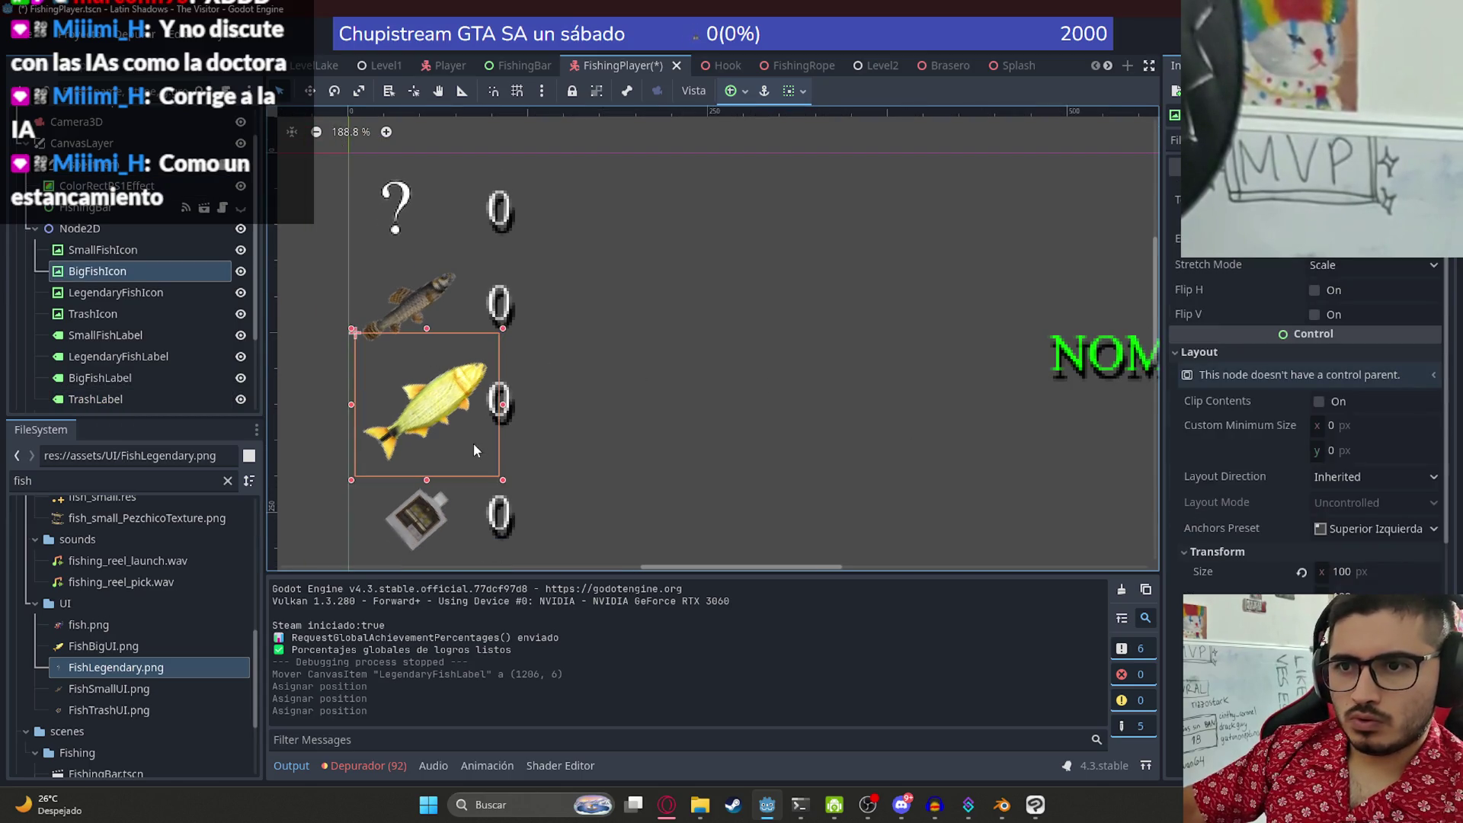
pyautogui.moveTo(444, 420); pyautogui.dragTo(431, 404)
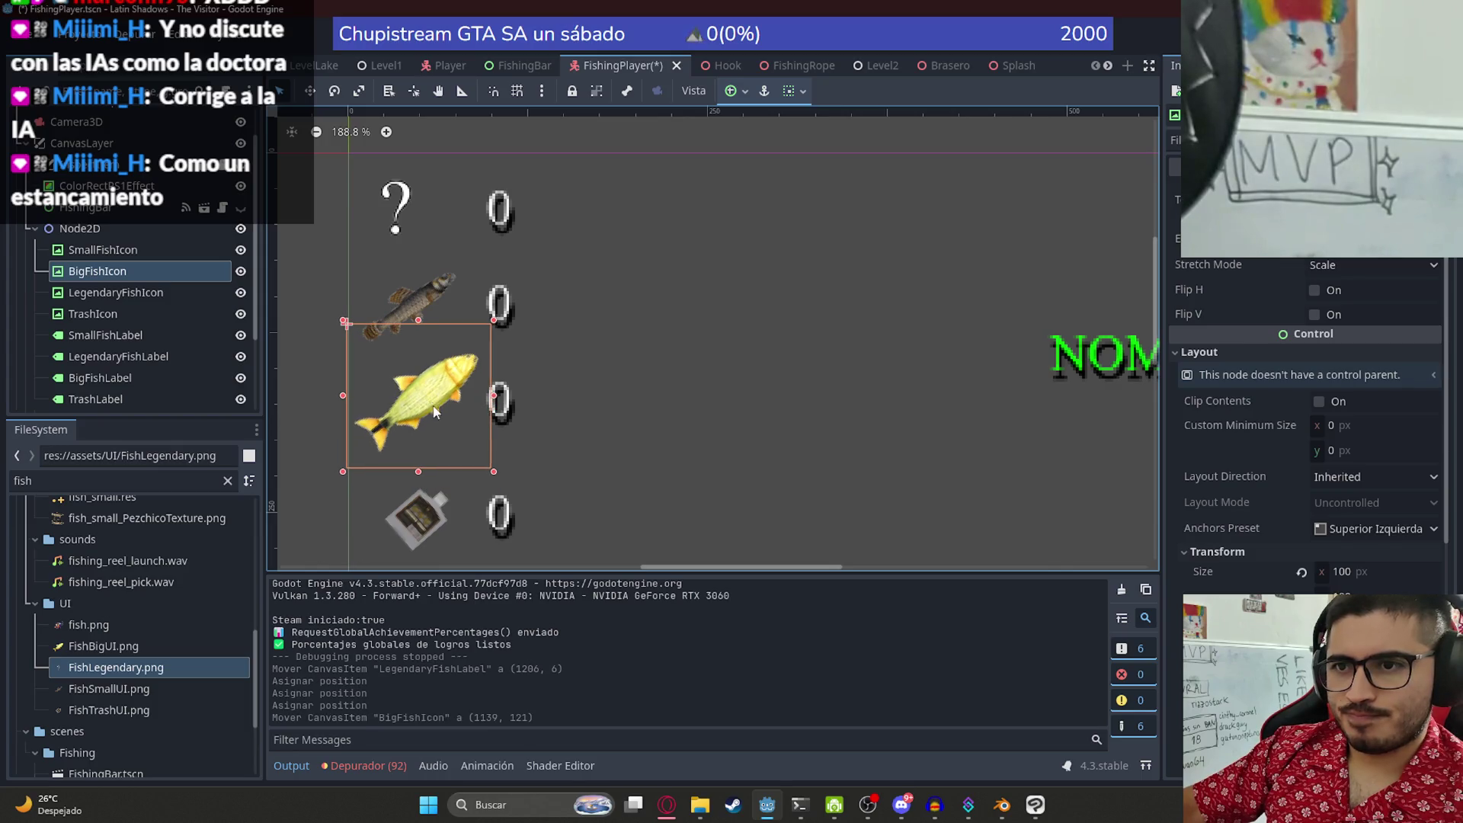
pyautogui.click(509, 214)
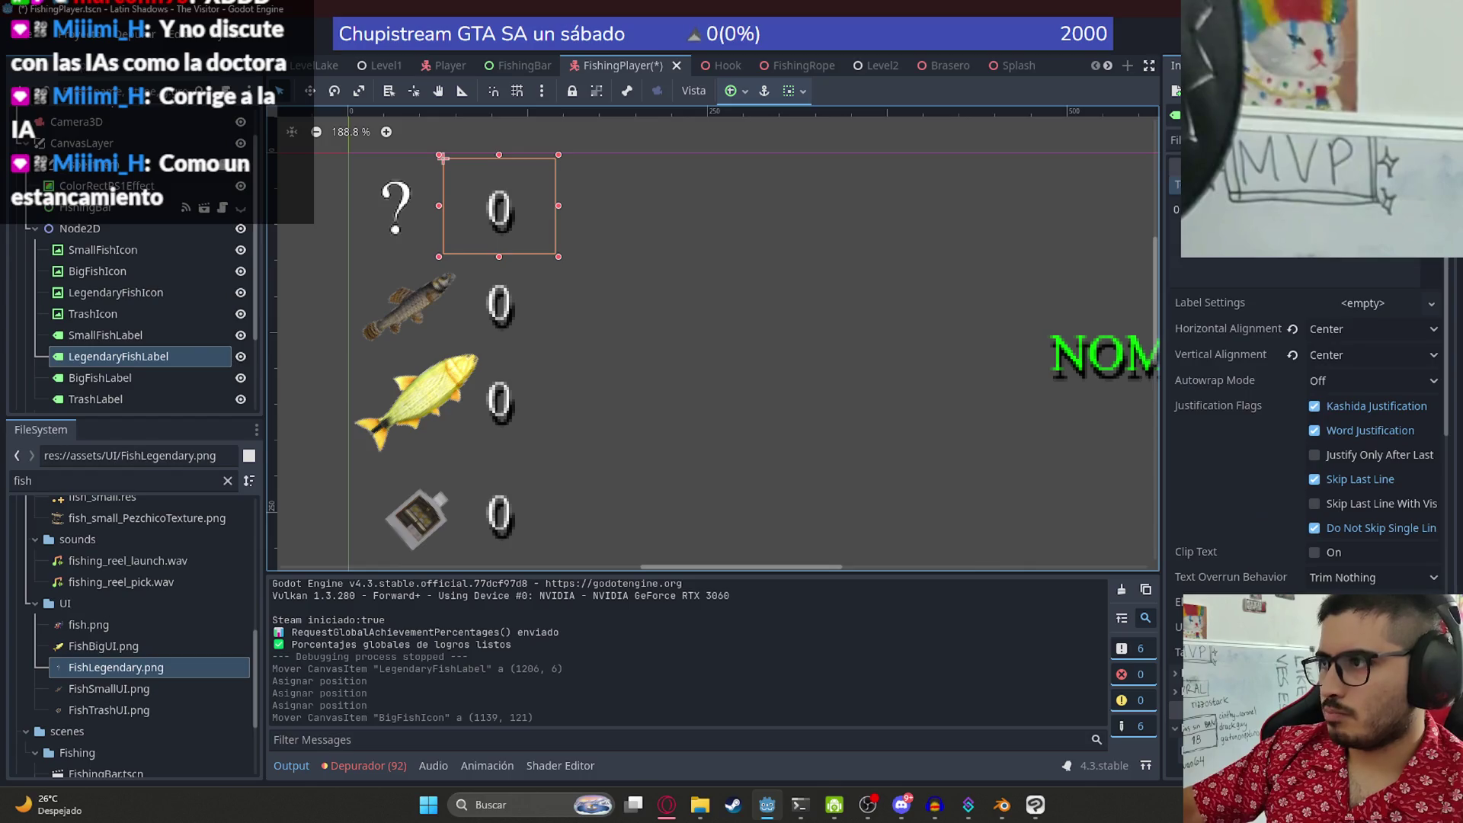
pyautogui.click(1178, 216)
pyautogui.write('x')
pyautogui.click(732, 282)
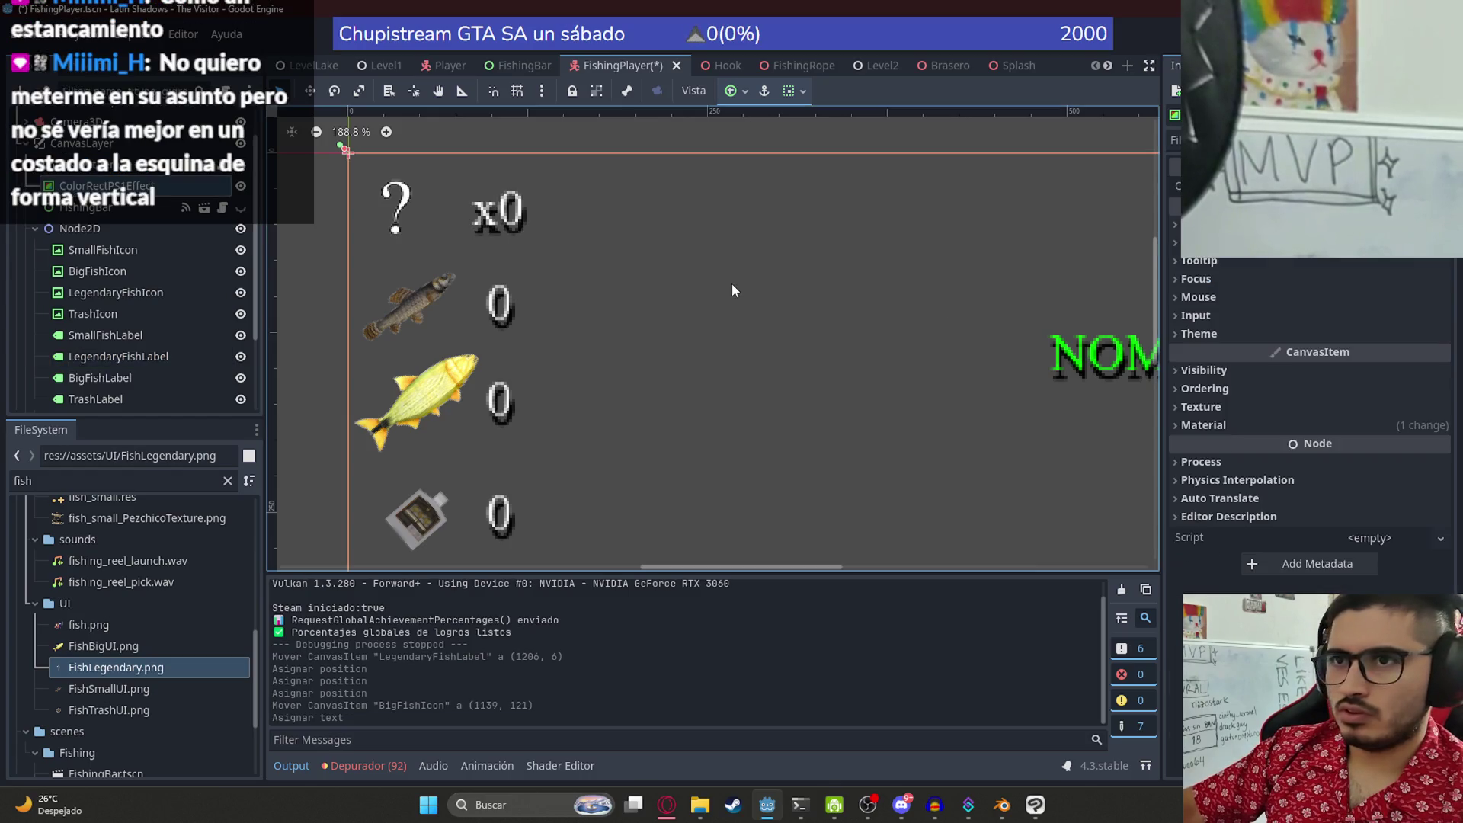
pyautogui.click(487, 224)
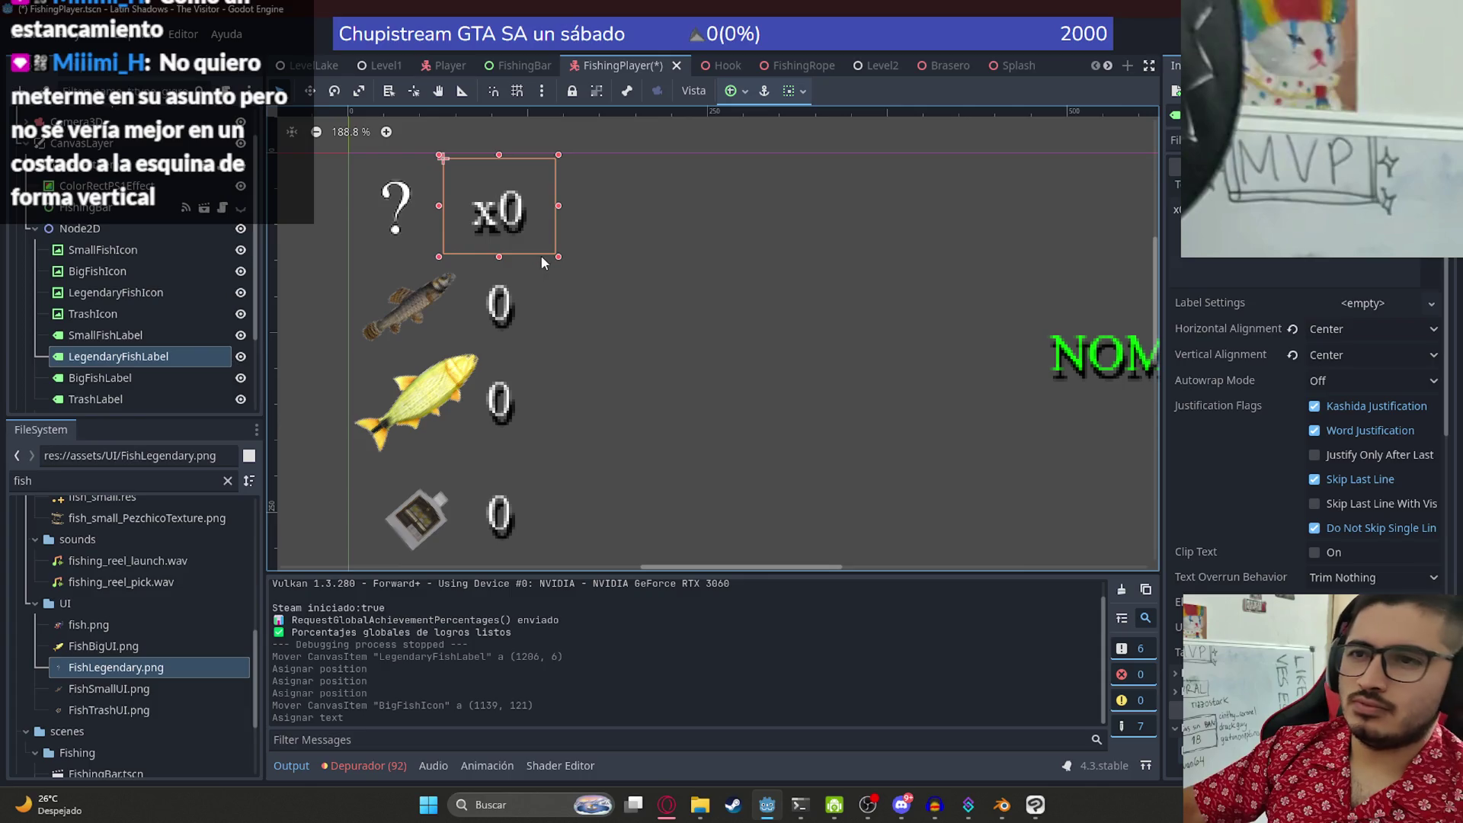
pyautogui.click(502, 305)
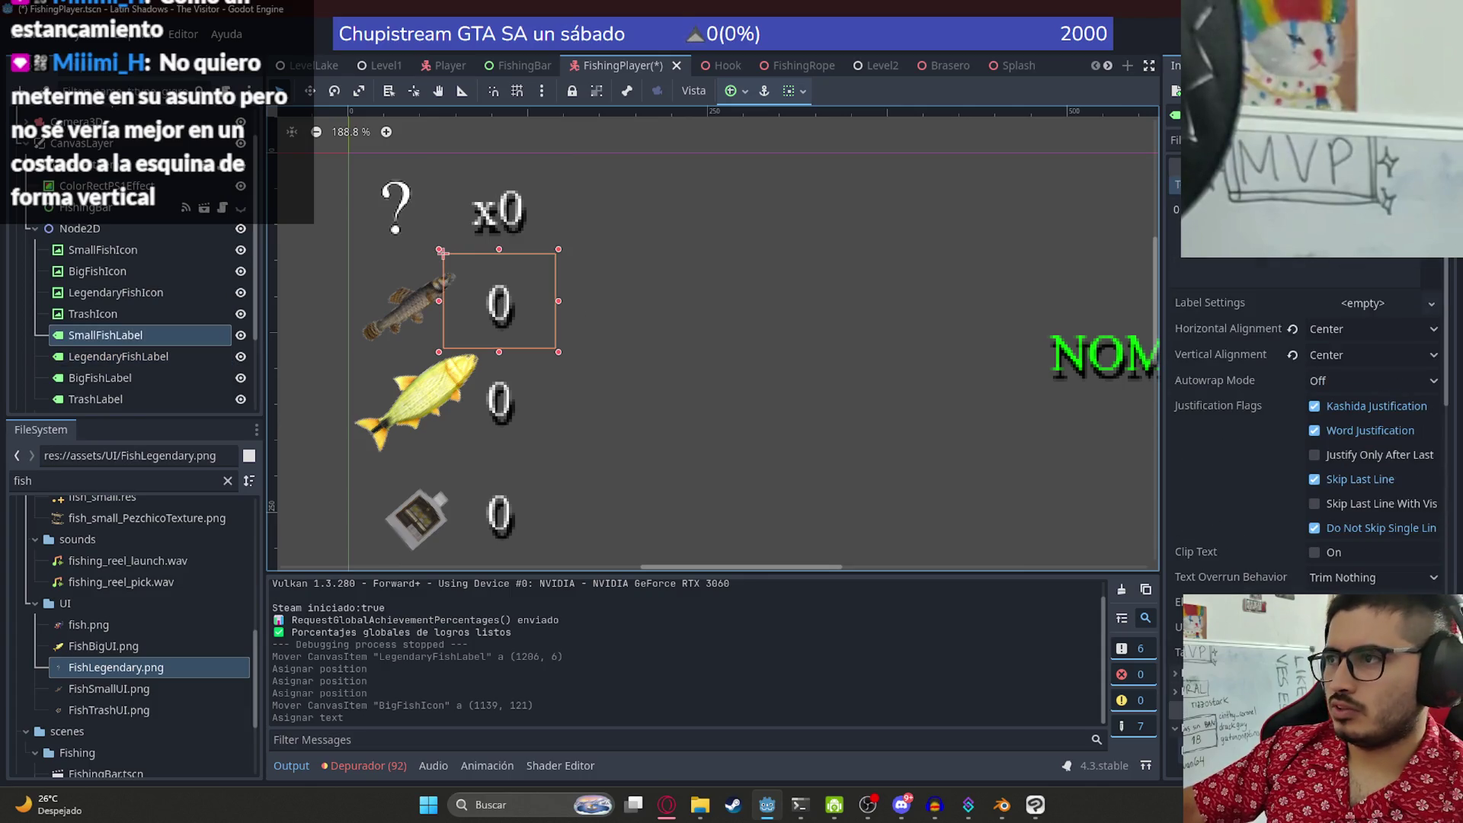
pyautogui.click(1174, 209)
pyautogui.write('X')
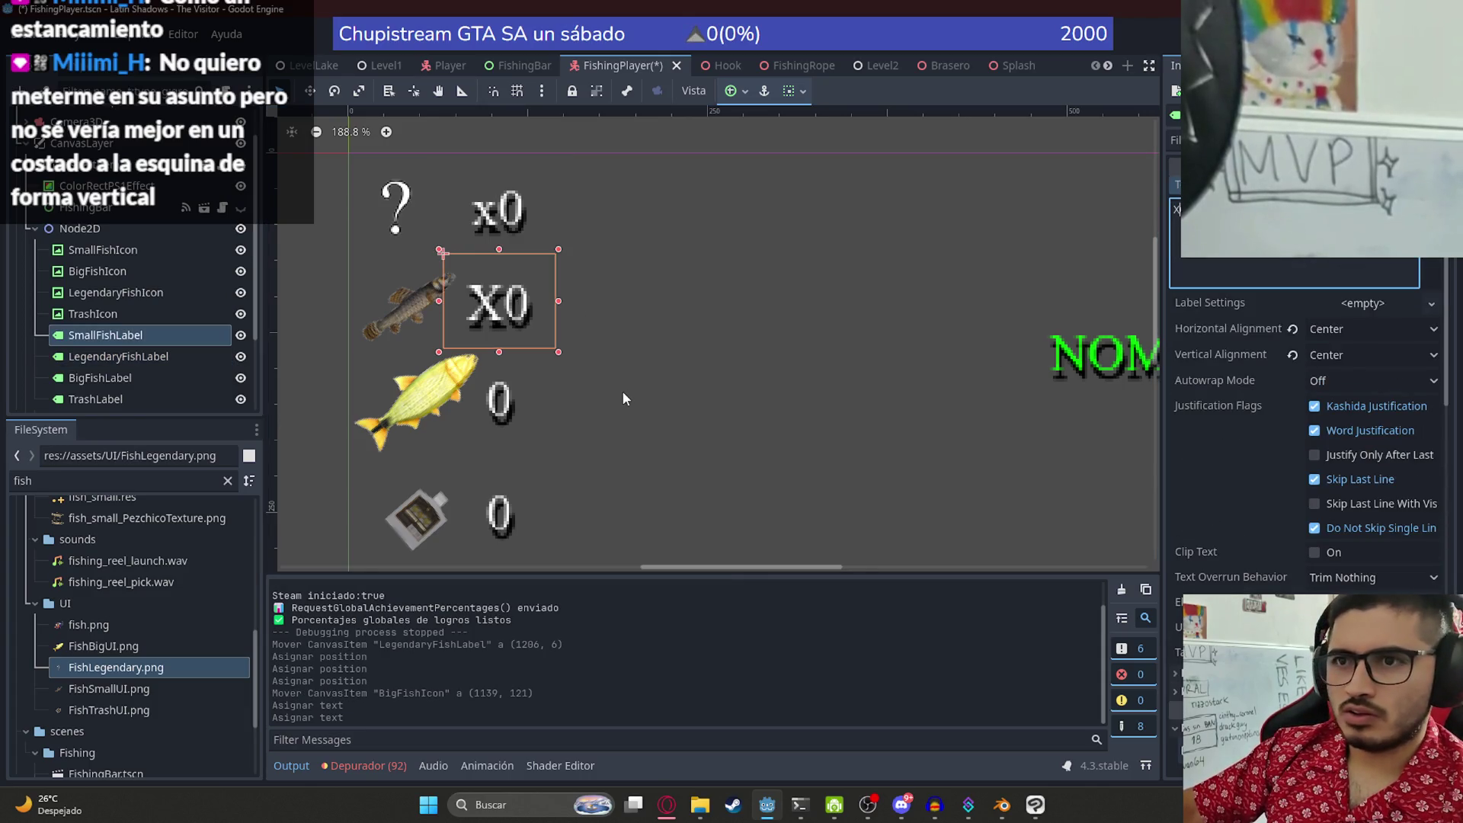
pyautogui.press('BackSpace')
pyautogui.write('x')
pyautogui.click(624, 377)
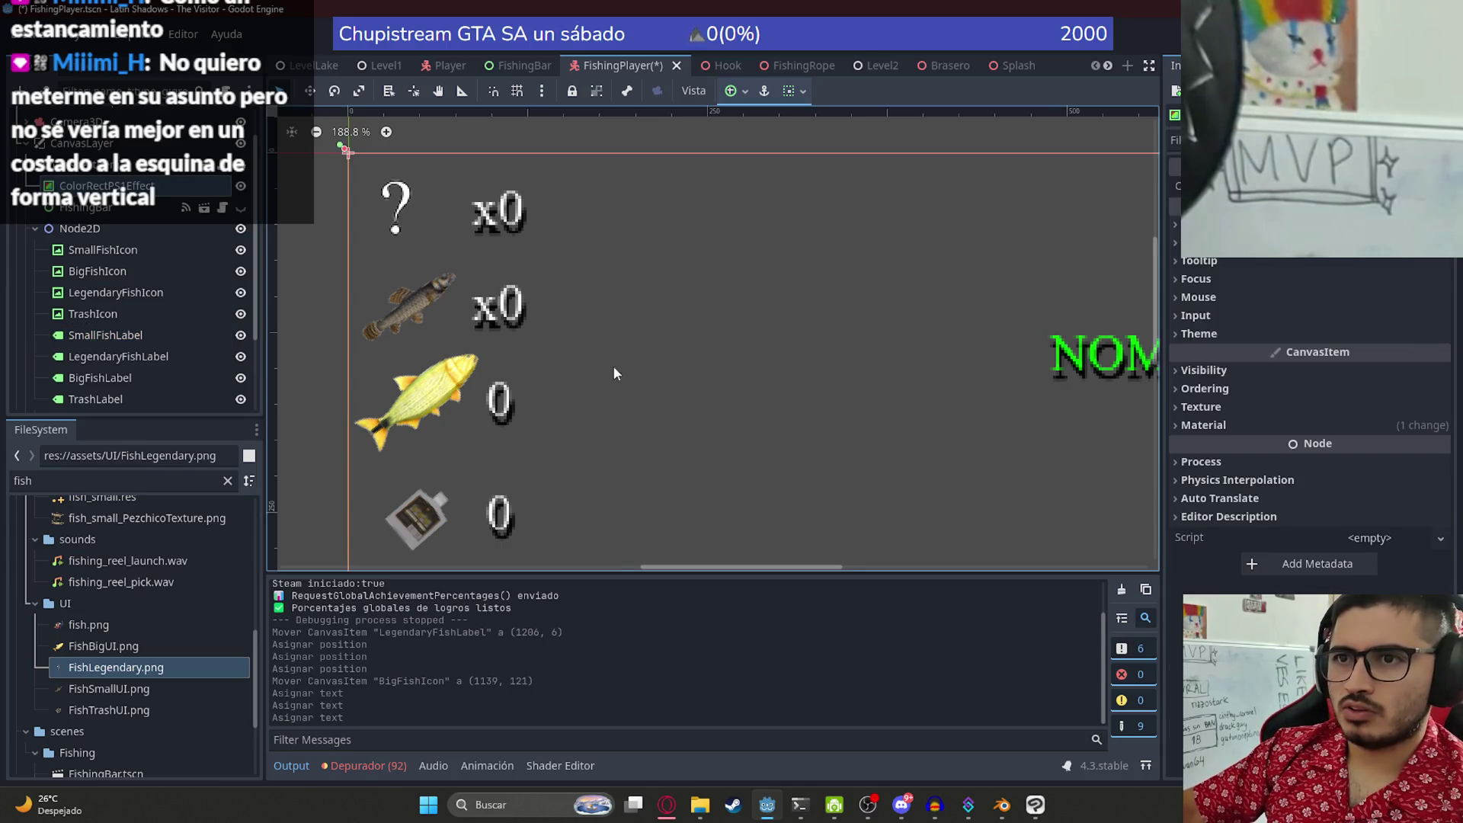
pyautogui.scroll(-8, 579, 377)
pyautogui.scroll(-8, 573, 381)
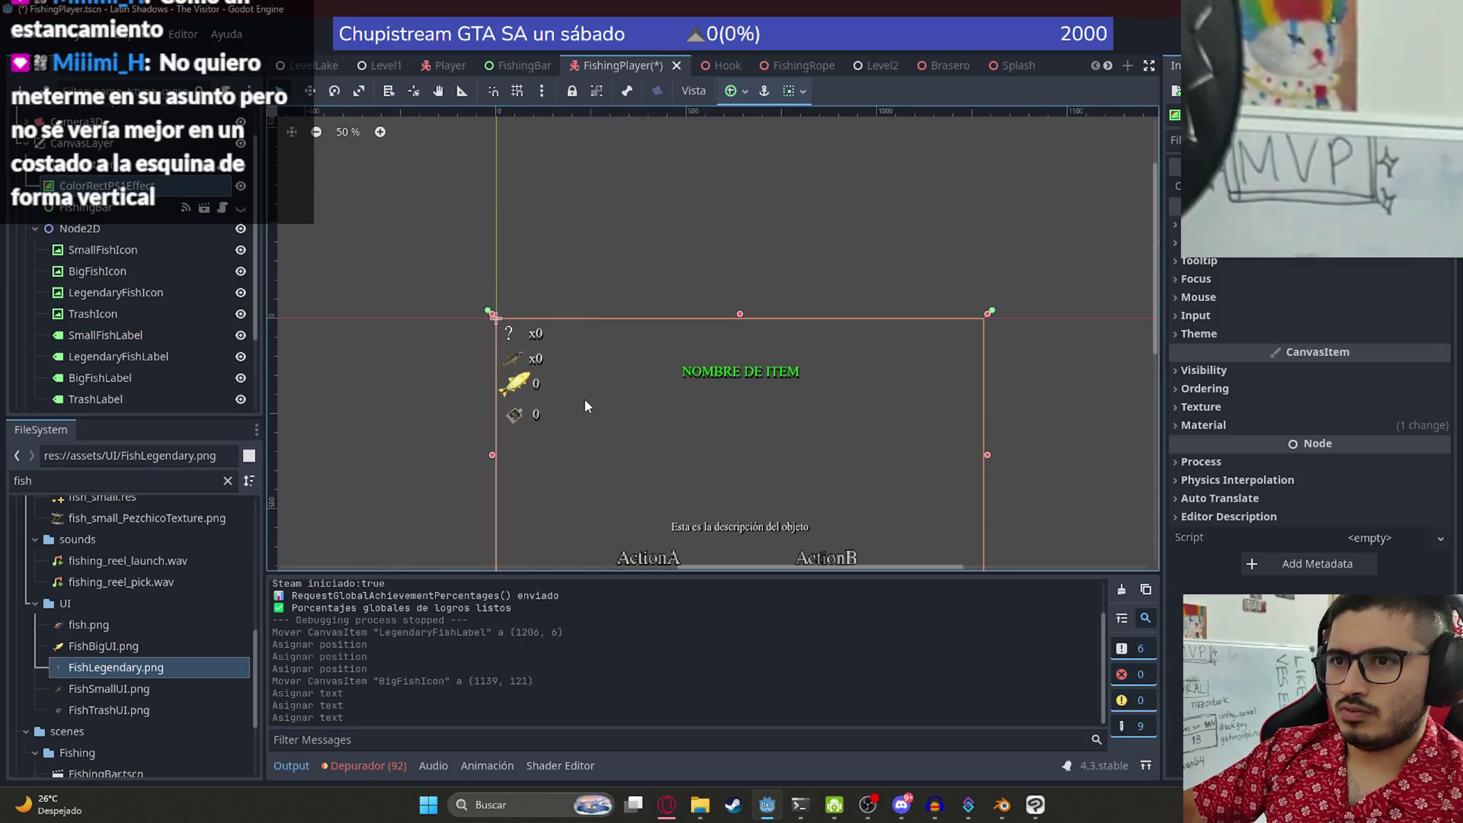
pyautogui.scroll(1, 587, 410)
pyautogui.hotkey('ctrl', 'z')
pyautogui.hotkey('ctrl', 'z')
pyautogui.hotkey('ctrl', 'z')
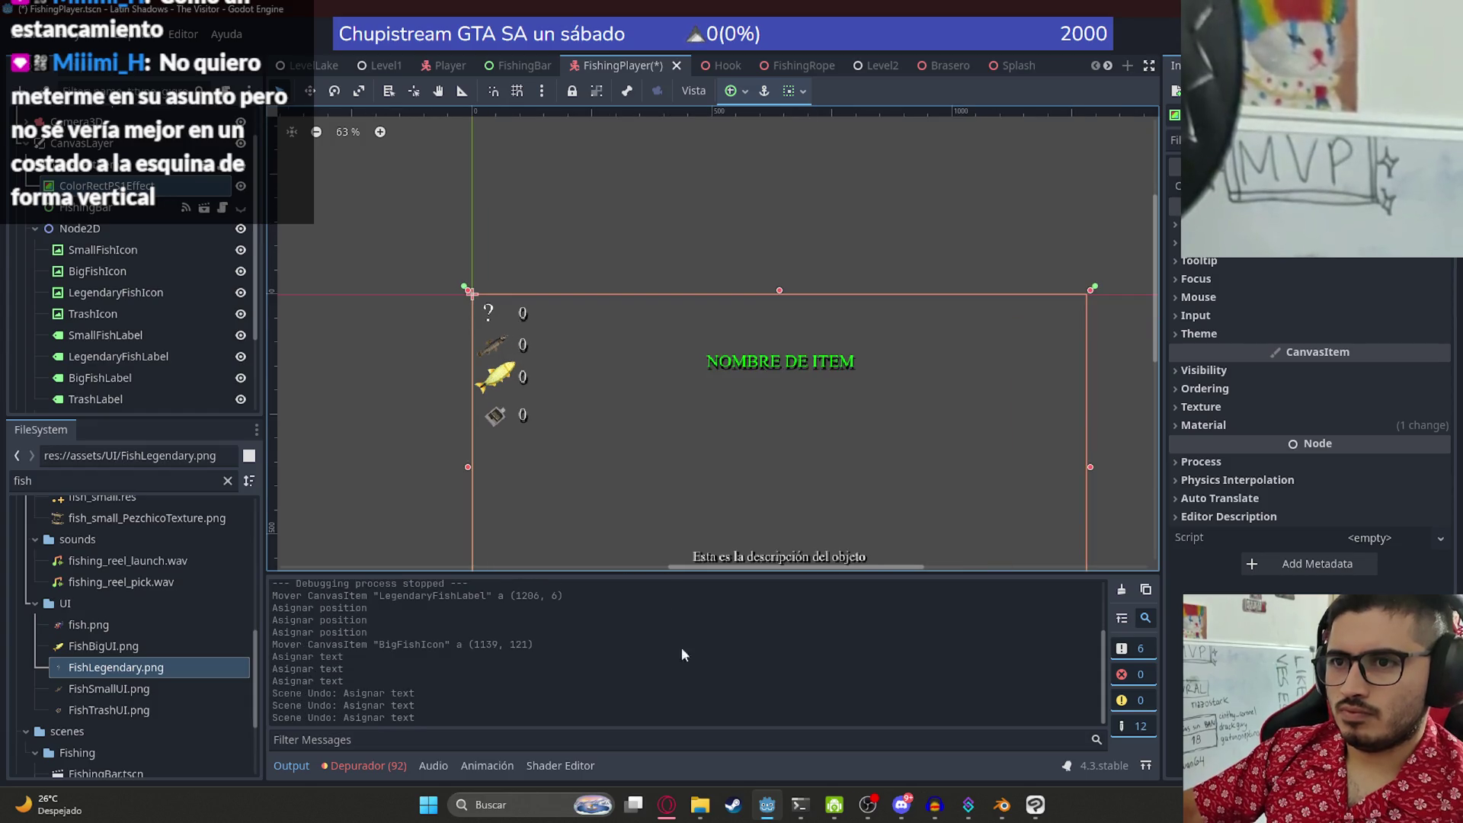
pyautogui.moveTo(672, 806)
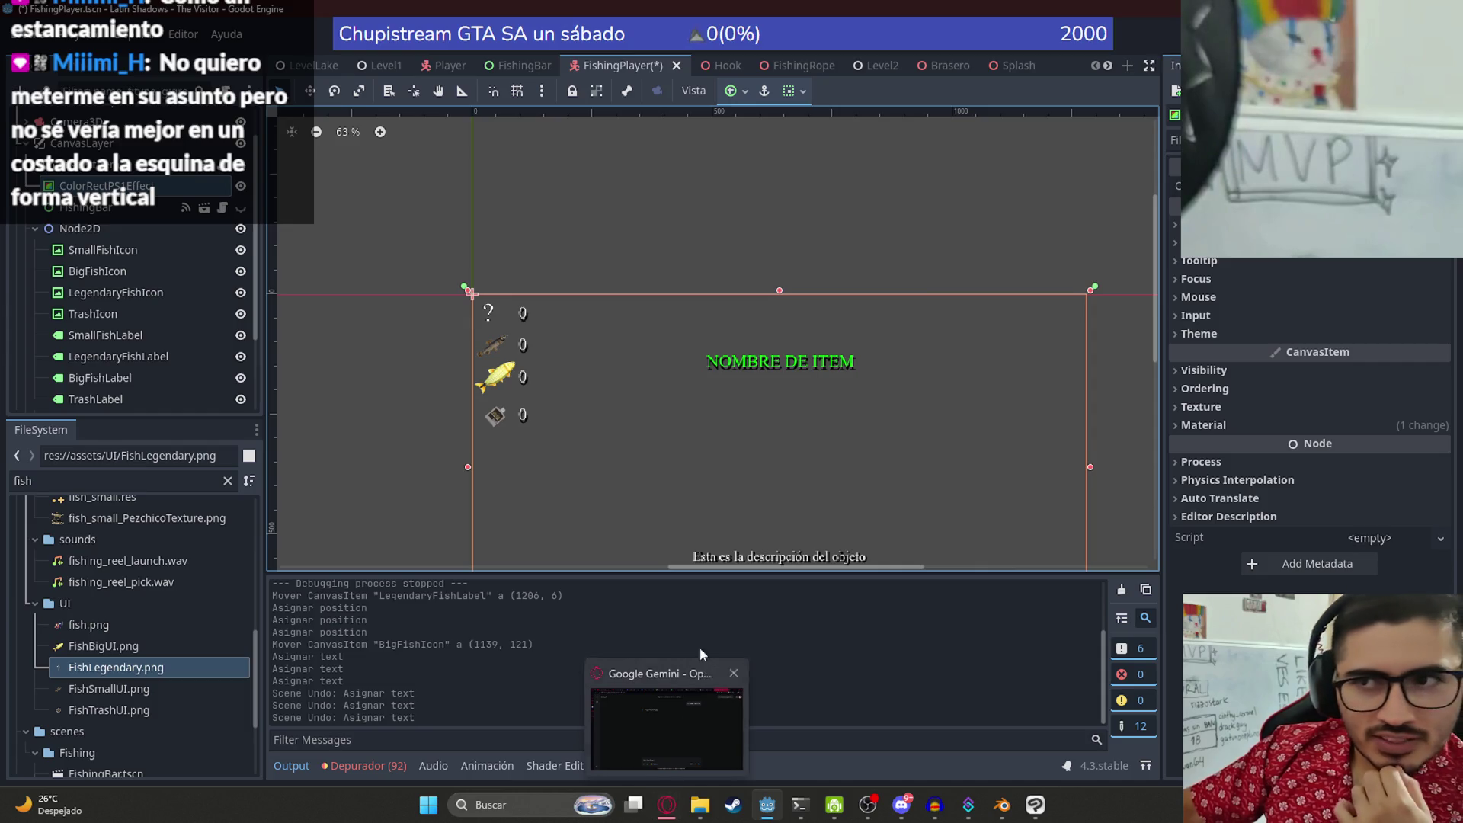
# - Select the small fish, big fish and trash icons and move them down about 210 px
pyautogui.moveTo(614, 493)
pyautogui.mouseDown()
pyautogui.moveTo(597, 366)
pyautogui.moveTo(441, 310)
pyautogui.mouseUp()
pyautogui.hscroll(-3, 551, 229)
pyautogui.scroll(3, 578, 121)
pyautogui.scroll(-5, 419, 327)
pyautogui.moveTo(420, 532)
pyautogui.mouseDown()
pyautogui.moveTo(393, 294)
pyautogui.moveTo(387, 362)
pyautogui.mouseUp()
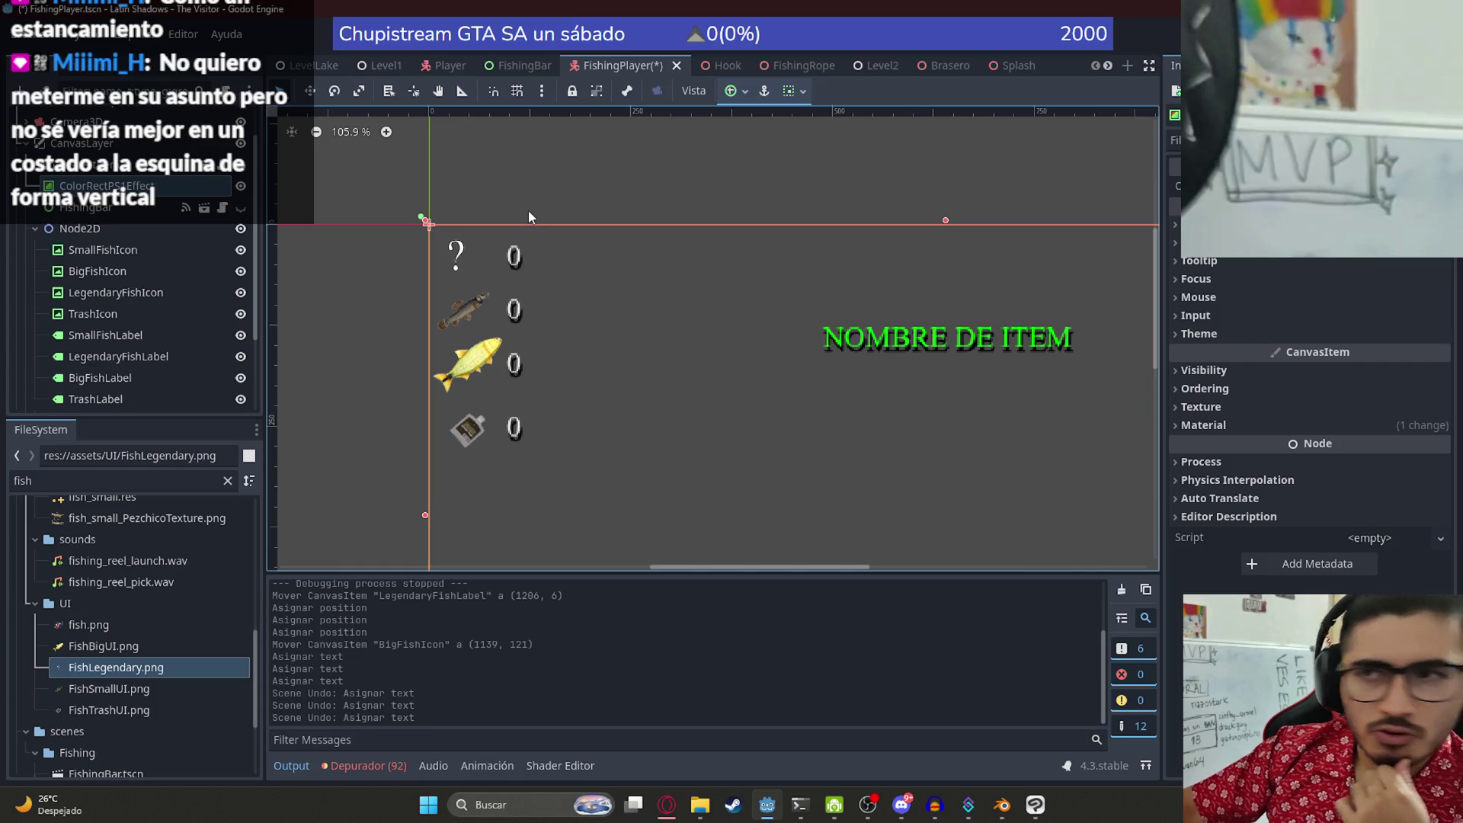
pyautogui.click(469, 263)
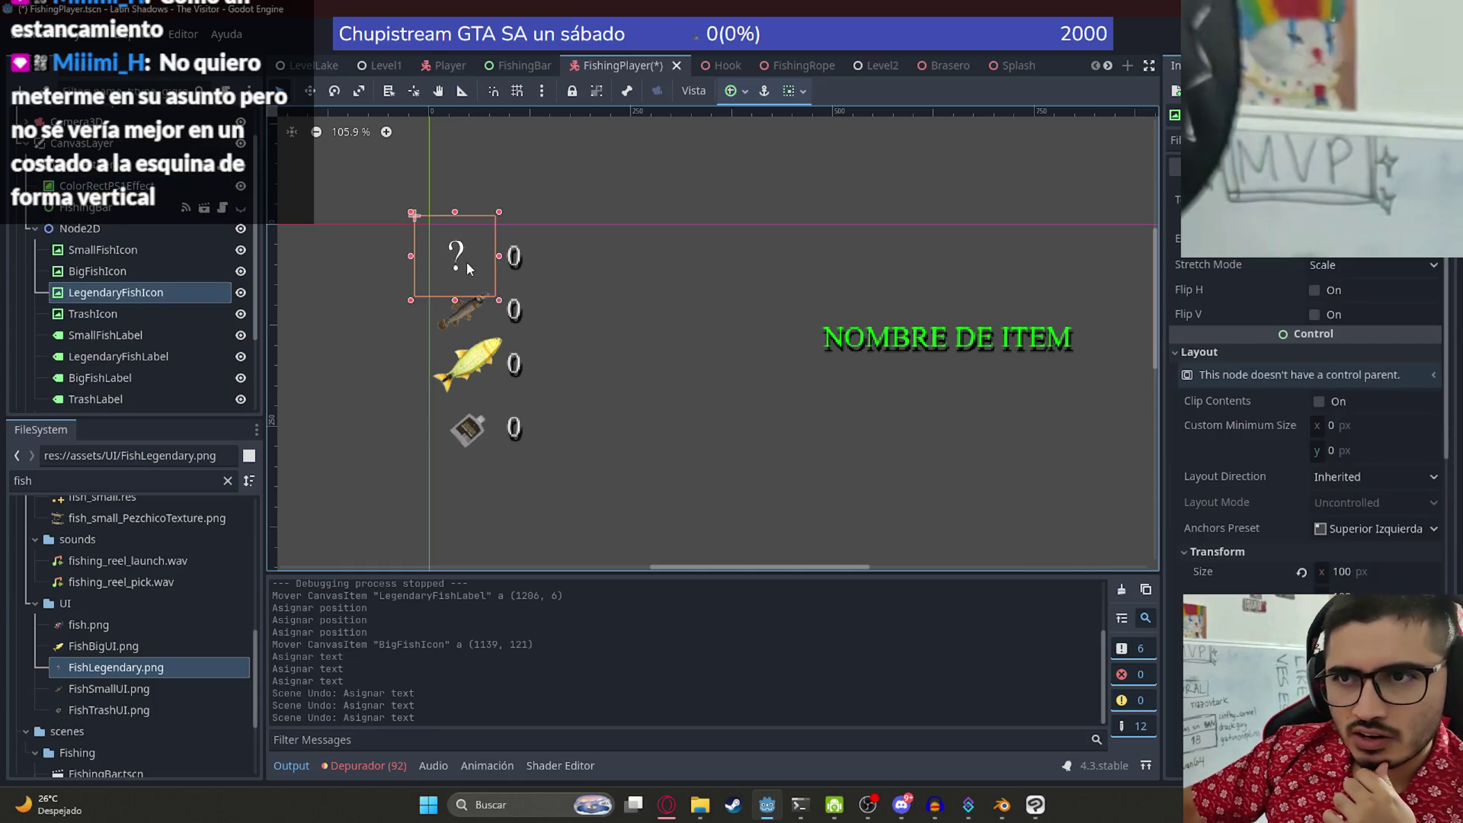
pyautogui.click(471, 424)
pyautogui.keyDown('shift'); pyautogui.click(474, 355); pyautogui.keyUp('shift')
pyautogui.keyDown('shift'); pyautogui.click(464, 304); pyautogui.keyUp('shift')
pyautogui.moveTo(464, 305); pyautogui.dragTo(468, 474)
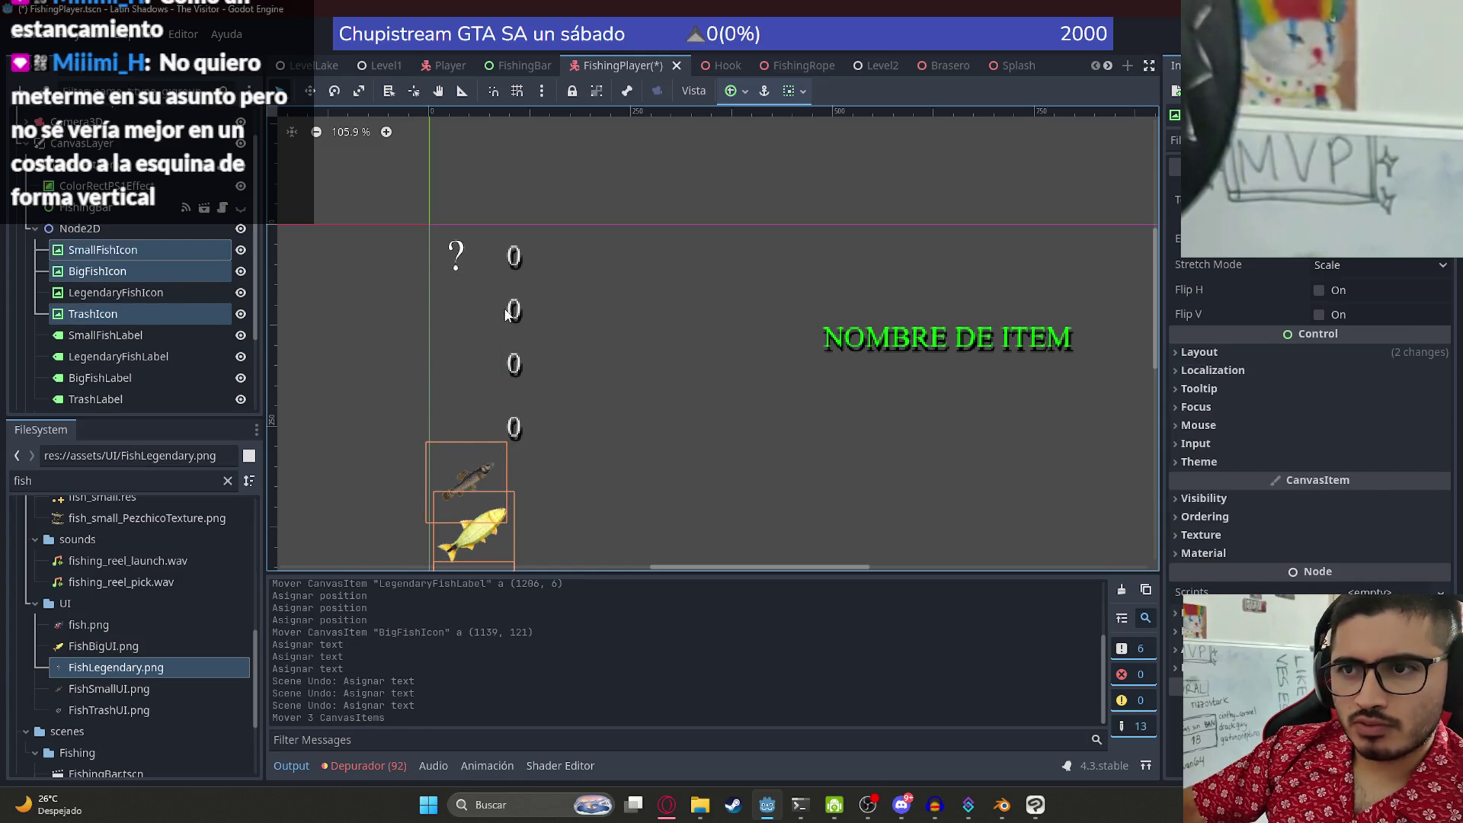
# - Move the three counters down beside their icons and place the legendary counter under the question mark
pyautogui.click(508, 314)
pyautogui.keyDown('shift'); pyautogui.click(515, 364); pyautogui.keyUp('shift')
pyautogui.keyDown('shift'); pyautogui.click(514, 427); pyautogui.keyUp('shift')
pyautogui.moveTo(520, 383)
pyautogui.mouseDown()
pyautogui.moveTo(445, 273)
pyautogui.moveTo(488, 420)
pyautogui.mouseUp()
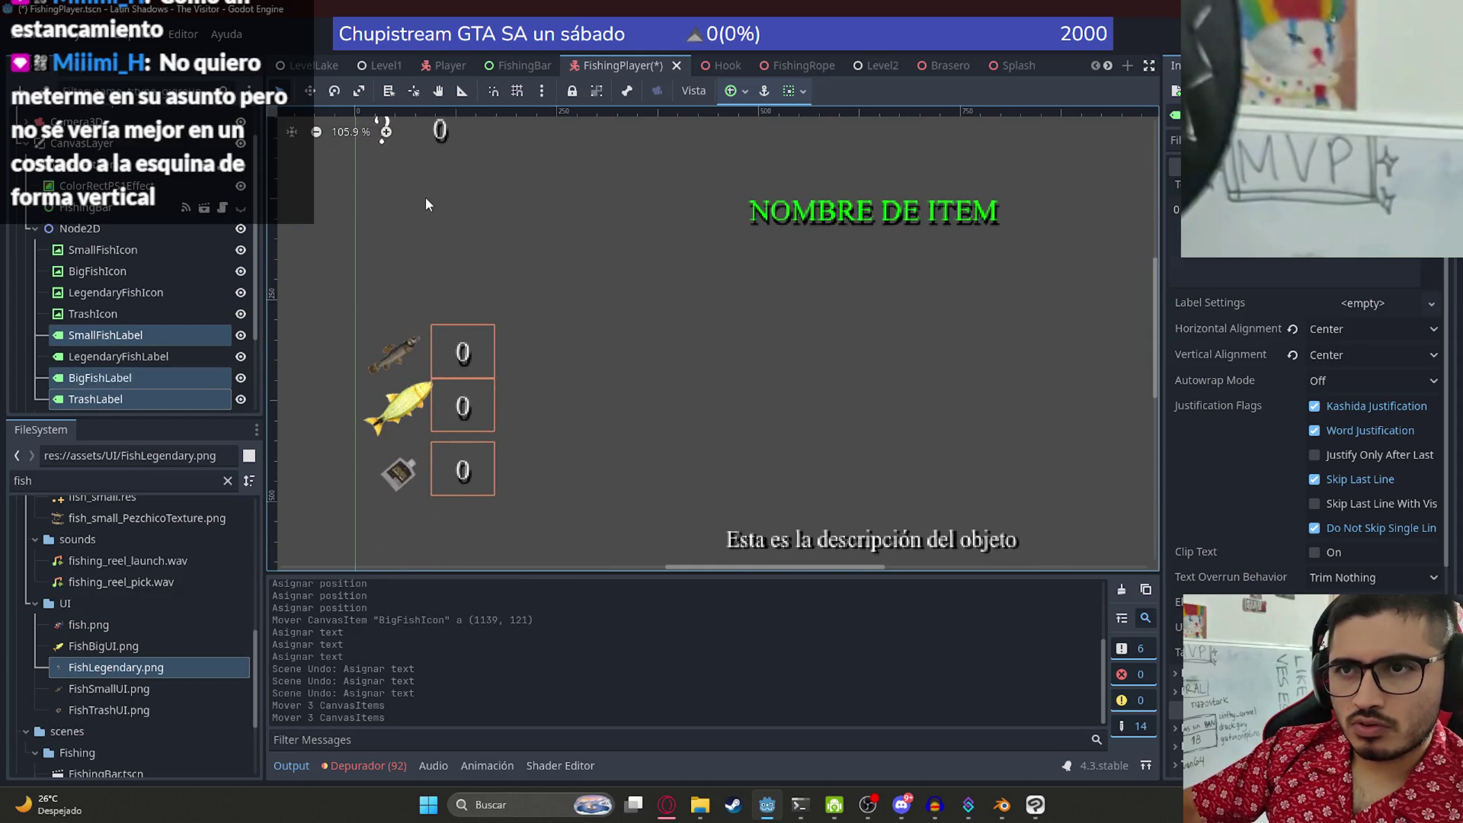
pyautogui.click(479, 239)
pyautogui.moveTo(437, 144)
pyautogui.mouseDown()
pyautogui.moveTo(479, 239)
pyautogui.moveTo(422, 263)
pyautogui.mouseUp()
pyautogui.click(457, 187)
pyautogui.click(479, 364)
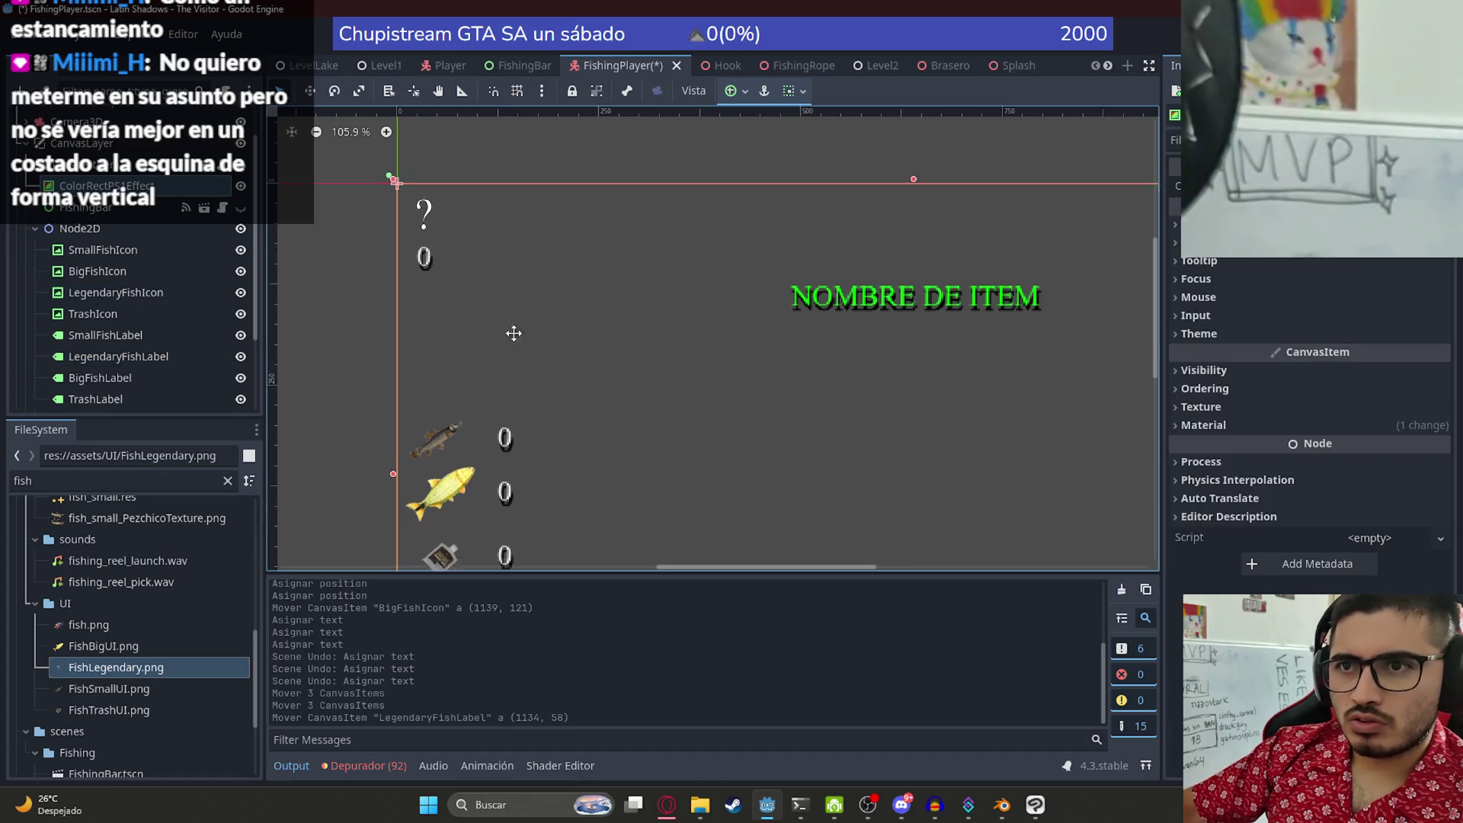
# - Stack the small fish, big fish and trash icons in one column, each above its counter
pyautogui.scroll(-2, 415, 392)
pyautogui.moveTo(417, 394)
pyautogui.mouseDown()
pyautogui.moveTo(435, 391)
pyautogui.moveTo(425, 255)
pyautogui.mouseUp()
pyautogui.moveTo(514, 384); pyautogui.dragTo(437, 298)
pyautogui.moveTo(460, 443); pyautogui.dragTo(454, 346)
pyautogui.moveTo(518, 441); pyautogui.dragTo(431, 409)
pyautogui.moveTo(442, 503)
pyautogui.mouseDown()
pyautogui.moveTo(416, 466)
pyautogui.moveTo(431, 449)
pyautogui.mouseUp()
pyautogui.moveTo(507, 503); pyautogui.dragTo(427, 498)
pyautogui.click(555, 439)
pyautogui.scroll(-1, 529, 406)
pyautogui.scroll(-3, 529, 406)
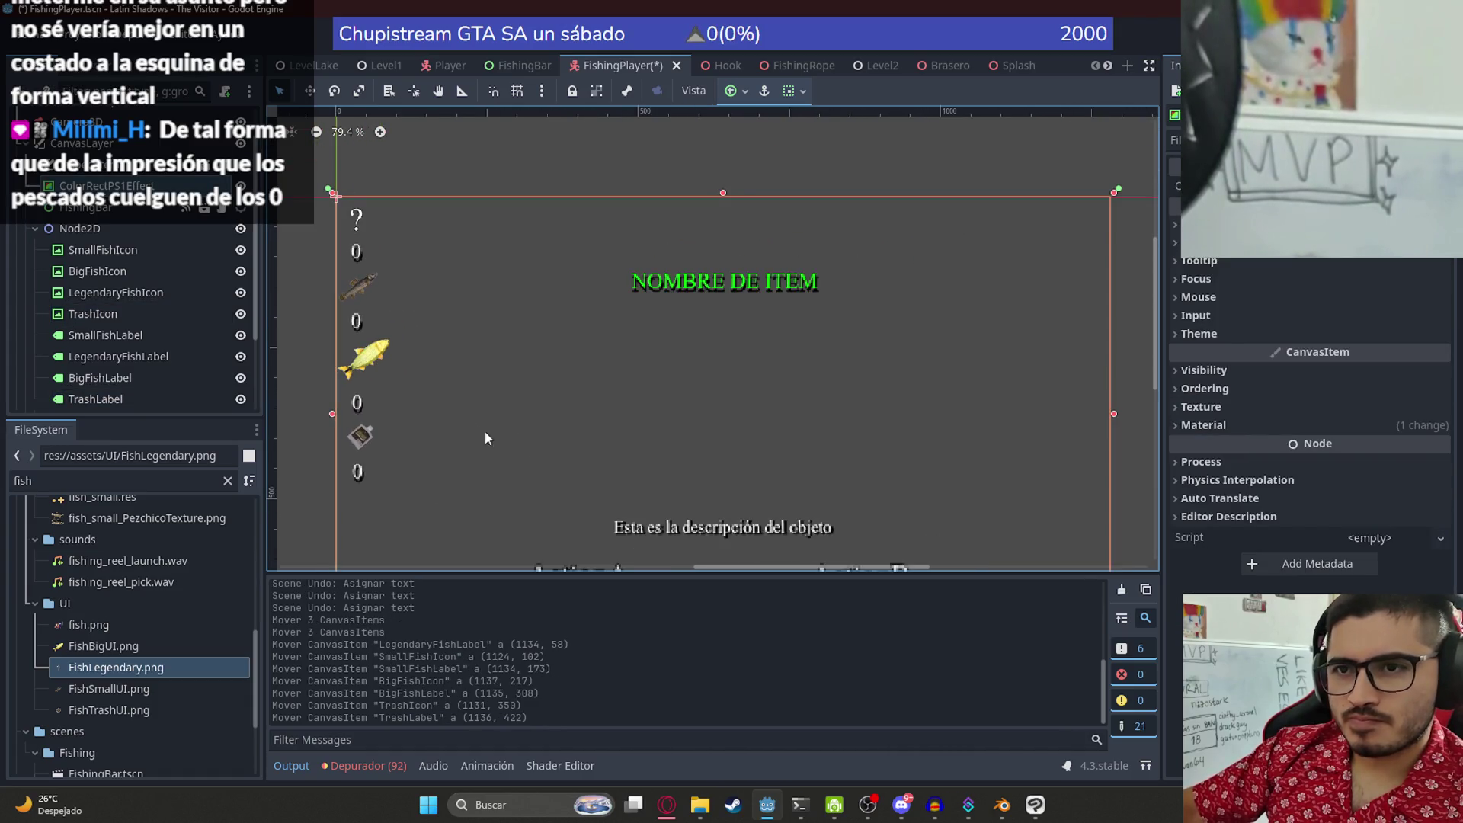
# - Place the legendary 0 count just beside the question-mark icon
pyautogui.hscroll(-3, 602, 359)
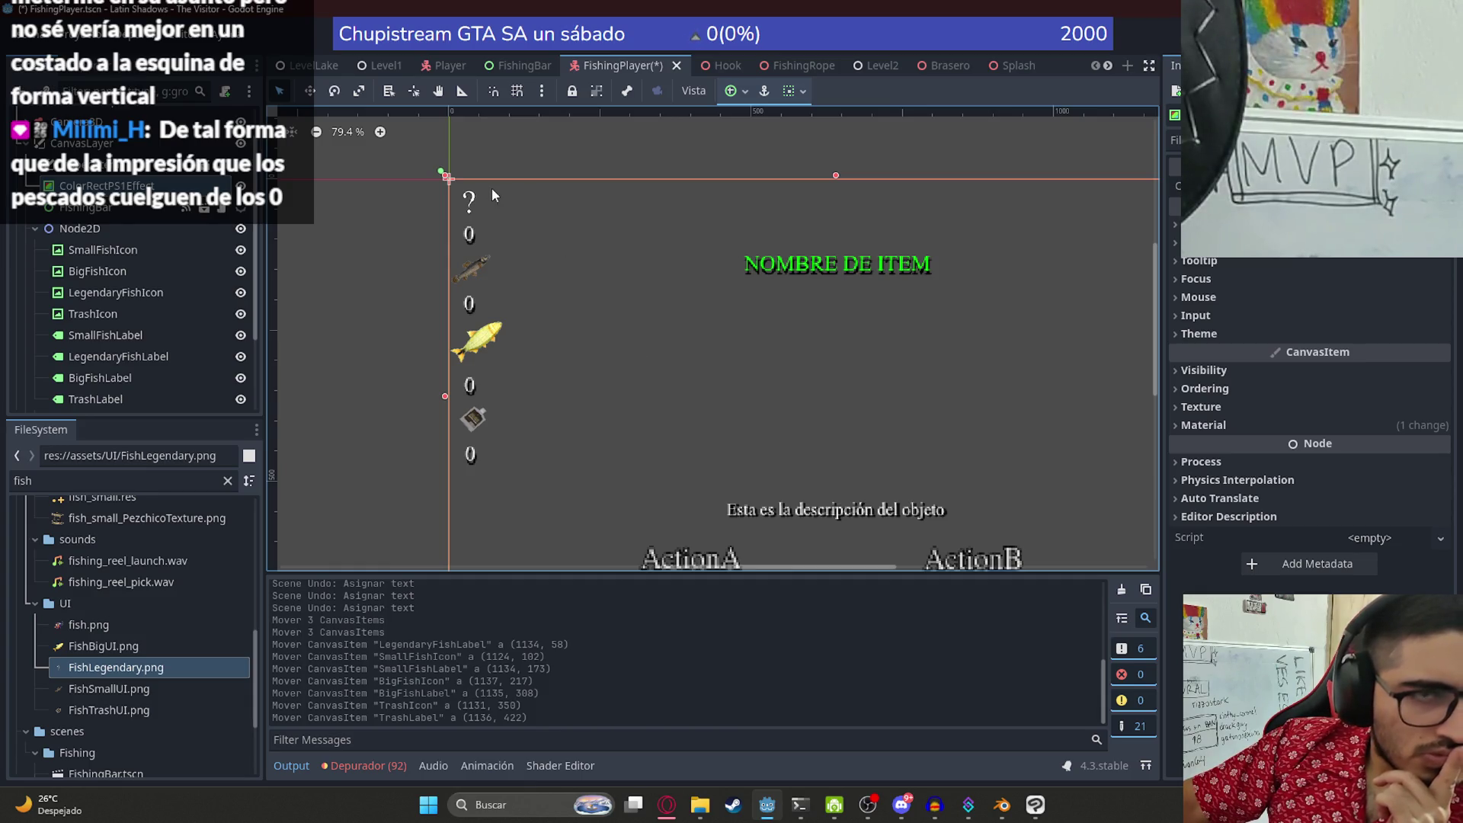
pyautogui.scroll(10, 566, 358)
pyautogui.scroll(-5, 477, 382)
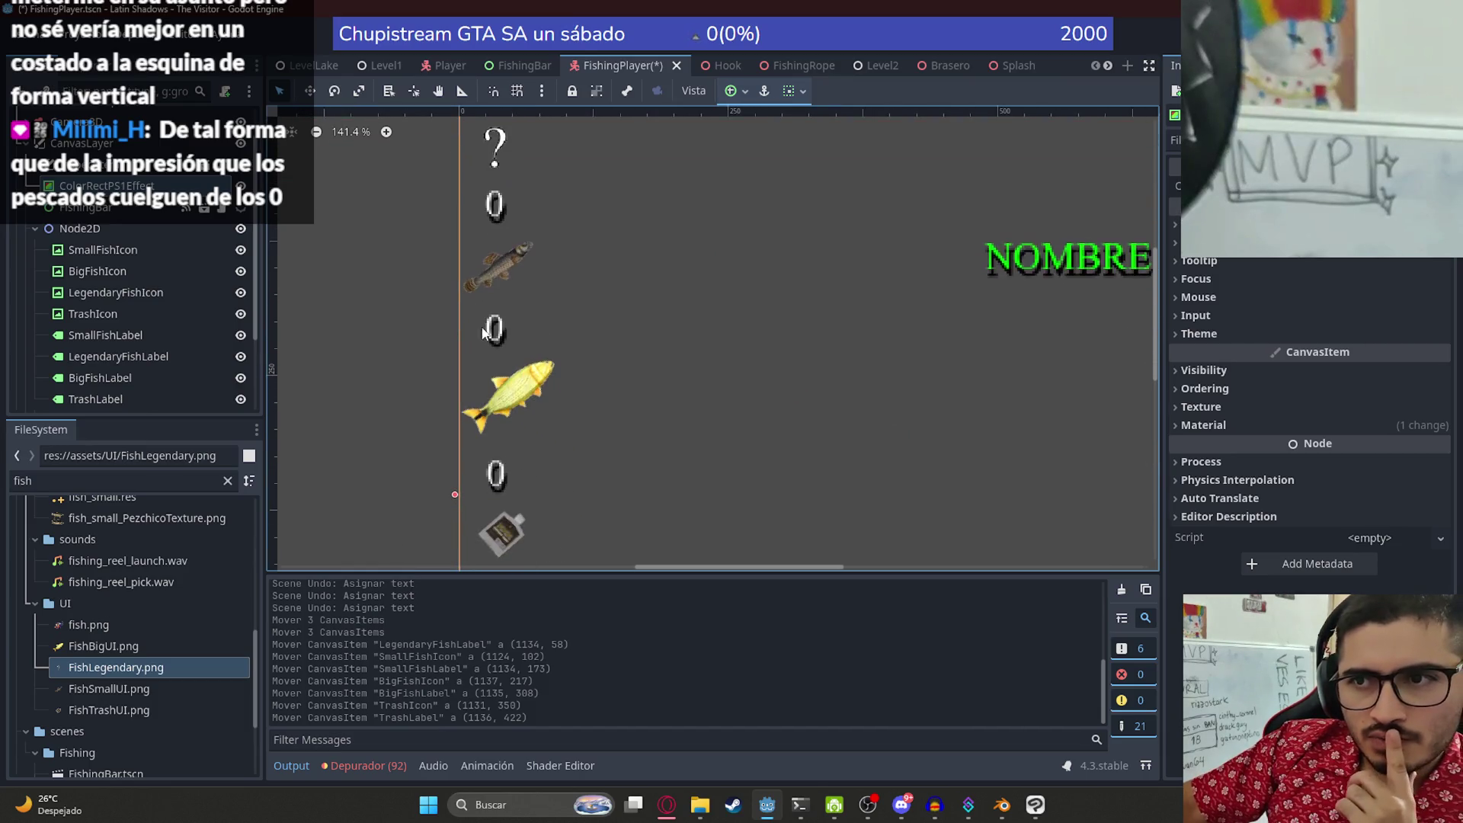
pyautogui.scroll(4, 495, 320)
pyautogui.moveTo(485, 387); pyautogui.dragTo(396, 258)
pyautogui.moveTo(474, 301); pyautogui.dragTo(474, 364)
pyautogui.moveTo(387, 259); pyautogui.dragTo(474, 303)
pyautogui.scroll(-4, 485, 450)
# - Pair the small fish 0 count with the small fish icon
pyautogui.click(503, 262)
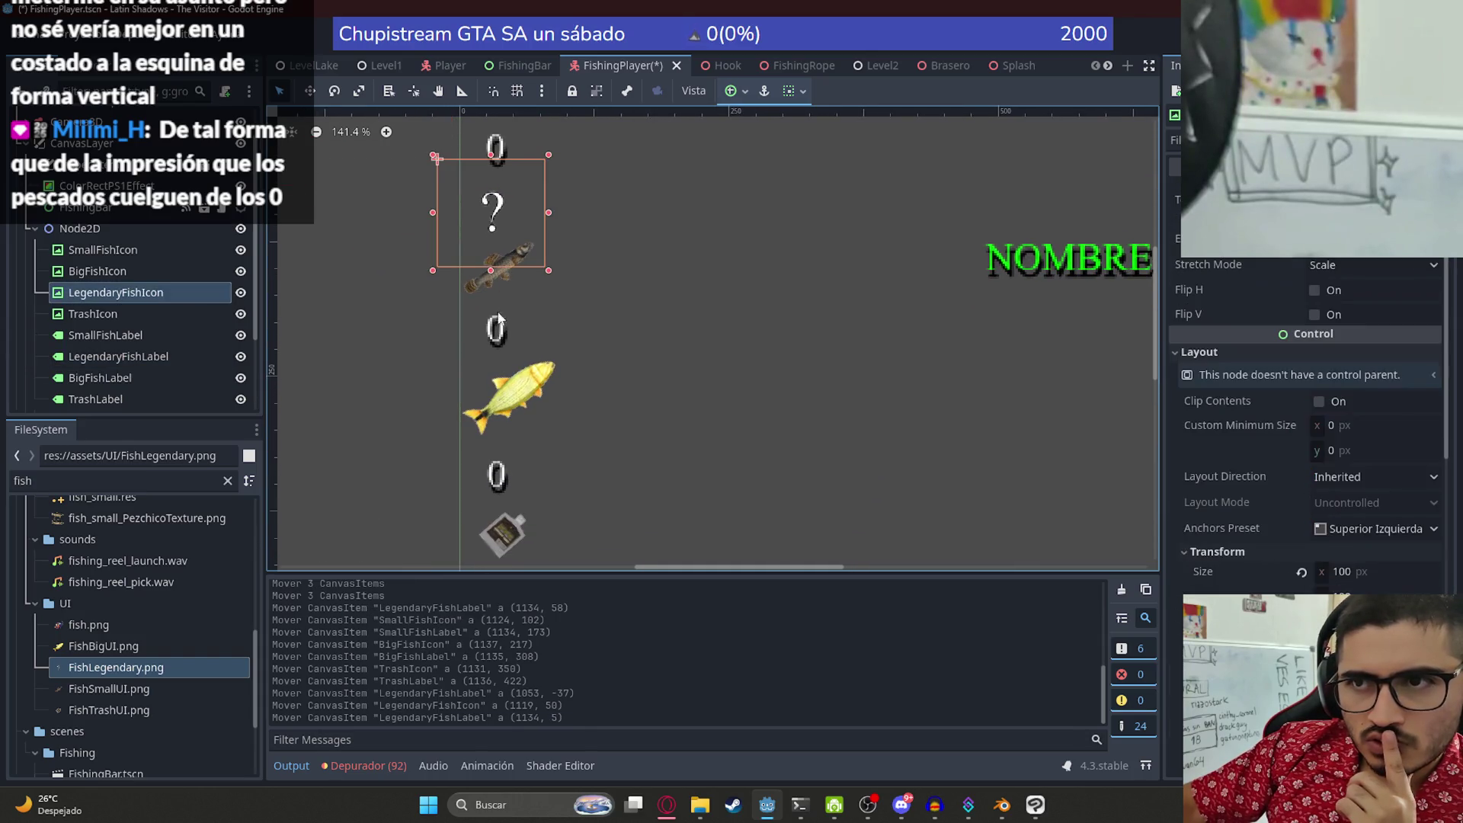
pyautogui.click(492, 329)
pyautogui.scroll(-4, 495, 329)
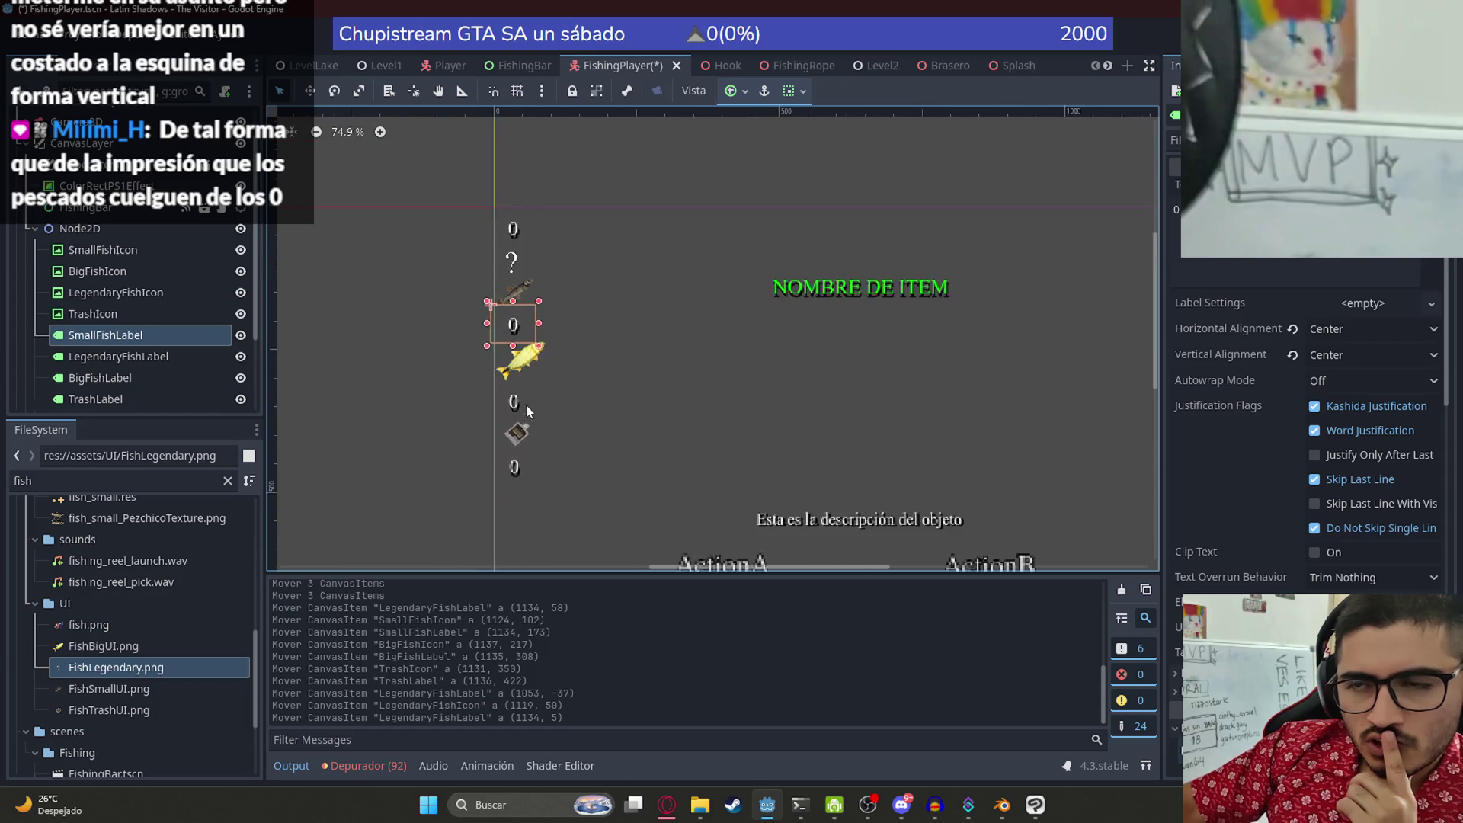
pyautogui.scroll(3, 508, 301)
pyautogui.moveTo(507, 299); pyautogui.dragTo(623, 229)
pyautogui.moveTo(518, 267); pyautogui.dragTo(524, 314)
pyautogui.moveTo(627, 242)
pyautogui.mouseDown()
pyautogui.moveTo(513, 270)
pyautogui.moveTo(502, 316)
pyautogui.mouseUp()
# - Pair the big fish and trash icons with their 0 counts below
pyautogui.moveTo(530, 408)
pyautogui.mouseDown()
pyautogui.moveTo(555, 447)
pyautogui.moveTo(662, 451)
pyautogui.mouseUp()
pyautogui.moveTo(516, 435)
pyautogui.mouseDown()
pyautogui.moveTo(515, 347)
pyautogui.moveTo(516, 361)
pyautogui.mouseUp()
pyautogui.moveTo(660, 397); pyautogui.dragTo(519, 400)
pyautogui.scroll(-5, 519, 399)
pyautogui.moveTo(503, 320)
pyautogui.mouseDown()
pyautogui.moveTo(552, 420)
pyautogui.moveTo(496, 432)
pyautogui.moveTo(500, 353)
pyautogui.mouseUp()
pyautogui.moveTo(507, 451); pyautogui.dragTo(509, 391)
pyautogui.click(674, 322)
pyautogui.scroll(-3, 674, 322)
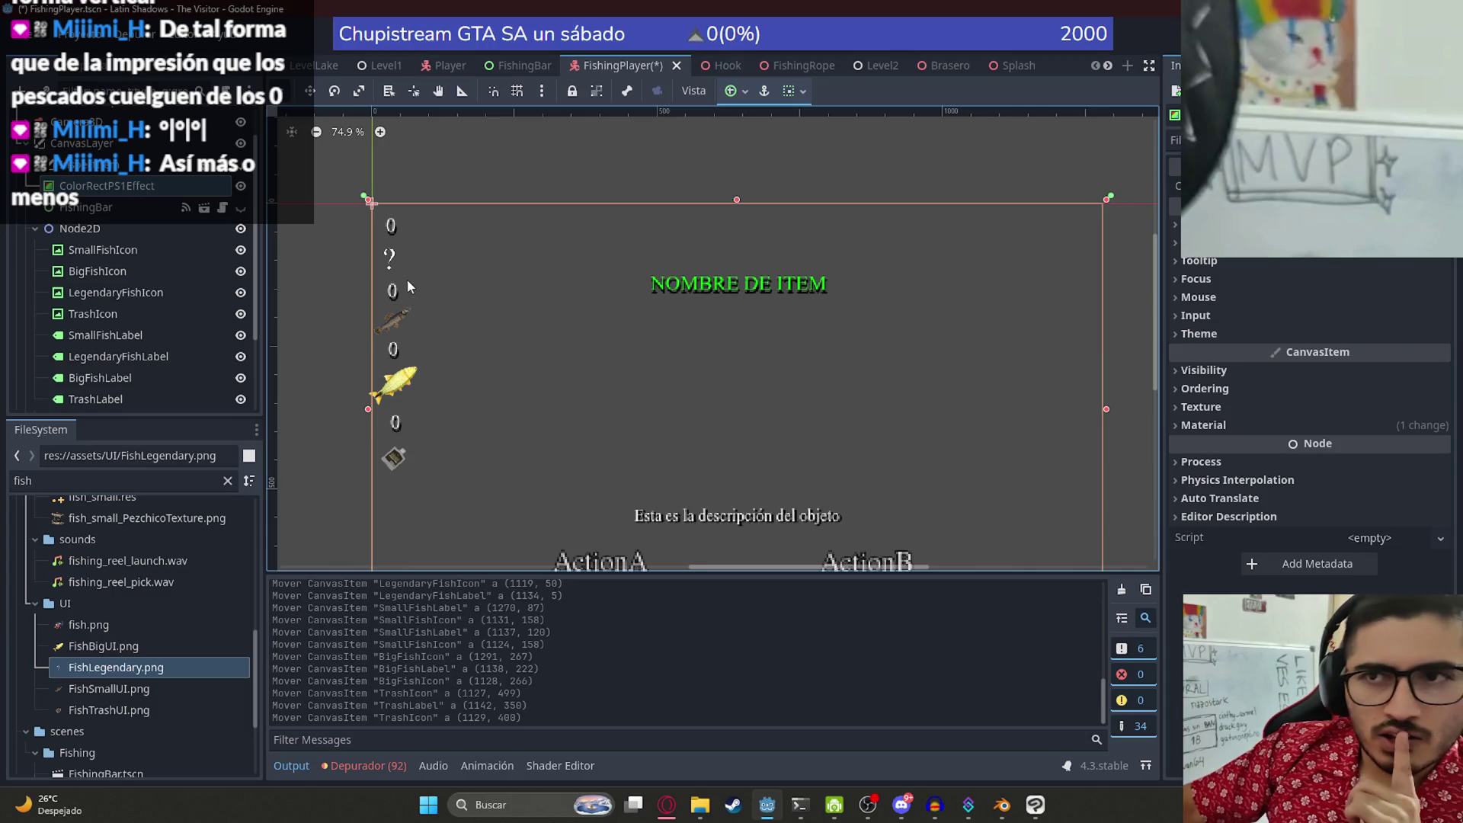
# - Shift all four icon-and-count pairs up and left into a stacked column
pyautogui.moveTo(397, 245)
pyautogui.mouseDown()
pyautogui.moveTo(433, 230)
pyautogui.moveTo(410, 225)
pyautogui.mouseUp()
pyautogui.scroll(3, 392, 251)
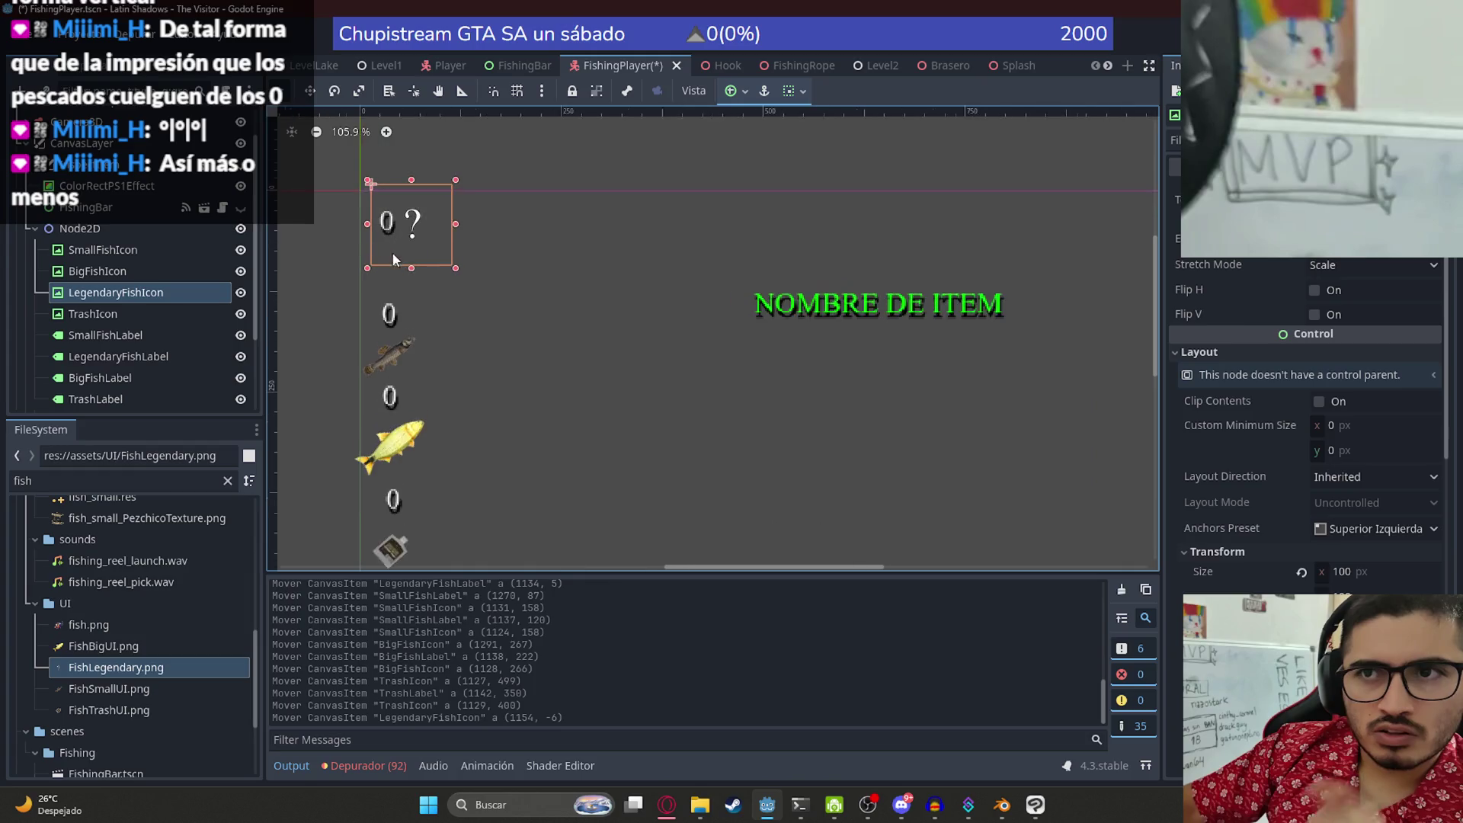
pyautogui.moveTo(390, 324); pyautogui.dragTo(387, 286)
pyautogui.moveTo(387, 354); pyautogui.dragTo(428, 275)
pyautogui.moveTo(394, 419); pyautogui.dragTo(389, 367)
pyautogui.moveTo(415, 451); pyautogui.dragTo(453, 371)
pyautogui.scroll(-5, 412, 435)
pyautogui.moveTo(430, 259); pyautogui.dragTo(431, 258)
pyautogui.moveTo(394, 430)
pyautogui.mouseDown()
pyautogui.moveTo(380, 340)
pyautogui.moveTo(381, 360)
pyautogui.mouseUp()
pyautogui.moveTo(385, 484)
pyautogui.mouseDown()
pyautogui.moveTo(438, 367)
pyautogui.moveTo(420, 356)
pyautogui.mouseUp()
pyautogui.click(625, 322)
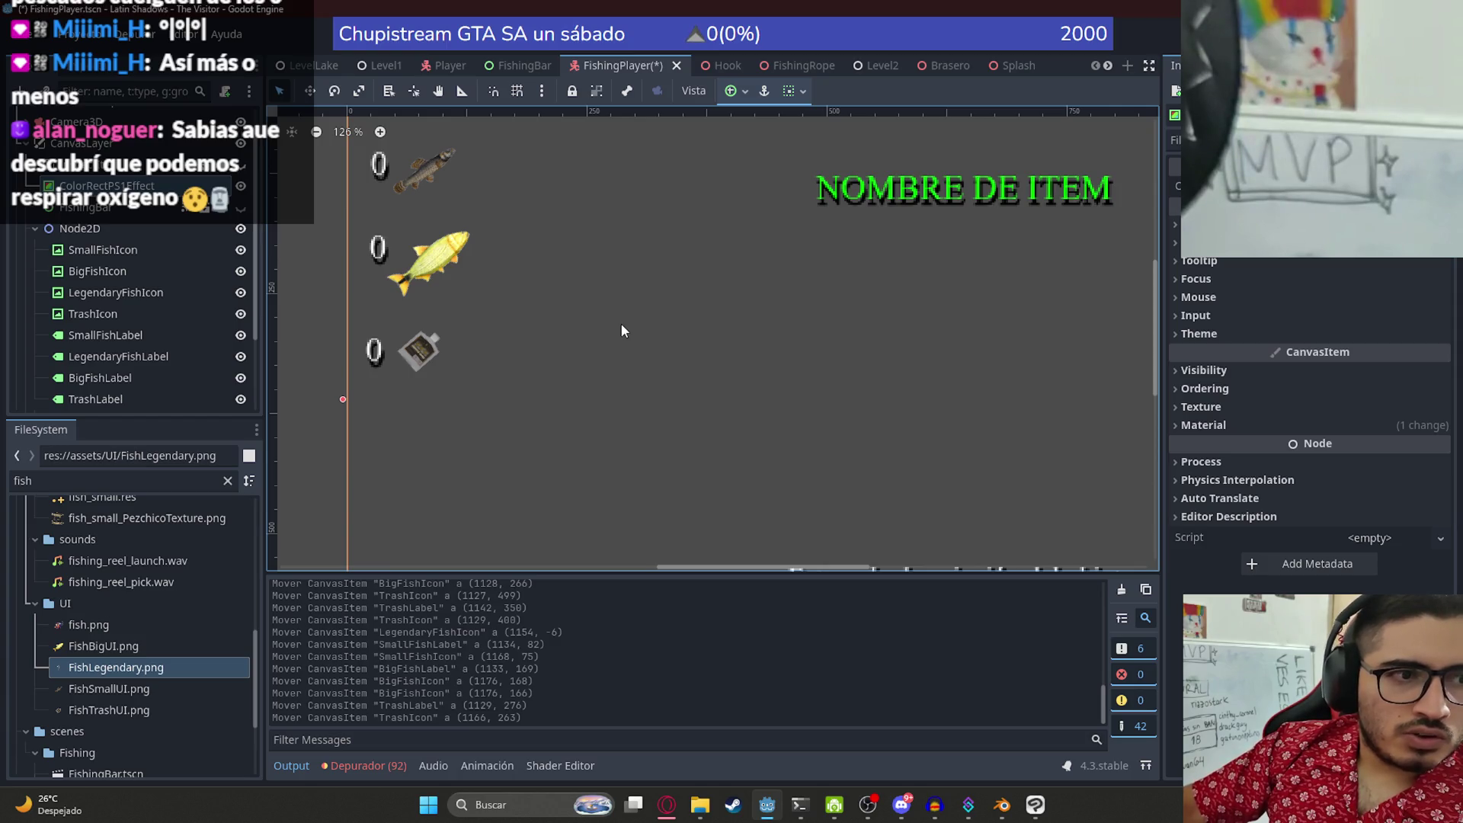
# - Fine-tune the big fish, small fish and question-mark icons, undoing the last small fish move
pyautogui.scroll(5, 620, 322)
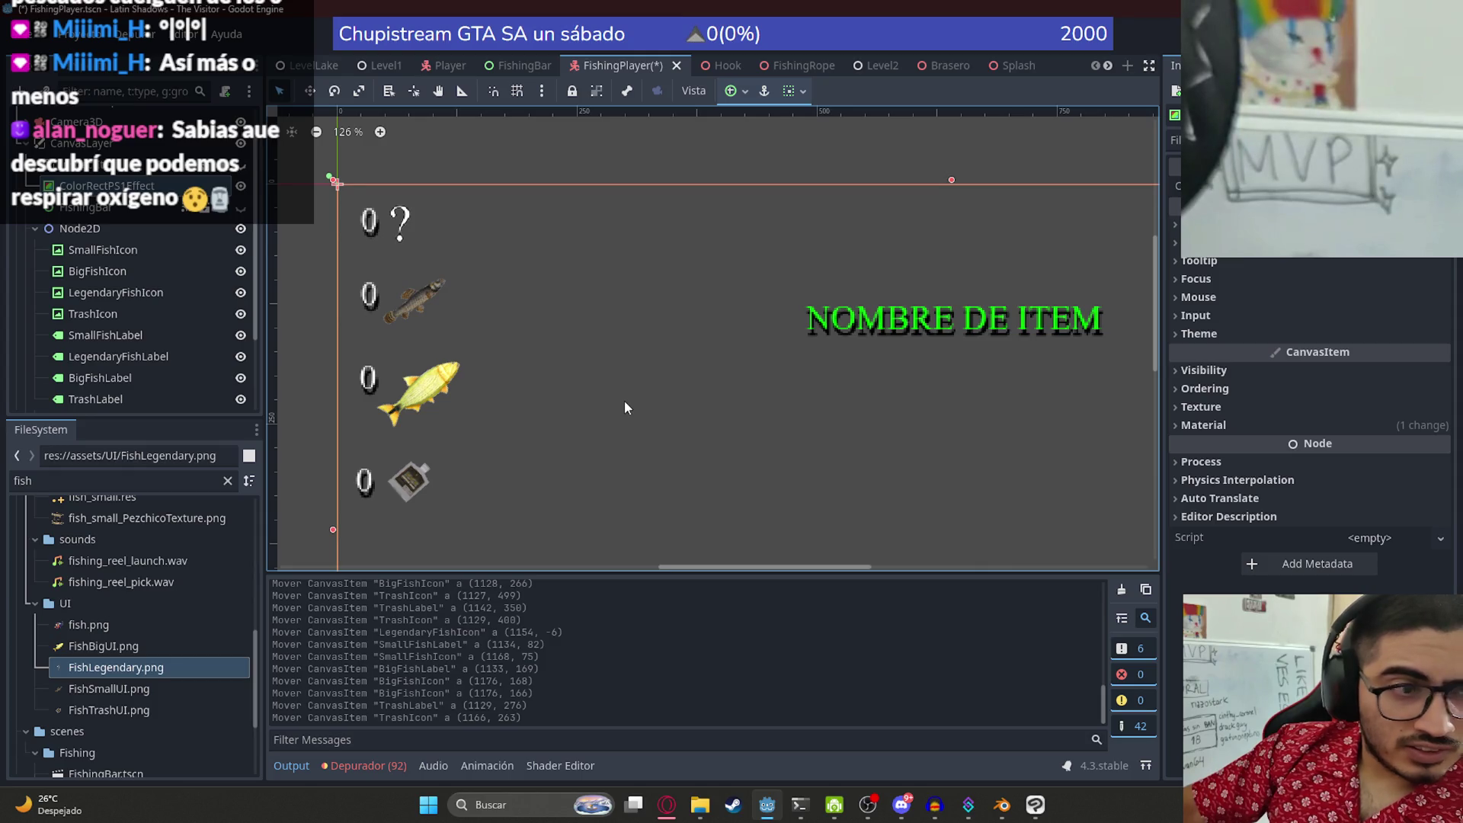
pyautogui.moveTo(397, 381); pyautogui.dragTo(400, 374)
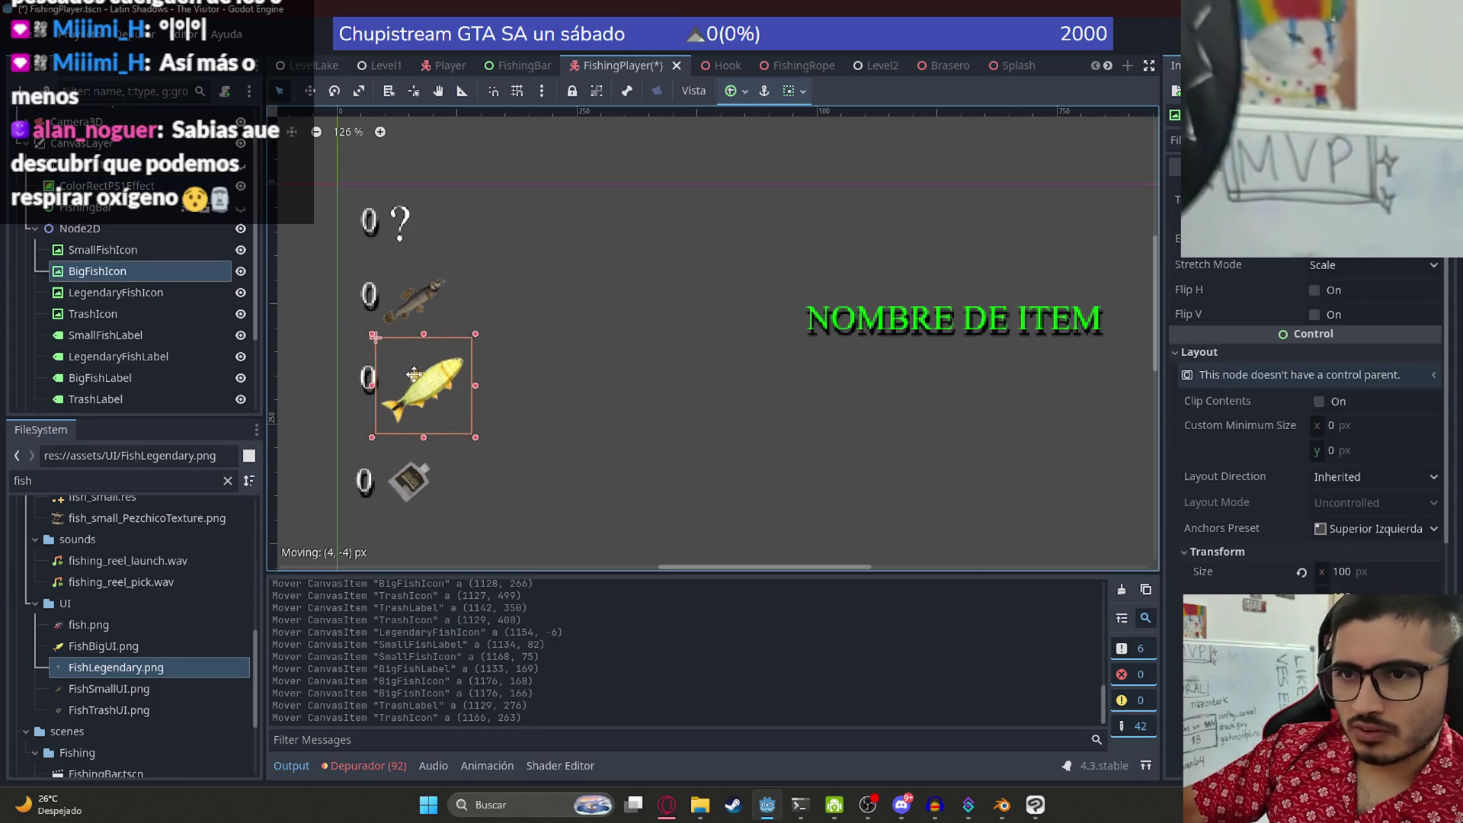
pyautogui.click(533, 381)
pyautogui.scroll(-2, 459, 287)
pyautogui.scroll(3, 442, 305)
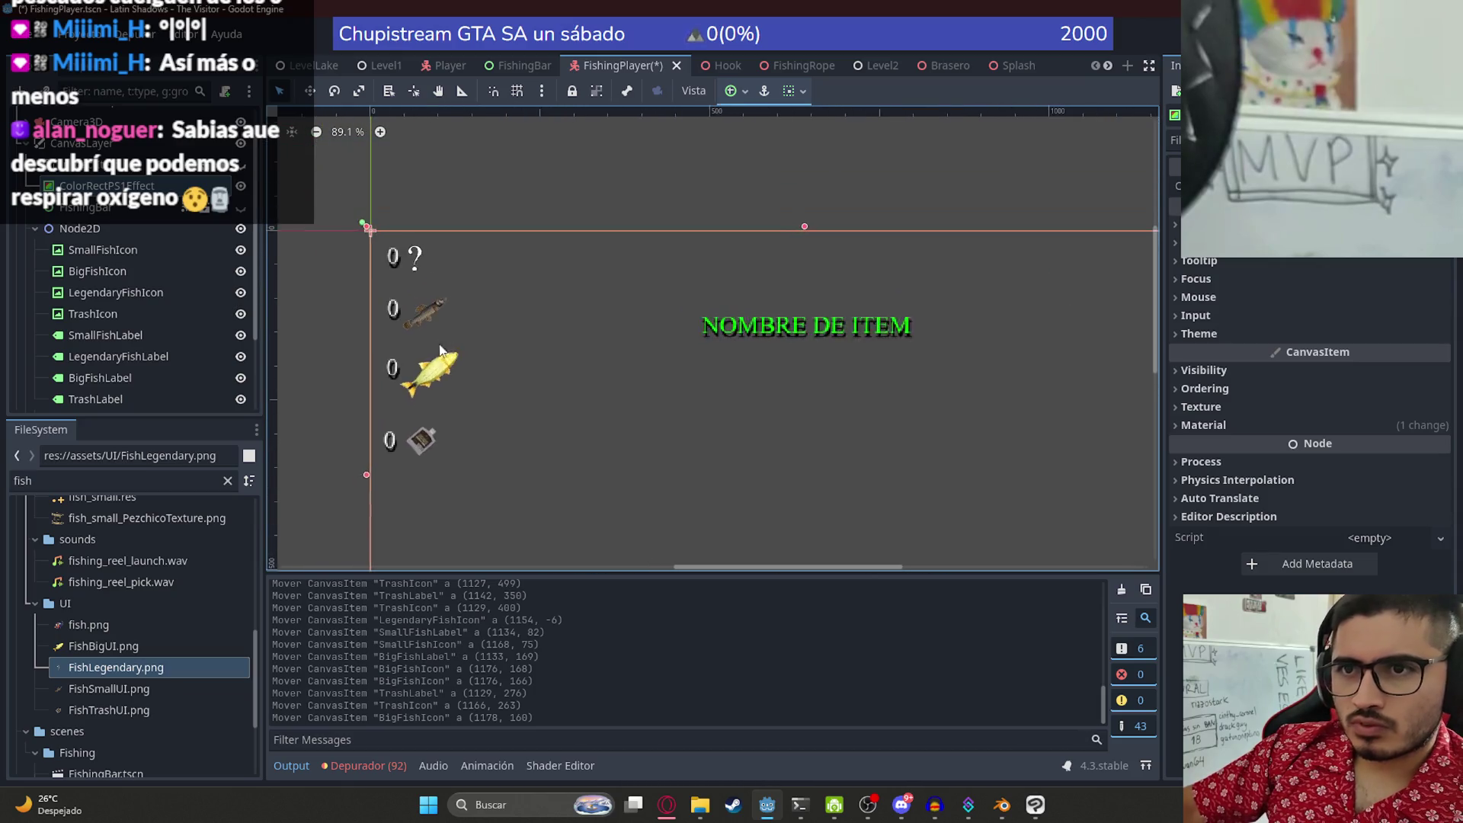
pyautogui.moveTo(431, 314); pyautogui.dragTo(440, 308)
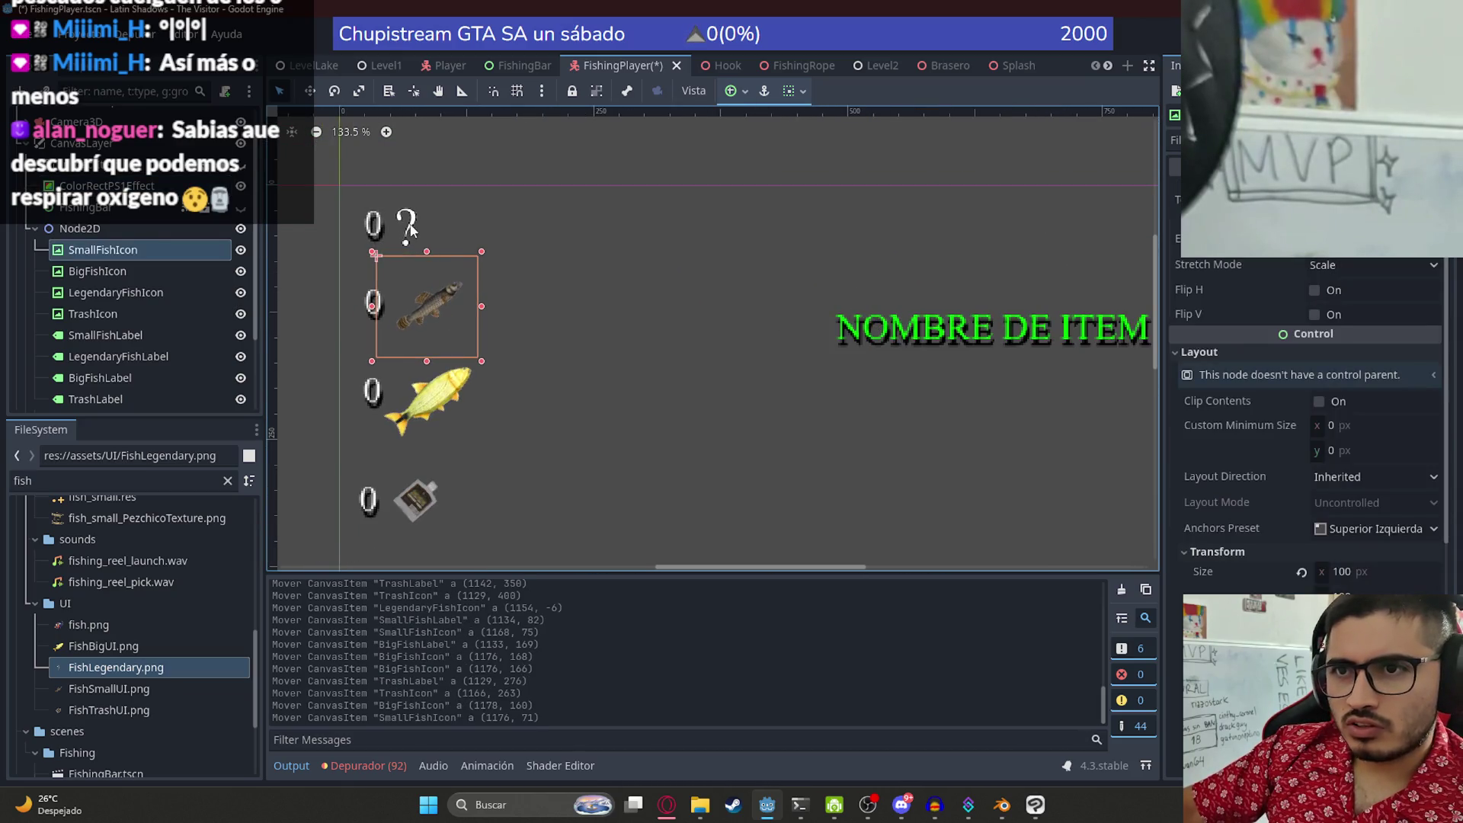
pyautogui.click(410, 239)
pyautogui.moveTo(415, 218); pyautogui.dragTo(418, 218)
pyautogui.click(465, 238)
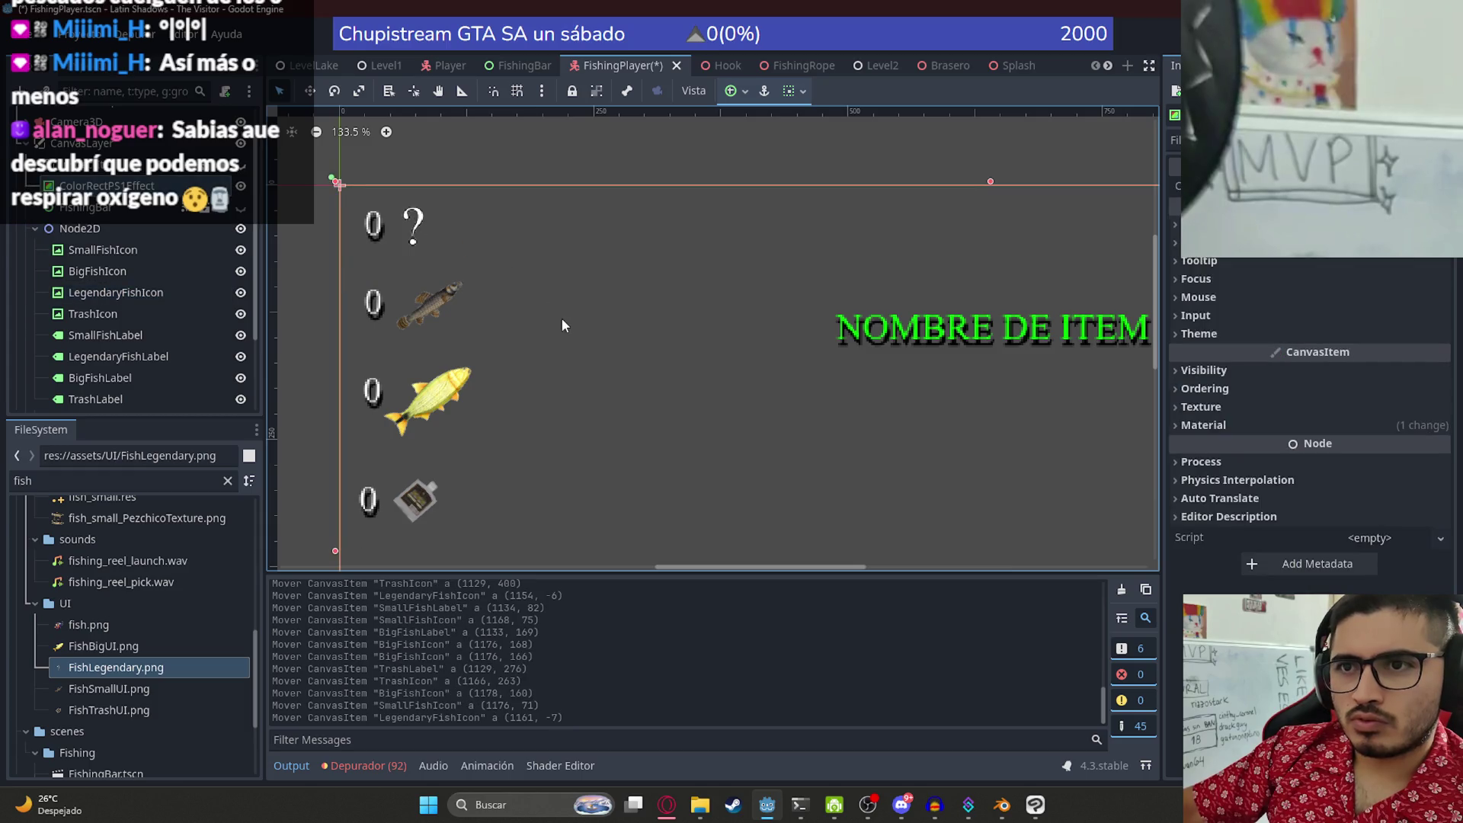
pyautogui.scroll(-3, 549, 457)
pyautogui.moveTo(535, 442)
pyautogui.mouseDown()
pyautogui.moveTo(459, 349)
pyautogui.moveTo(523, 365)
pyautogui.mouseUp()
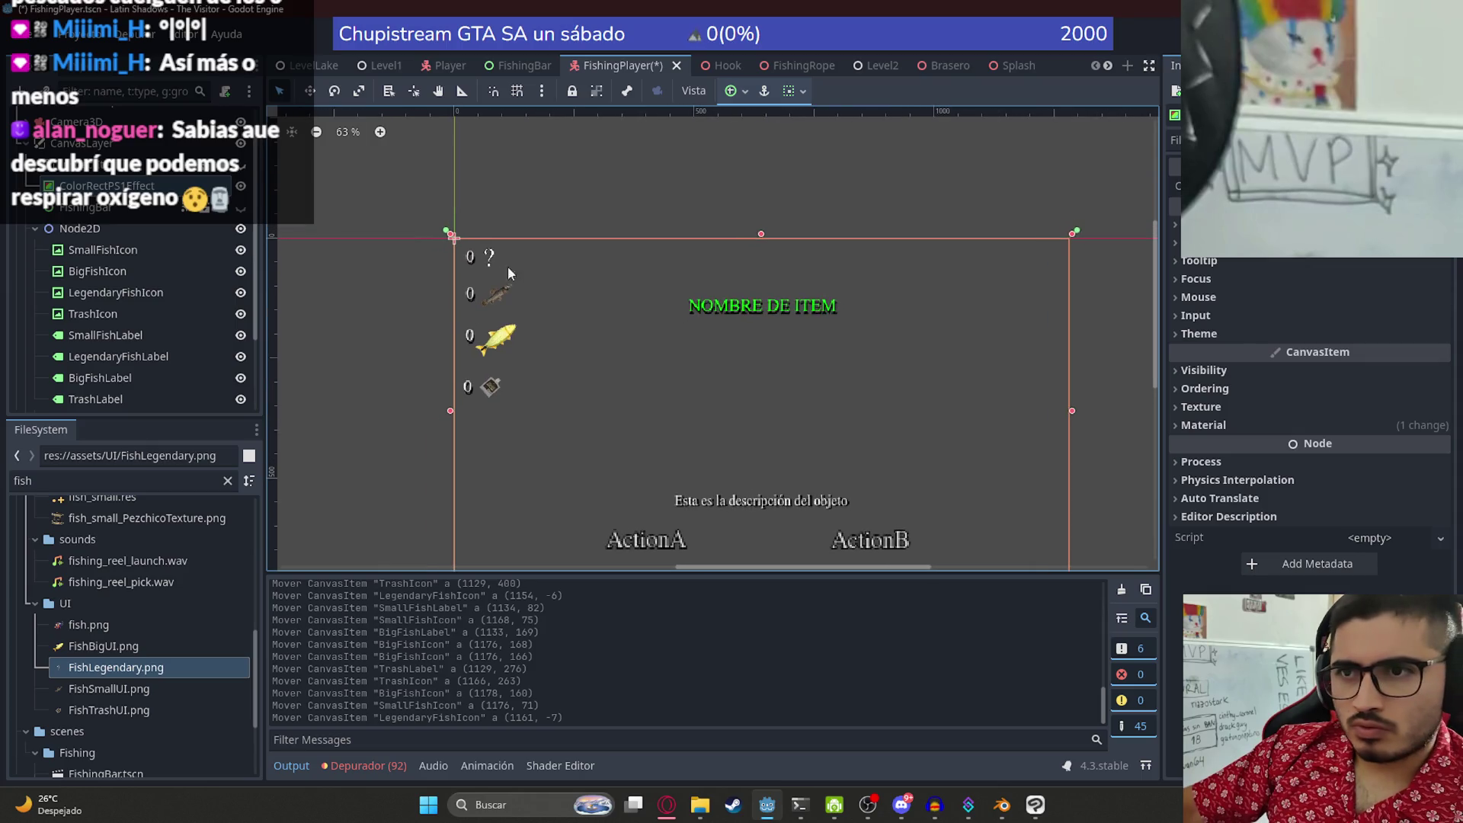
pyautogui.scroll(5, 463, 307)
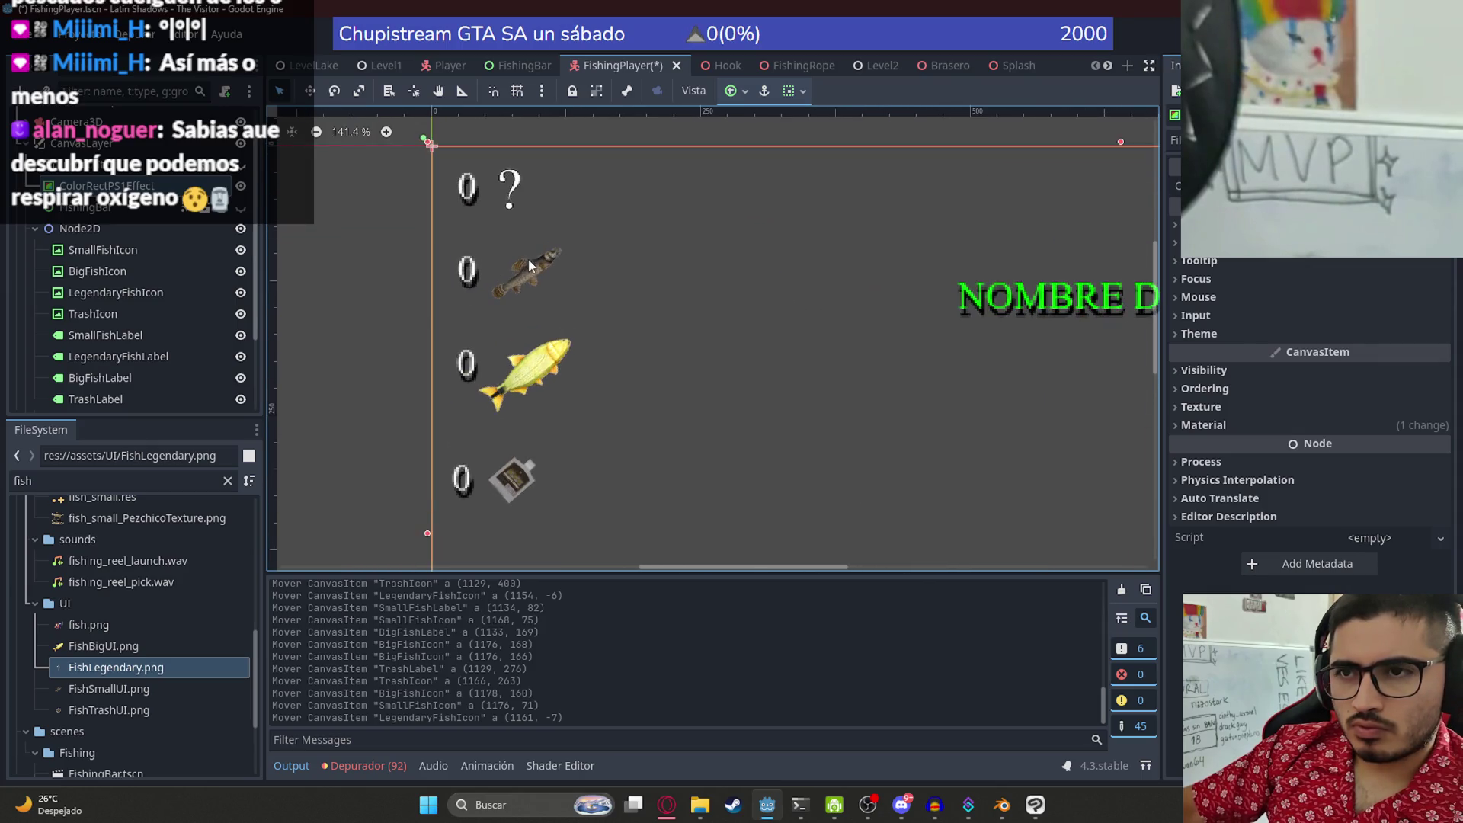
pyautogui.moveTo(509, 293); pyautogui.dragTo(486, 314)
pyautogui.hotkey('ctrl', 'z')
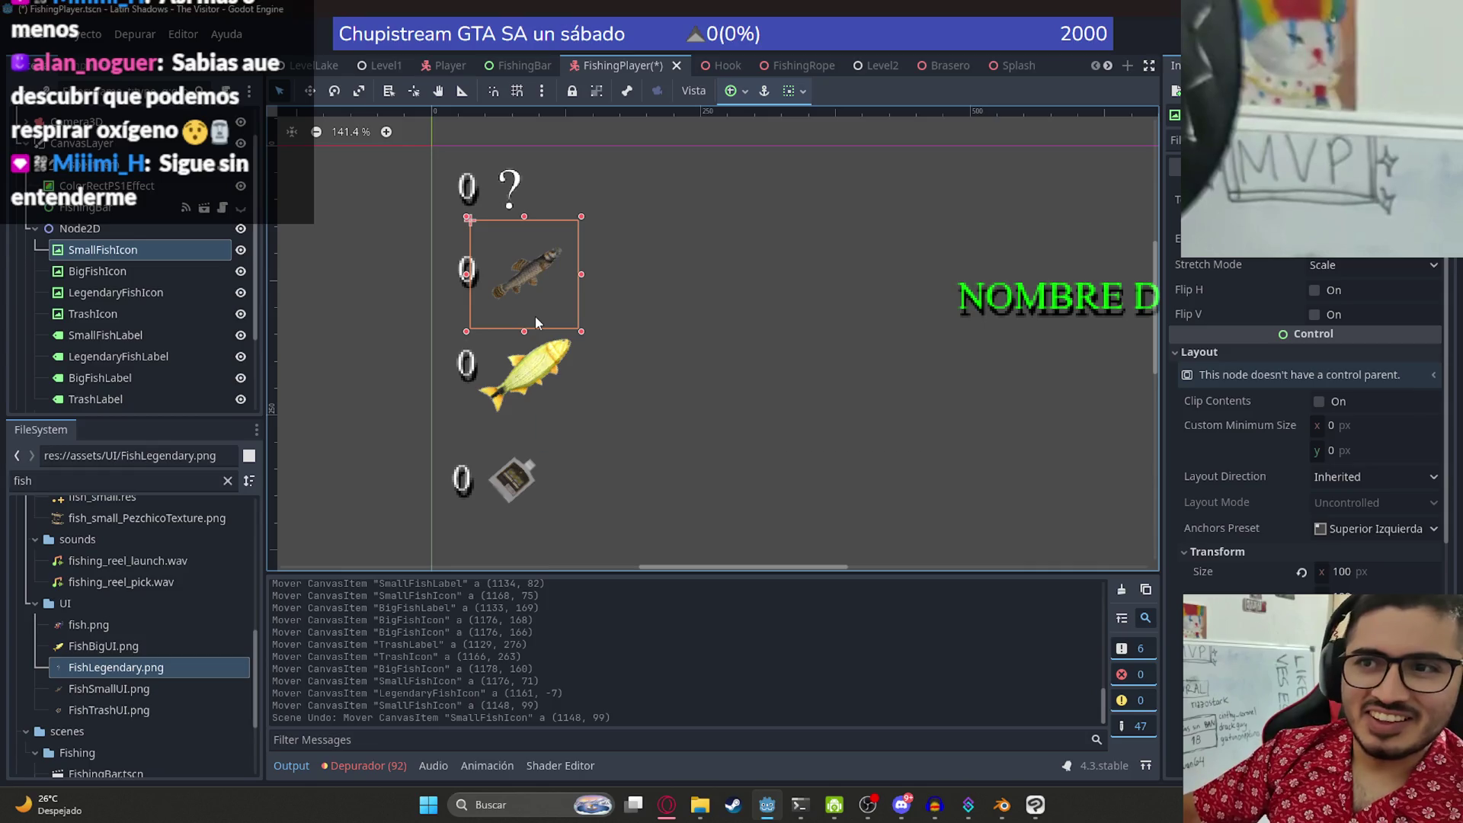
# - Save FishingPlayer.tscn and bring the icons into view
pyautogui.hotkey('ctrl', 's')
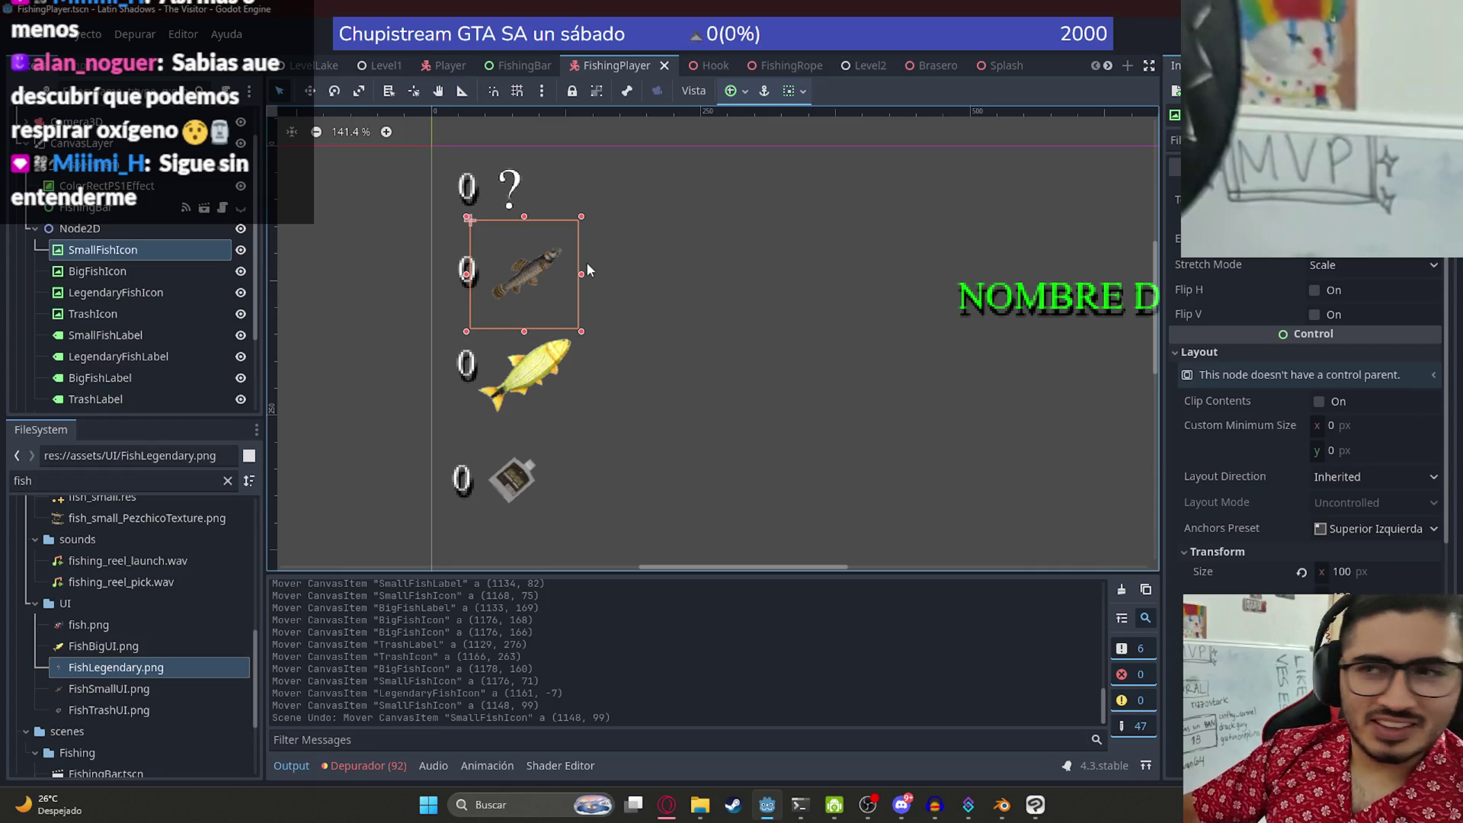
pyautogui.scroll(3, 587, 269)
pyautogui.moveTo(580, 273); pyautogui.dragTo(542, 453)
pyautogui.moveTo(568, 384)
pyautogui.mouseDown()
pyautogui.moveTo(460, 343)
pyautogui.moveTo(405, 367)
pyautogui.mouseUp()
# - Put the legendary 0 count directly above the question-mark icon
pyautogui.moveTo(399, 419); pyautogui.dragTo(449, 289)
pyautogui.moveTo(467, 432)
pyautogui.mouseDown()
pyautogui.moveTo(470, 308)
pyautogui.moveTo(442, 385)
pyautogui.mouseUp()
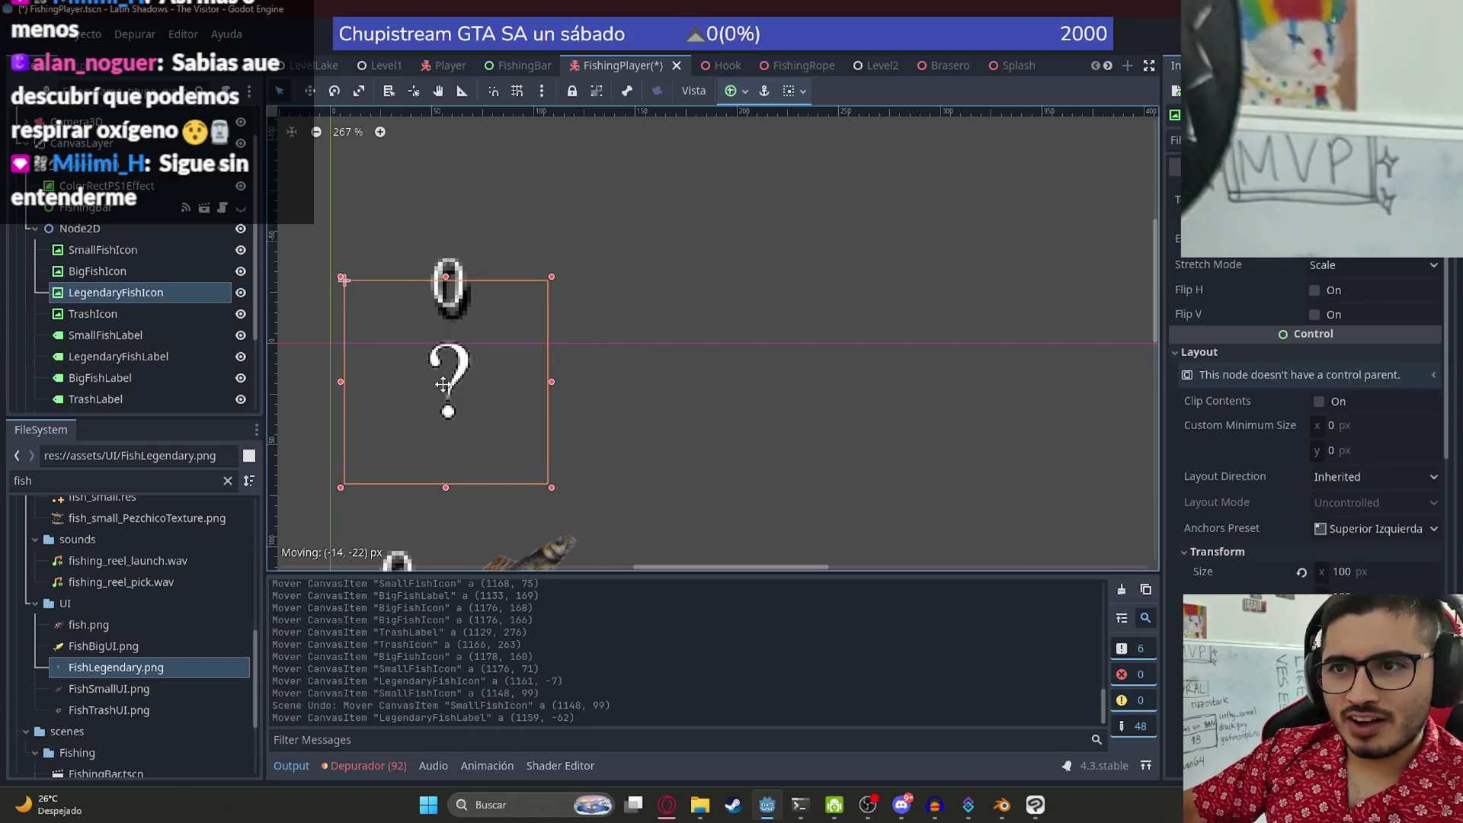
pyautogui.click(718, 350)
pyautogui.click(470, 380)
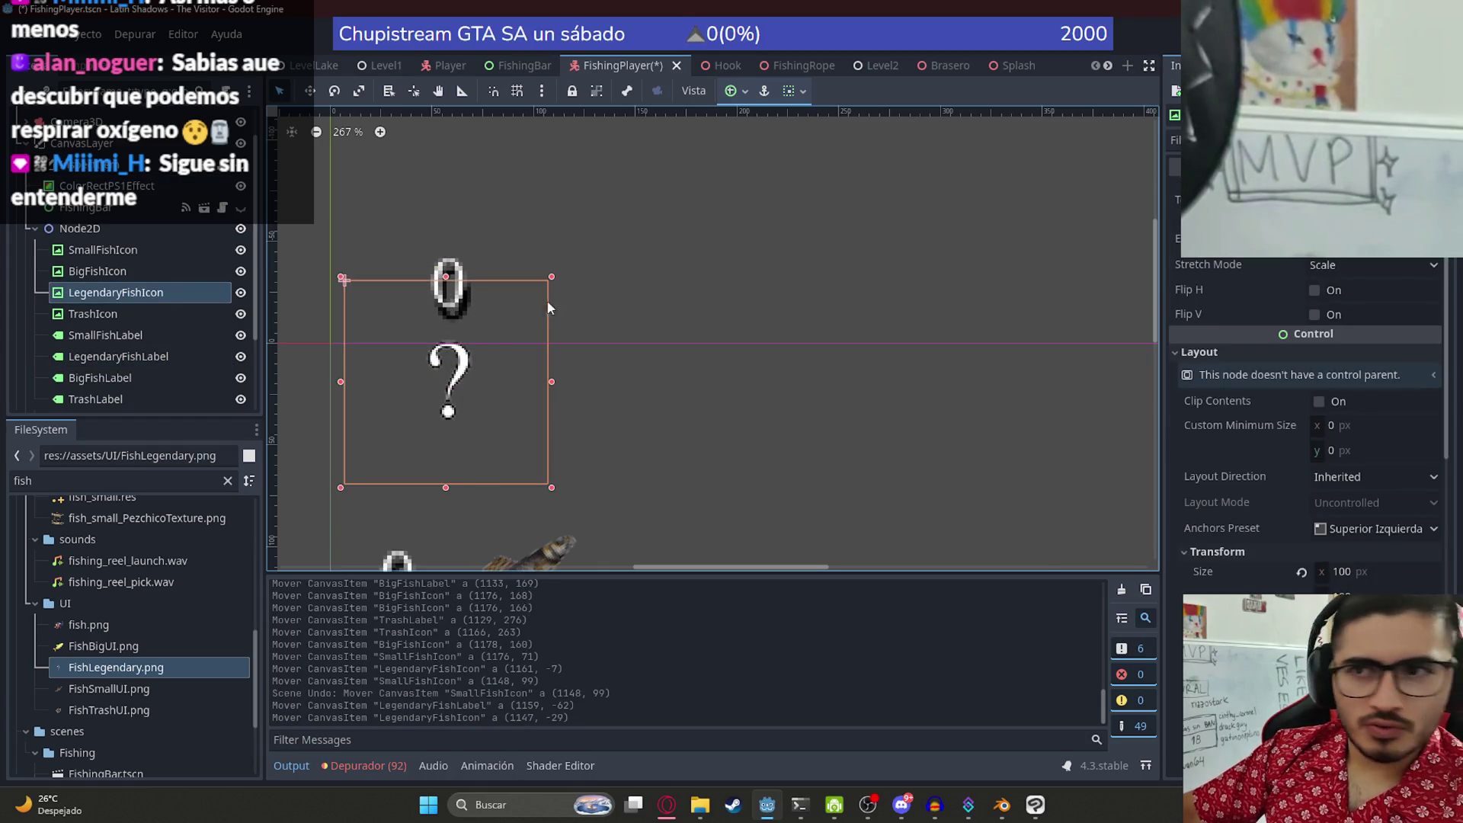
pyautogui.moveTo(450, 374)
pyautogui.mouseDown()
pyautogui.moveTo(507, 285)
pyautogui.moveTo(490, 366)
pyautogui.moveTo(497, 262)
pyautogui.moveTo(509, 266)
pyautogui.mouseUp()
pyautogui.click(651, 377)
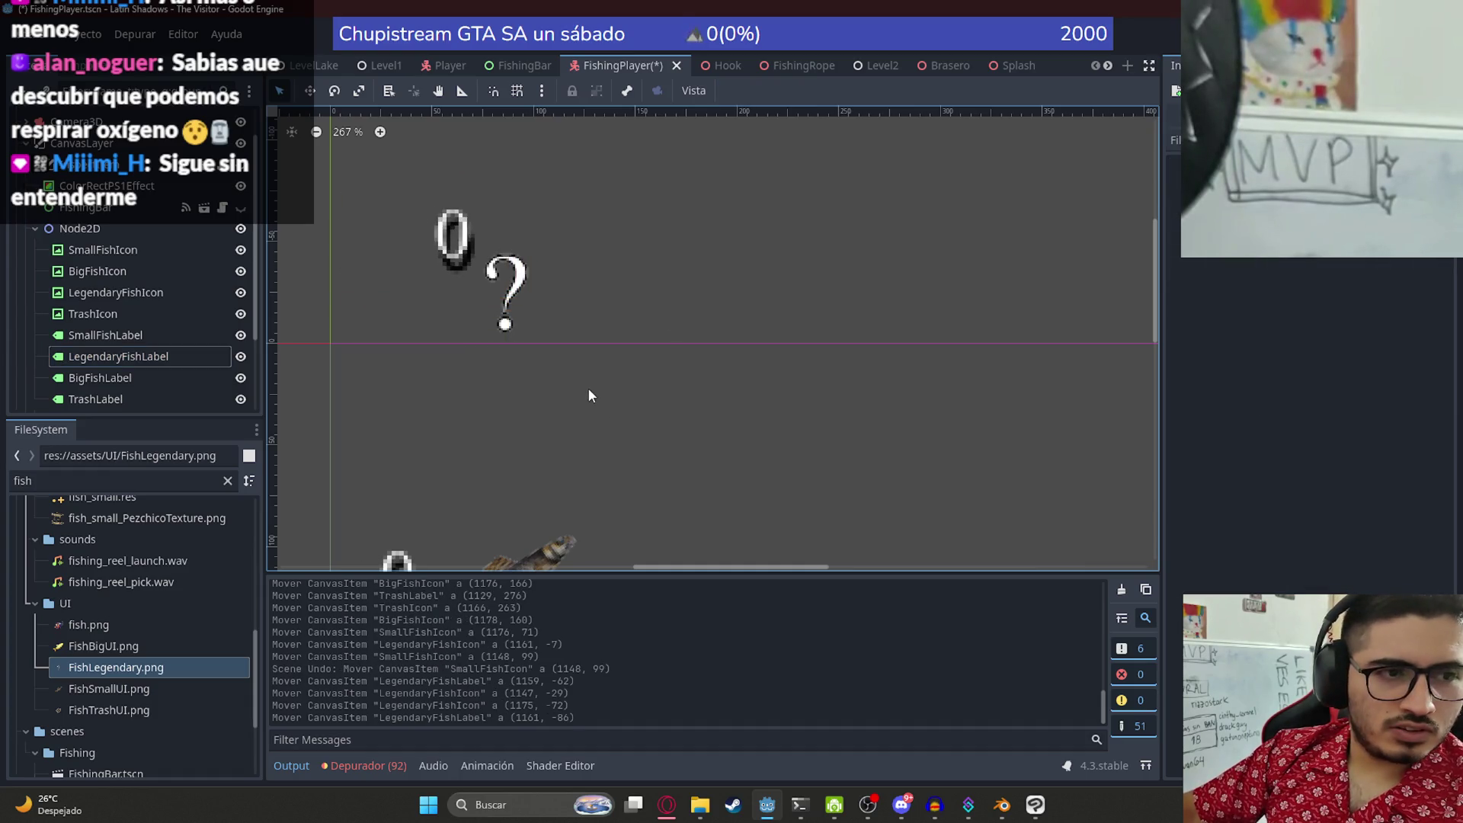
pyautogui.moveTo(591, 296)
pyautogui.mouseDown()
pyautogui.moveTo(616, 311)
pyautogui.moveTo(509, 349)
pyautogui.moveTo(607, 296)
pyautogui.moveTo(686, 424)
pyautogui.mouseUp()
pyautogui.click(685, 422)
pyautogui.click(770, 421)
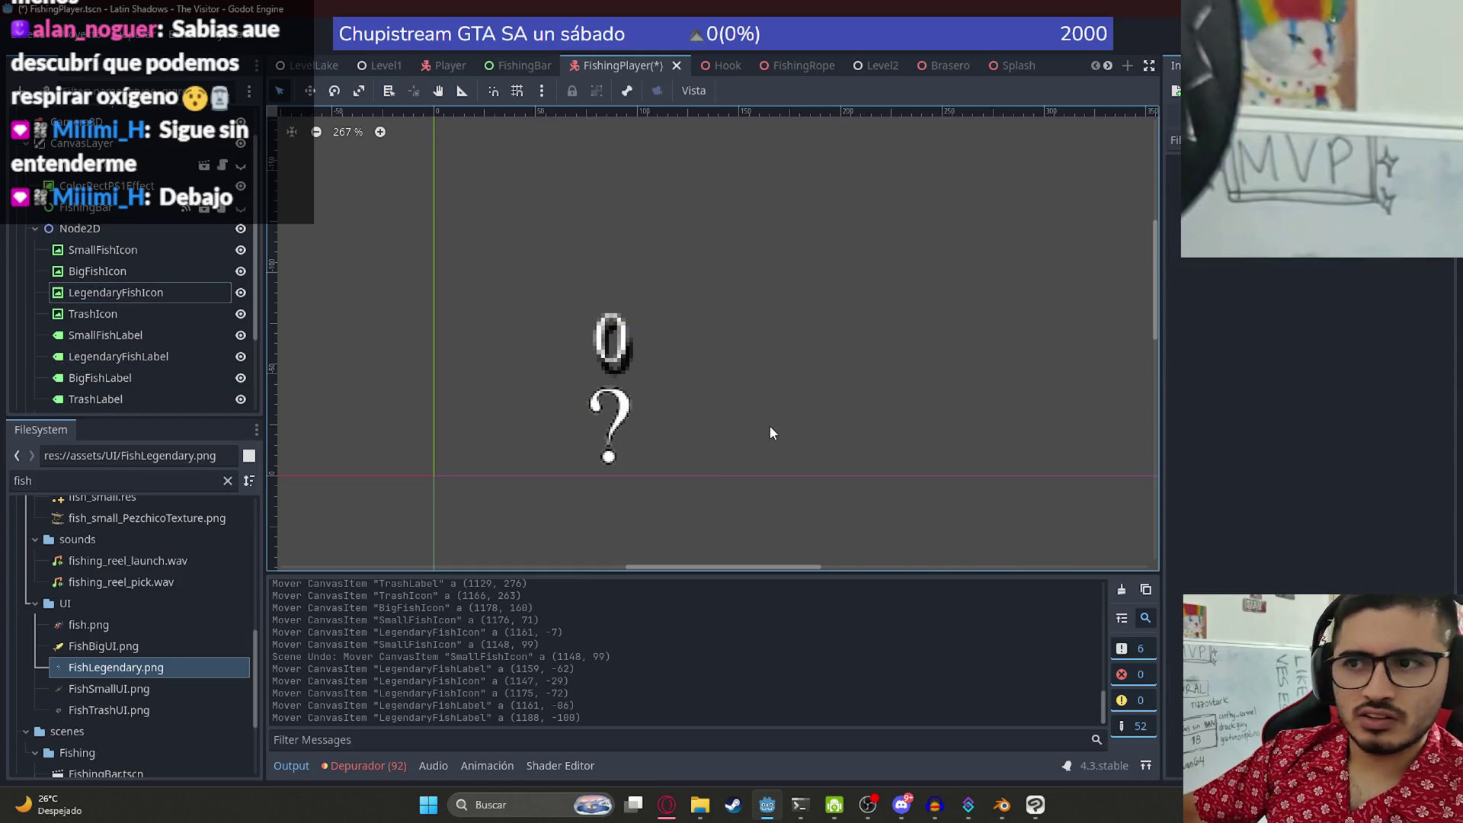
# - Move the small fish count and icon beside the legendary pair, count on top
pyautogui.scroll(-2, 730, 401)
pyautogui.moveTo(699, 405)
pyautogui.mouseDown()
pyautogui.moveTo(592, 275)
pyautogui.moveTo(584, 317)
pyautogui.mouseUp()
pyautogui.moveTo(450, 512); pyautogui.dragTo(589, 258)
pyautogui.moveTo(553, 439)
pyautogui.mouseDown()
pyautogui.moveTo(594, 248)
pyautogui.moveTo(614, 237)
pyautogui.mouseUp()
# - Add the big fish count and yellow fish icon to the row, count above
pyautogui.scroll(-4, 611, 346)
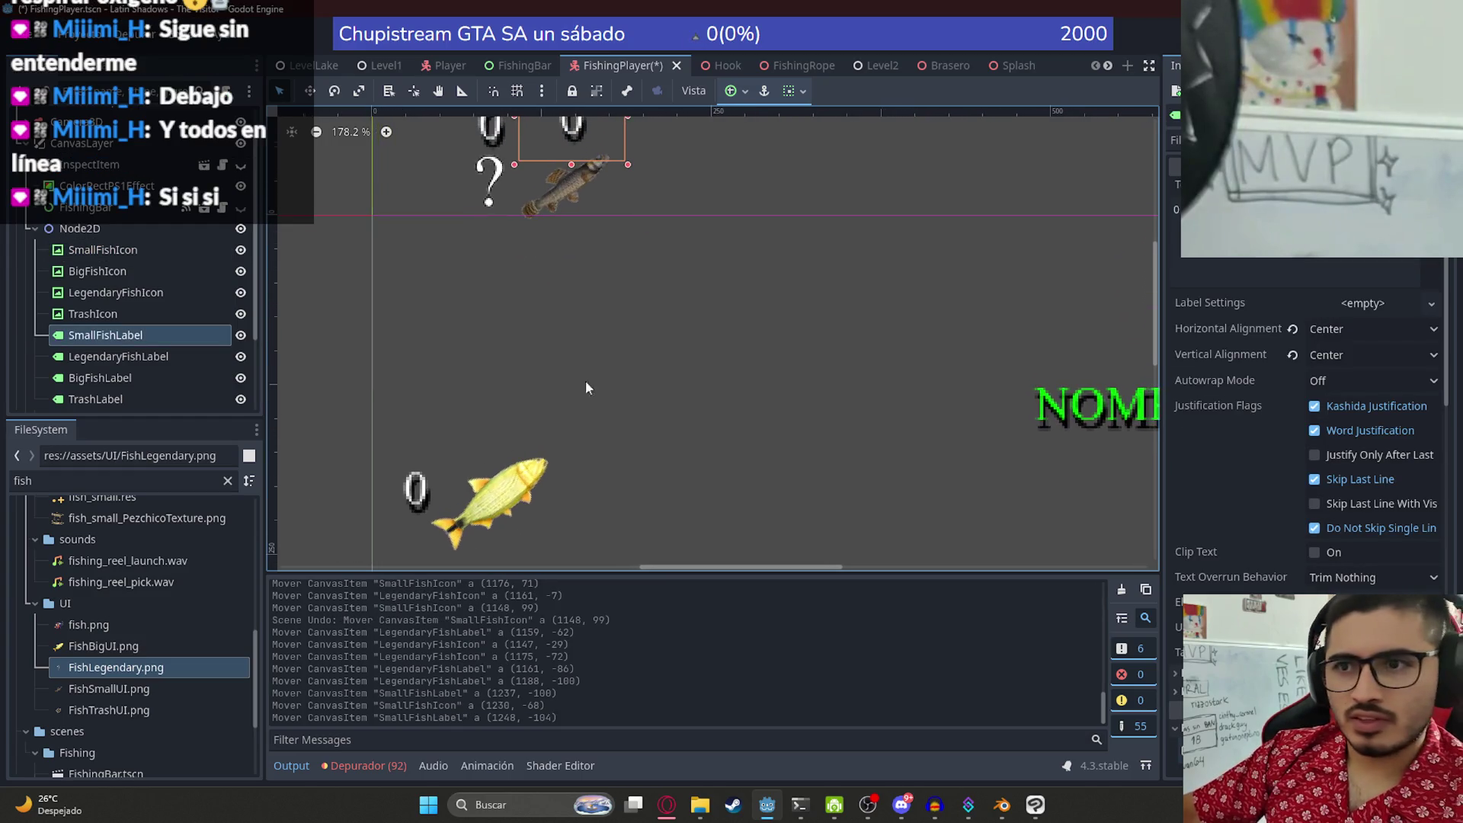
pyautogui.moveTo(419, 509); pyautogui.dragTo(678, 188)
pyautogui.scroll(6, 677, 188)
pyautogui.moveTo(681, 394)
pyautogui.mouseDown()
pyautogui.moveTo(652, 345)
pyautogui.moveTo(644, 356)
pyautogui.mouseUp()
pyautogui.scroll(-2, 610, 465)
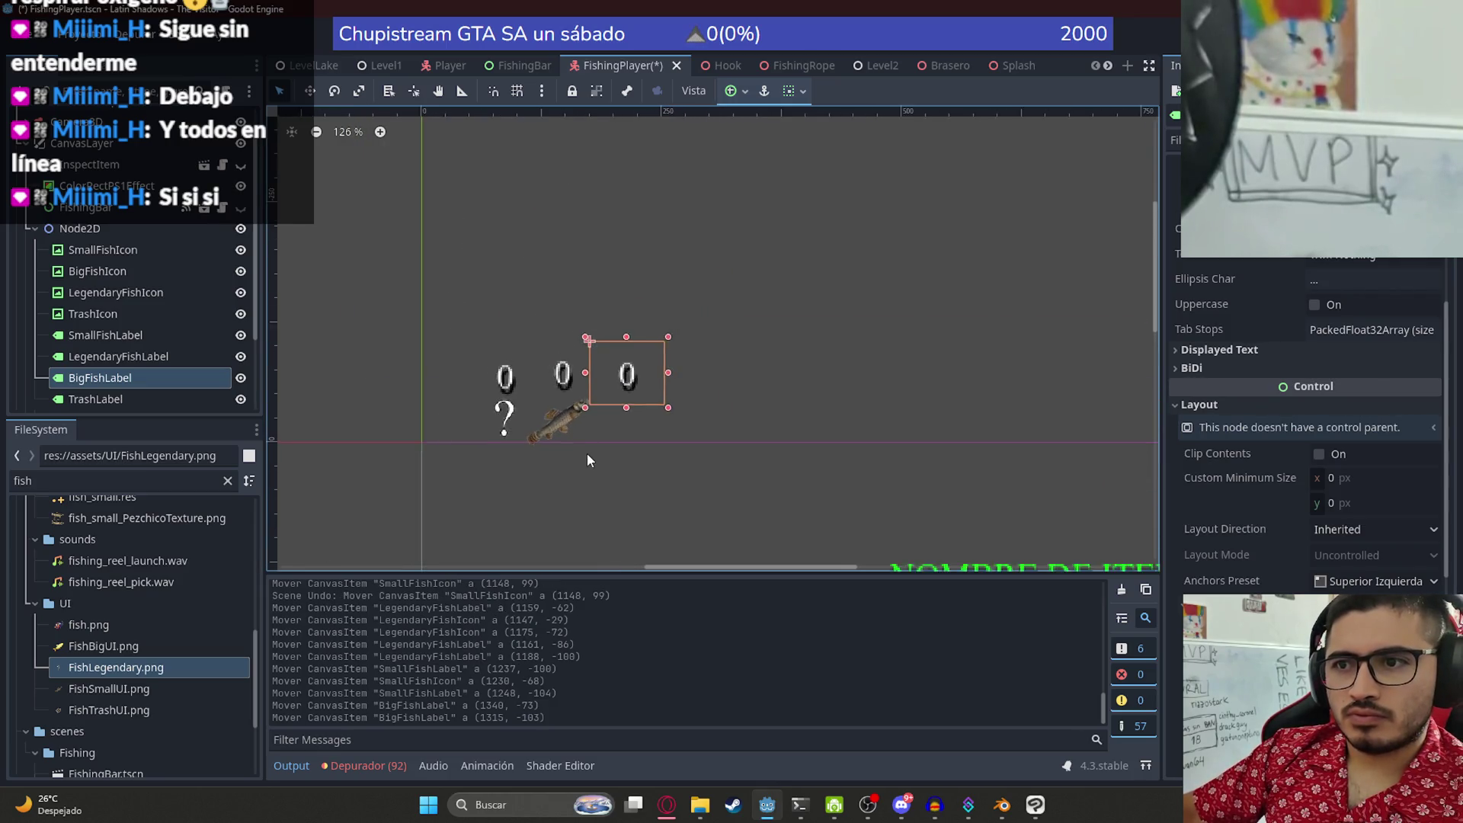
pyautogui.scroll(-3, 587, 452)
pyautogui.click(477, 491)
pyautogui.moveTo(450, 503)
pyautogui.mouseDown()
pyautogui.moveTo(562, 294)
pyautogui.moveTo(577, 293)
pyautogui.mouseUp()
pyautogui.click(579, 239)
pyautogui.moveTo(579, 239); pyautogui.dragTo(589, 241)
# - Add the trash count and bottle icon to the end of the row
pyautogui.scroll(-2, 591, 447)
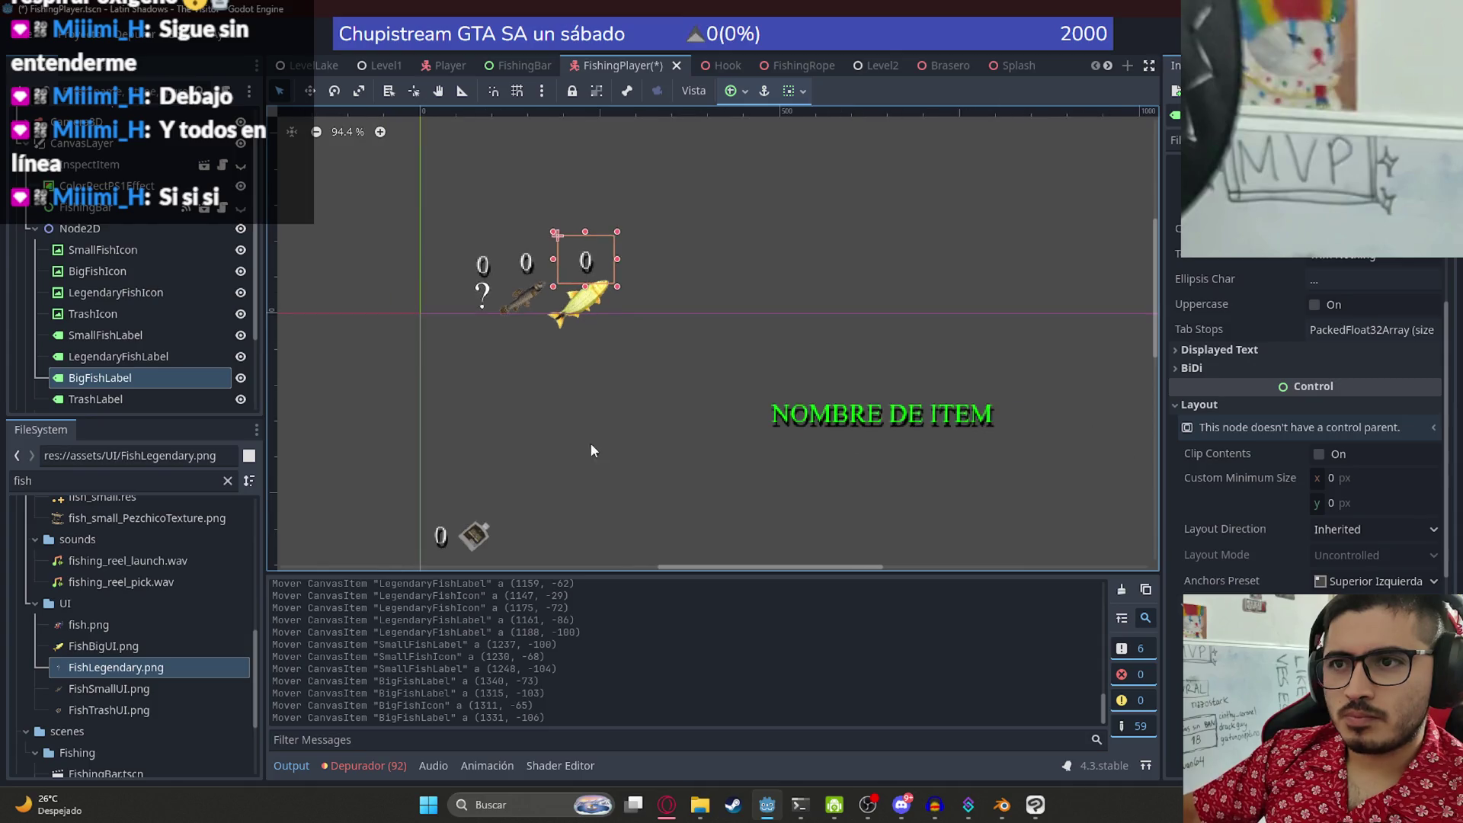
pyautogui.moveTo(429, 473)
pyautogui.mouseDown()
pyautogui.moveTo(614, 199)
pyautogui.moveTo(640, 200)
pyautogui.mouseUp()
pyautogui.moveTo(469, 474)
pyautogui.mouseDown()
pyautogui.moveTo(673, 230)
pyautogui.moveTo(644, 229)
pyautogui.moveTo(627, 193)
pyautogui.moveTo(626, 235)
pyautogui.mouseUp()
pyautogui.click(705, 179)
pyautogui.click(748, 233)
# - Box-select all eight icons and counts together as one group
pyautogui.scroll(-4, 747, 233)
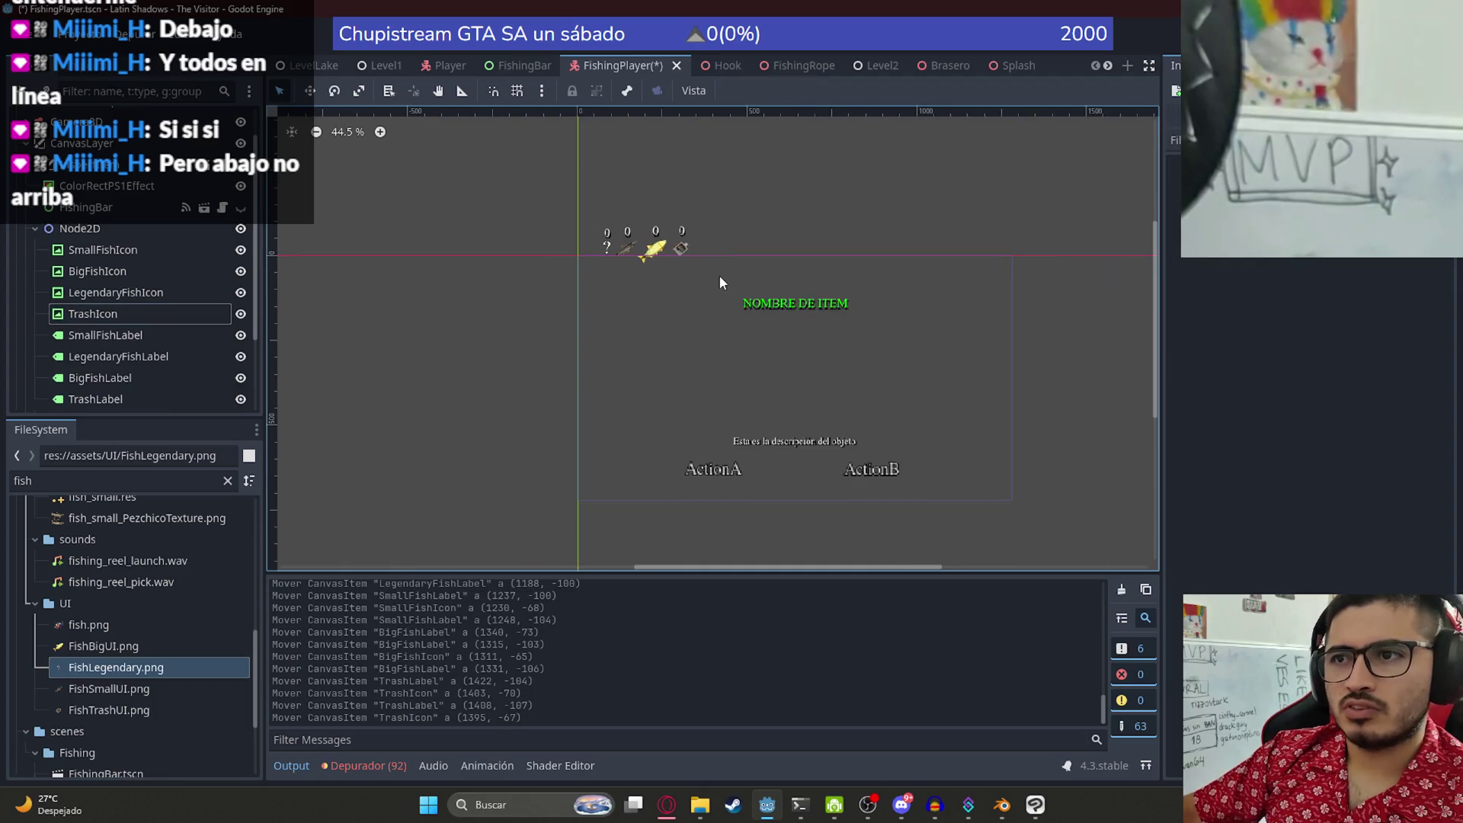
pyautogui.moveTo(500, 183)
pyautogui.mouseDown()
pyautogui.moveTo(656, 227)
pyautogui.moveTo(539, 316)
pyautogui.moveTo(564, 461)
pyautogui.moveTo(578, 266)
pyautogui.moveTo(565, 256)
pyautogui.moveTo(532, 286)
pyautogui.mouseUp()
pyautogui.click(592, 162)
pyautogui.scroll(5, 503, 202)
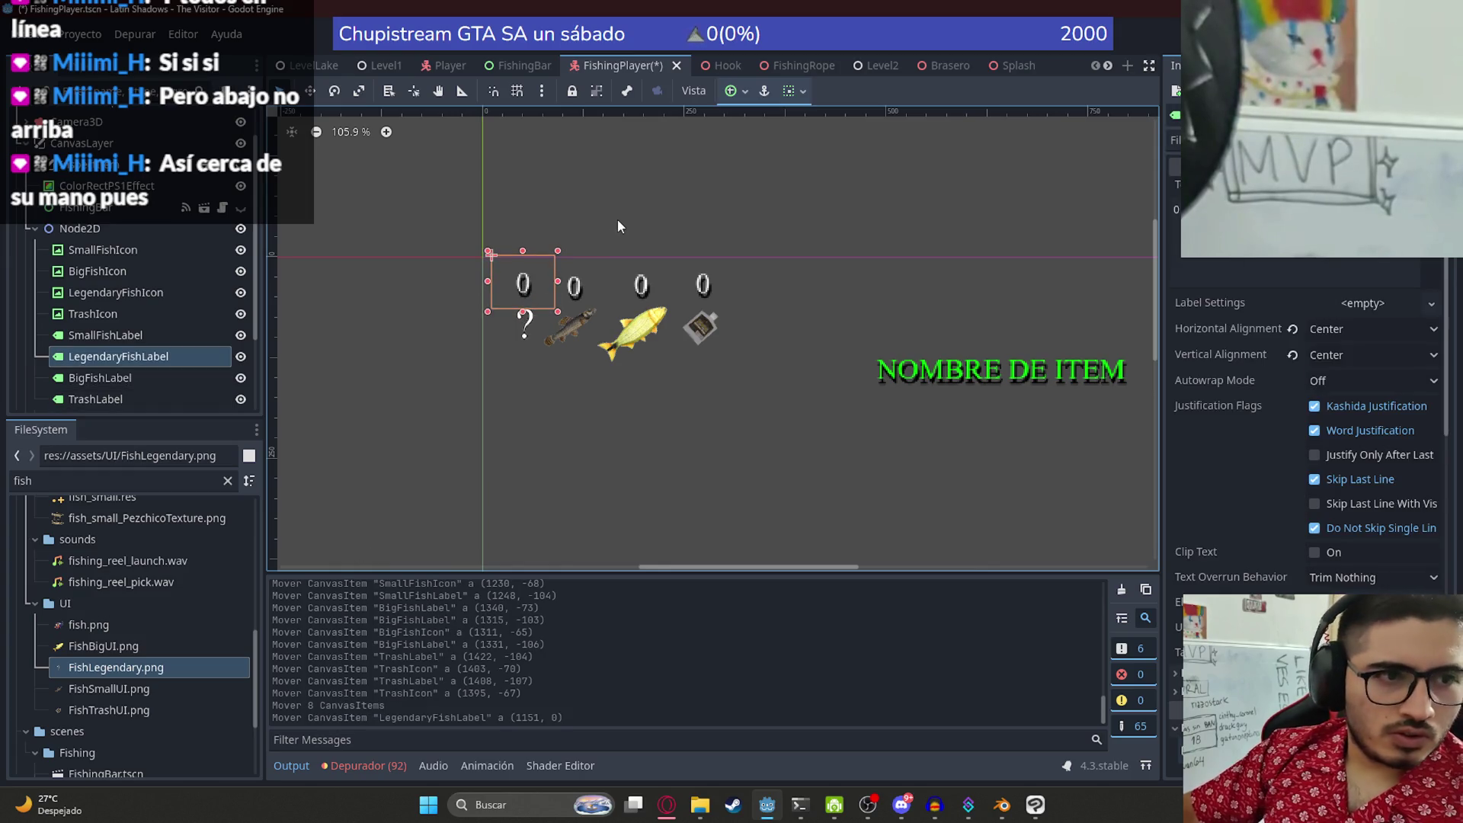
pyautogui.scroll(-4, 549, 229)
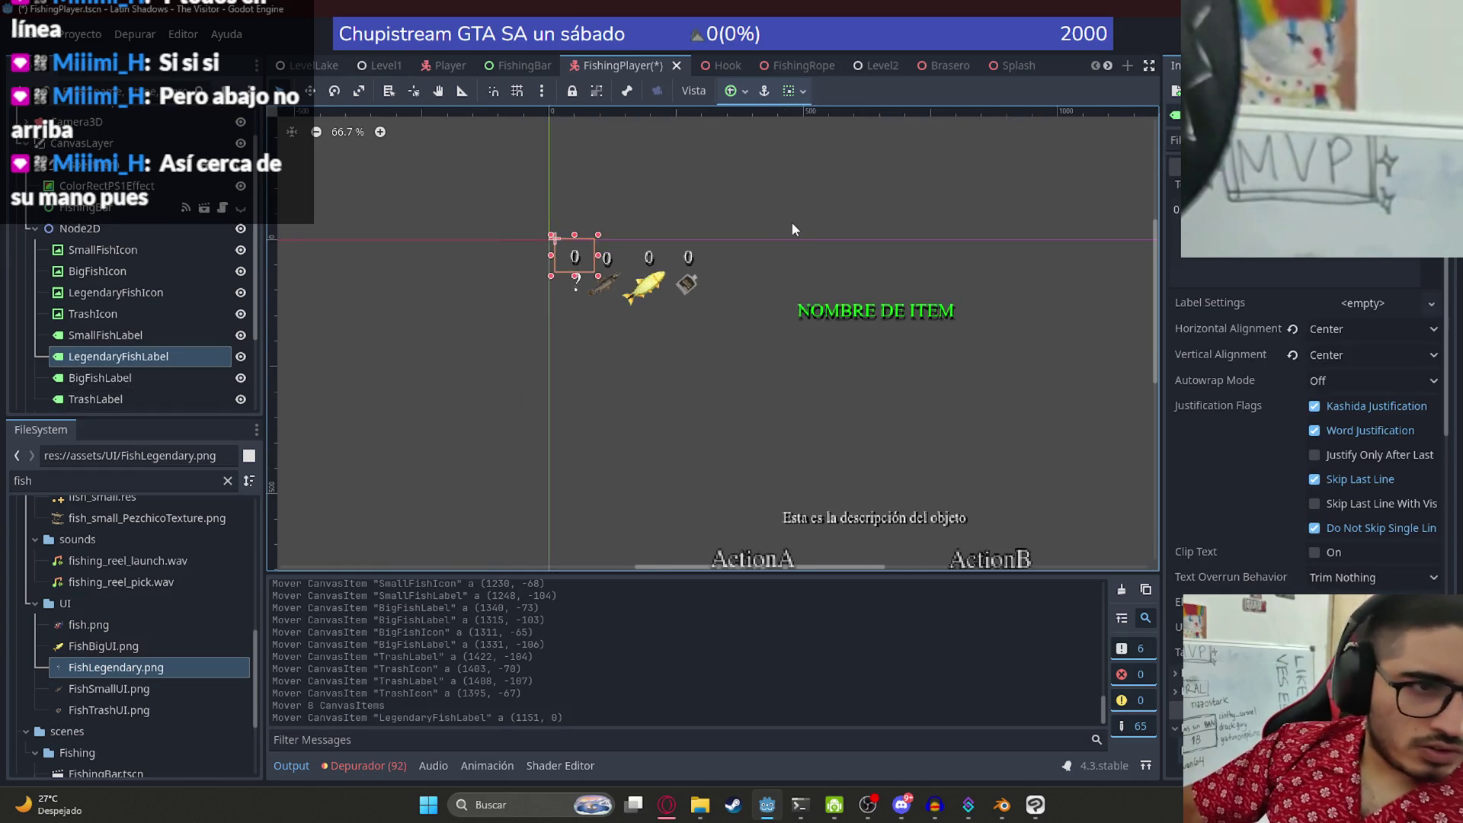
pyautogui.moveTo(522, 208); pyautogui.dragTo(683, 294)
# - Move the row down to the ActionA line and nudge the small fish and legendary counts
pyautogui.moveTo(587, 271); pyautogui.dragTo(590, 486)
pyautogui.scroll(2, 554, 529)
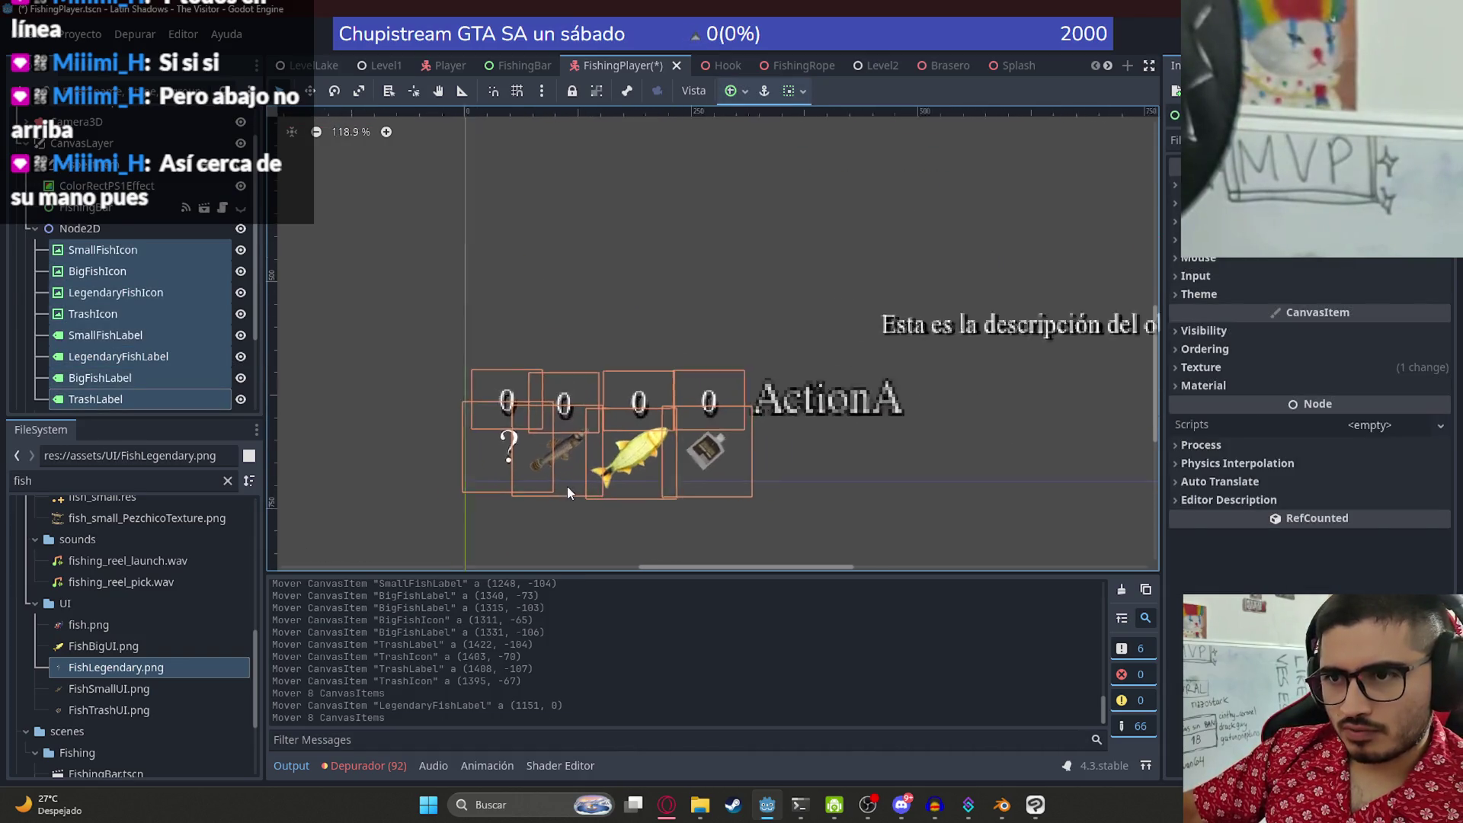
pyautogui.click(628, 317)
pyautogui.click(574, 393)
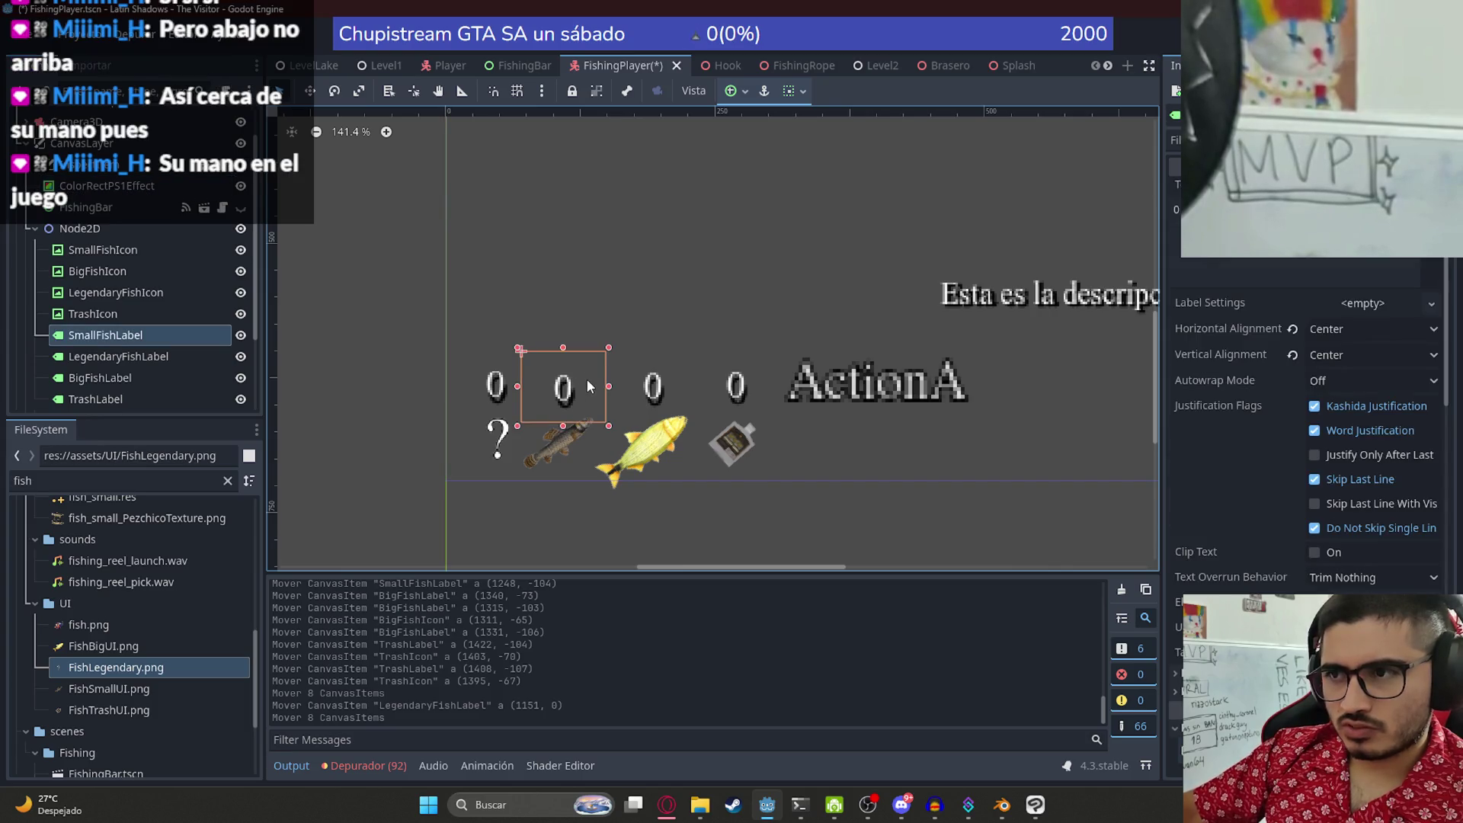
pyautogui.press('Up')
pyautogui.press('Up')
pyautogui.press('Up')
pyautogui.press('Up')
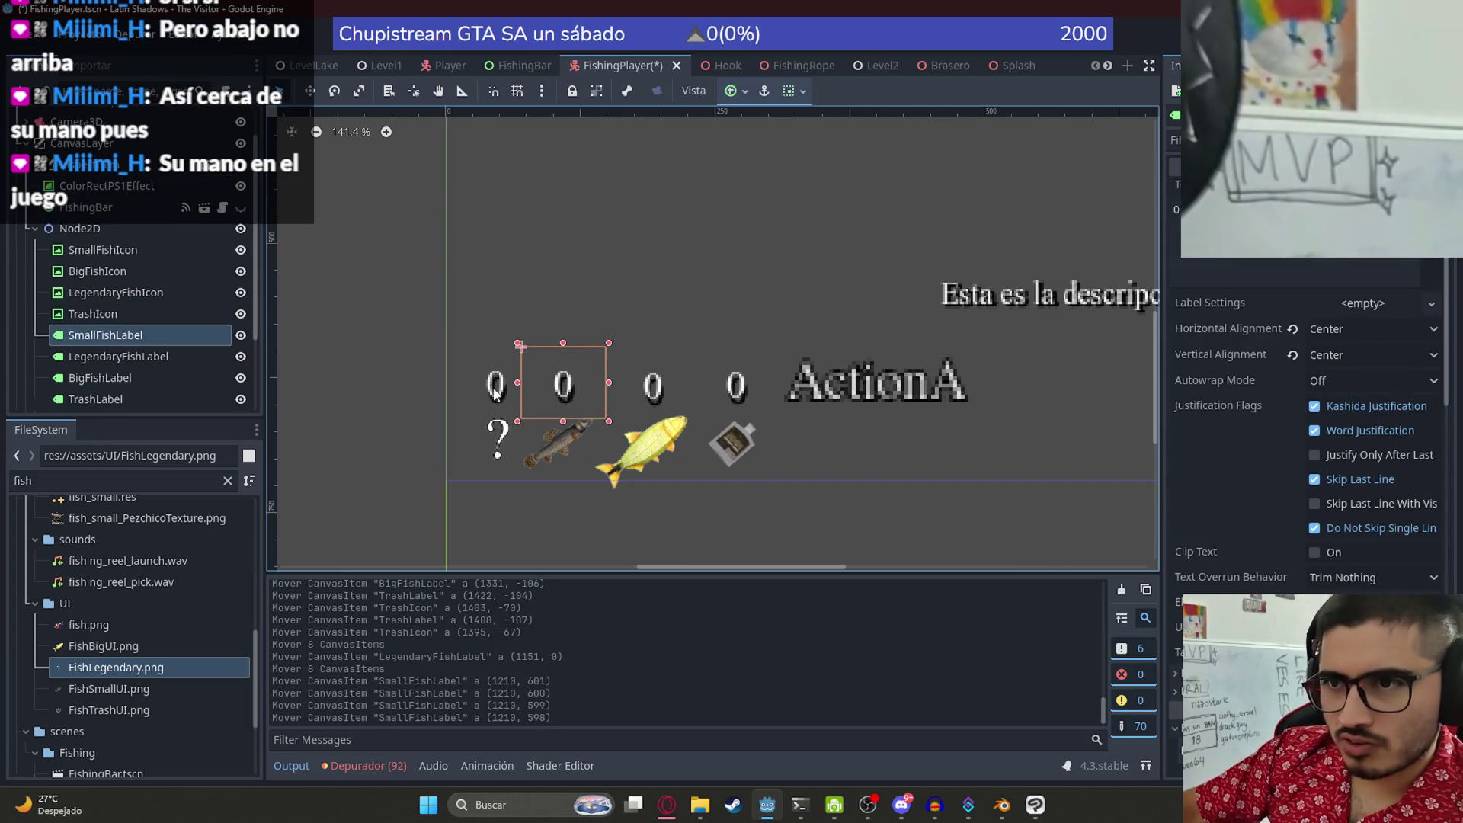
pyautogui.moveTo(497, 440); pyautogui.dragTo(485, 444)
pyautogui.click(507, 386)
pyautogui.press('Left')
pyautogui.press('Left')
pyautogui.press('Left')
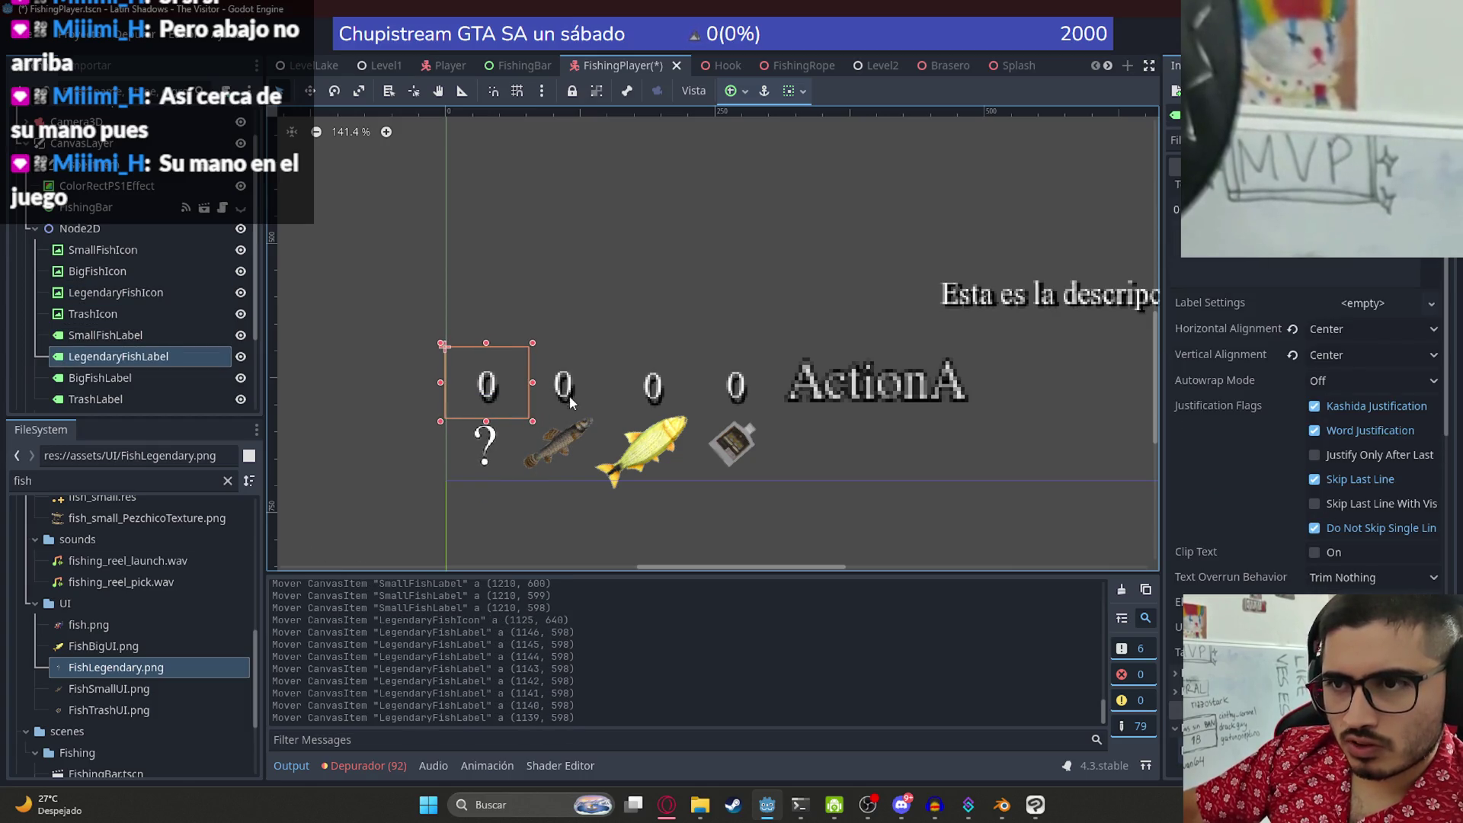
# - Shrink the yellow big fish icon to 74 px and slide it into its slot
pyautogui.click(569, 396)
pyautogui.click(565, 446)
pyautogui.click(658, 396)
pyautogui.click(668, 448)
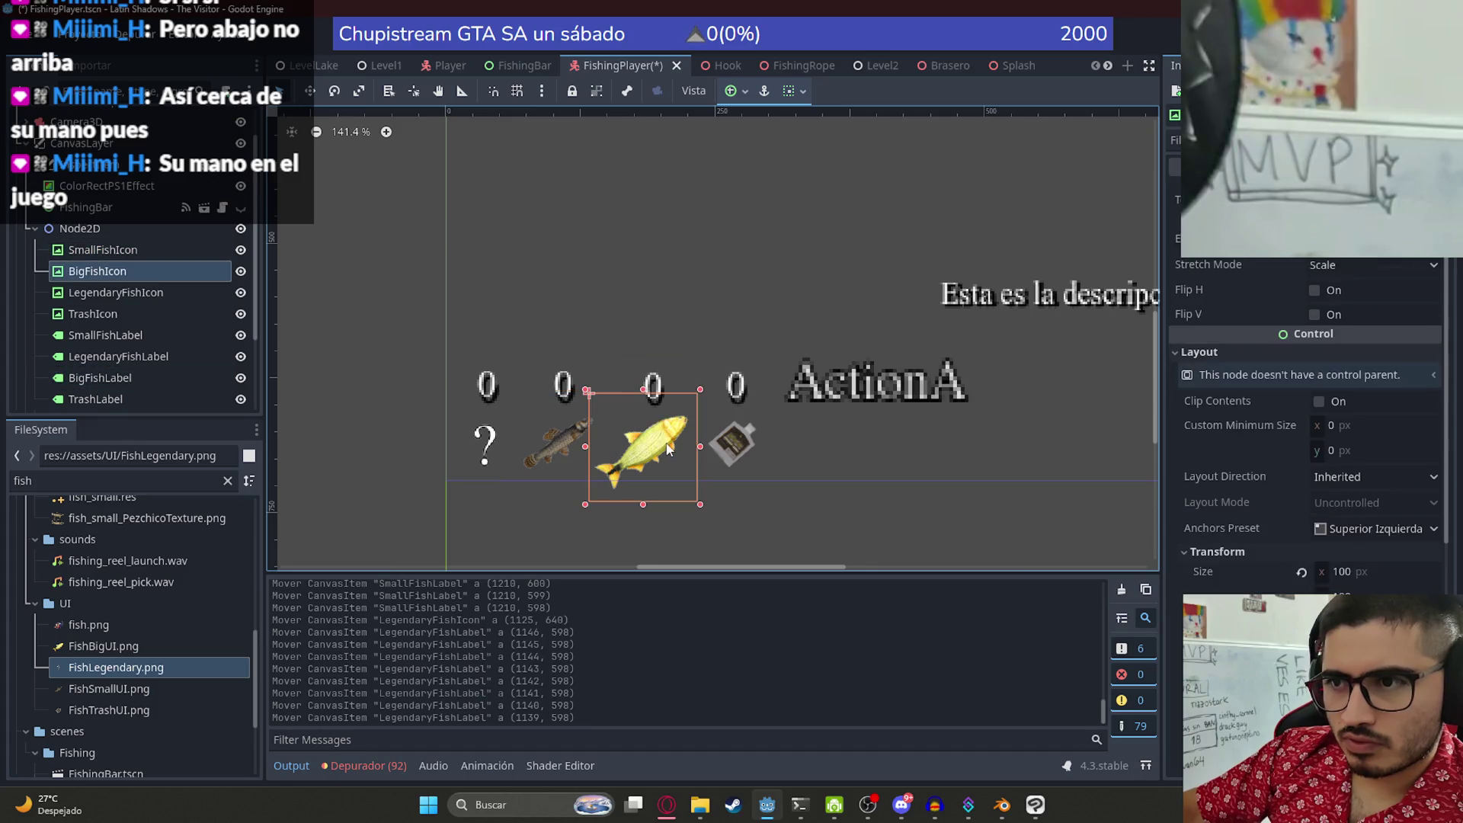
pyautogui.click(699, 507)
pyautogui.click(658, 473)
pyautogui.moveTo(700, 503)
pyautogui.mouseDown()
pyautogui.moveTo(572, 455)
pyautogui.moveTo(603, 492)
pyautogui.mouseUp()
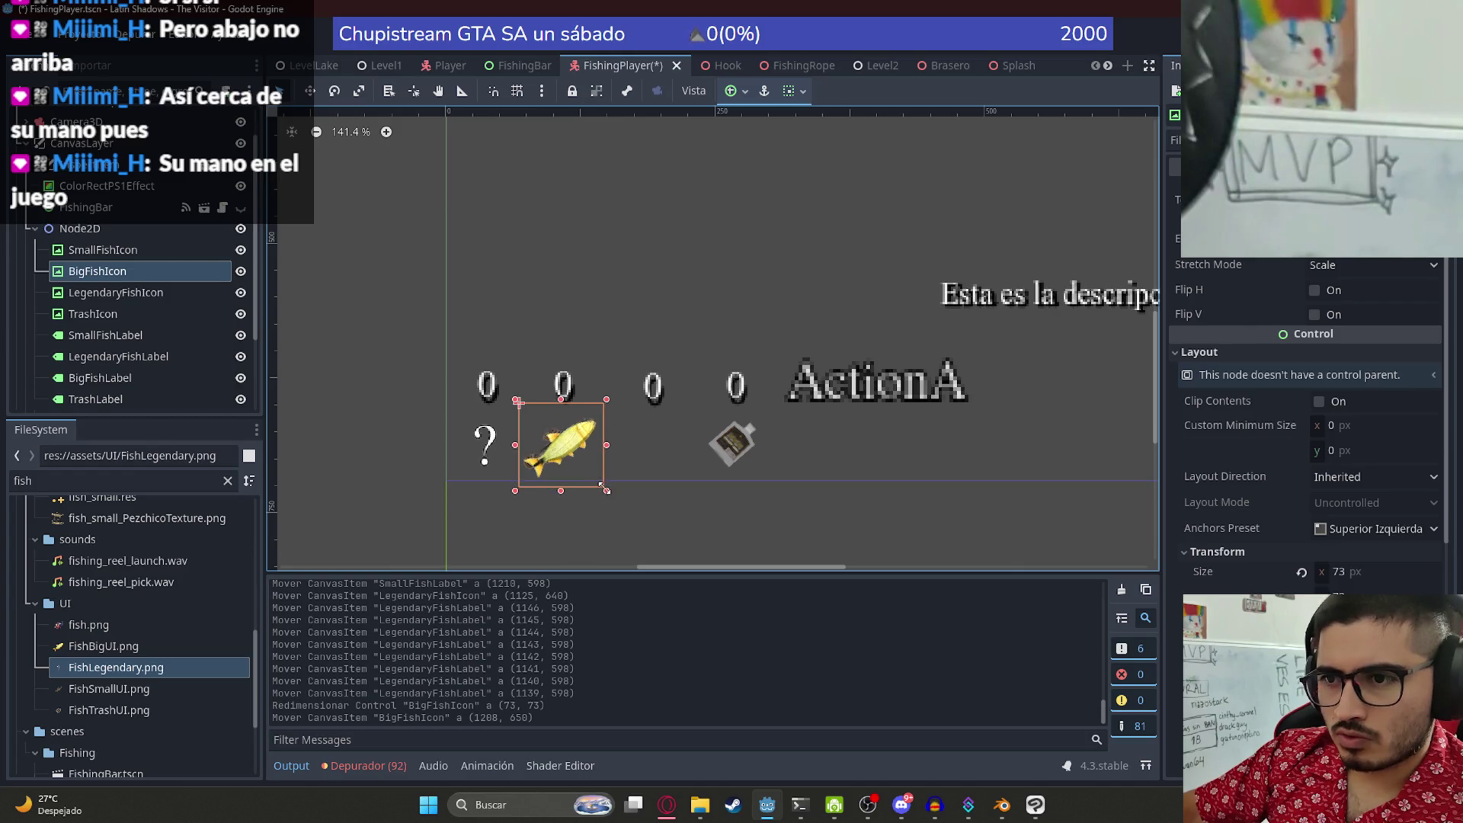
pyautogui.moveTo(573, 440); pyautogui.dragTo(662, 438)
# - Enlarge the bottle icon to 110 px, size the question-mark icon to 111 px, and save
pyautogui.click(740, 455)
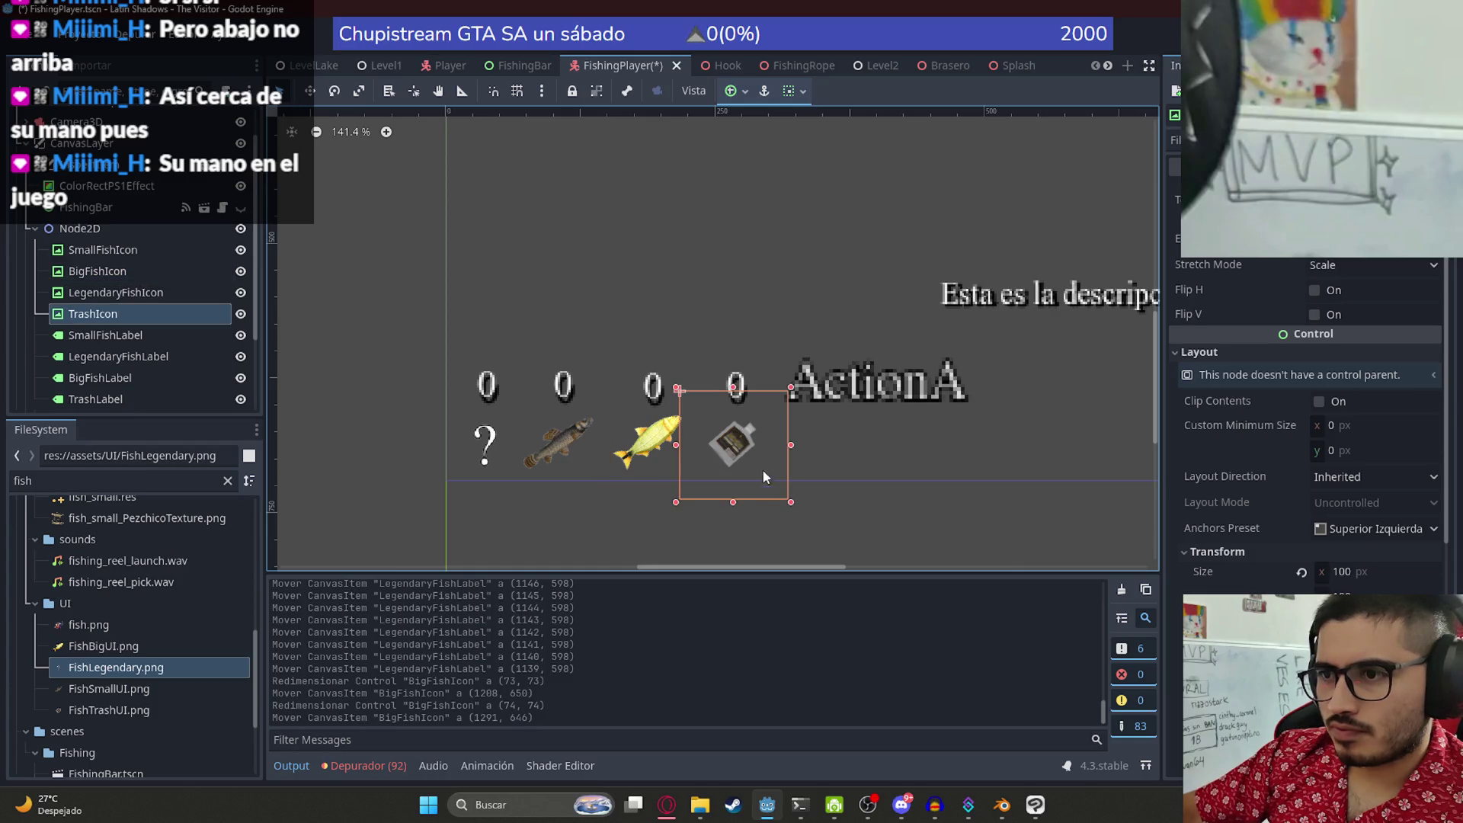
pyautogui.moveTo(791, 503); pyautogui.dragTo(803, 513)
pyautogui.moveTo(738, 449)
pyautogui.mouseDown()
pyautogui.moveTo(684, 464)
pyautogui.moveTo(733, 442)
pyautogui.mouseUp()
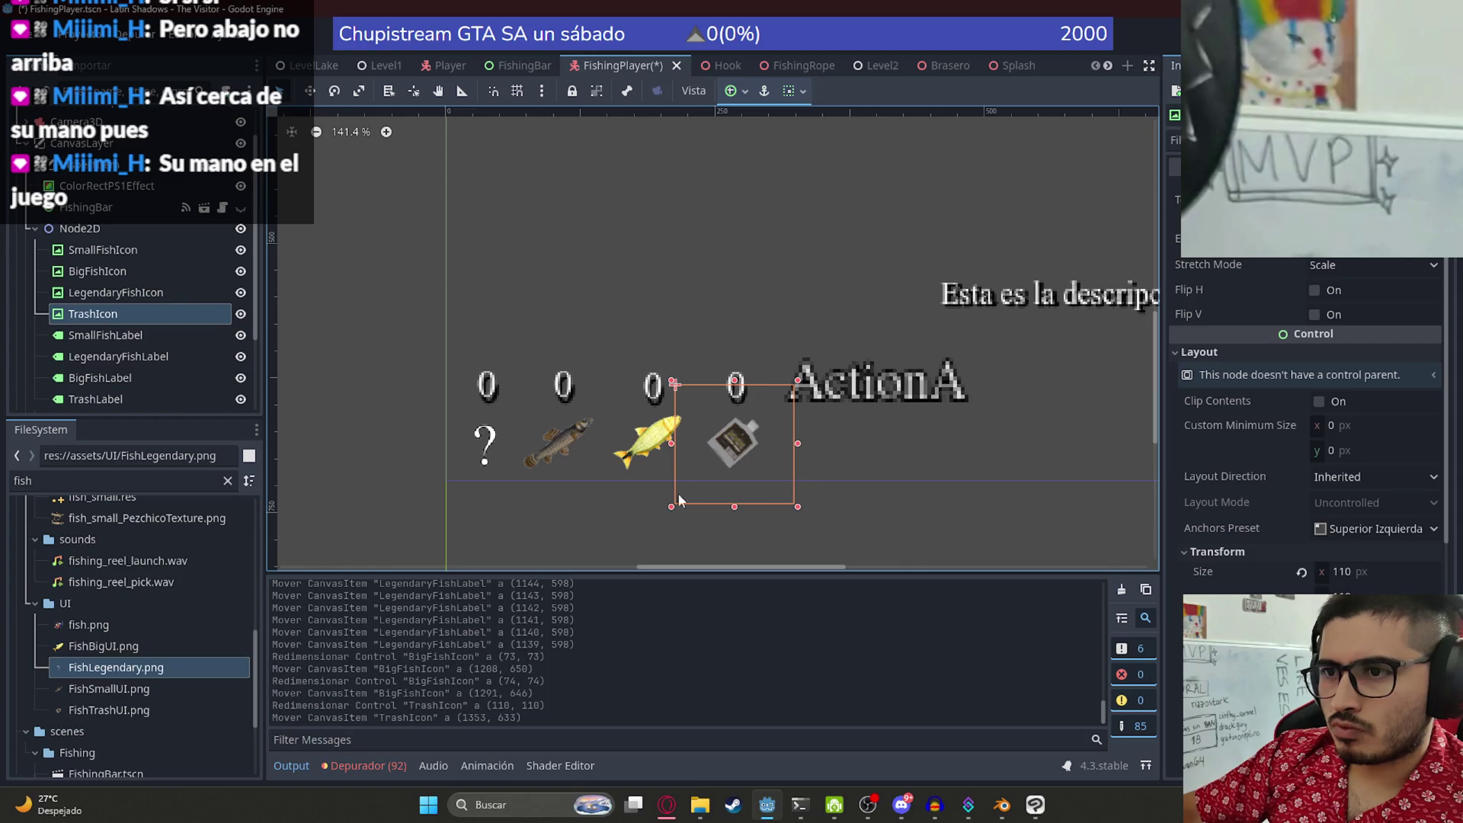
pyautogui.click(487, 446)
pyautogui.moveTo(486, 446); pyautogui.dragTo(486, 445)
pyautogui.moveTo(544, 499); pyautogui.dragTo(497, 462)
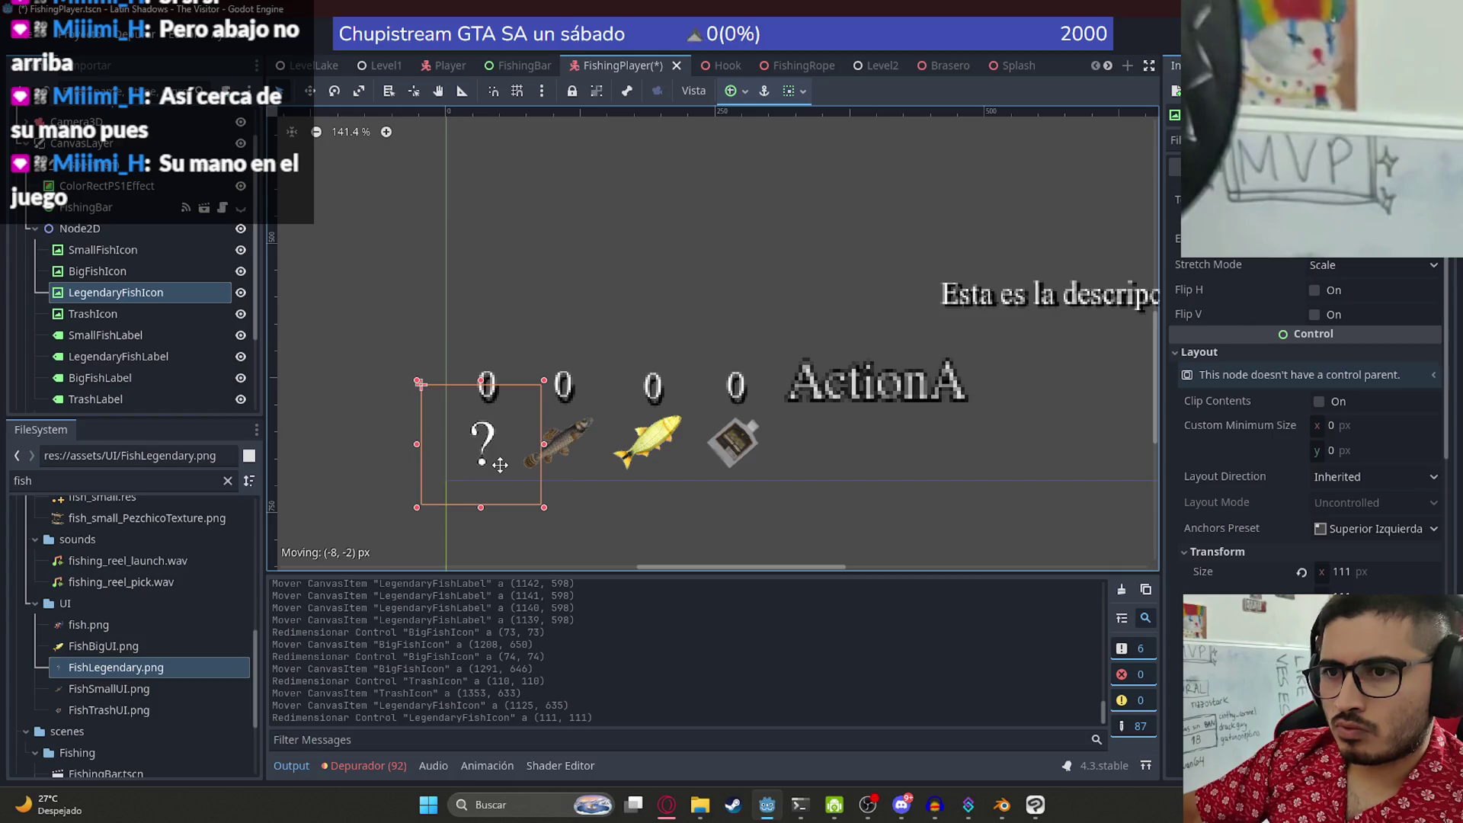
pyautogui.click(632, 318)
pyautogui.scroll(-3, 632, 319)
pyautogui.scroll(-7, 632, 319)
pyautogui.hotkey('ctrl', 's')
# - Switch to LevelLake.tscn, run the game, and dismiss the fishing-rod dialog
pyautogui.click(342, 67)
pyautogui.rightClick(309, 66)
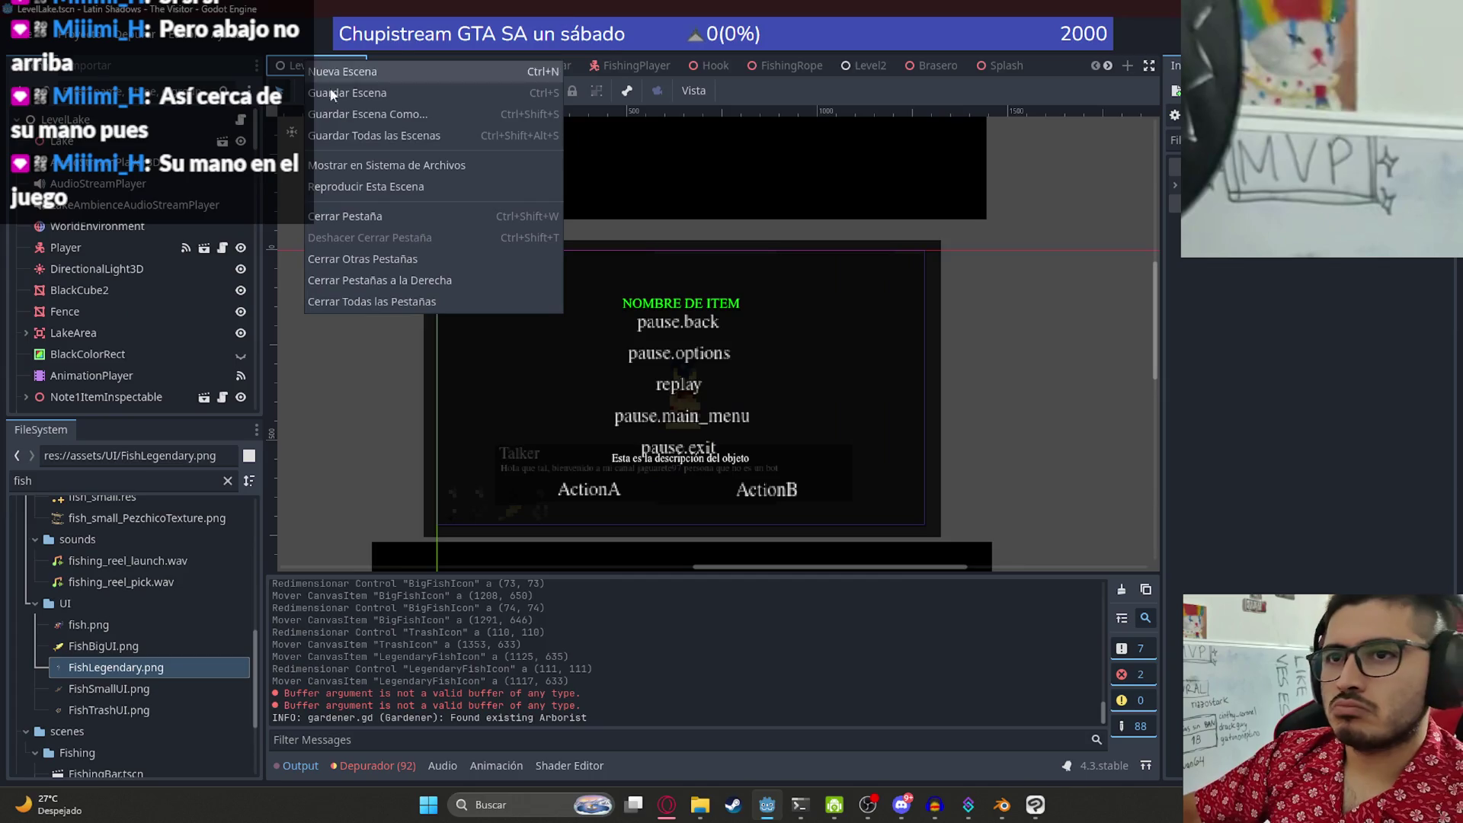
pyautogui.press('Escape')
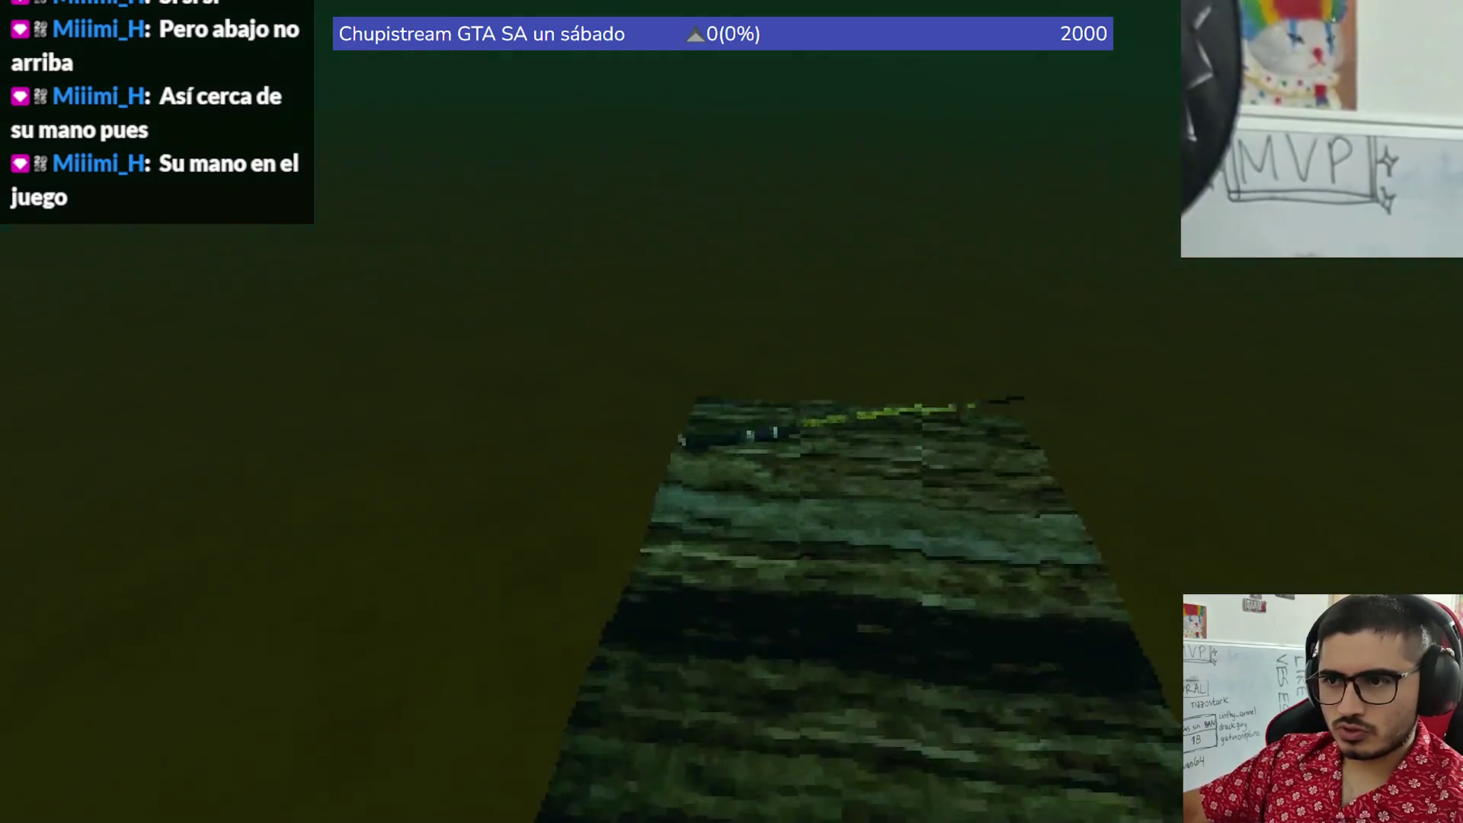
pyautogui.click(515, 729)
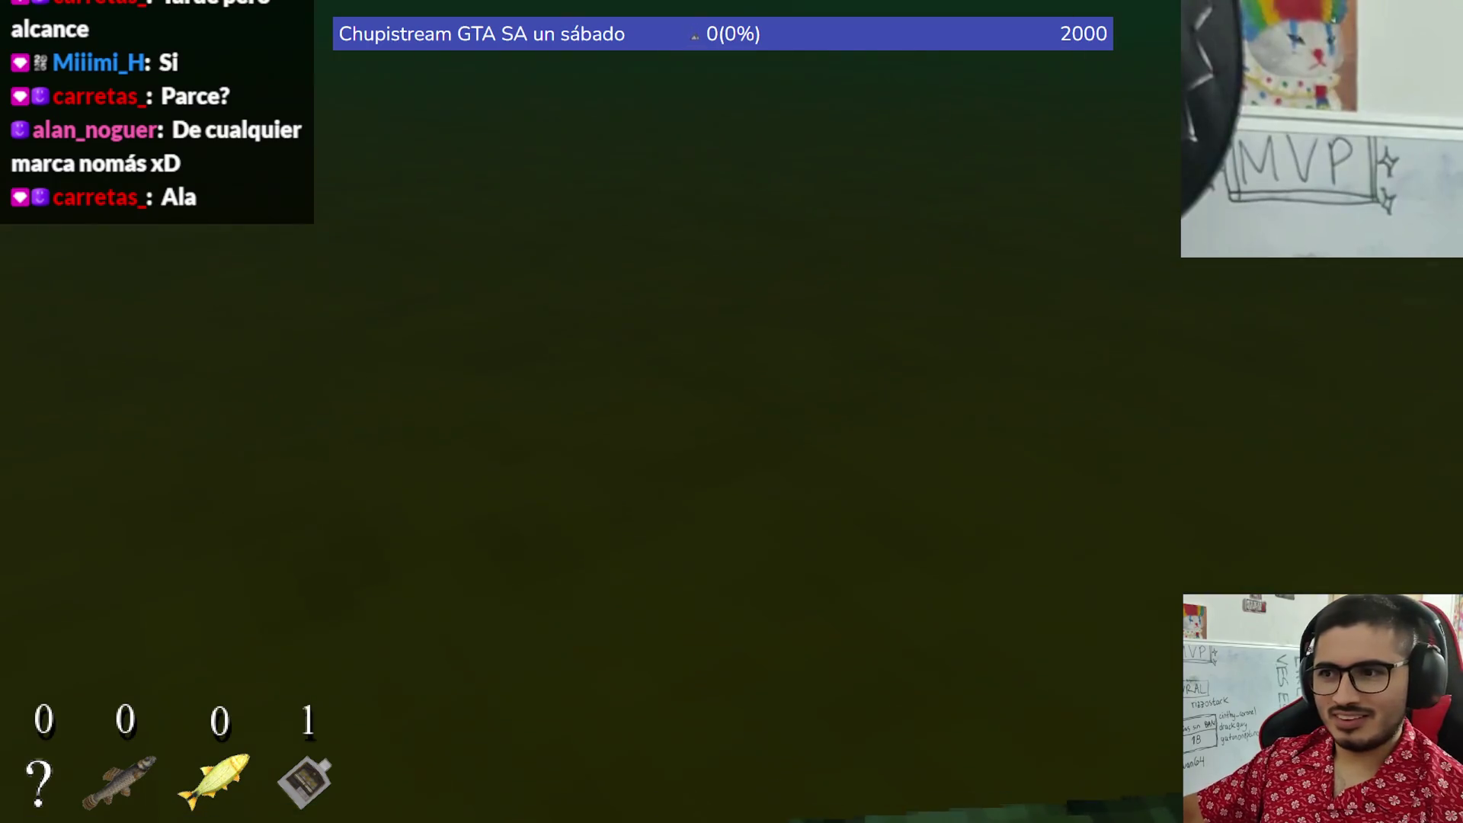
# - Cast the line and reel in a first catch with the catch bar
pyautogui.click(731, 411)
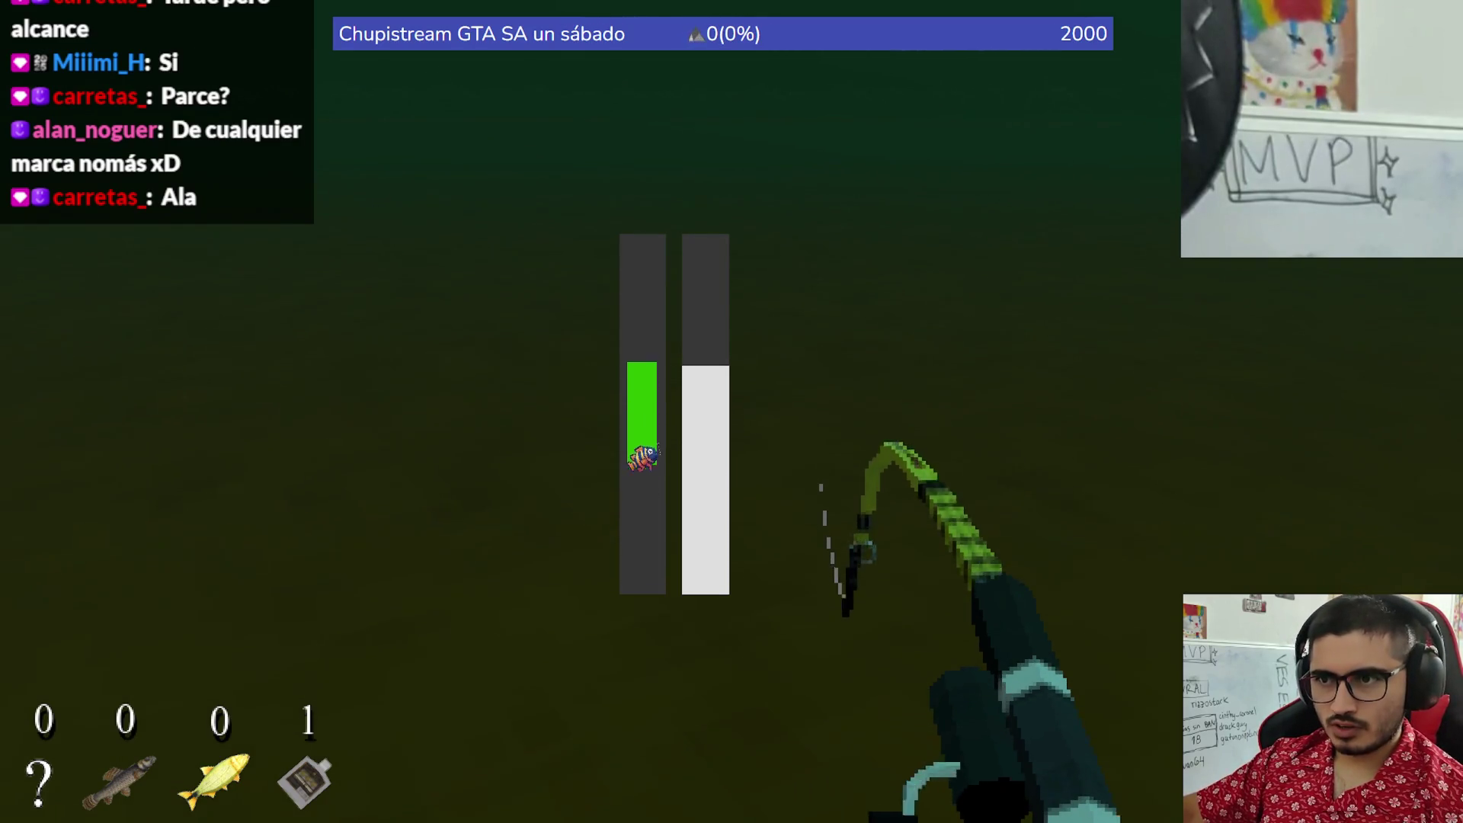
pyautogui.click(732, 412)
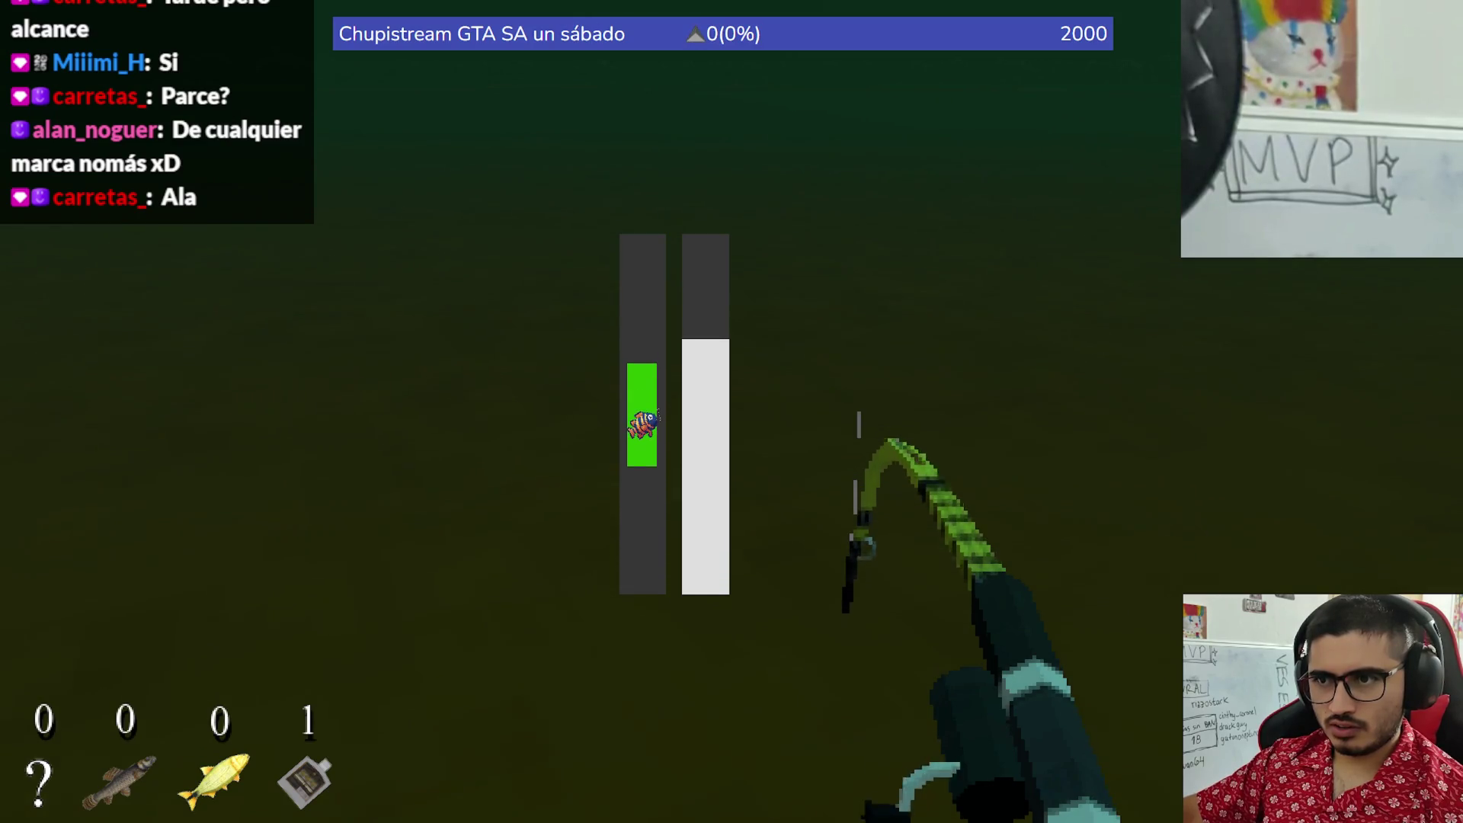
pyautogui.click(732, 411)
pyautogui.click(732, 412)
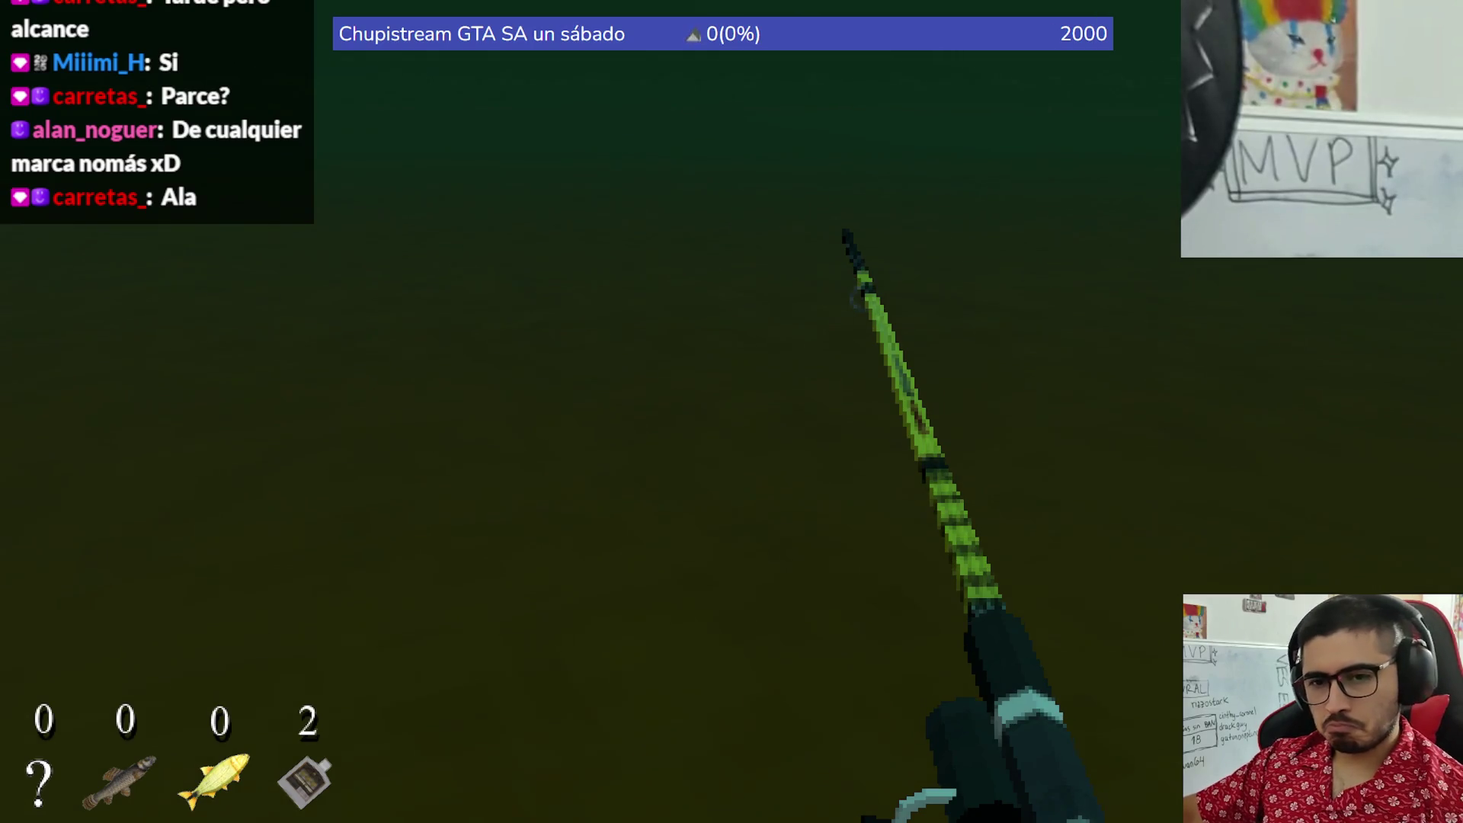
# - Cast again and keep the catch bar on the fish until the bottle is caught
pyautogui.click(732, 411)
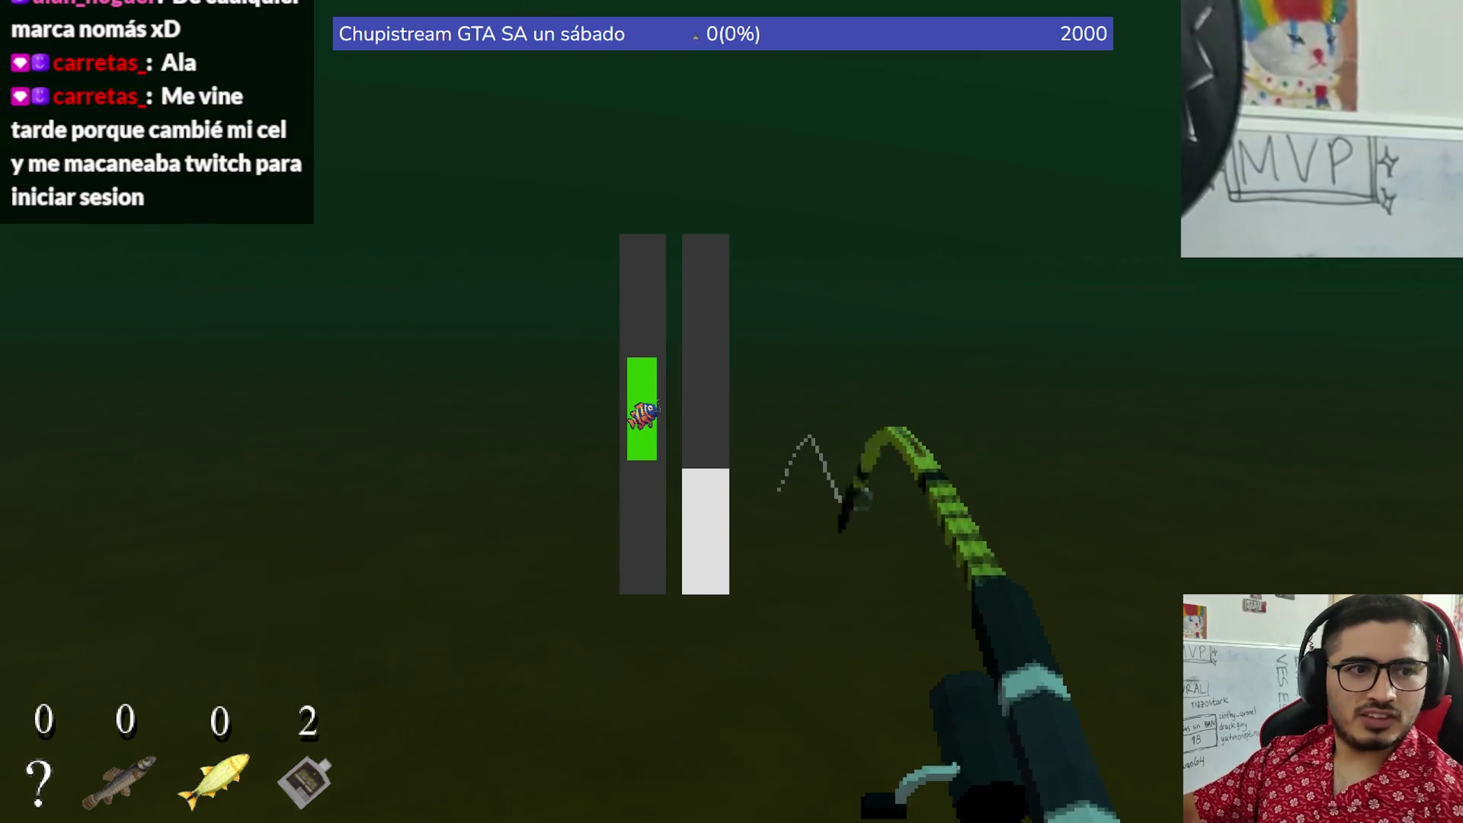
pyautogui.click(731, 411)
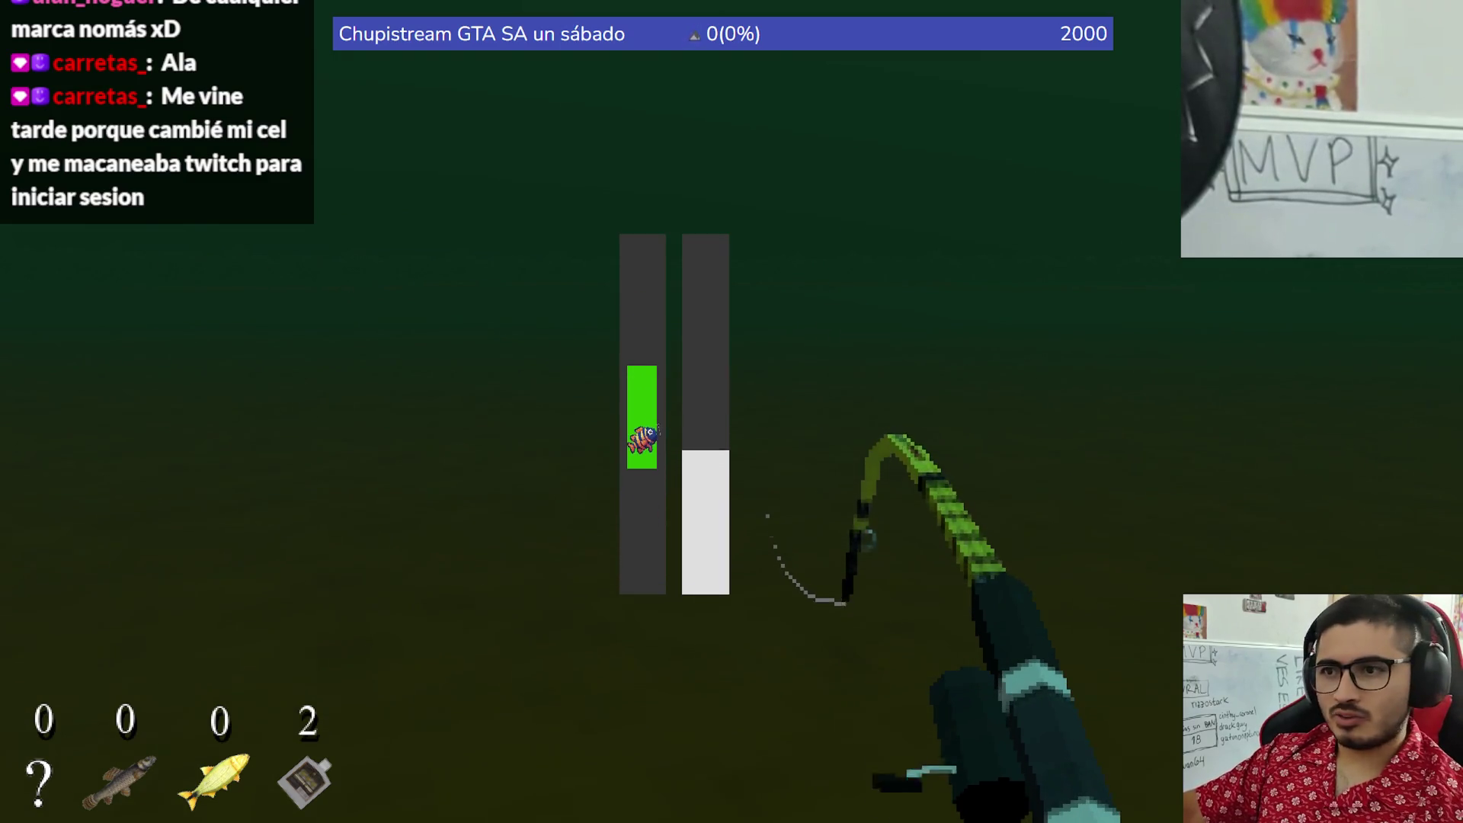
pyautogui.click(732, 411)
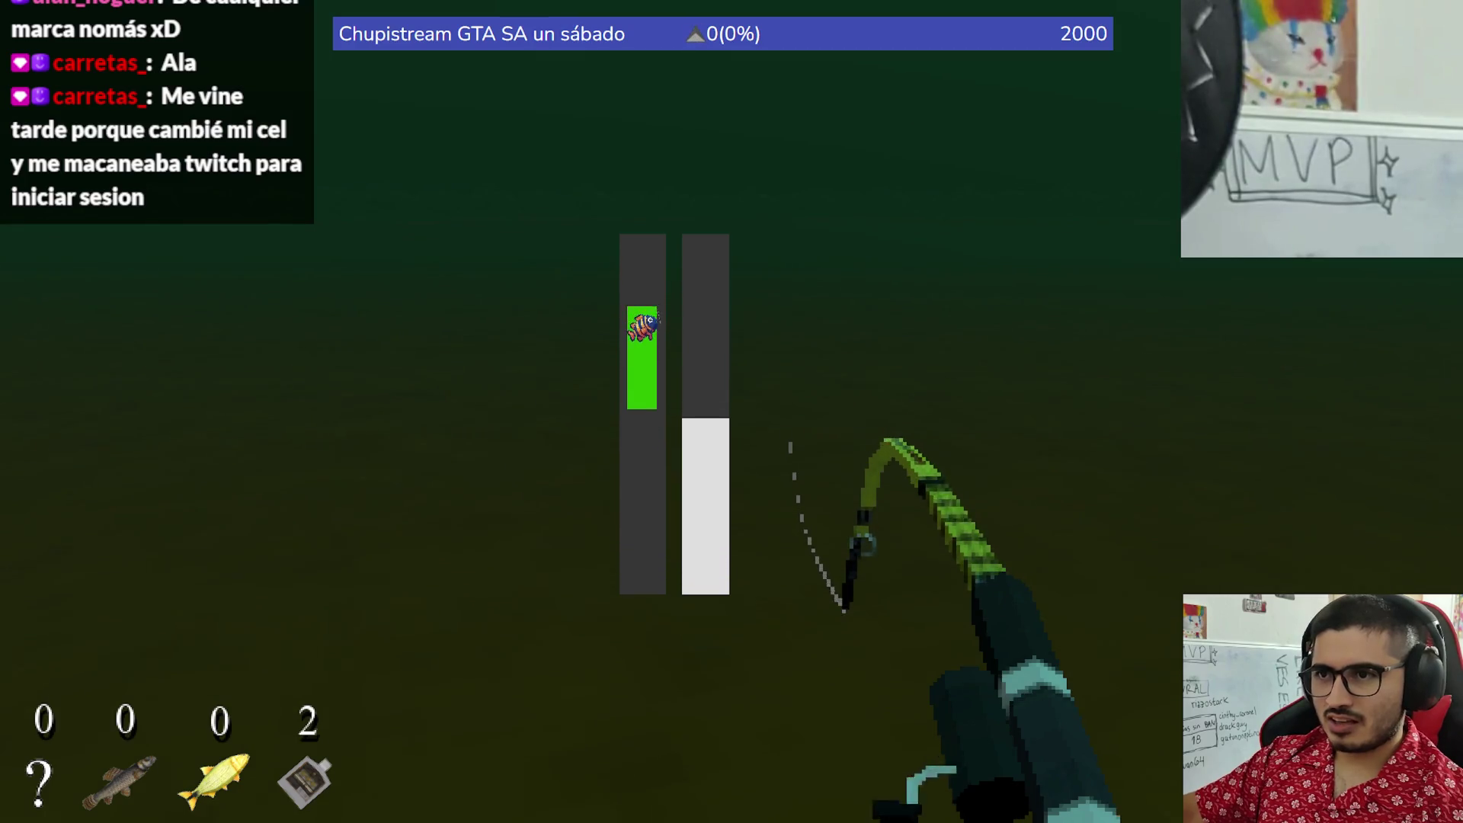
pyautogui.click(732, 411)
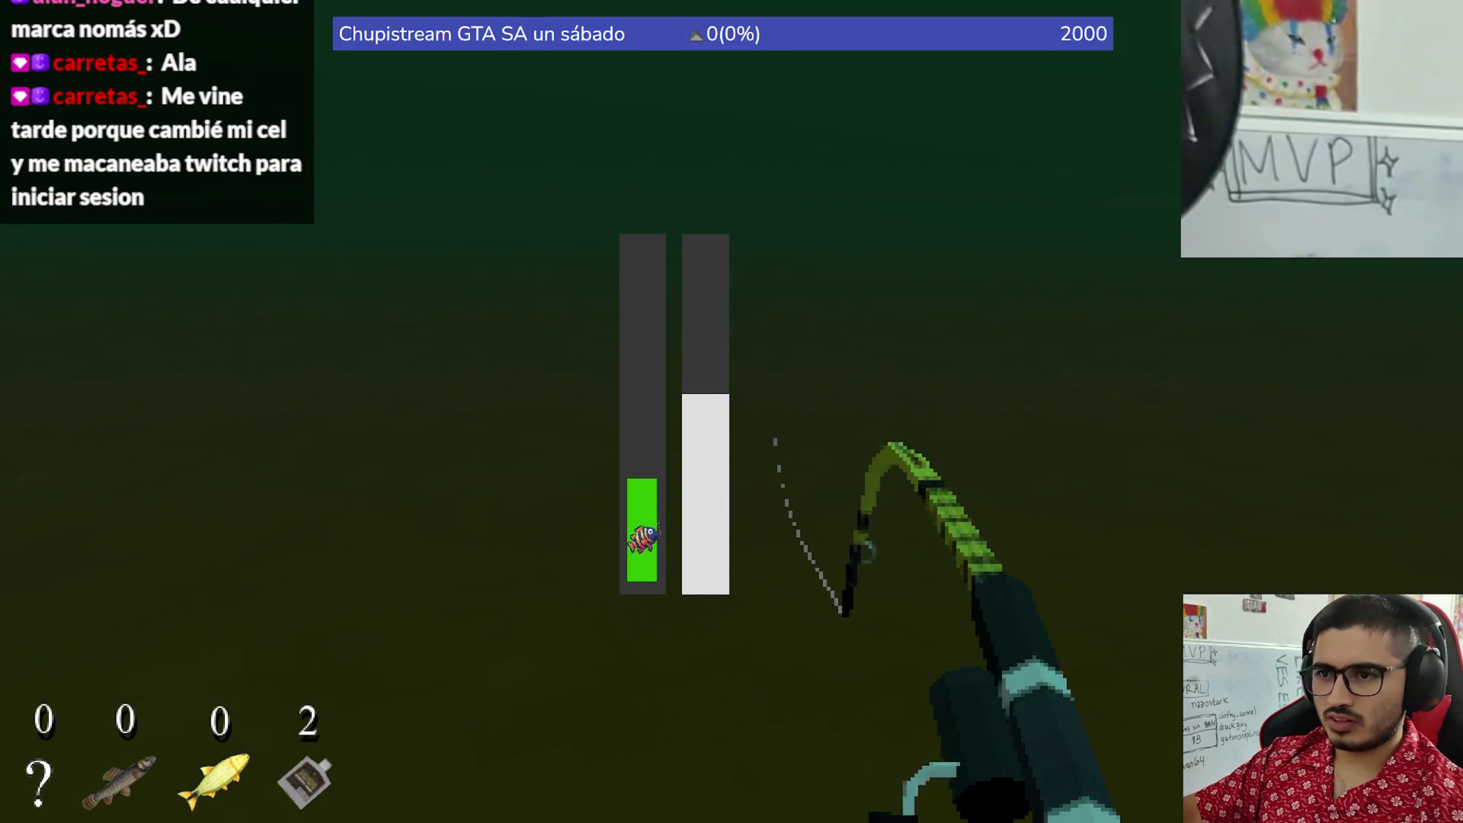
pyautogui.click(731, 411)
pyautogui.click(731, 412)
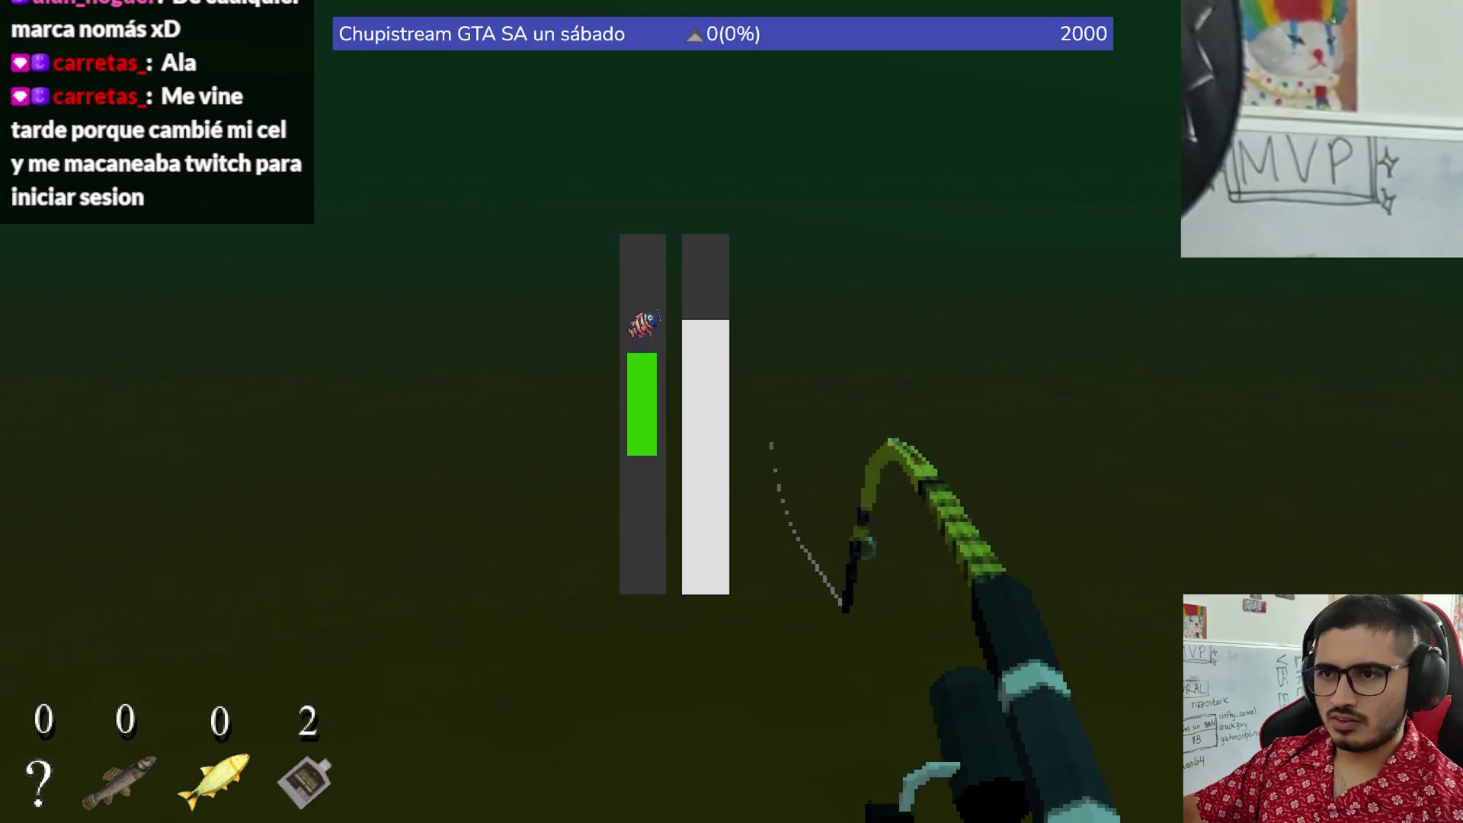
pyautogui.click(731, 412)
pyautogui.click(731, 411)
pyautogui.click(732, 412)
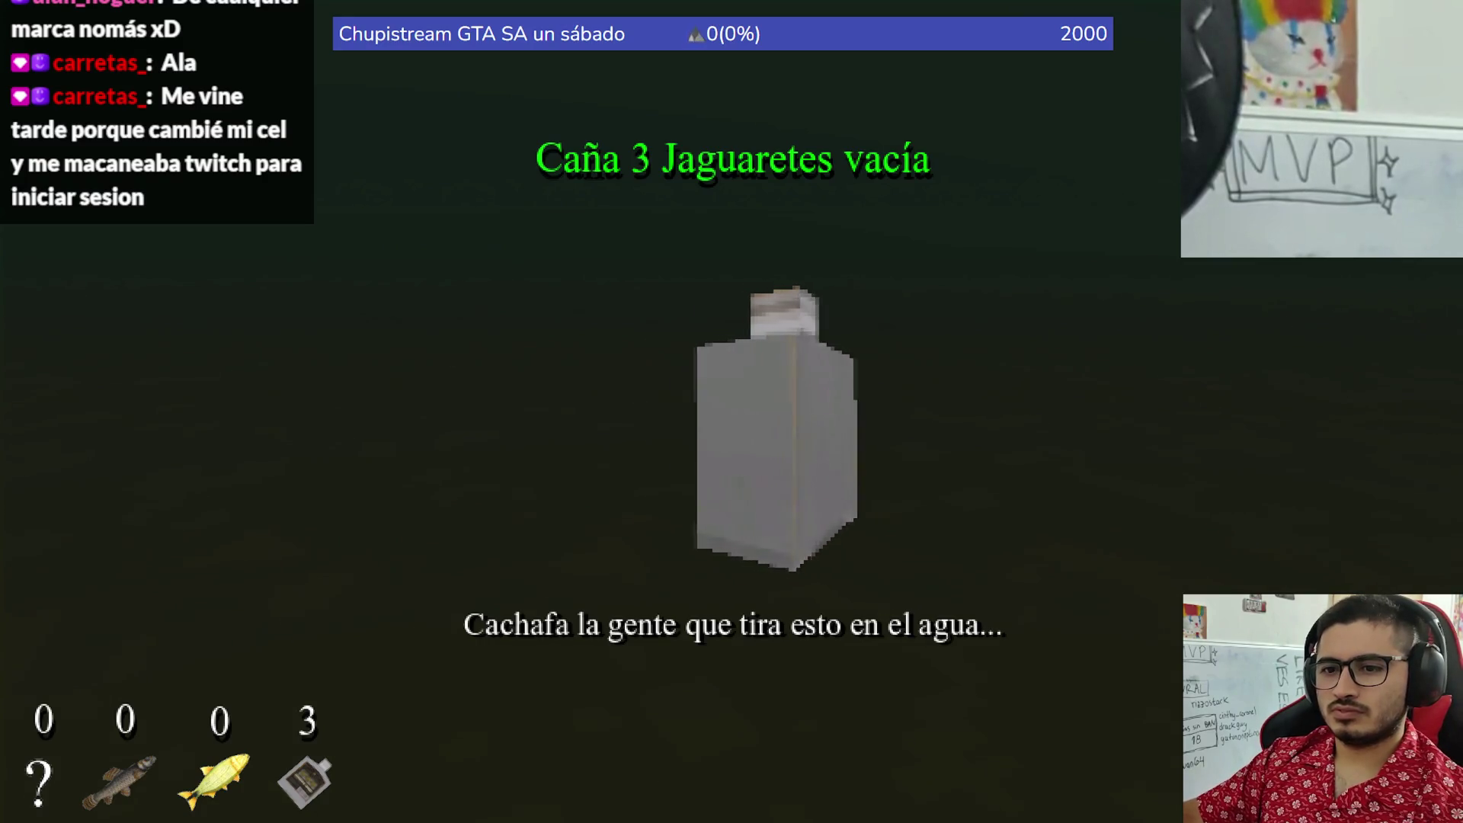
# - Dismiss the catch result, stop the game, and return to FishingPlayer.tscn
pyautogui.press('space')
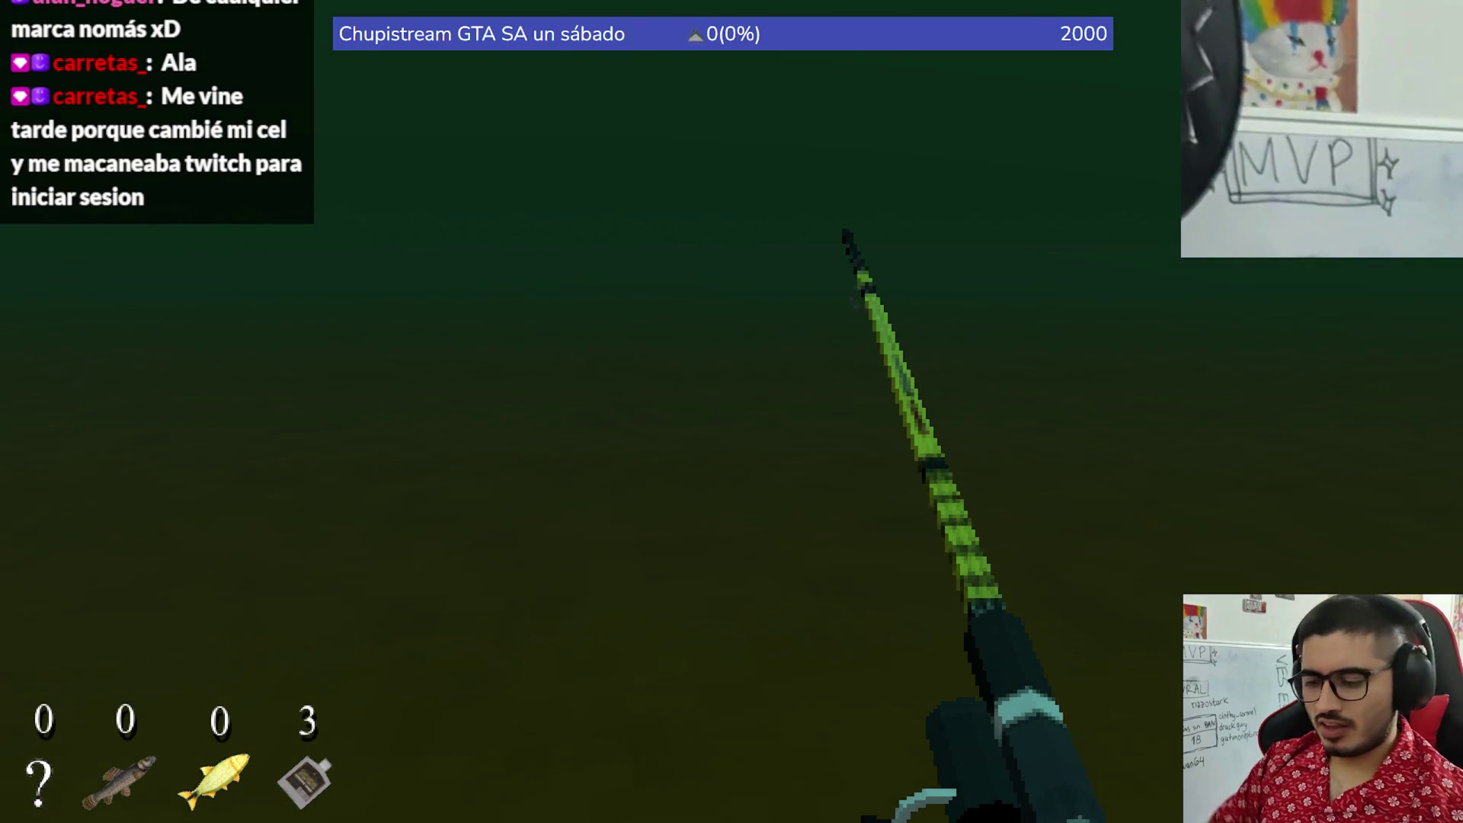
pyautogui.hotkey('alt', 'F4')
pyautogui.click(586, 67)
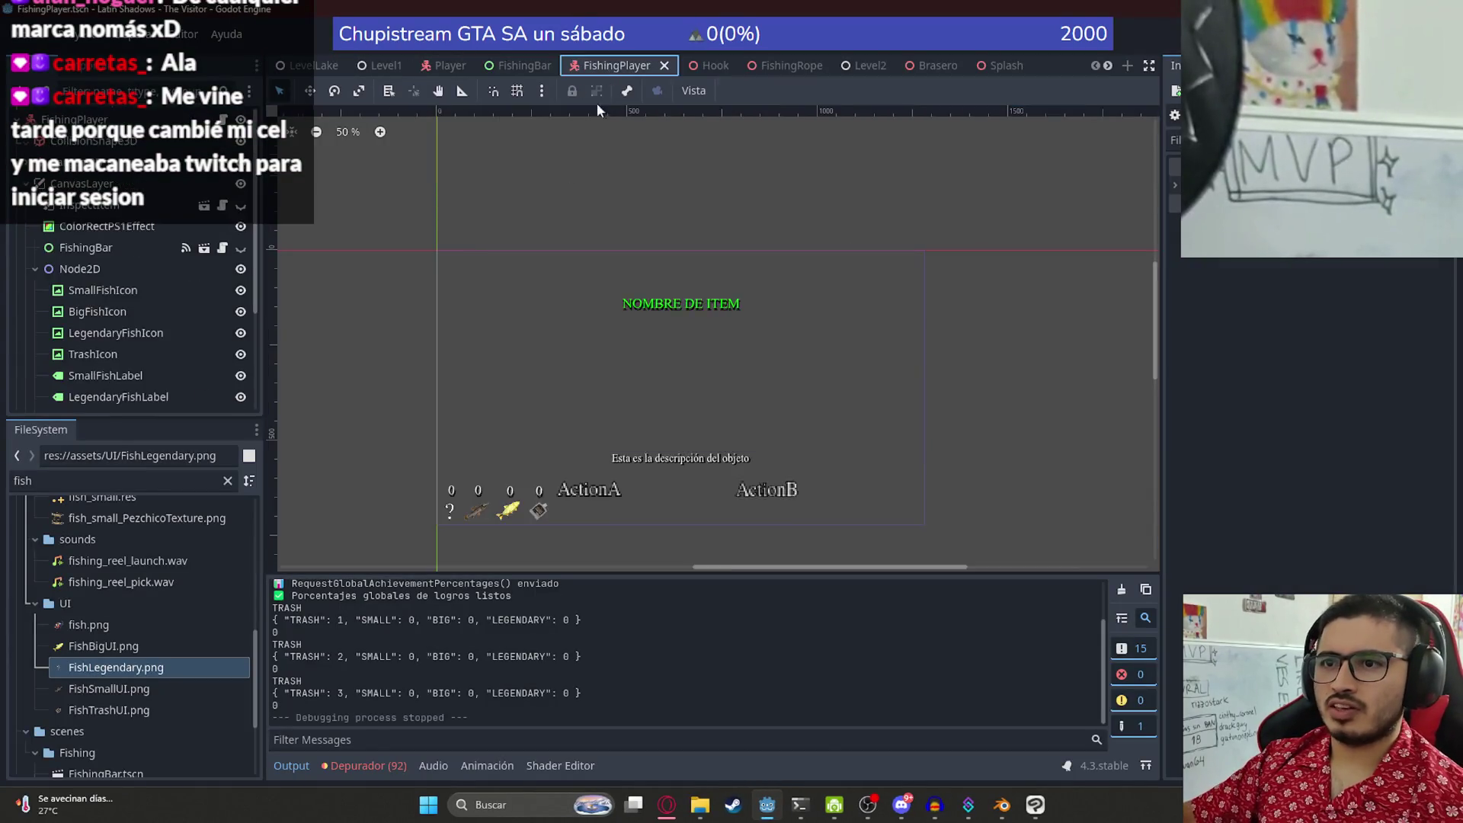
# - Prefix the first two catch count labels' text with 'x' so they read x0
pyautogui.scroll(5, 449, 366)
pyautogui.click(448, 360)
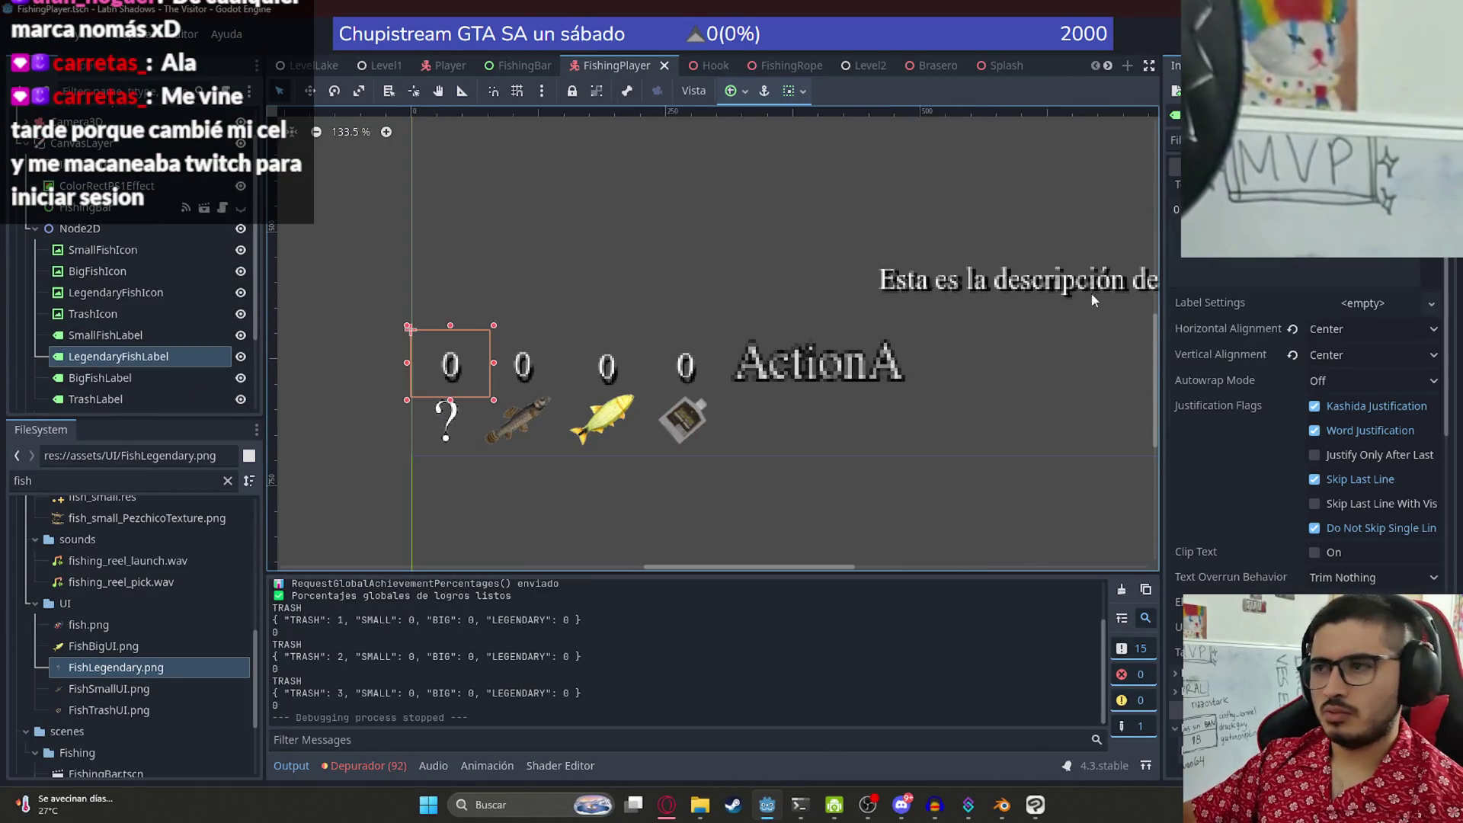
pyautogui.click(1176, 212)
pyautogui.write('x')
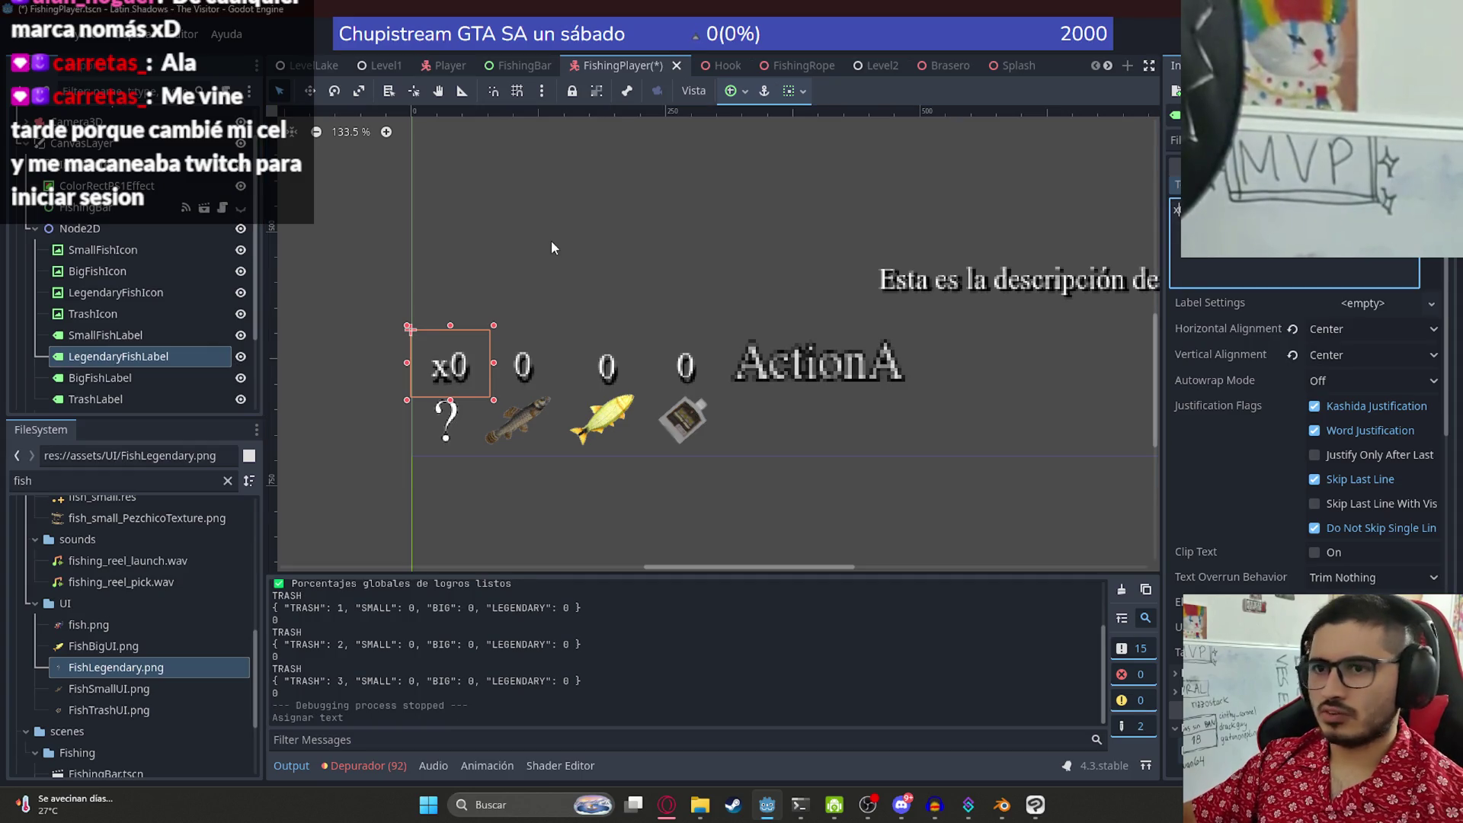
pyautogui.click(523, 366)
pyautogui.click(1177, 212)
pyautogui.write('x')
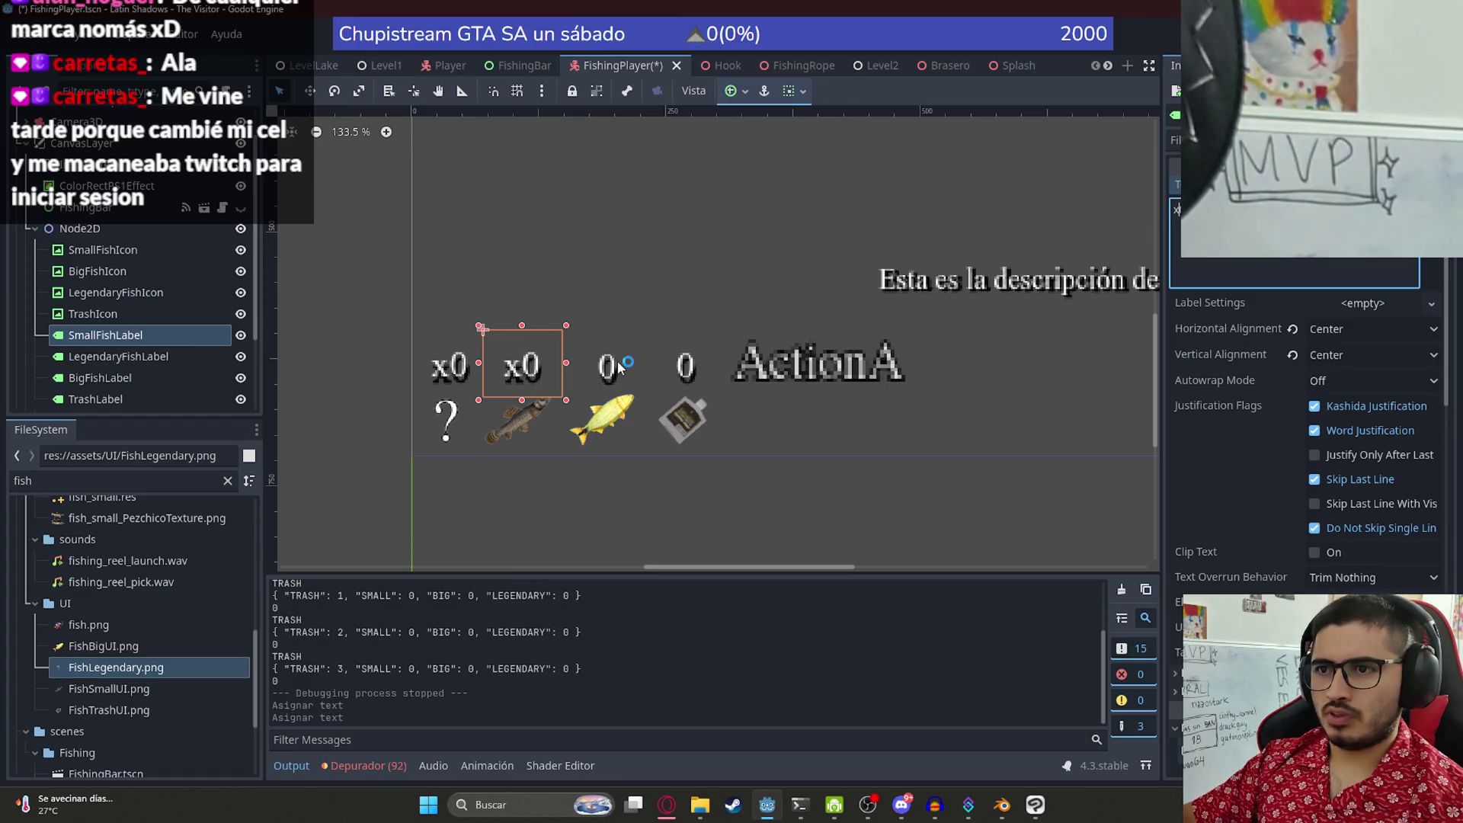
# - Prefix the third and trash count labels with 'x' as well, then deselect
pyautogui.click(619, 367)
pyautogui.write('x')
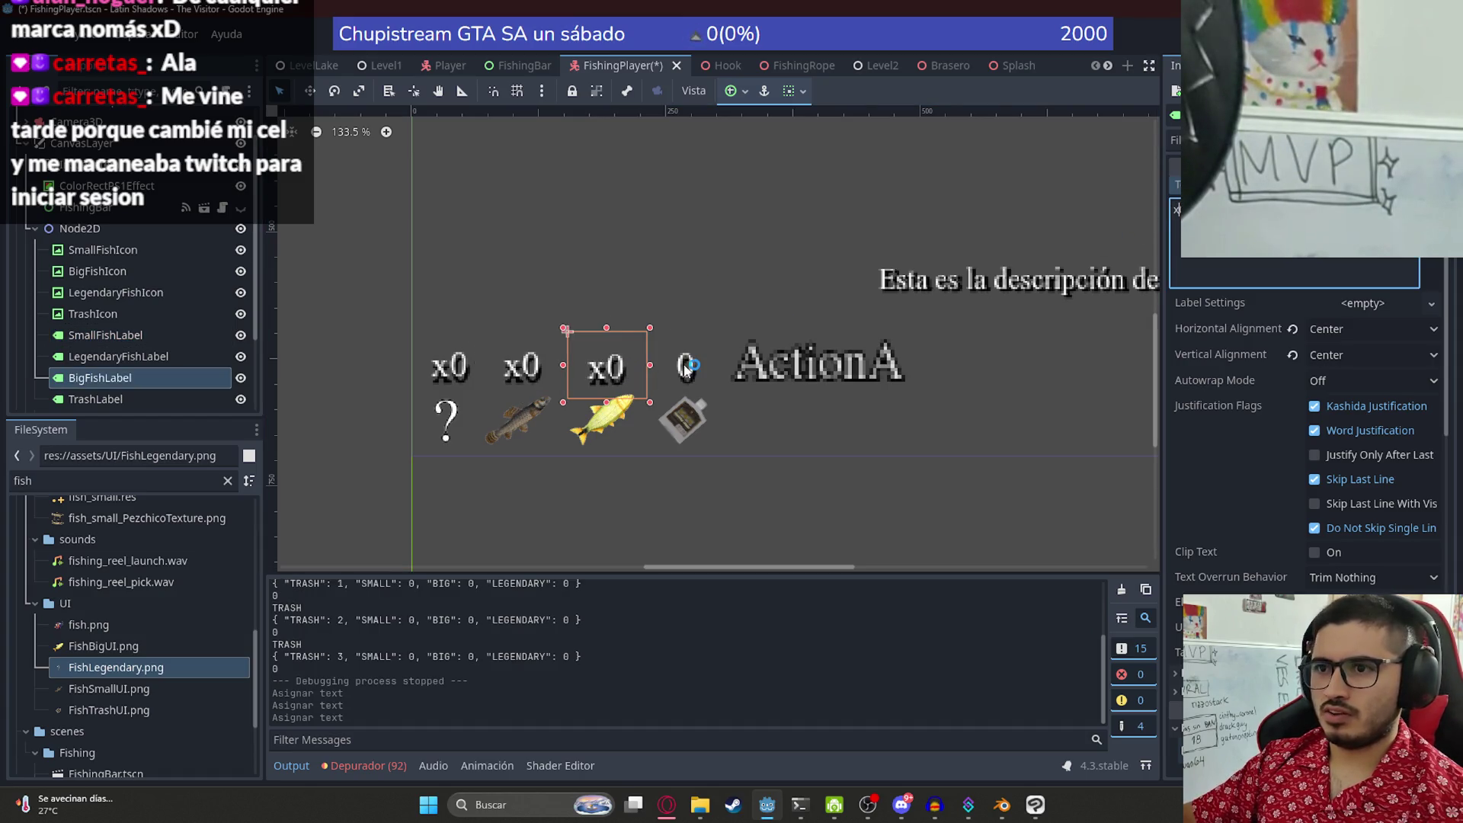
pyautogui.click(1178, 210)
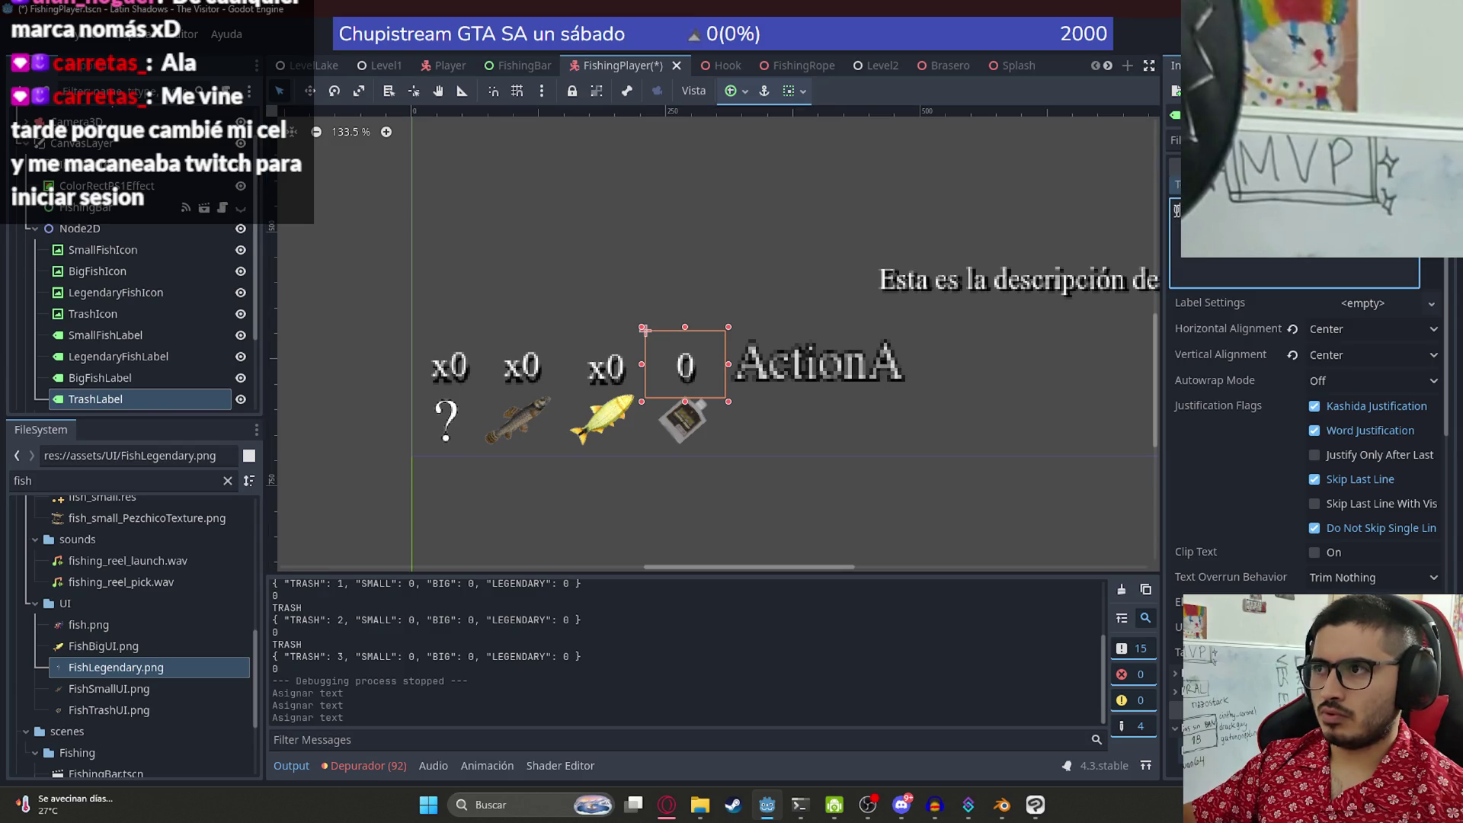
pyautogui.write('x')
pyautogui.click(687, 243)
pyautogui.scroll(-4, 698, 309)
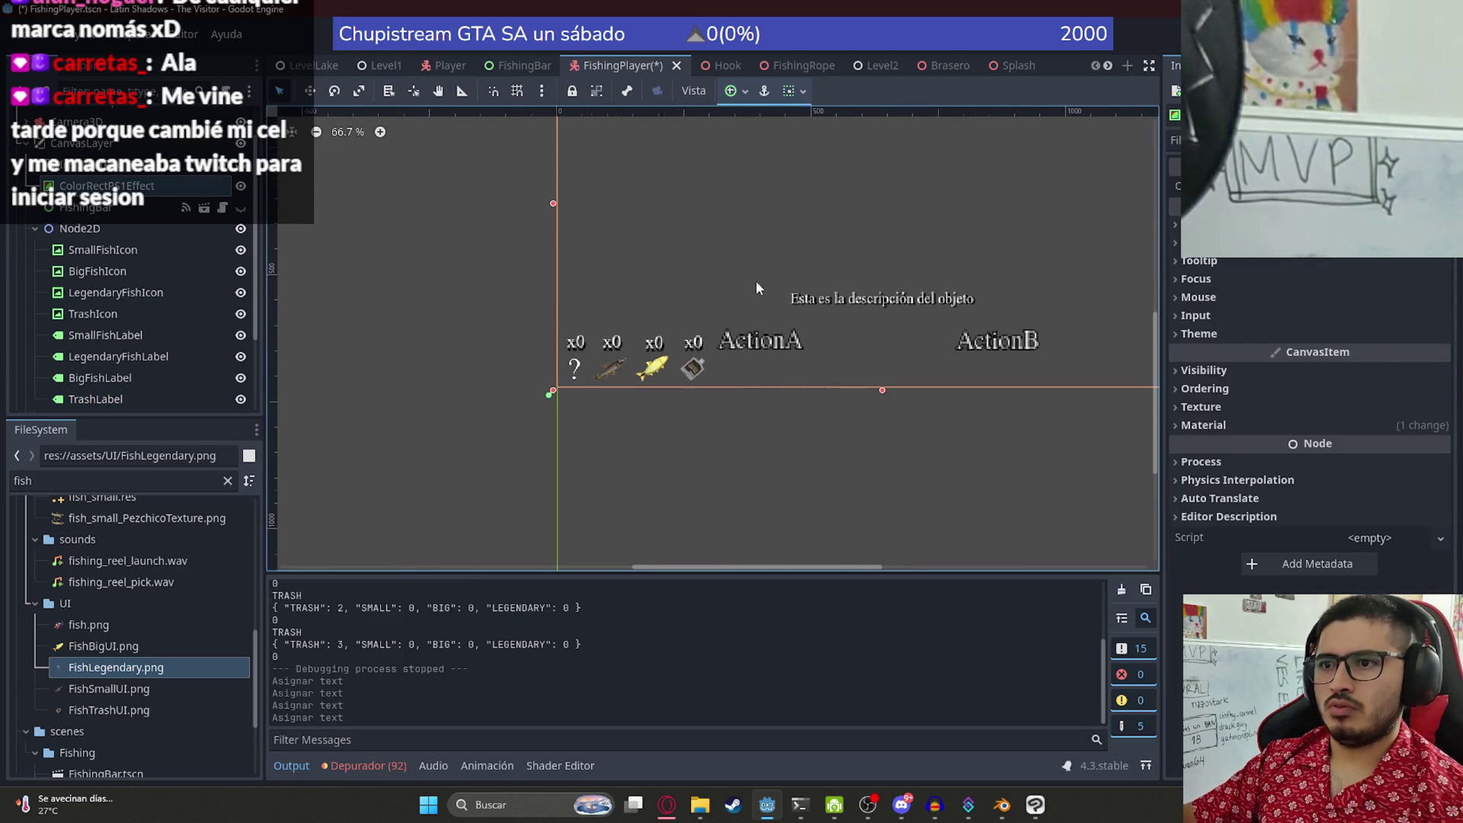
# - Select the first x0 count label and nudge it down one step
pyautogui.scroll(-1, 601, 349)
pyautogui.scroll(3, 454, 464)
pyautogui.scroll(1, 526, 395)
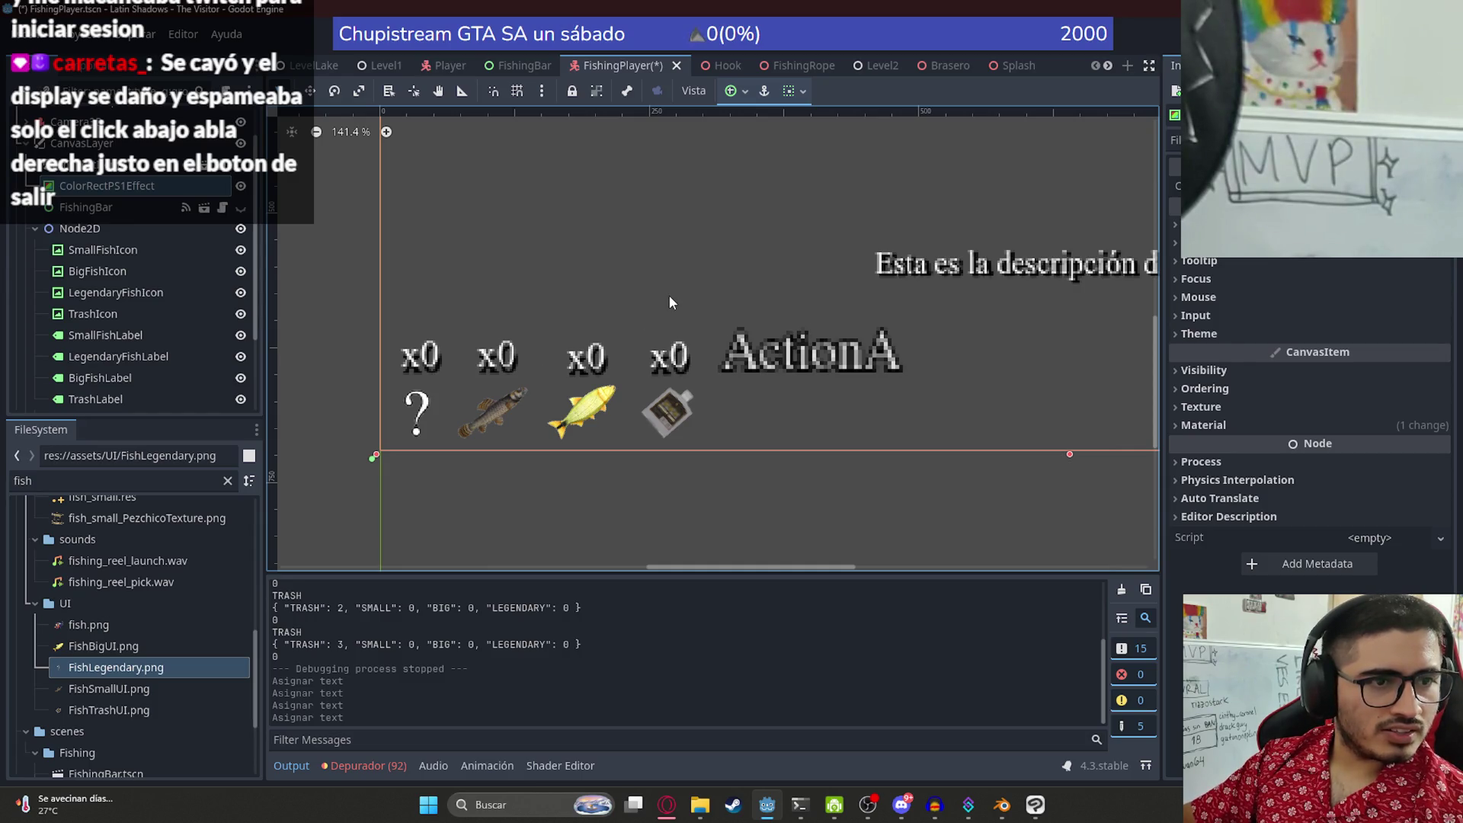
pyautogui.moveTo(506, 412); pyautogui.dragTo(457, 446)
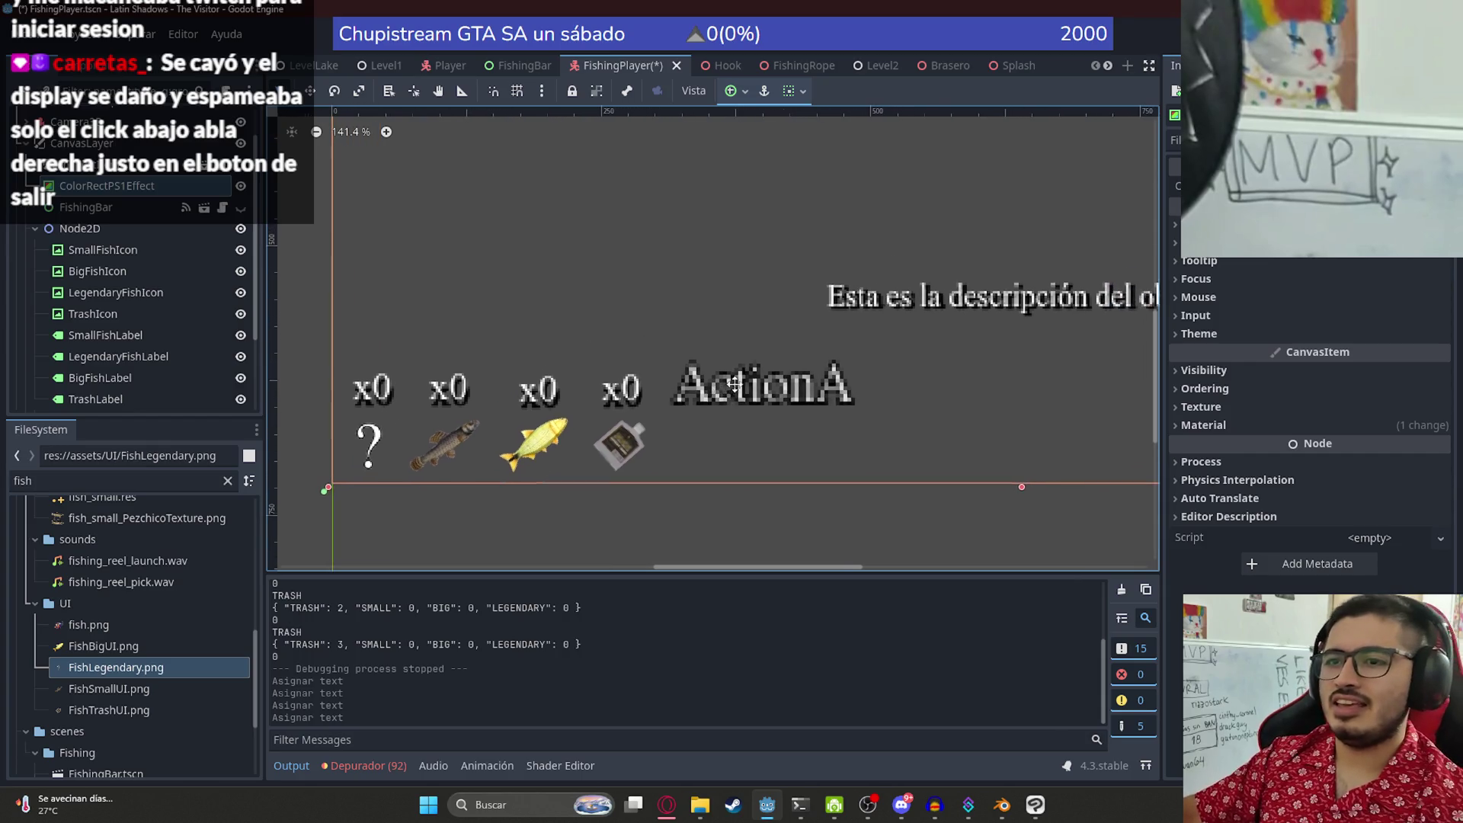
pyautogui.scroll(2, 457, 446)
pyautogui.click(358, 373)
pyautogui.moveTo(358, 373); pyautogui.dragTo(596, 366)
pyautogui.press('Down')
pyautogui.press('Down')
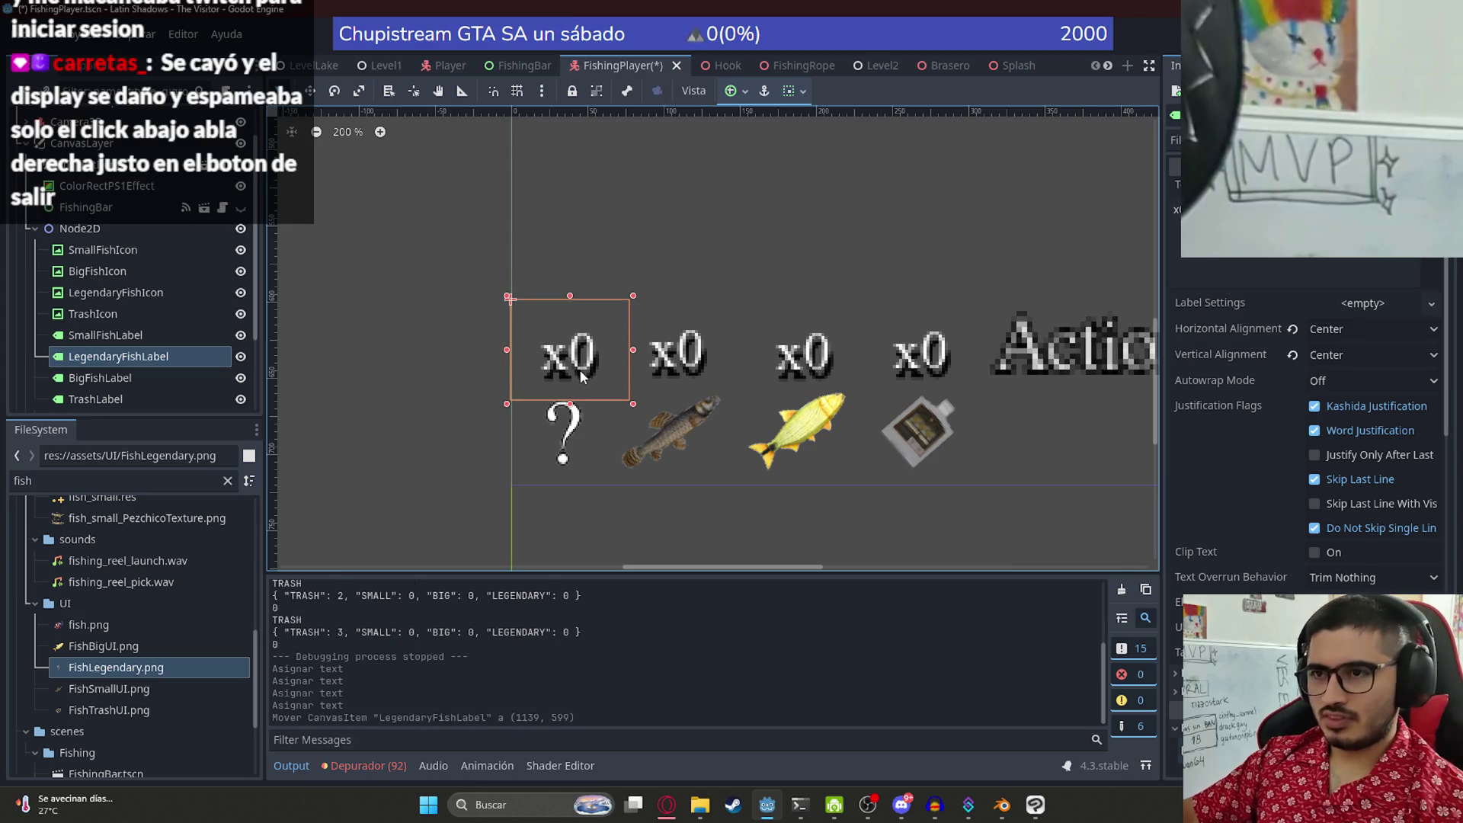
# - Compare its Transform with the other counts, settling it at position (1139, 600), size 39 × 33
pyautogui.scroll(-5, 1273, 536)
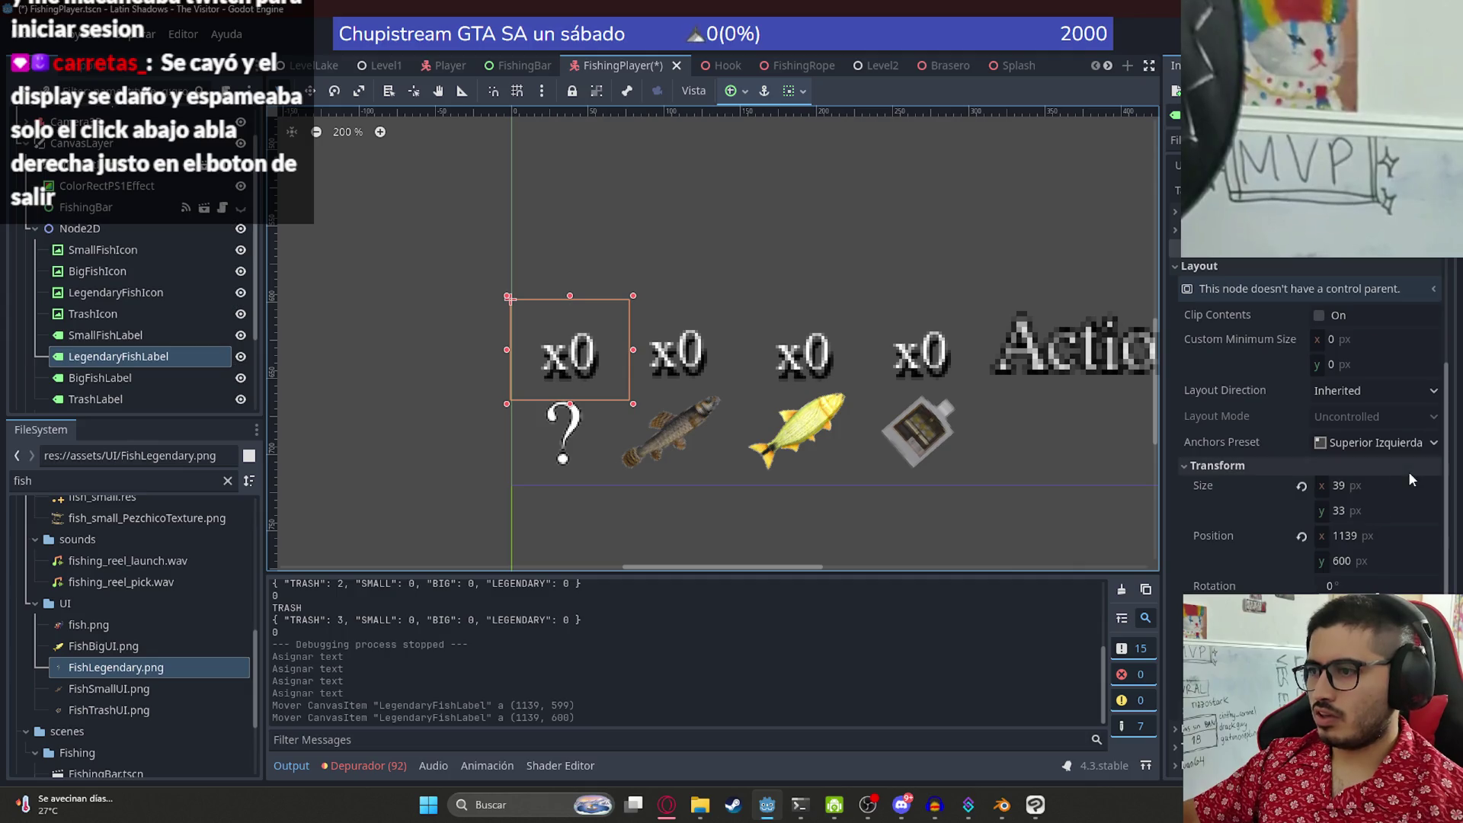
pyautogui.click(1355, 555)
pyautogui.click(692, 368)
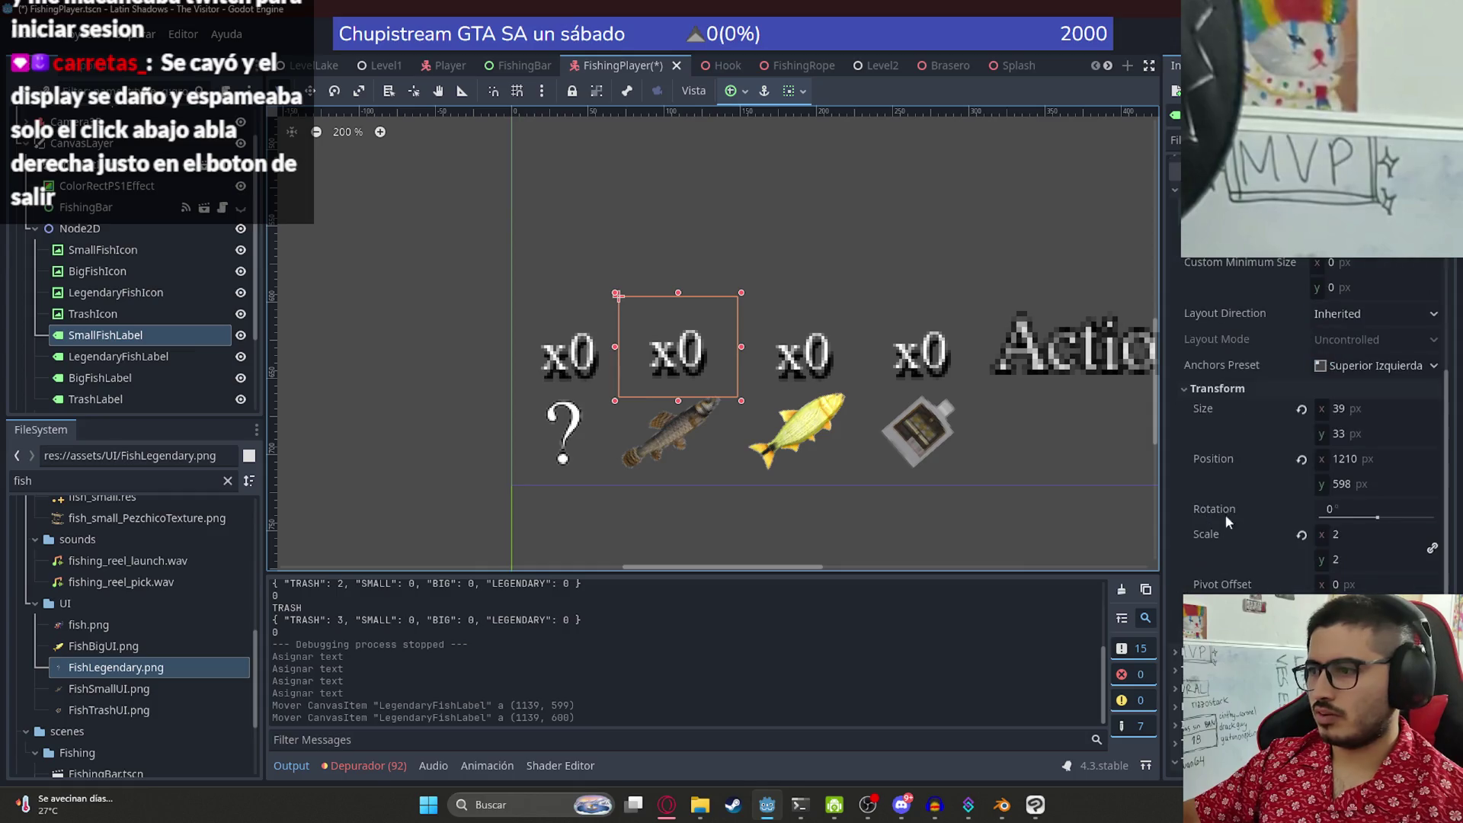
pyautogui.click(1366, 435)
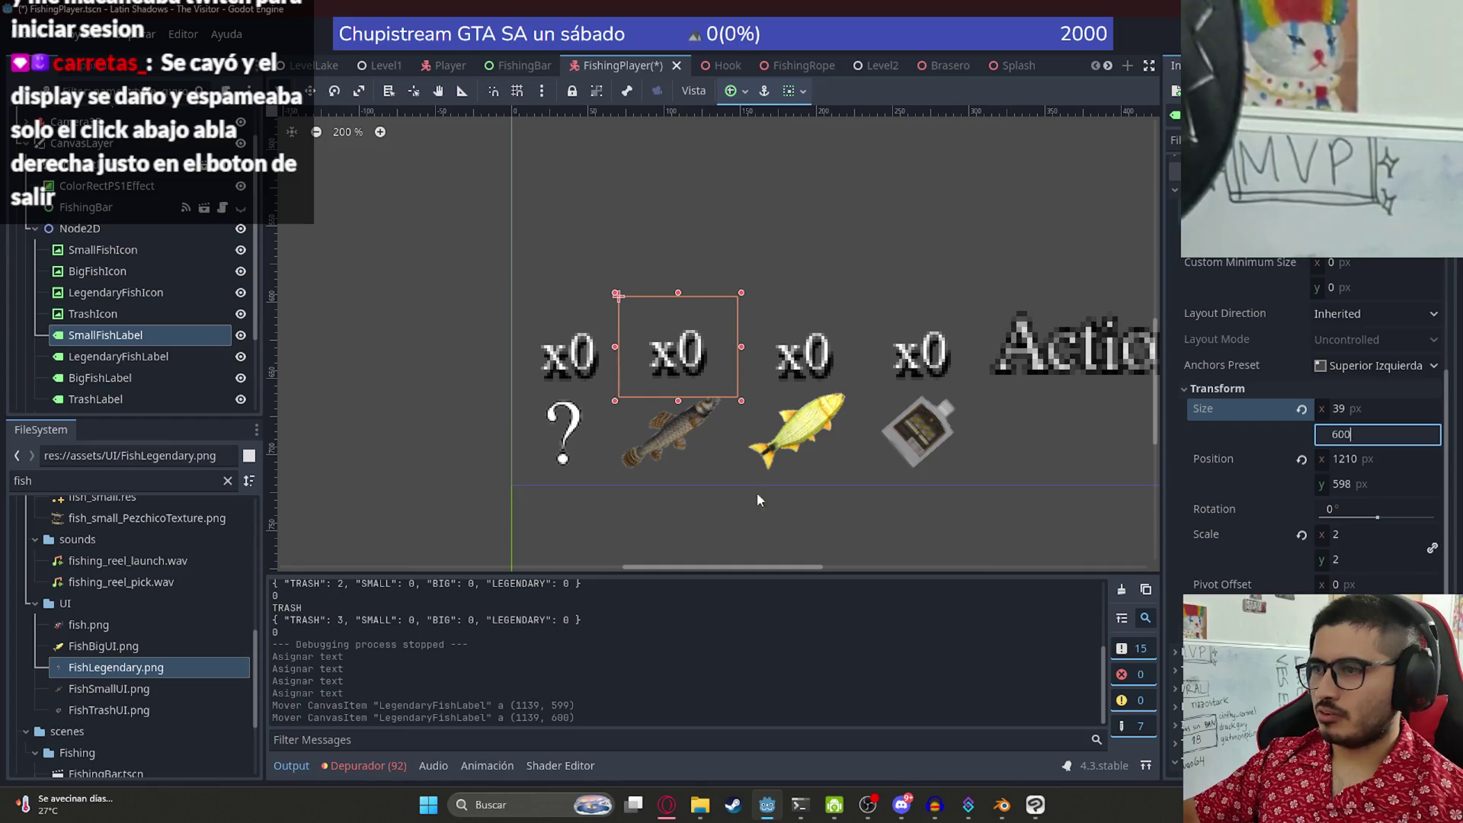
pyautogui.click(558, 390)
pyautogui.scroll(-5, 556, 382)
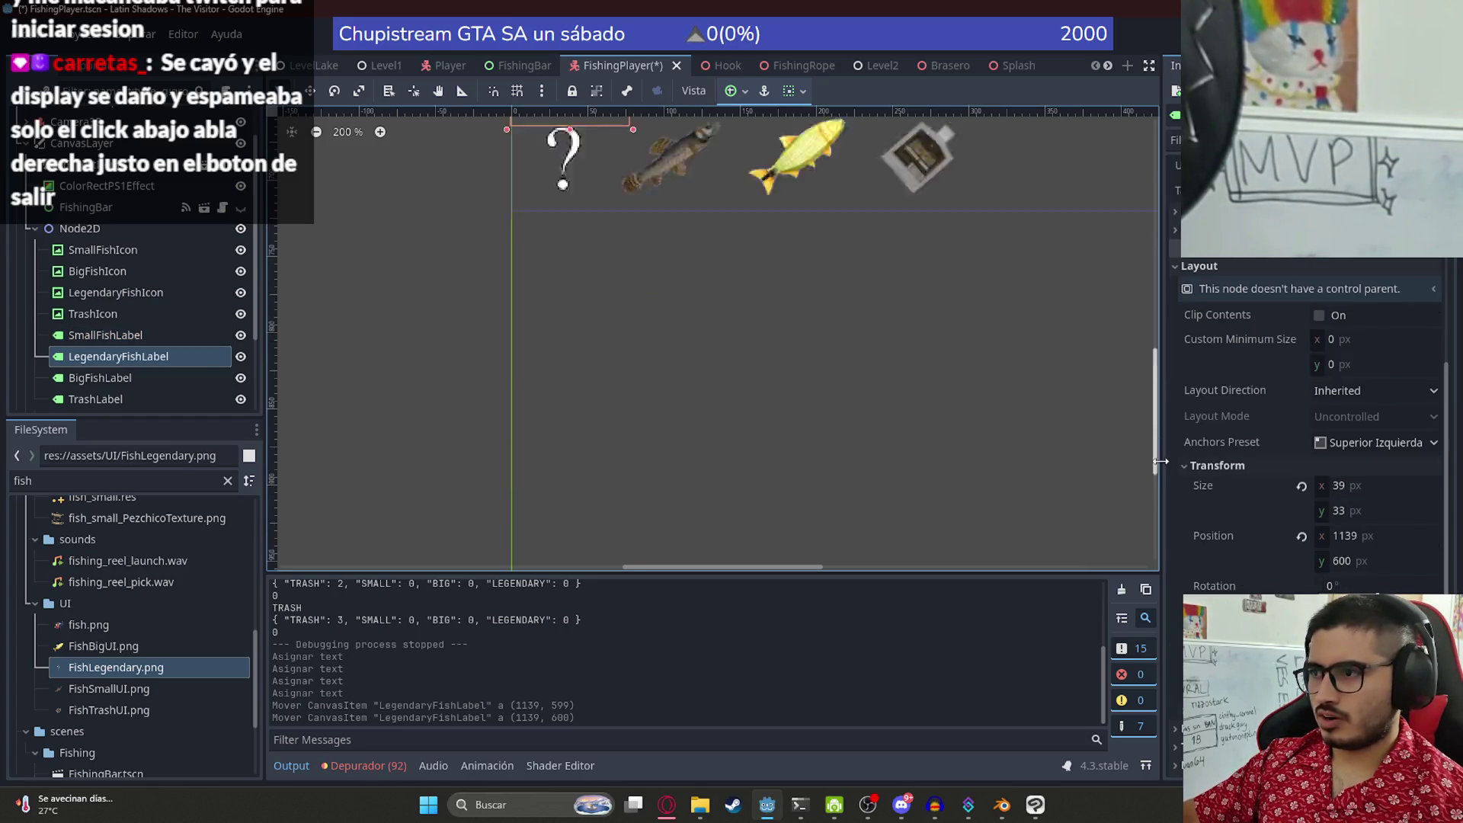
pyautogui.scroll(-1, 729, 254)
pyautogui.scroll(5, 610, 282)
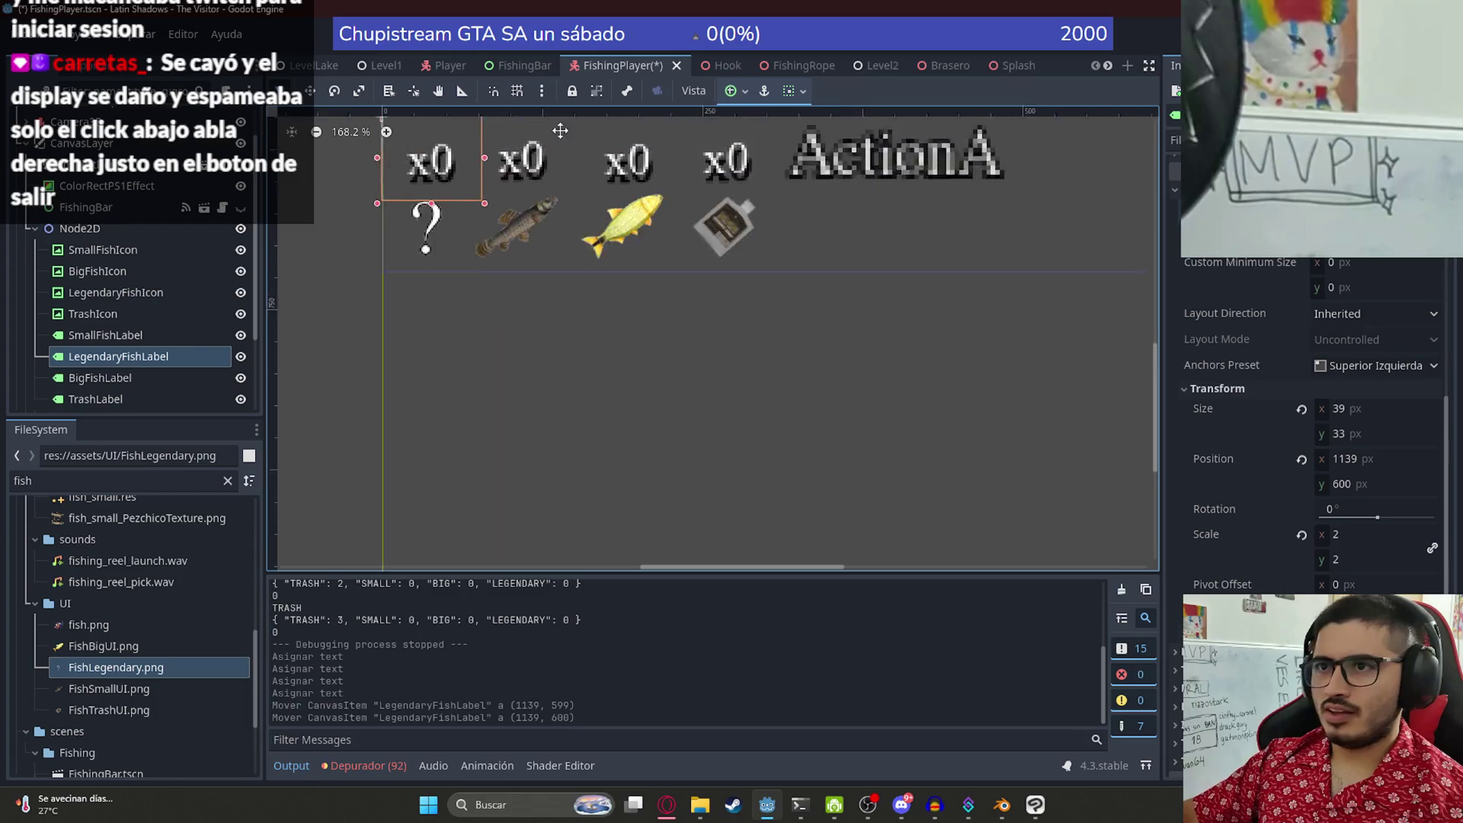
pyautogui.scroll(2, 465, 388)
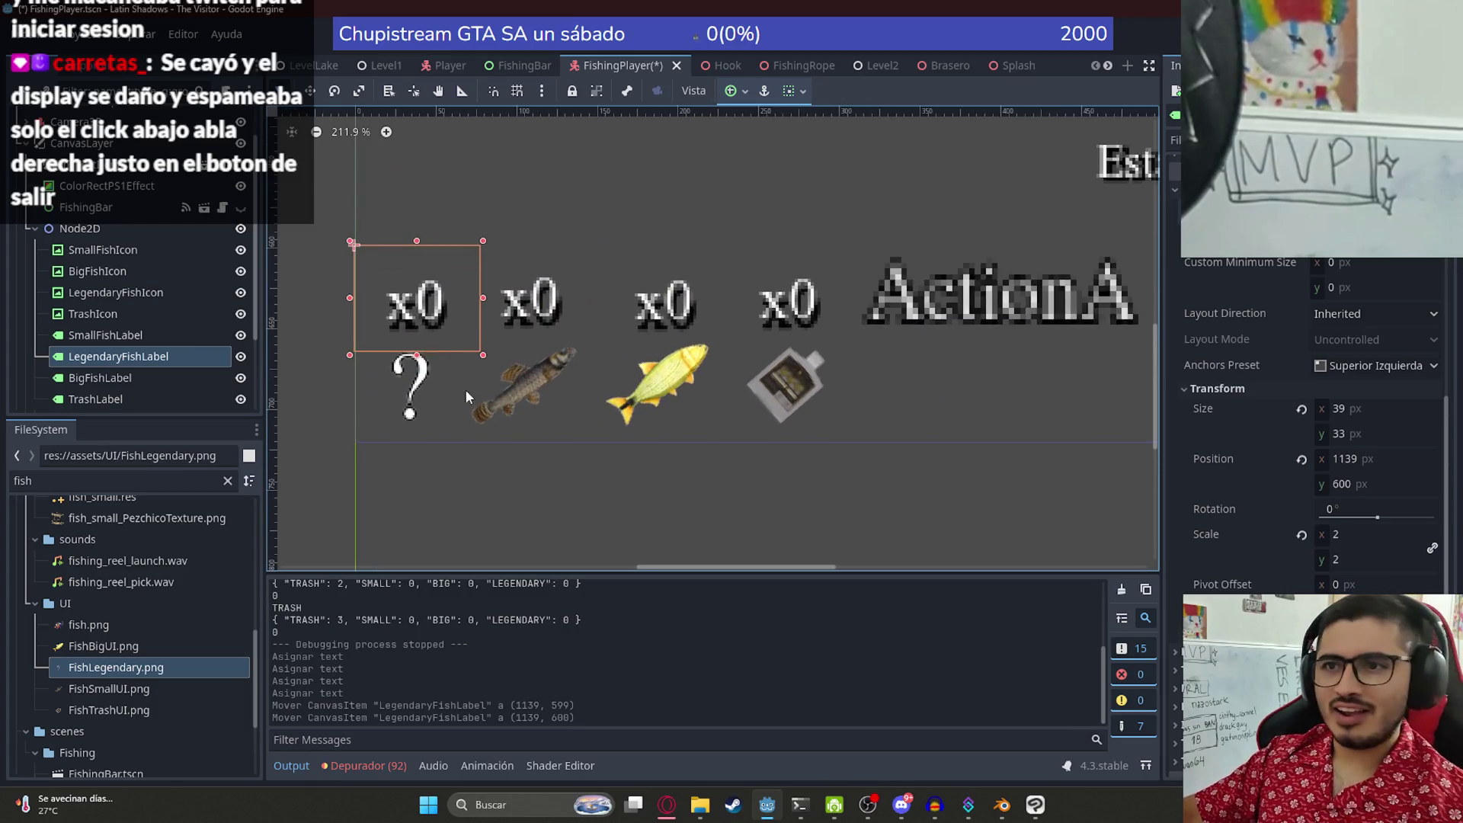
pyautogui.click(1379, 461)
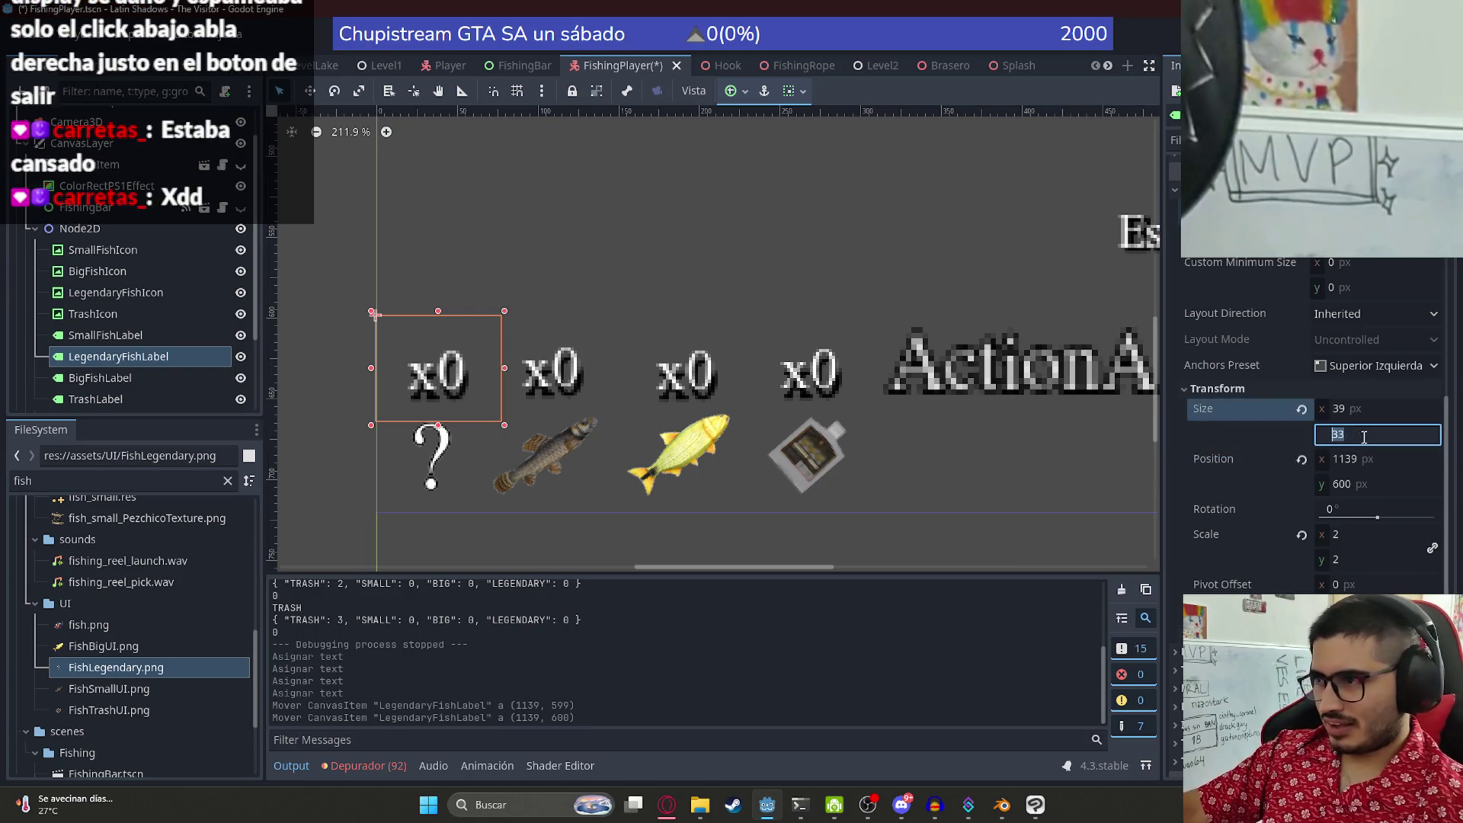
pyautogui.click(593, 396)
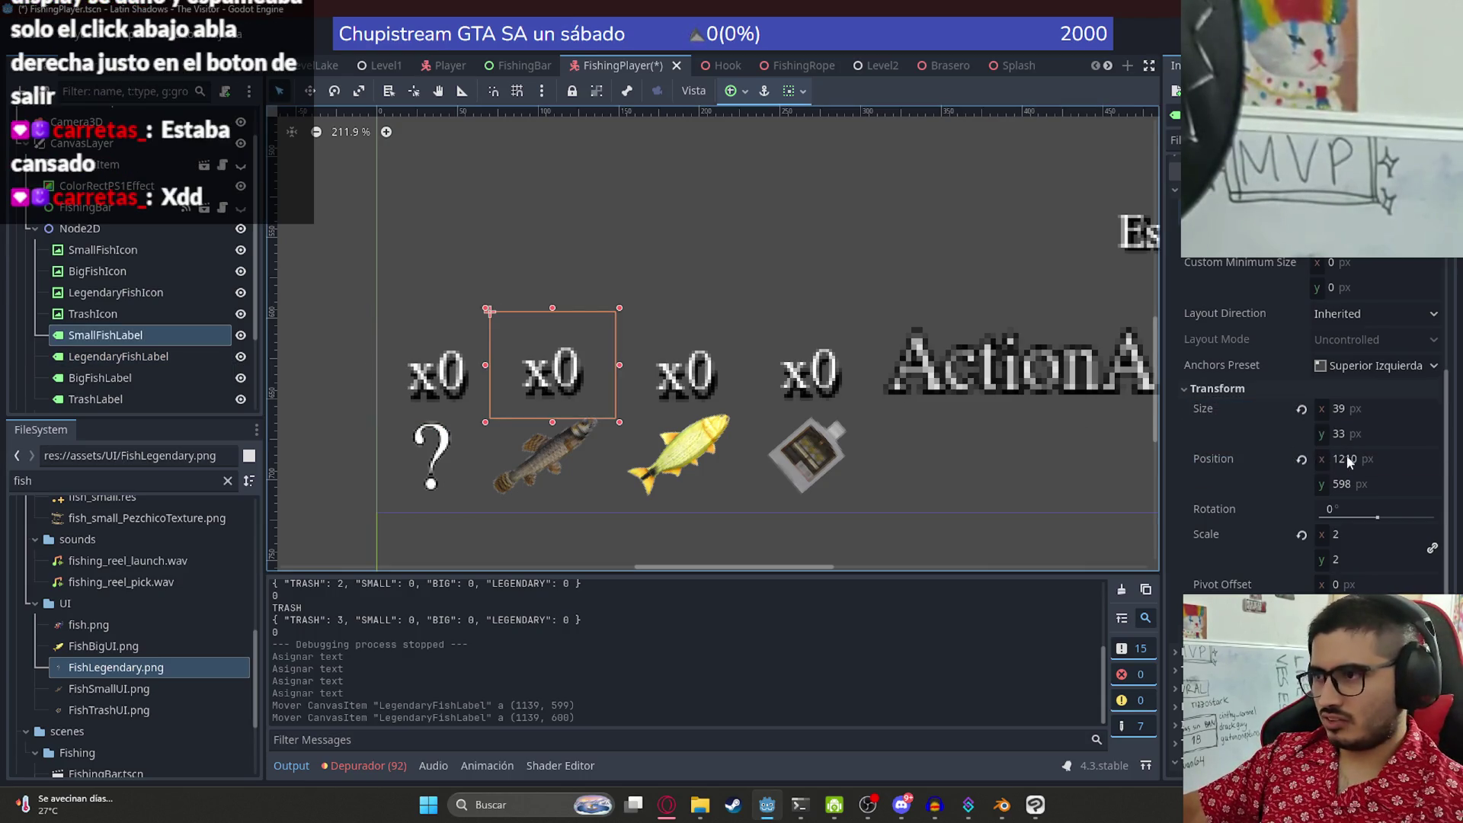
pyautogui.click(693, 394)
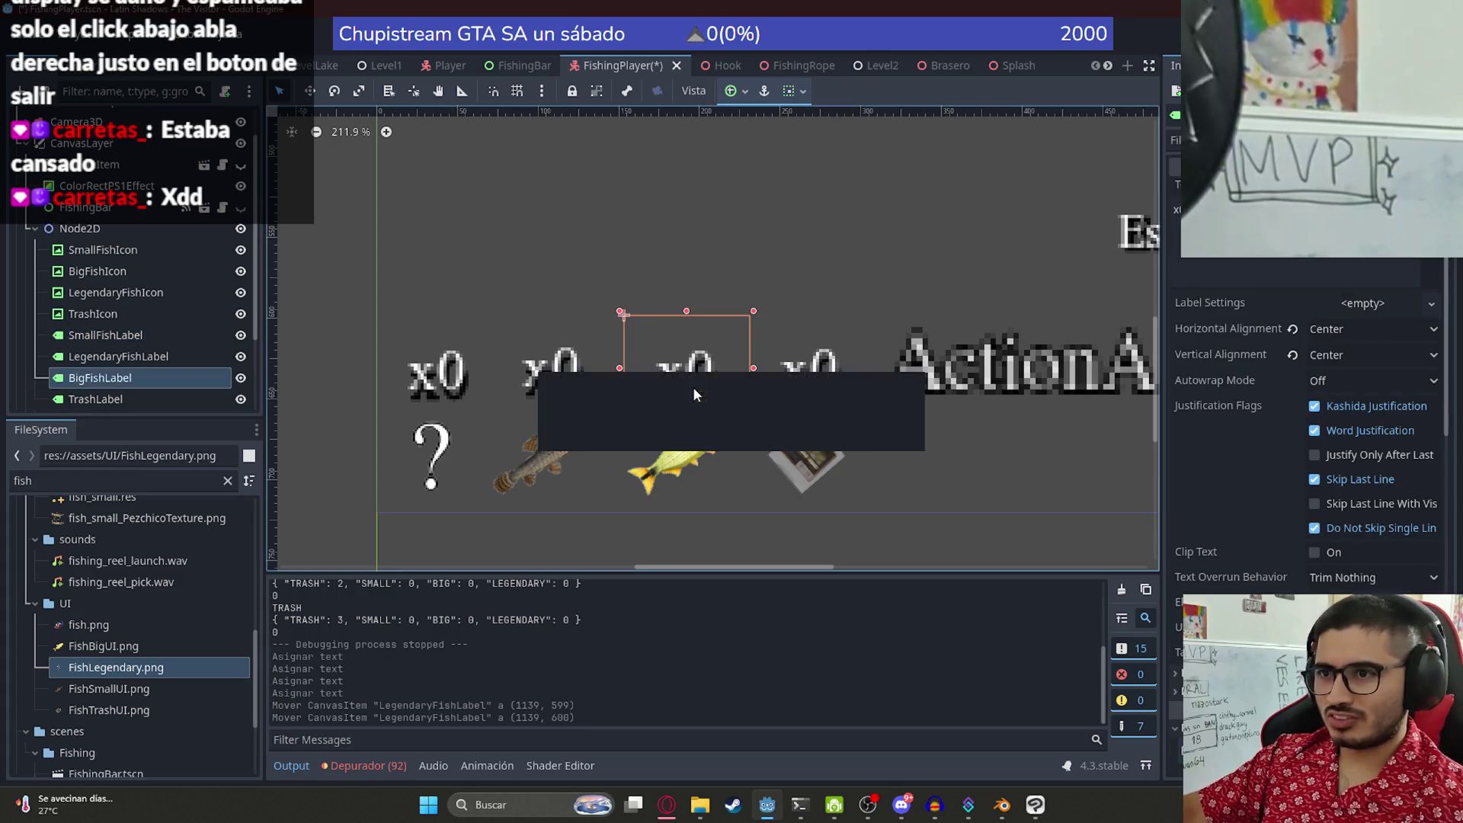
pyautogui.hotkey('ctrl', 's')
pyautogui.moveTo(668, 809)
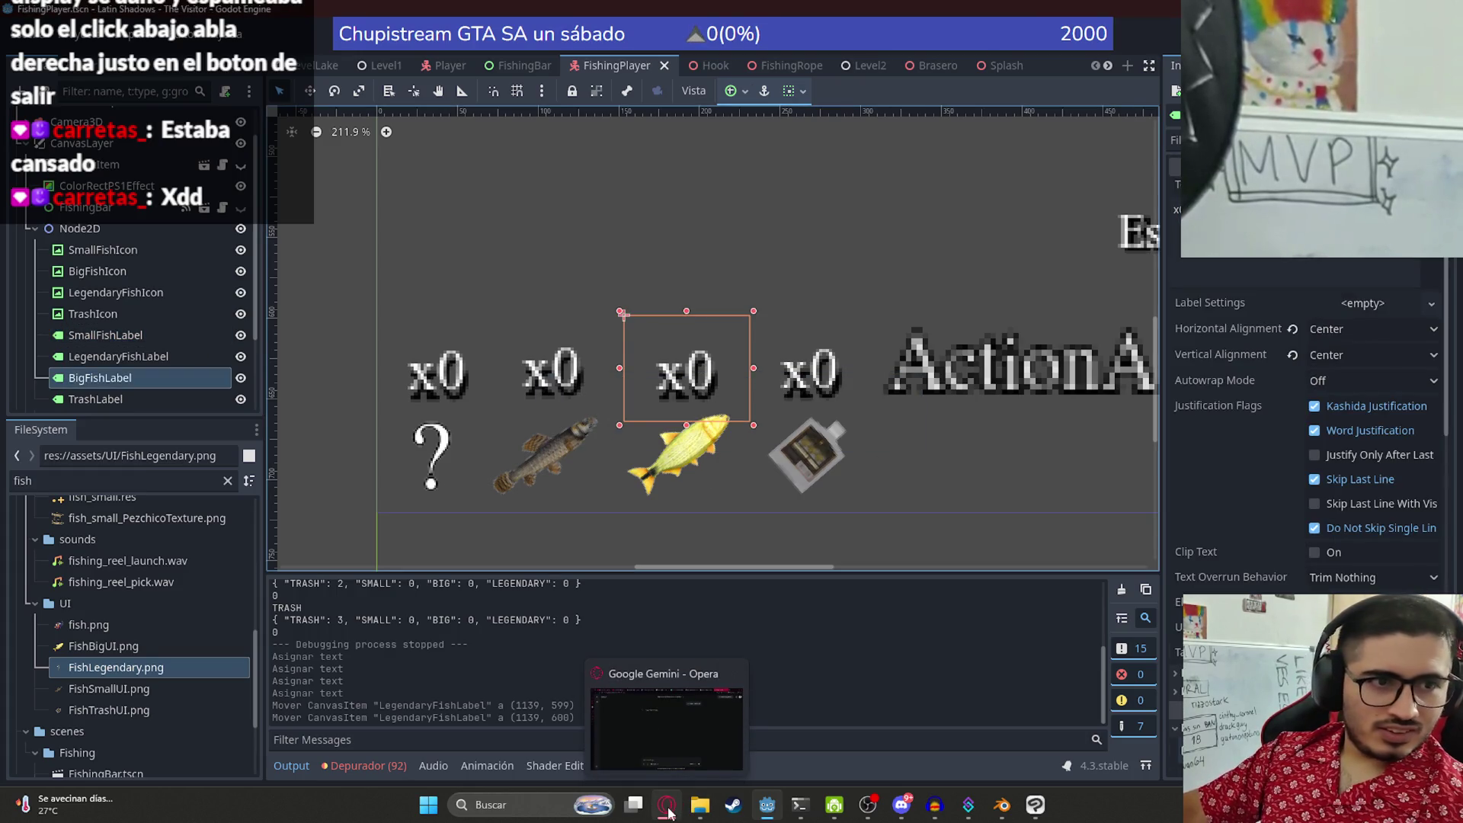
pyautogui.scroll(-8, 1270, 562)
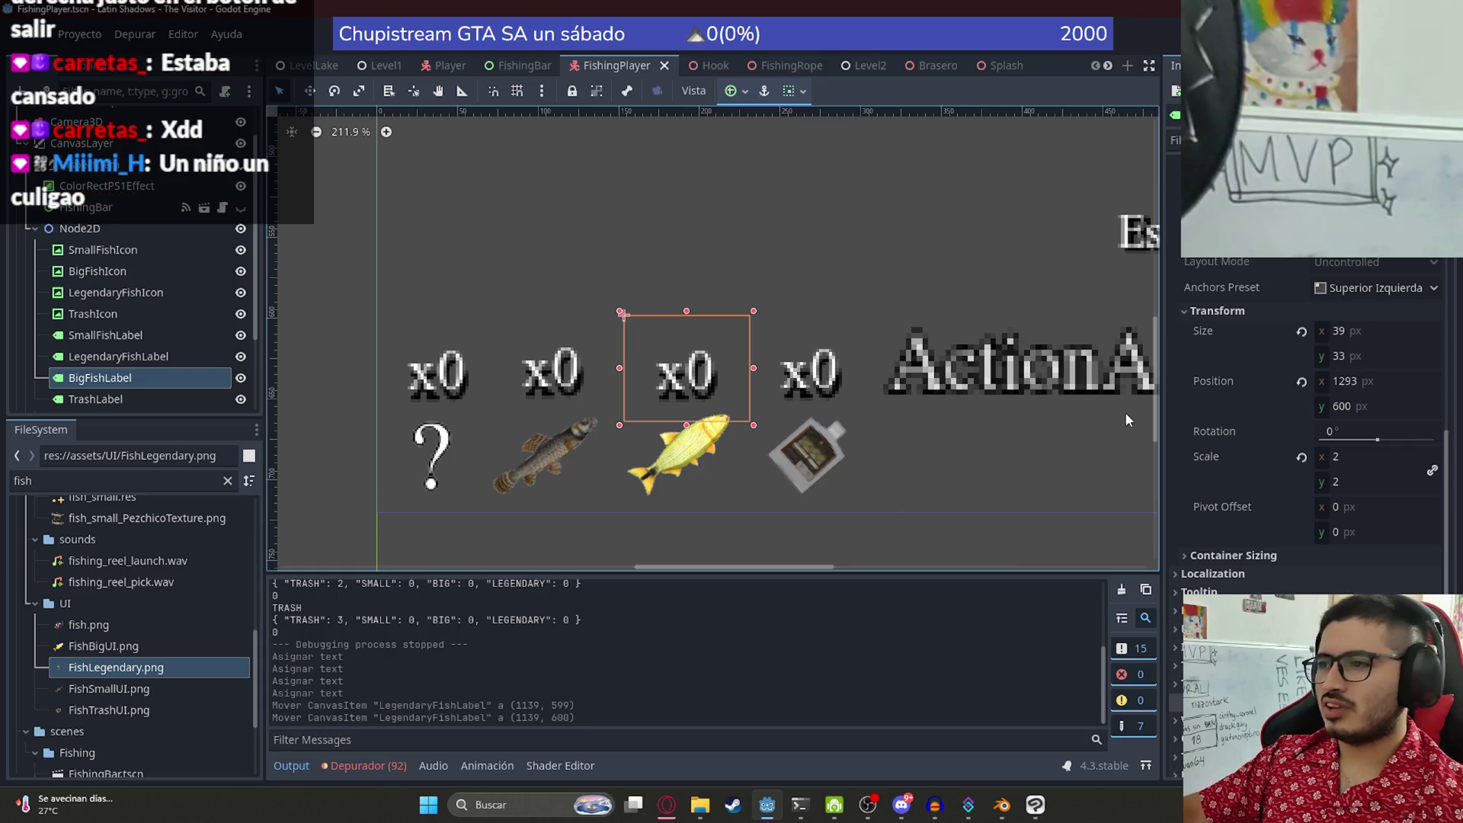
pyautogui.click(1368, 349)
pyautogui.press('Tab')
pyautogui.click(812, 382)
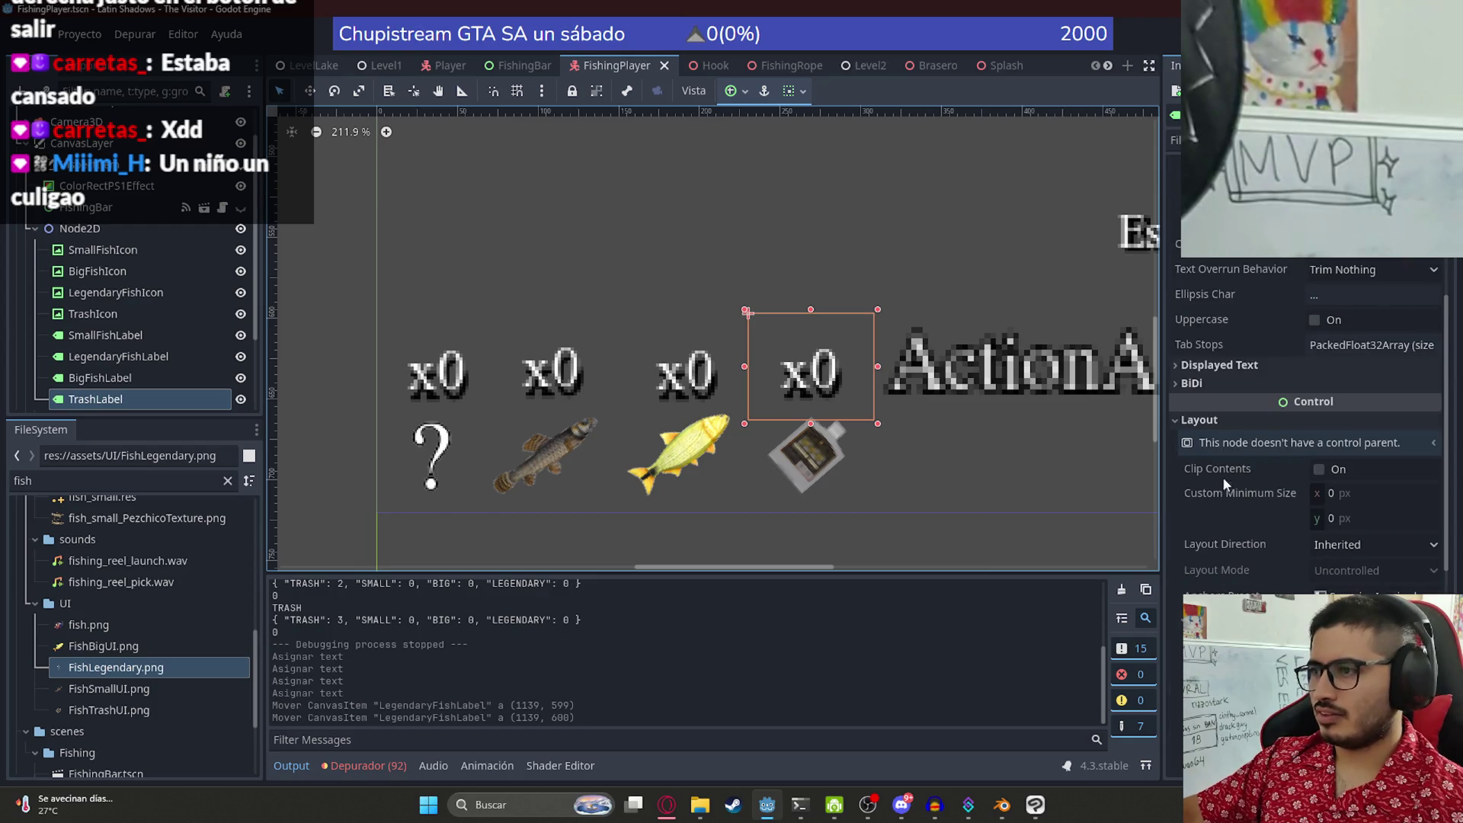
pyautogui.scroll(-10, 1219, 457)
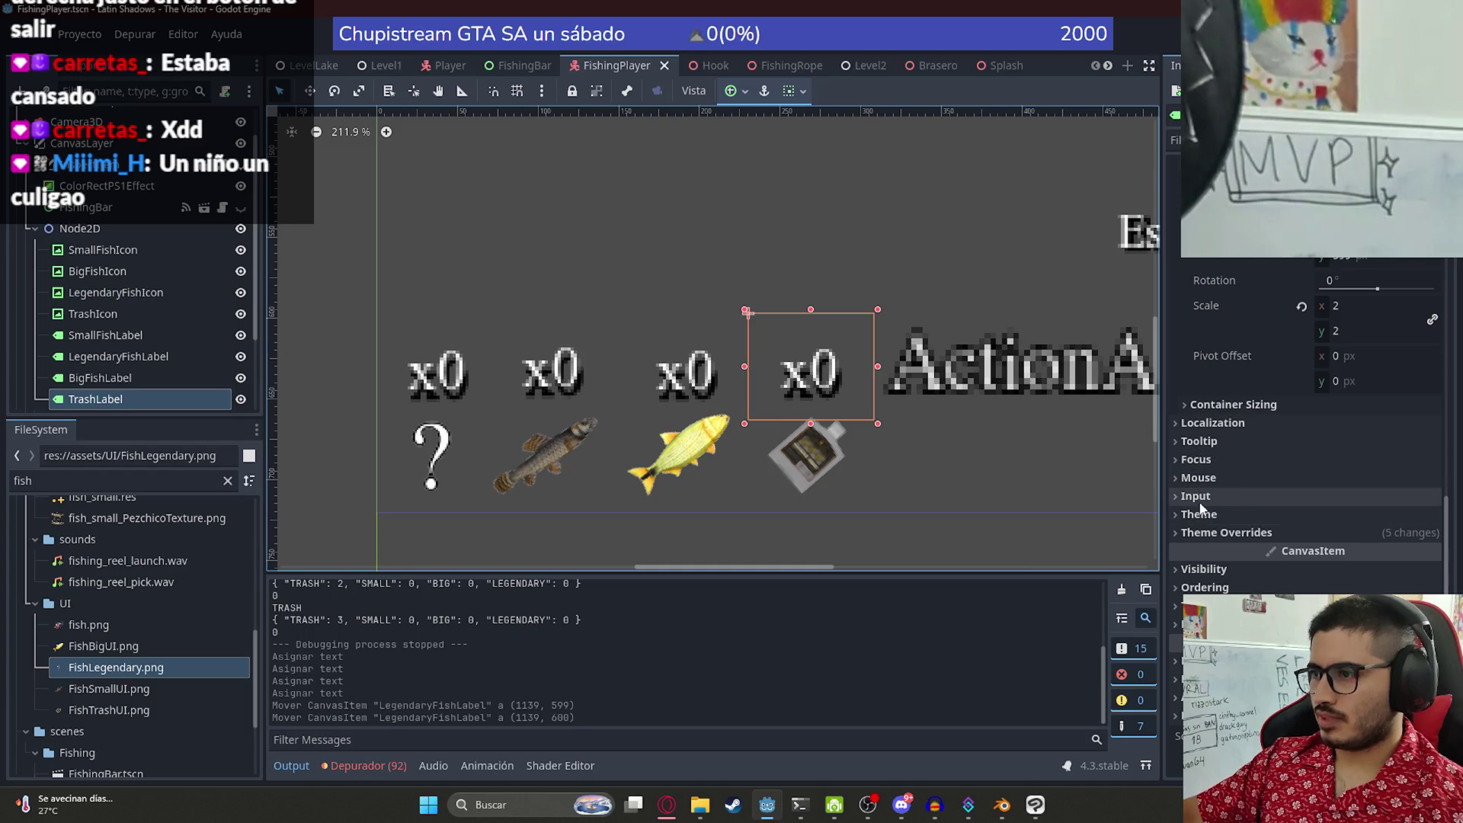
pyautogui.click(1197, 532)
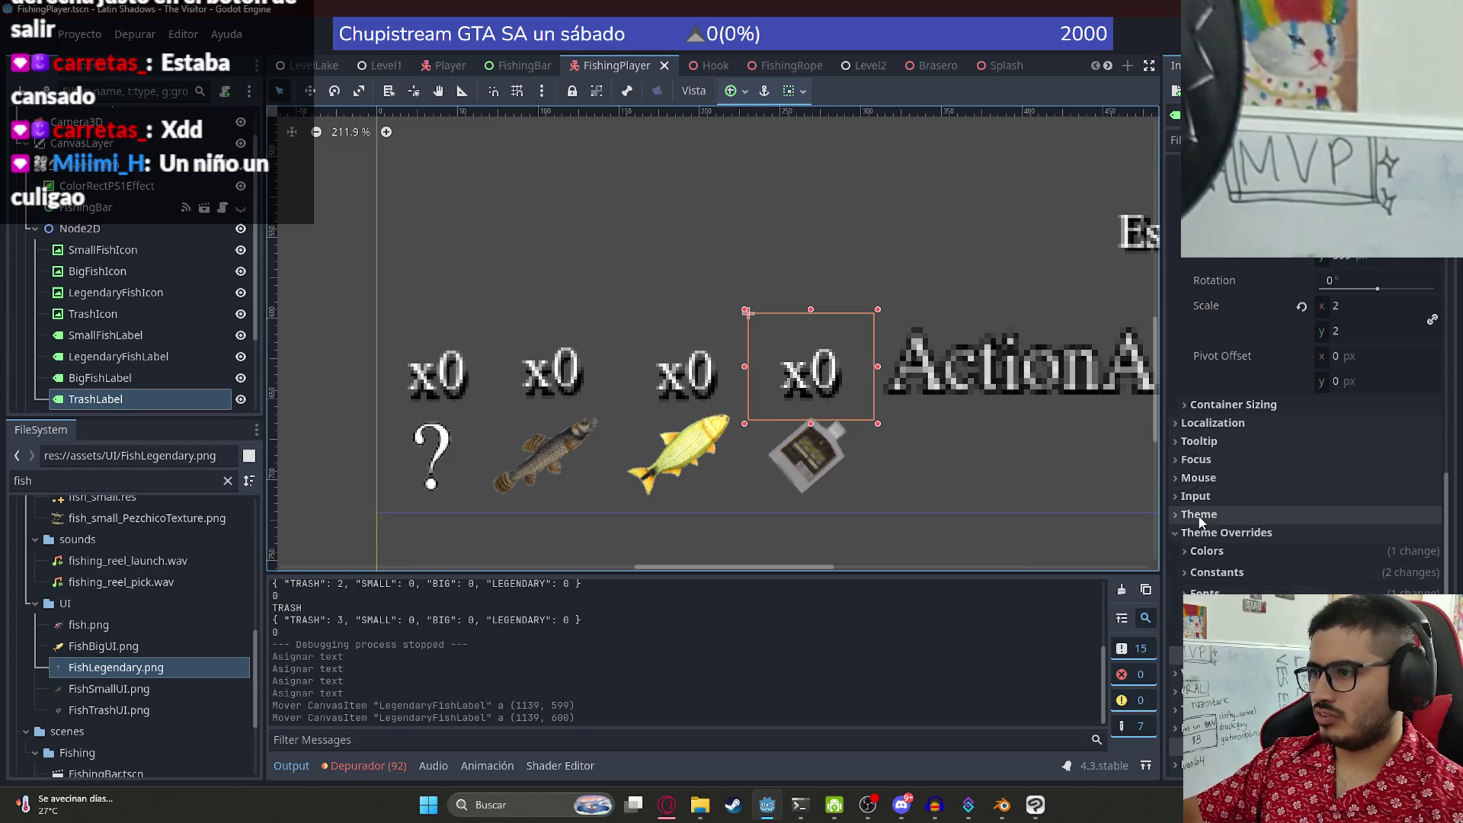
pyautogui.scroll(5, 1233, 455)
pyautogui.click(1364, 539)
pyautogui.click(893, 265)
pyautogui.scroll(-6, 770, 320)
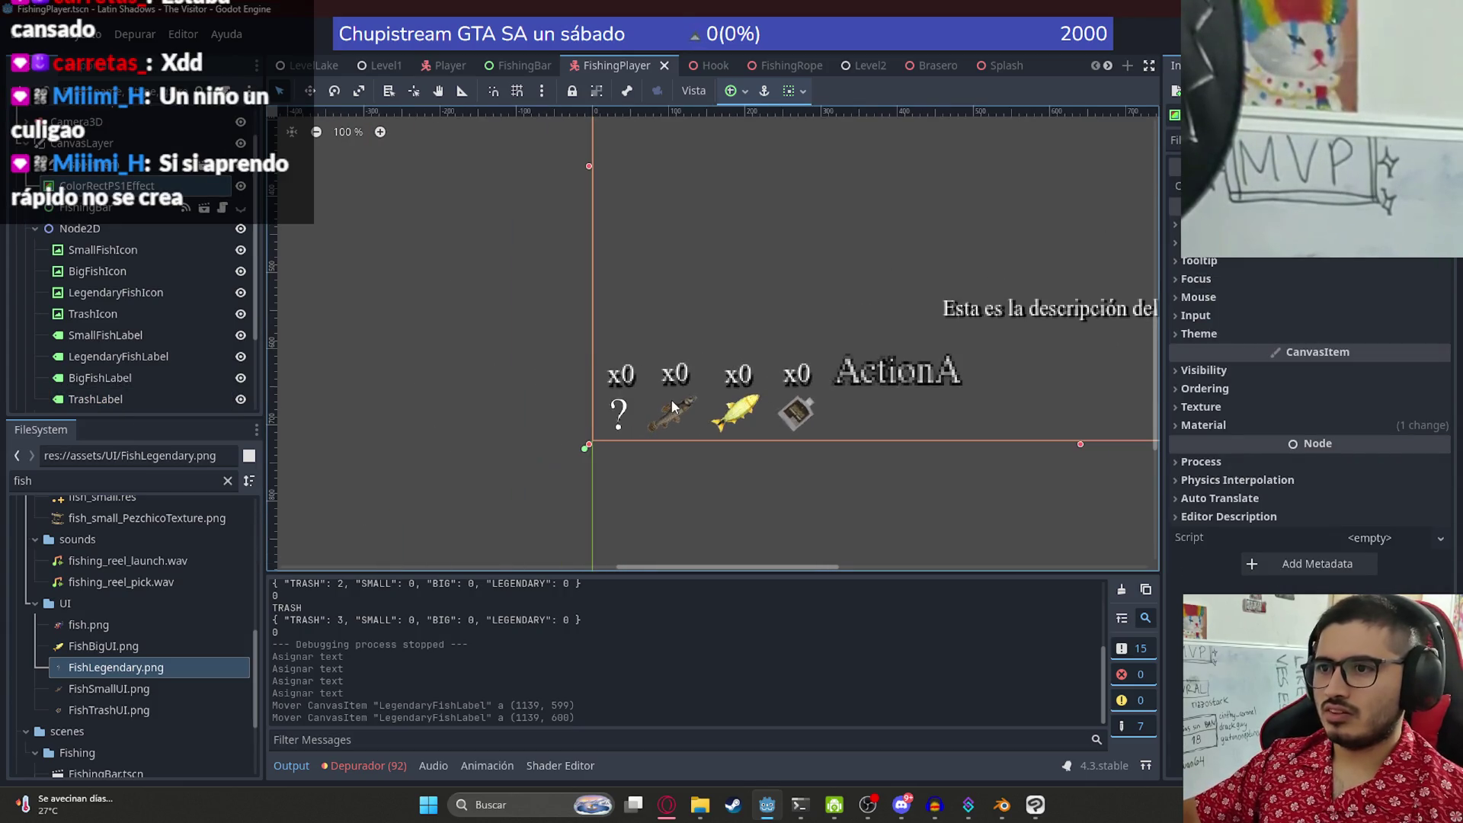
# - Check the legendary icon's y position and set the small fish icon's y to 633
pyautogui.scroll(3, 646, 428)
pyautogui.click(598, 420)
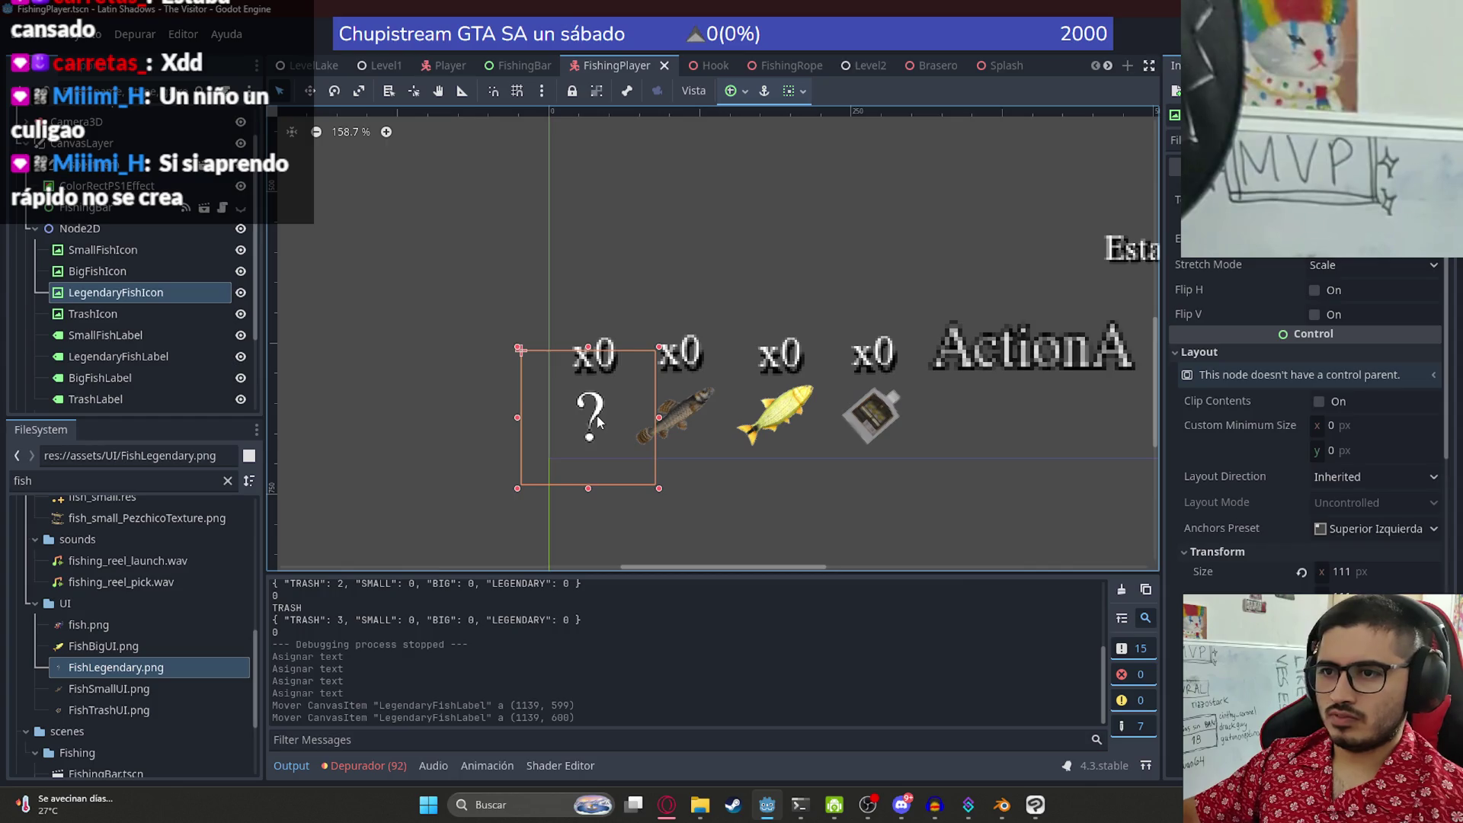
pyautogui.scroll(3, 597, 416)
pyautogui.scroll(-3, 1297, 532)
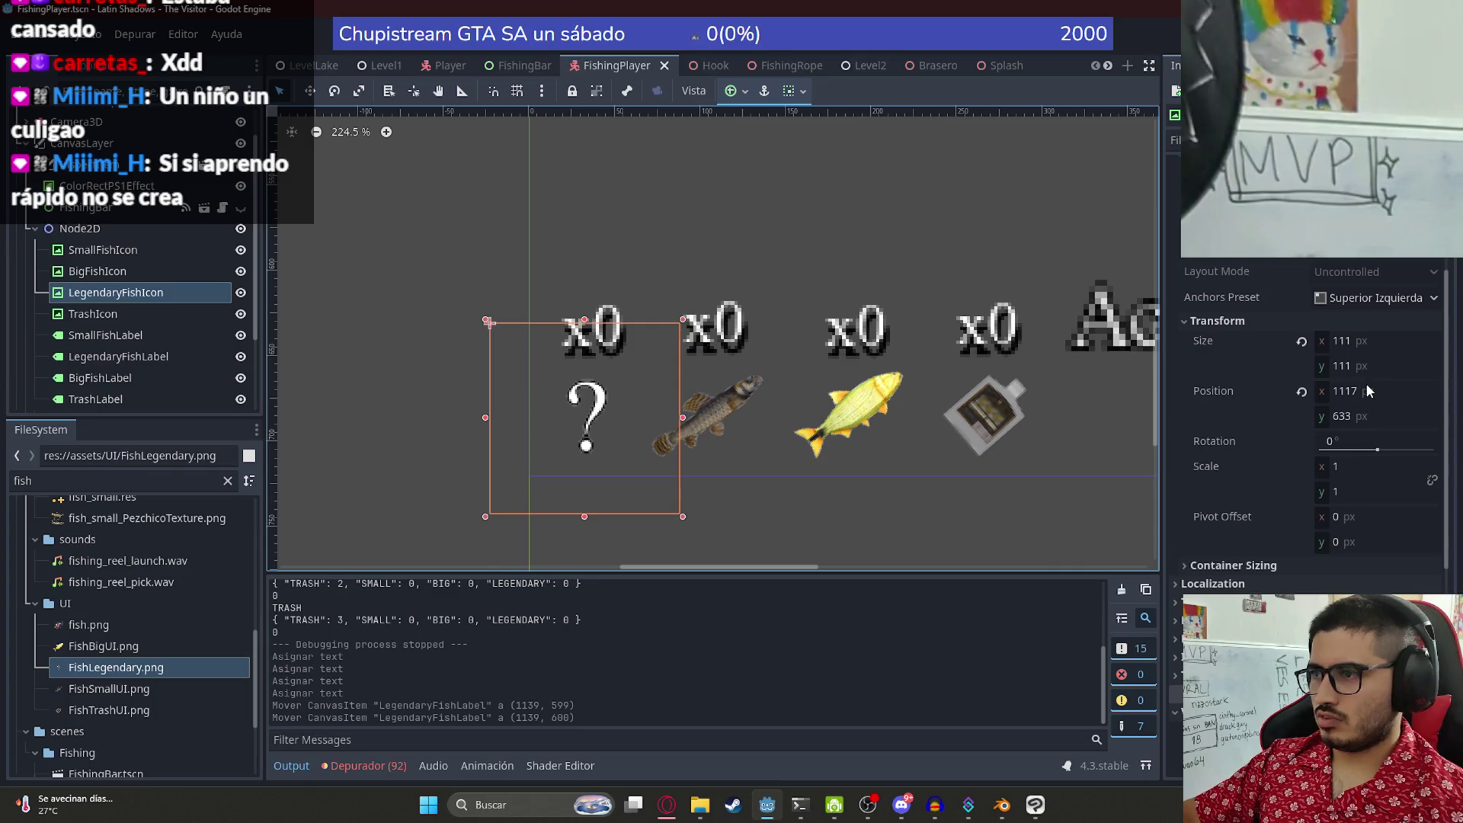
pyautogui.click(1339, 416)
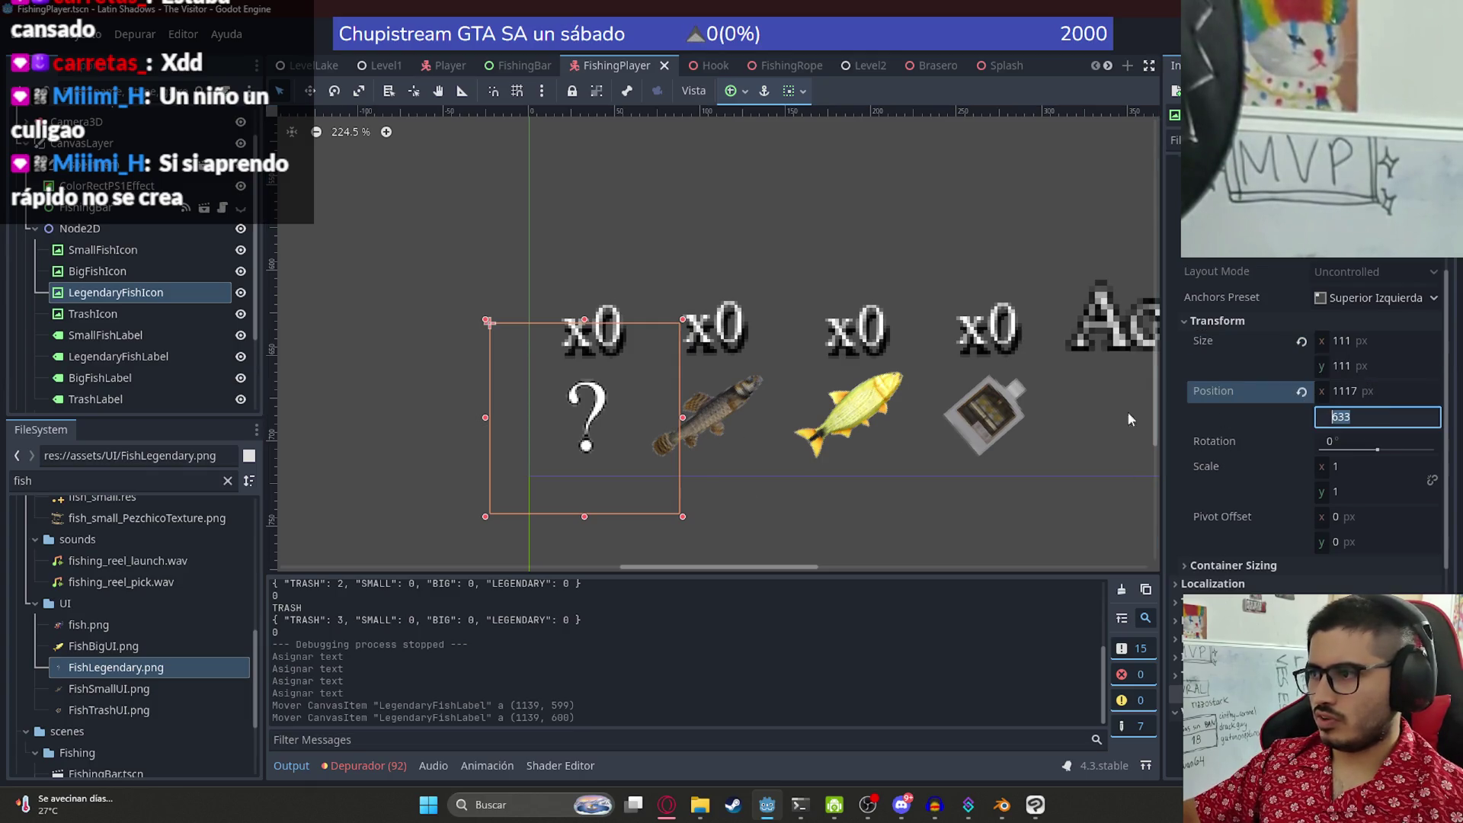
pyautogui.click(739, 404)
pyautogui.scroll(-3, 1326, 375)
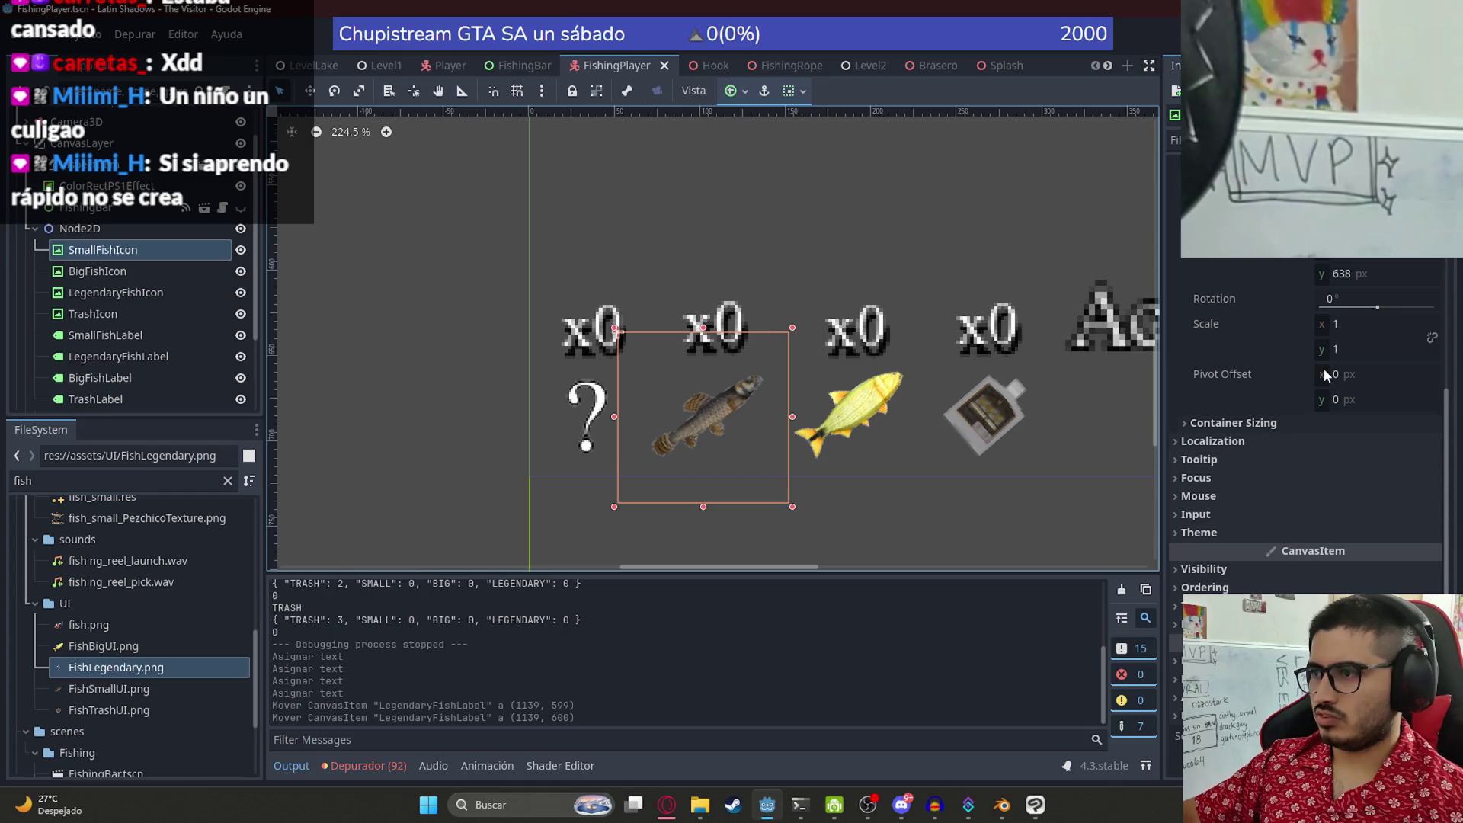
pyautogui.click(1341, 272)
pyautogui.write('633')
pyautogui.press('Return')
# - Set the big fish icon's y to 633, then drag it back down to y 646
pyautogui.click(853, 411)
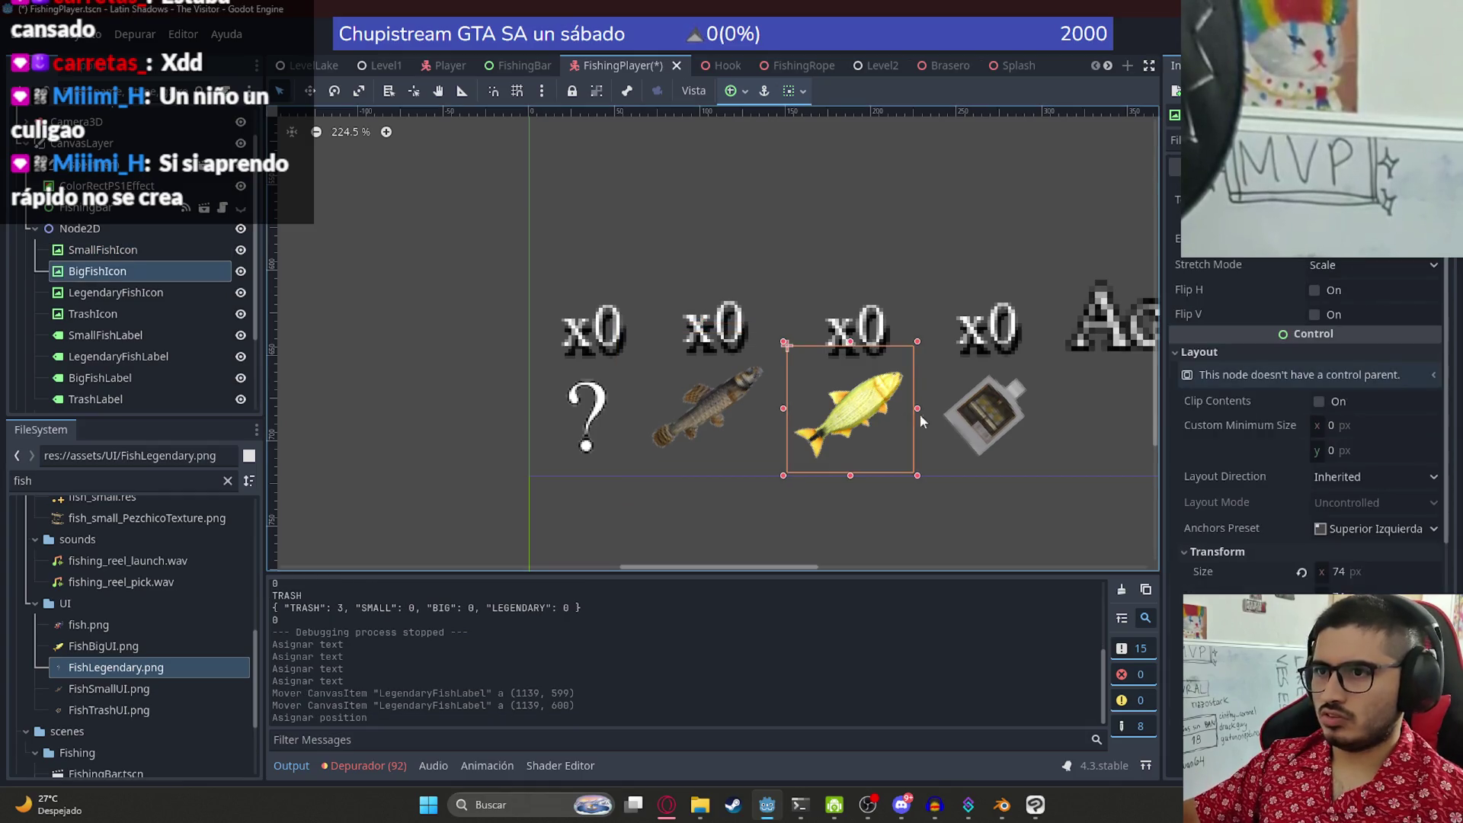
pyautogui.scroll(-2, 1311, 346)
pyautogui.click(1361, 571)
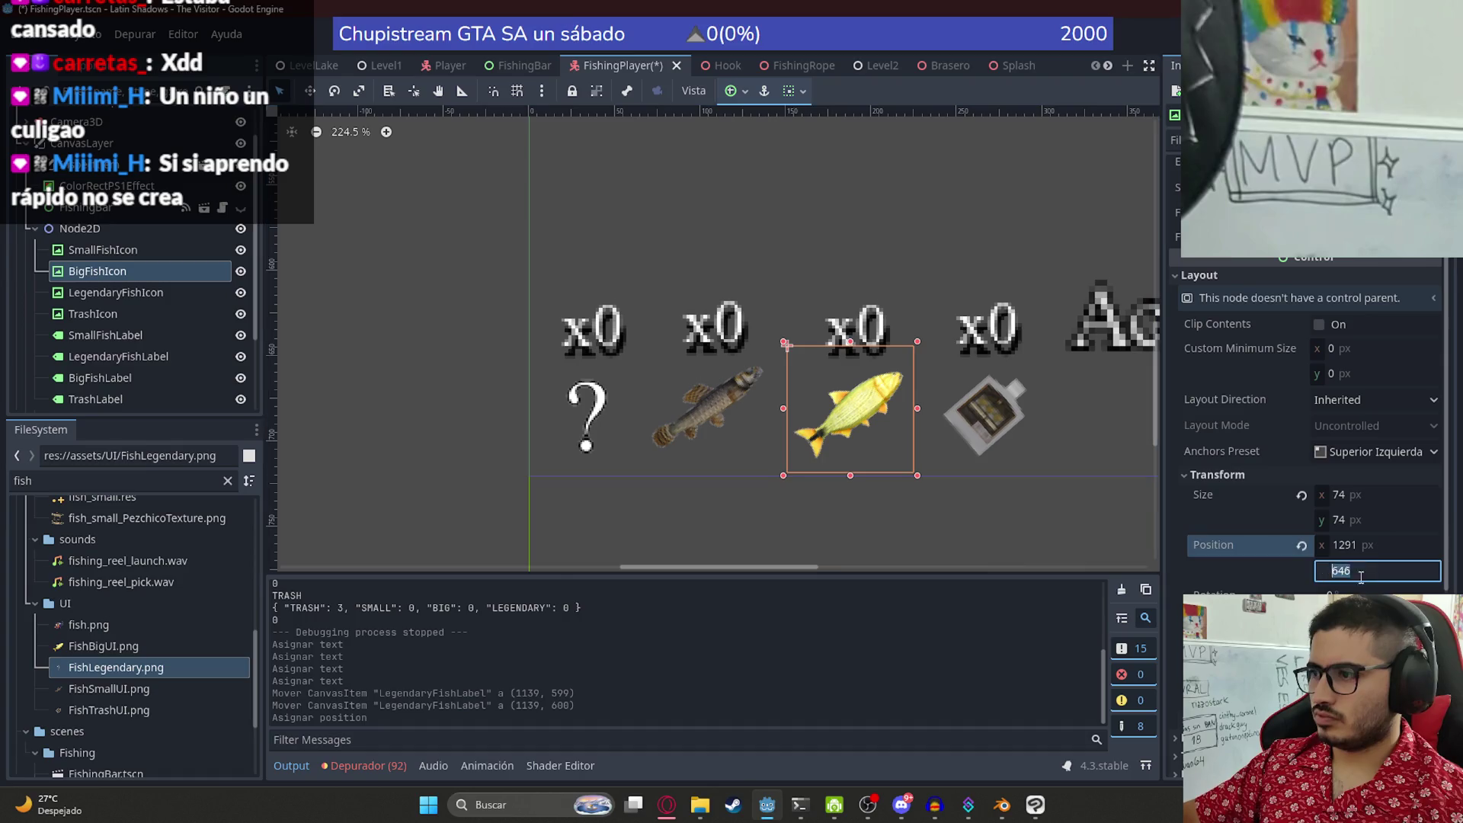
pyautogui.write('633')
pyautogui.press('Return')
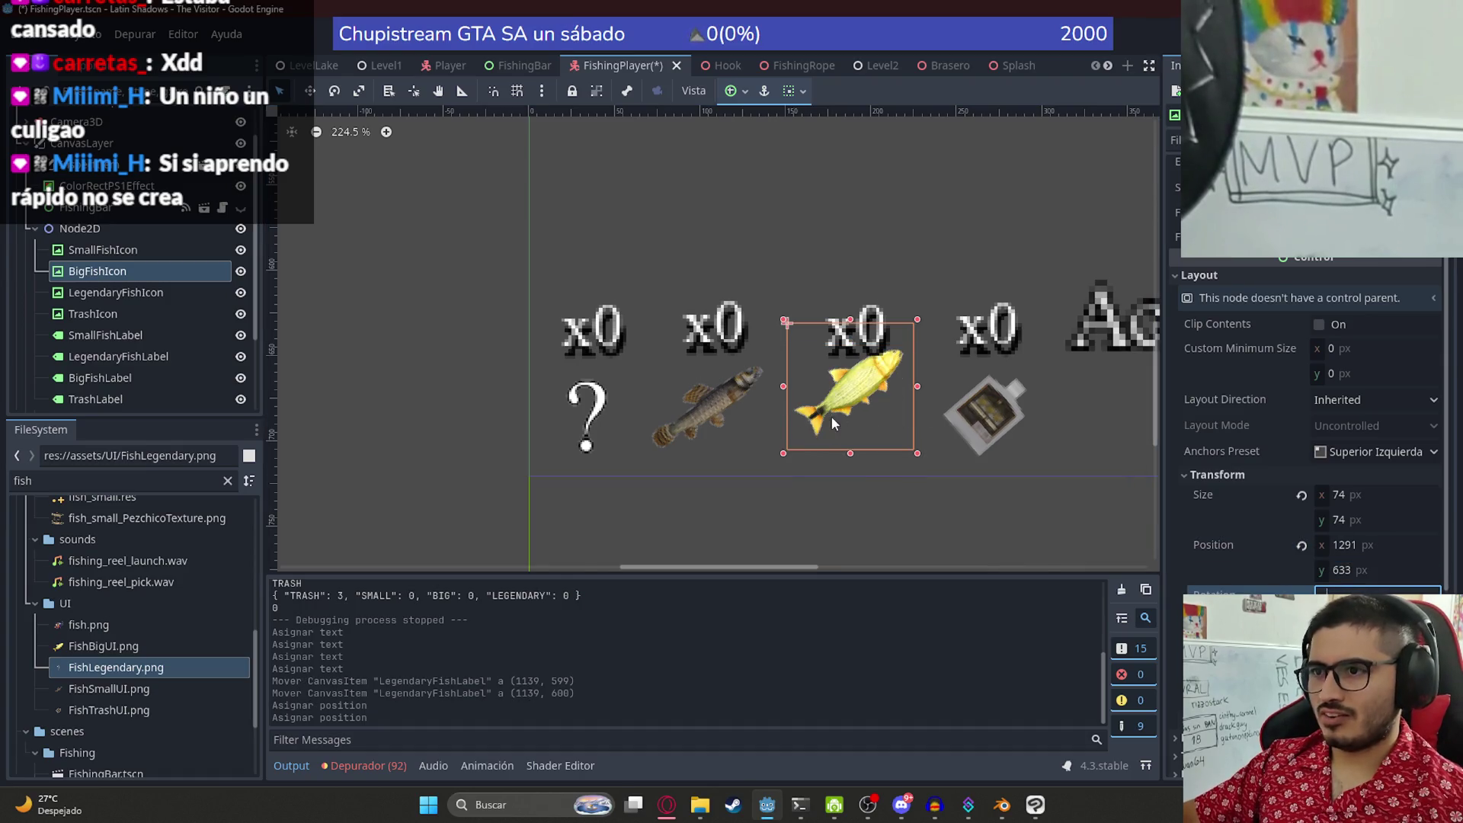
pyautogui.click(839, 415)
pyautogui.moveTo(893, 406); pyautogui.dragTo(893, 428)
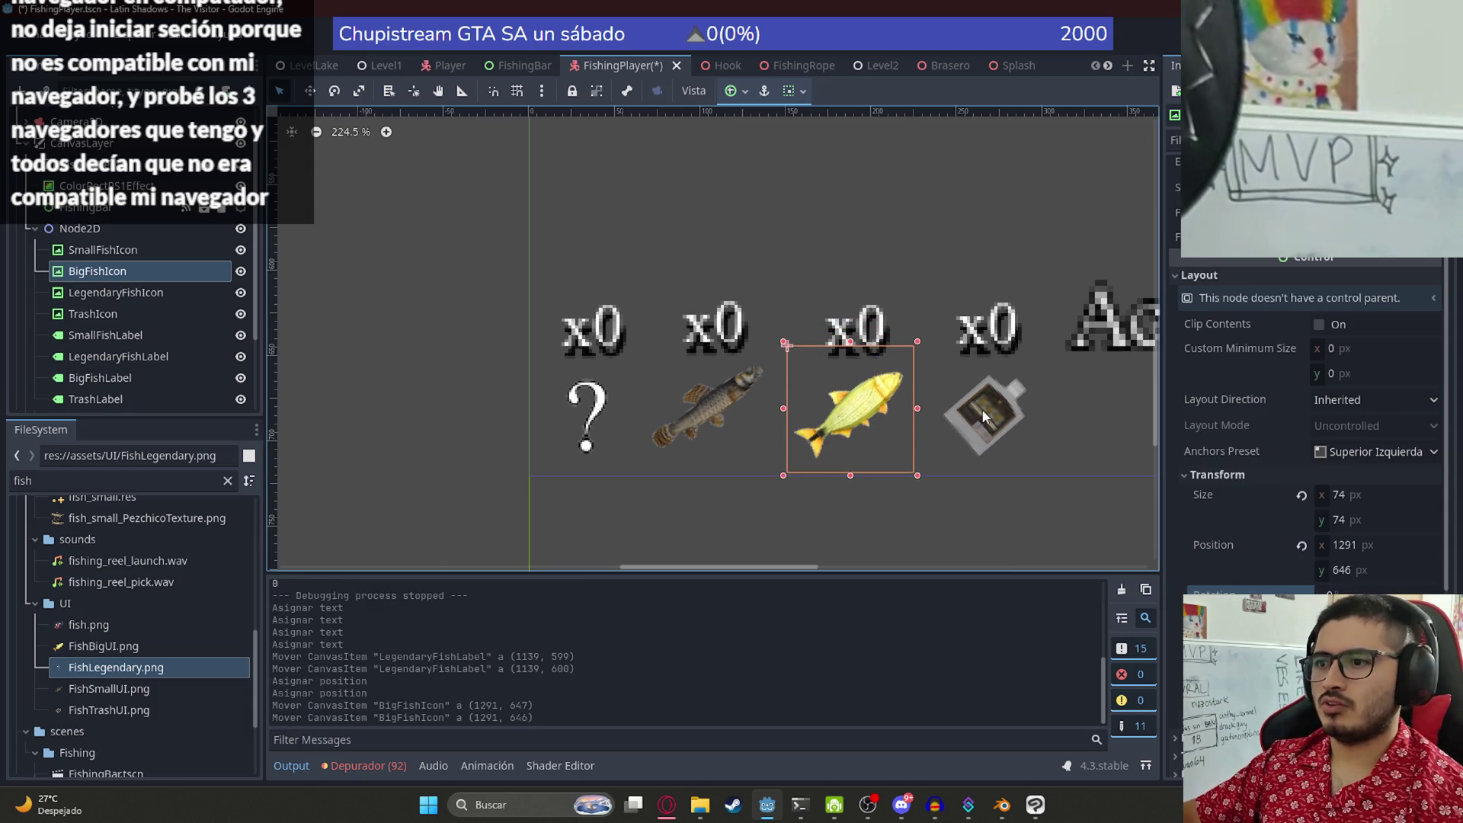
# - Nudge the trash icon up to y 631 and save the FishingPlayer scene
pyautogui.click(984, 417)
pyautogui.press('Up')
pyautogui.click(852, 244)
pyautogui.hscroll(3, 849, 259)
pyautogui.scroll(1, 849, 259)
pyautogui.hotkey('ctrl', 's')
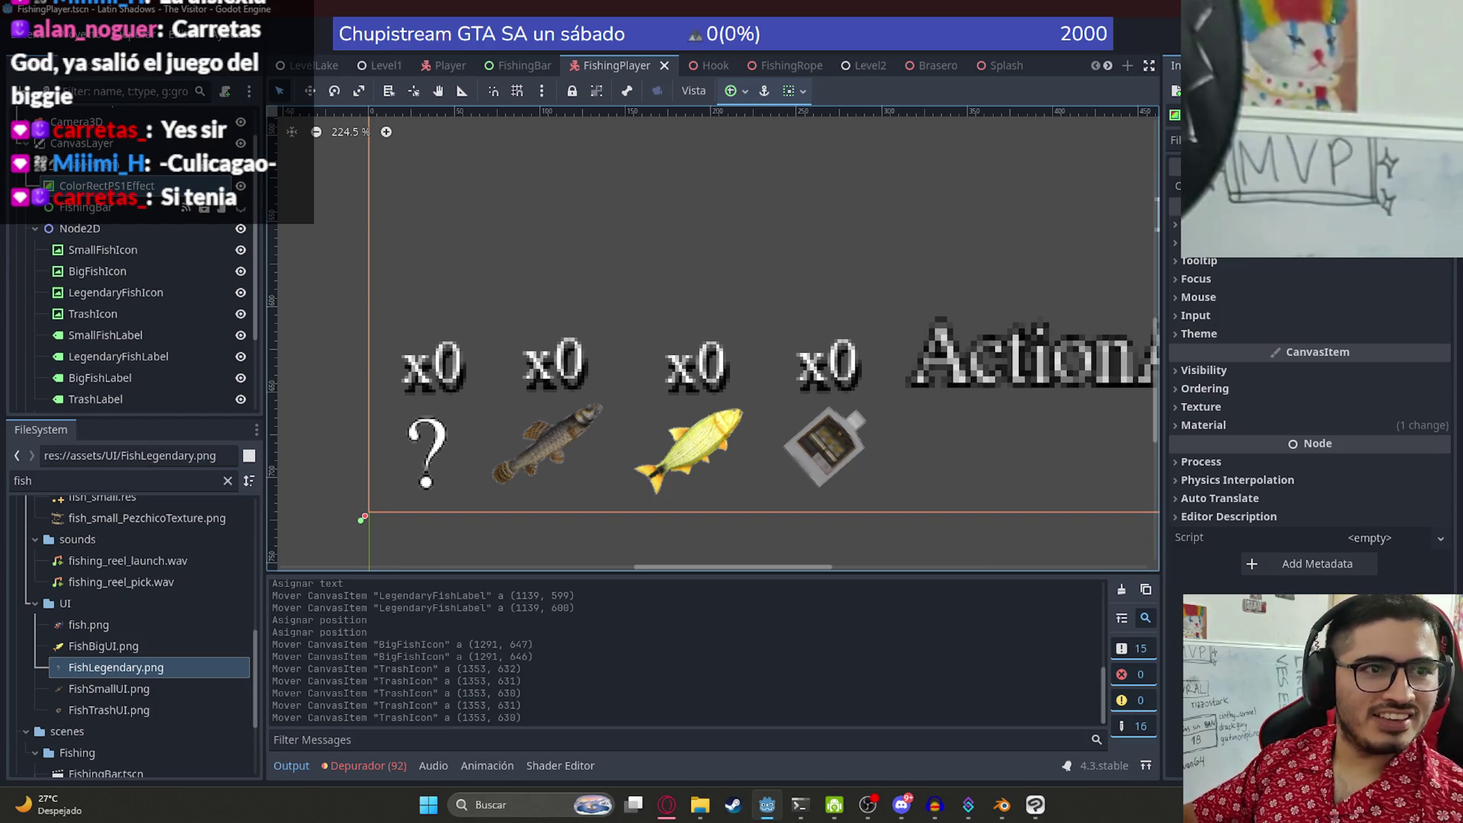
# - Switch to the Gemini chat in the browser
pyautogui.click(665, 804)
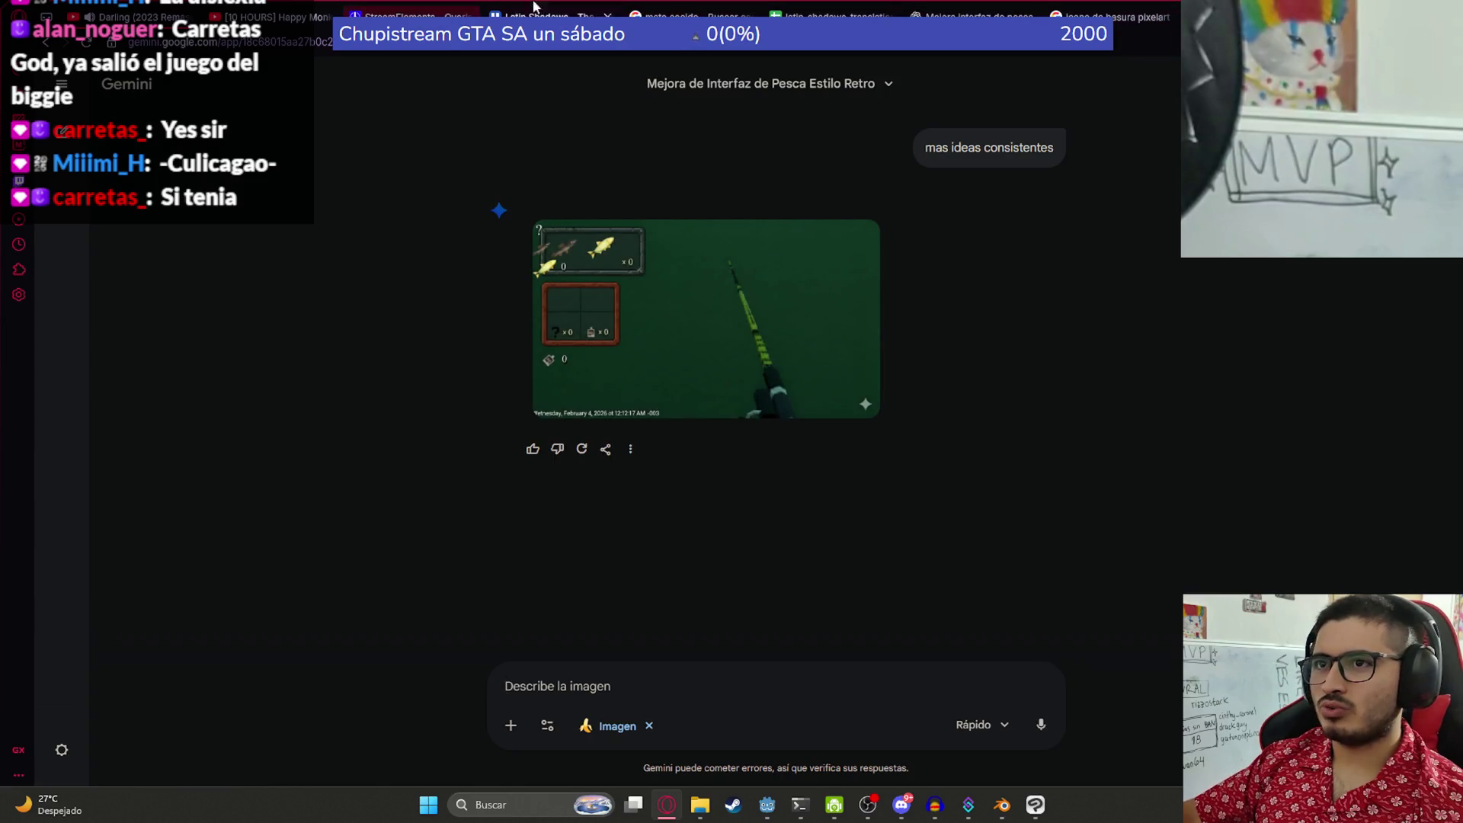
# - Enlarge the Gemini fishing HUD mockup, then switch to the YouTube monkey video tab
pyautogui.click(575, 259)
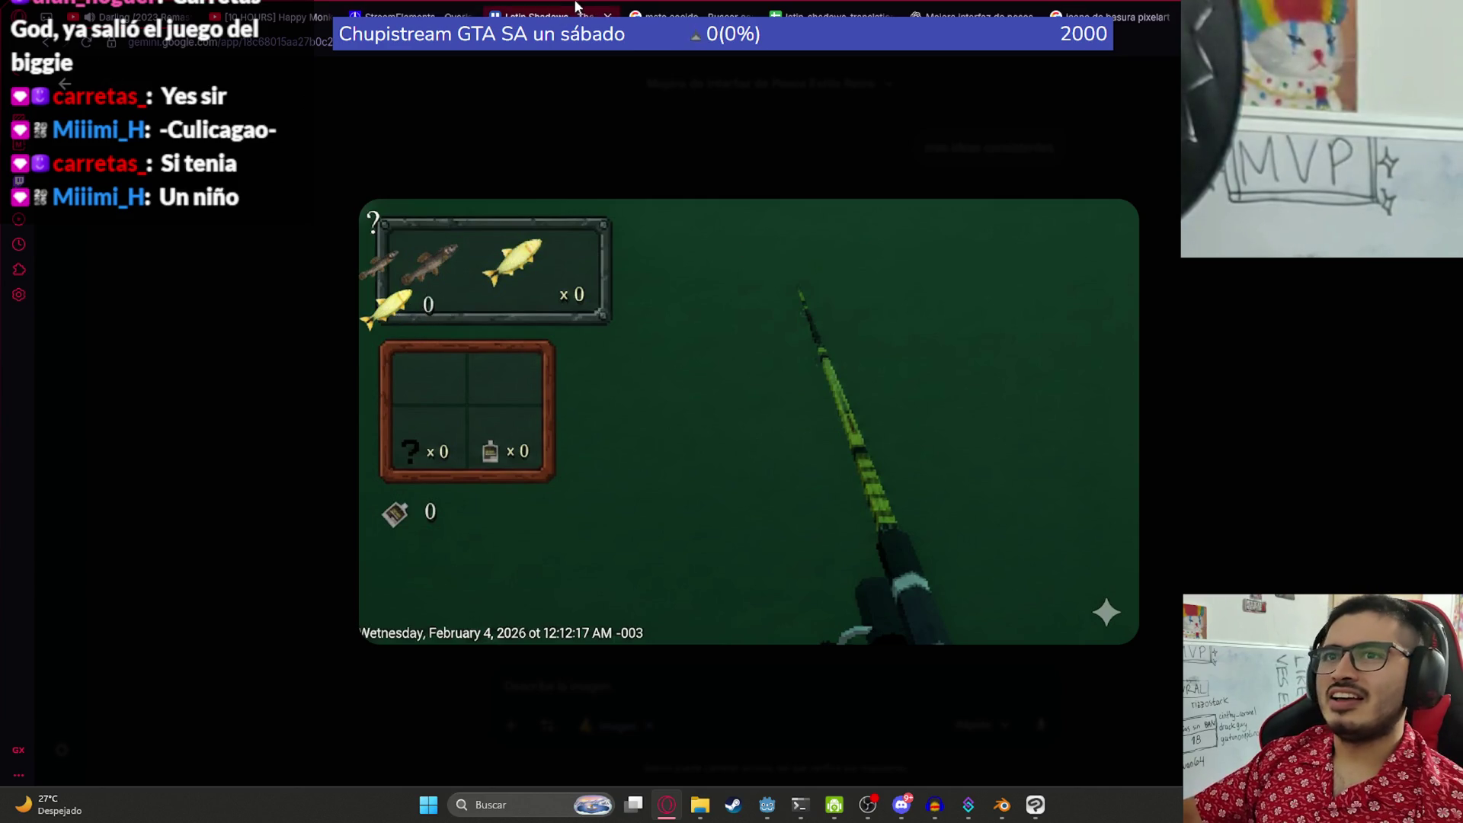
pyautogui.click(297, 10)
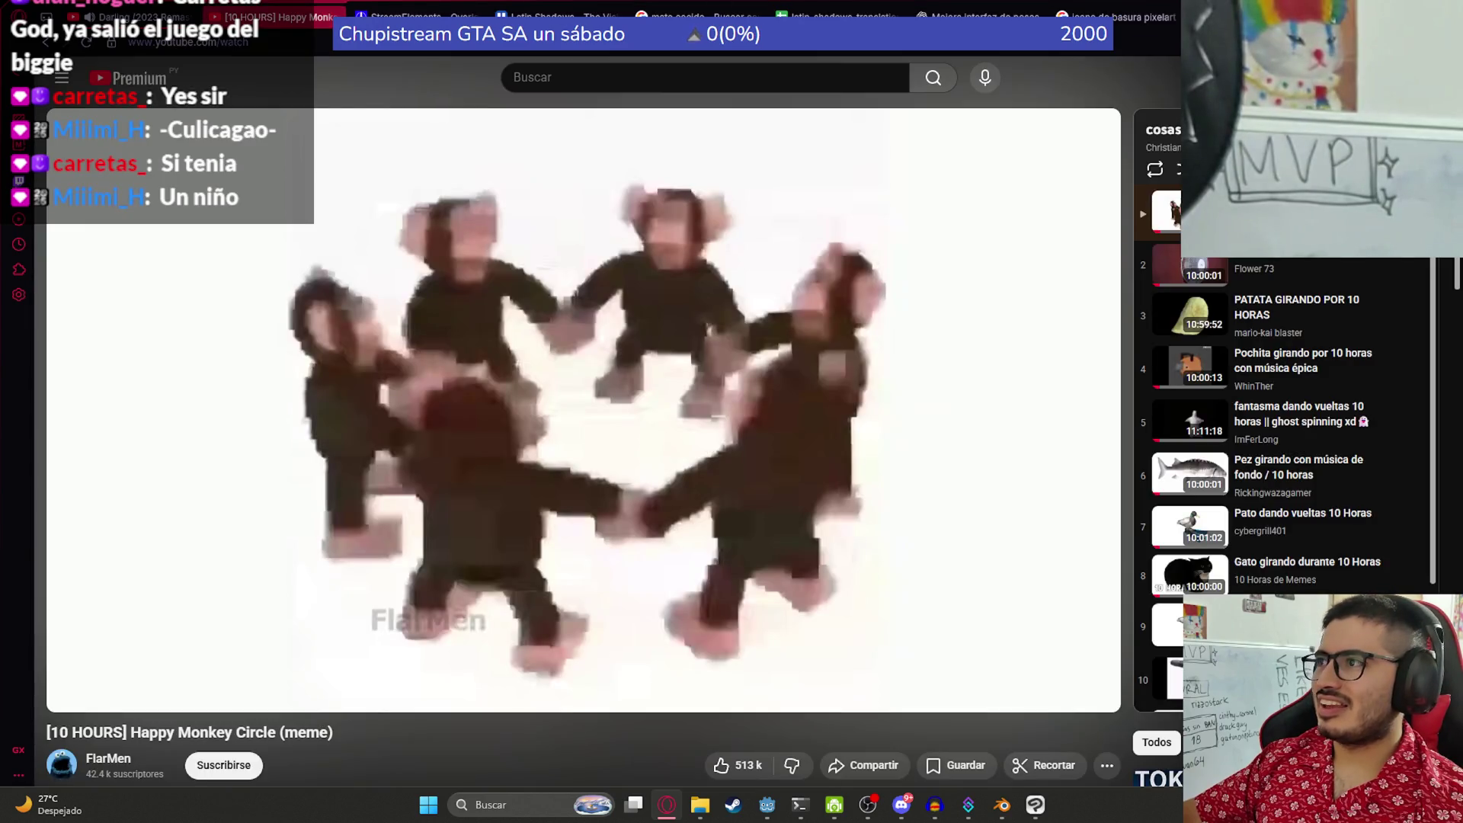
# - Open Your channel in a new tab and go to the featured gameplay channel
pyautogui.click(1432, 77)
pyautogui.middleClick(1250, 221)
pyautogui.click(430, 6)
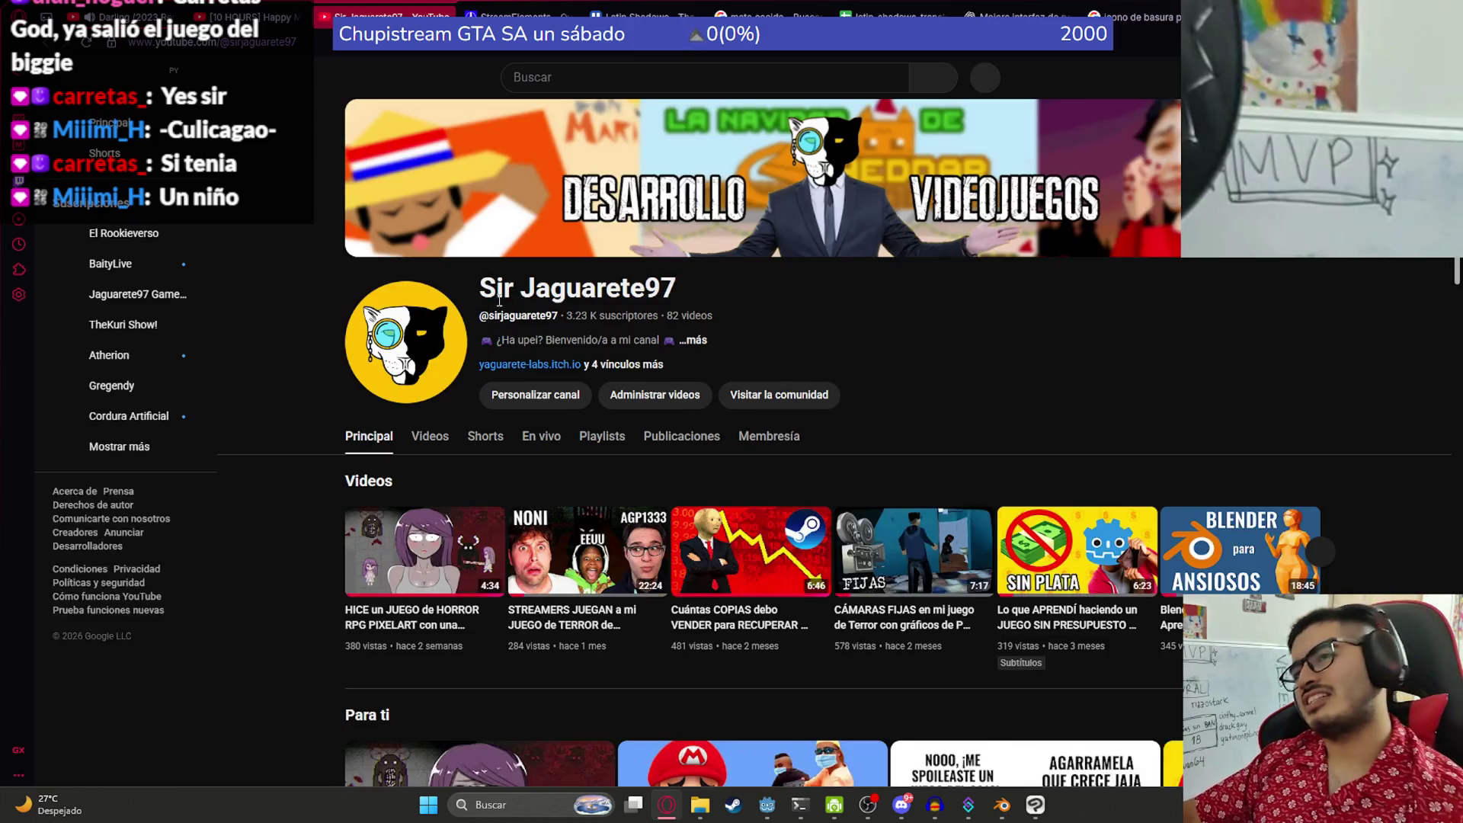
pyautogui.scroll(-20, 499, 305)
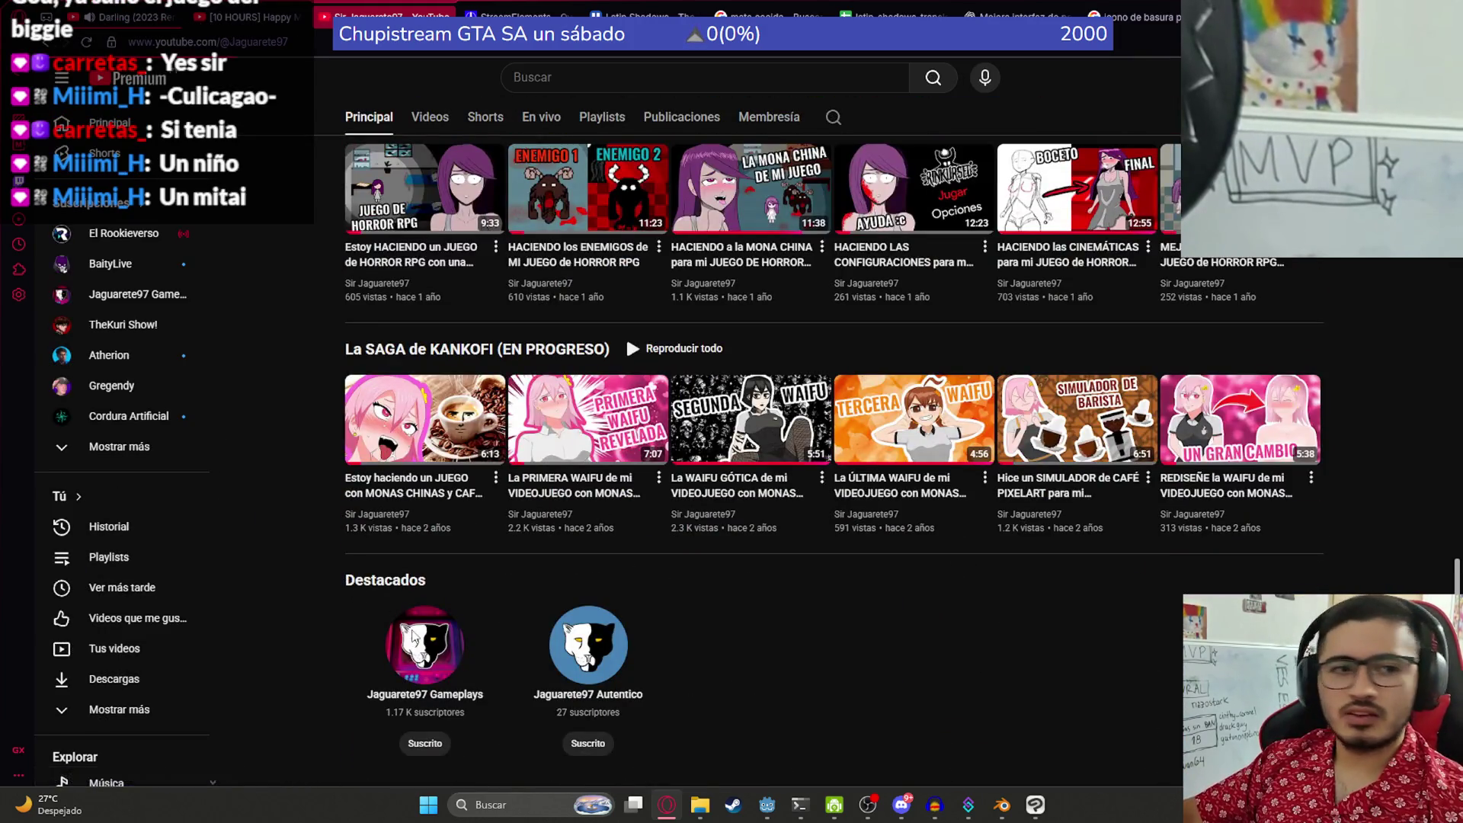
pyautogui.click(412, 636)
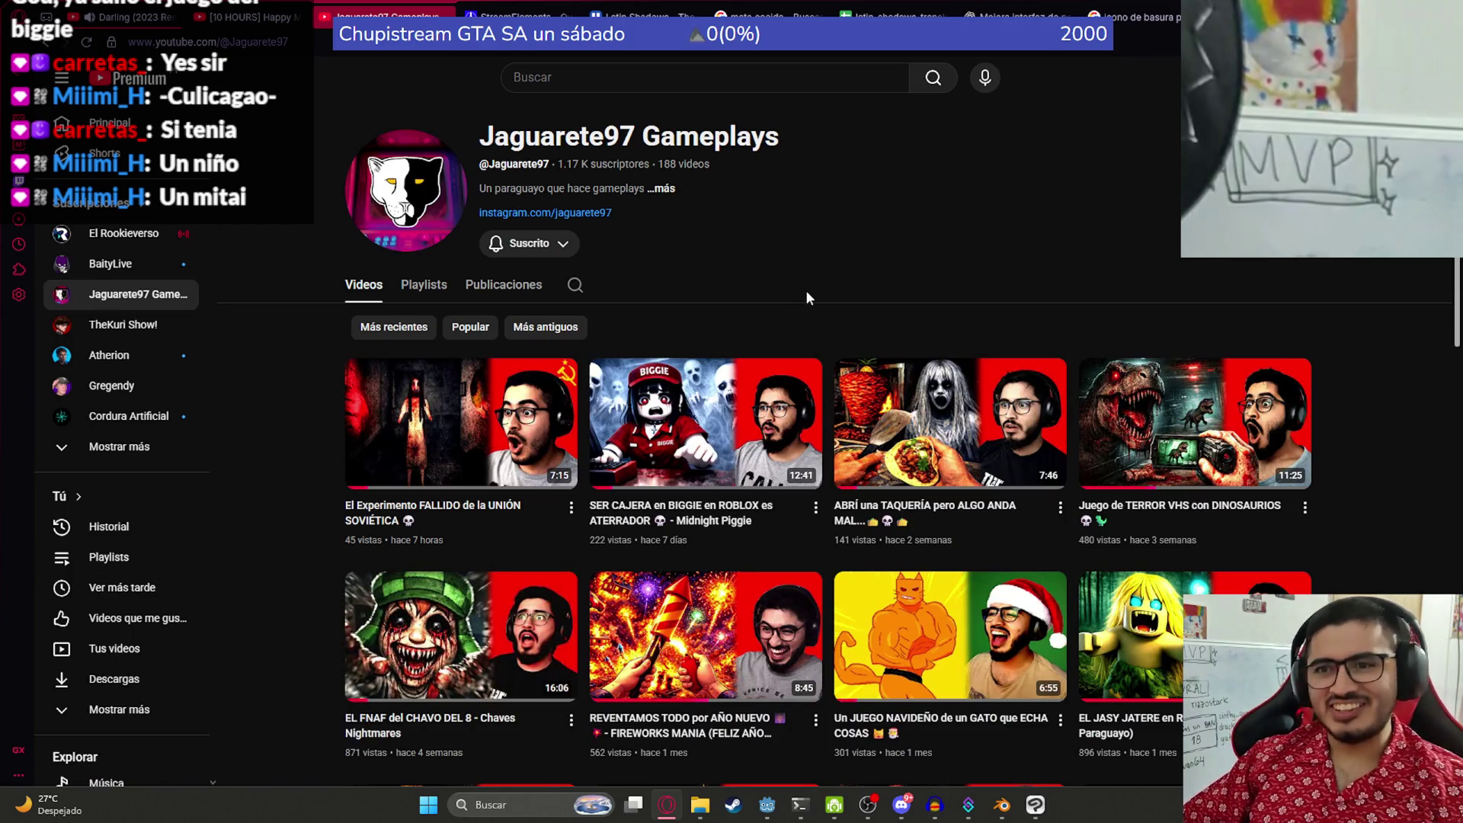
# - Find and play 'EL POMBERO VUELVE a ROBLOX (Más HD)', skipping ahead past three minutes
pyautogui.scroll(-1, 839, 213)
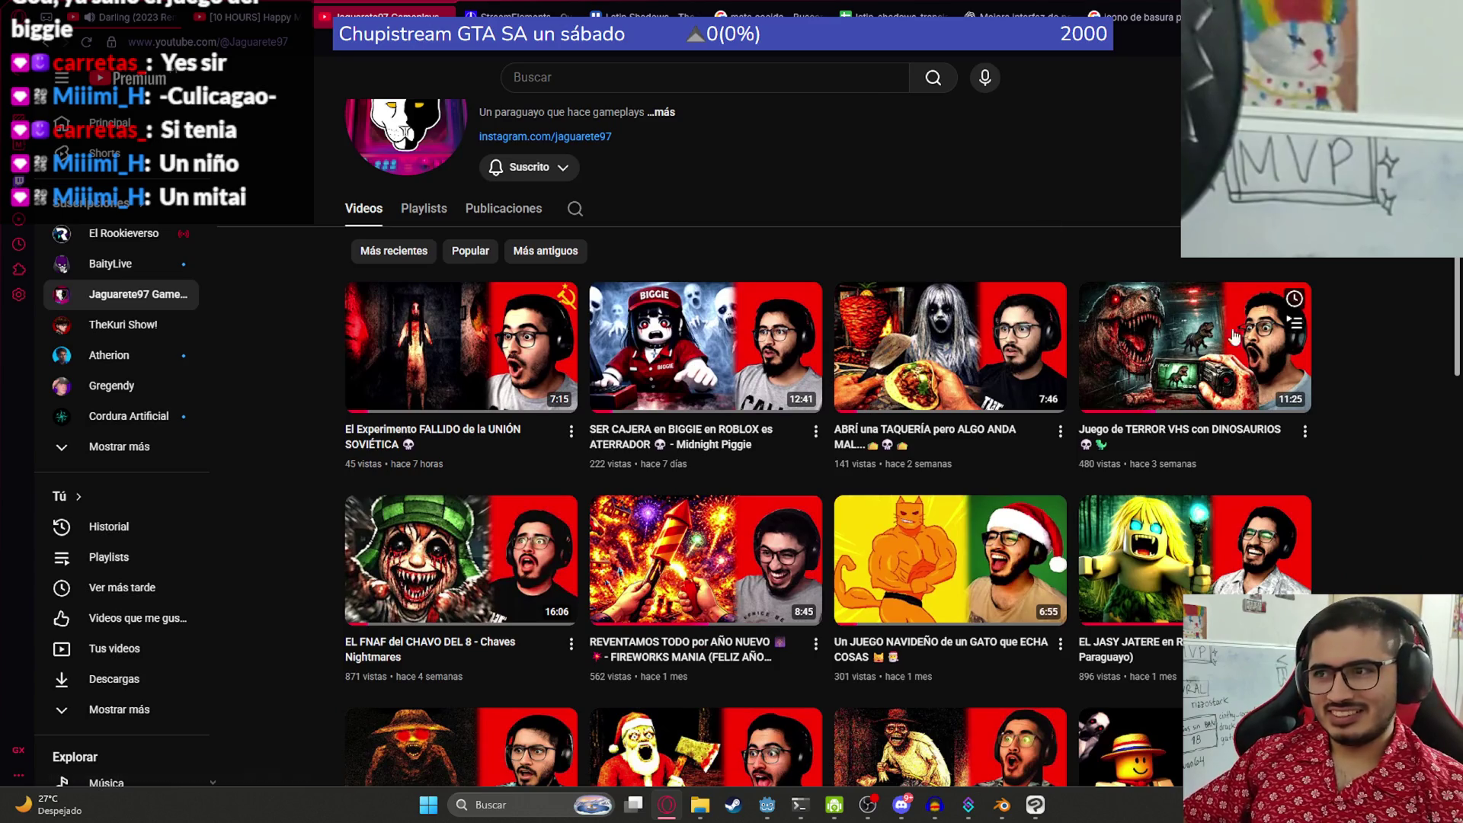
pyautogui.scroll(-6, 706, 223)
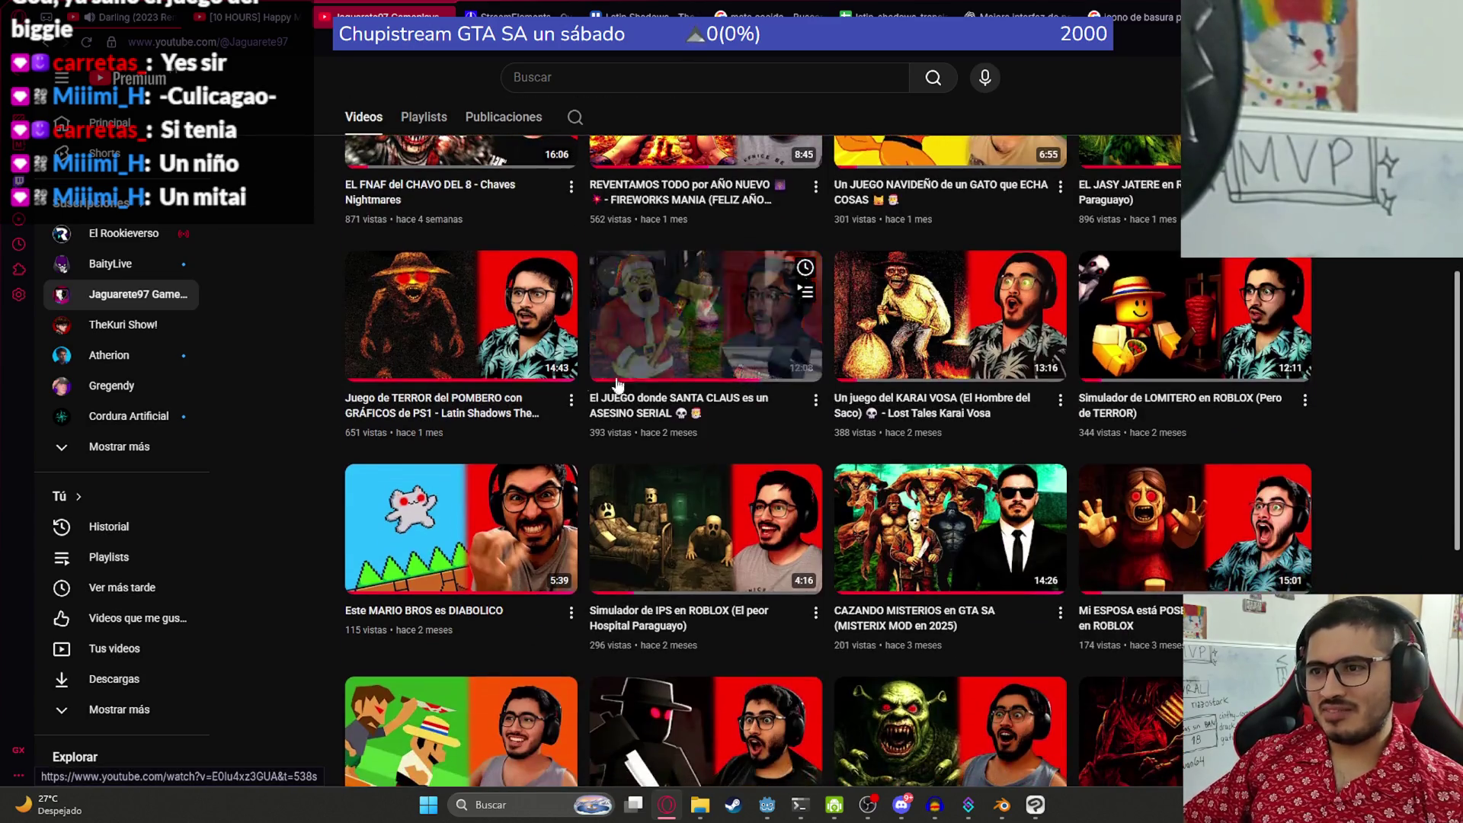
pyautogui.scroll(-6, 602, 393)
pyautogui.scroll(-3, 579, 406)
pyautogui.scroll(4, 534, 457)
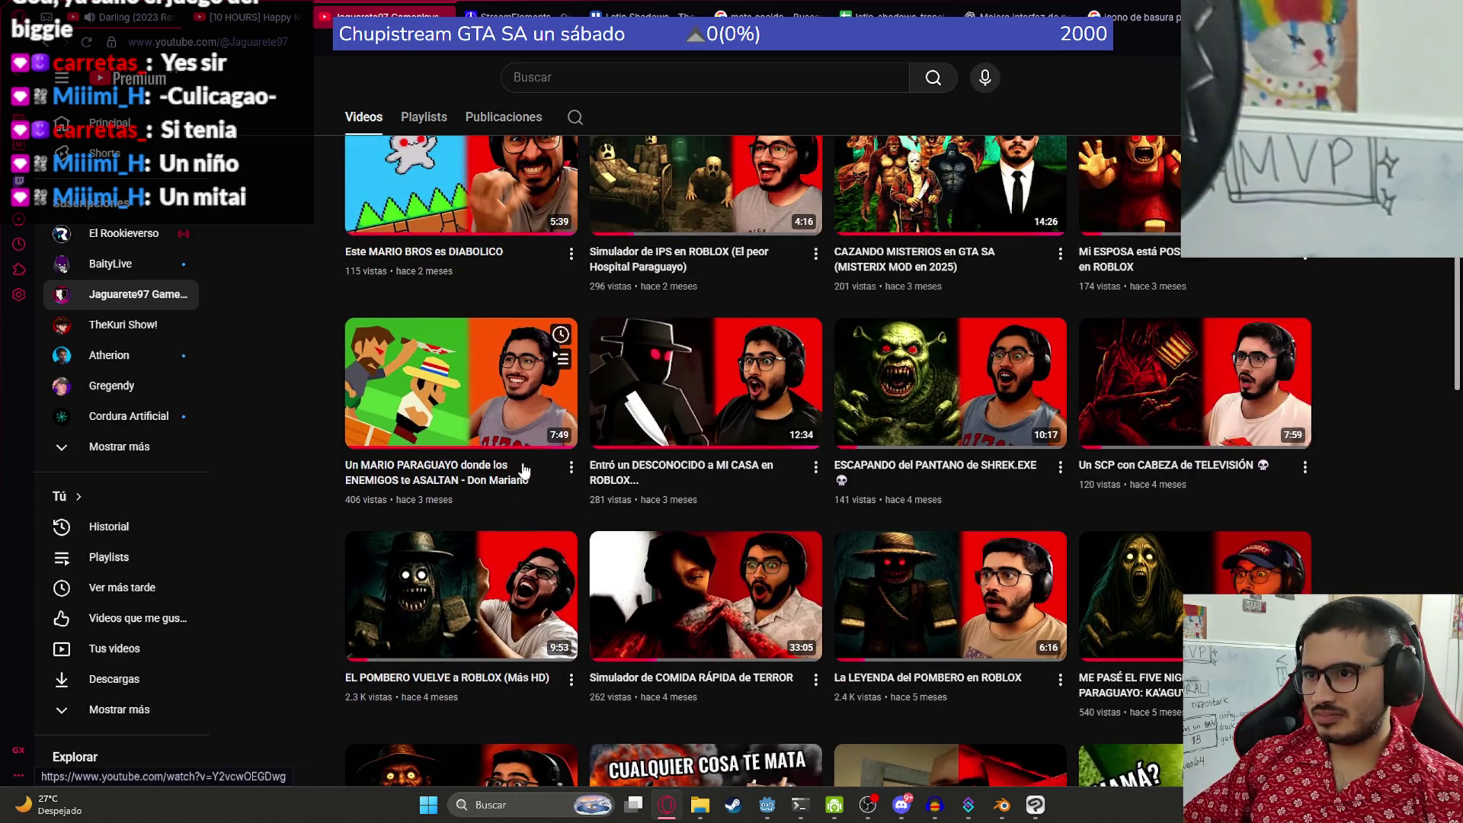
pyautogui.click(488, 570)
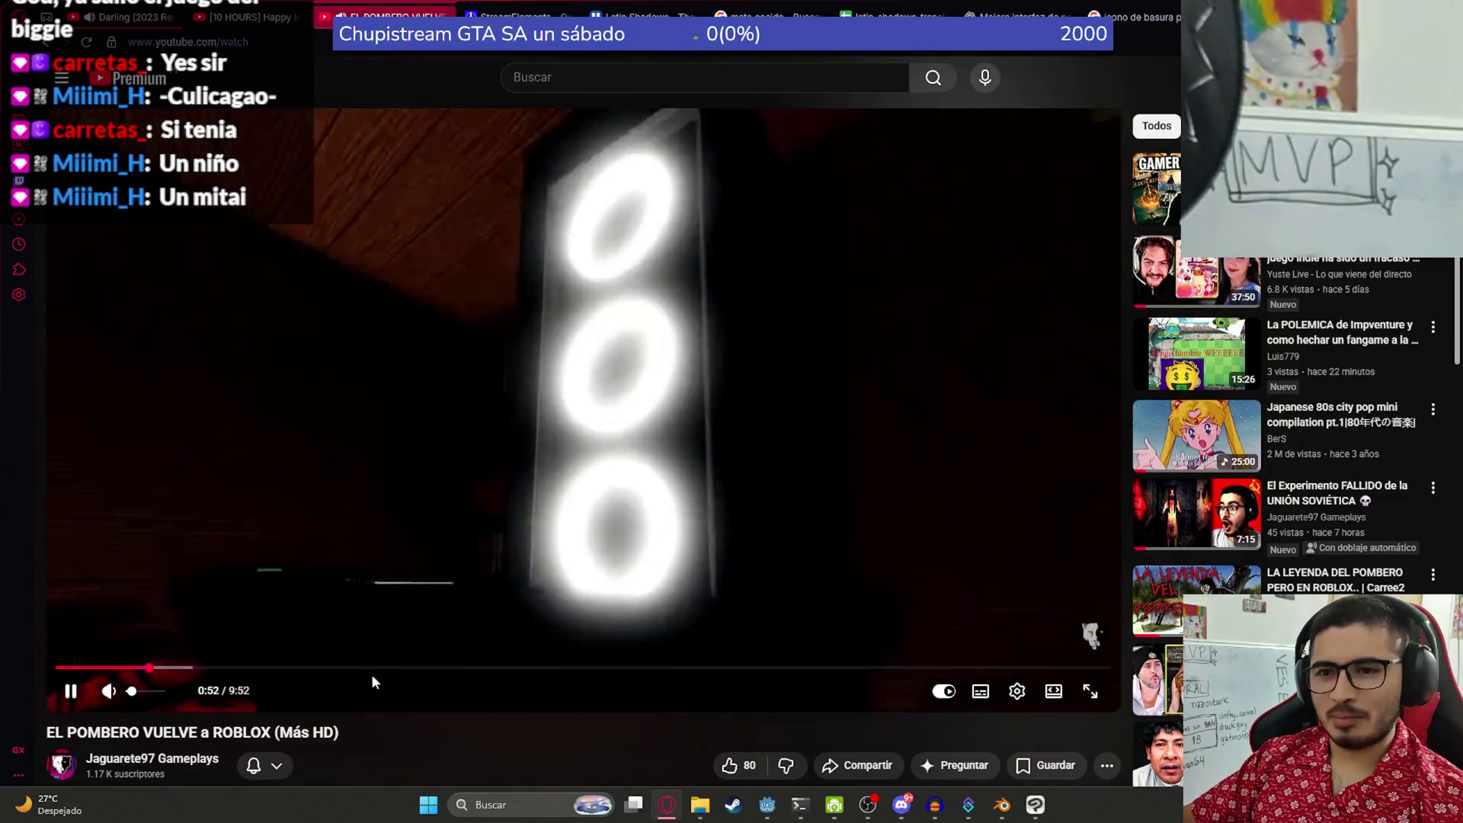
pyautogui.click(387, 668)
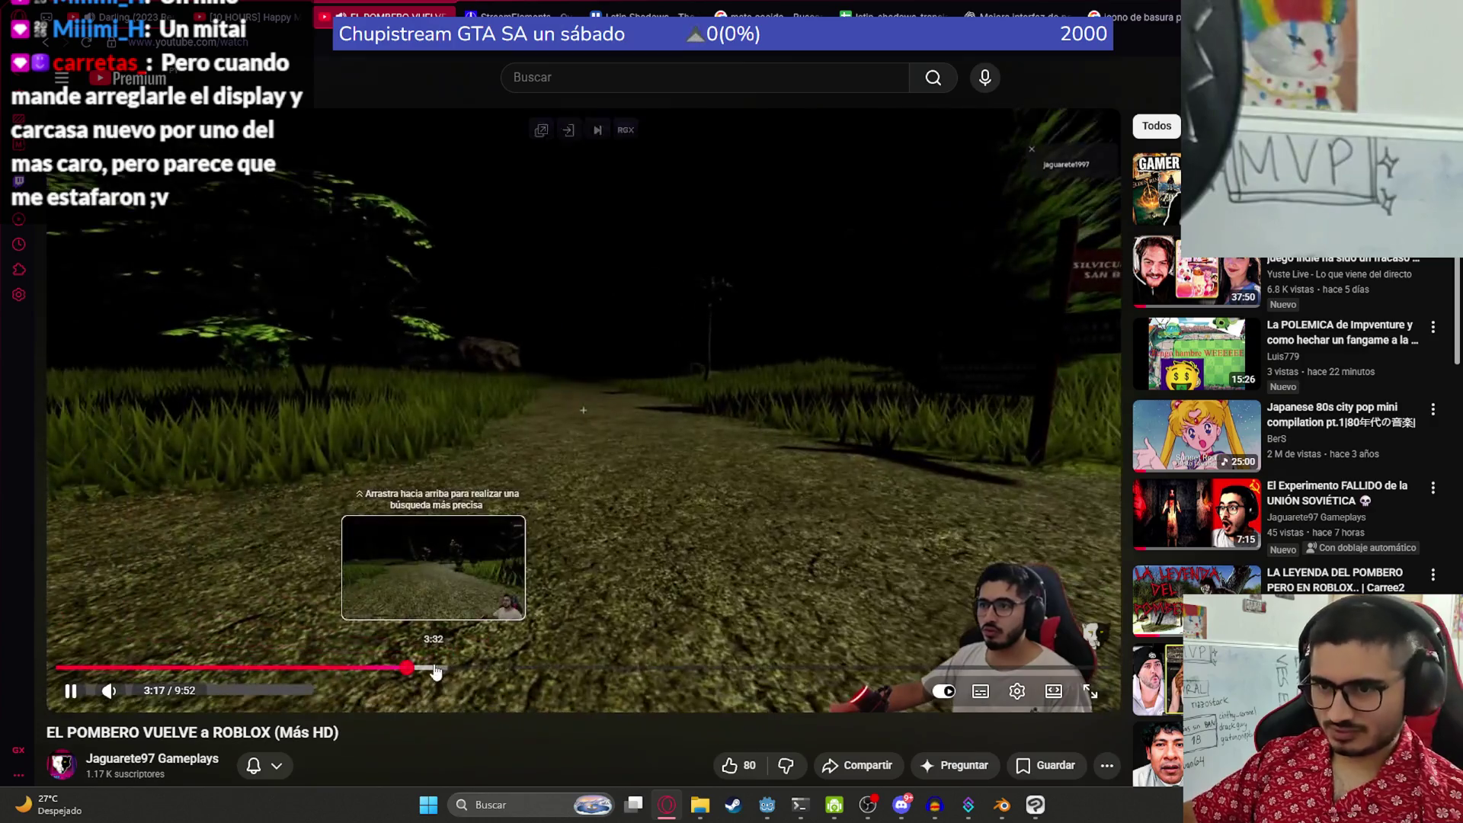
# - Seek ahead through the Pombero video to about 5:07
pyautogui.moveTo(434, 668); pyautogui.dragTo(482, 671)
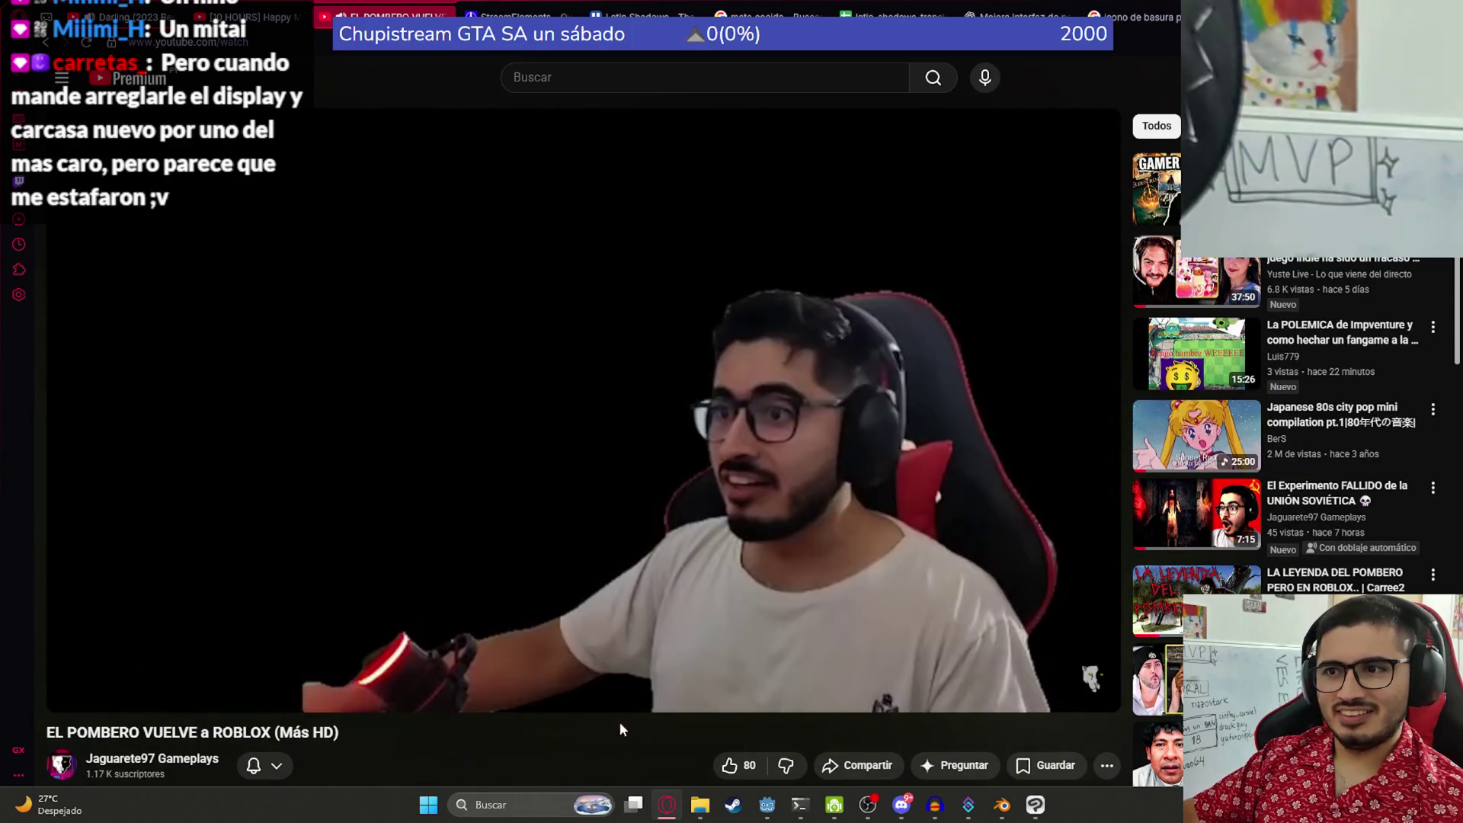
pyautogui.moveTo(481, 671); pyautogui.dragTo(575, 670)
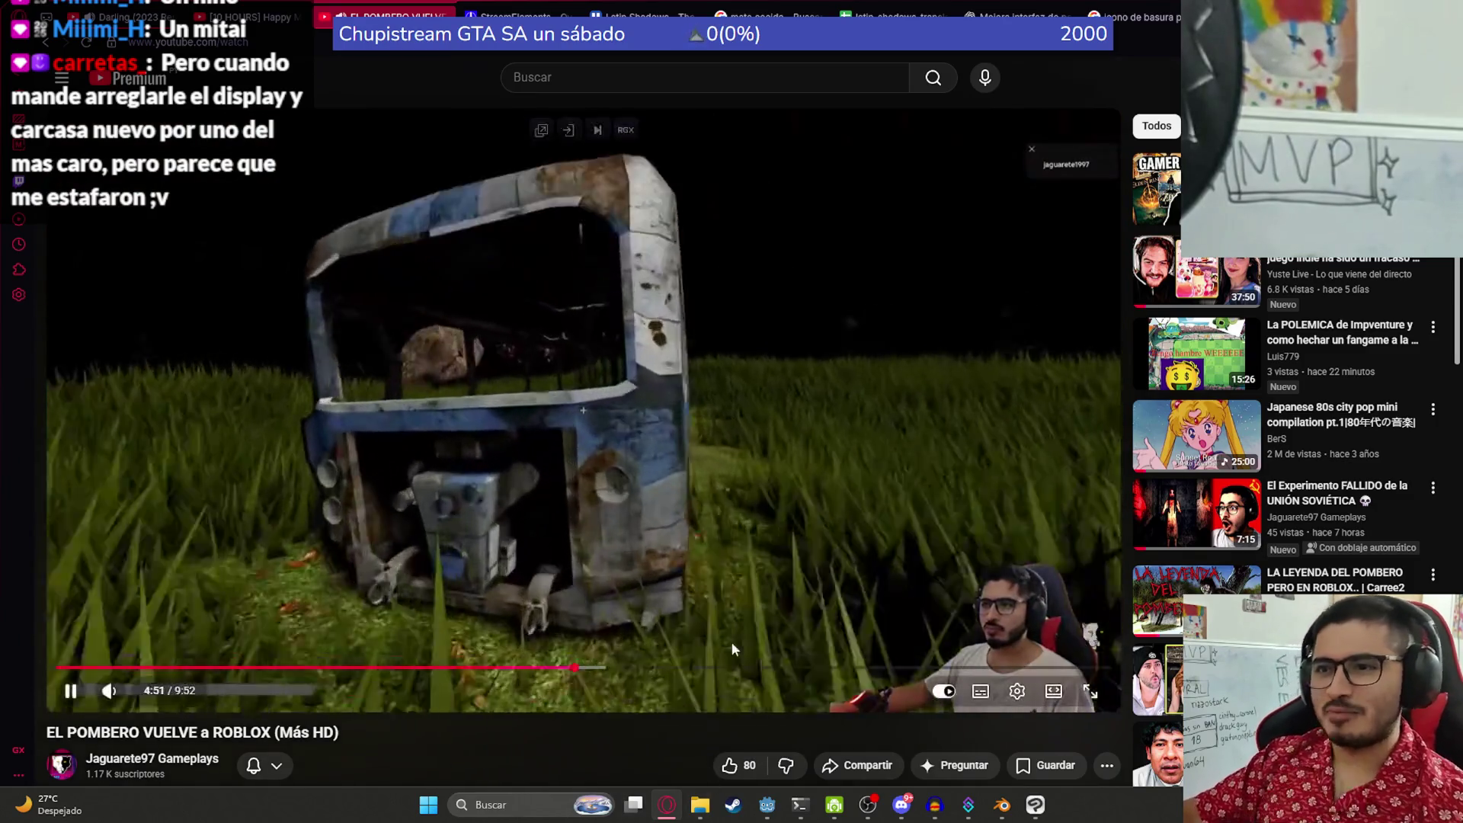
pyautogui.click(603, 670)
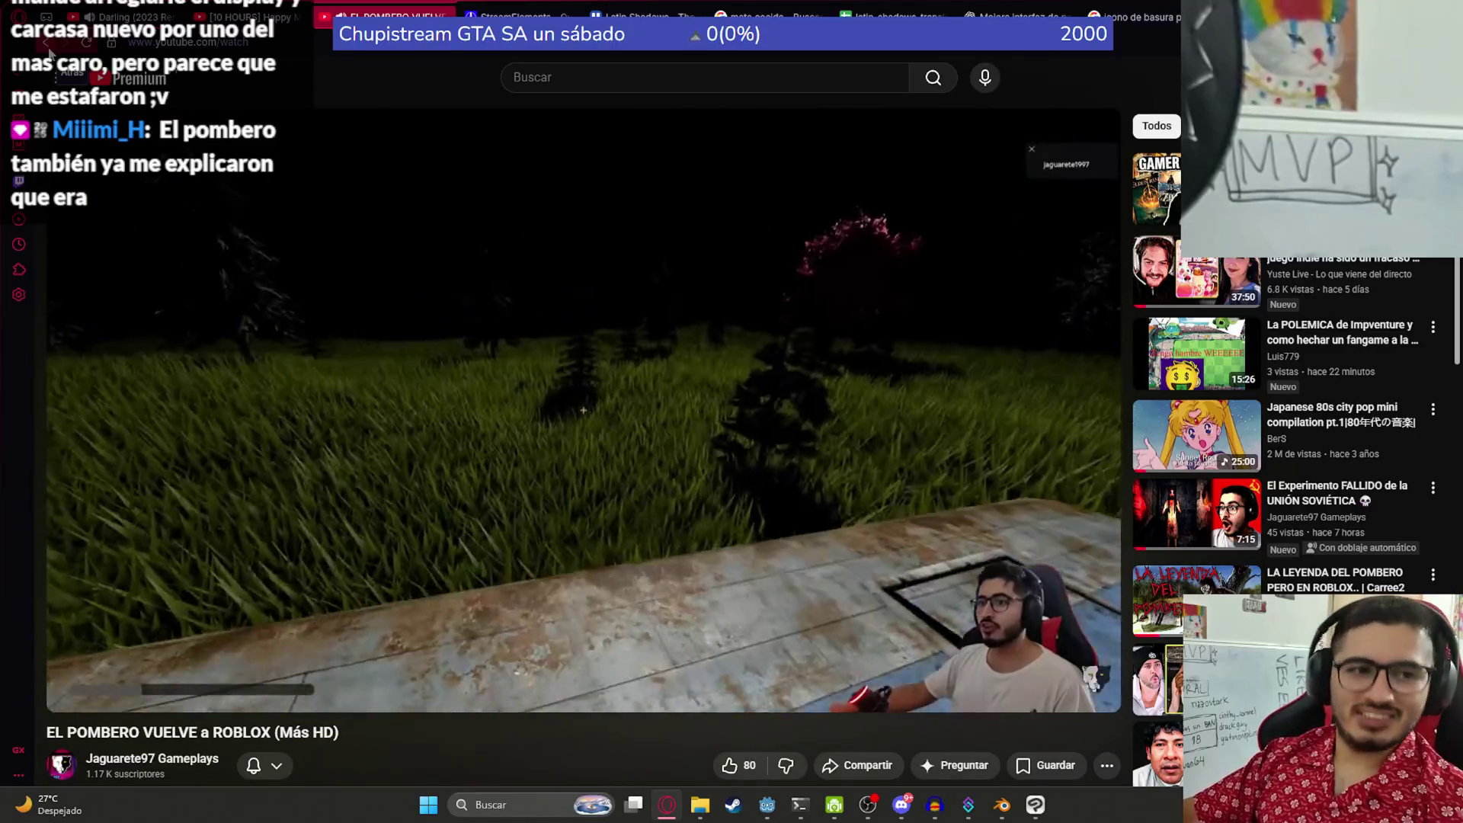
# - Go back to the channel's videos, switch to the Darling (2023 Remaster) tab, then return to Godot
pyautogui.click(48, 52)
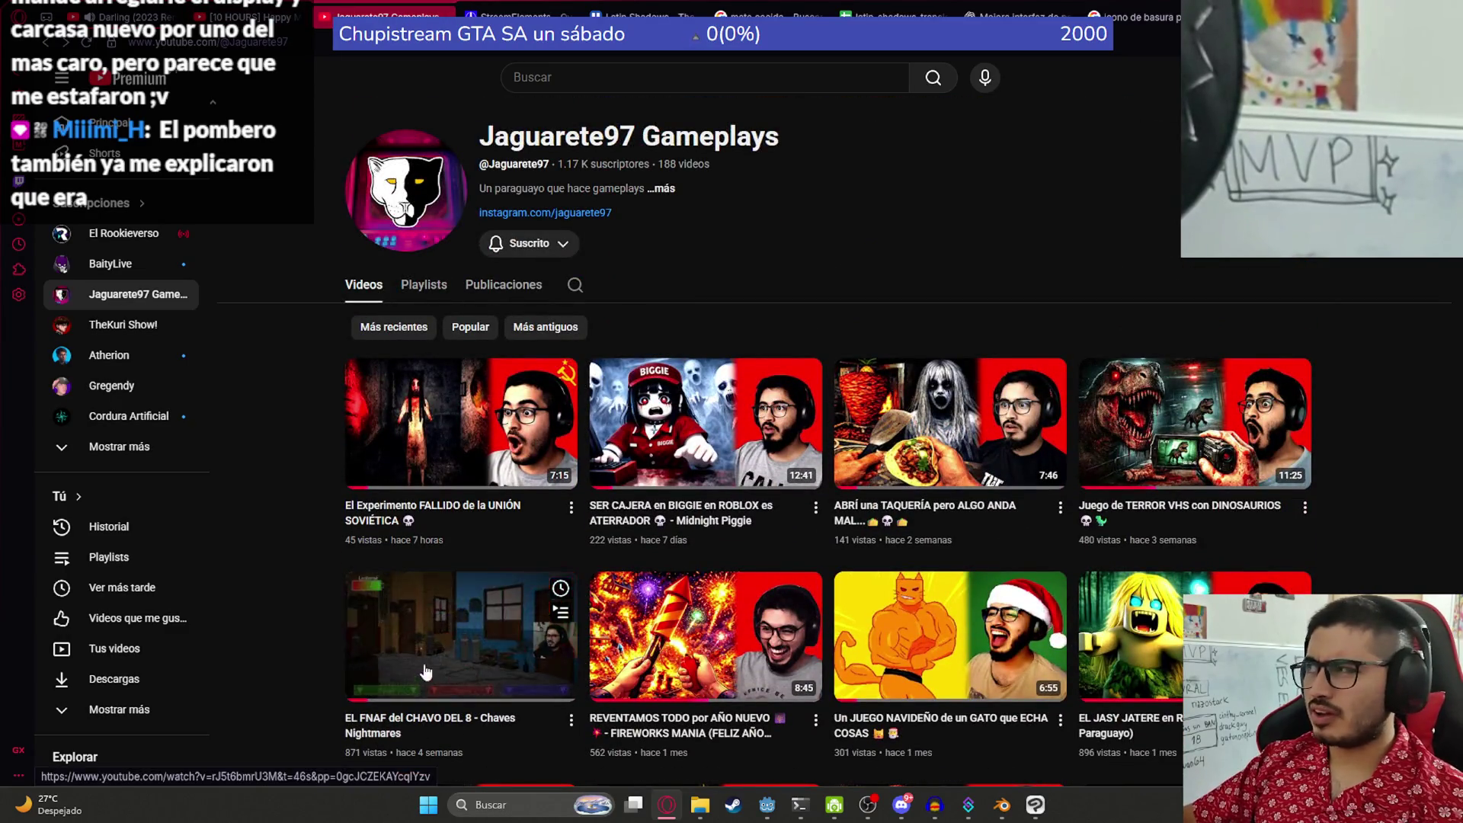
pyautogui.click(133, 10)
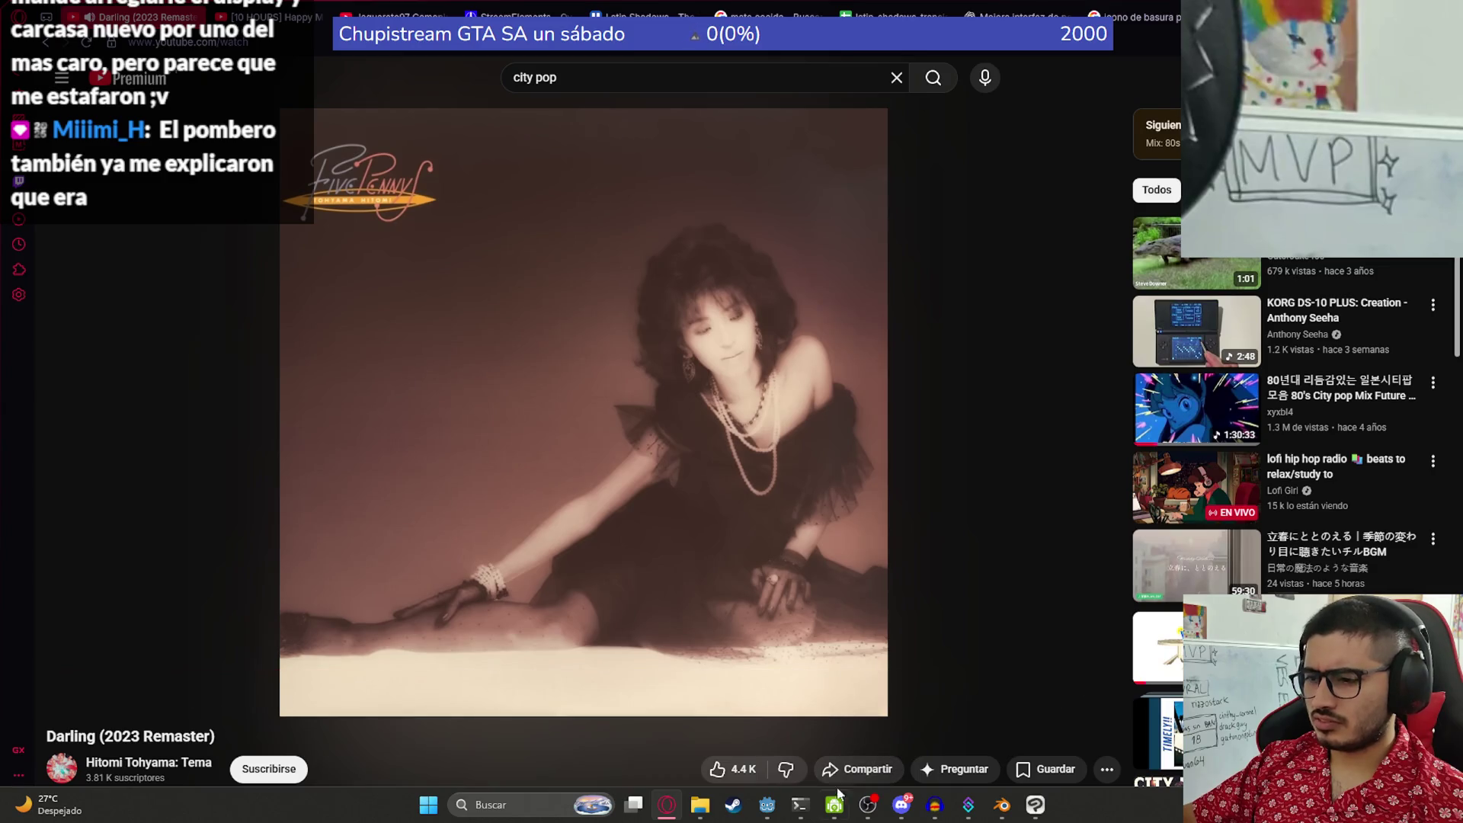
pyautogui.click(766, 810)
pyautogui.scroll(-4, 754, 286)
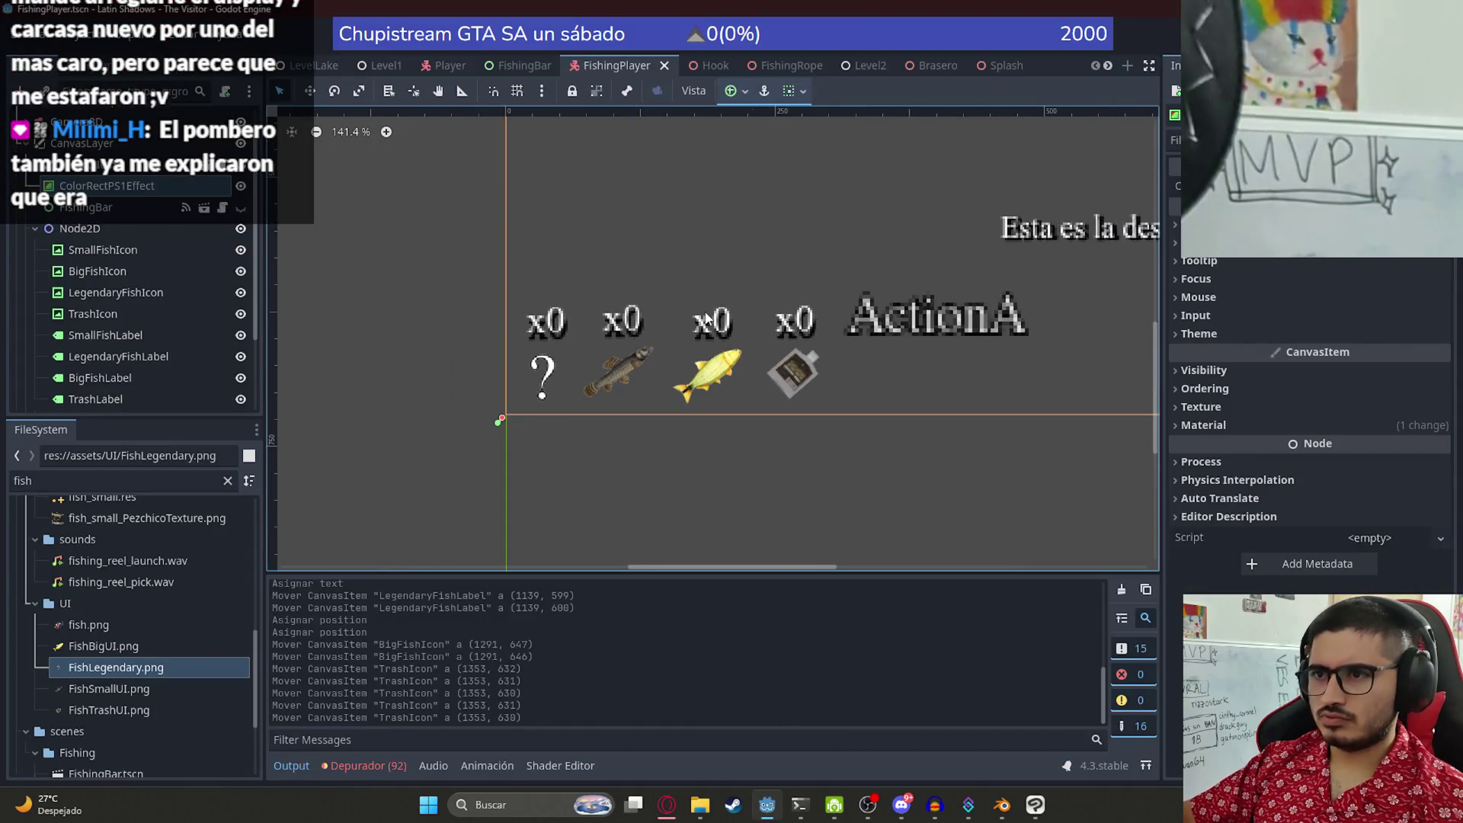
# - Select the four catch icons, set their texture Filter to Nearest, and save
pyautogui.click(616, 319)
pyautogui.click(543, 325)
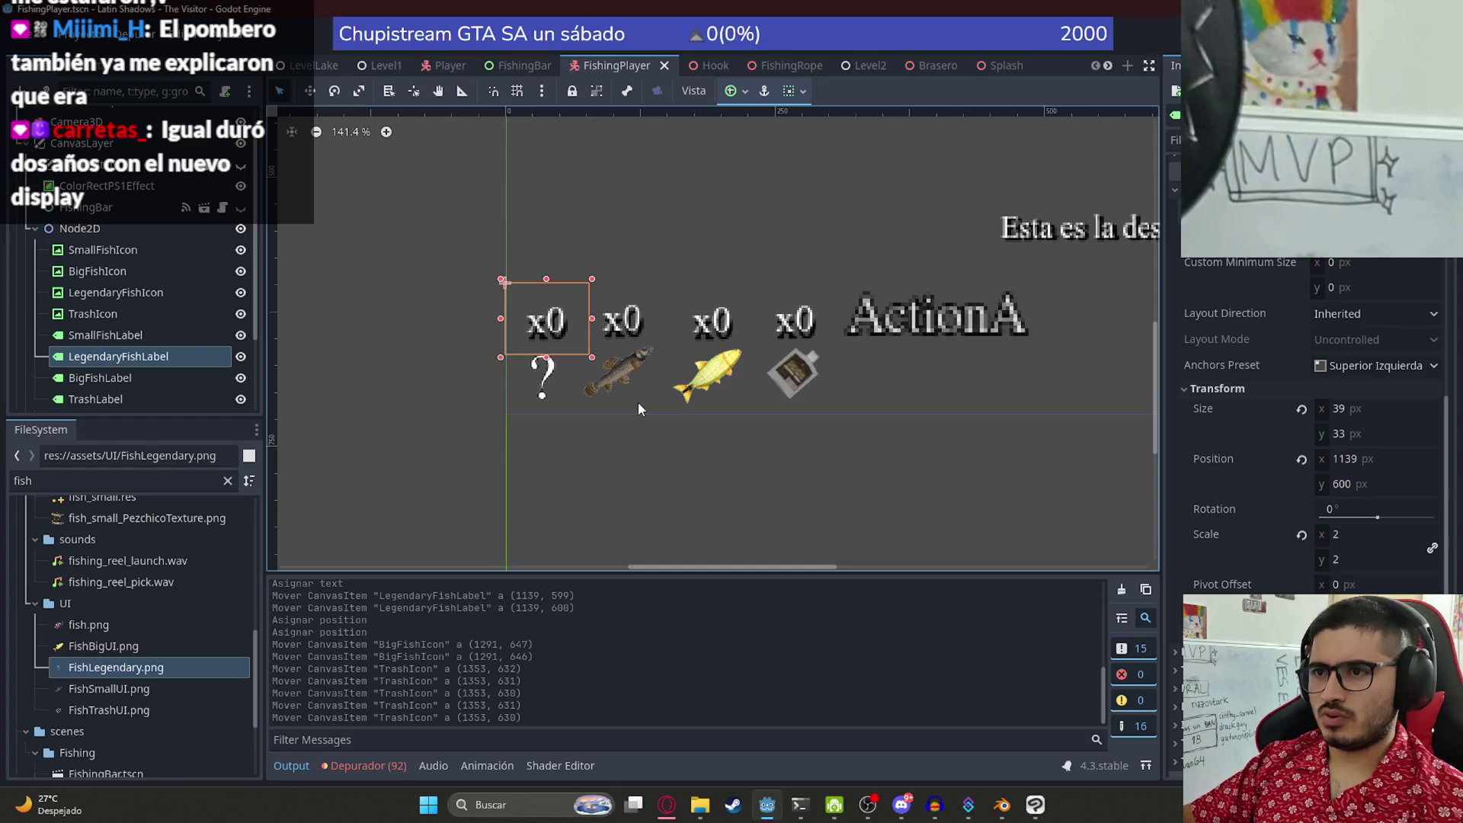
pyautogui.click(561, 368)
pyautogui.keyDown('shift'); pyautogui.click(615, 368); pyautogui.keyUp('shift')
pyautogui.keyDown('shift'); pyautogui.click(714, 385); pyautogui.keyUp('shift')
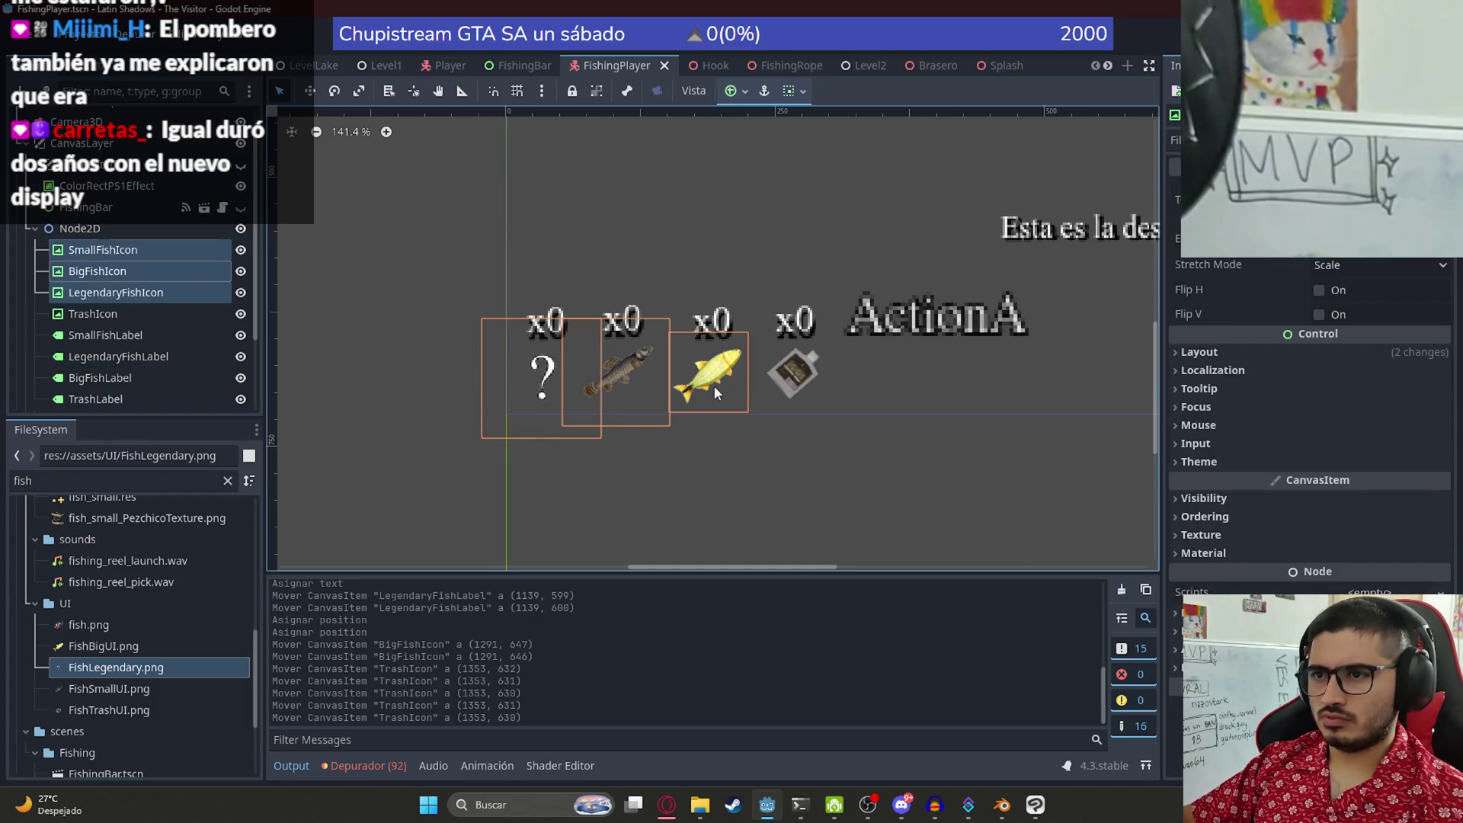
pyautogui.keyDown('shift'); pyautogui.click(798, 377); pyautogui.keyUp('shift')
pyautogui.scroll(-5, 1310, 321)
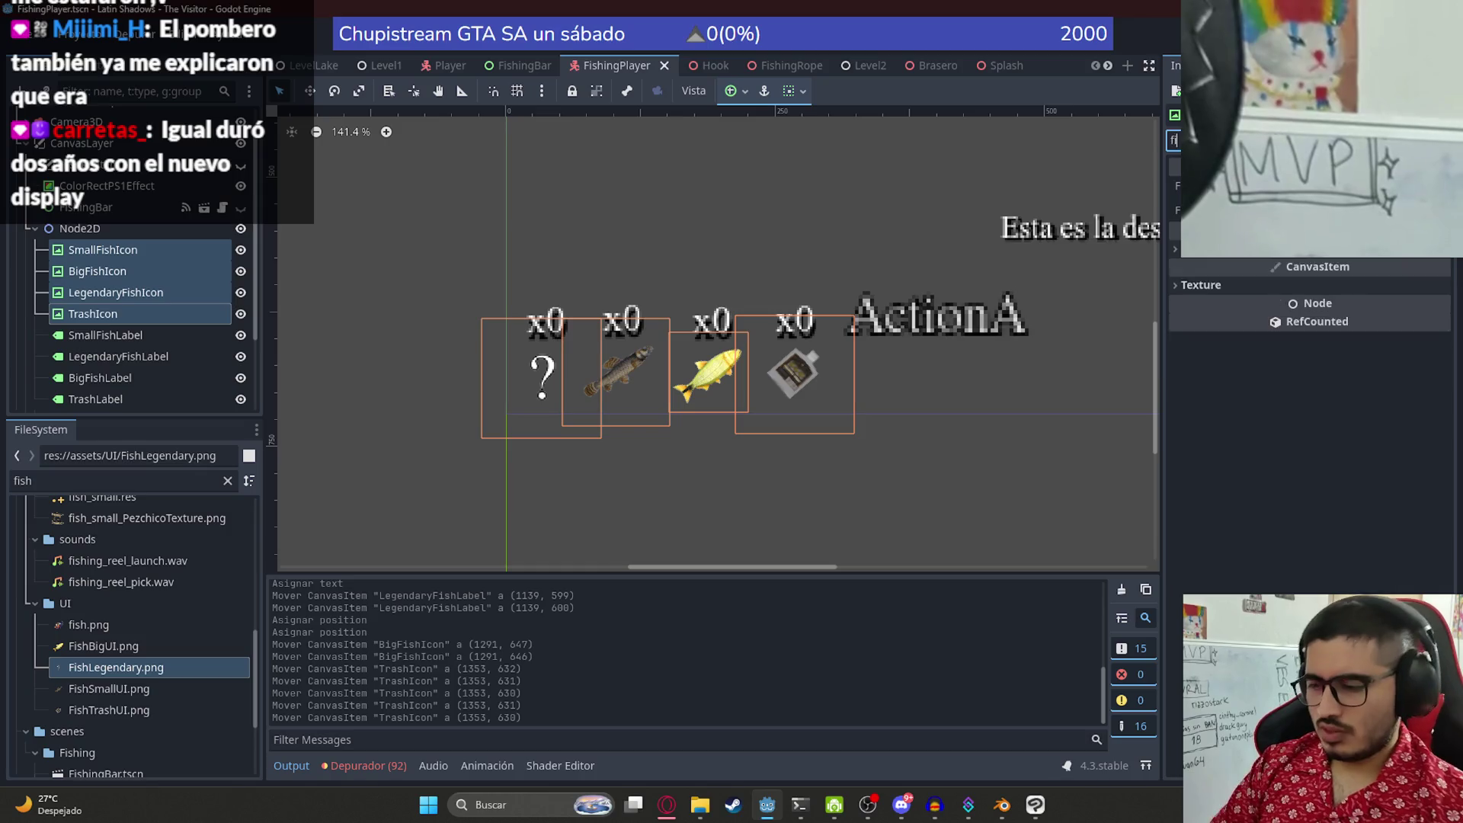
pyautogui.scroll(1, 1310, 304)
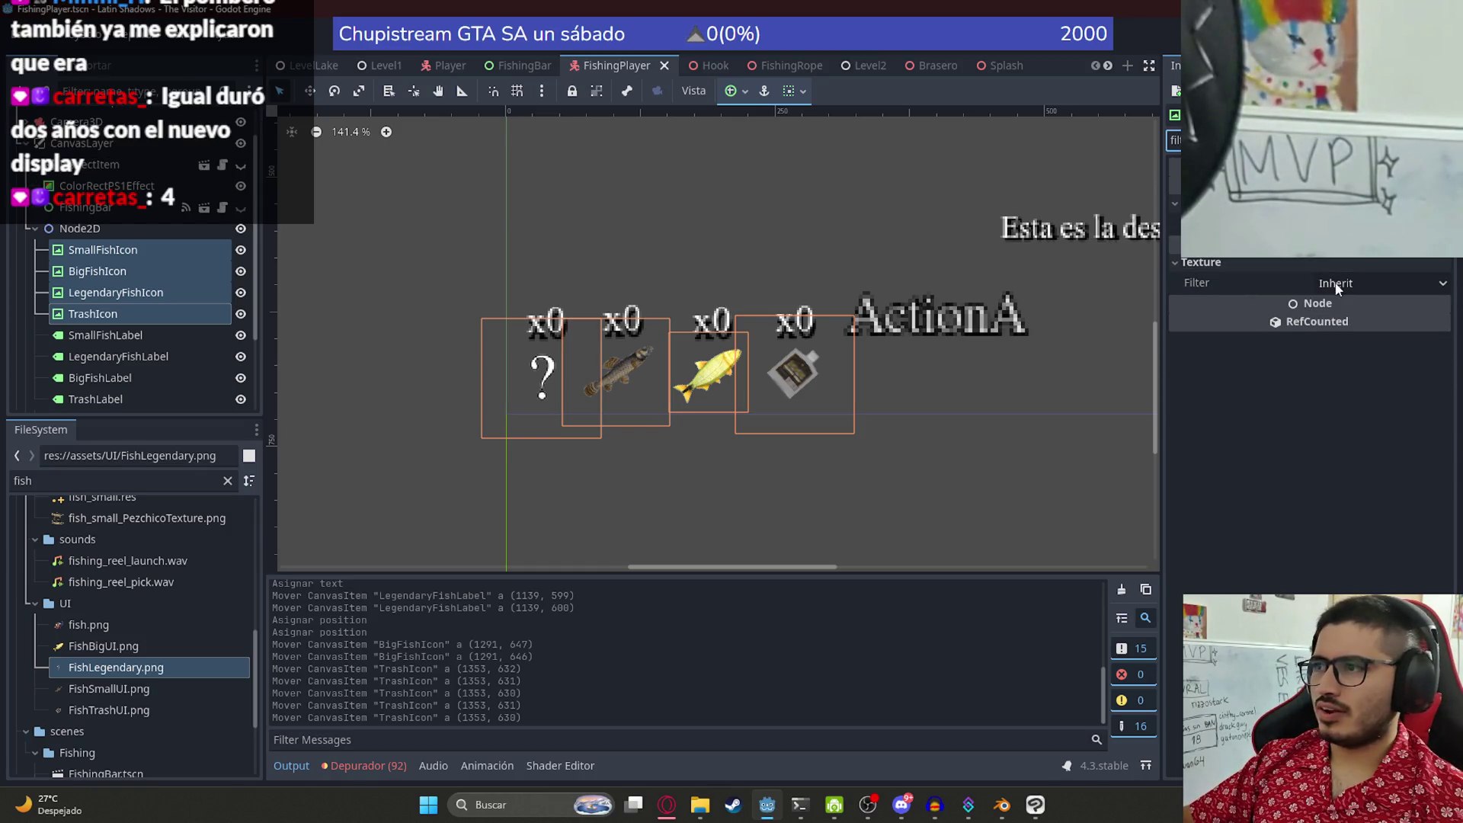
pyautogui.click(1364, 282)
pyautogui.click(1341, 329)
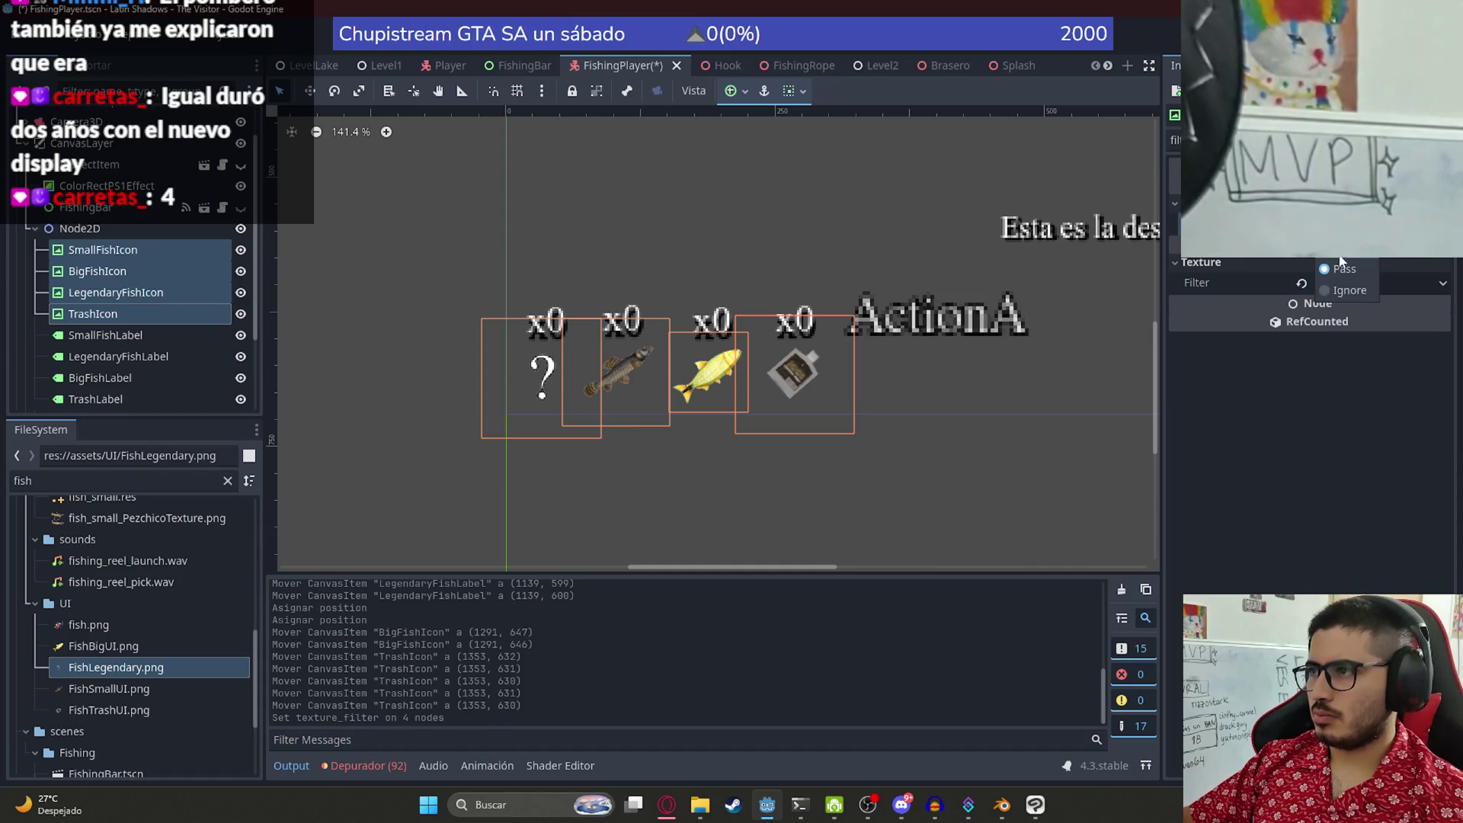
pyautogui.scroll(4, 685, 381)
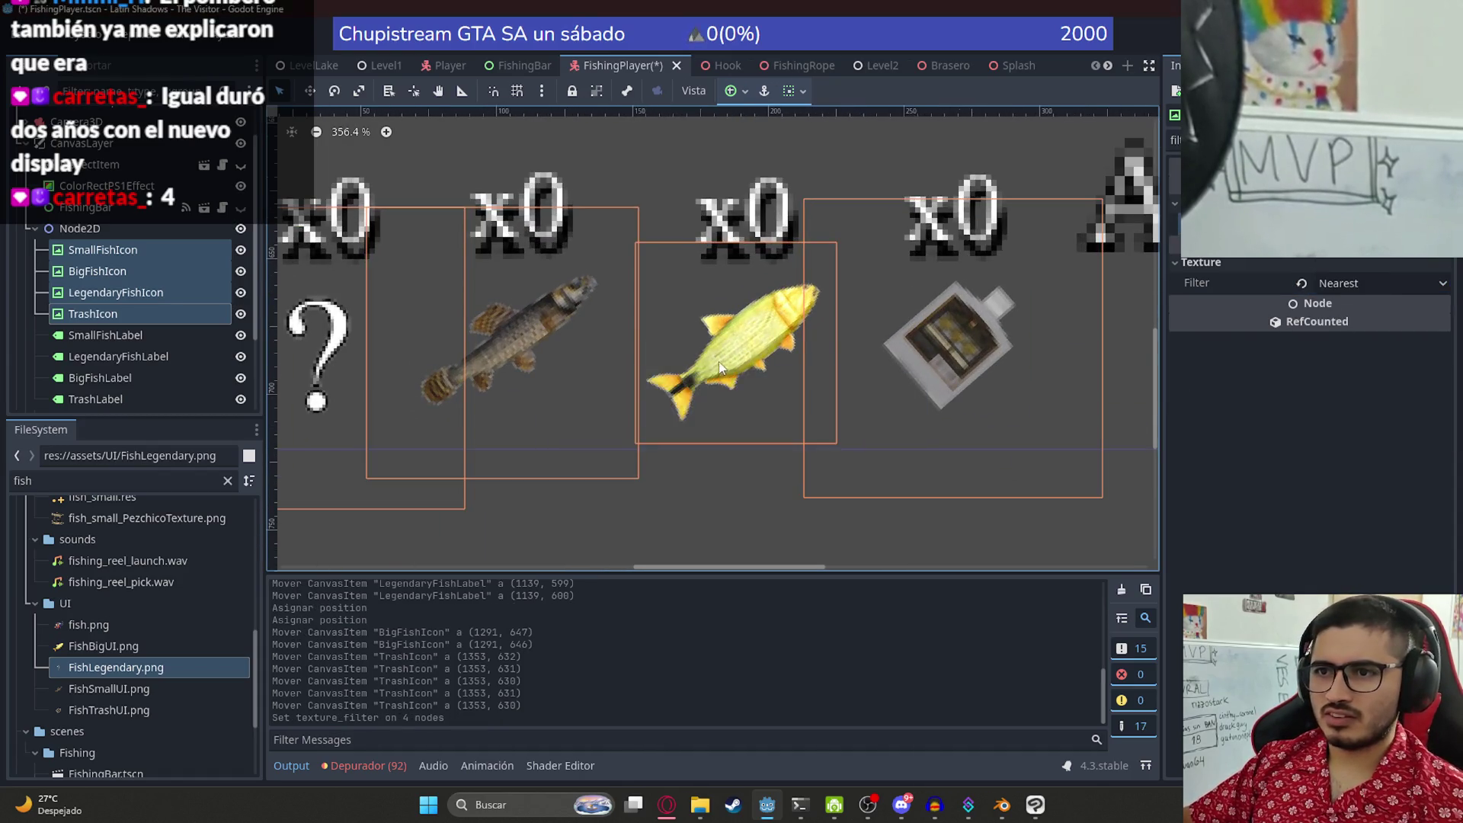
pyautogui.hotkey('ctrl', 's')
# - Try Nearest Mipmap on the icons, revert to Nearest, deselect and save again
pyautogui.scroll(-4, 720, 368)
pyautogui.click(1388, 282)
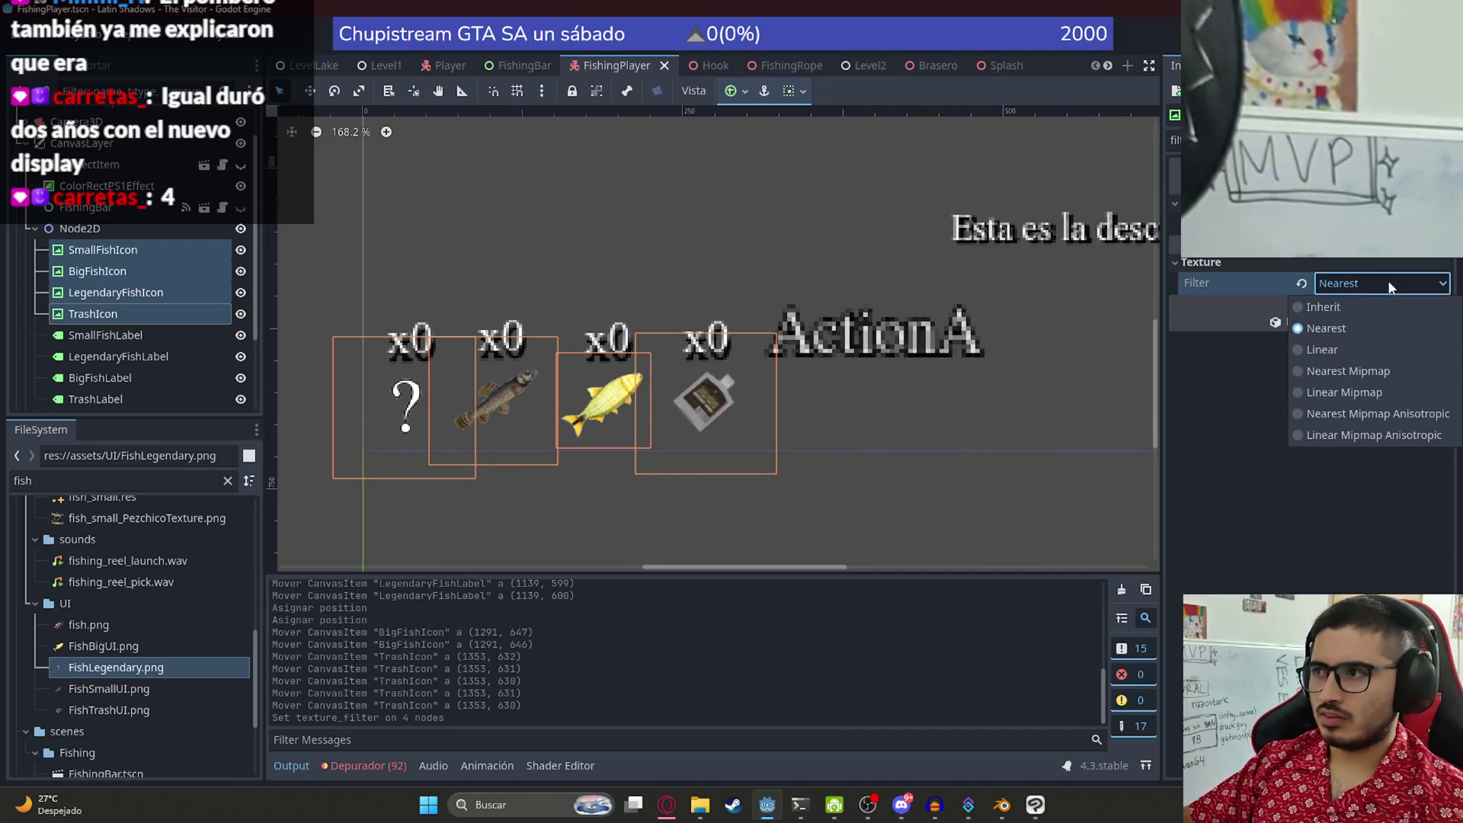
pyautogui.click(1411, 373)
pyautogui.scroll(11, 579, 404)
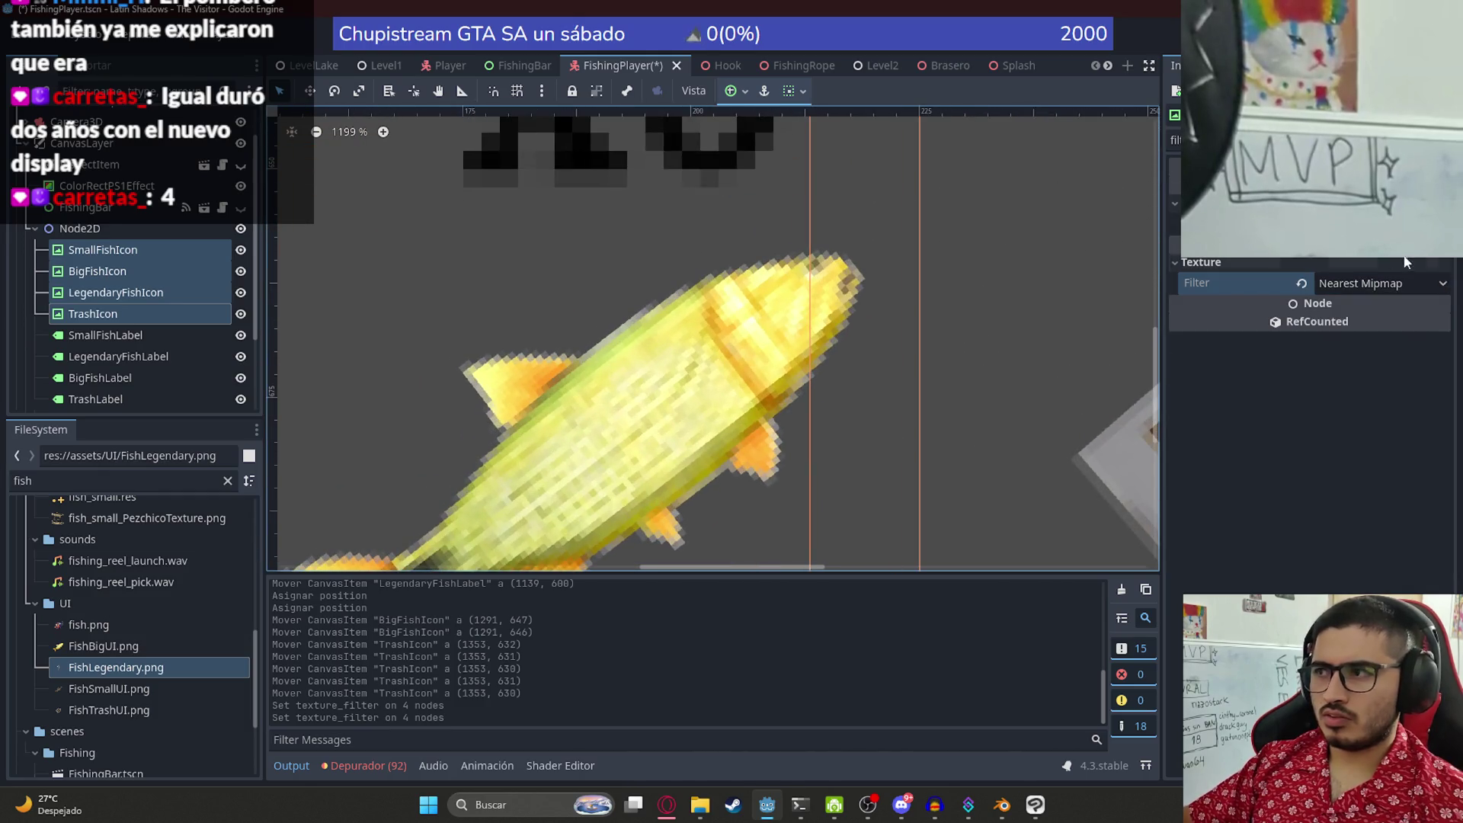
pyautogui.click(1381, 283)
pyautogui.click(1326, 325)
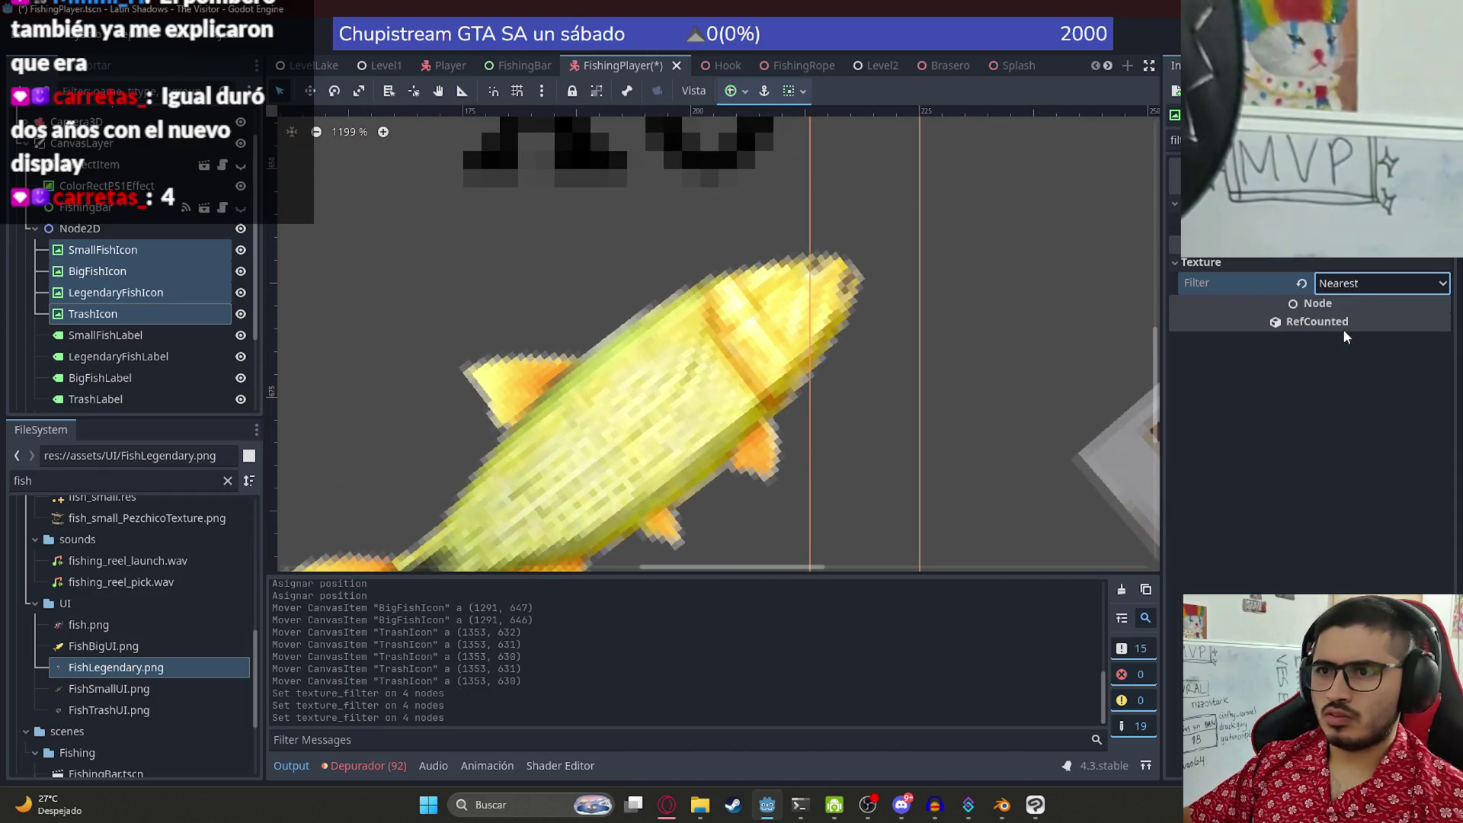
pyautogui.scroll(-14, 793, 327)
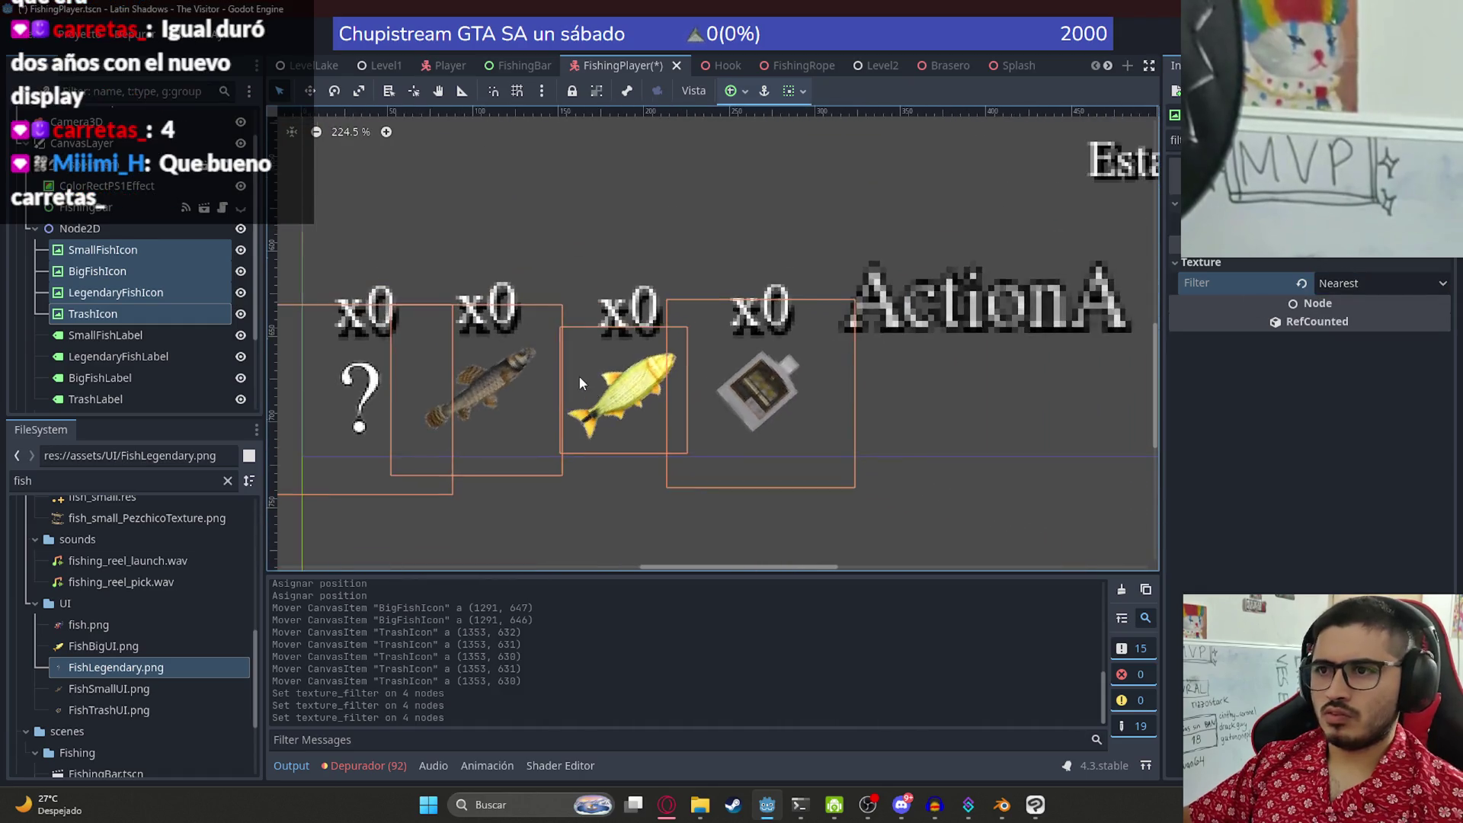
pyautogui.click(1046, 448)
pyautogui.hotkey('ctrl', 's')
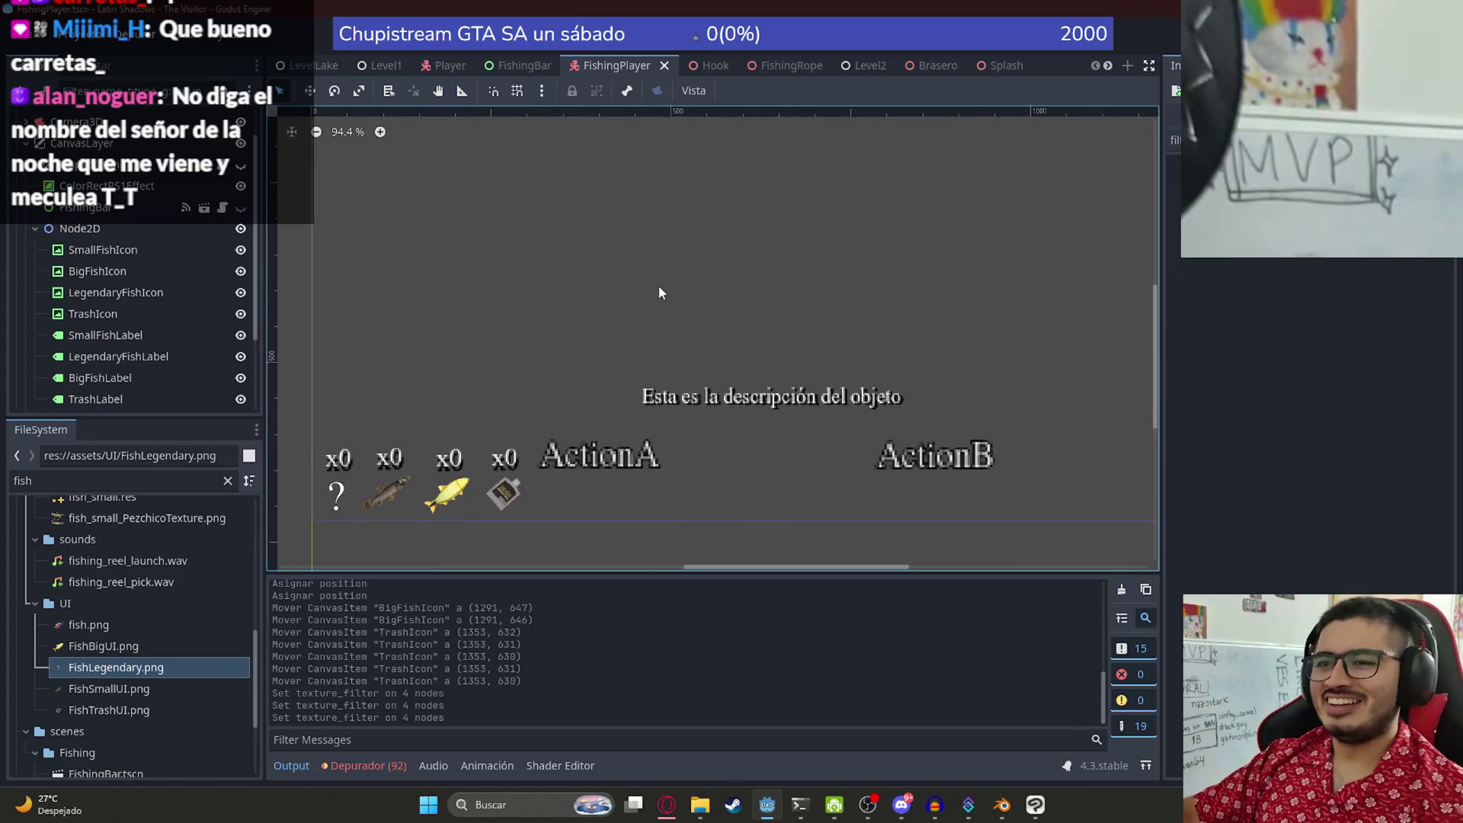
# - Switch to the fishing_player.gd script
pyautogui.scroll(-3, 487, 304)
pyautogui.scroll(2, 423, 377)
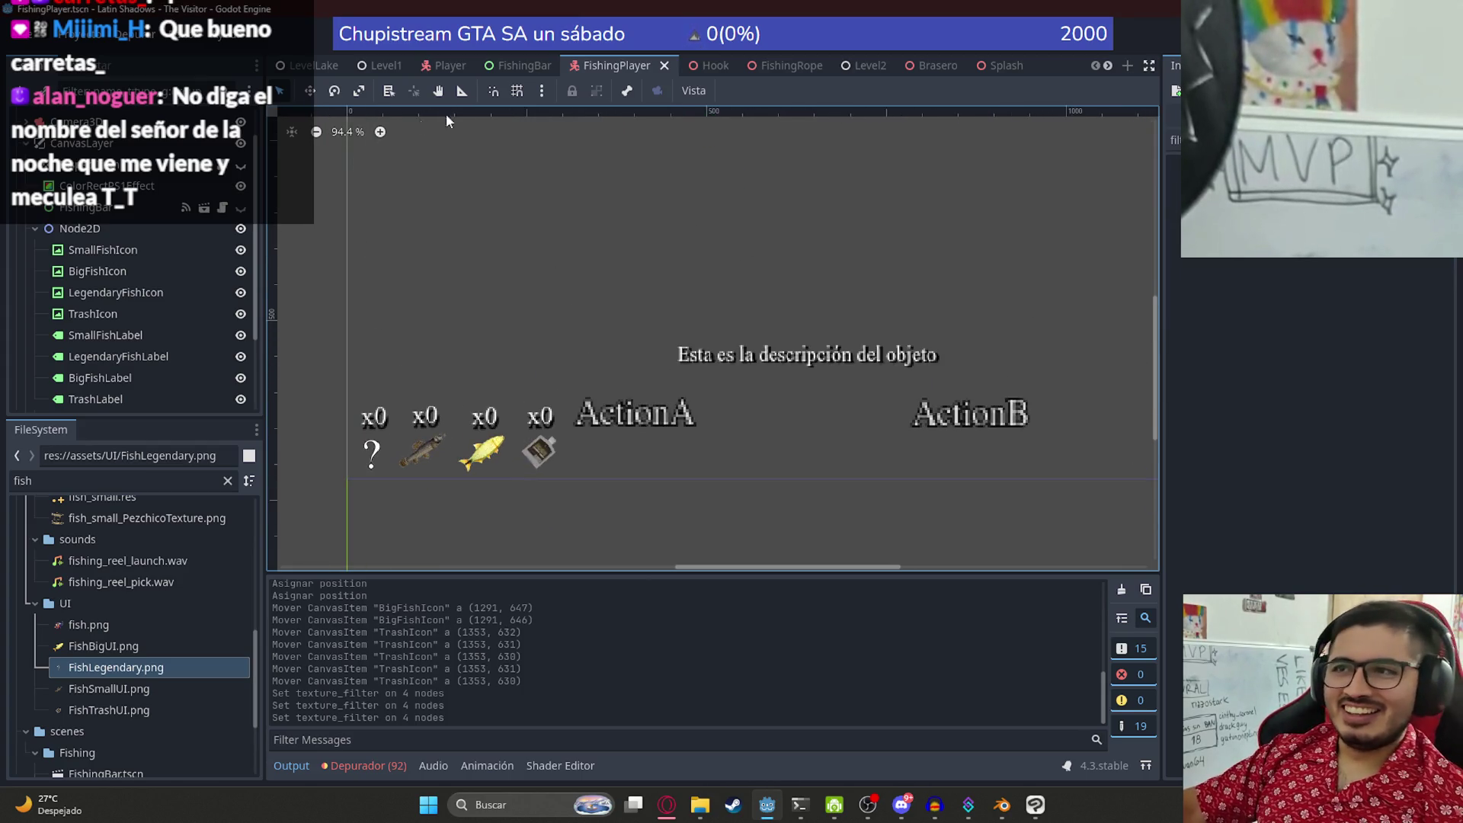
pyautogui.scroll(2, 216, 141)
pyautogui.hotkey('ctrl', 'F3')
# - Review the catch probabilities, fishing range and mouse-capture code in fishing_player.gd
pyautogui.click(625, 410)
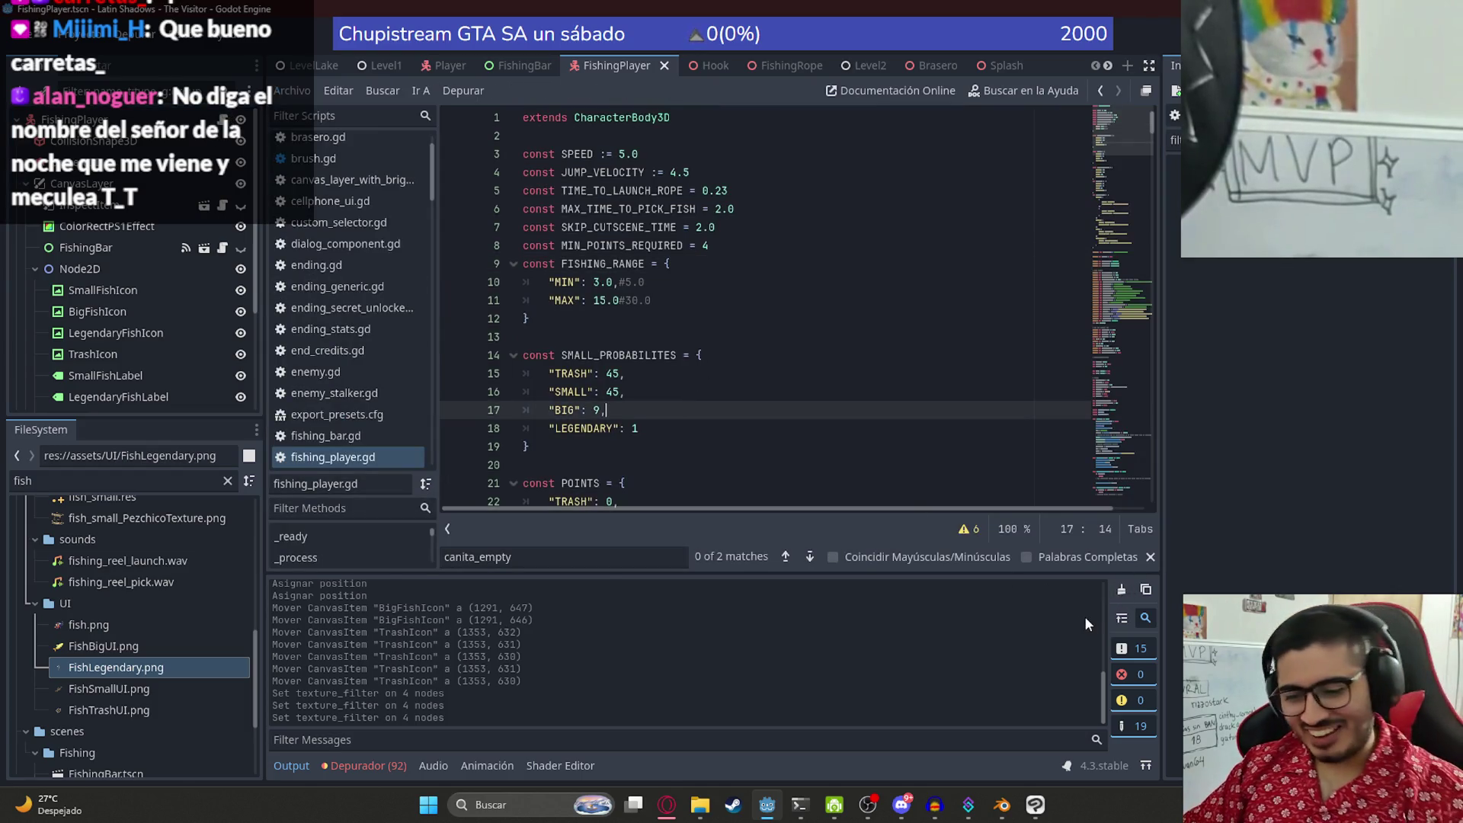
pyautogui.click(869, 391)
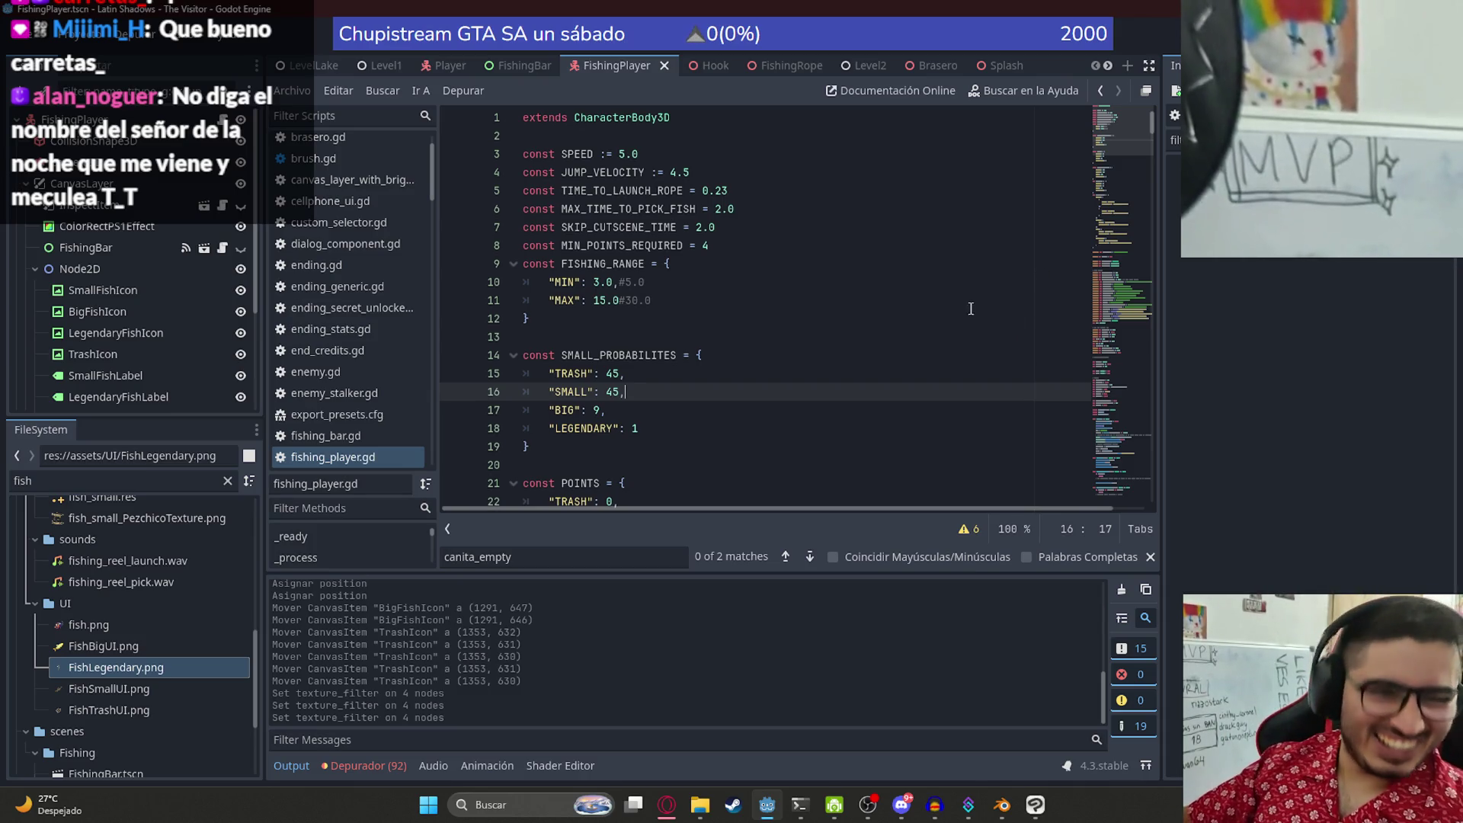
pyautogui.click(1013, 300)
pyautogui.moveTo(1118, 145); pyautogui.dragTo(1118, 248)
pyautogui.click(830, 232)
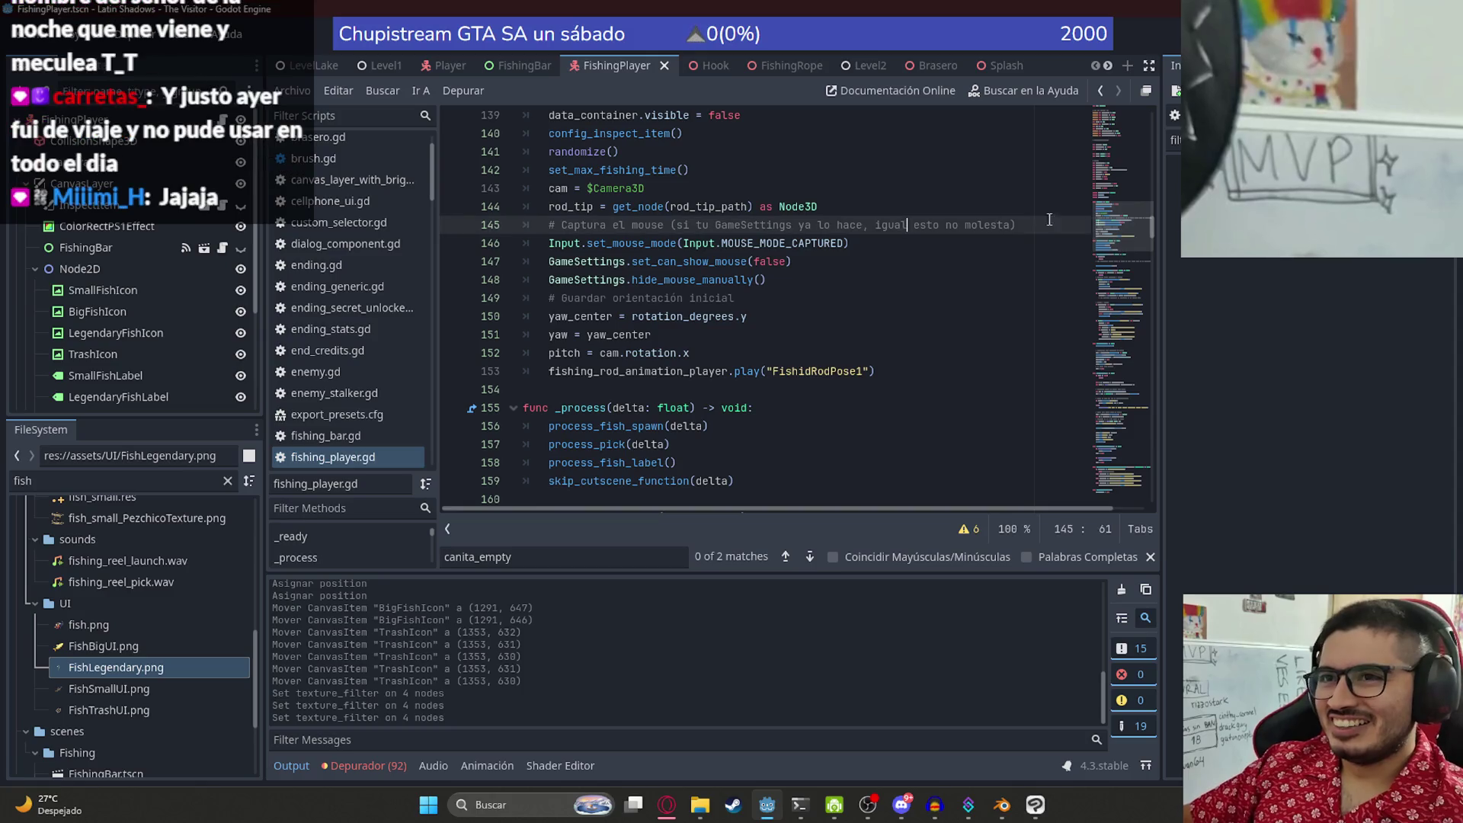
pyautogui.click(831, 235)
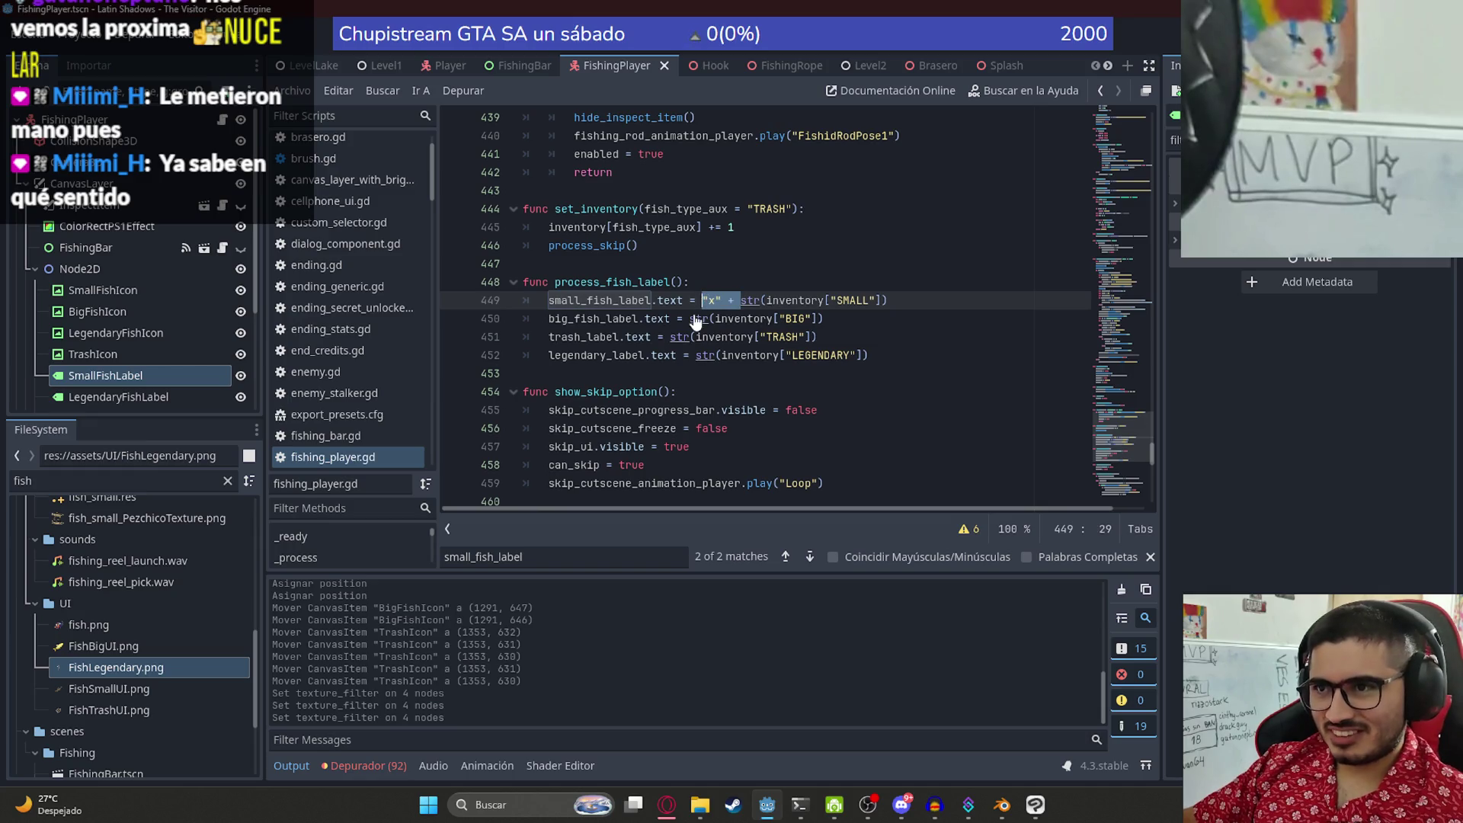
# - Paste the '"x" + ' prefix before str() on the big, trash and remaining count label lines
pyautogui.click(689, 318)
pyautogui.write('"x" +')
pyautogui.click(671, 337)
pyautogui.write('"x" +')
pyautogui.click(695, 355)
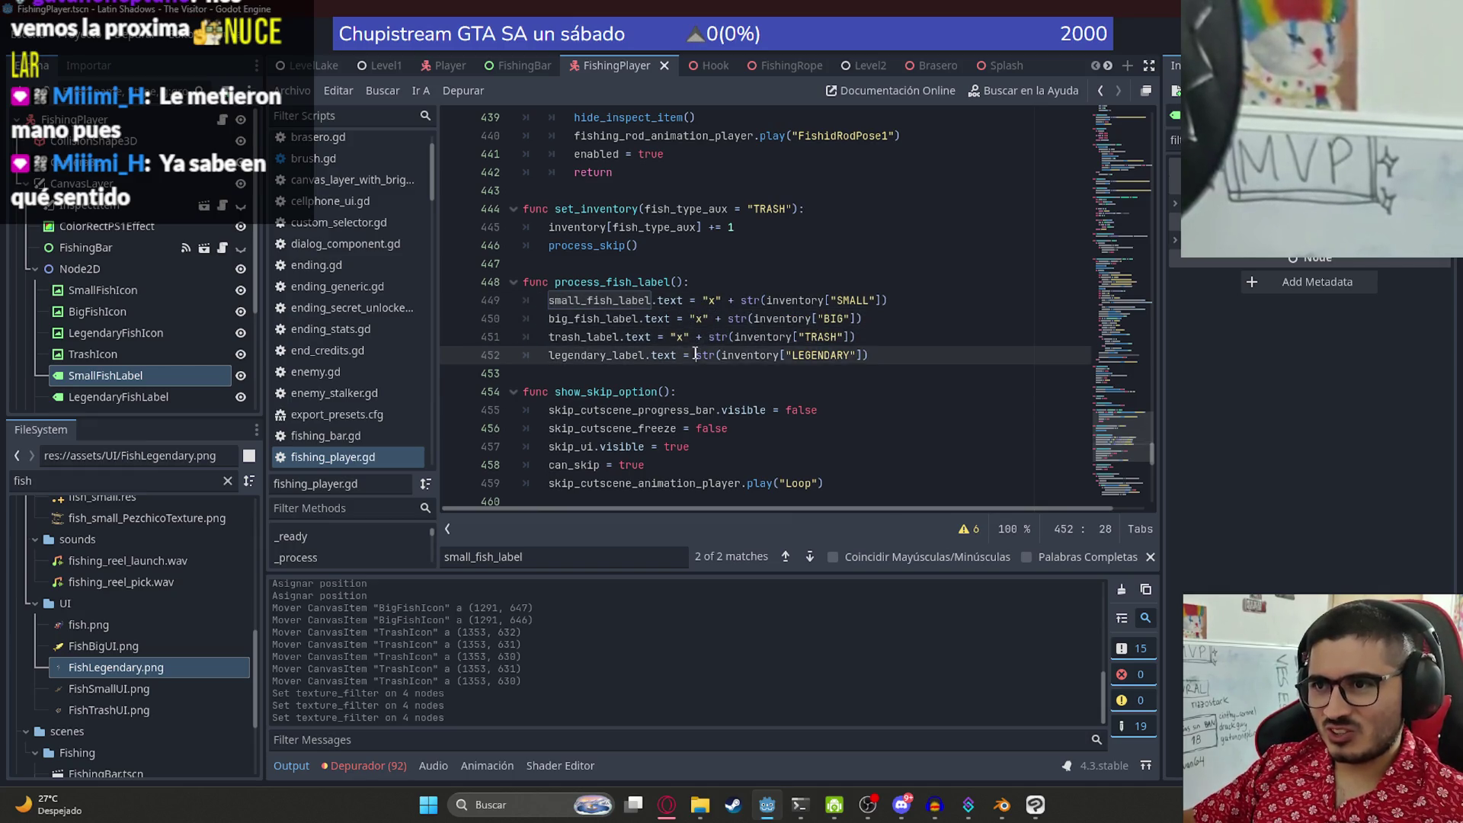
pyautogui.write('"x" +')
pyautogui.click(612, 227)
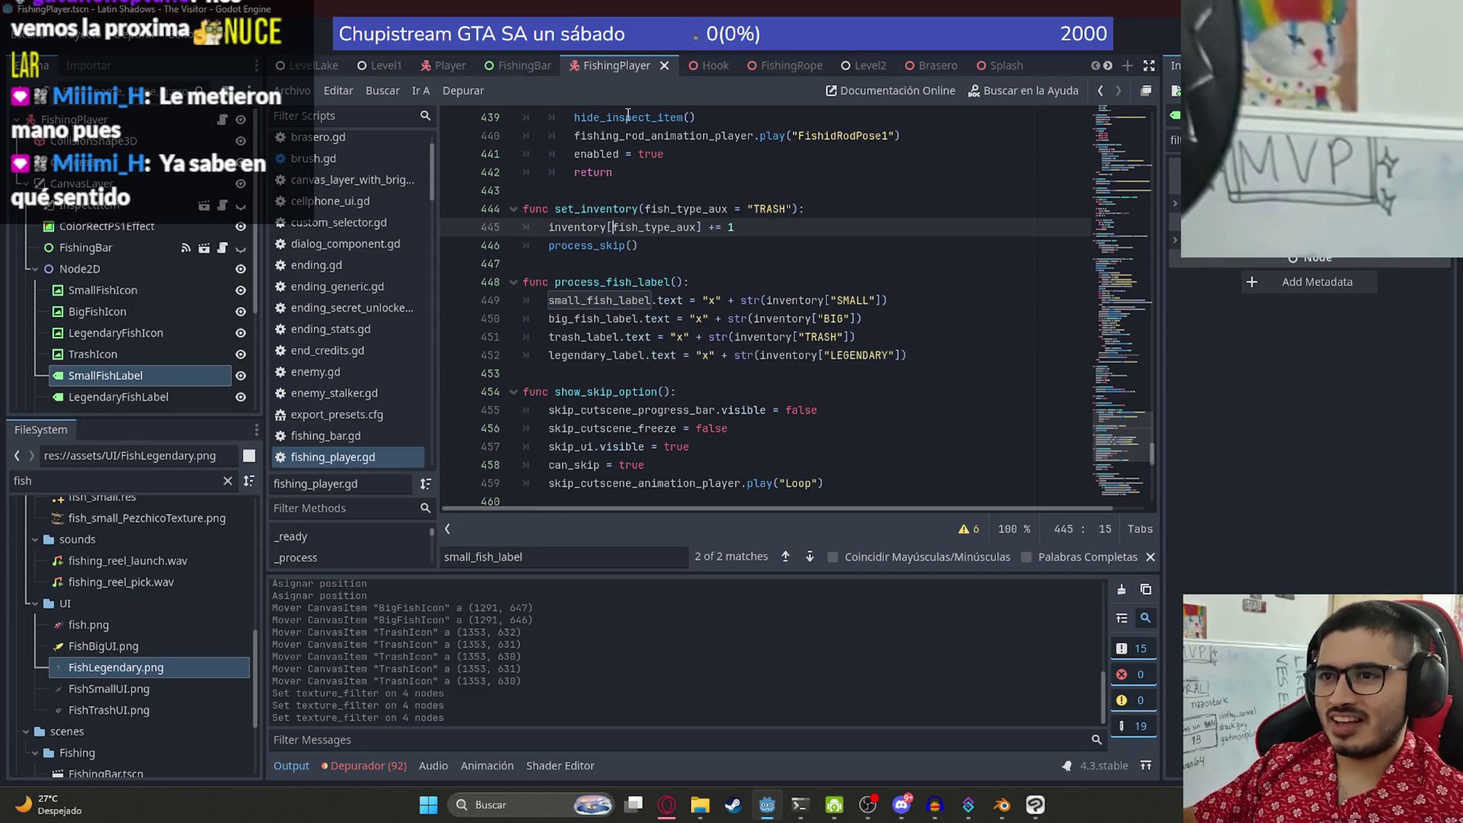
# - Switch to the LevelLake scene tab and dismiss its tab options menu
pyautogui.click(320, 64)
pyautogui.rightClick(320, 64)
pyautogui.click(404, 183)
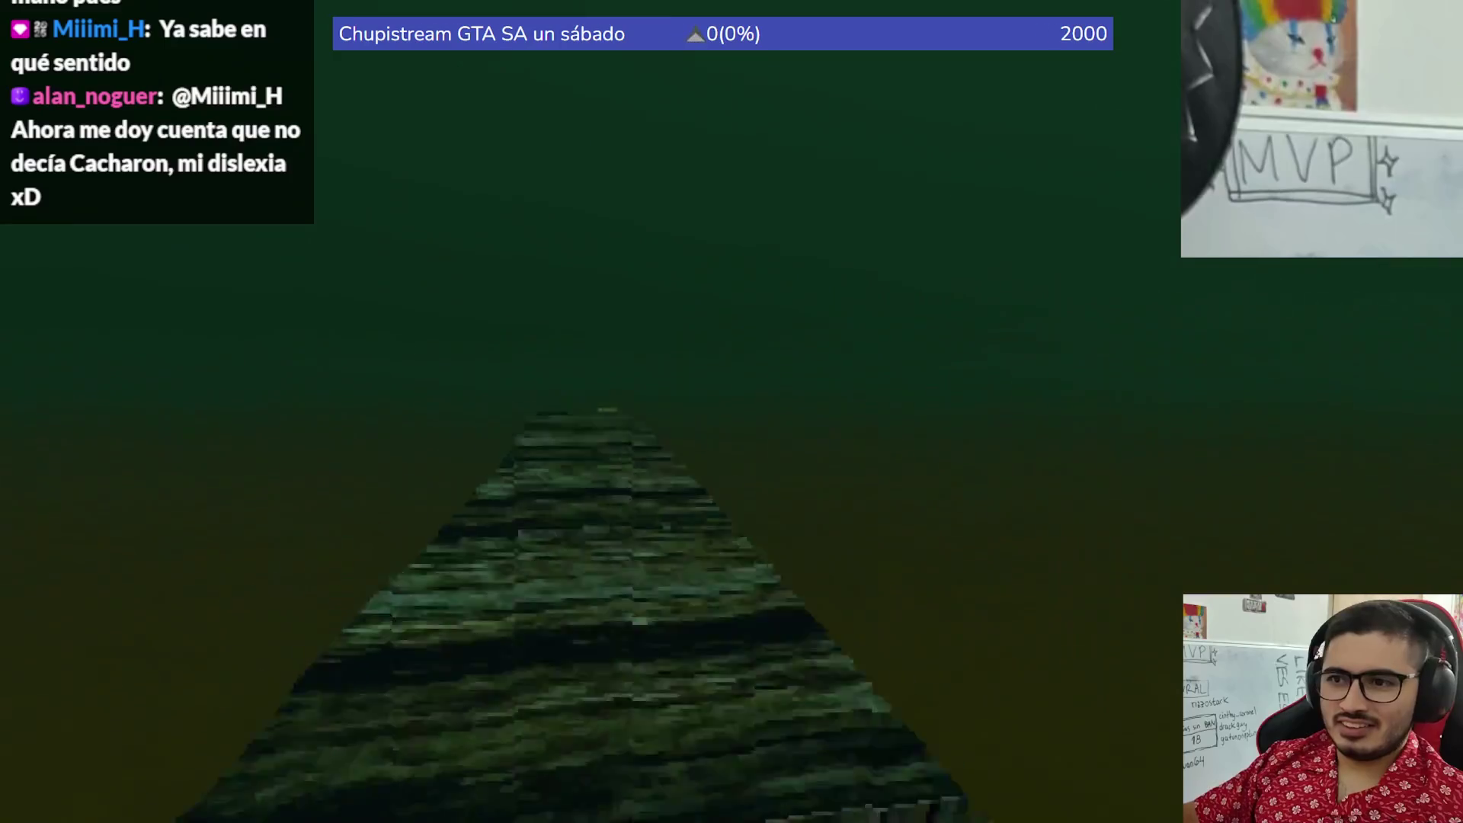
# - Choose Pescar, cast the line, and reel in a Dorado Grande with the catch bar
pyautogui.press('Return')
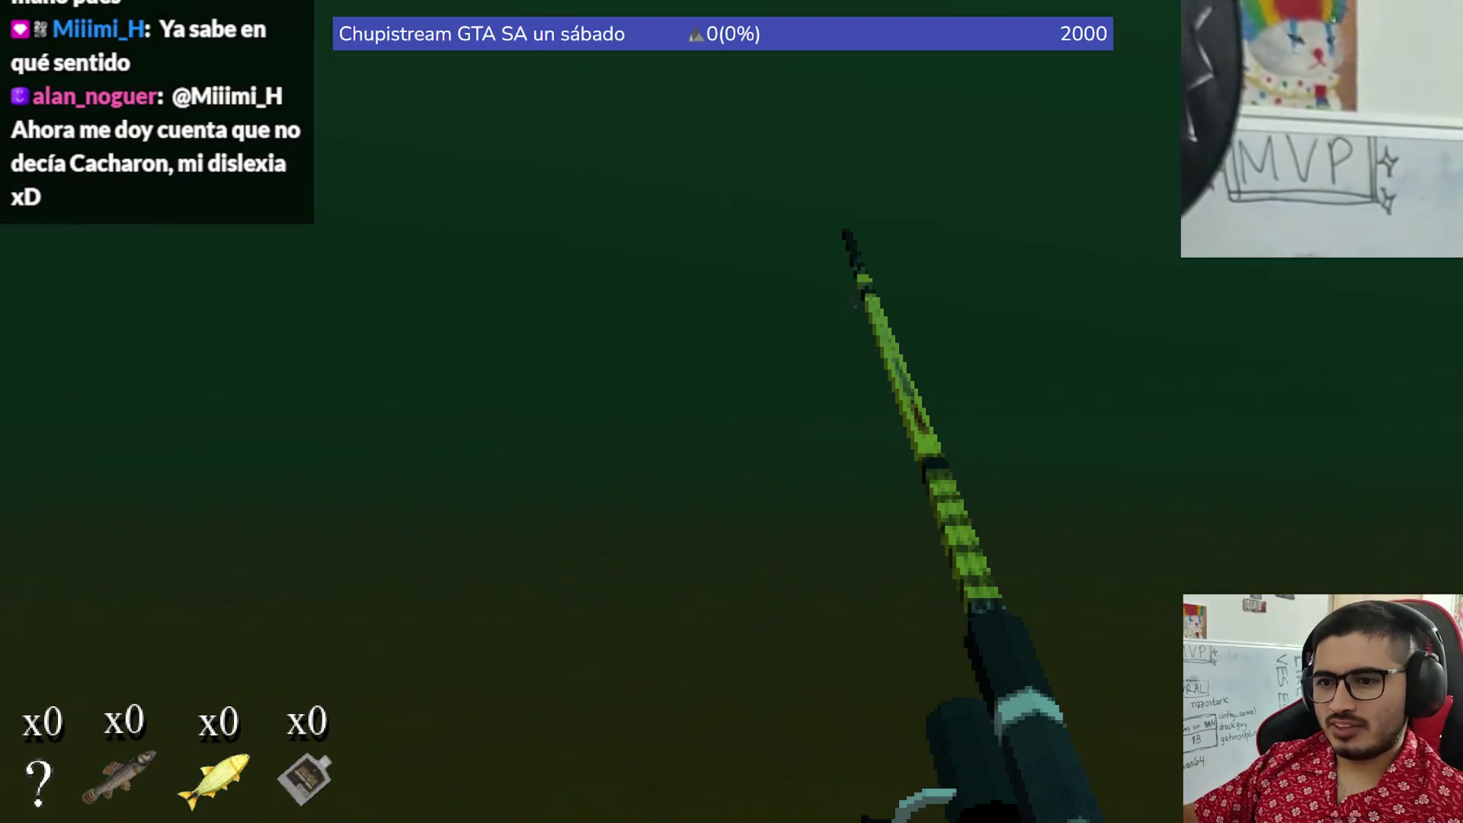
pyautogui.press('space')
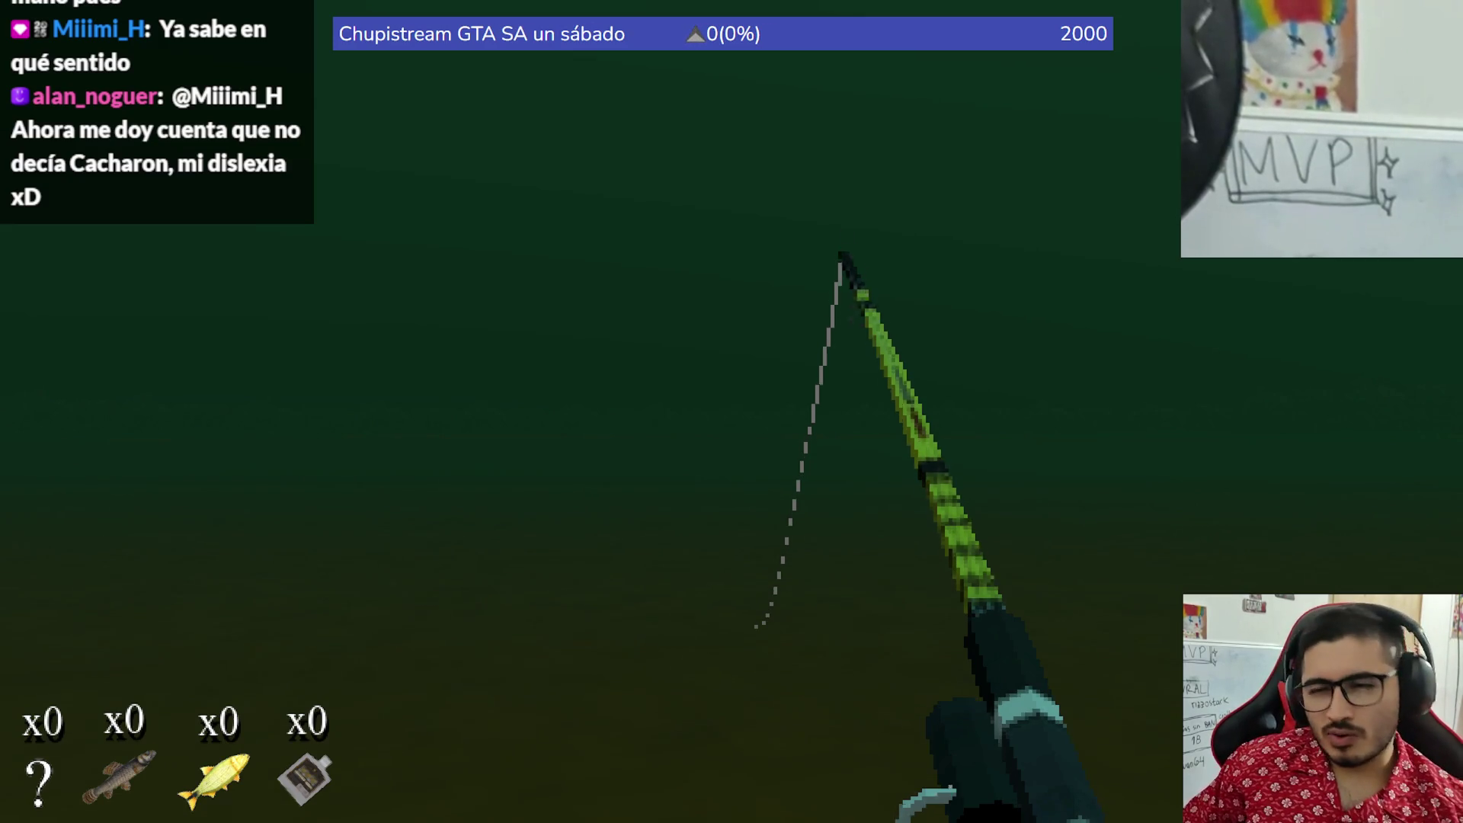
pyautogui.press('space')
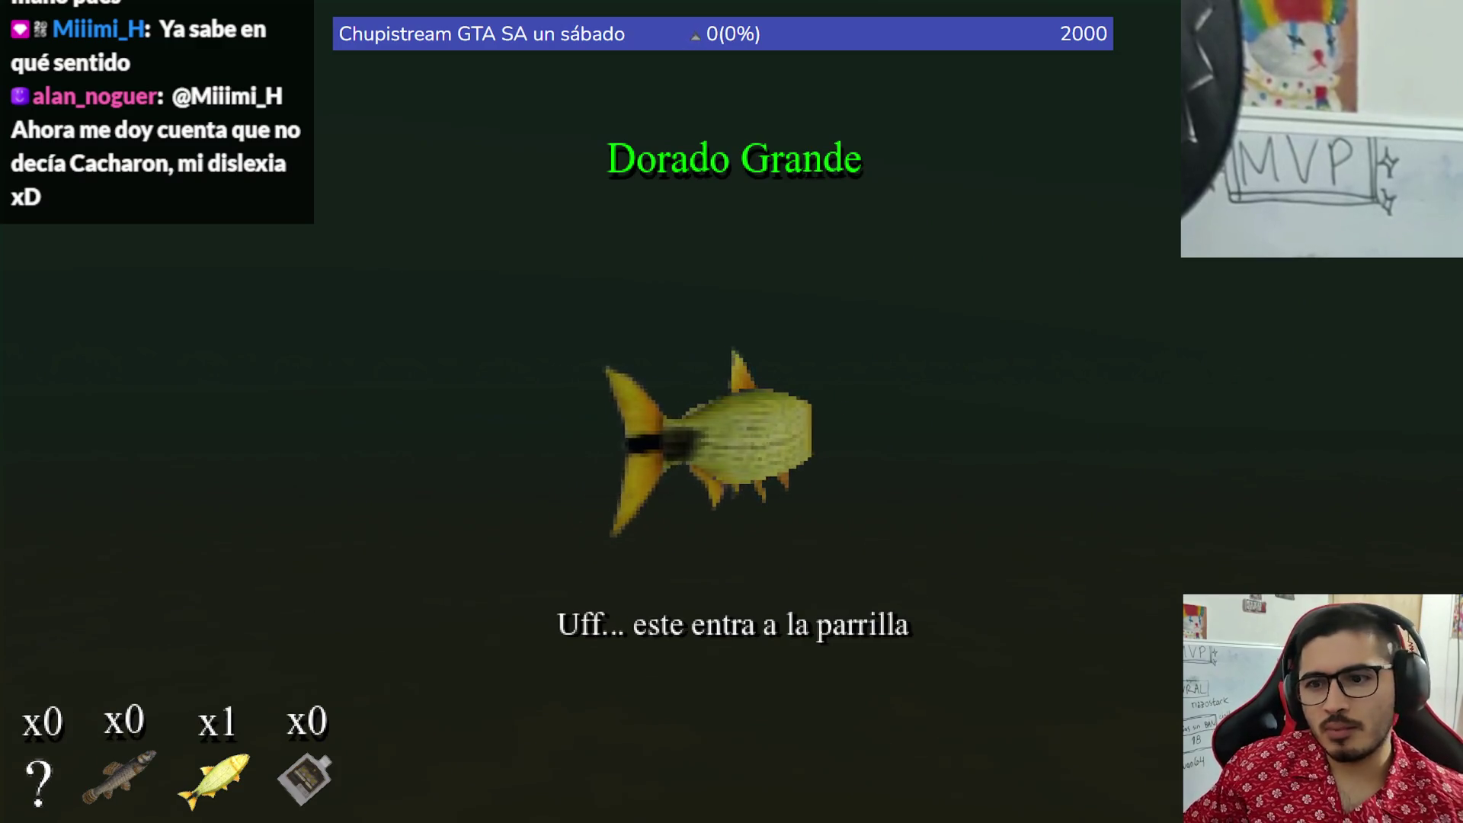
# - Recast and track the fish to land a Diario Popu, making the trash counter x1
pyautogui.click(732, 412)
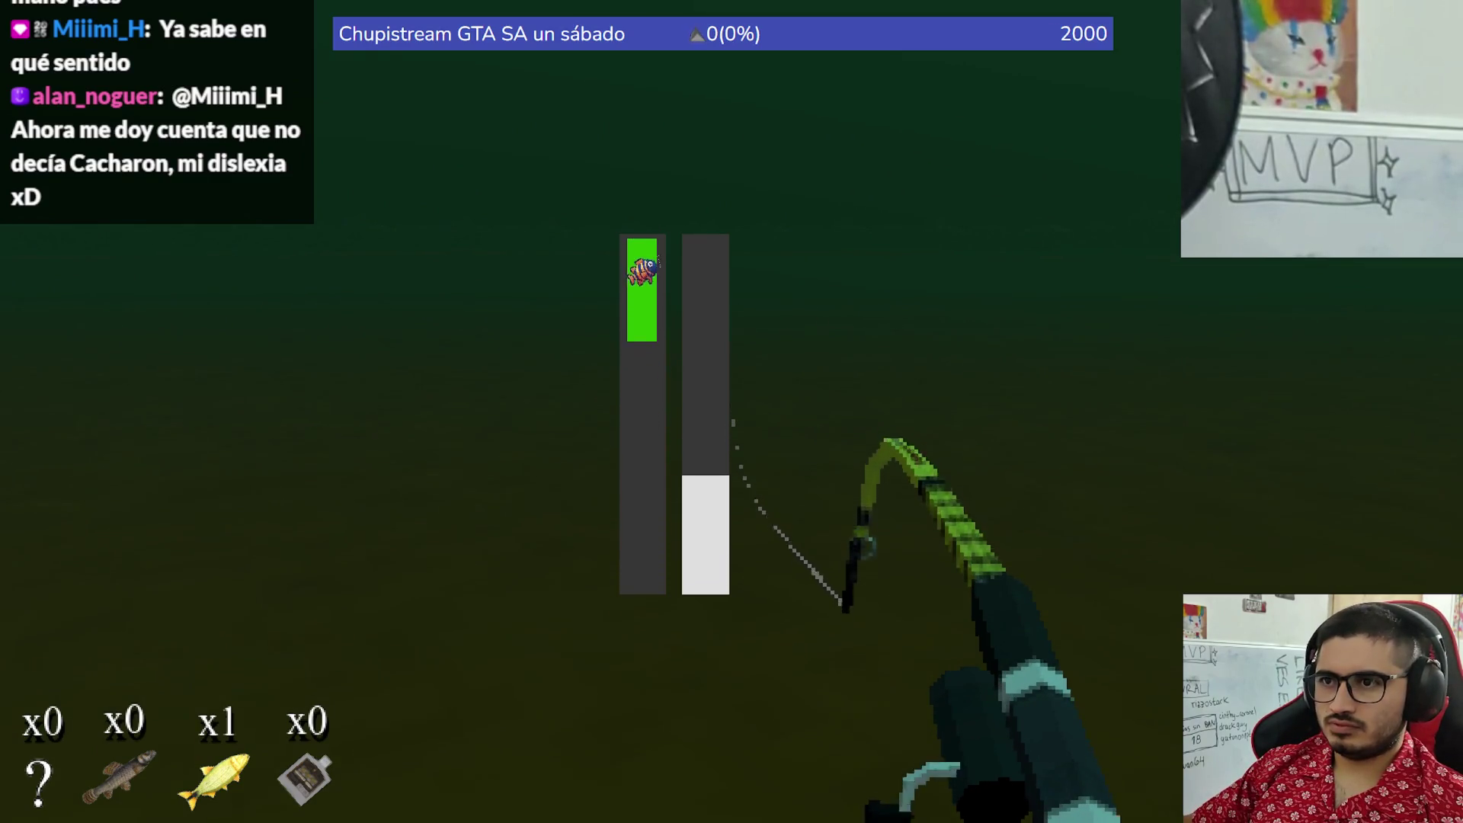
pyautogui.click(732, 412)
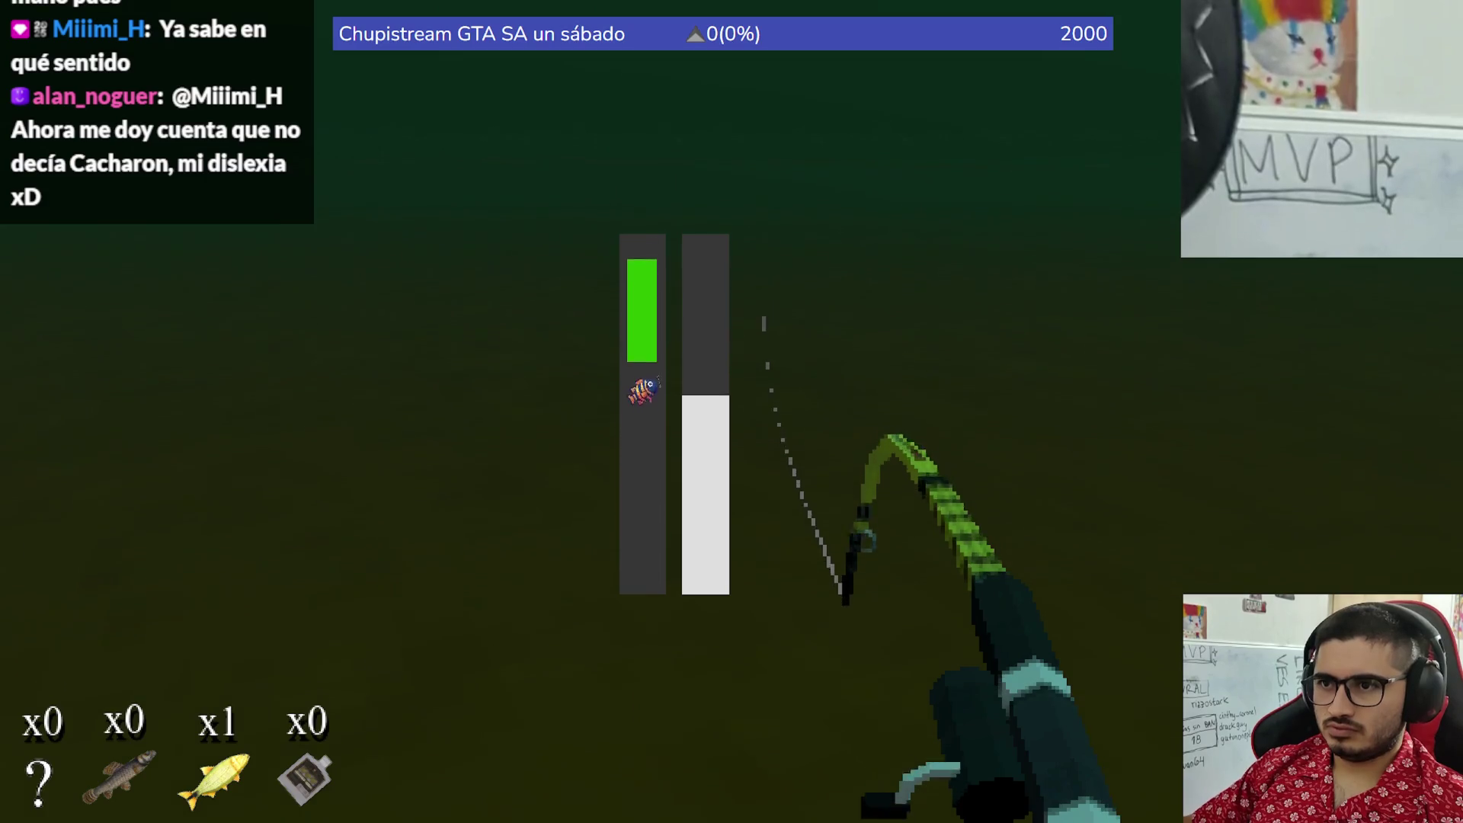
pyautogui.click(731, 412)
pyautogui.click(732, 412)
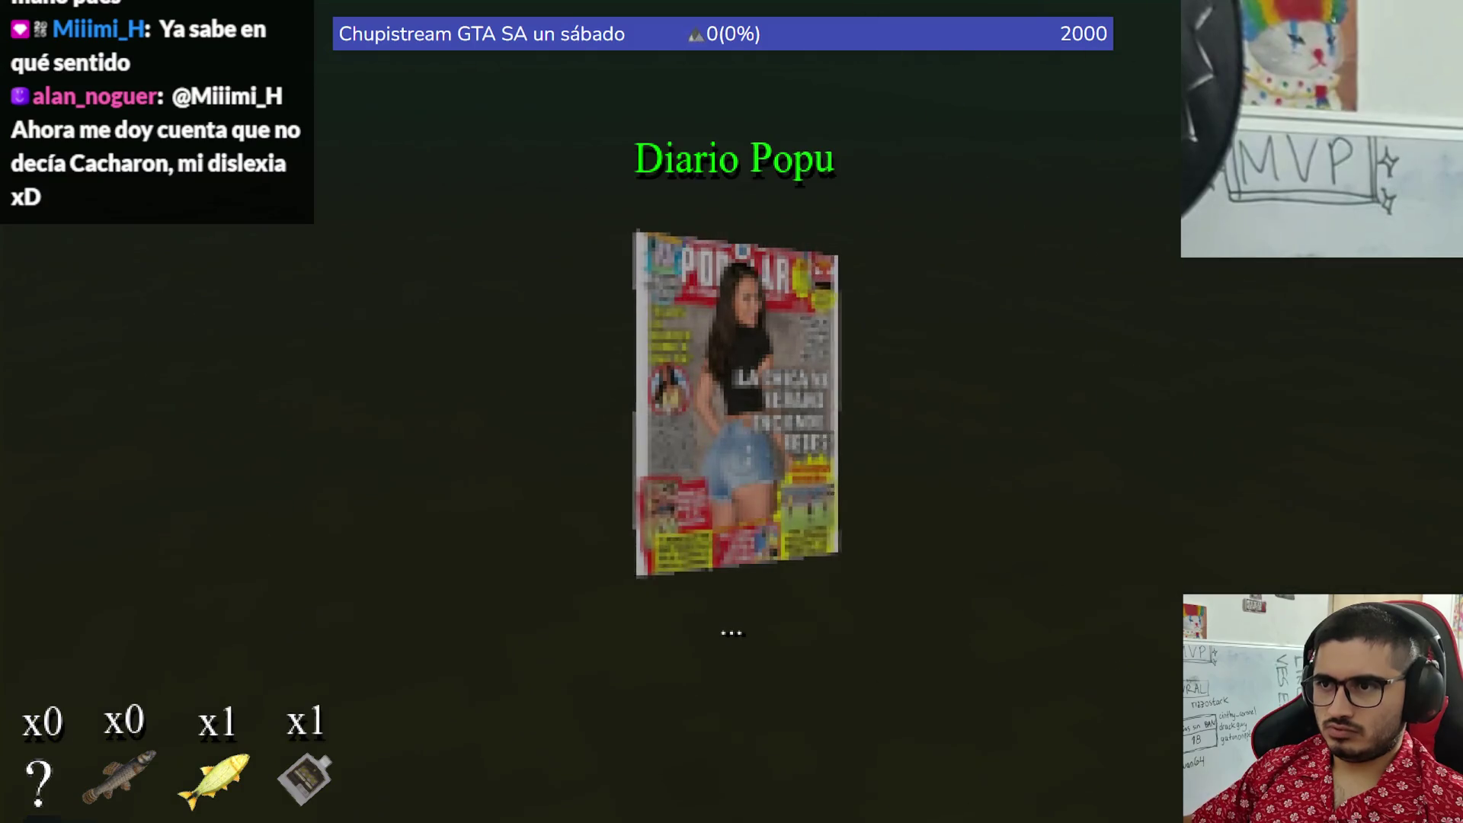